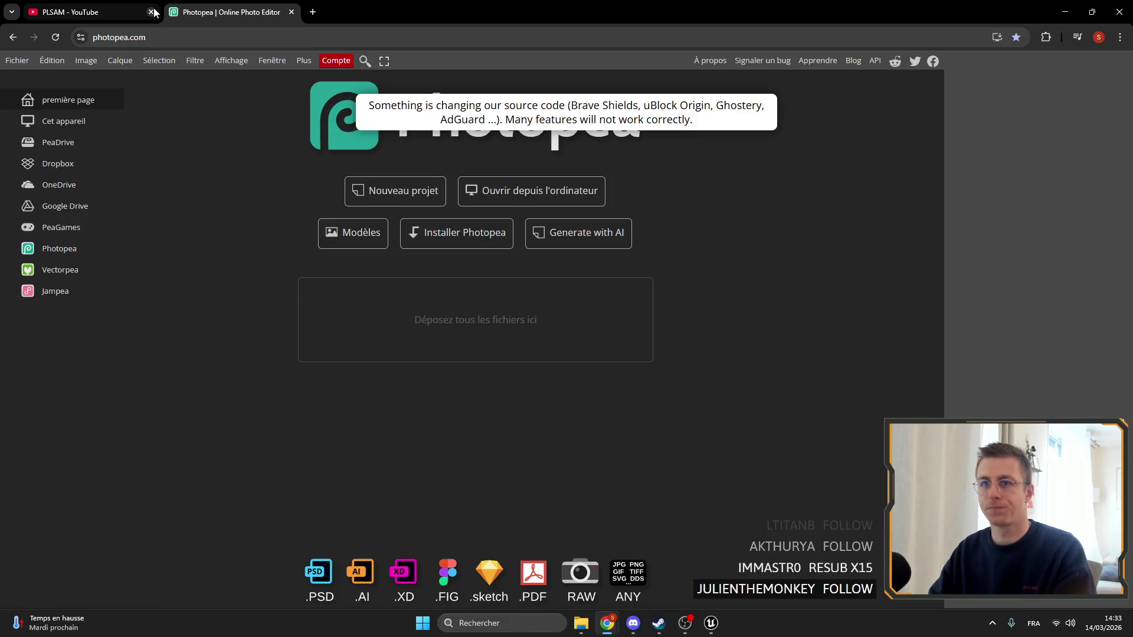
# Open the BackgoundMetal, BackgroundStone and BackgoundWood PNGs from Téléchargements in Photopea, viewing the metal one
pyautogui.click(151, 12)
pyautogui.click(504, 193)
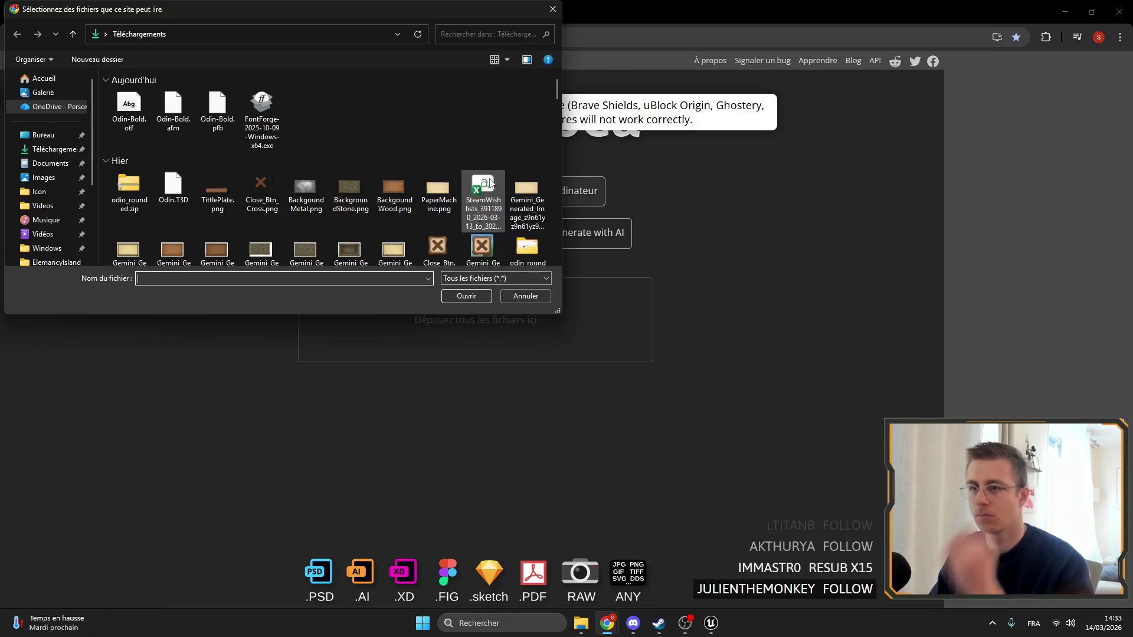
pyautogui.scroll(-1, 330, 165)
pyautogui.click(316, 139)
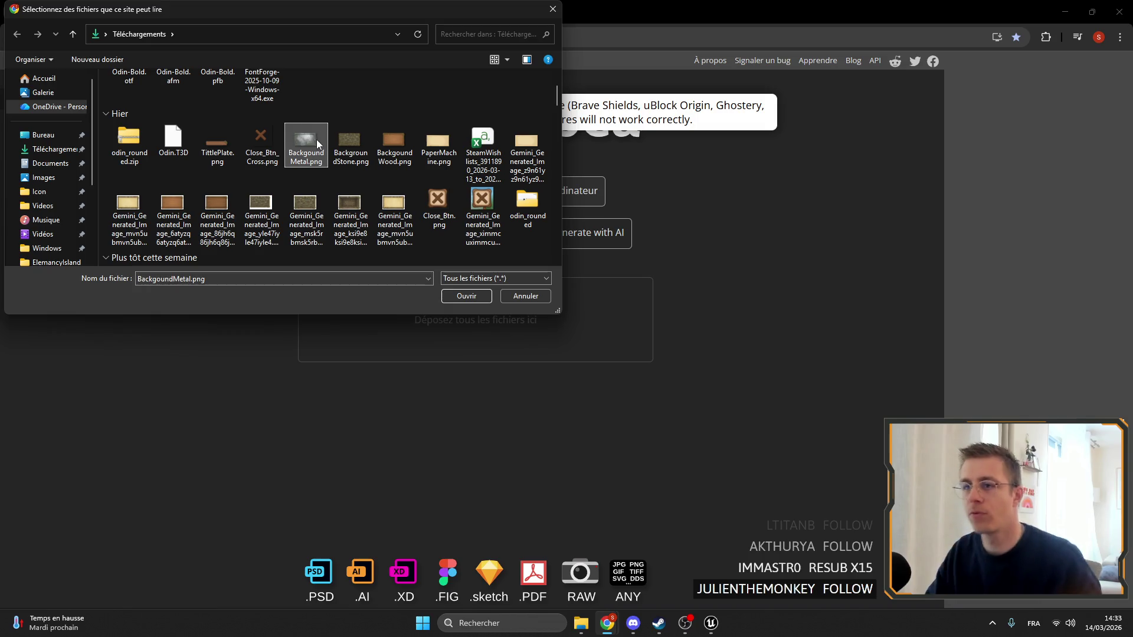
pyautogui.keyDown('shift'); pyautogui.click(405, 154); pyautogui.keyUp('shift')
pyautogui.click(482, 294)
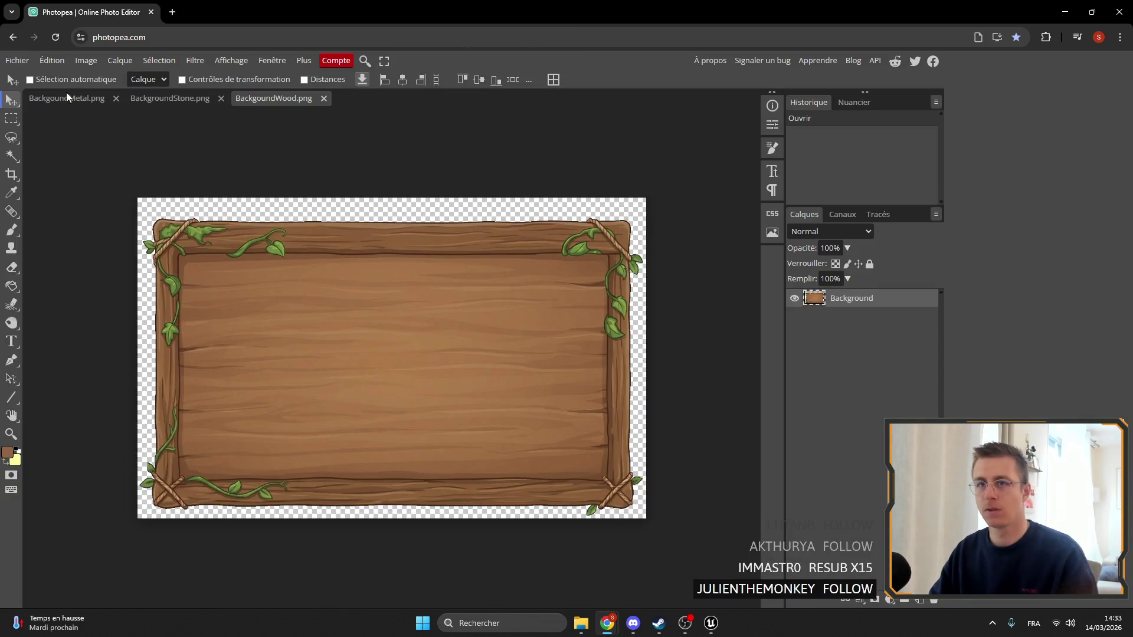
pyautogui.click(65, 95)
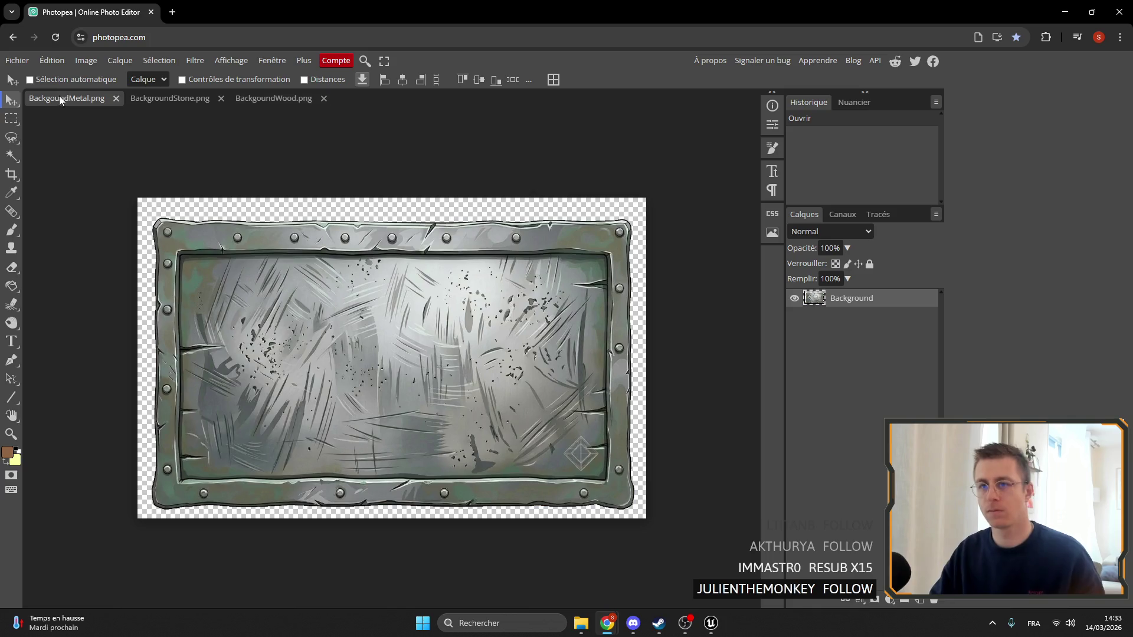
# Copy the whole stone image and paste it into the metal document as a new layer
pyautogui.click(144, 94)
pyautogui.hotkey('ctrl', 'a')
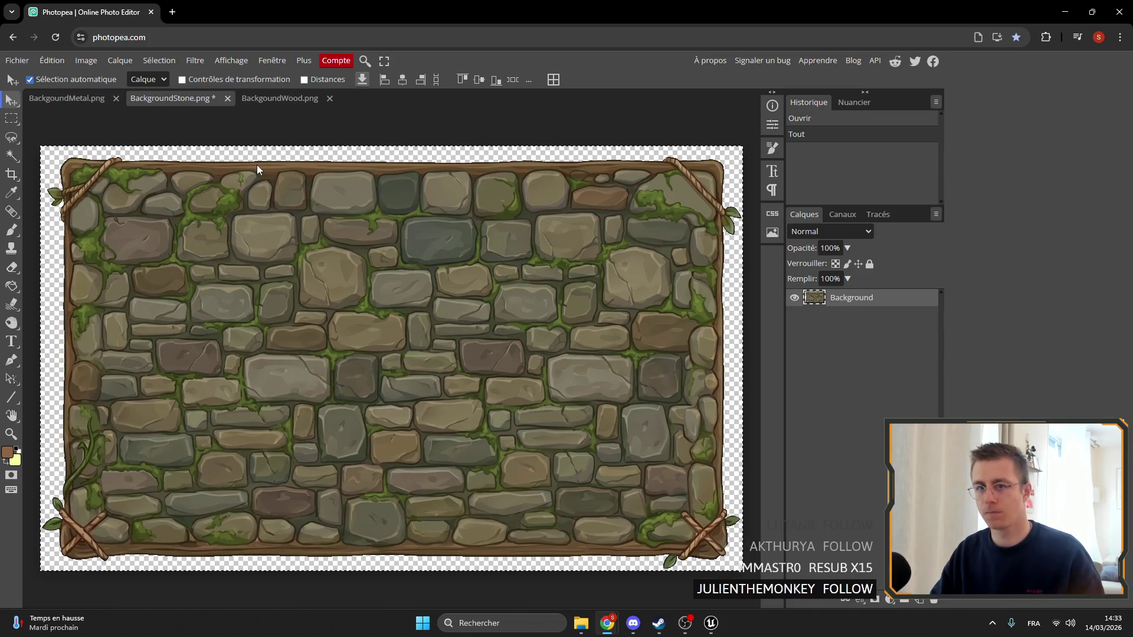
pyautogui.click(89, 95)
pyautogui.hotkey('ctrl', 'v')
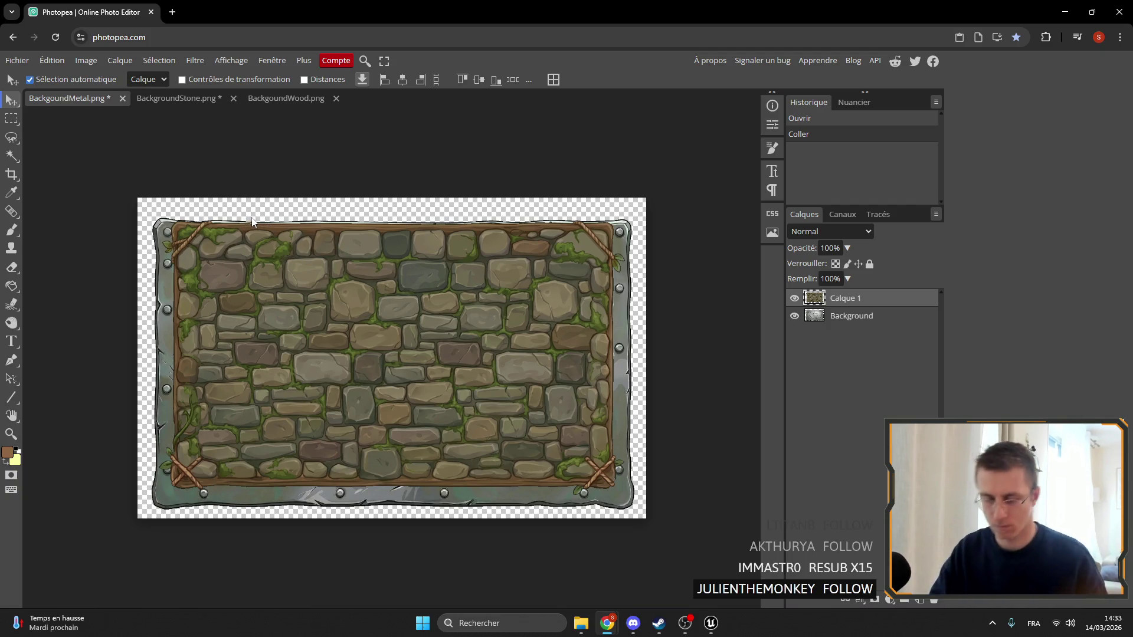
# Scale the pasted stone layer to about 108% and position it over the metal frame
pyautogui.hotkey('ctrl', 't')
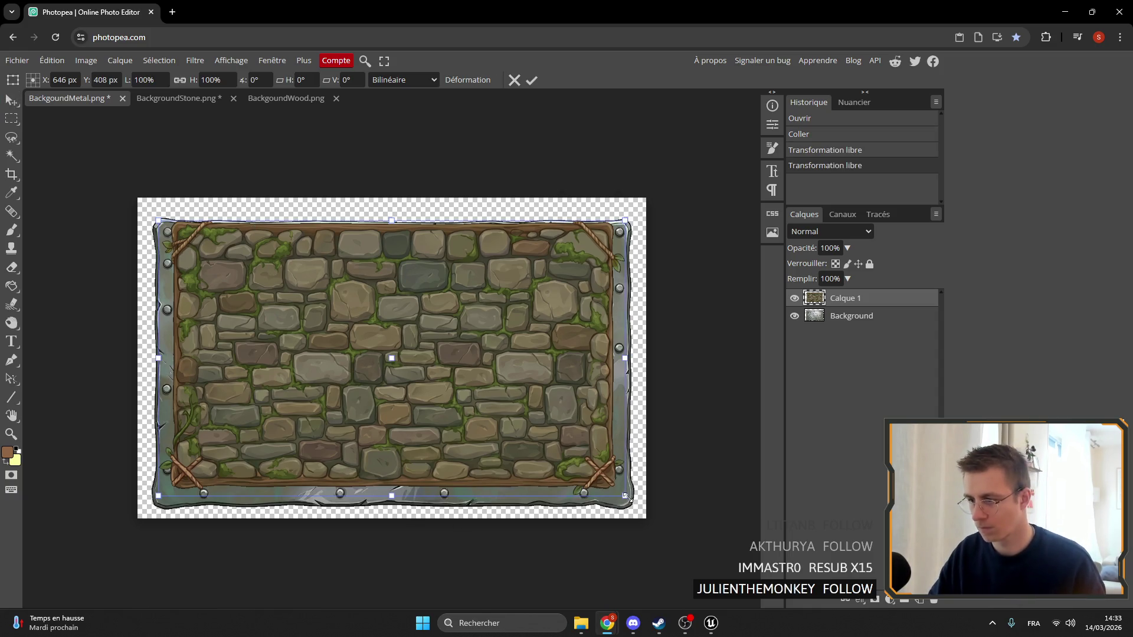
pyautogui.moveTo(627, 498); pyautogui.dragTo(675, 529)
pyautogui.moveTo(543, 433); pyautogui.dragTo(524, 427)
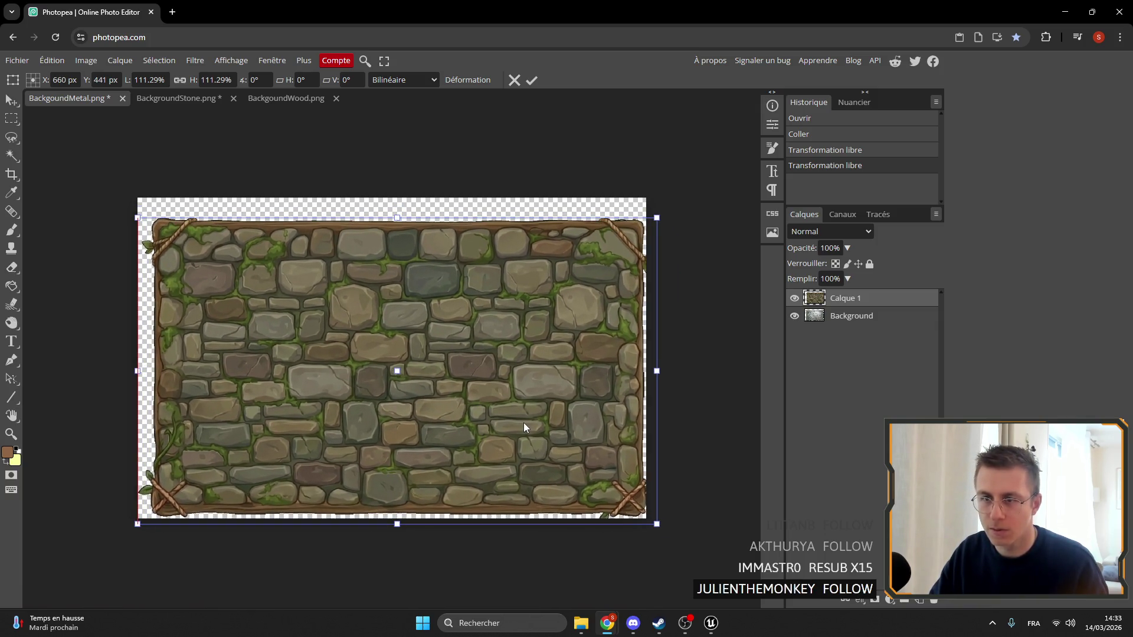
pyautogui.moveTo(657, 523); pyautogui.dragTo(644, 516)
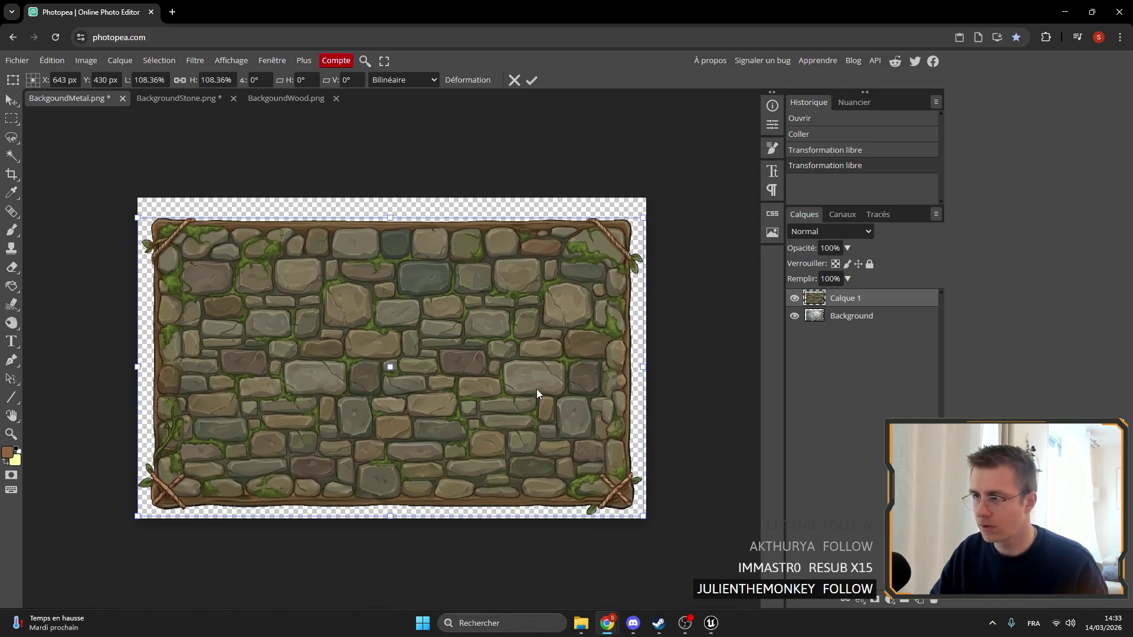
pyautogui.moveTo(537, 393)
pyautogui.mouseDown()
pyautogui.moveTo(522, 391)
pyautogui.moveTo(537, 396)
pyautogui.mouseUp()
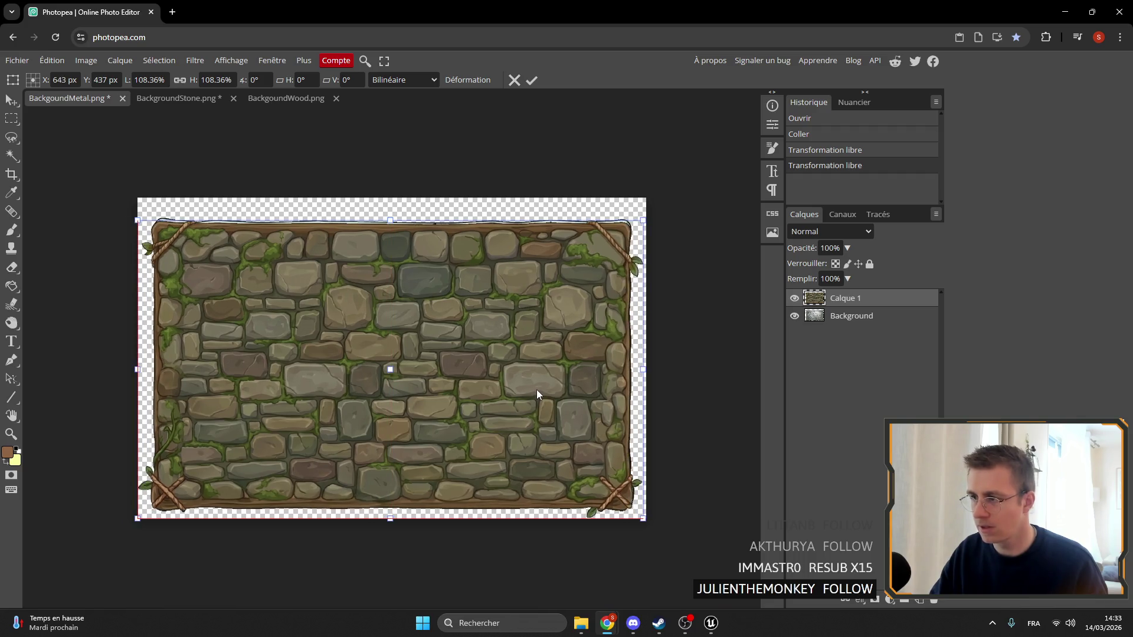
pyautogui.hotkey('shift', 'Up')
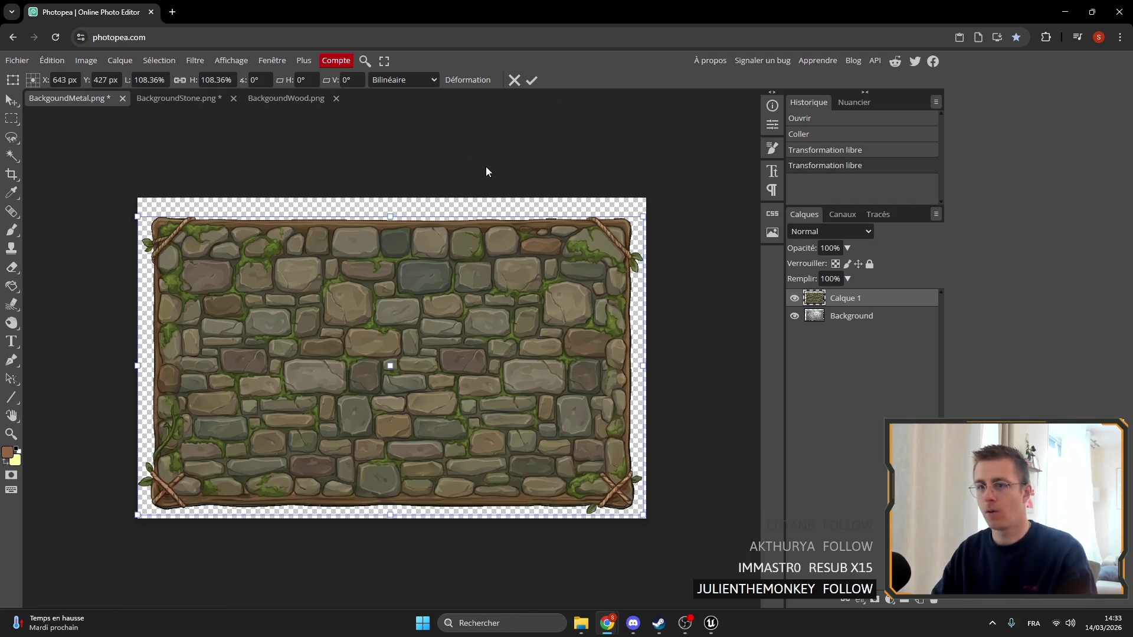
pyautogui.click(188, 100)
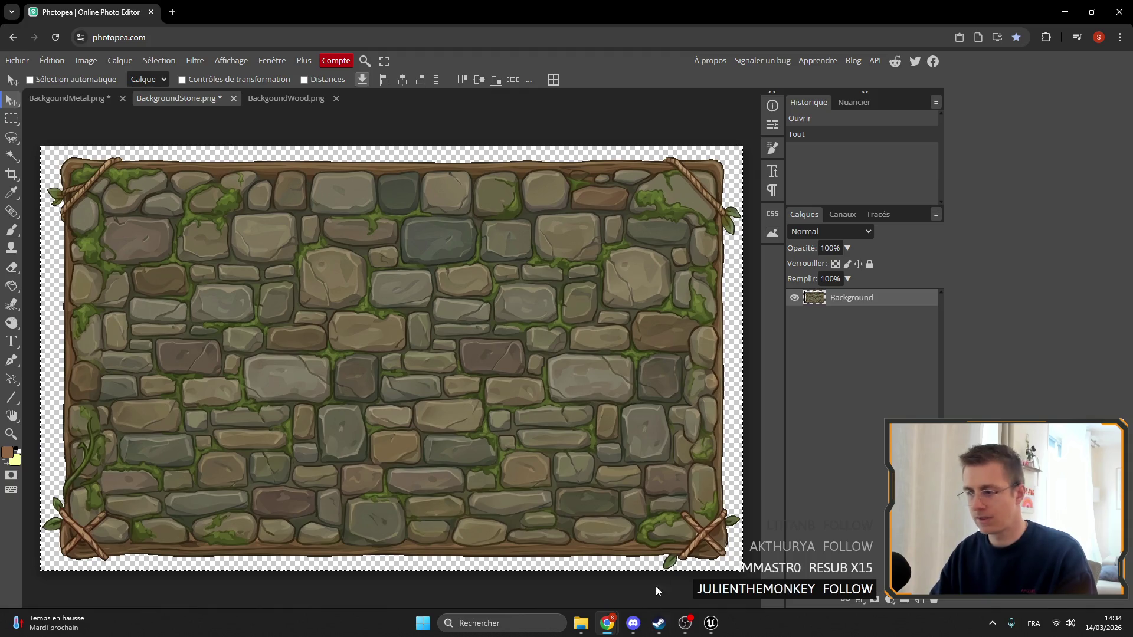
# Hide the stone layer Calque 1 in the metal frame document
pyautogui.click(65, 98)
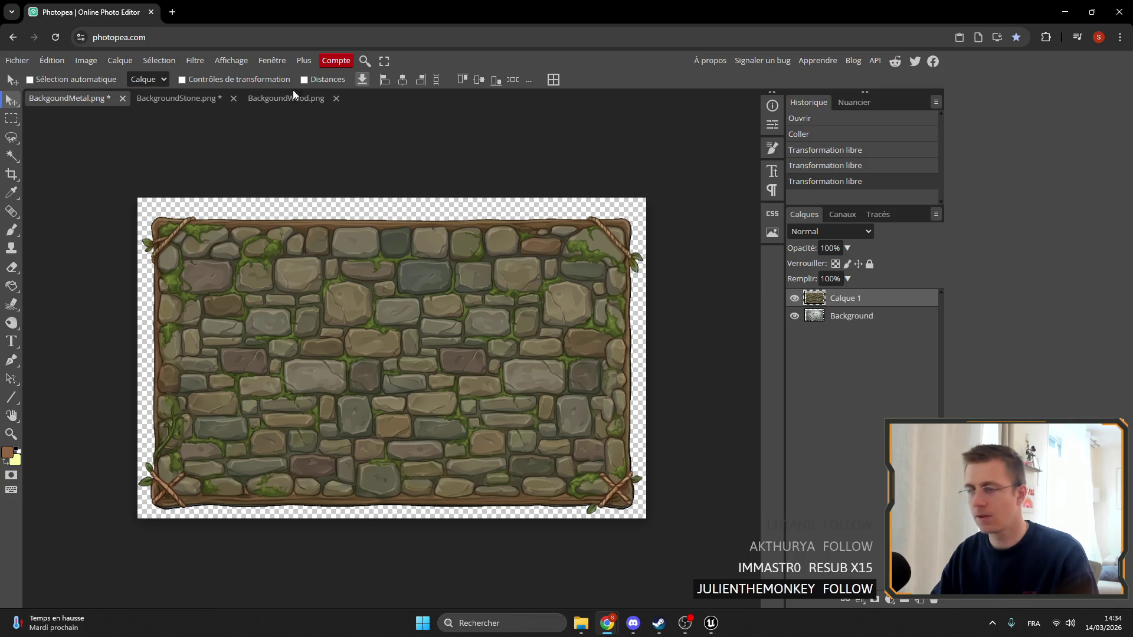
pyautogui.click(161, 99)
pyautogui.click(112, 98)
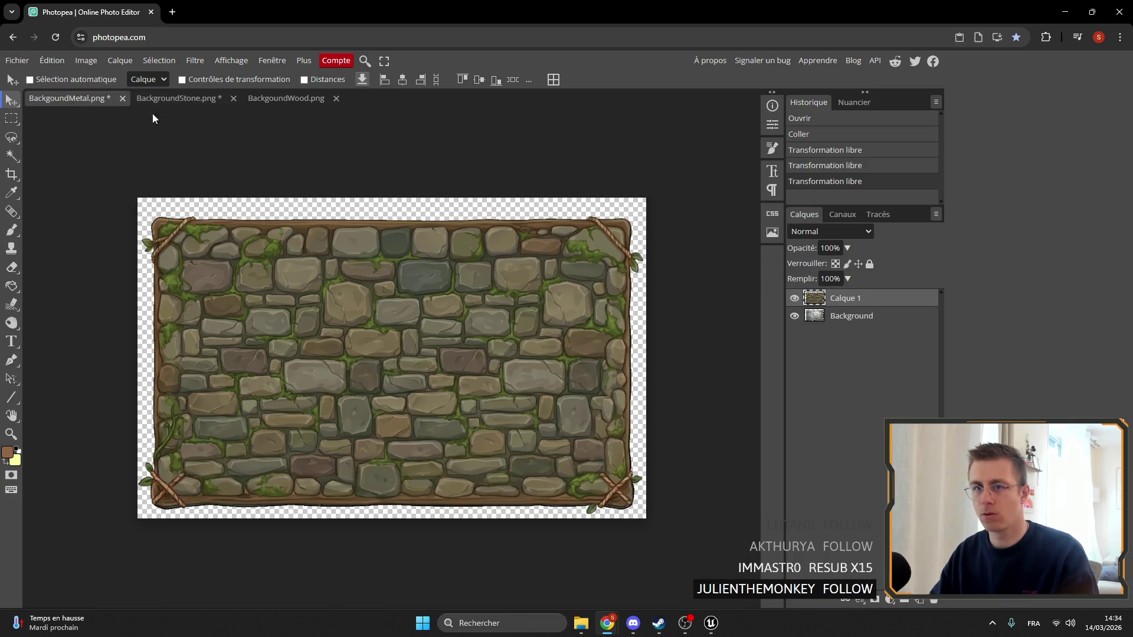
pyautogui.click(794, 299)
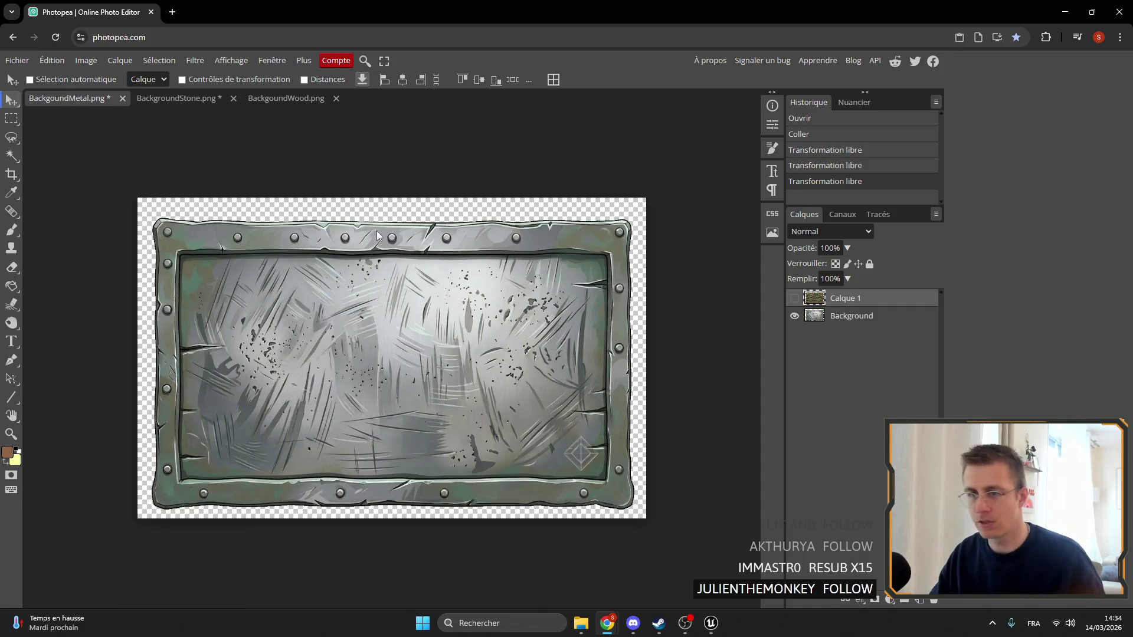
# Begin cropping the metal image, trimming its top and left edges slightly
pyautogui.click(12, 174)
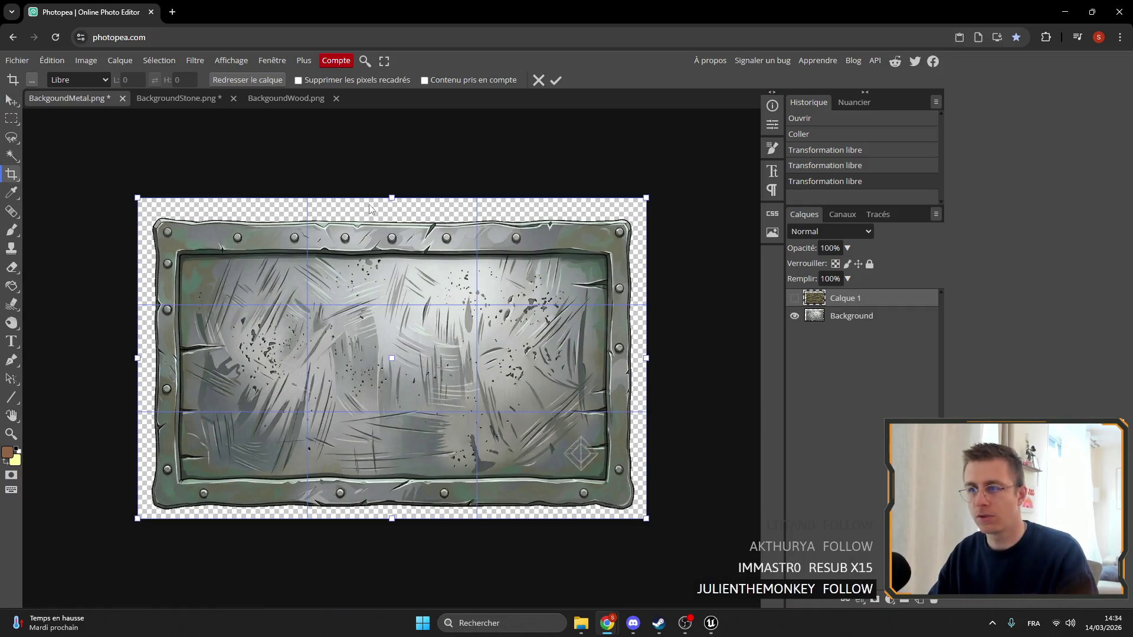
pyautogui.moveTo(388, 199); pyautogui.dragTo(390, 206)
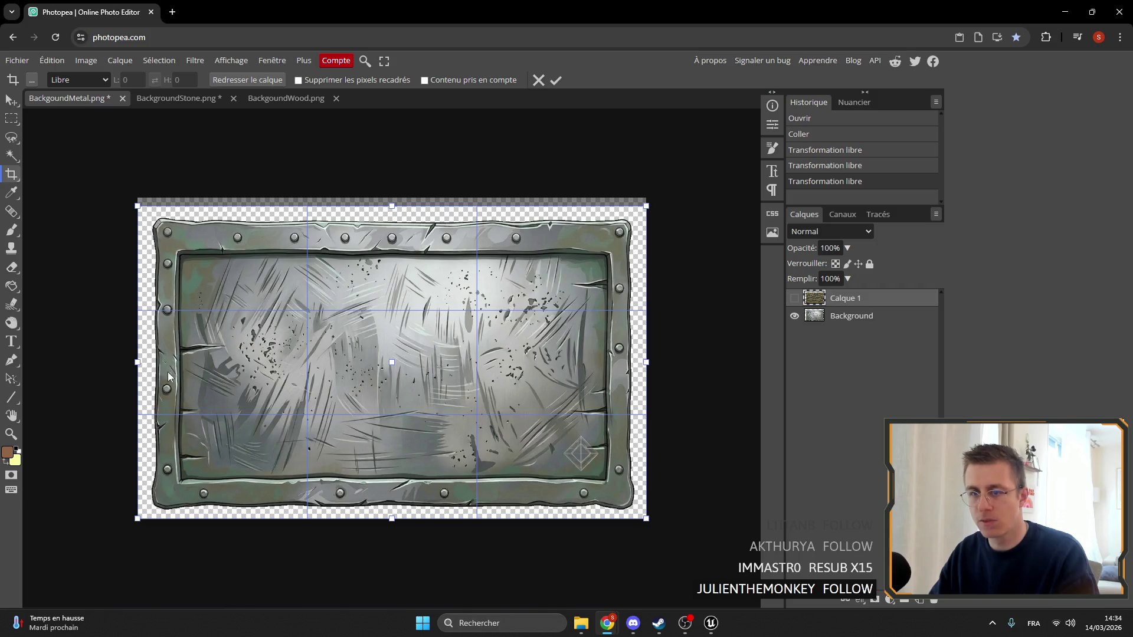
pyautogui.moveTo(136, 364); pyautogui.dragTo(148, 364)
pyautogui.click(179, 97)
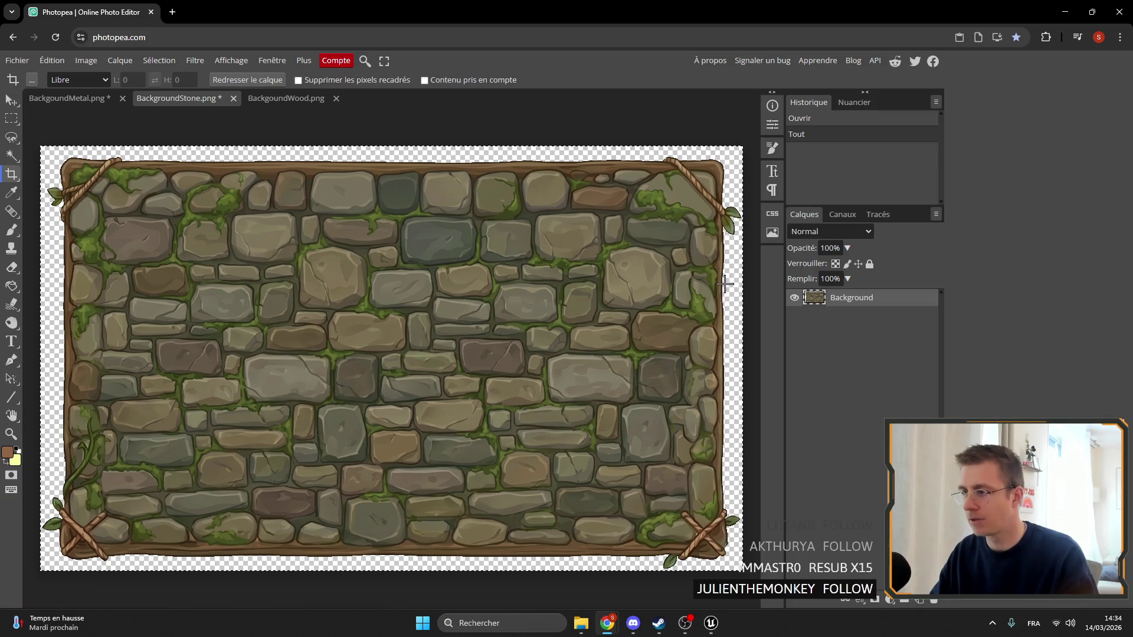
pyautogui.click(66, 97)
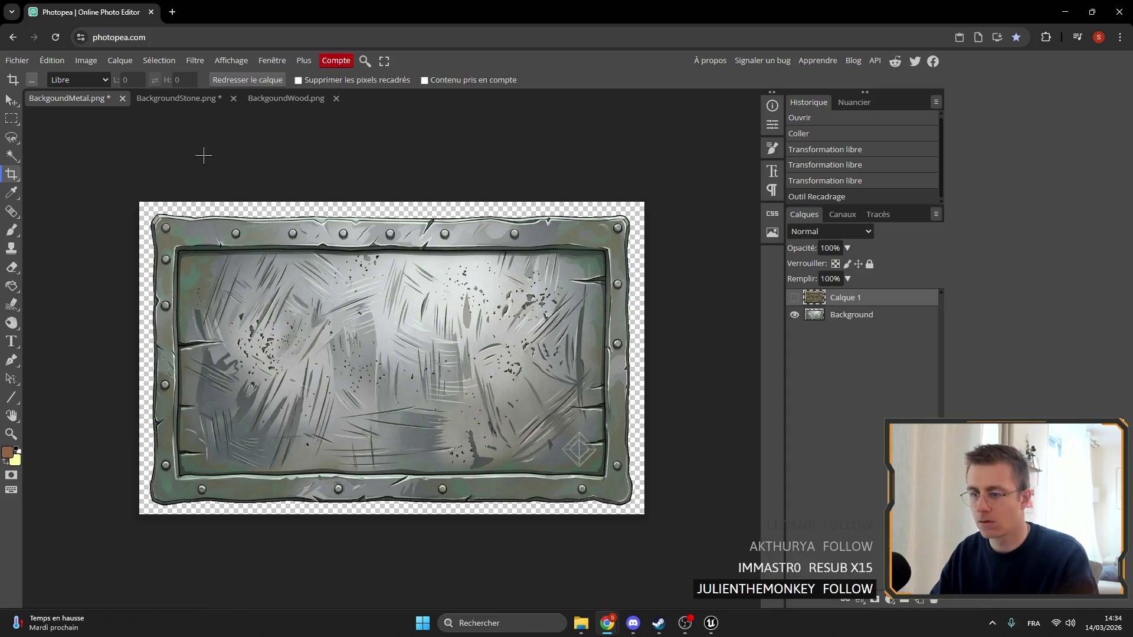
pyautogui.click(167, 102)
pyautogui.click(70, 100)
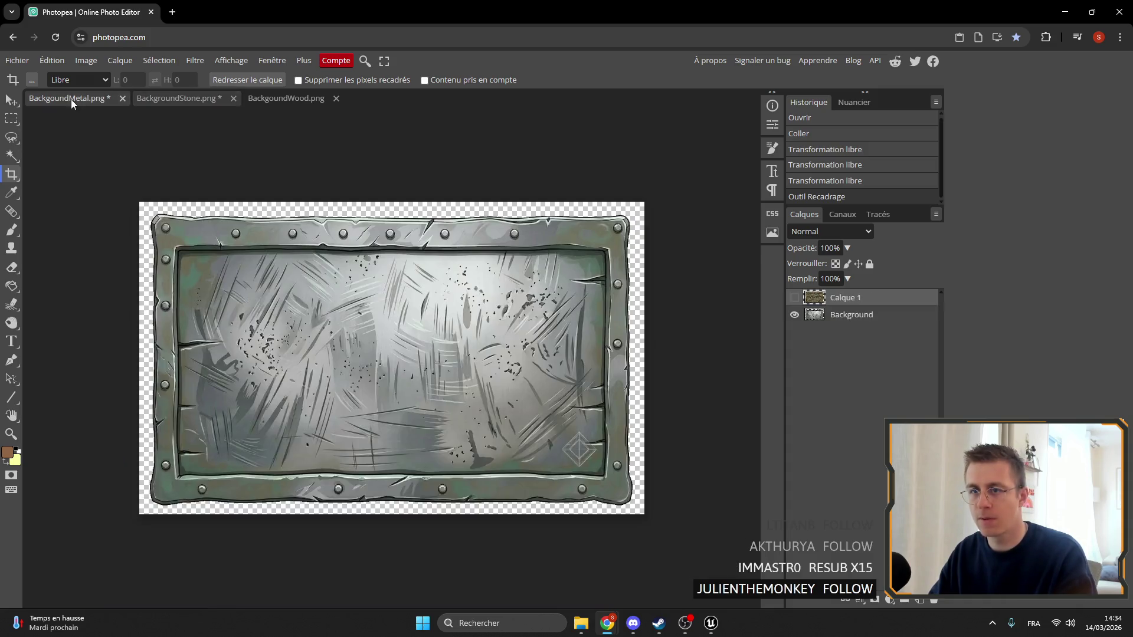
# Reset and adjust a crop frame from the top on the BackgroundStone image
pyautogui.click(177, 98)
pyautogui.hscroll(3, 196, 156)
pyautogui.hscroll(-3, 198, 159)
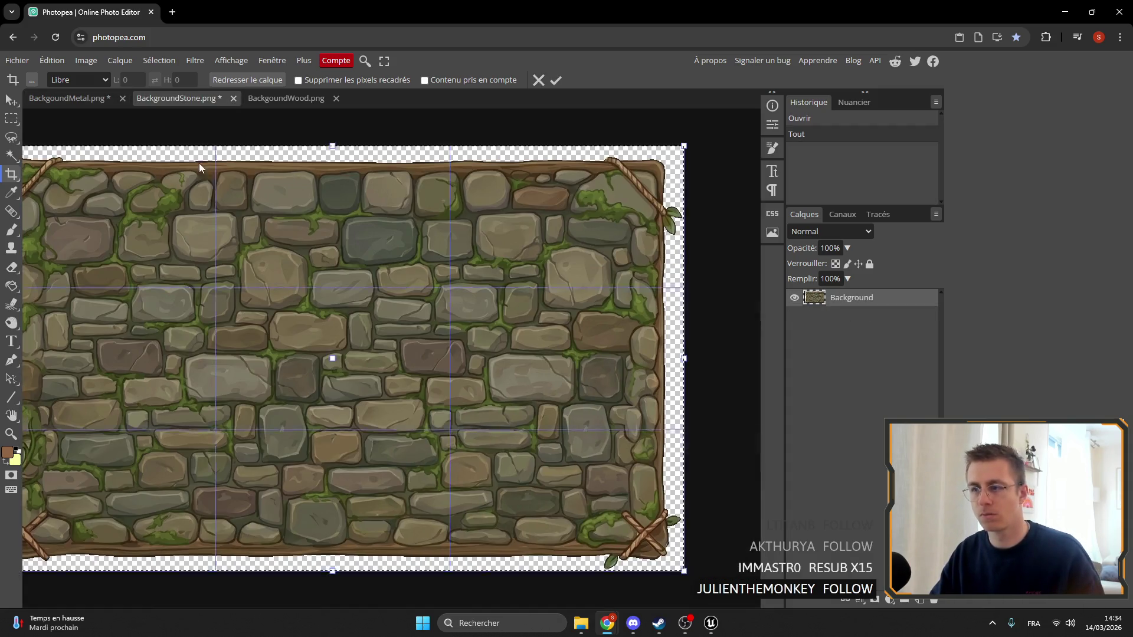
pyautogui.scroll(-2, 195, 167)
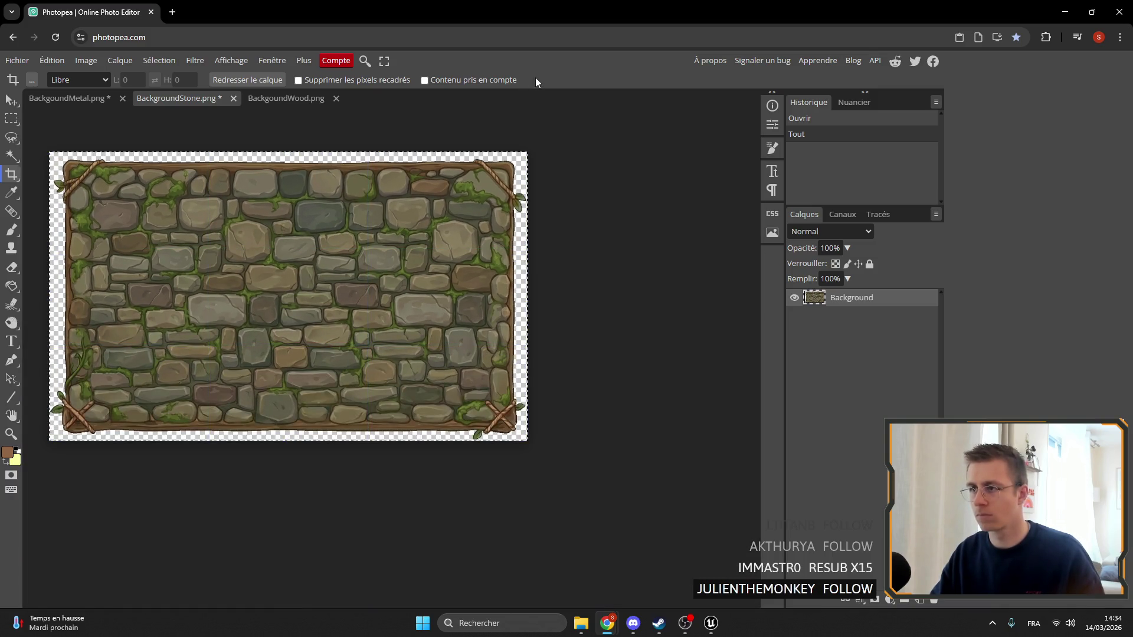
pyautogui.click(537, 79)
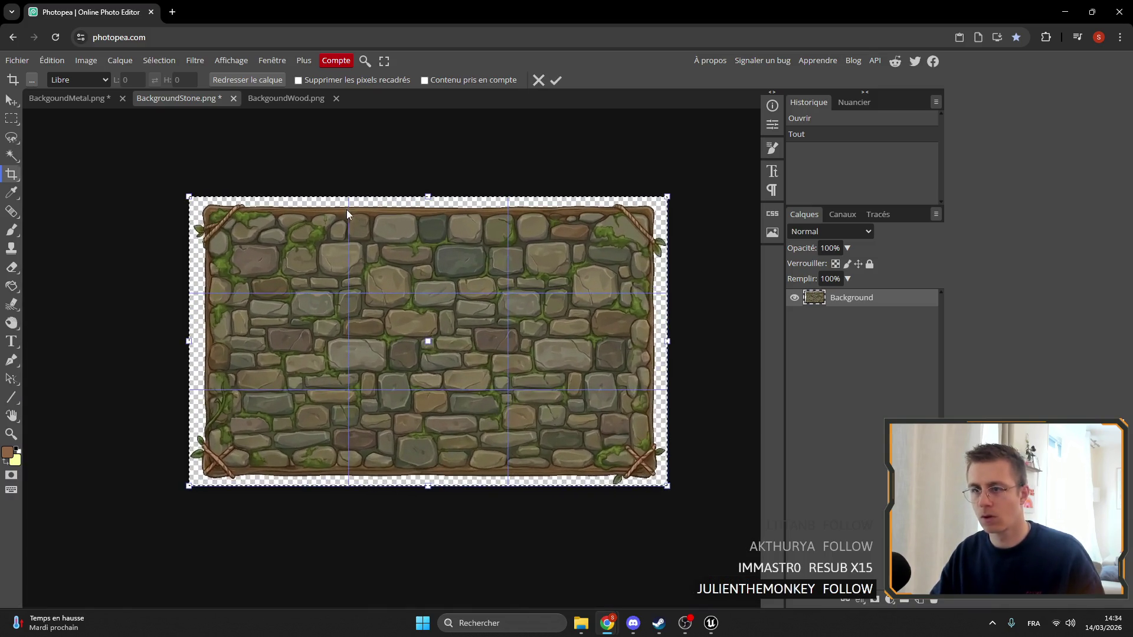
pyautogui.scroll(2, 347, 214)
pyautogui.moveTo(469, 193); pyautogui.dragTo(468, 193)
# Crop the metal image slightly from the top and apply the crop
pyautogui.click(70, 99)
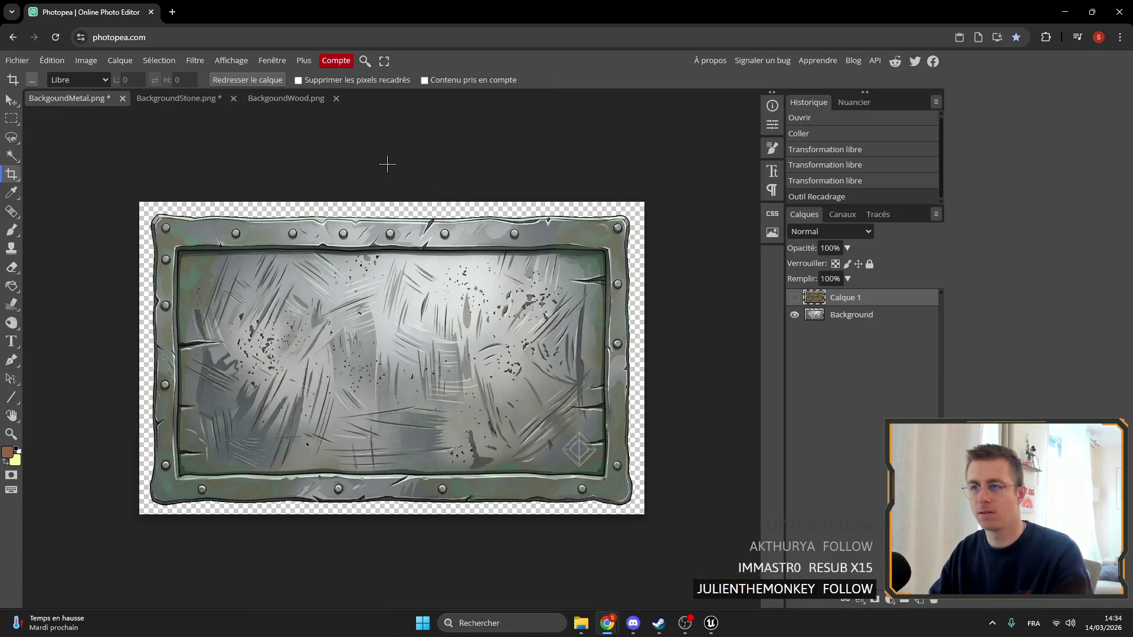
pyautogui.press('c')
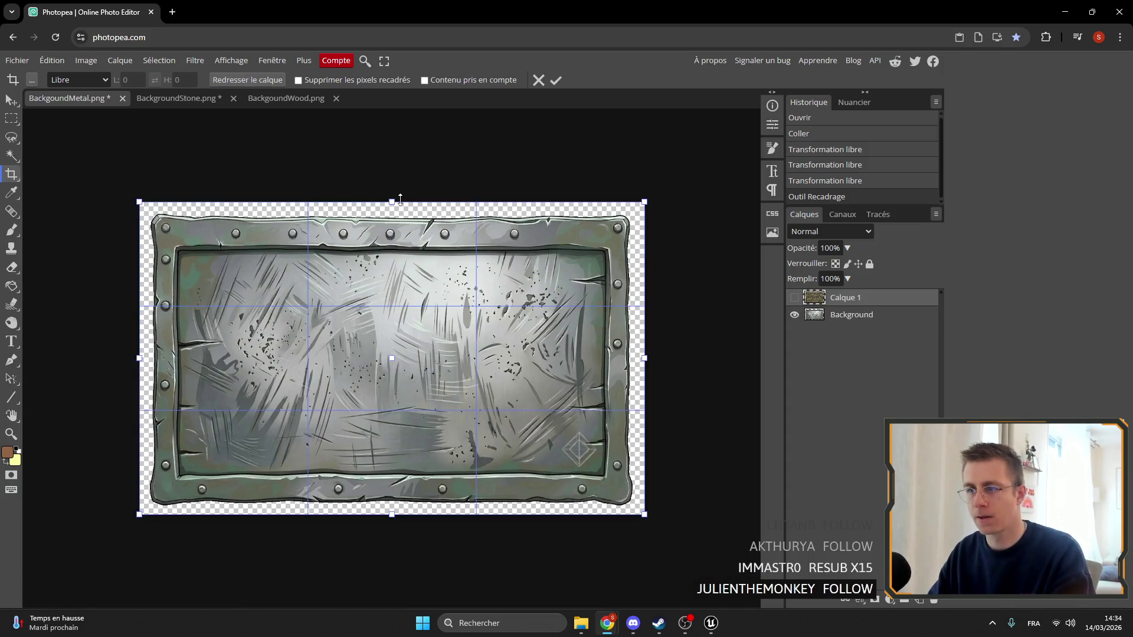
pyautogui.moveTo(400, 199)
pyautogui.mouseDown()
pyautogui.moveTo(399, 227)
pyautogui.moveTo(392, 203)
pyautogui.mouseUp()
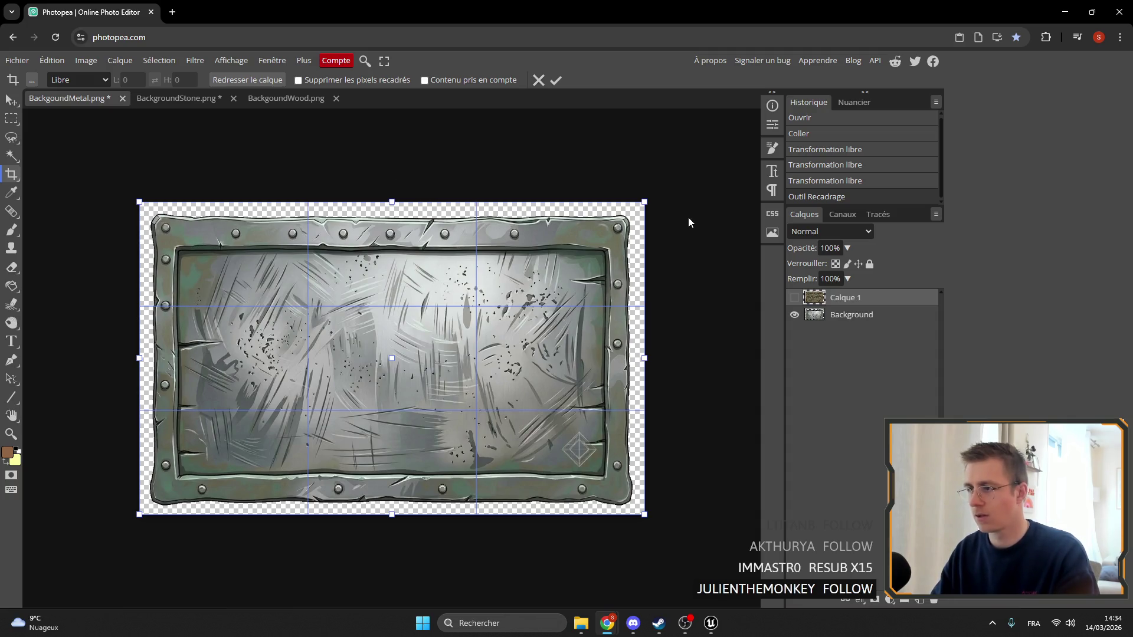
pyautogui.click(556, 81)
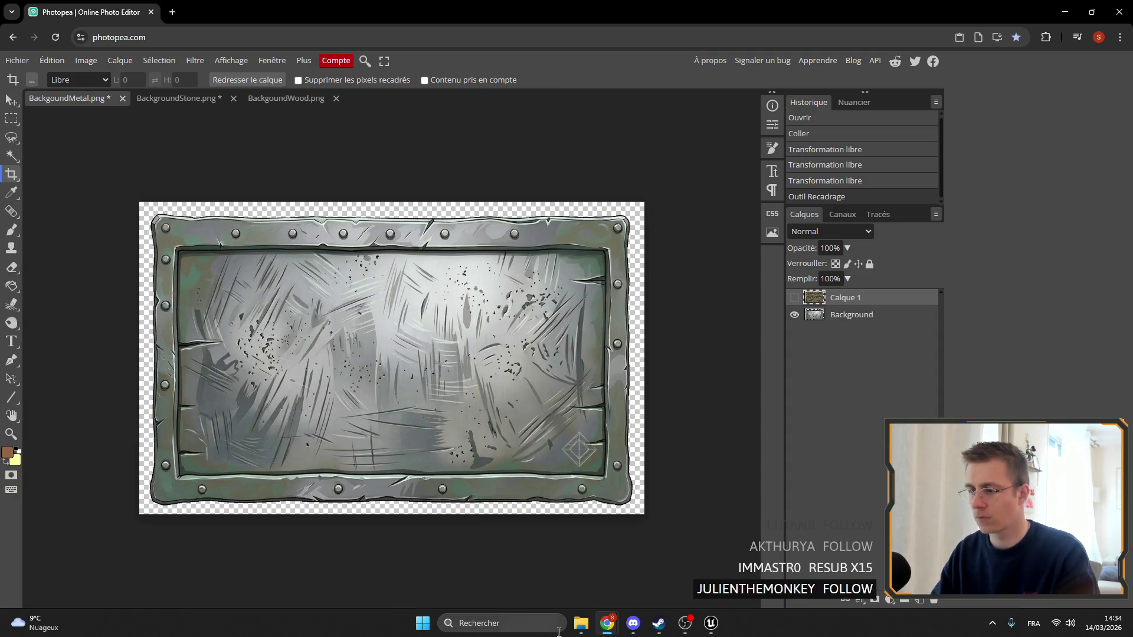
# Place BackgroundStone.png from the Downloads folder into the metal document
pyautogui.click(582, 623)
pyautogui.scroll(-5, 703, 347)
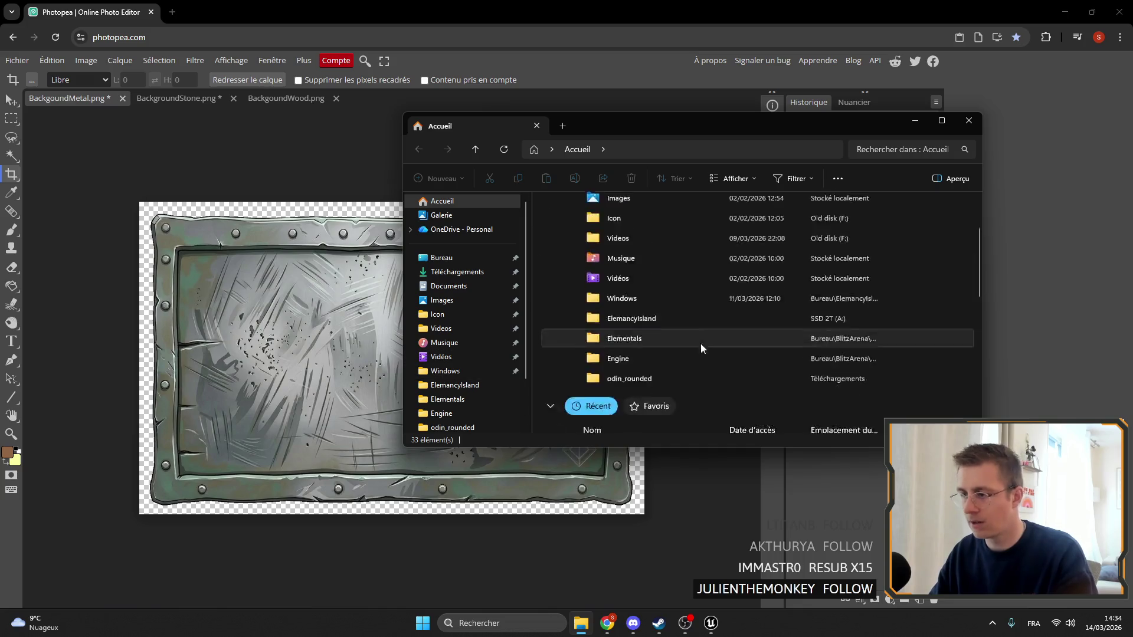
pyautogui.click(455, 272)
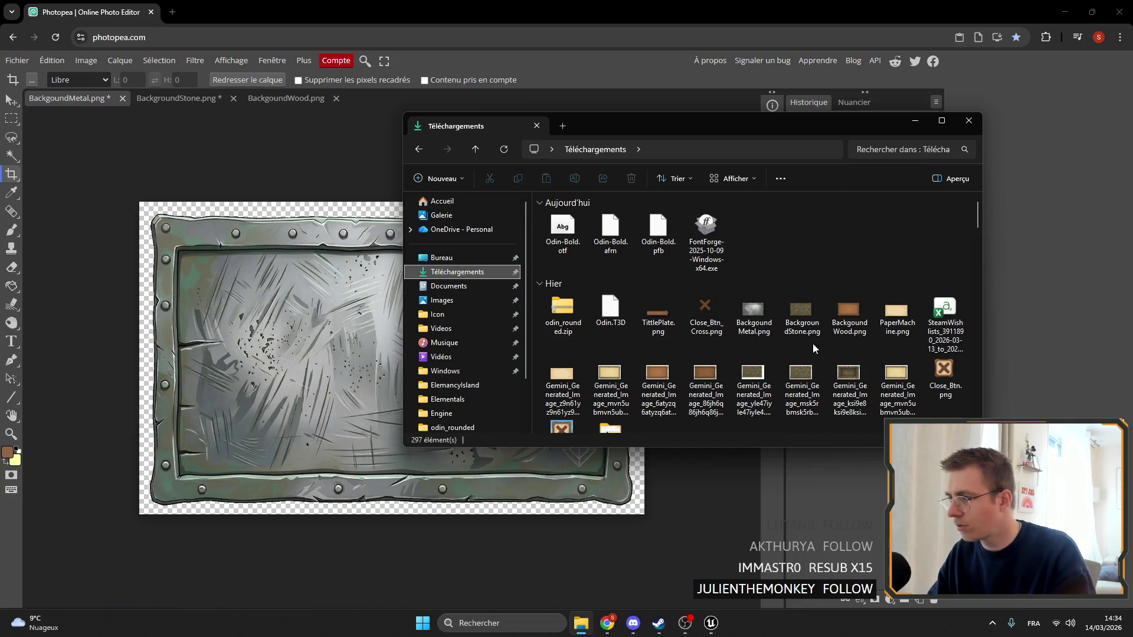
pyautogui.moveTo(804, 315)
pyautogui.mouseDown()
pyautogui.moveTo(576, 377)
pyautogui.moveTo(284, 327)
pyautogui.mouseUp()
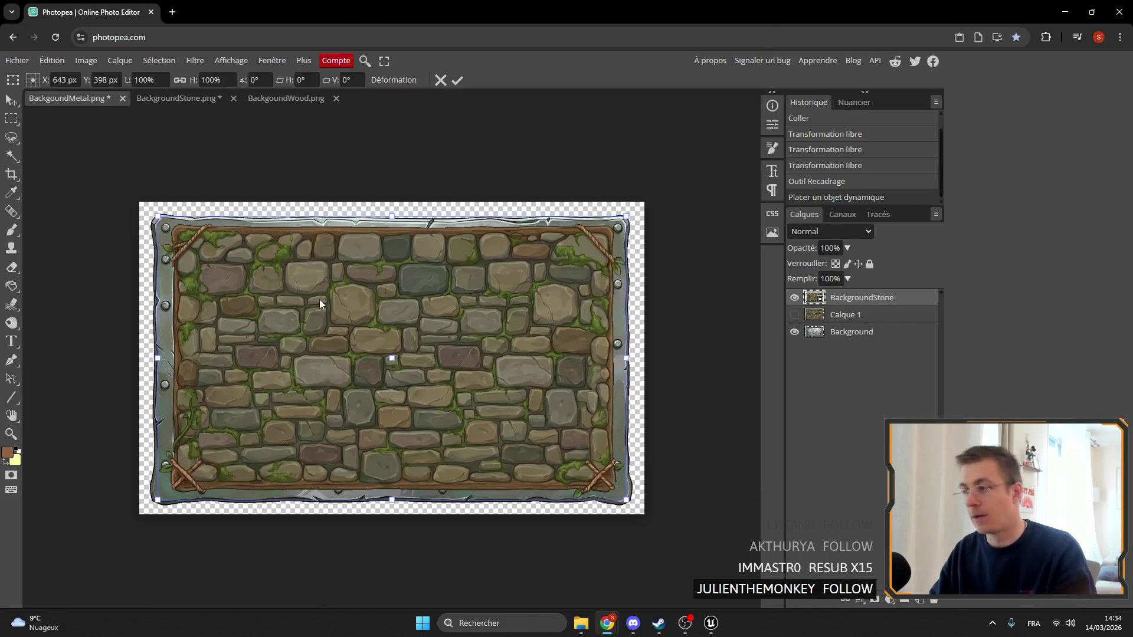
# Scale the placed stone layer to about 108.5%, align its top with the canvas, and commit
pyautogui.moveTo(295, 298); pyautogui.dragTo(257, 282)
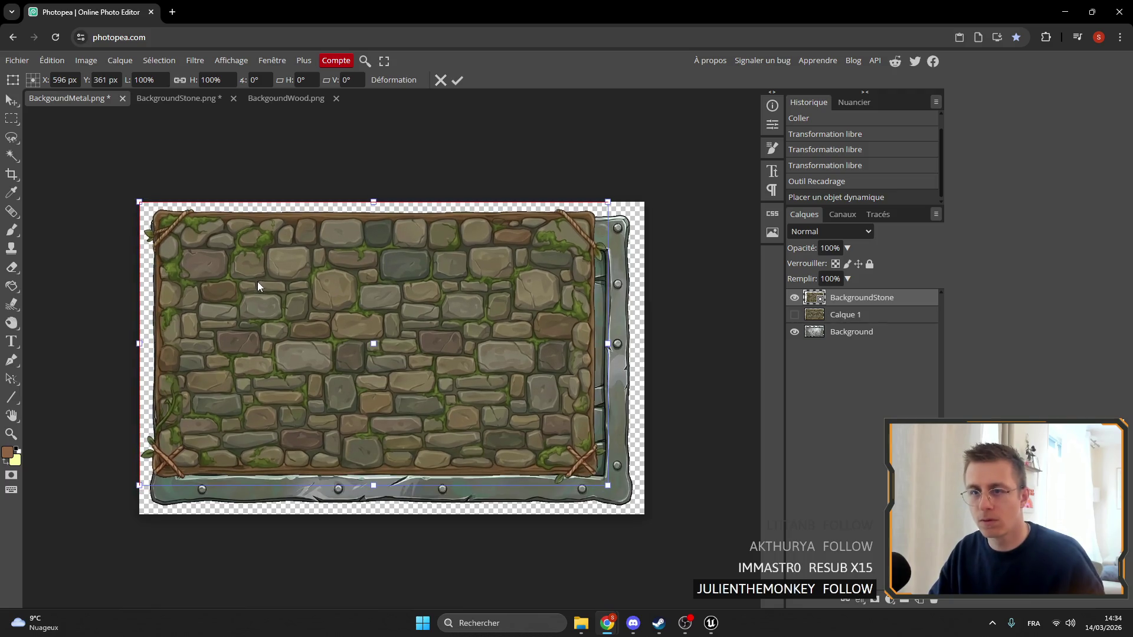
pyautogui.moveTo(608, 485); pyautogui.dragTo(657, 514)
pyautogui.moveTo(589, 480)
pyautogui.mouseDown()
pyautogui.moveTo(554, 479)
pyautogui.moveTo(593, 482)
pyautogui.moveTo(583, 468)
pyautogui.moveTo(583, 479)
pyautogui.mouseUp()
pyautogui.moveTo(650, 202); pyautogui.dragTo(643, 208)
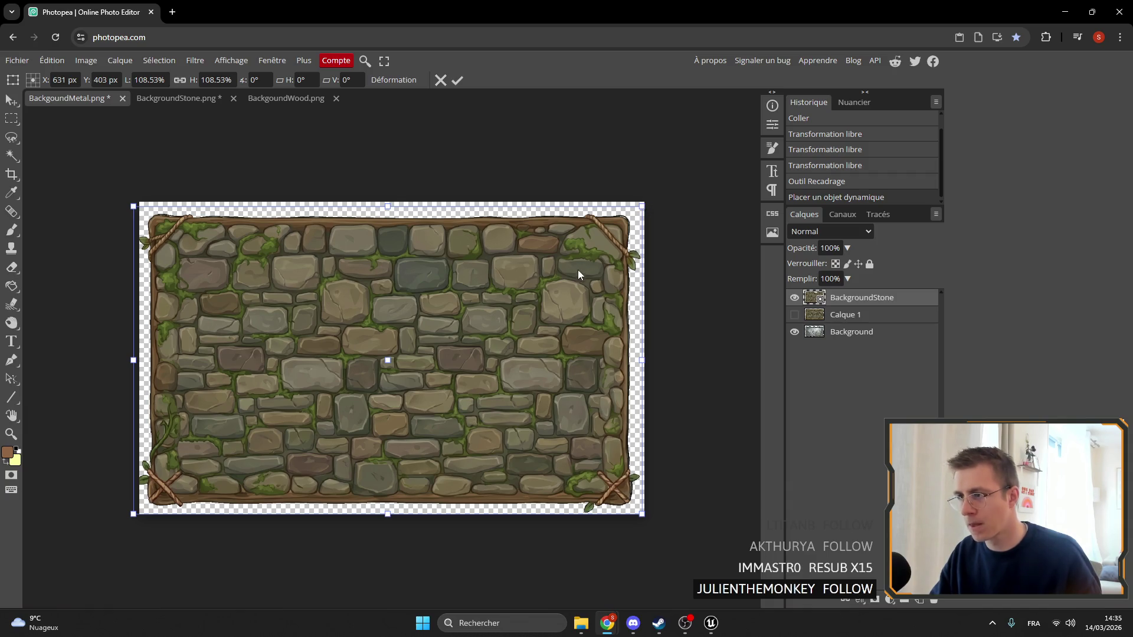
pyautogui.moveTo(576, 271)
pyautogui.mouseDown()
pyautogui.moveTo(576, 246)
pyautogui.moveTo(576, 270)
pyautogui.mouseUp()
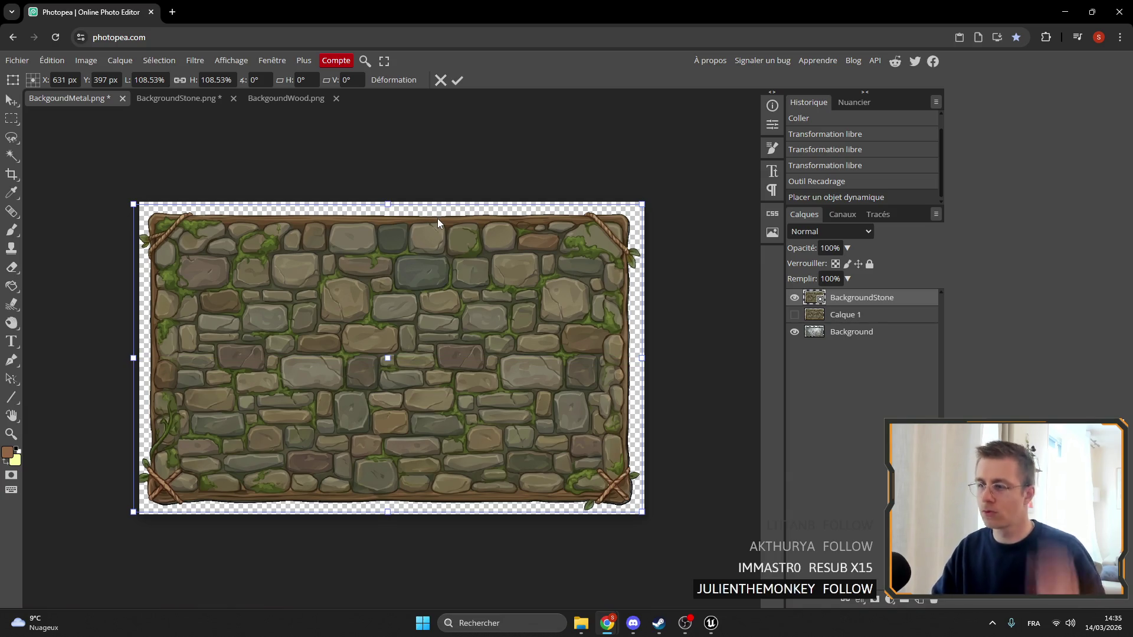
pyautogui.click(458, 79)
pyautogui.click(538, 84)
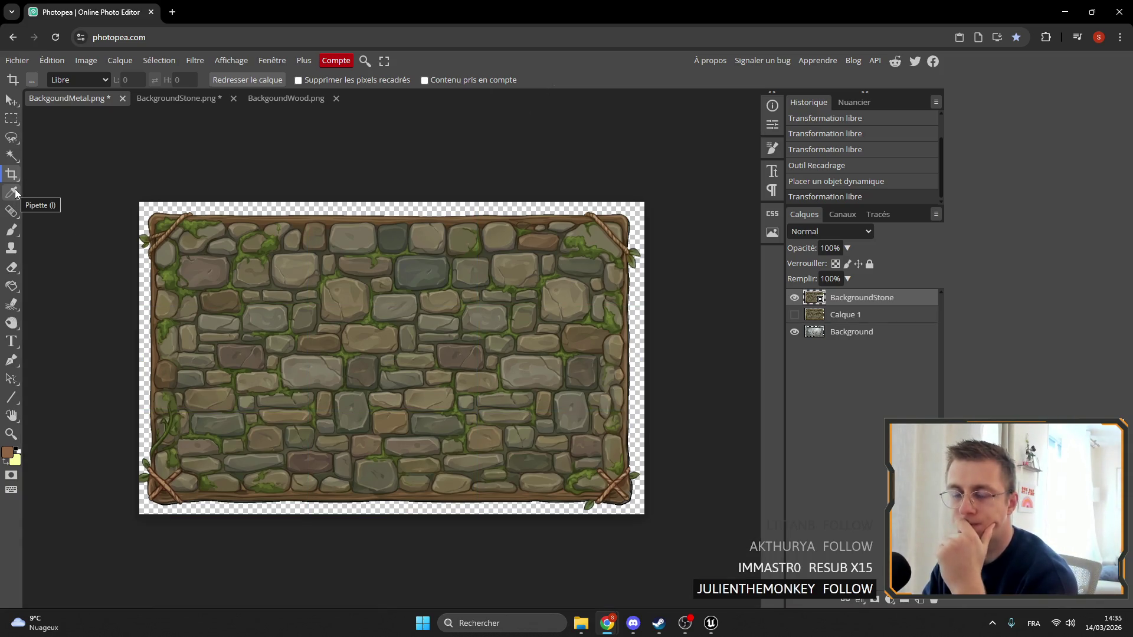
# Hide the BackgroundStone layer in the metal document so the metal plate shows
pyautogui.click(161, 96)
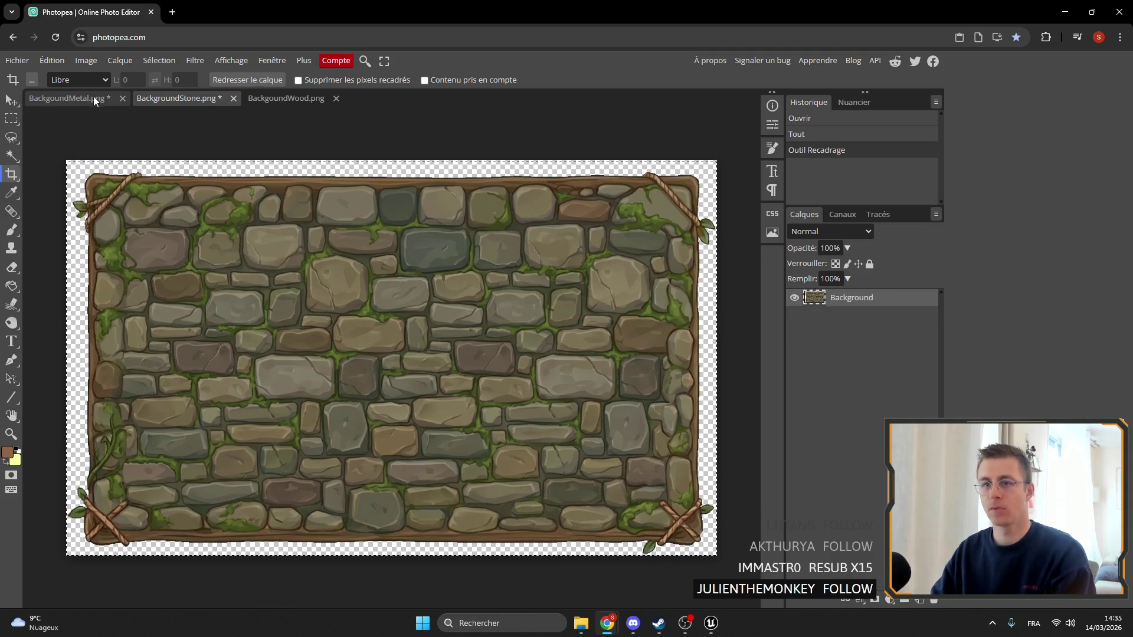
pyautogui.click(65, 97)
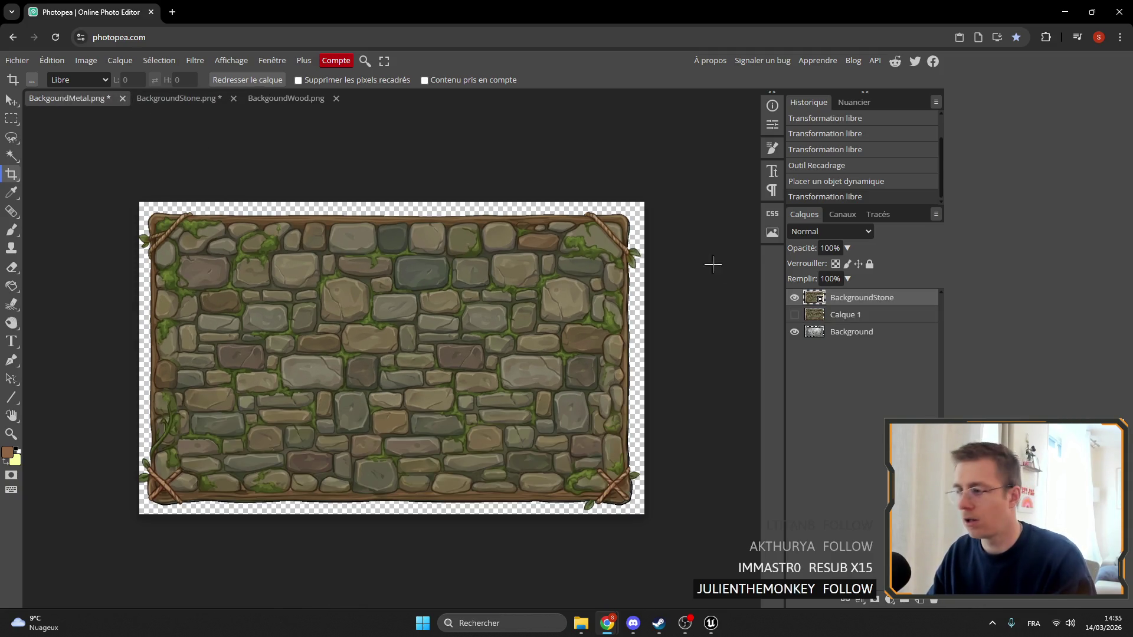
pyautogui.click(795, 298)
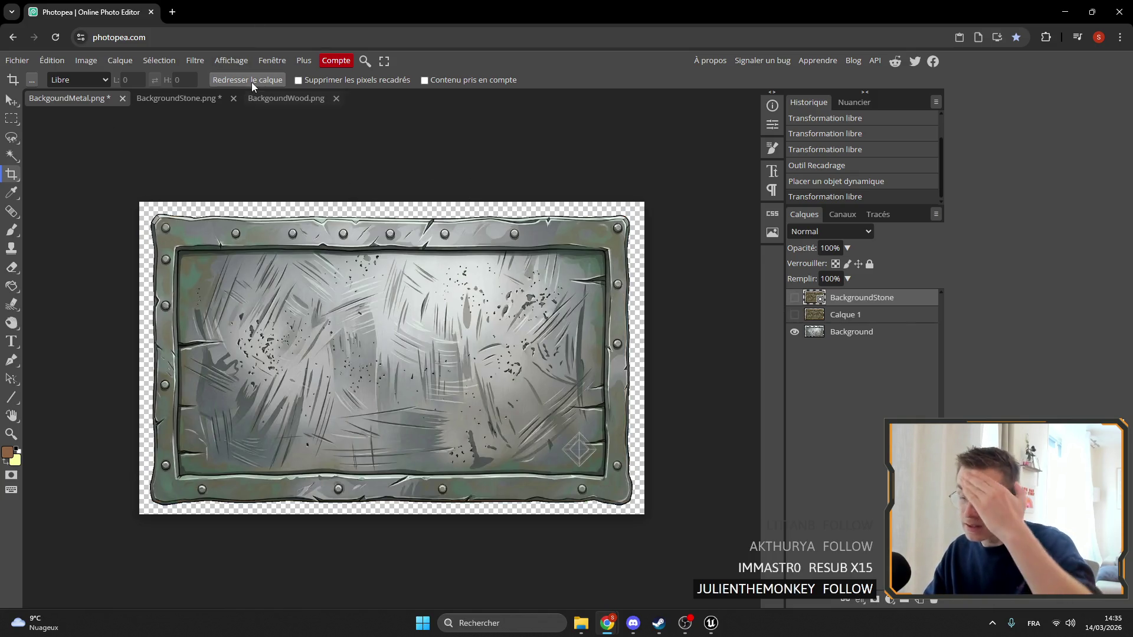
pyautogui.click(167, 99)
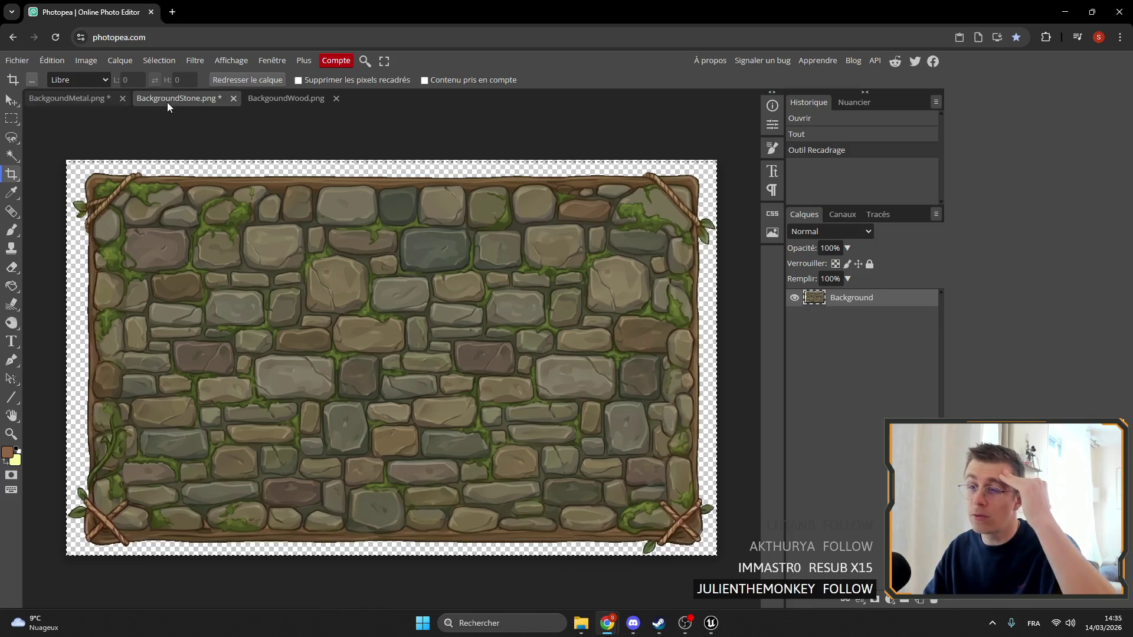
pyautogui.click(81, 95)
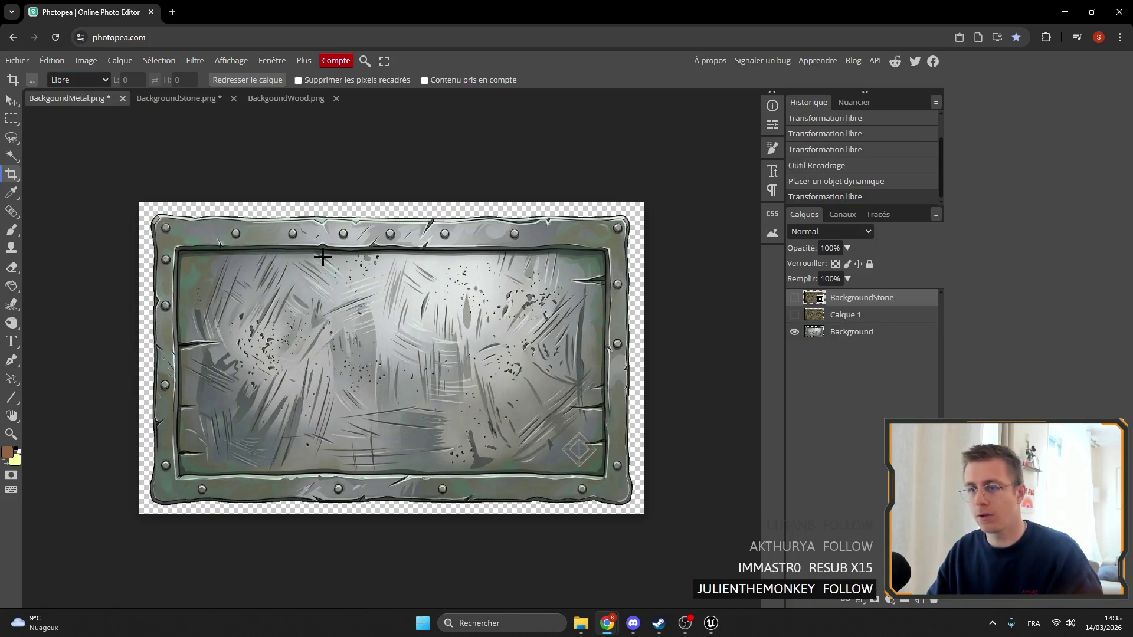
# Cancel a crop, then select the entire metal Background layer with the Move tool active
pyautogui.click(321, 263)
pyautogui.click(538, 81)
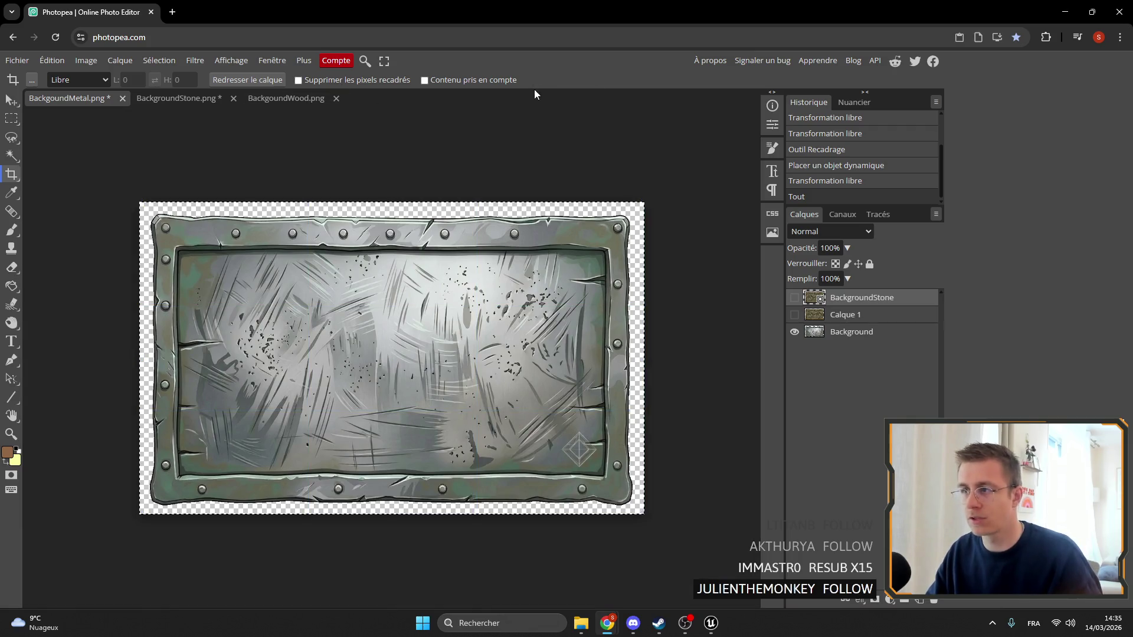
pyautogui.click(12, 99)
pyautogui.hotkey('ctrl', 'a')
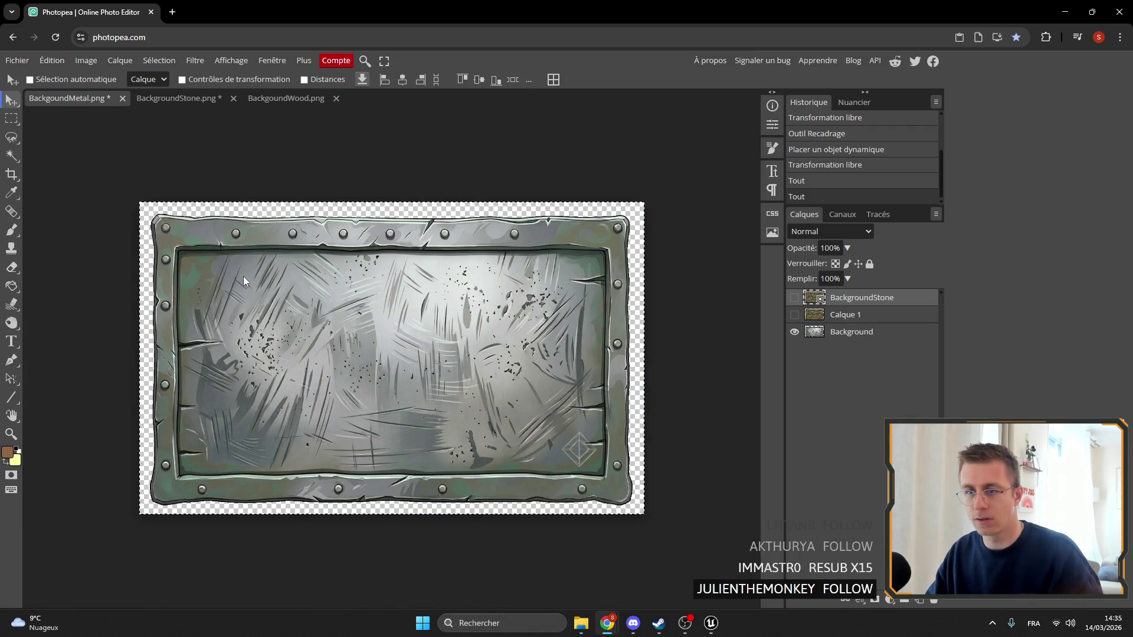
pyautogui.click(852, 332)
pyautogui.hotkey('ctrl', 'a')
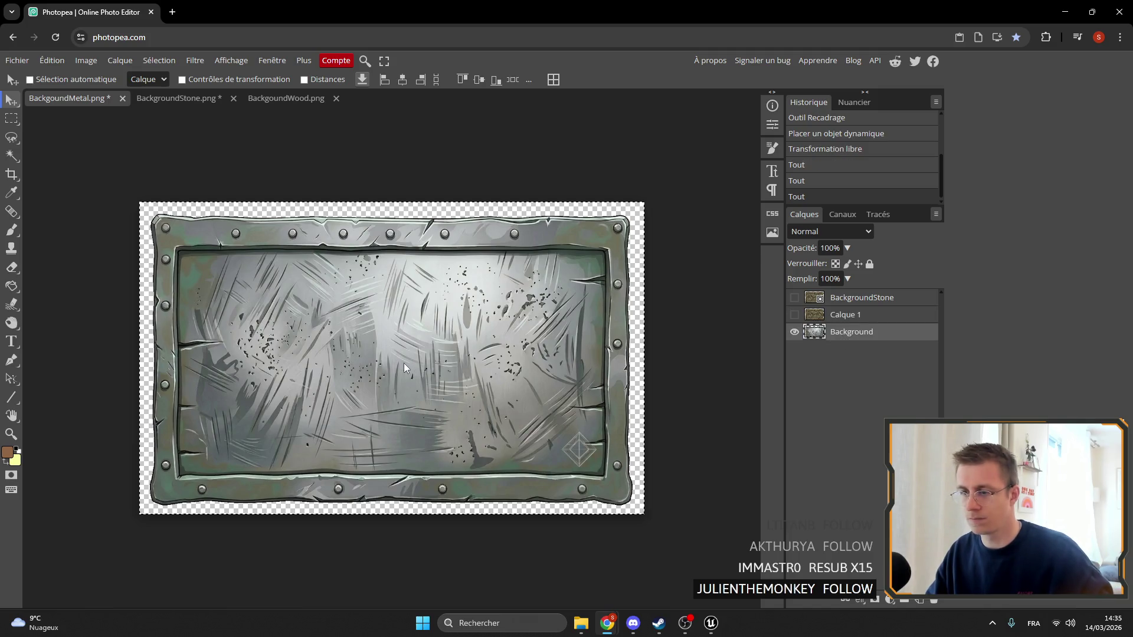
pyautogui.click(171, 98)
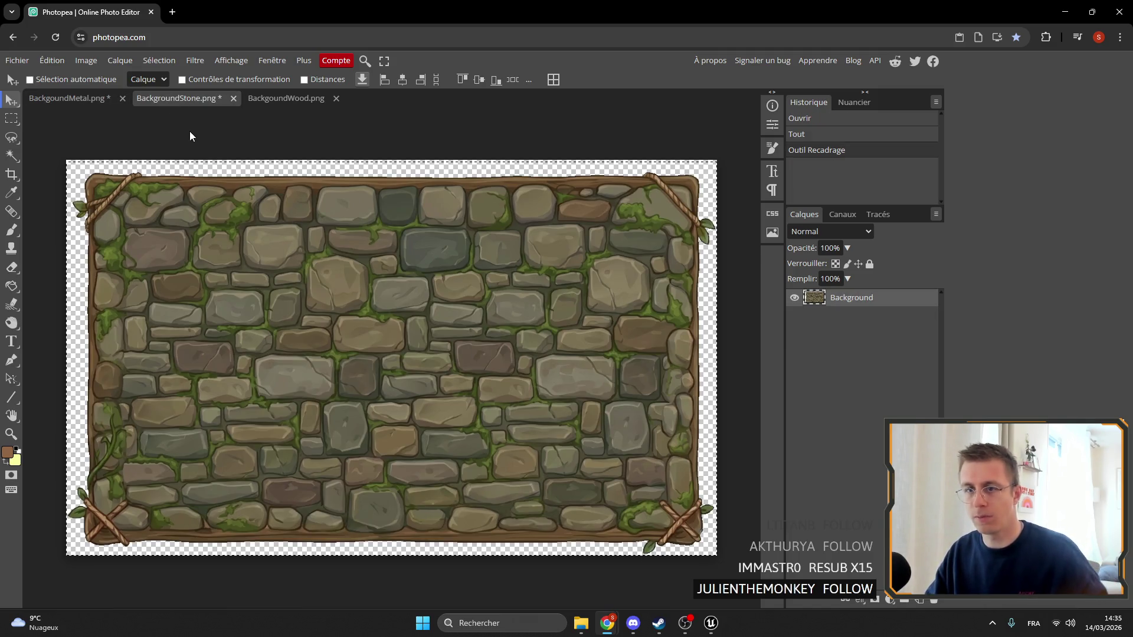
# Close BackgroundStone.png without saving and reopen it from the Downloads folder
pyautogui.hotkey('ctrl', 'a')
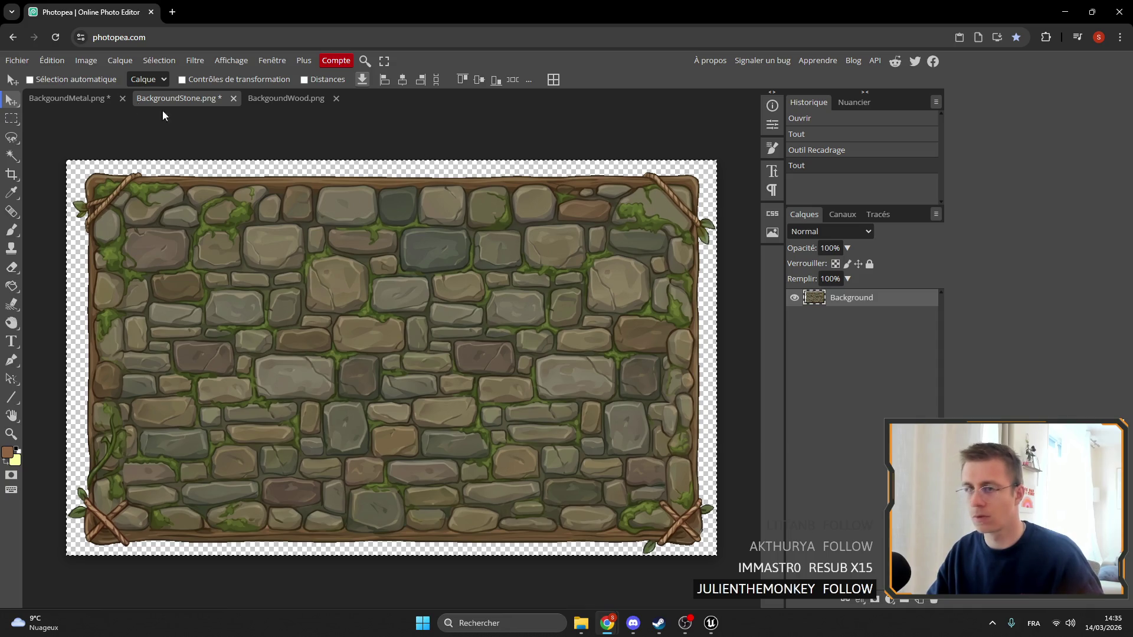
pyautogui.click(233, 98)
pyautogui.click(600, 123)
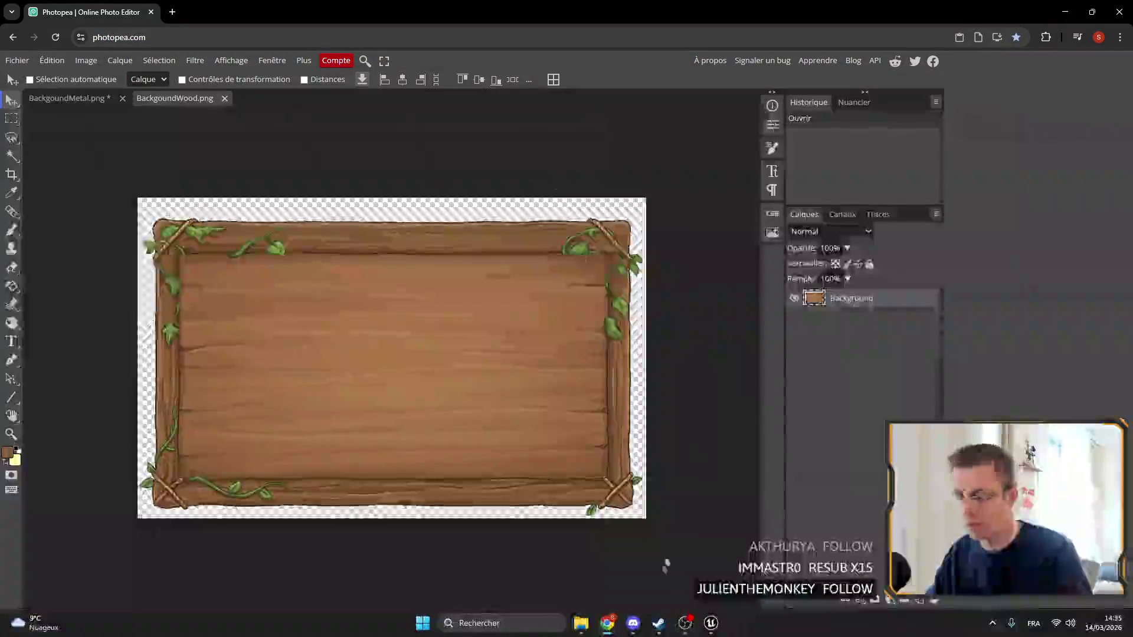
pyautogui.click(580, 623)
pyautogui.moveTo(803, 312)
pyautogui.mouseDown()
pyautogui.moveTo(355, 81)
pyautogui.moveTo(336, 212)
pyautogui.mouseUp()
# Paste the metal plate as Calque 1, scale it to about 92.3%, and hide the stone Background
pyautogui.hotkey('ctrl', 'v')
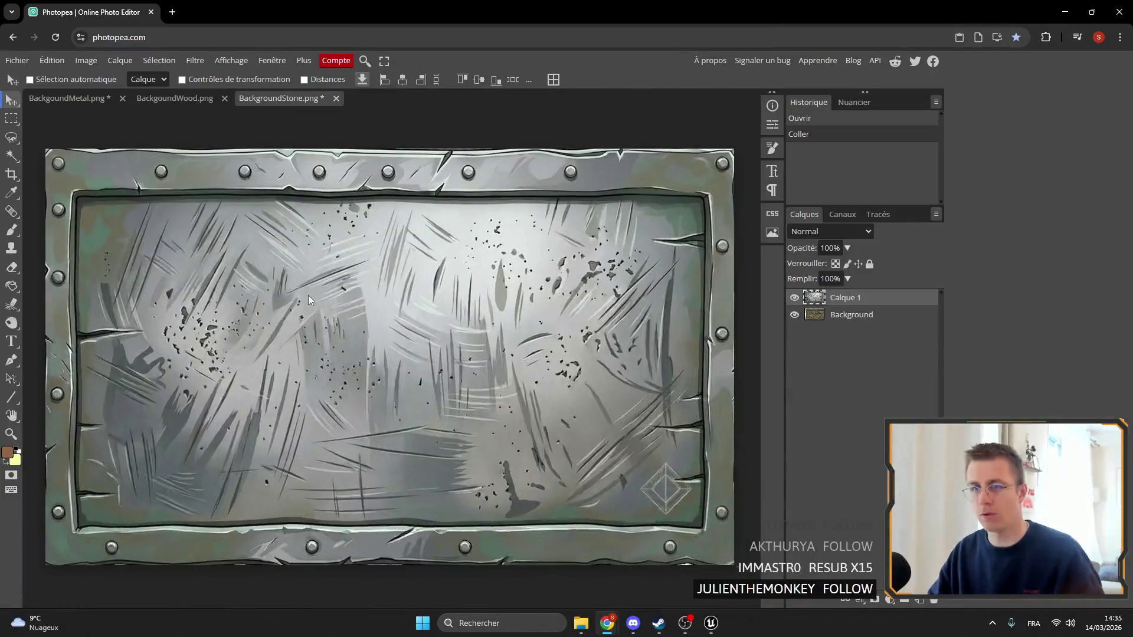
pyautogui.hotkey('ctrl', 't')
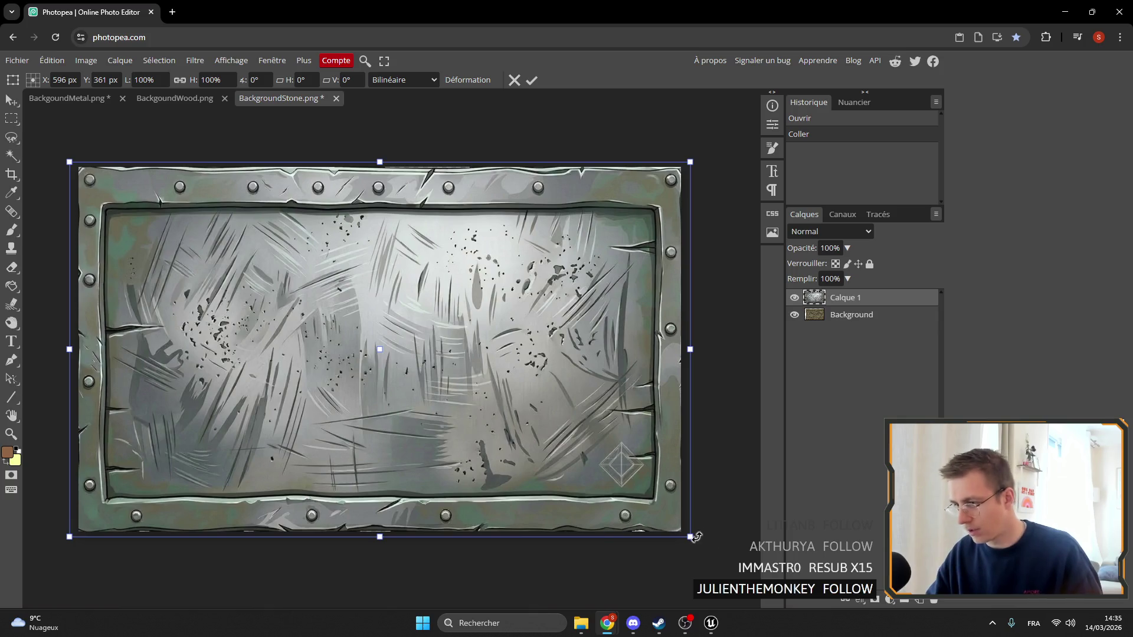
pyautogui.moveTo(695, 537)
pyautogui.mouseDown()
pyautogui.moveTo(671, 506)
pyautogui.moveTo(622, 494)
pyautogui.mouseUp()
pyautogui.moveTo(377, 365)
pyautogui.mouseDown()
pyautogui.moveTo(426, 383)
pyautogui.moveTo(410, 385)
pyautogui.mouseUp()
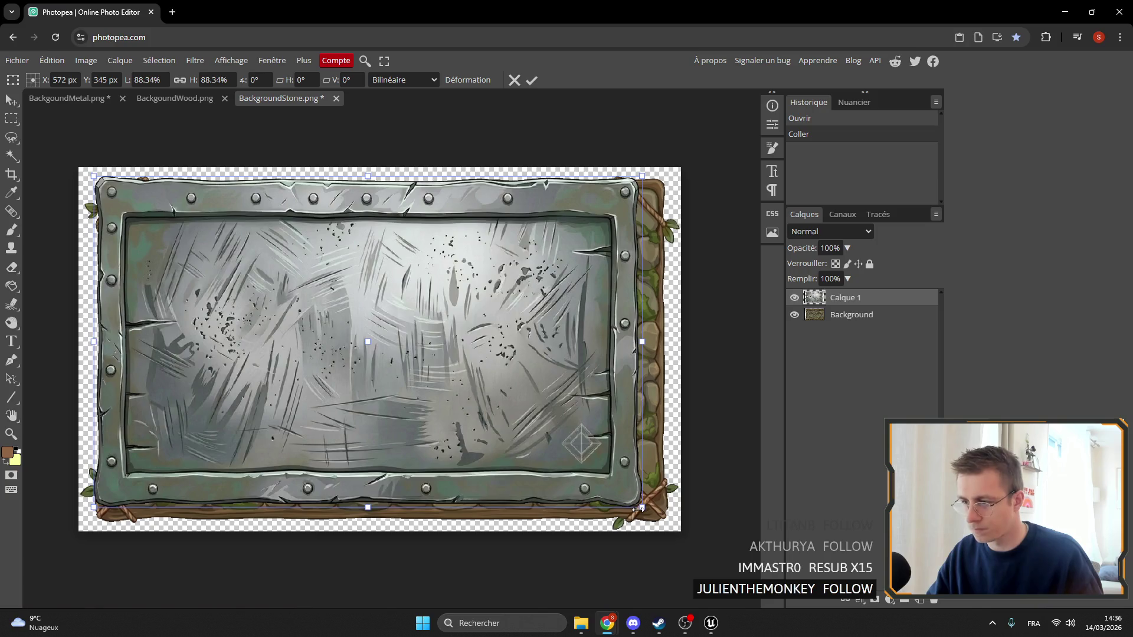
pyautogui.moveTo(637, 508); pyautogui.dragTo(666, 530)
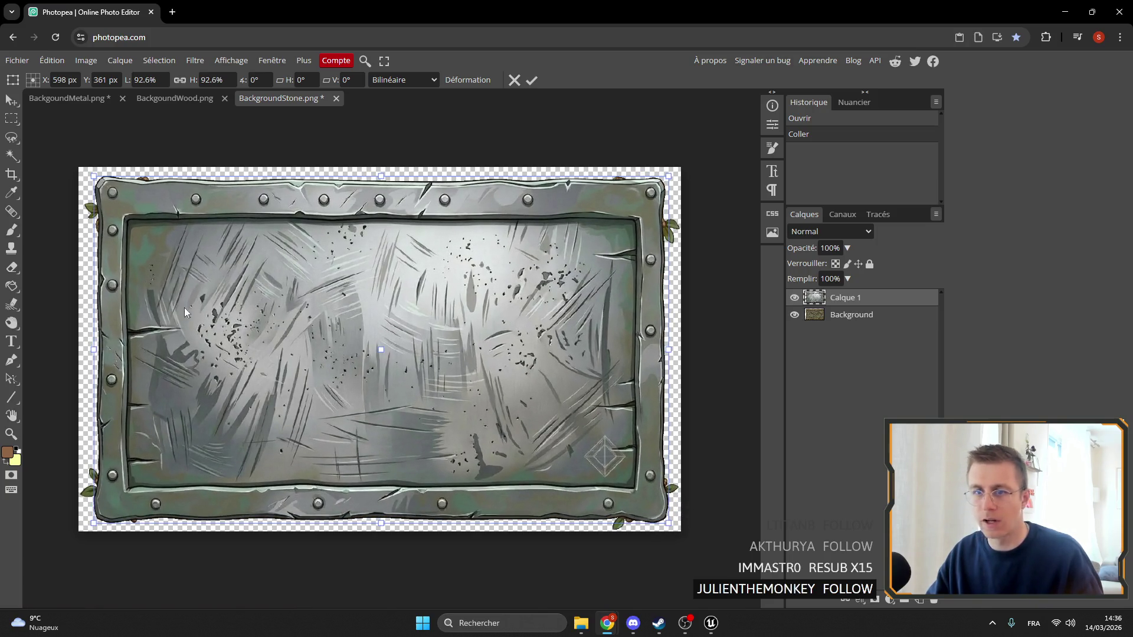
pyautogui.moveTo(157, 233); pyautogui.dragTo(157, 235)
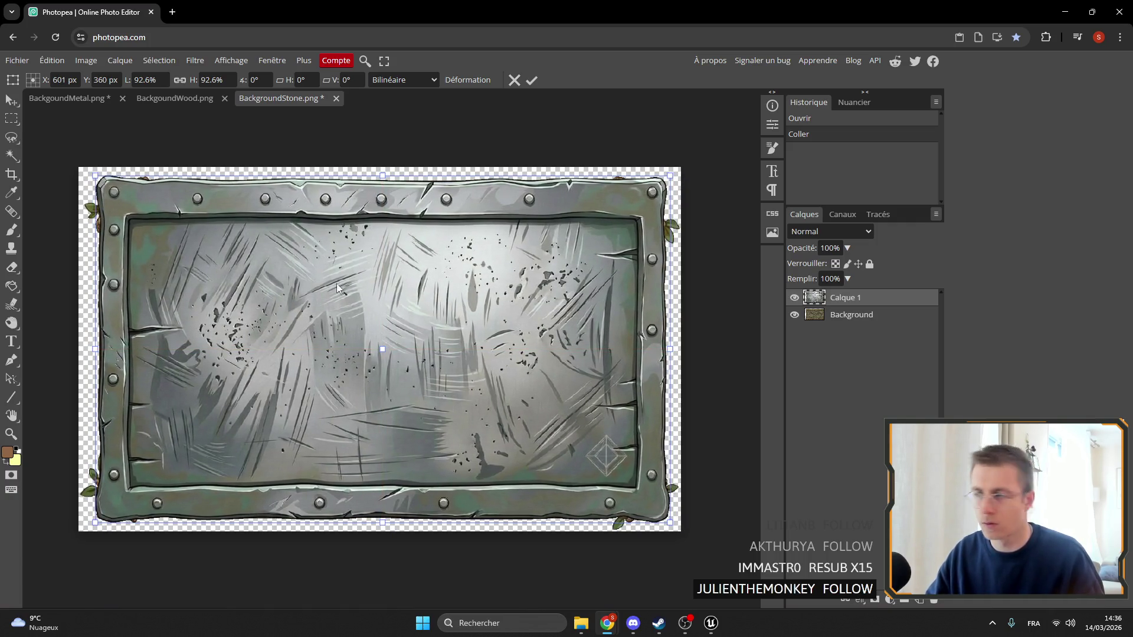
pyautogui.moveTo(671, 176); pyautogui.dragTo(670, 177)
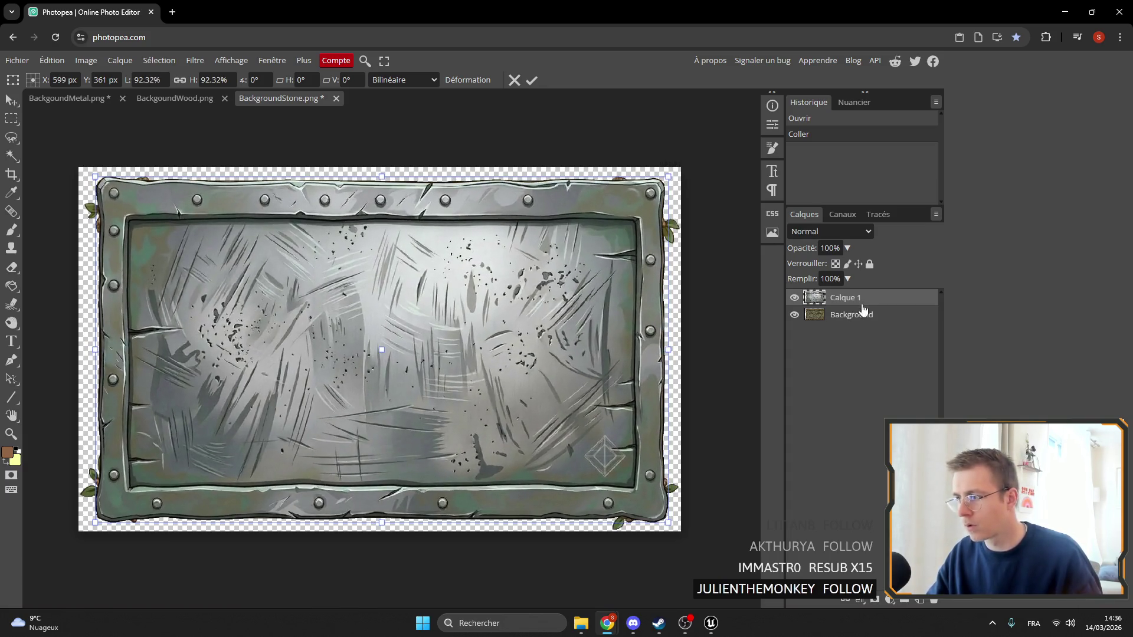
pyautogui.click(802, 317)
pyautogui.click(798, 315)
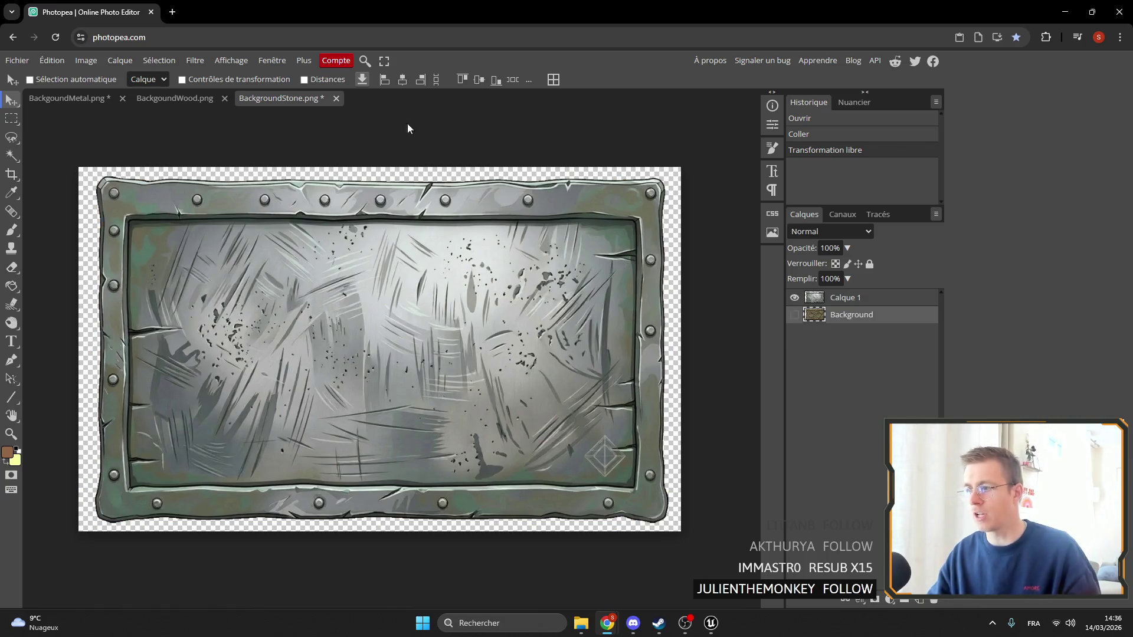
pyautogui.click(17, 61)
# Delete the old BackgoundMetal.png download and export the image as PNG named BackgoundMetal
pyautogui.moveTo(79, 239)
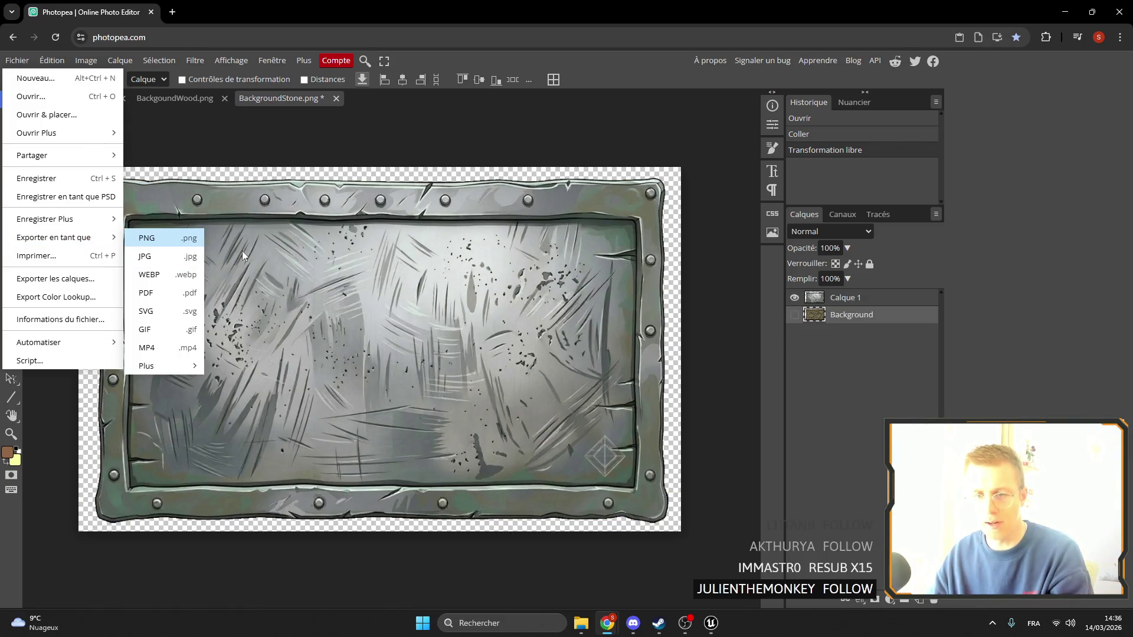
pyautogui.click(162, 237)
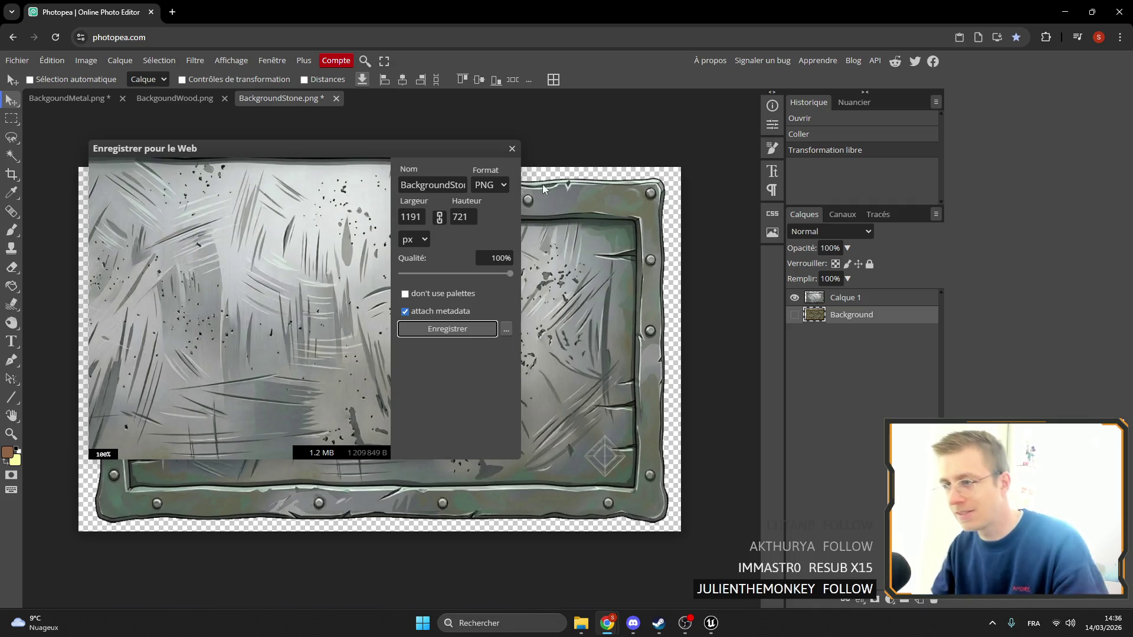
pyautogui.doubleClick(451, 189)
pyautogui.click(581, 624)
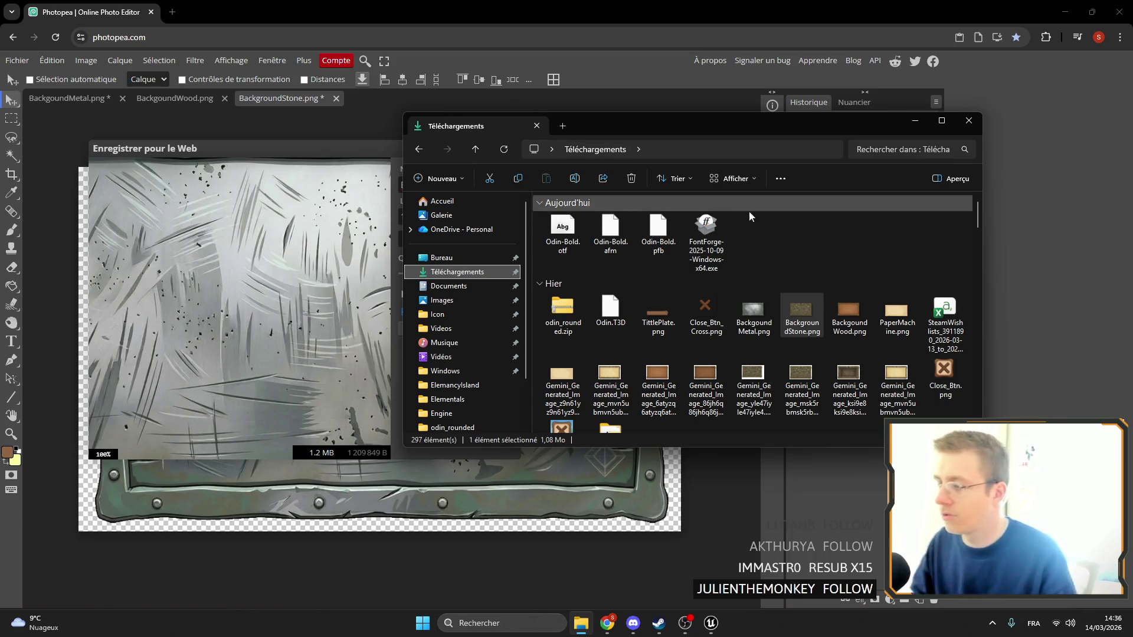
pyautogui.click(763, 329)
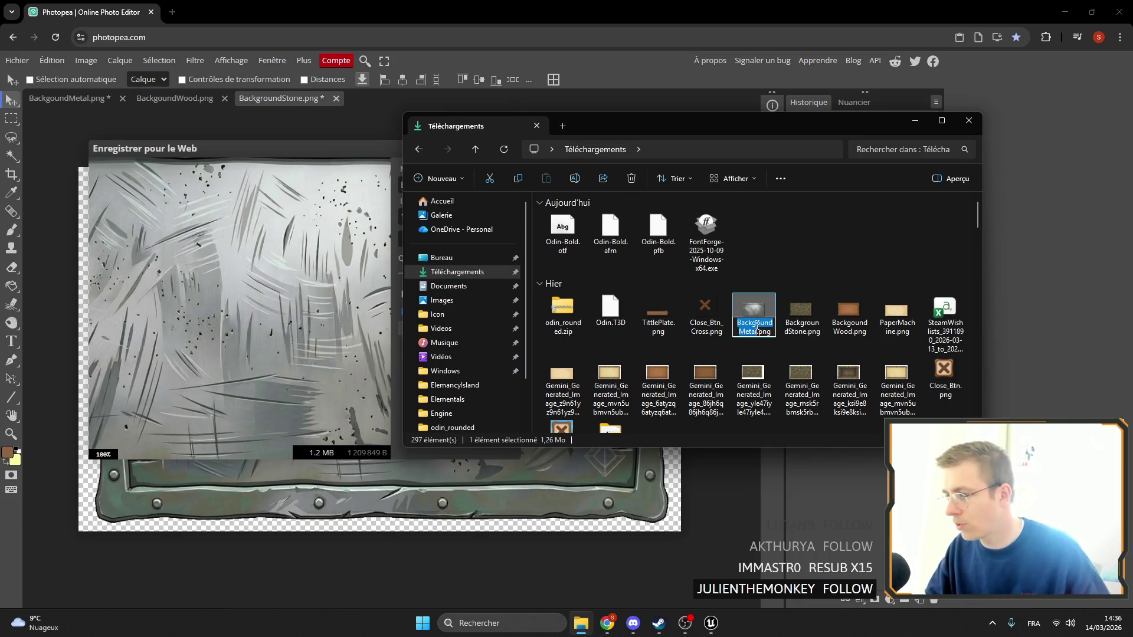
pyautogui.press('Delete')
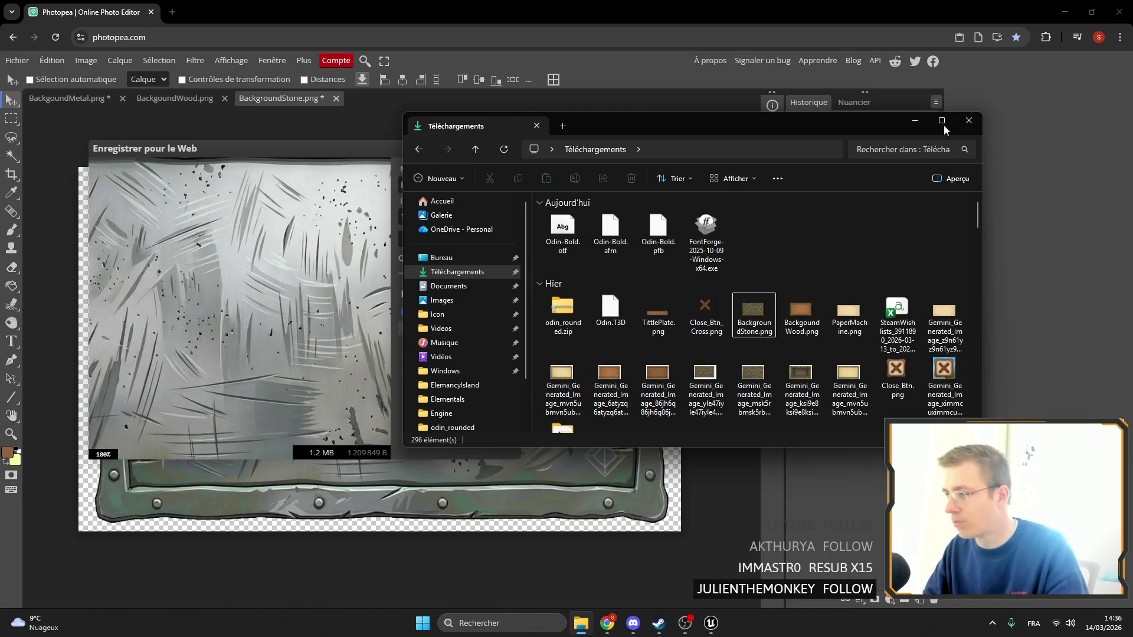
pyautogui.click(924, 121)
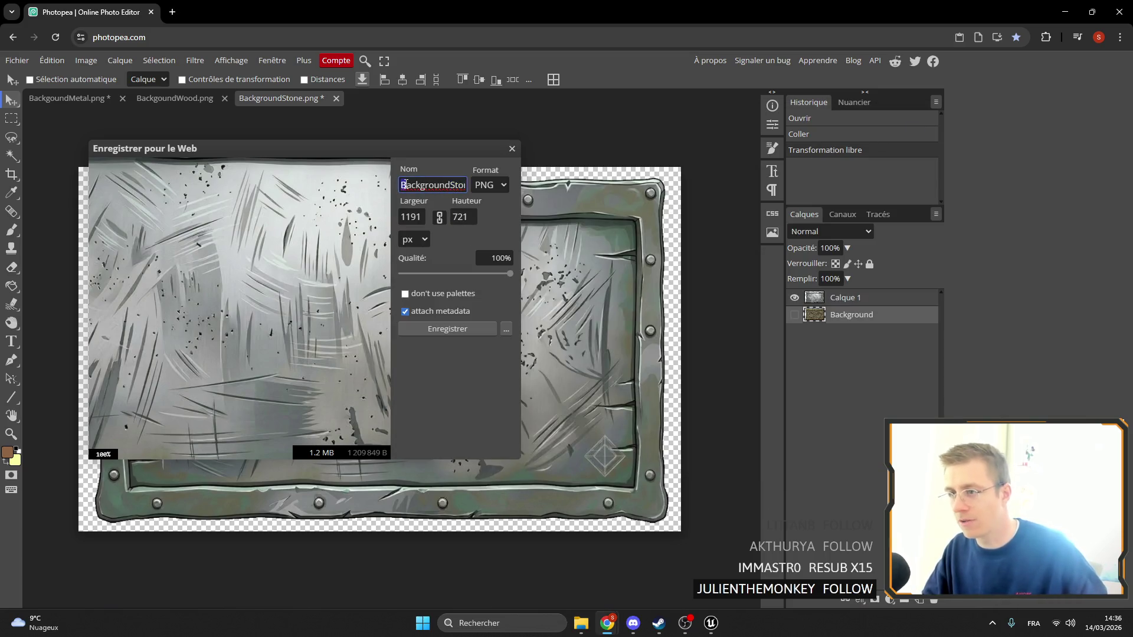
pyautogui.hotkey('ctrl', 'a')
pyautogui.hotkey('ctrl', 'v')
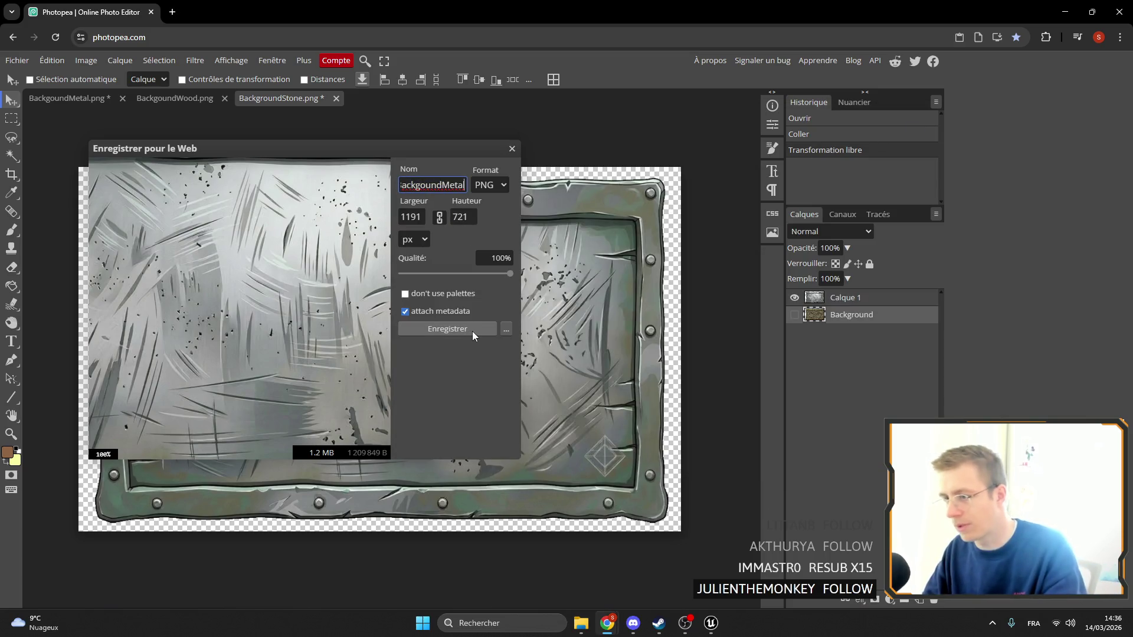
pyautogui.click(471, 331)
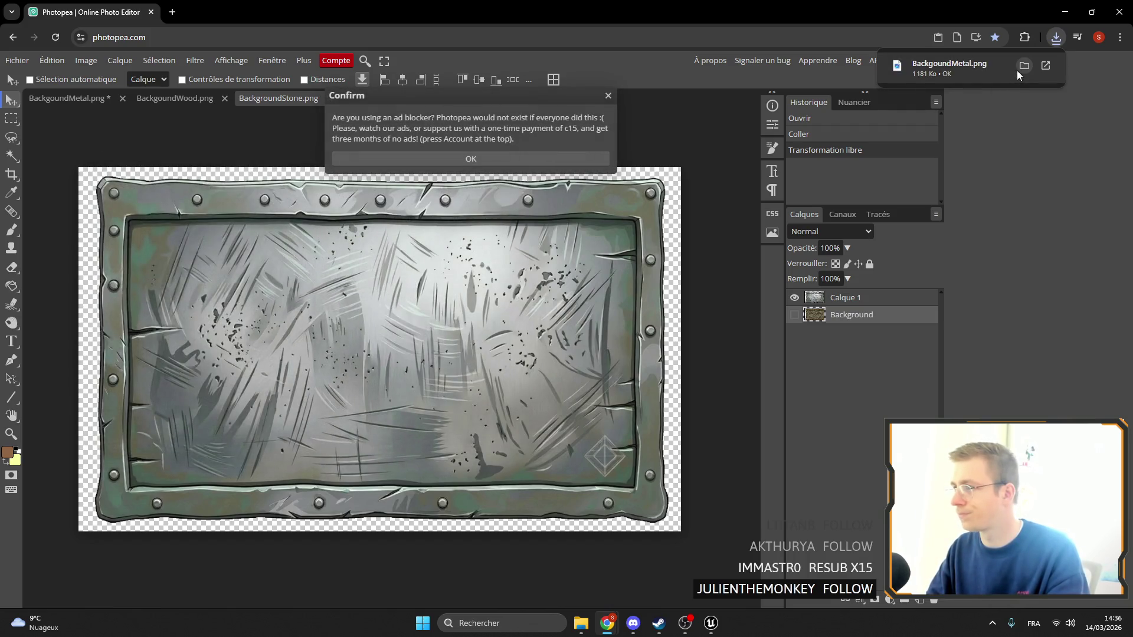
pyautogui.click(608, 96)
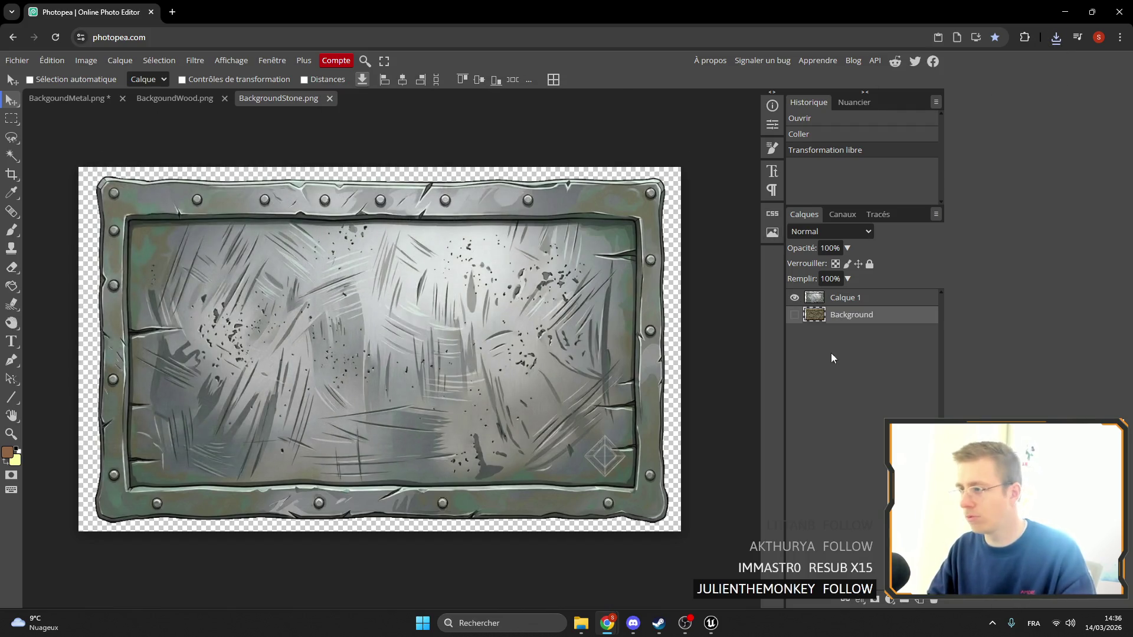
# Show the stone Background layer again and hide the pasted metal layer
pyautogui.click(795, 315)
pyautogui.click(794, 297)
pyautogui.click(174, 98)
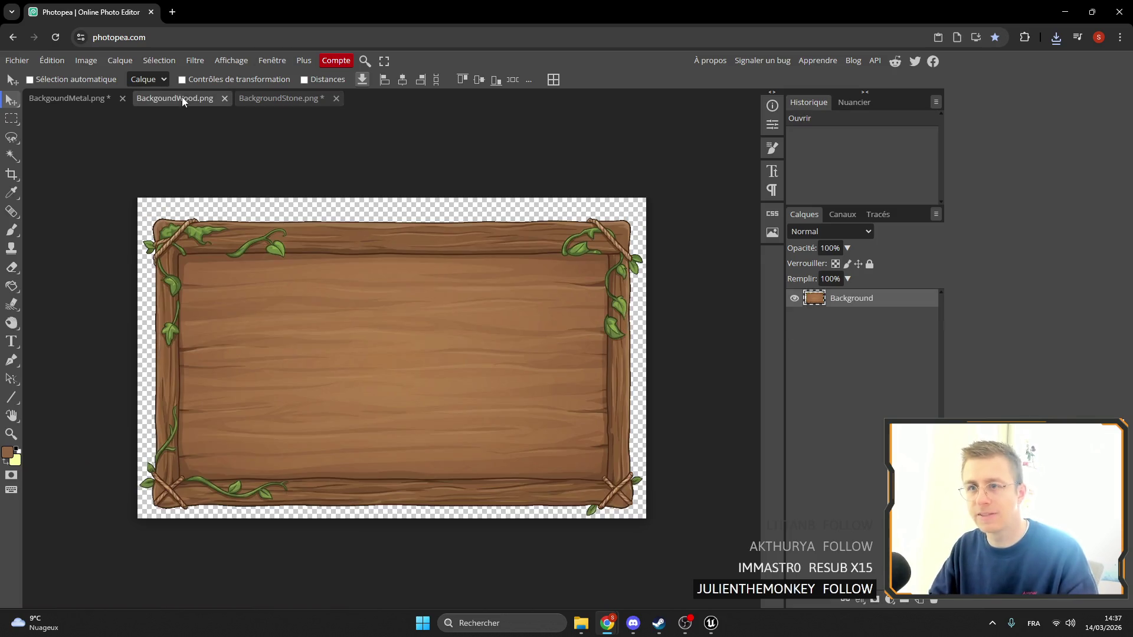
# Copy the whole wood board and paste it into BackgroundStone.png as a new layer
pyautogui.hotkey('ctrl', 'a')
pyautogui.press('ctrl')
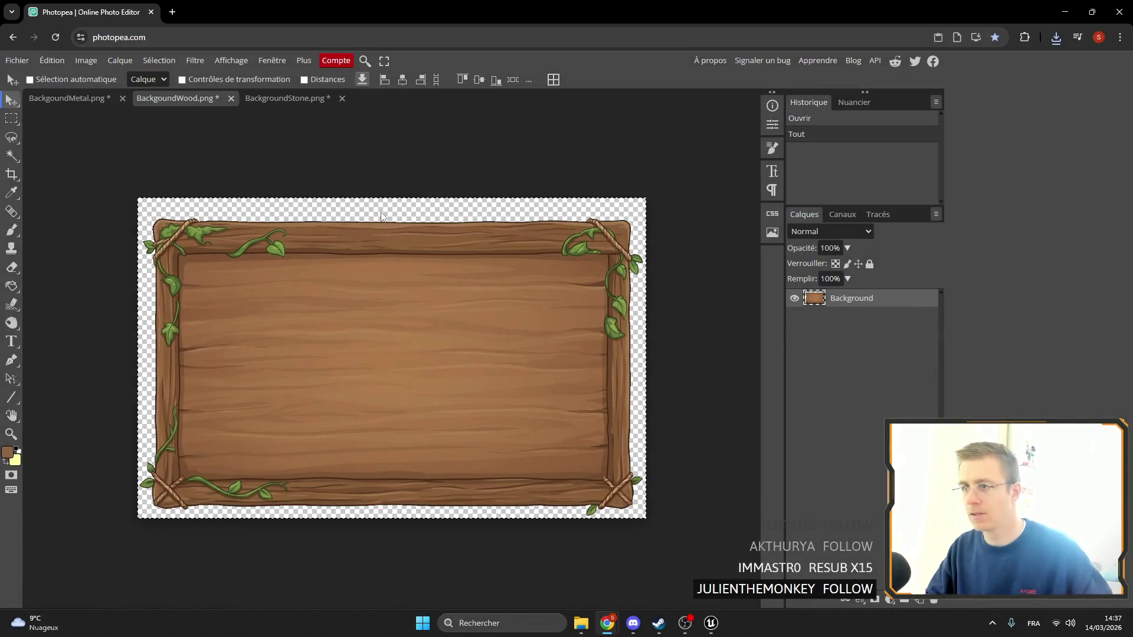
pyautogui.click(307, 99)
pyautogui.hotkey('ctrl', 'v')
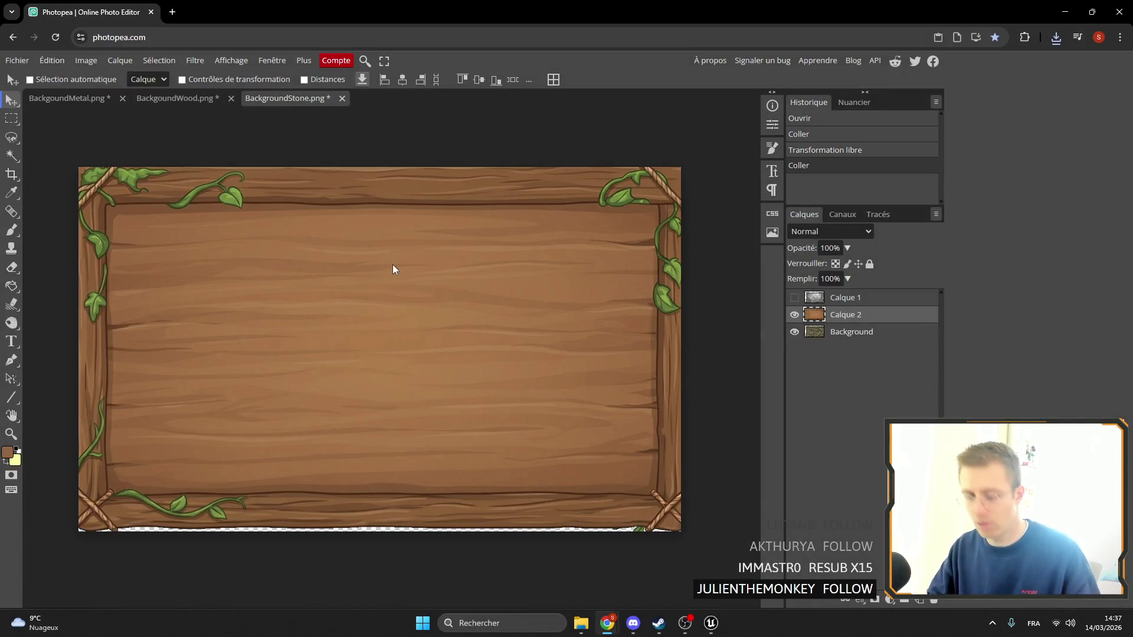
# Scale the wood board to about 93% inside the canvas, commit, and select the old wood file
pyautogui.hotkey('ctrl', 't')
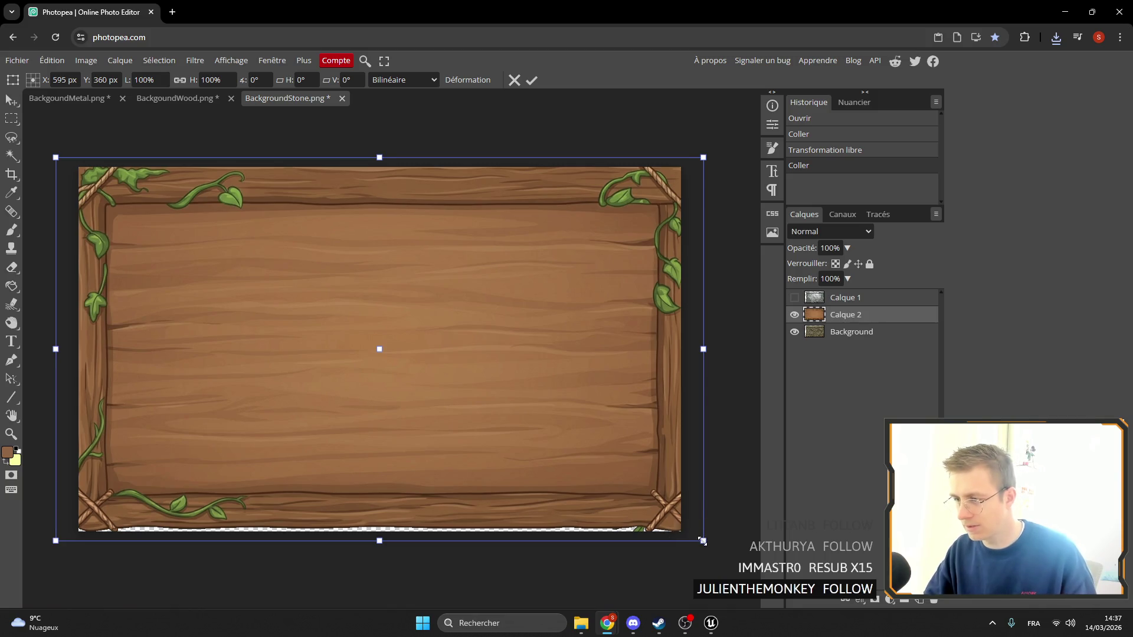
pyautogui.moveTo(702, 541); pyautogui.dragTo(658, 514)
pyautogui.moveTo(596, 474); pyautogui.dragTo(617, 489)
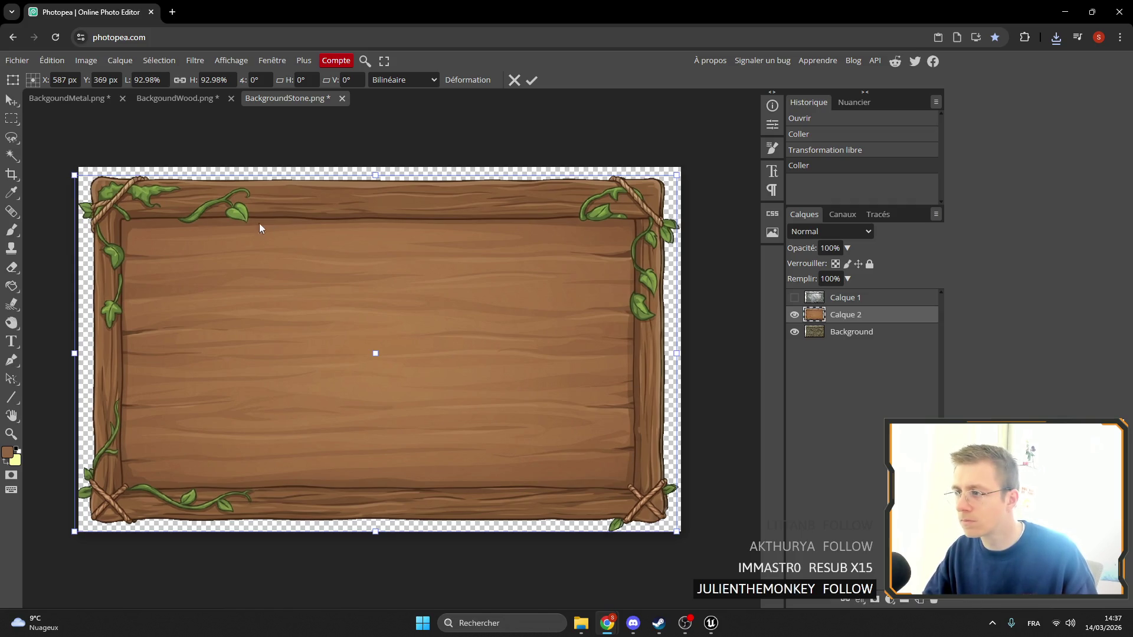
pyautogui.moveTo(343, 239)
pyautogui.mouseDown()
pyautogui.moveTo(214, 264)
pyautogui.moveTo(350, 250)
pyautogui.moveTo(345, 240)
pyautogui.mouseUp()
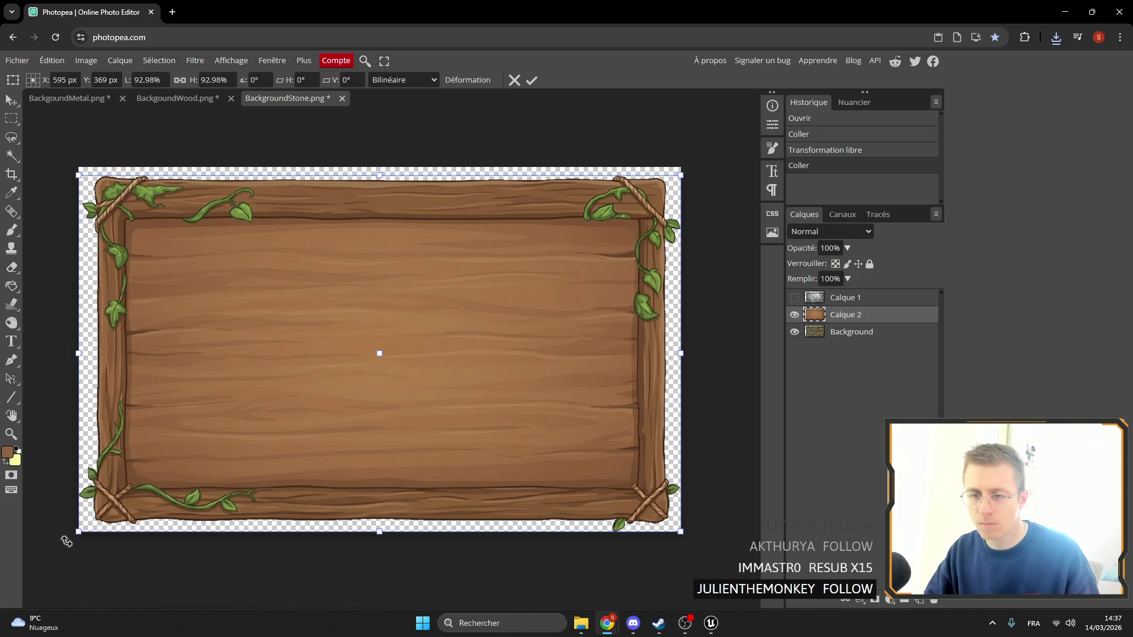
pyautogui.moveTo(79, 533); pyautogui.dragTo(82, 534)
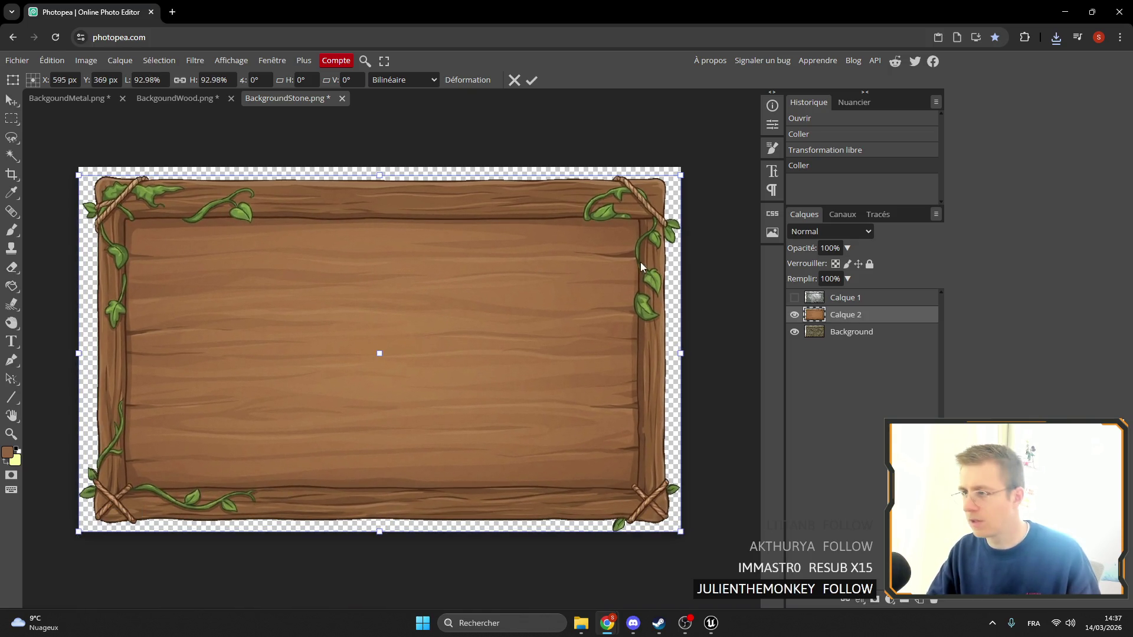
pyautogui.click(532, 80)
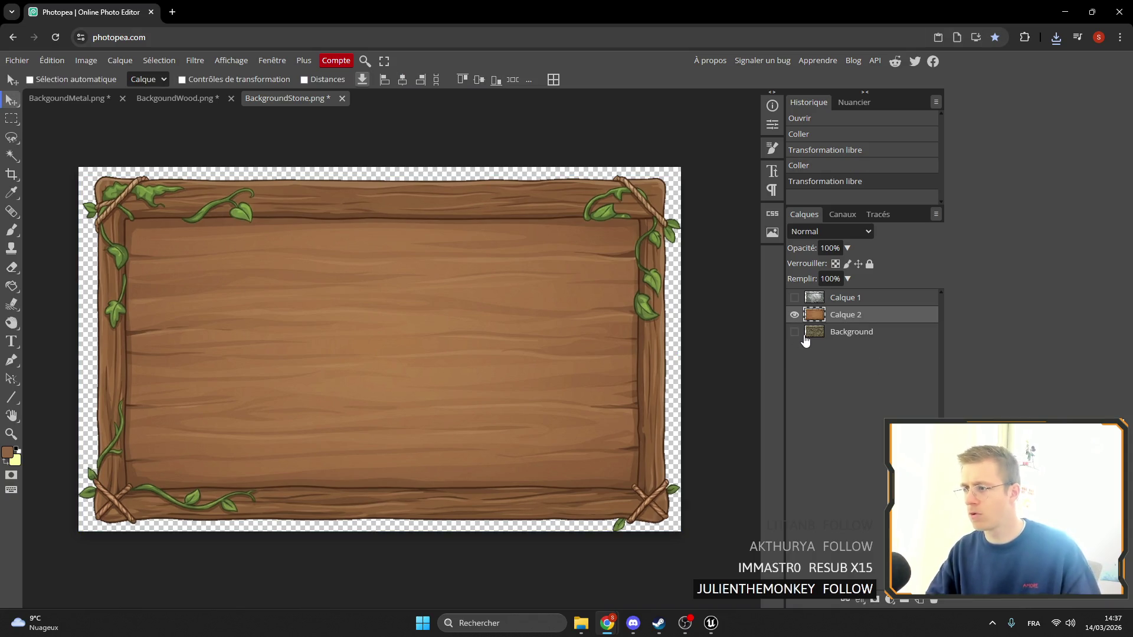
pyautogui.click(581, 623)
pyautogui.click(794, 308)
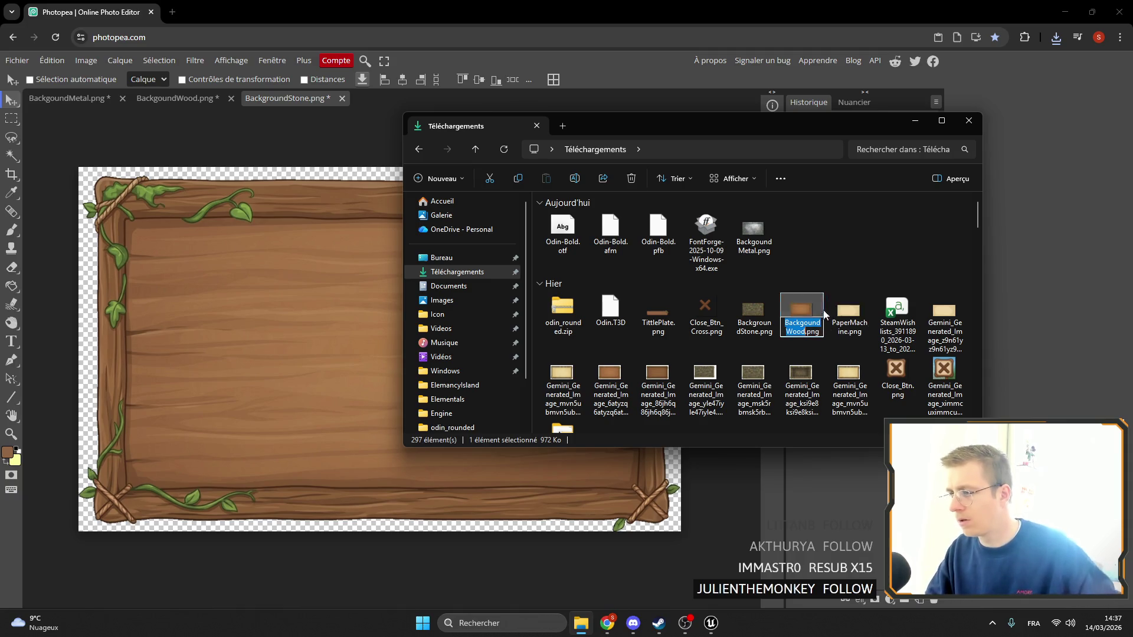
# Delete the old Backgound Wood.png and export the canvas as PNG named BackgoundWood
pyautogui.press('Delete')
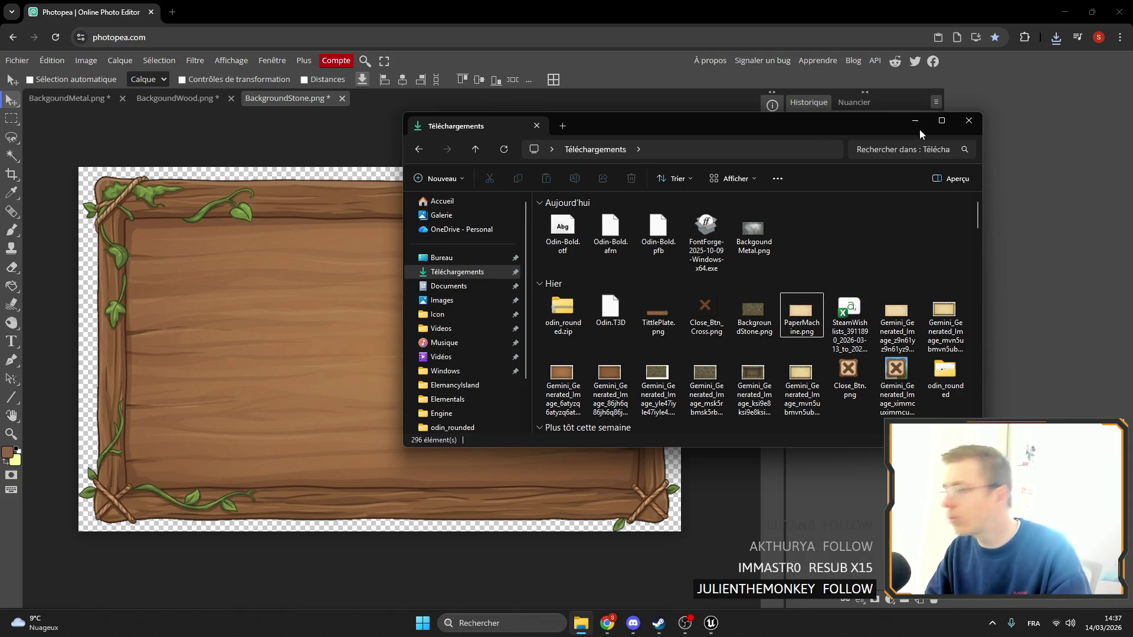
pyautogui.click(914, 123)
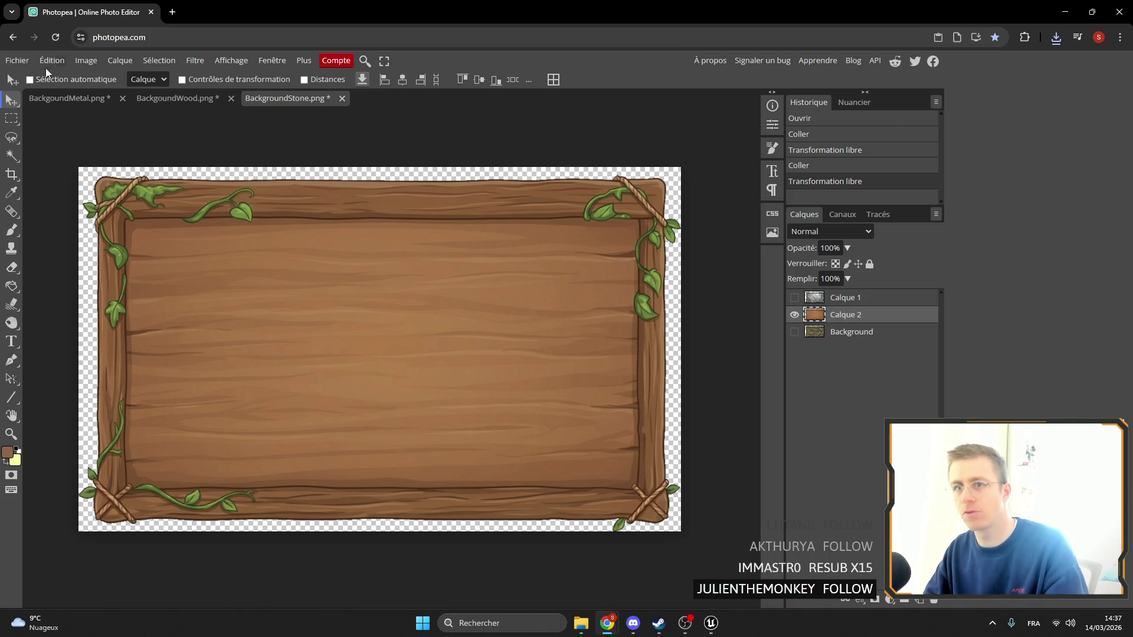
pyautogui.click(17, 60)
pyautogui.moveTo(85, 238)
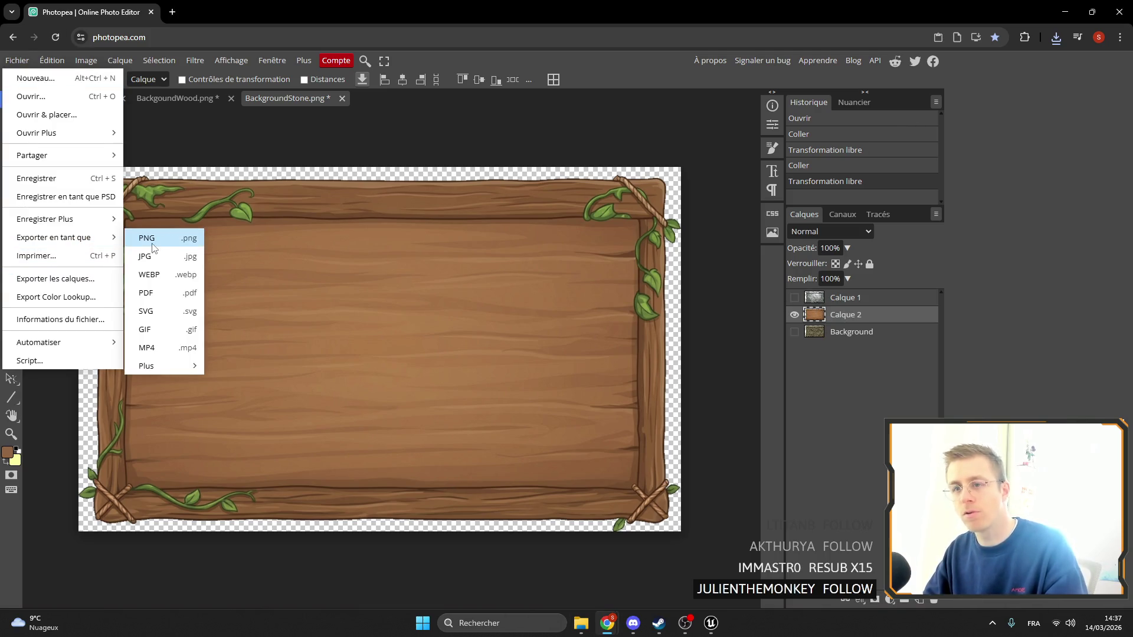
pyautogui.click(153, 239)
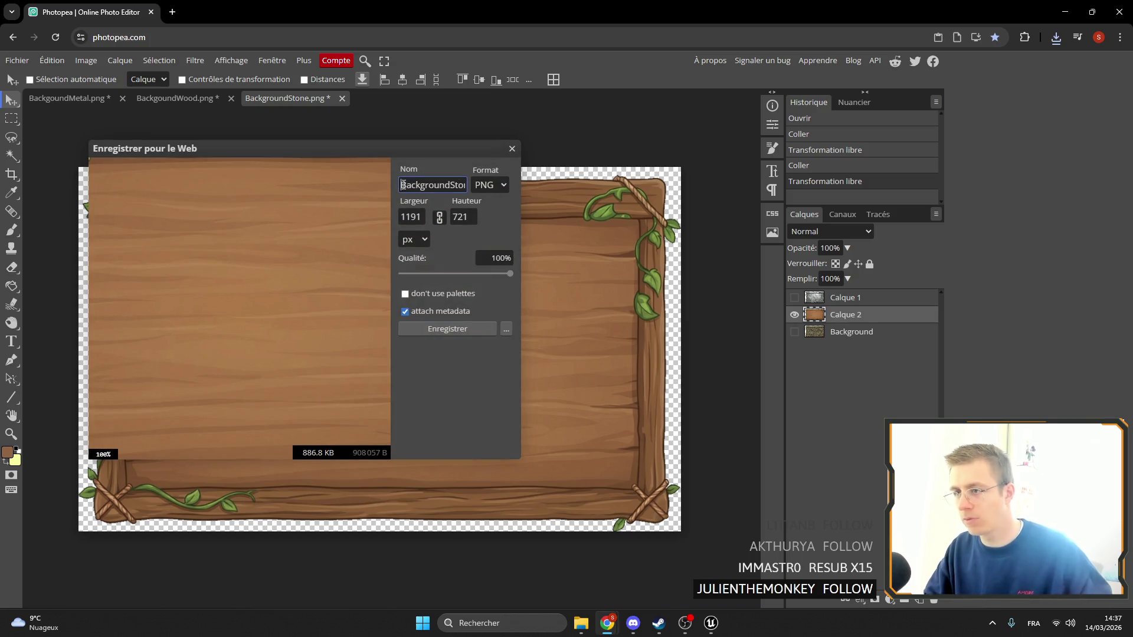
pyautogui.hotkey('ctrl', 'a')
pyautogui.hotkey('ctrl', 'v')
pyautogui.click(446, 330)
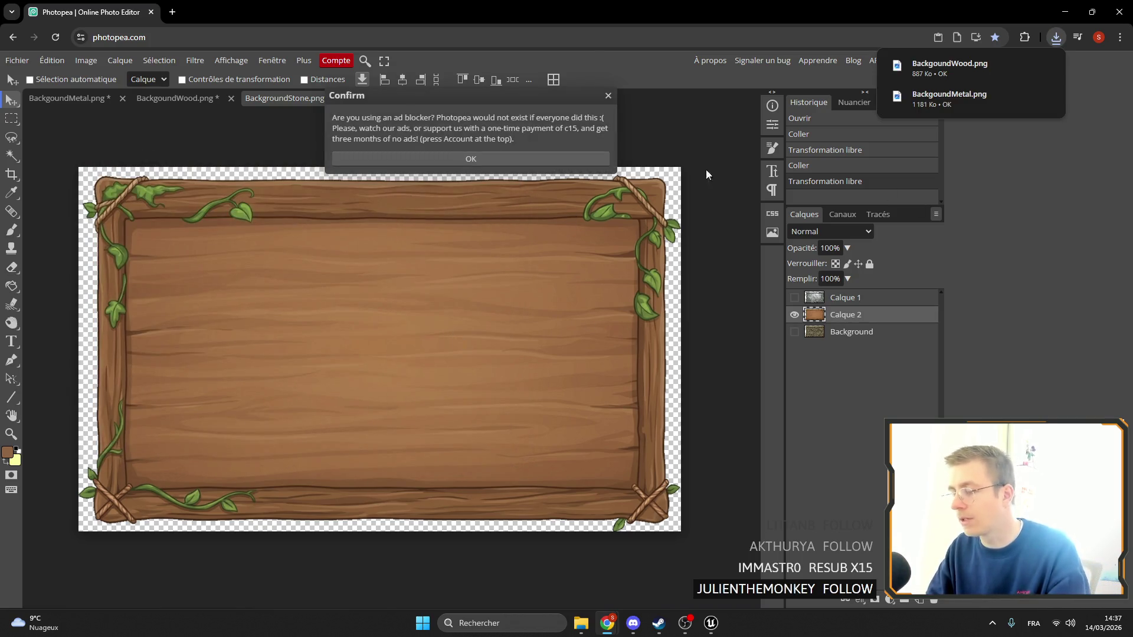
pyautogui.click(621, 92)
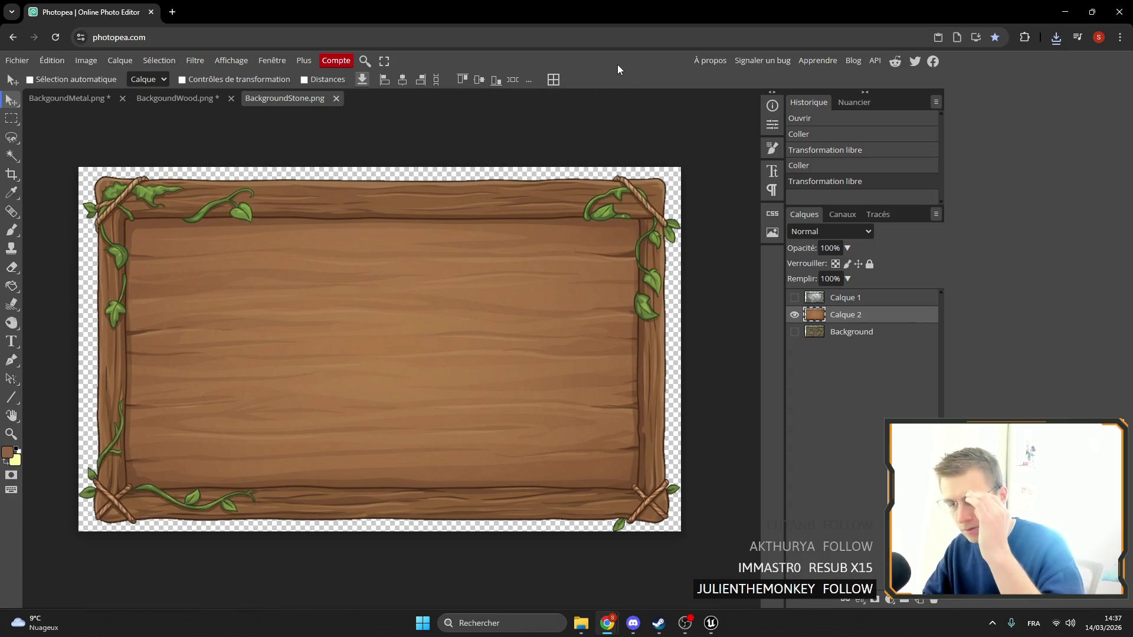
pyautogui.click(712, 629)
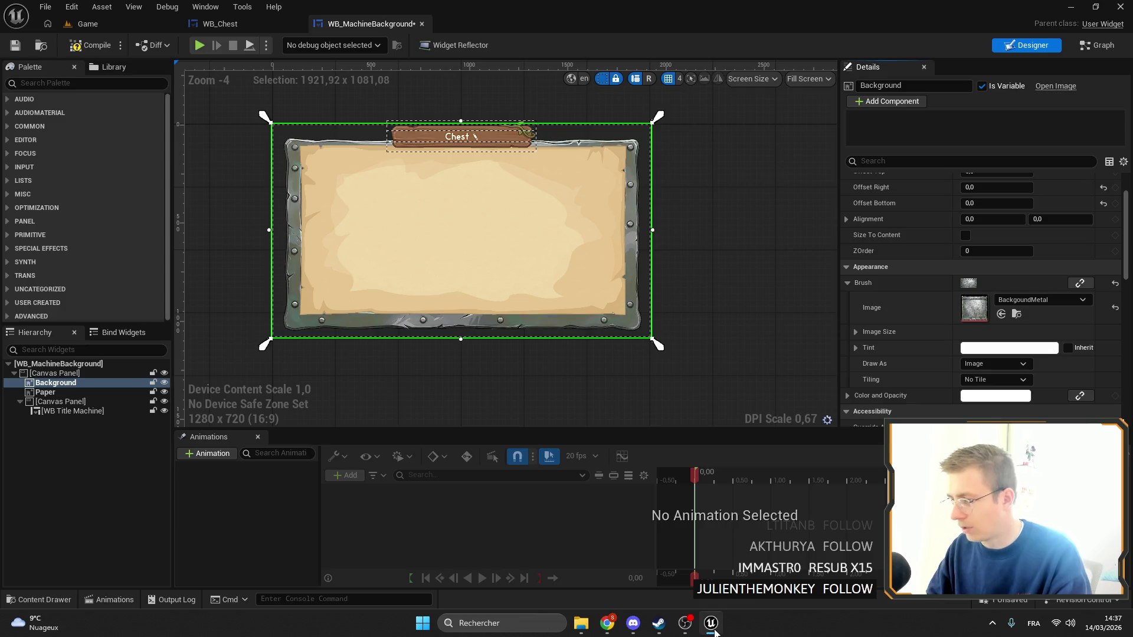
# Import the new metal and wood PNGs into the Textures/UI/Panel folder
pyautogui.click(714, 628)
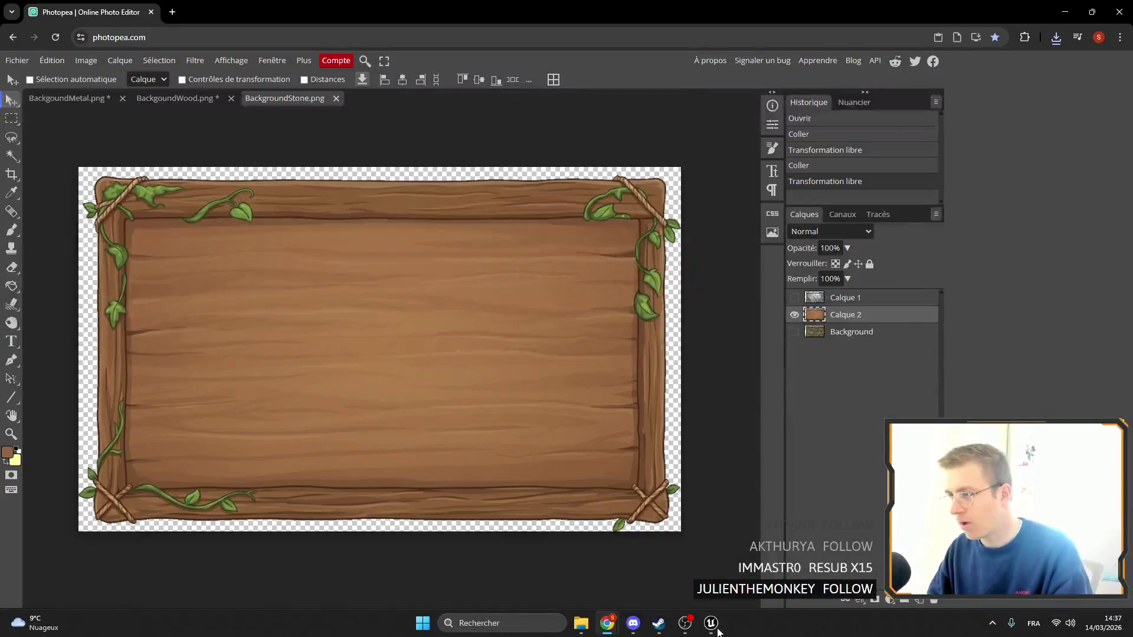
pyautogui.click(713, 626)
pyautogui.click(1016, 313)
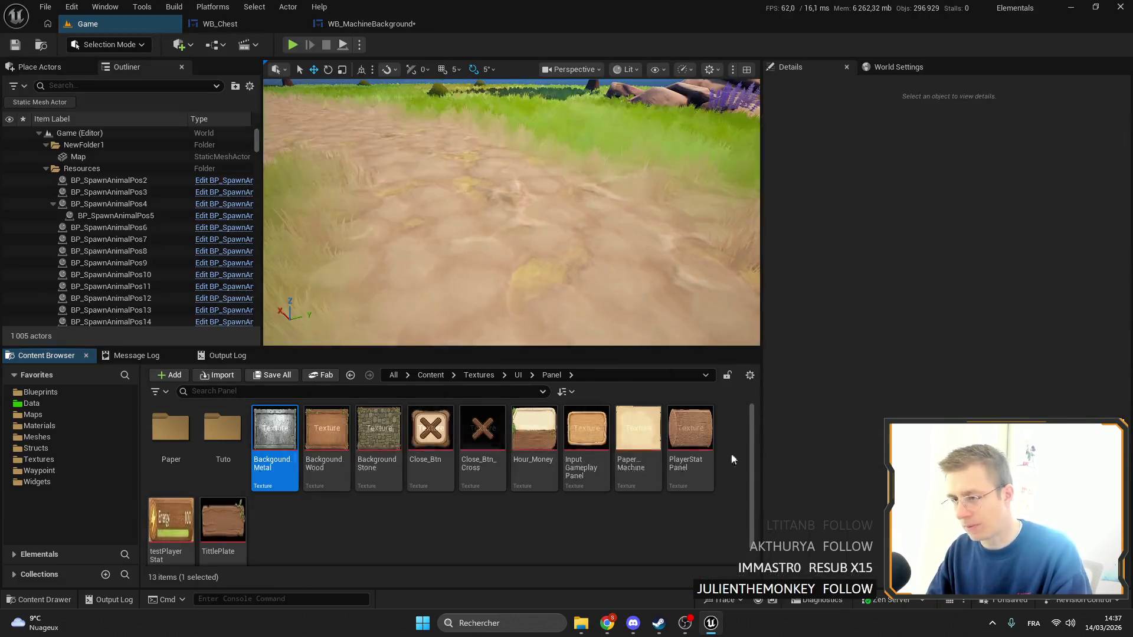
pyautogui.click(586, 630)
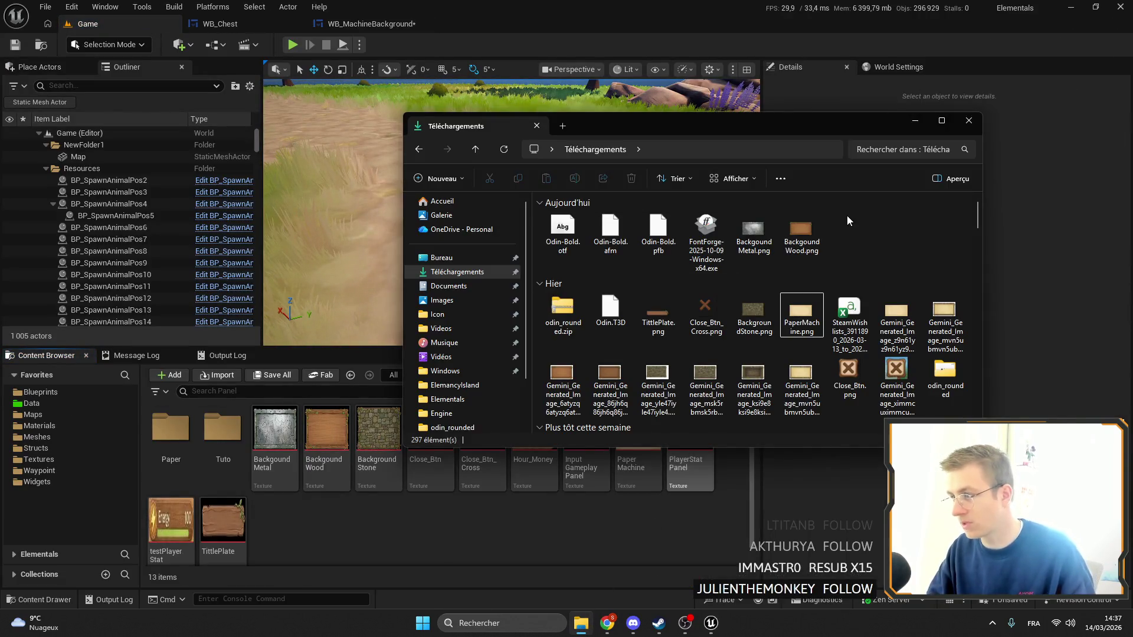
pyautogui.moveTo(848, 223)
pyautogui.mouseDown()
pyautogui.moveTo(756, 236)
pyautogui.moveTo(354, 513)
pyautogui.mouseUp()
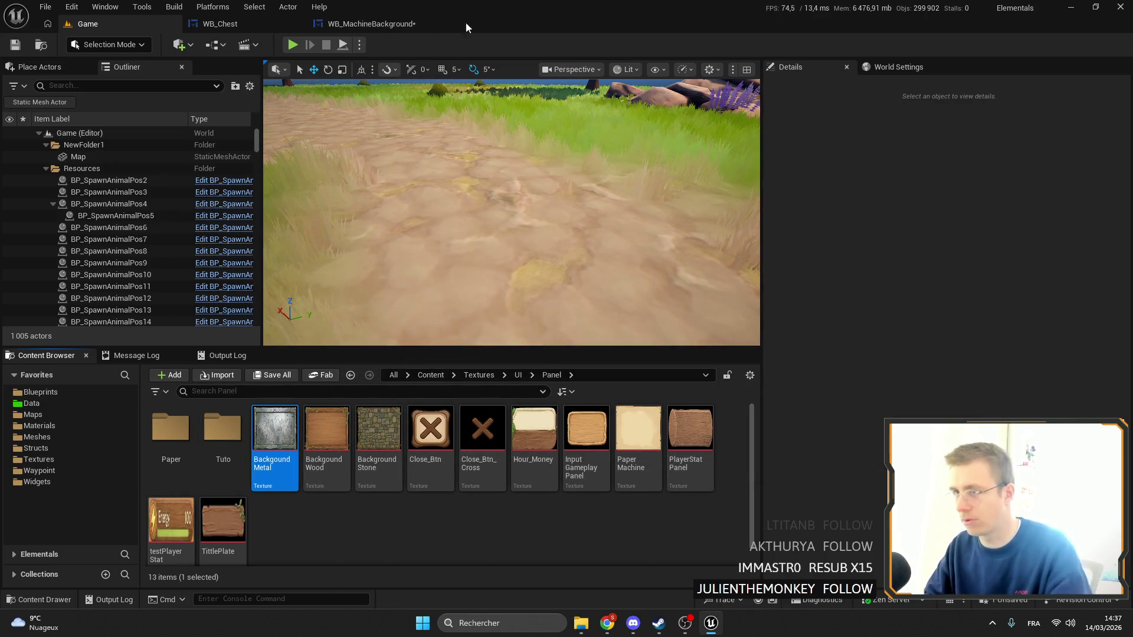
# Preview wood, metal and test images, then set WB_MachineBackground's brush image to BackgroundStone
pyautogui.click(384, 23)
pyautogui.scroll(2, 512, 143)
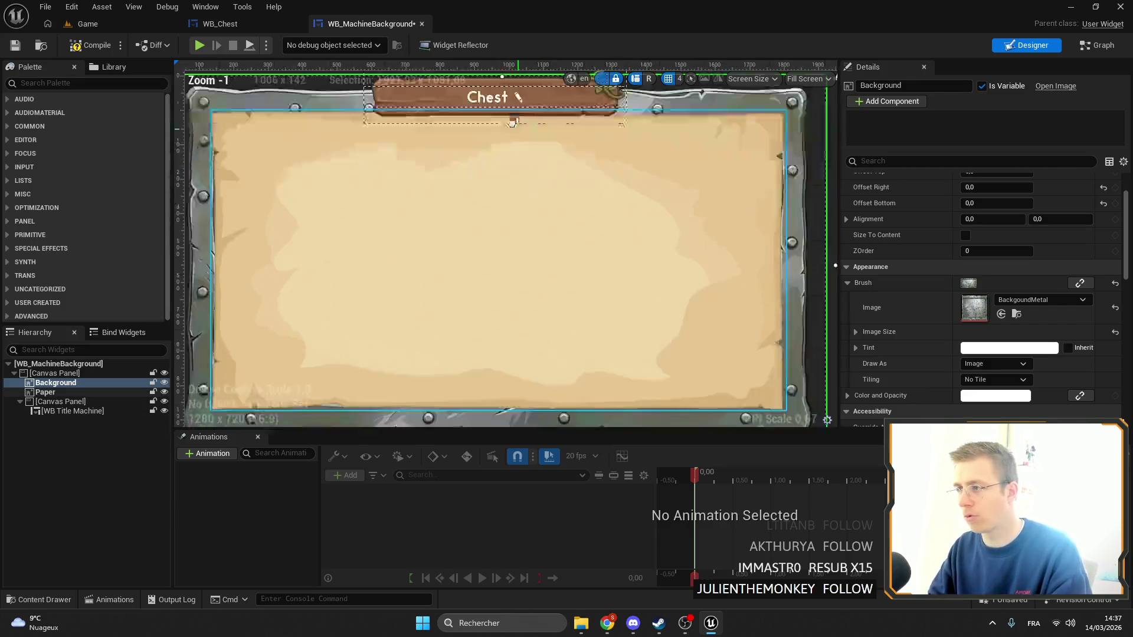
pyautogui.scroll(-2, 569, 179)
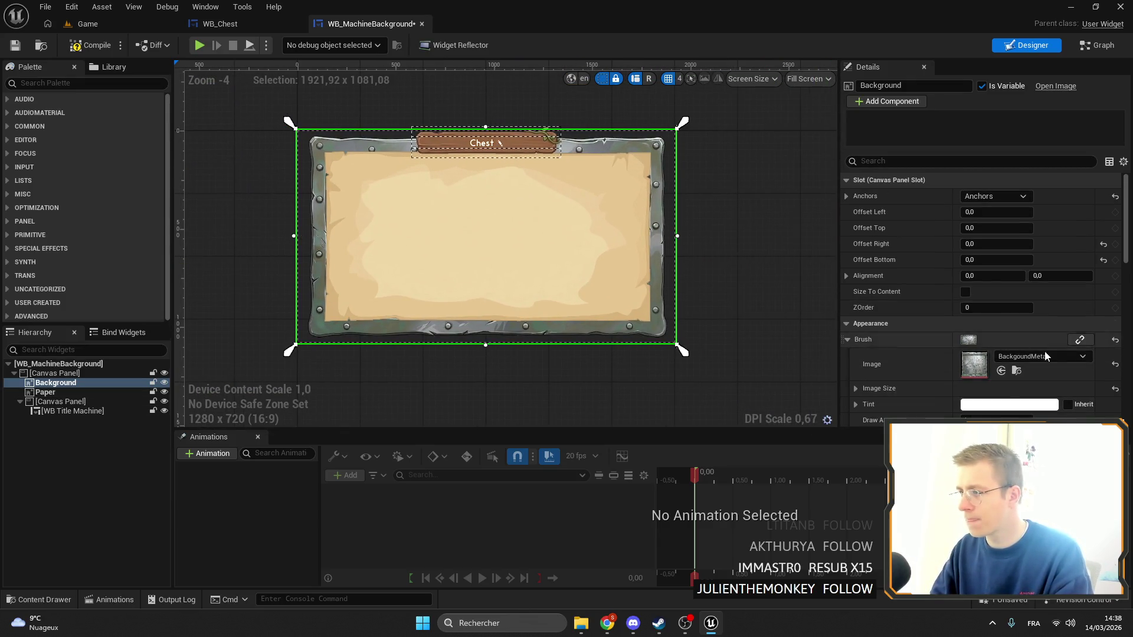
pyautogui.click(1040, 356)
pyautogui.click(1042, 295)
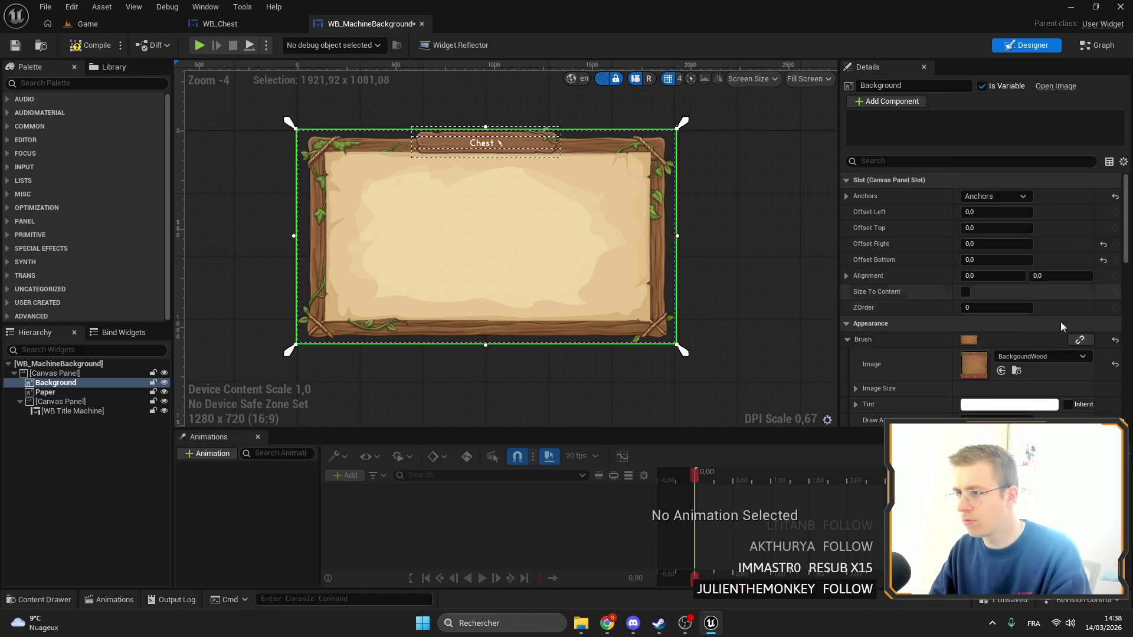
pyautogui.click(1050, 355)
pyautogui.click(1041, 238)
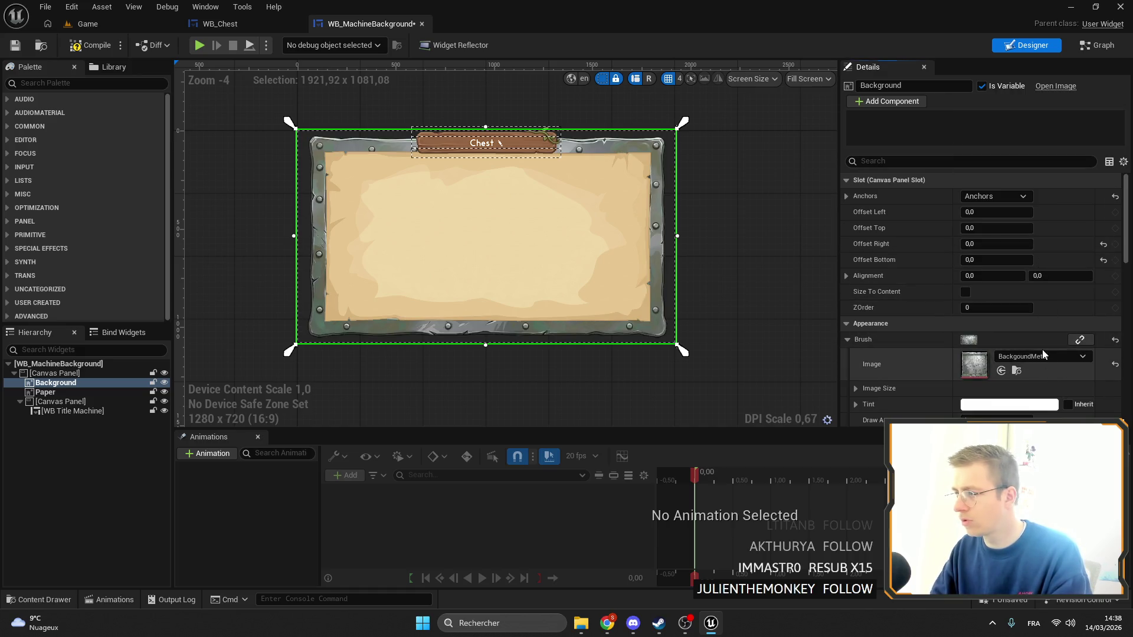
pyautogui.click(1043, 338)
pyautogui.scroll(-2, 1033, 263)
pyautogui.click(1033, 263)
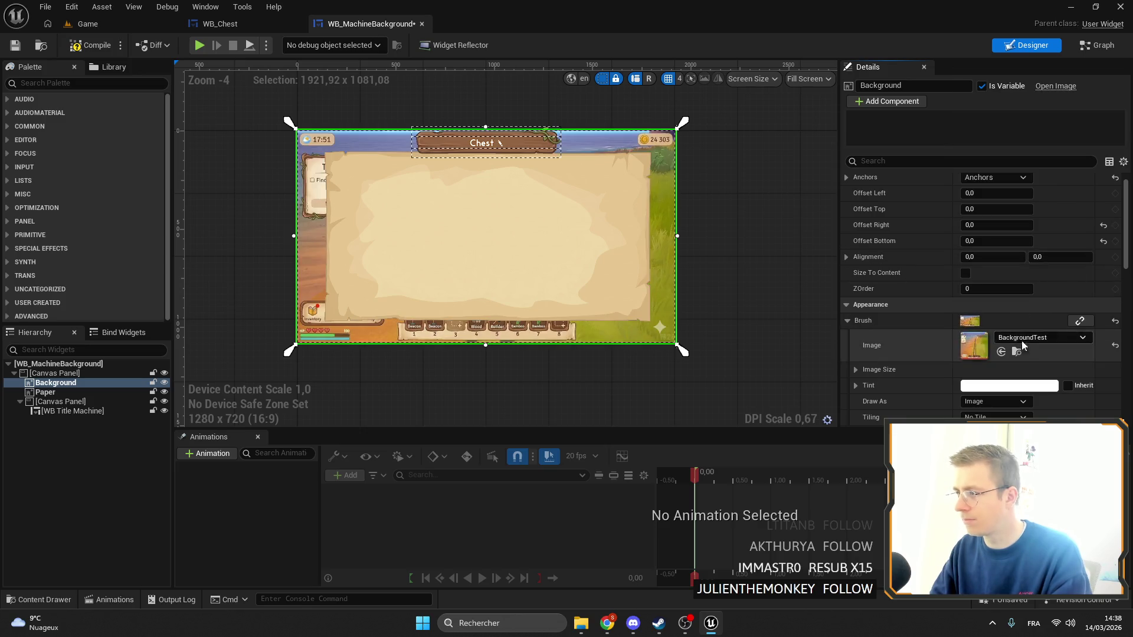
pyautogui.click(1022, 338)
pyautogui.click(1038, 221)
pyautogui.scroll(3, 593, 251)
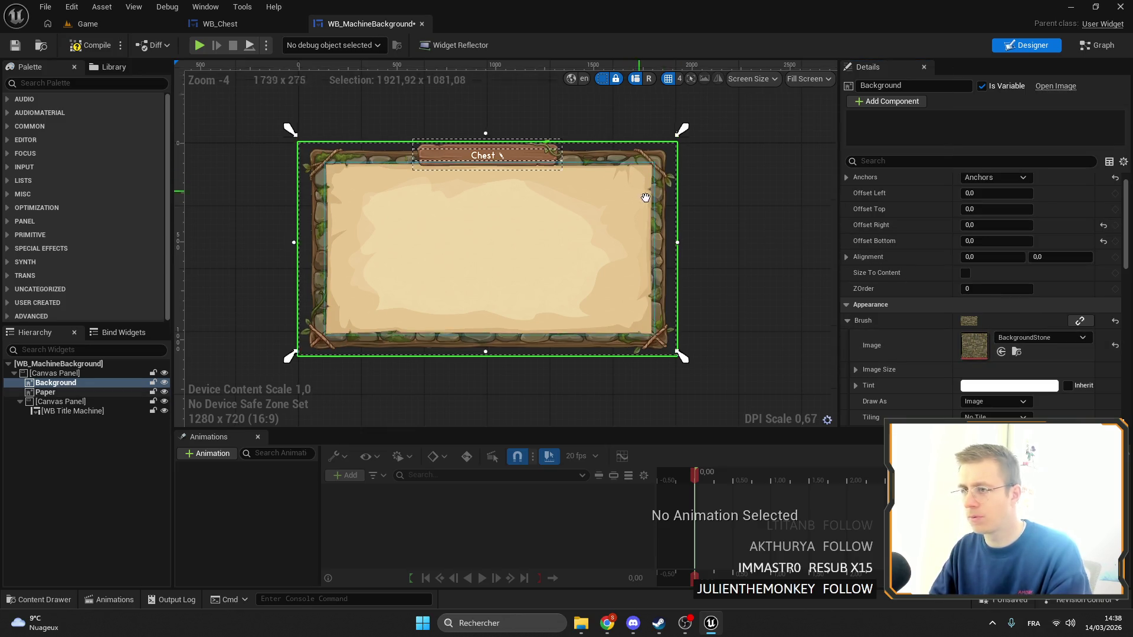
# Compile and save WB_MachineBackground, then fit the whole widget in view
pyautogui.click(92, 45)
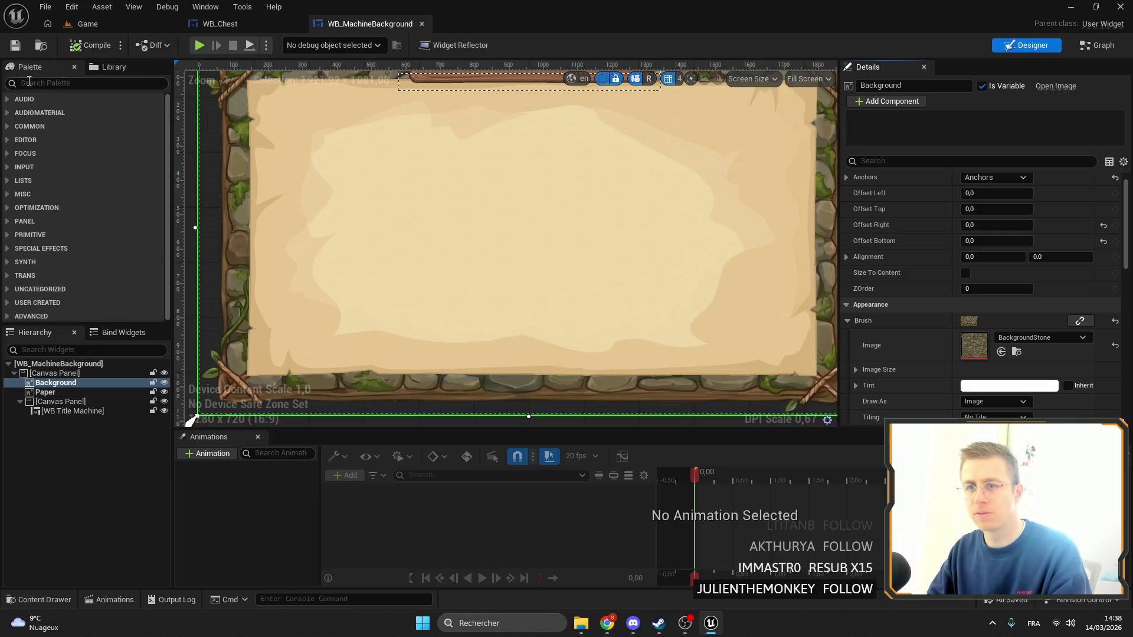
pyautogui.click(22, 45)
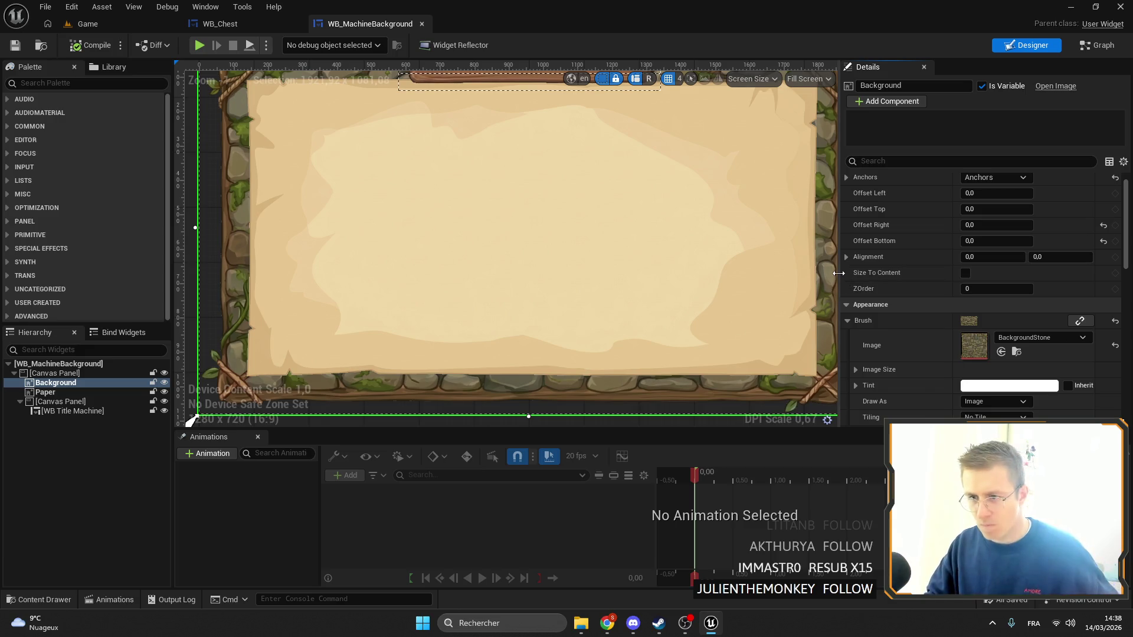
pyautogui.moveTo(722, 280); pyautogui.dragTo(695, 306)
pyautogui.press('Home')
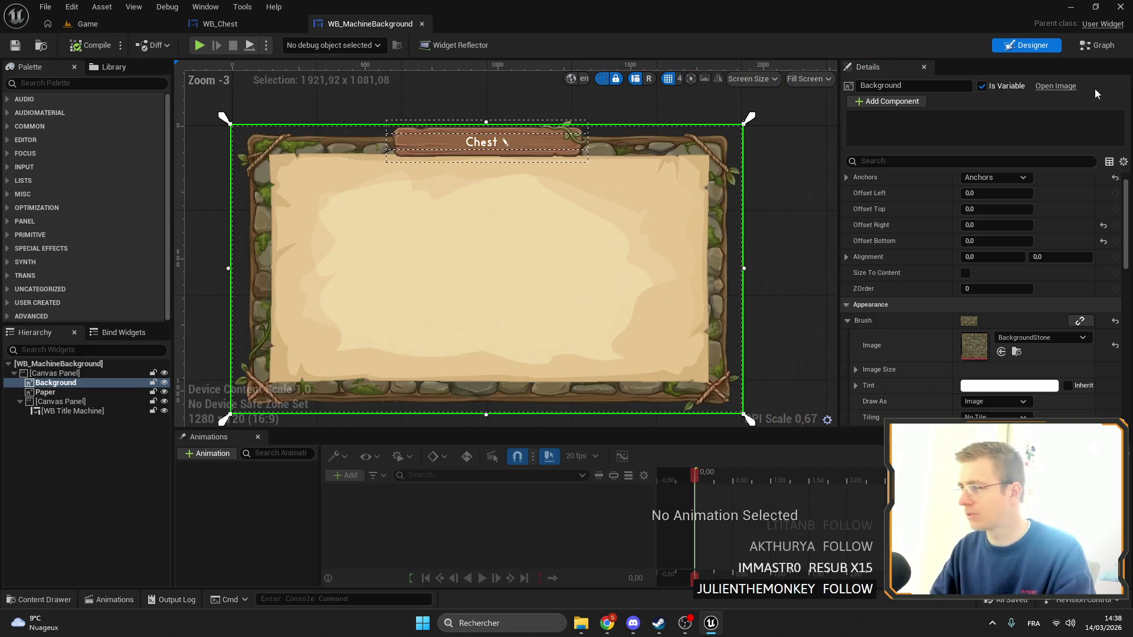
pyautogui.click(1042, 337)
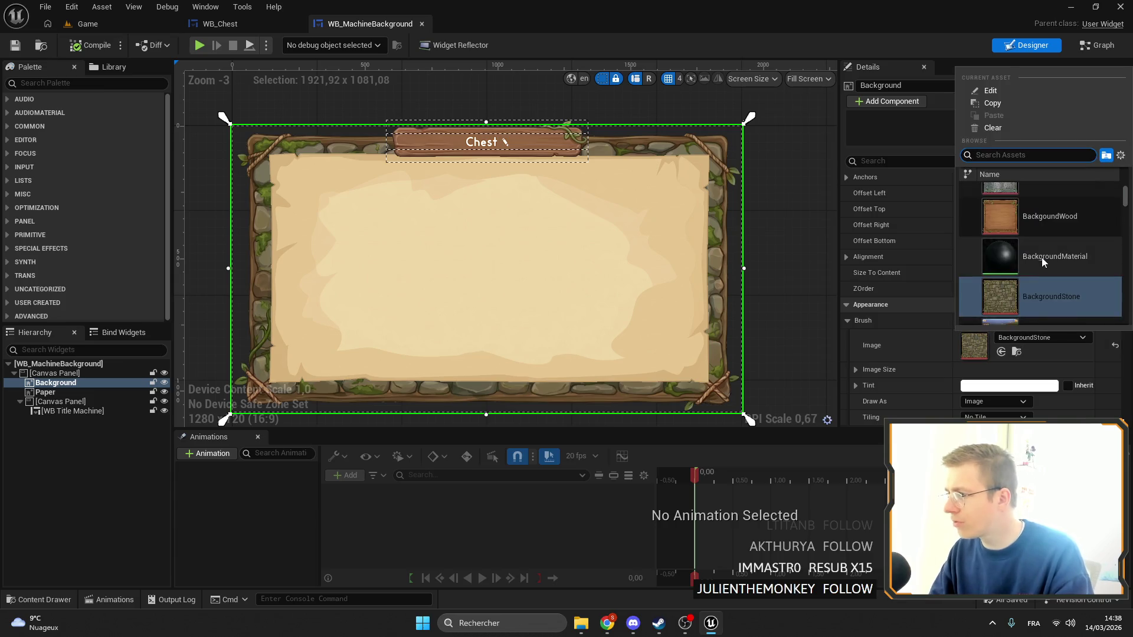
# Switch the Background image back to BackgoundMetal and give it a brownish salmon tint
pyautogui.click(1032, 237)
pyautogui.scroll(-3, 1003, 331)
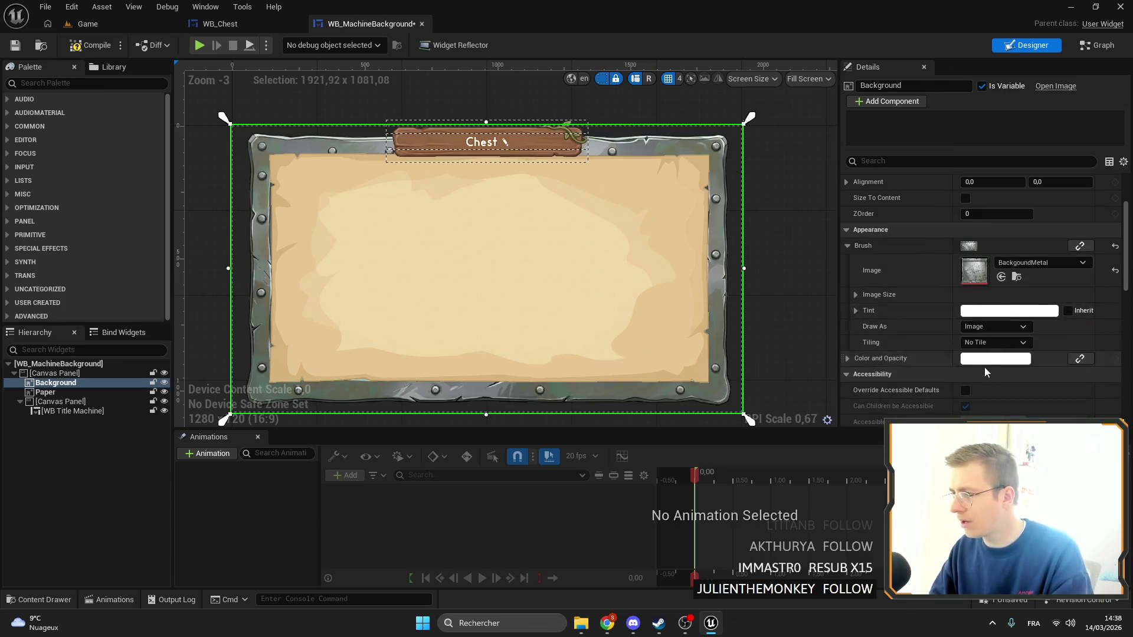
pyautogui.click(1009, 311)
pyautogui.moveTo(799, 384)
pyautogui.mouseDown()
pyautogui.moveTo(804, 367)
pyautogui.moveTo(839, 368)
pyautogui.moveTo(833, 361)
pyautogui.mouseUp()
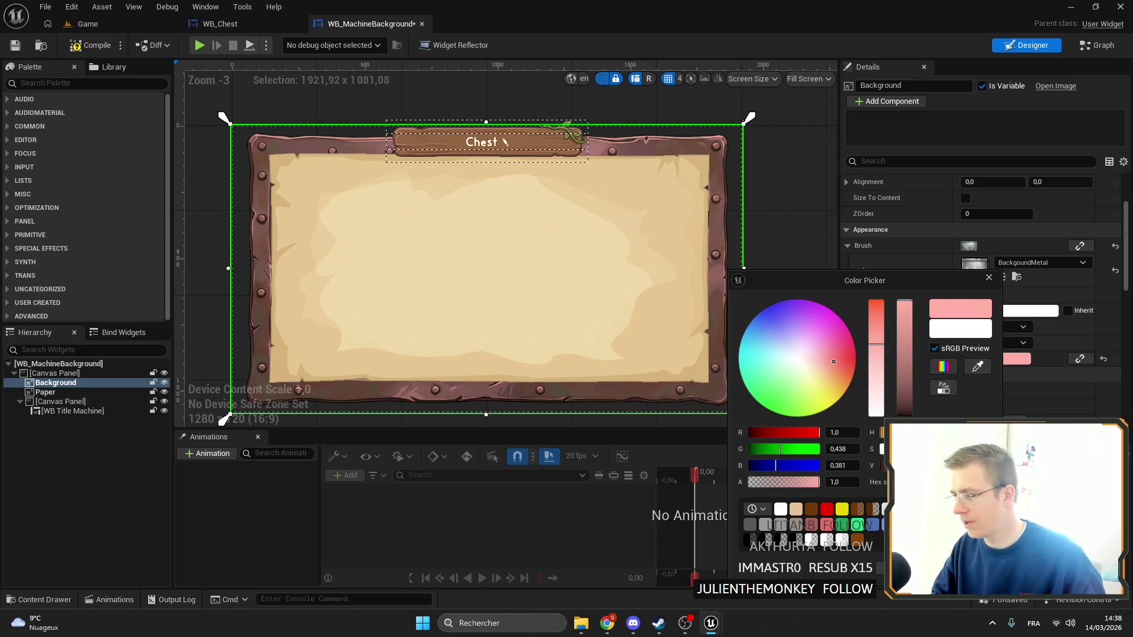
# Set the first Set Color and Opacity node in SetupBackground to pink
pyautogui.click(1096, 45)
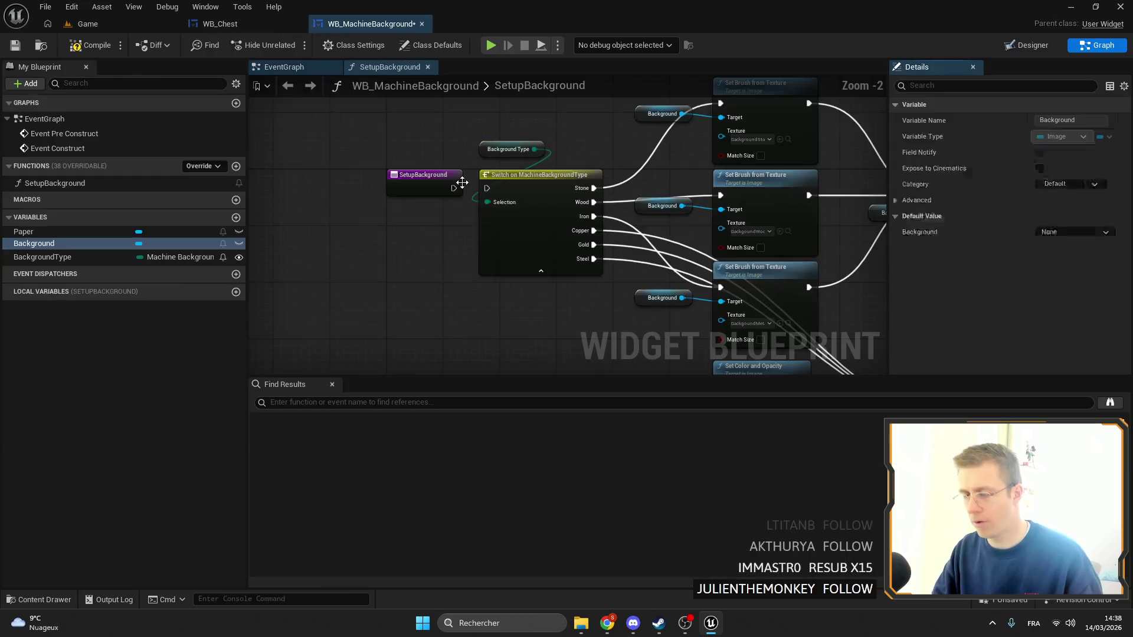
pyautogui.scroll(2, 609, 246)
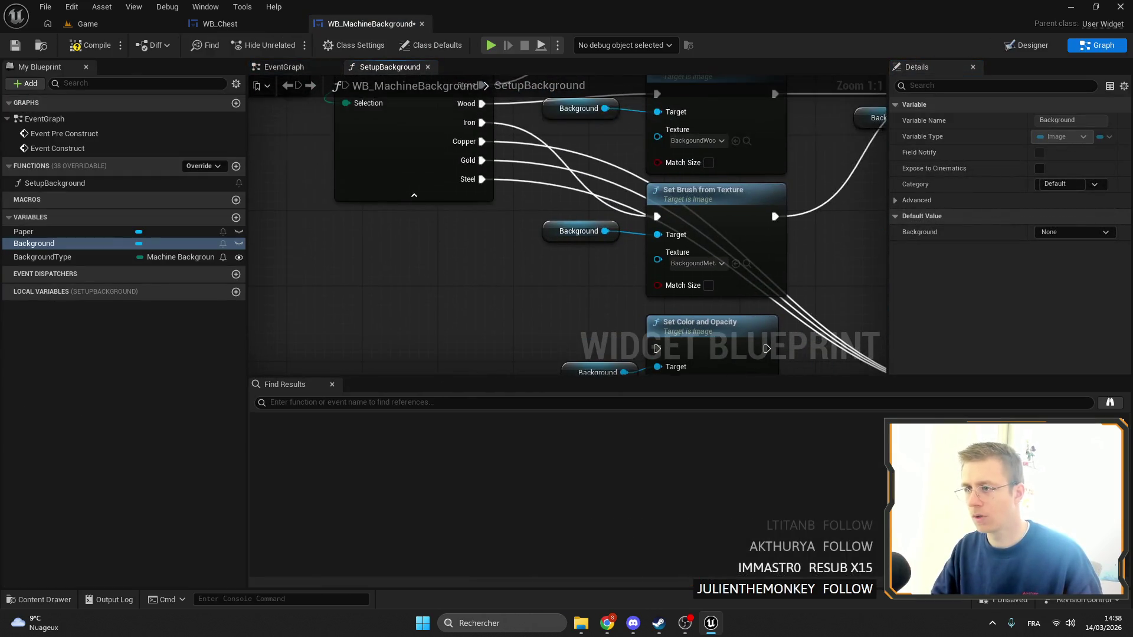
pyautogui.click(647, 247)
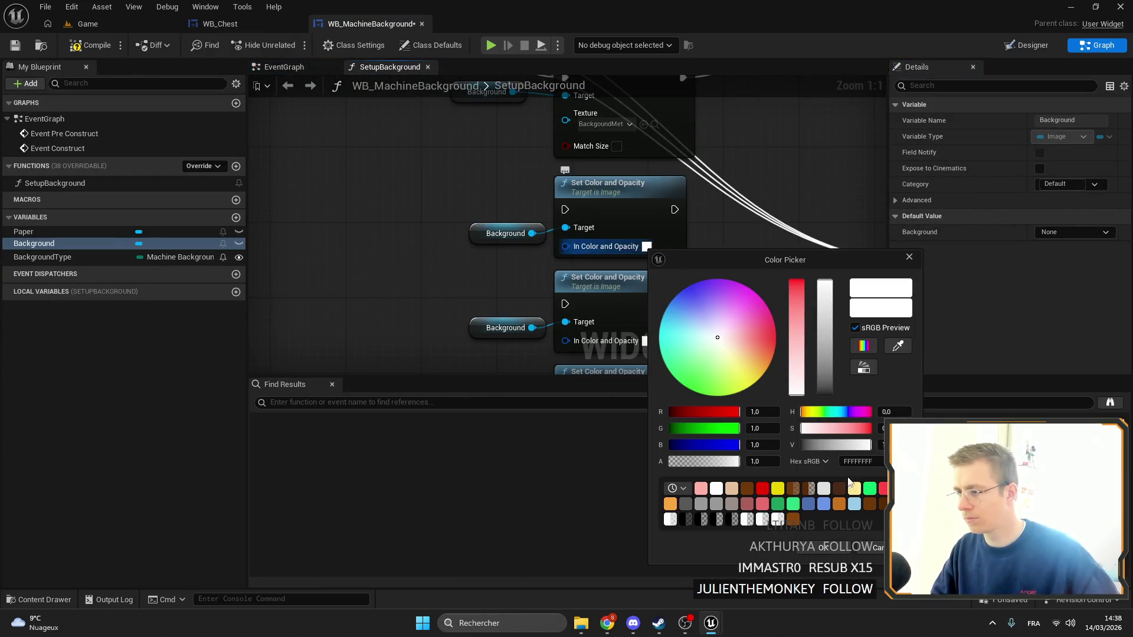
pyautogui.click(701, 488)
pyautogui.click(824, 548)
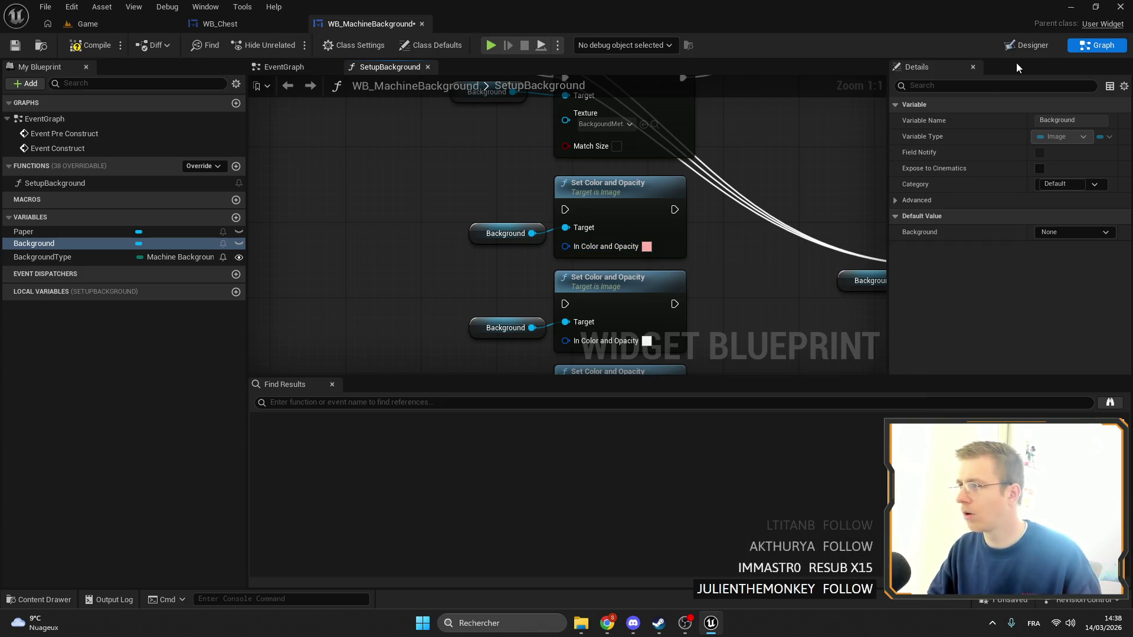
# Tint the Background image's metal frame gold (R 1.0, G 0.626, B 0.111) in Designer
pyautogui.click(1020, 48)
pyautogui.click(1038, 357)
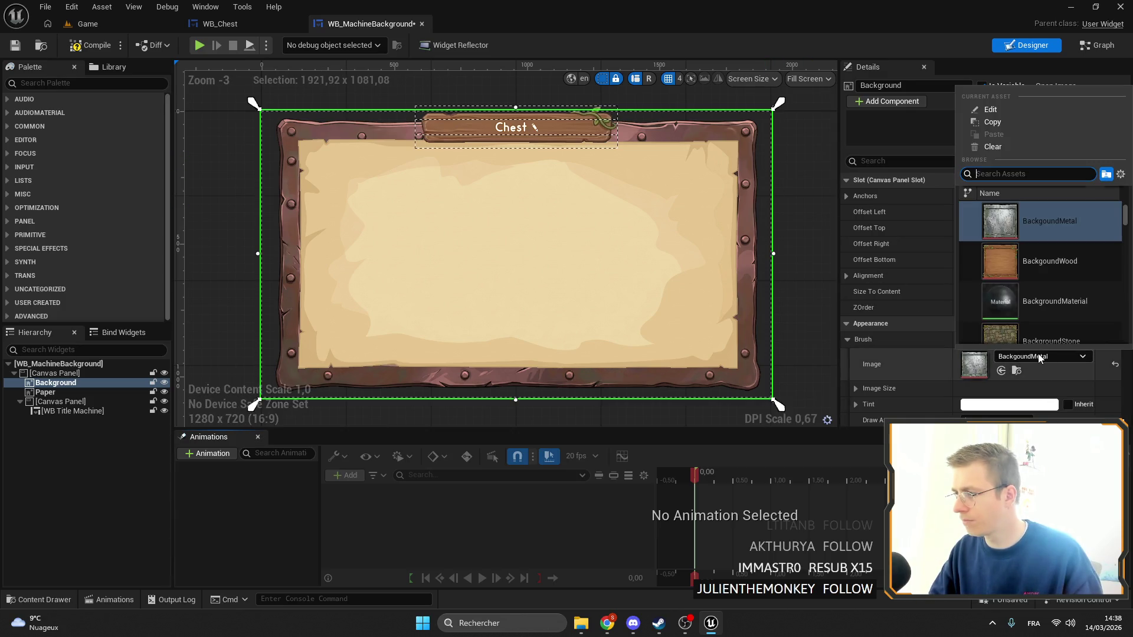
pyautogui.press('Escape')
pyautogui.scroll(-2, 1004, 265)
pyautogui.click(1024, 378)
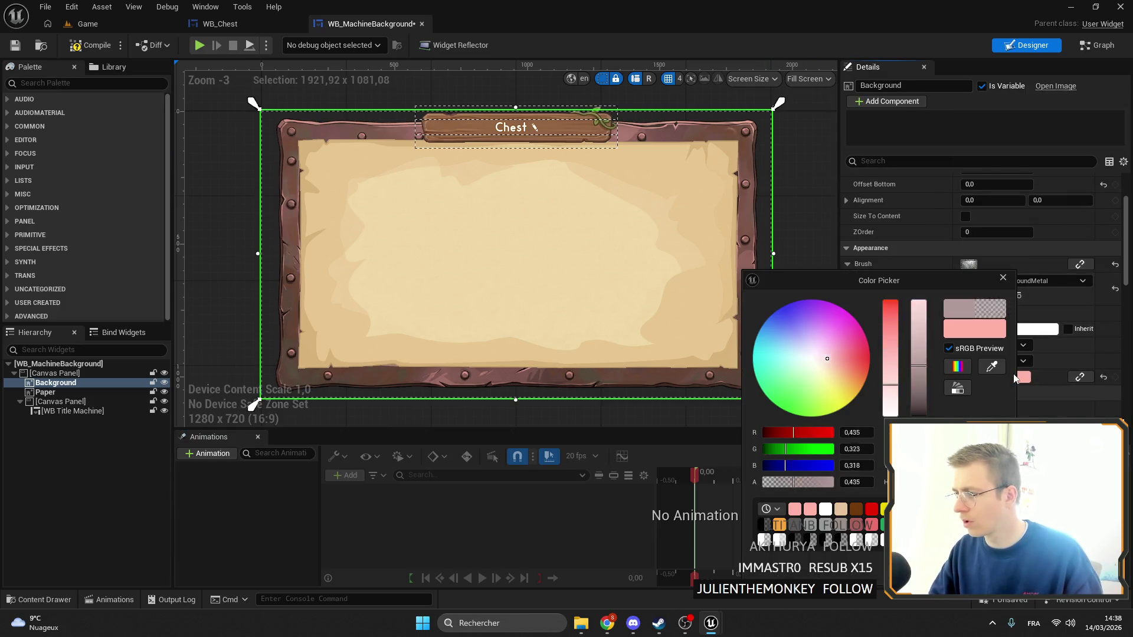
pyautogui.moveTo(825, 381)
pyautogui.mouseDown()
pyautogui.moveTo(846, 395)
pyautogui.moveTo(835, 388)
pyautogui.mouseUp()
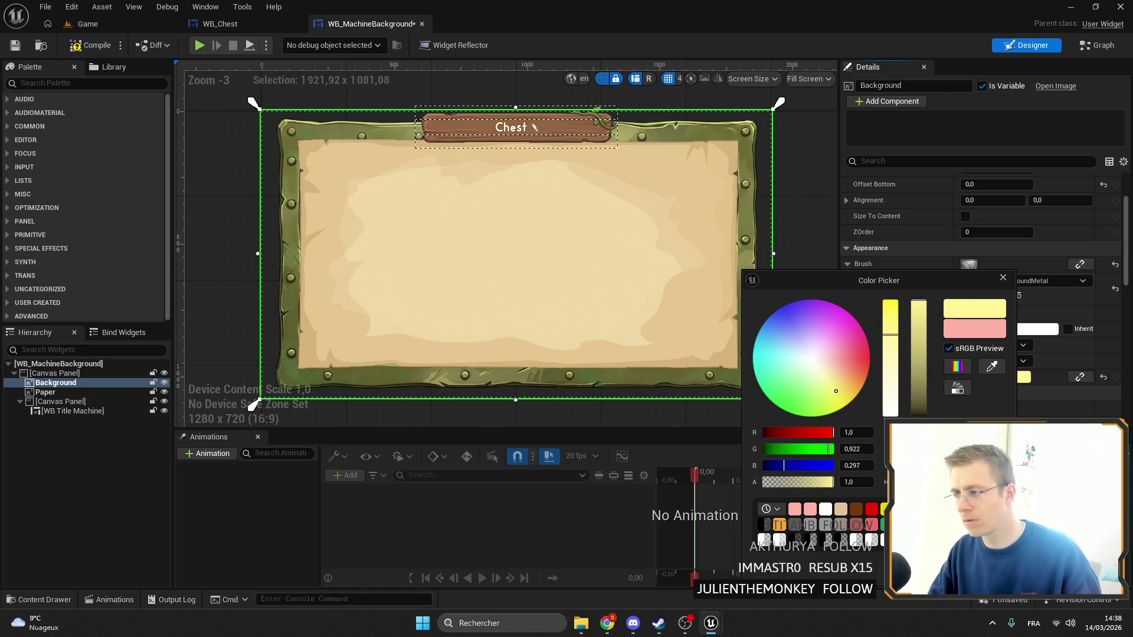
pyautogui.moveTo(919, 304)
pyautogui.mouseDown()
pyautogui.moveTo(920, 377)
pyautogui.moveTo(919, 302)
pyautogui.mouseUp()
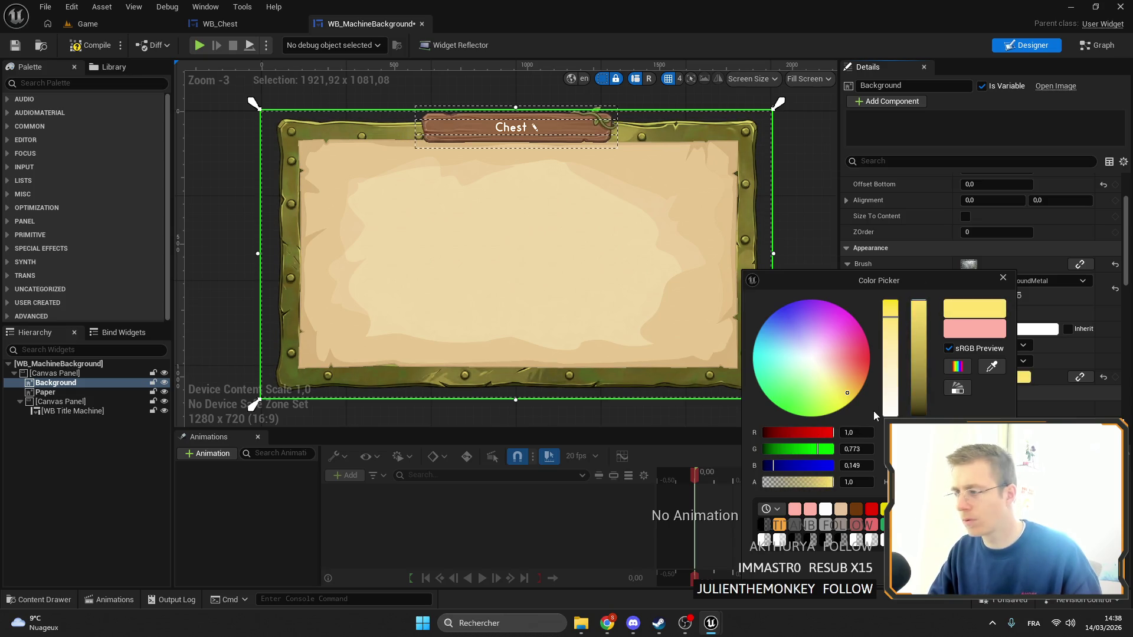
pyautogui.click(849, 389)
pyautogui.moveTo(848, 390); pyautogui.dragTo(848, 387)
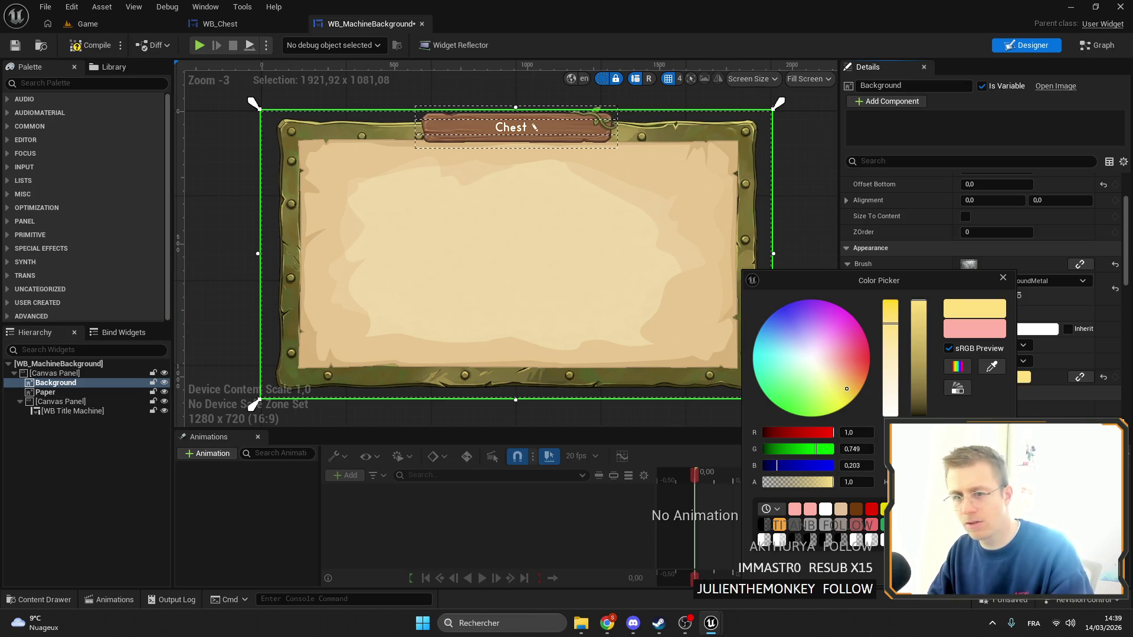
pyautogui.moveTo(848, 388); pyautogui.dragTo(858, 389)
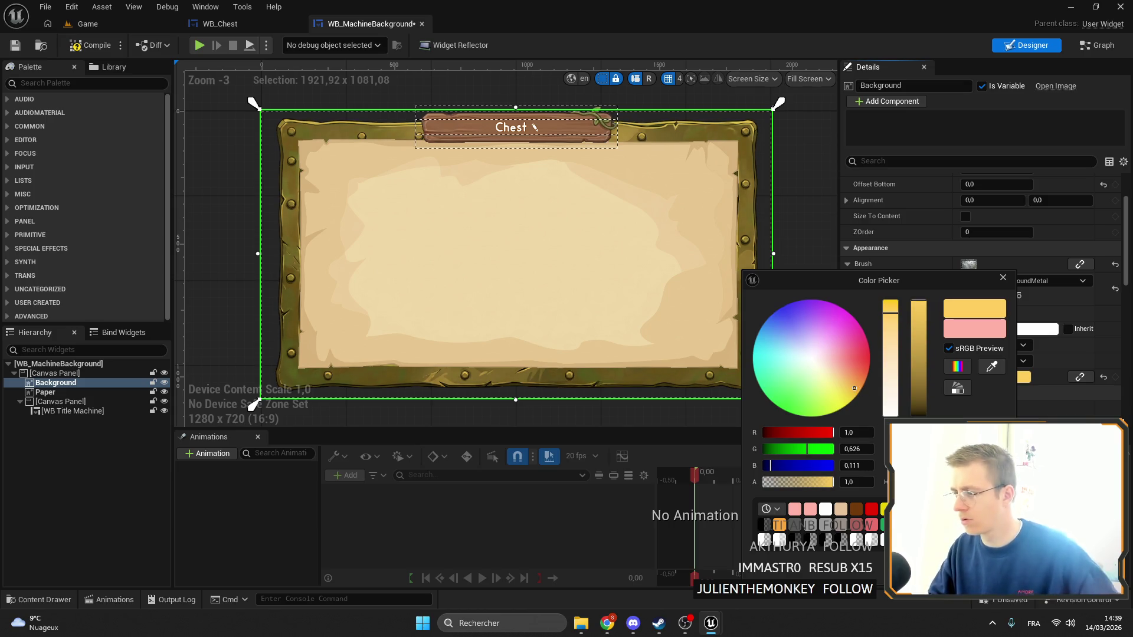
pyautogui.click(1003, 277)
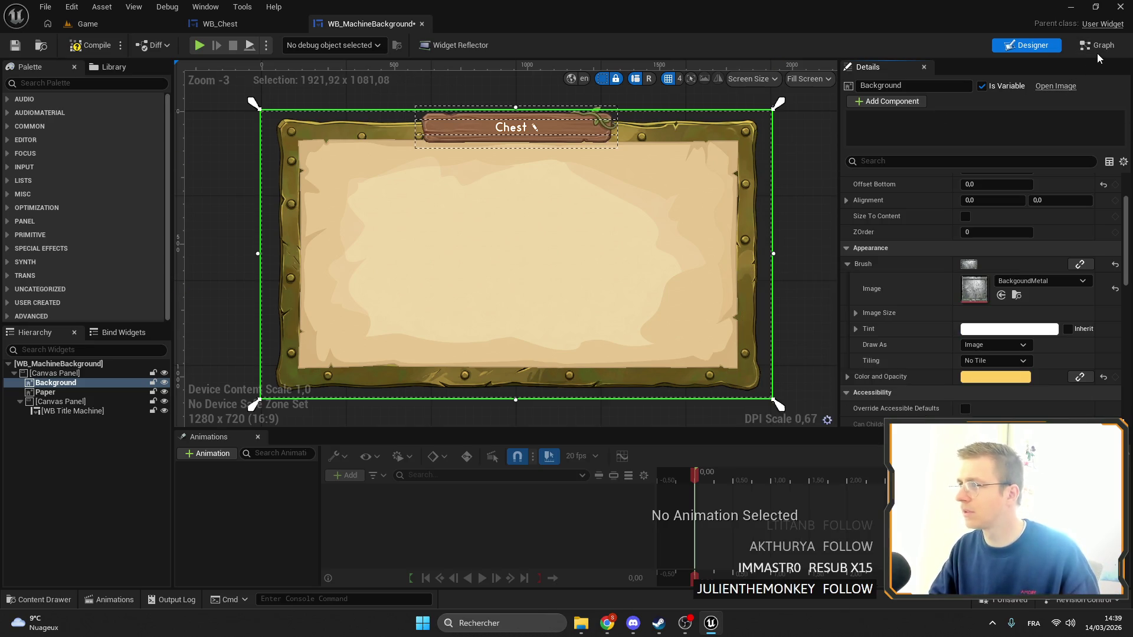
pyautogui.click(1099, 50)
# Paste a yellow hex value into the middle Set Color and Opacity node and save
pyautogui.click(599, 247)
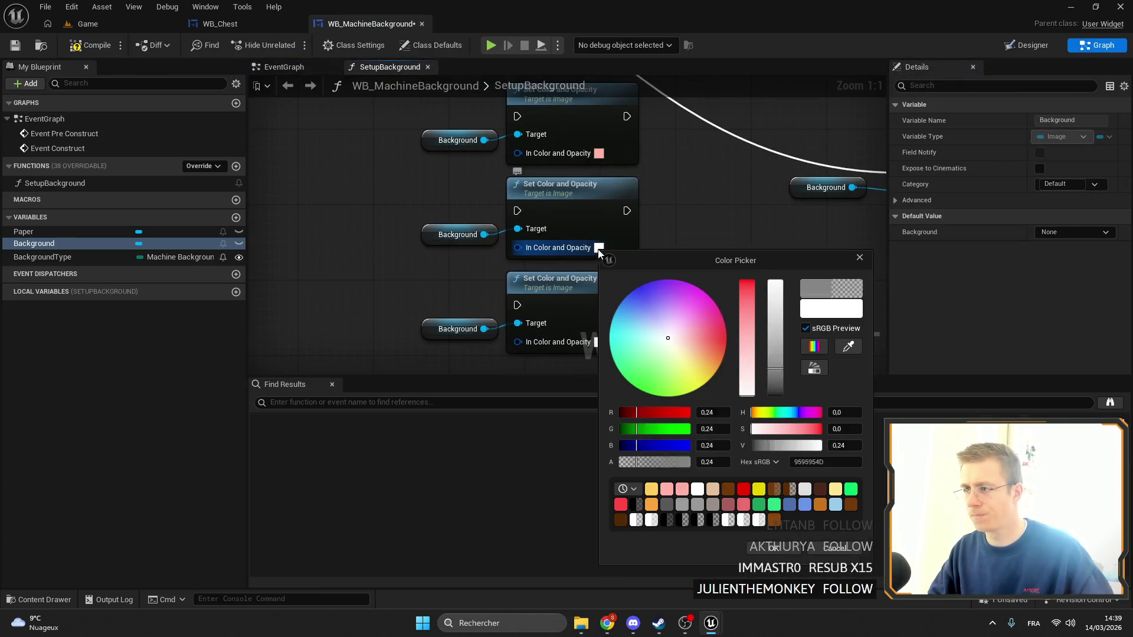
pyautogui.write('FFCF5EFF')
pyautogui.press('Return')
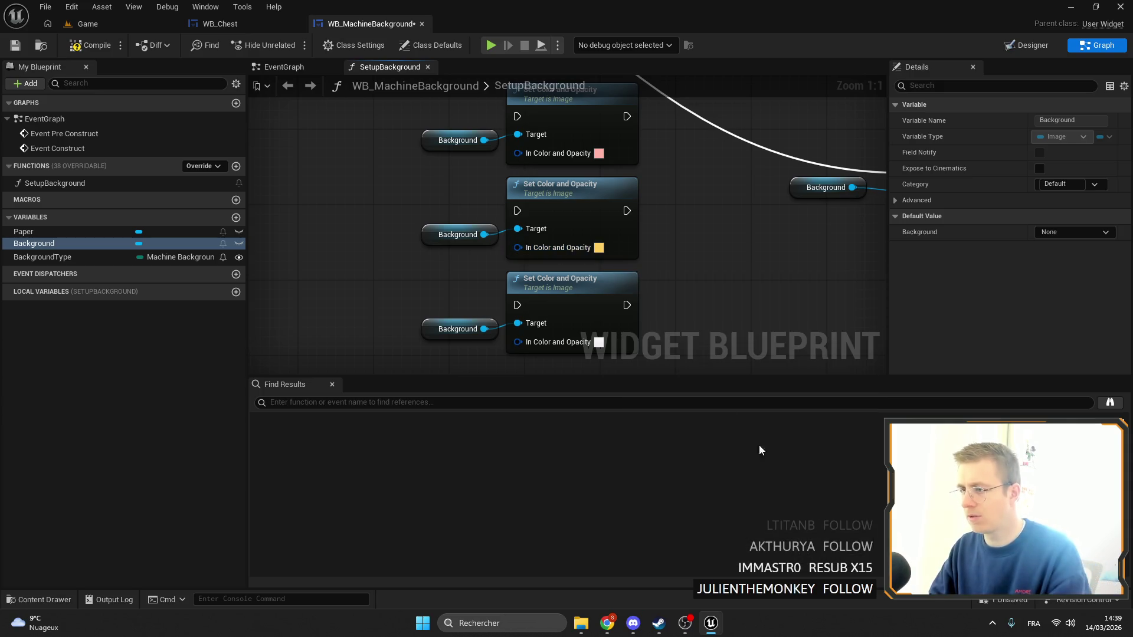
pyautogui.click(15, 46)
# Select the Background Metal texture in the Content Browser, then return to WB_MachineBackground
pyautogui.click(87, 24)
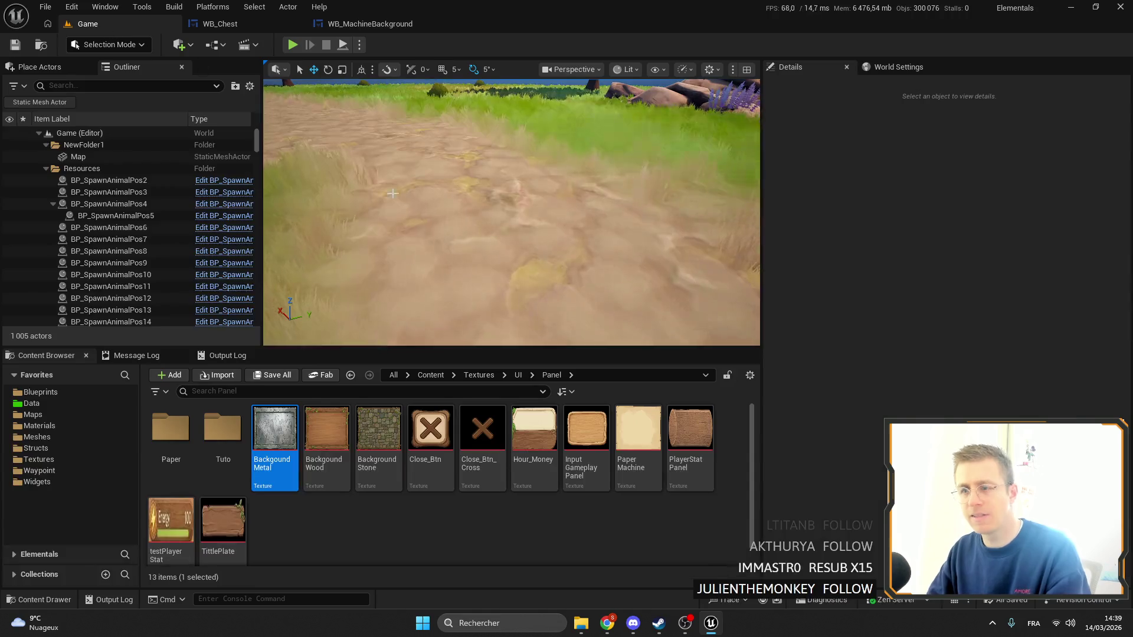
pyautogui.click(275, 430)
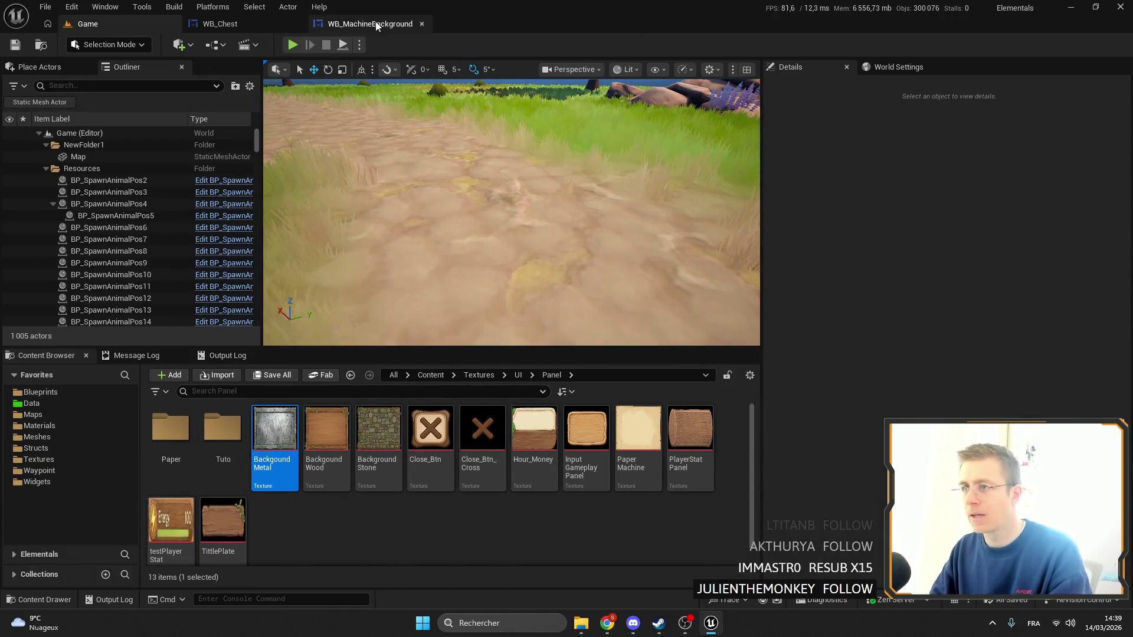
pyautogui.click(366, 23)
pyautogui.click(223, 24)
pyautogui.click(366, 23)
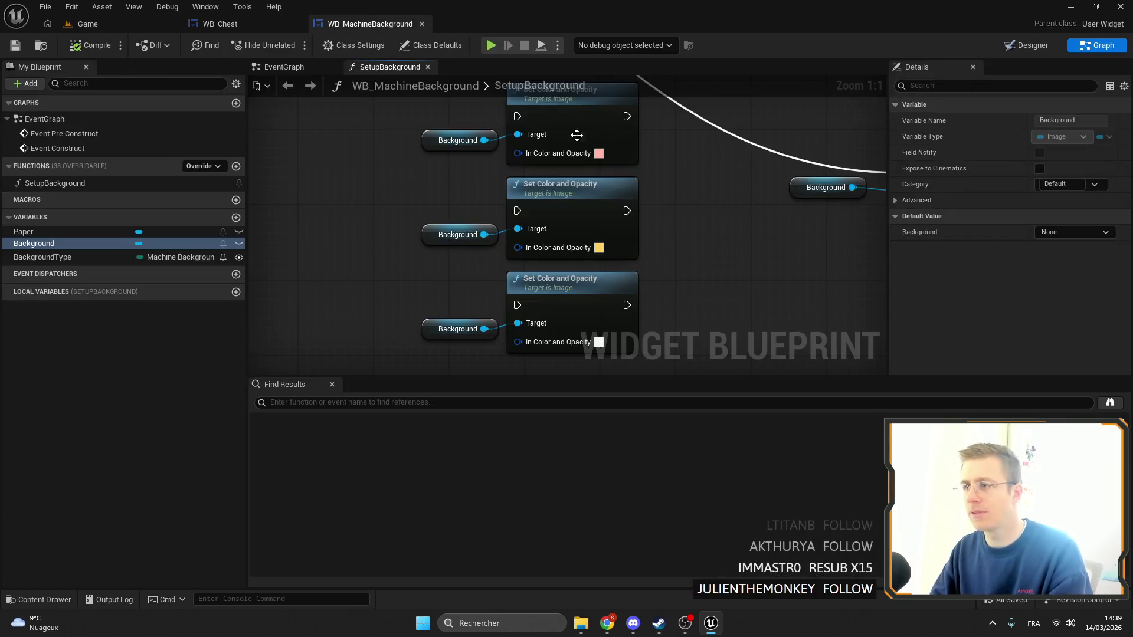
# Set the Background image's Color and Opacity to grey 0.638, then go to the Game level
pyautogui.click(1027, 45)
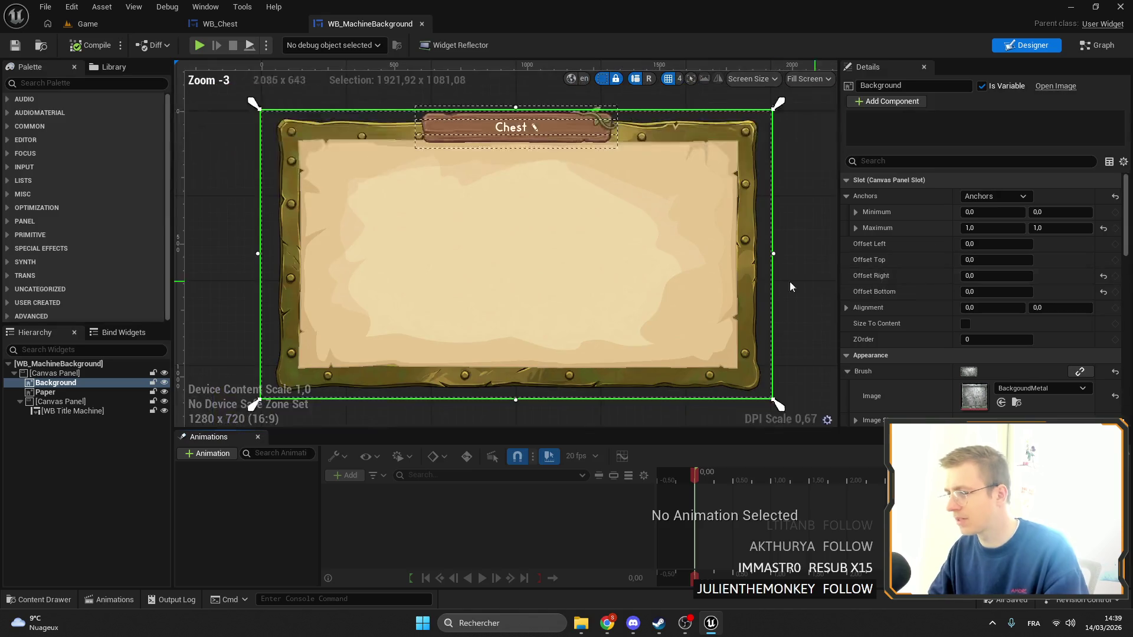
pyautogui.scroll(-4, 1038, 283)
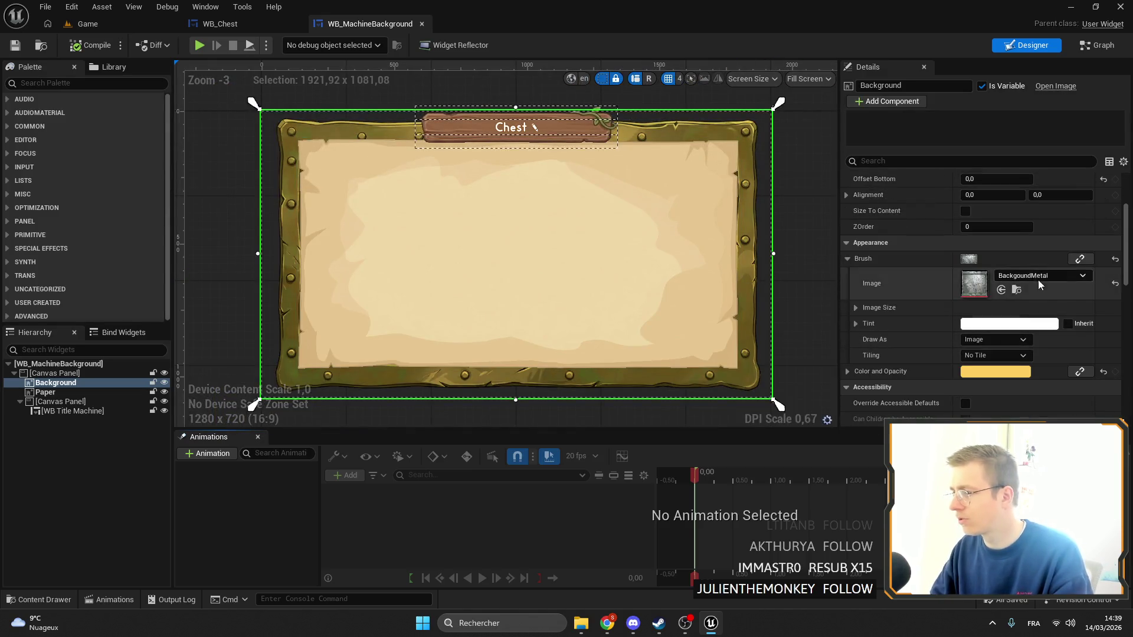
pyautogui.click(998, 372)
pyautogui.click(870, 413)
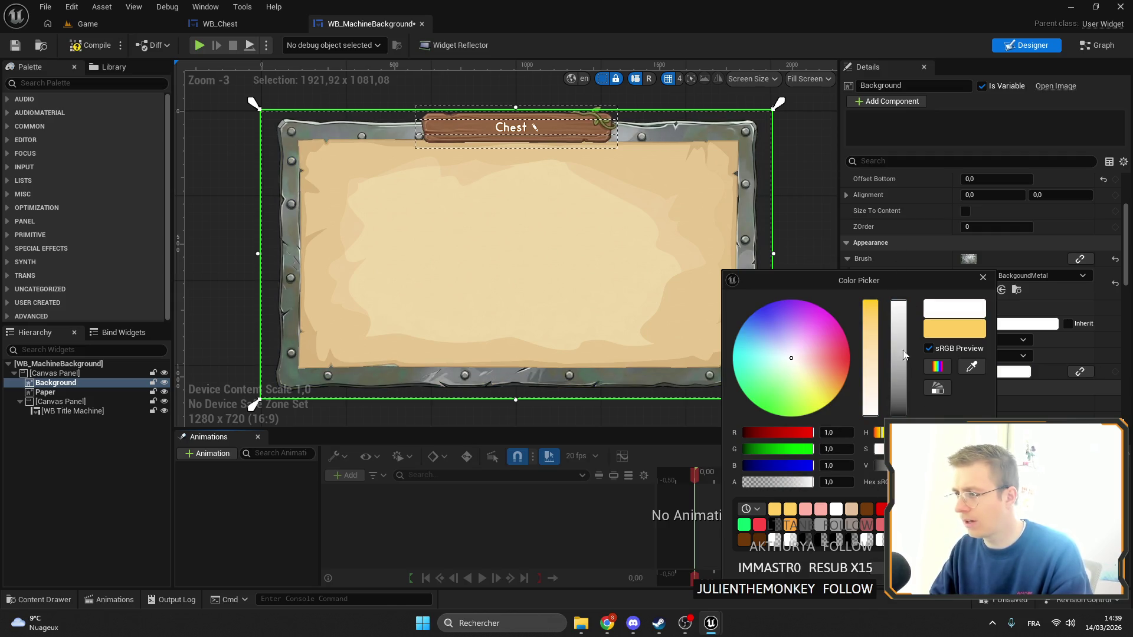
pyautogui.moveTo(906, 309)
pyautogui.mouseDown()
pyautogui.moveTo(911, 358)
pyautogui.moveTo(908, 331)
pyautogui.moveTo(908, 341)
pyautogui.mouseUp()
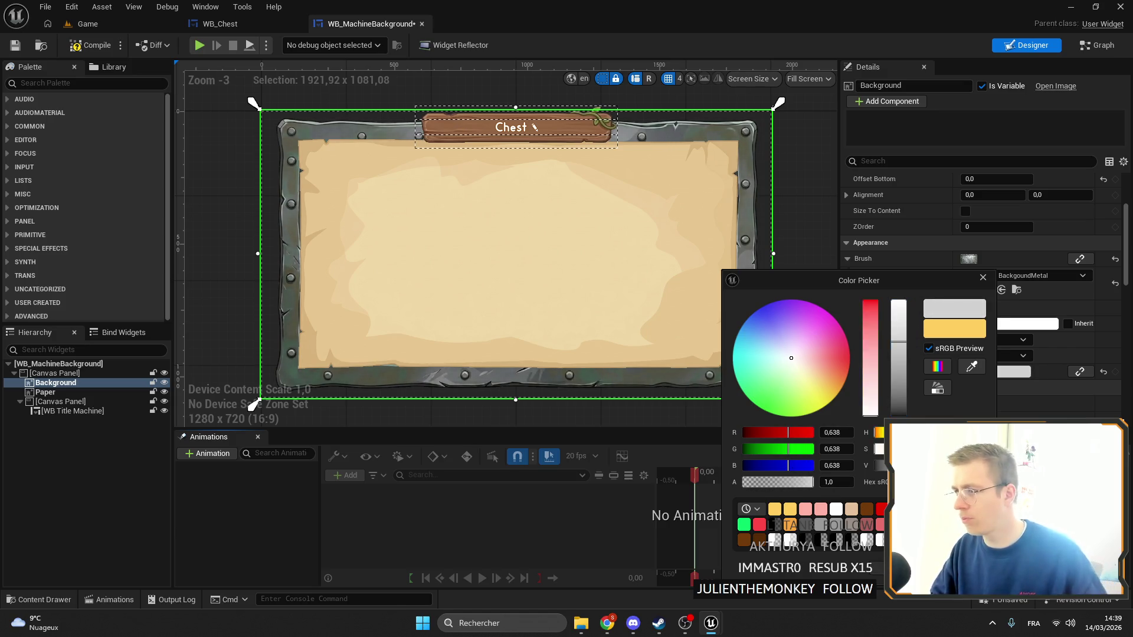
pyautogui.click(888, 171)
pyautogui.click(1013, 372)
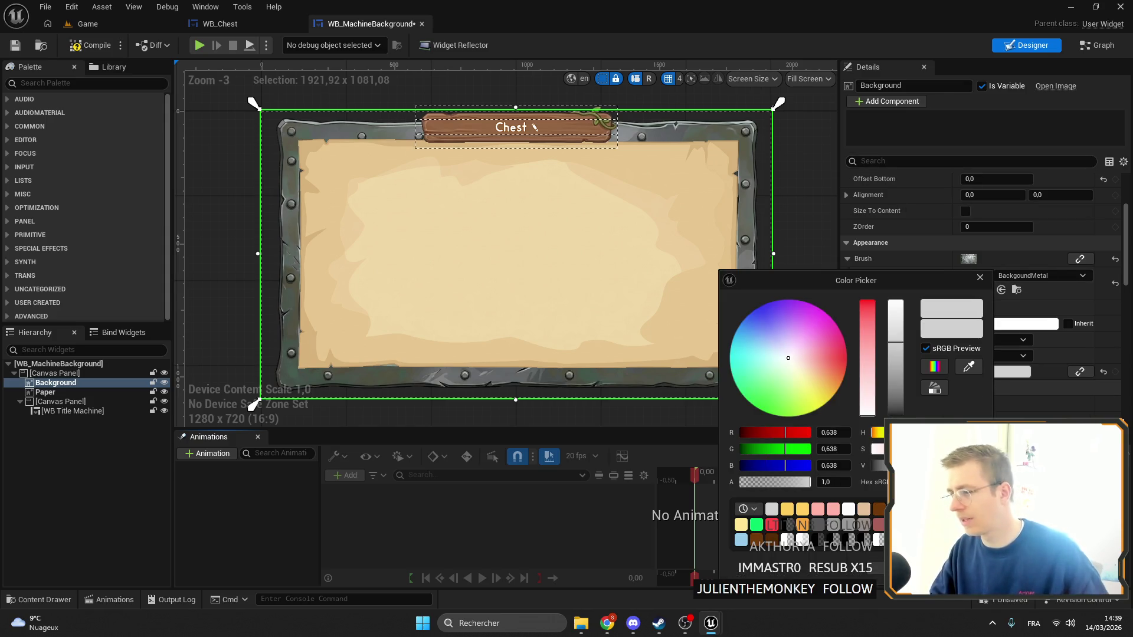
pyautogui.click(980, 277)
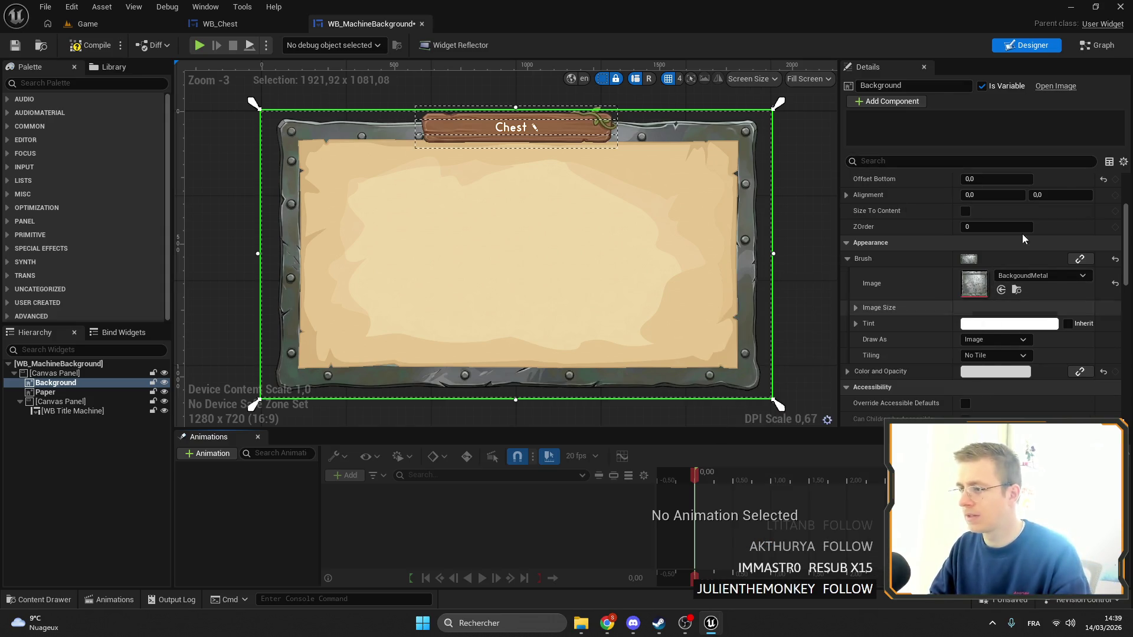
pyautogui.click(1097, 44)
pyautogui.scroll(-3, 481, 147)
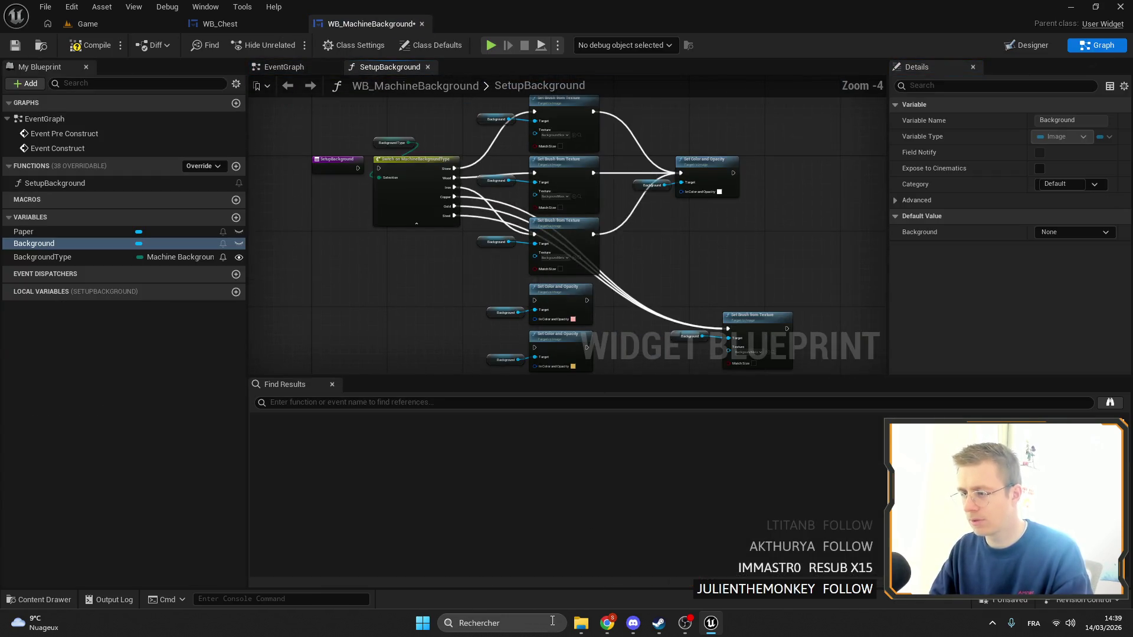
pyautogui.click(87, 24)
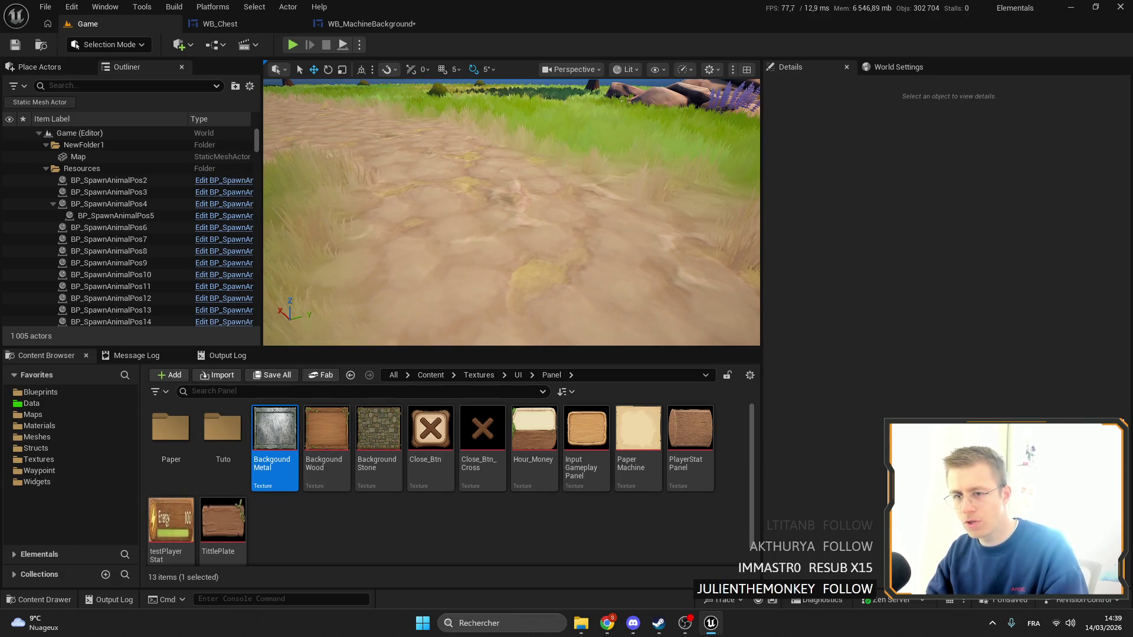
# Search the Blueprints folder for 'BP', then for 'ingot' assets
pyautogui.click(40, 391)
pyautogui.click(260, 392)
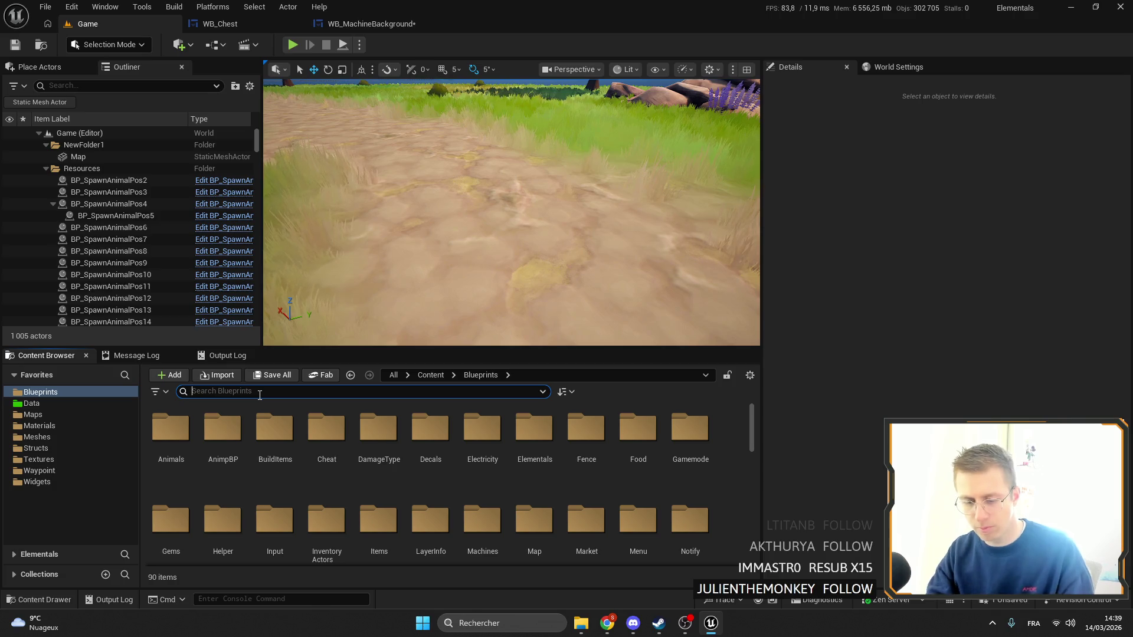
pyautogui.write('BP')
pyautogui.press('Escape')
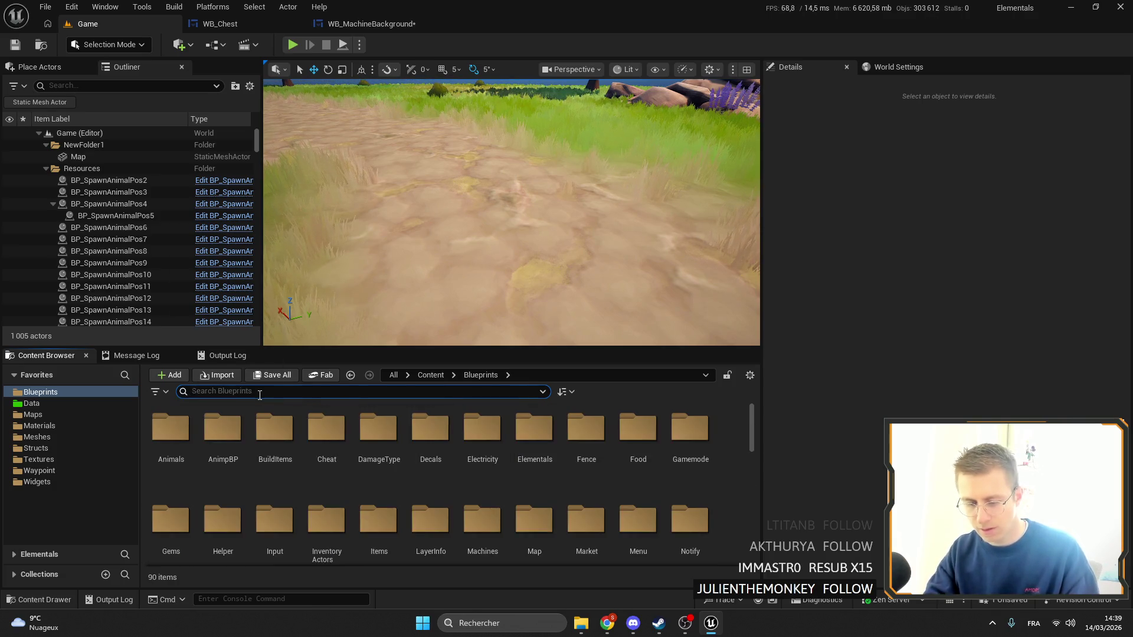
pyautogui.write('ingot')
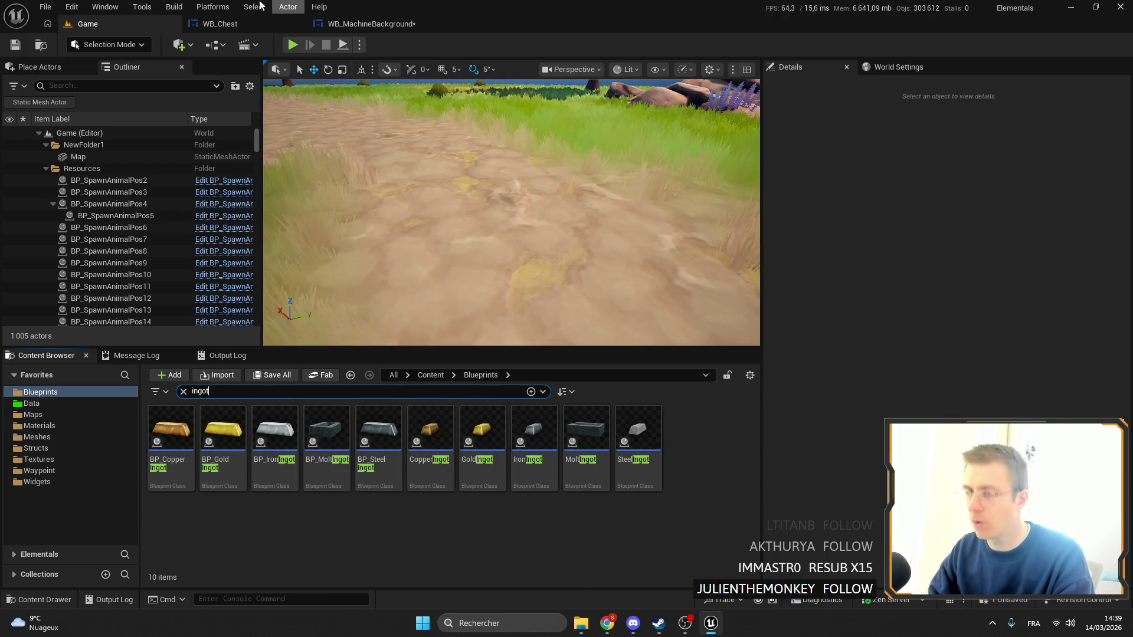
# Set the lower Set Color and Opacity node's colour to white
pyautogui.click(372, 23)
pyautogui.scroll(4, 569, 275)
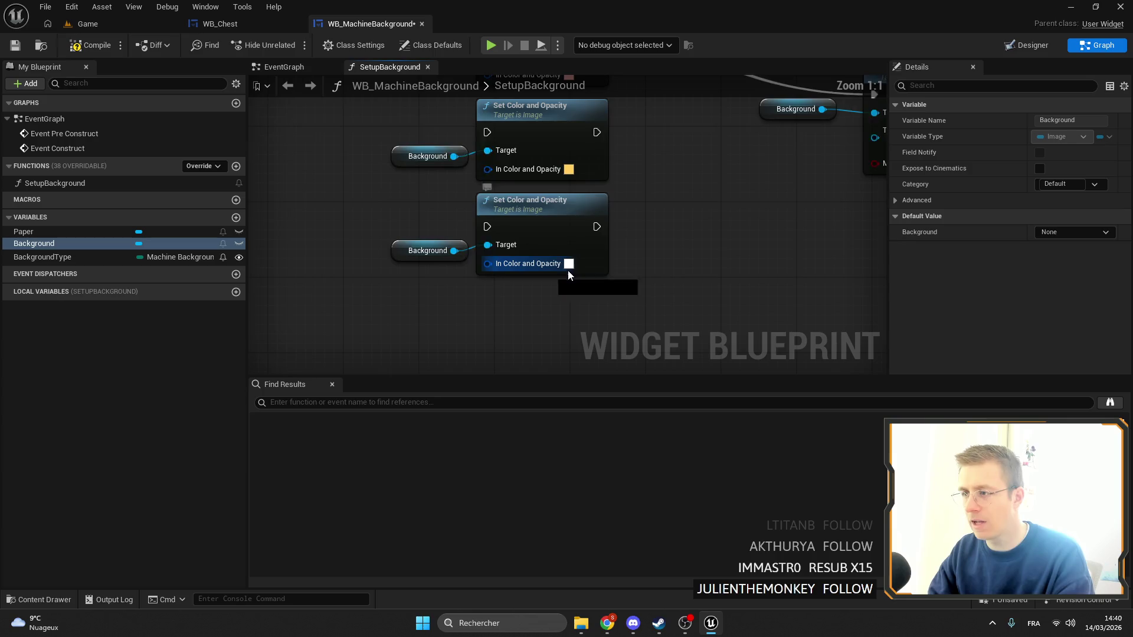
pyautogui.click(568, 264)
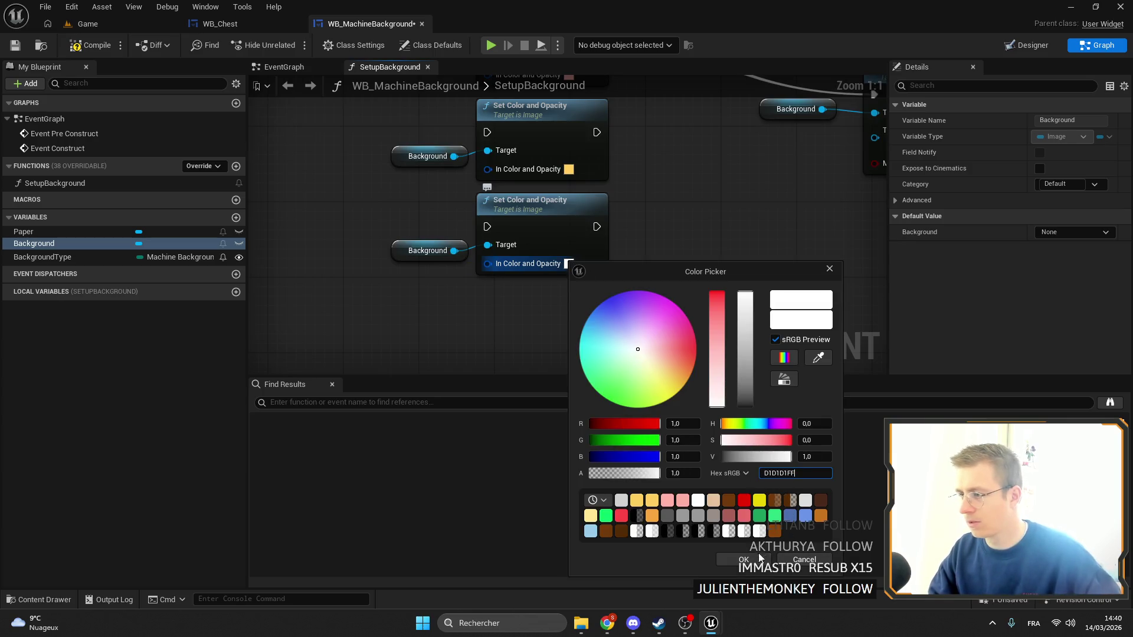
pyautogui.click(760, 557)
# Wire the Copper and Gold cases to the colour nodes and chain them into Set Brush from Texture
pyautogui.scroll(-3, 472, 218)
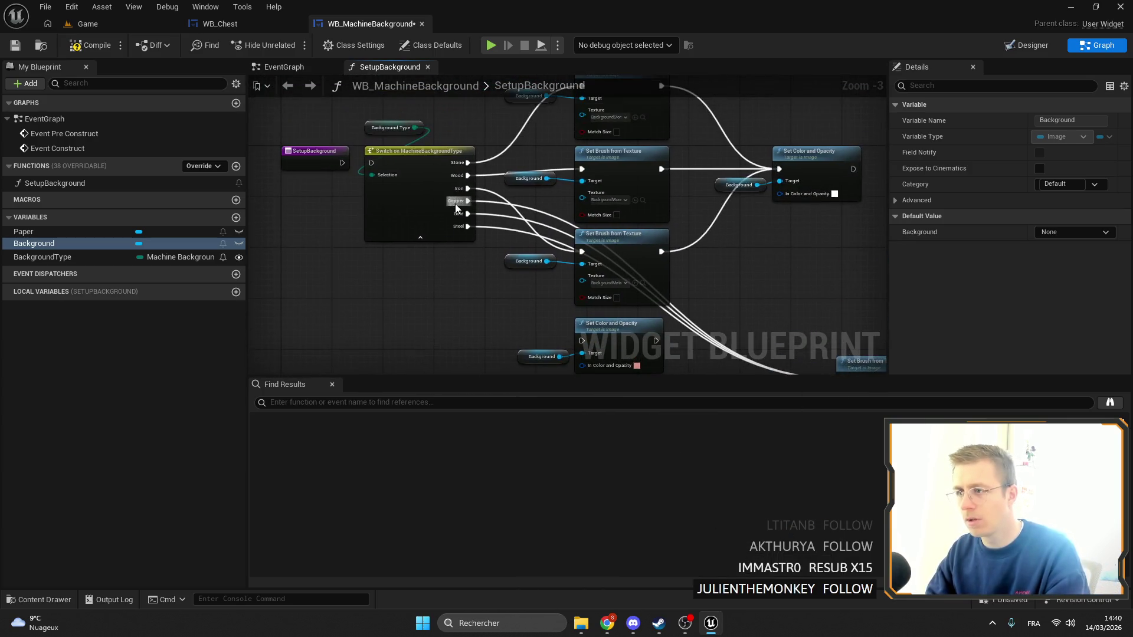
pyautogui.moveTo(456, 206)
pyautogui.mouseDown()
pyautogui.moveTo(544, 248)
pyautogui.moveTo(590, 363)
pyautogui.moveTo(602, 95)
pyautogui.moveTo(585, 156)
pyautogui.mouseUp()
pyautogui.moveTo(409, 184)
pyautogui.mouseDown()
pyautogui.moveTo(562, 246)
pyautogui.moveTo(556, 295)
pyautogui.mouseUp()
pyautogui.moveTo(556, 358)
pyautogui.mouseDown()
pyautogui.moveTo(461, 112)
pyautogui.moveTo(444, 281)
pyautogui.mouseUp()
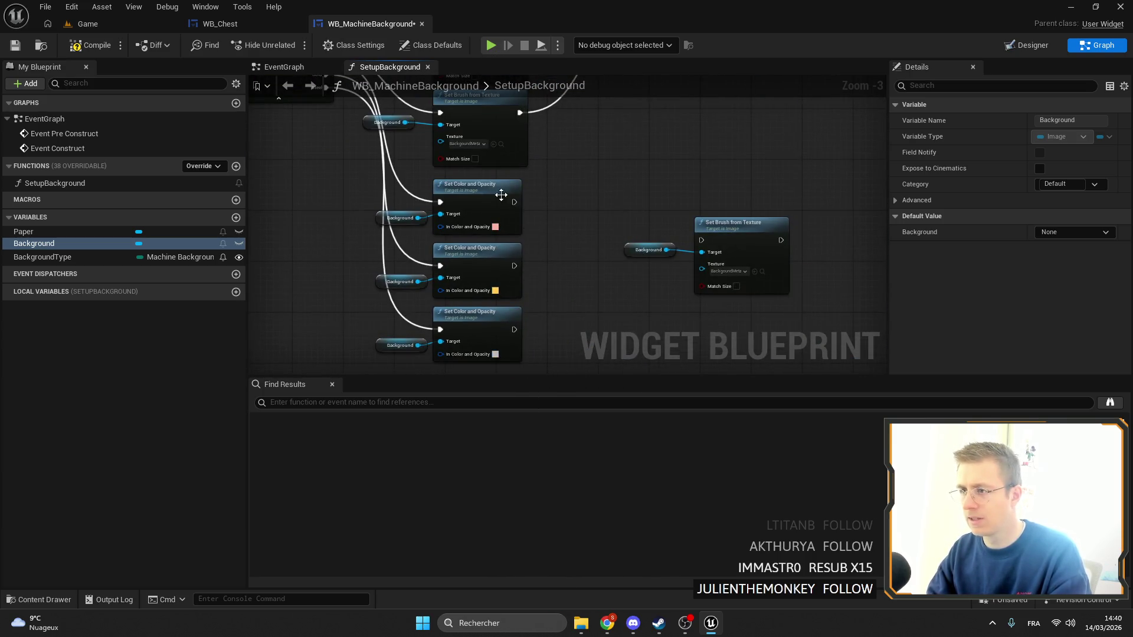
pyautogui.moveTo(514, 202)
pyautogui.mouseDown()
pyautogui.moveTo(706, 253)
pyautogui.moveTo(711, 243)
pyautogui.mouseUp()
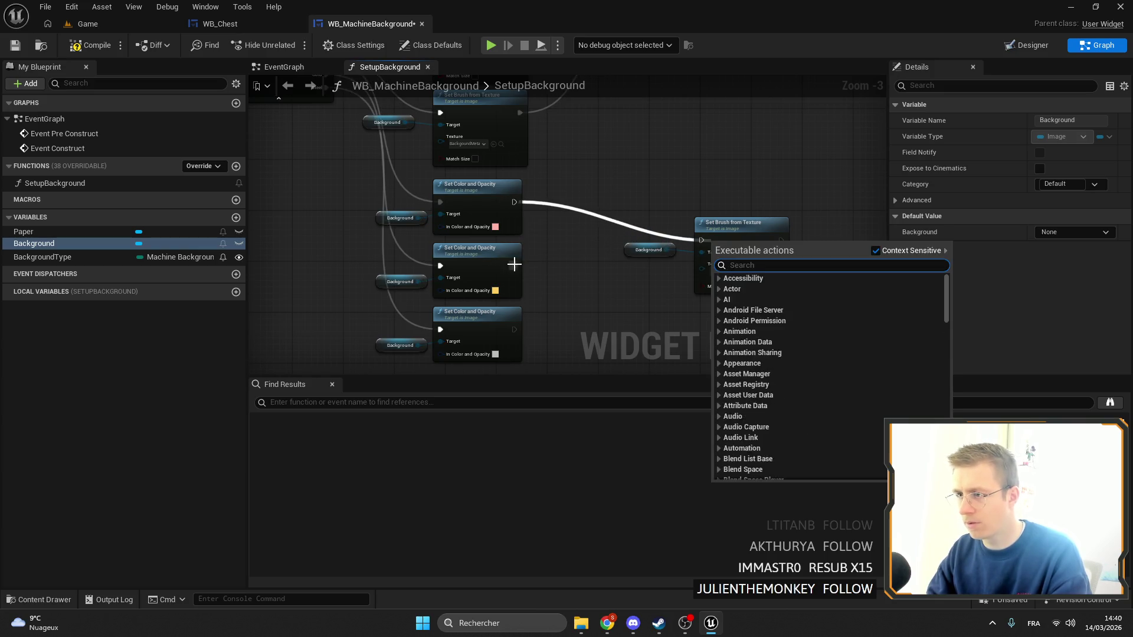
pyautogui.moveTo(514, 265); pyautogui.dragTo(717, 240)
pyautogui.moveTo(515, 202); pyautogui.dragTo(701, 240)
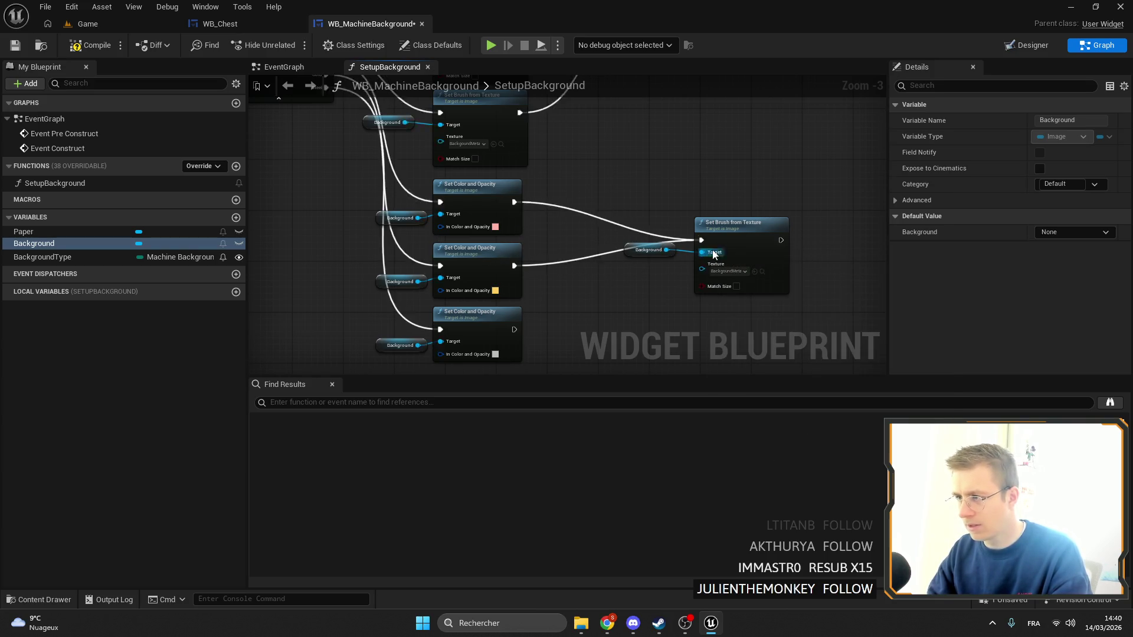
pyautogui.moveTo(439, 250); pyautogui.dragTo(632, 175)
pyautogui.scroll(2, 455, 137)
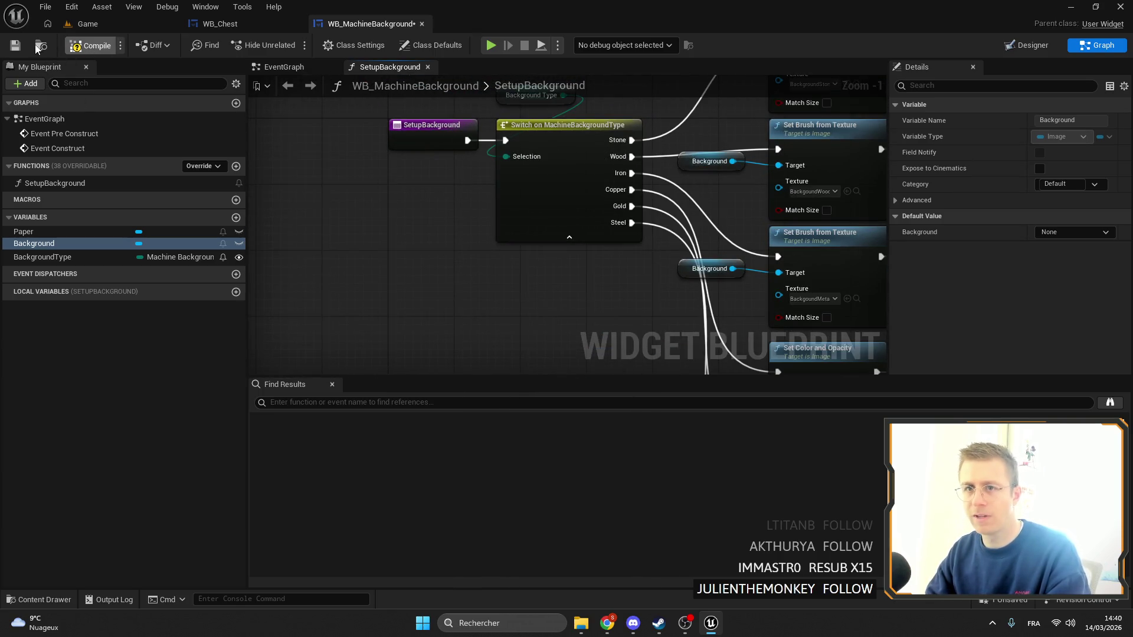
# Save WB_MachineBackground and start playing from the Game level
pyautogui.click(15, 46)
pyautogui.click(121, 26)
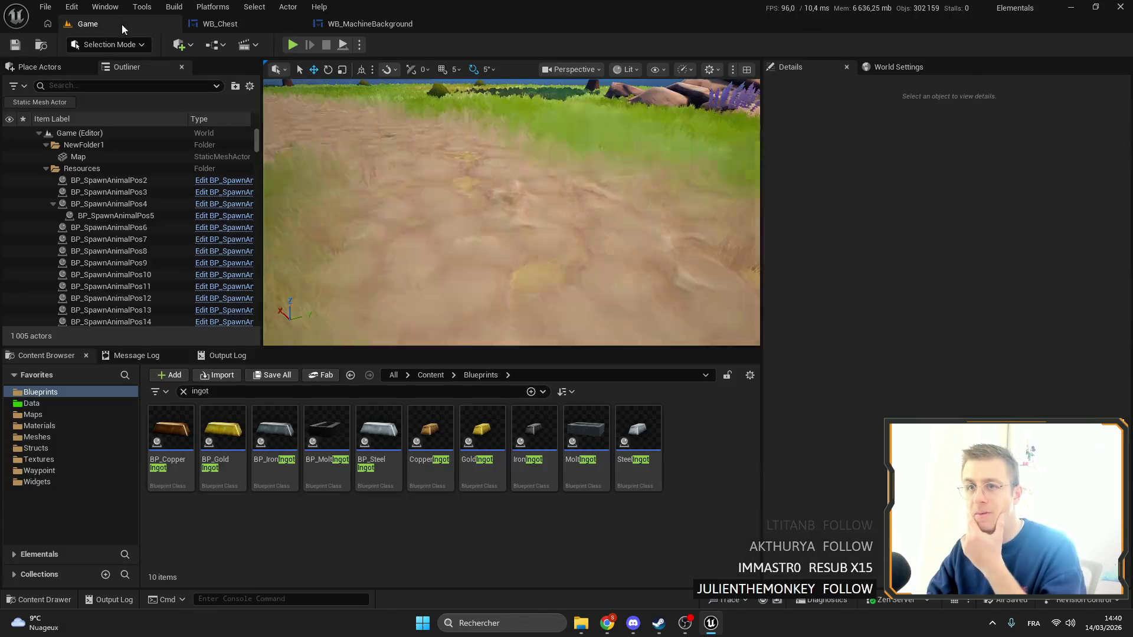
pyautogui.click(292, 46)
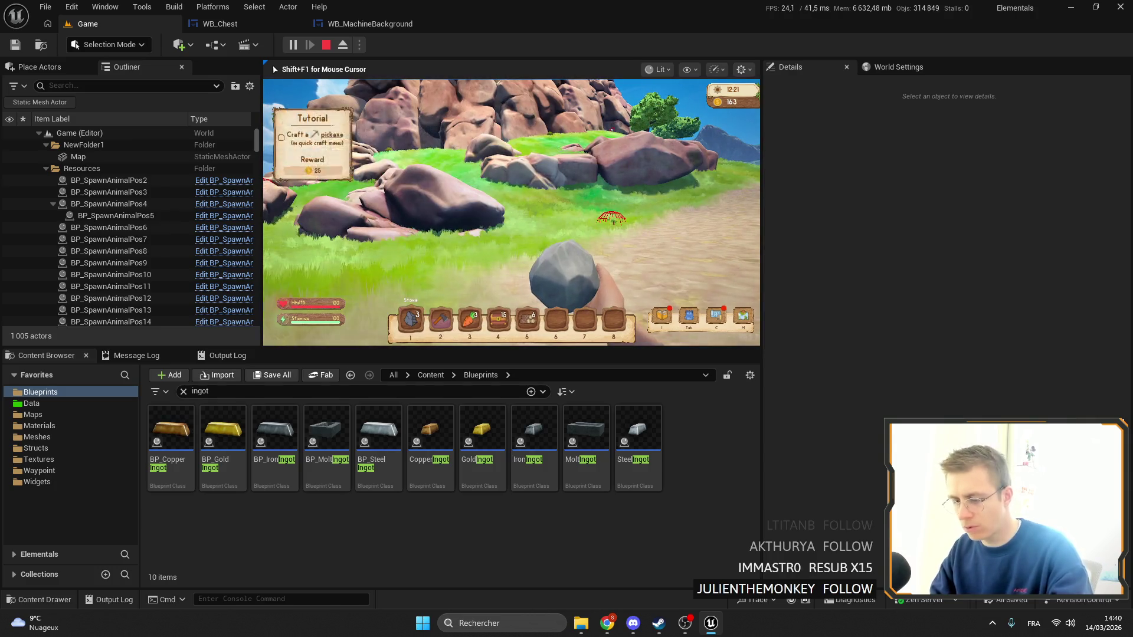
# Run the game fullscreen and walk across the landscape toward the flower field
pyautogui.press('F11')
pyautogui.moveTo(567, 319)
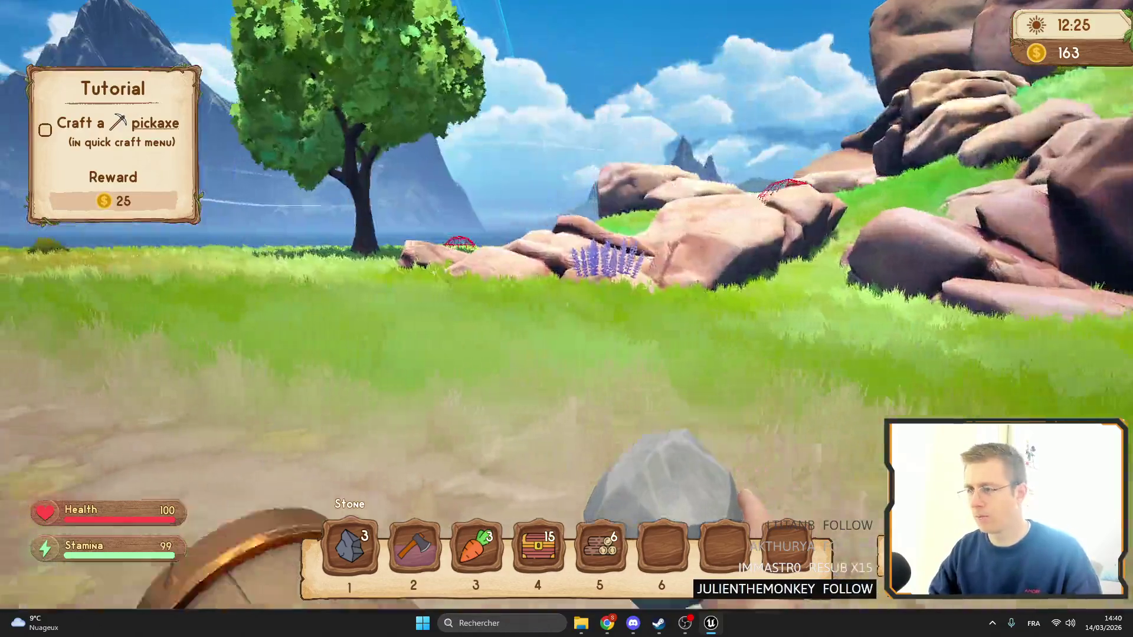
pyautogui.hotkey('shift', 'w')
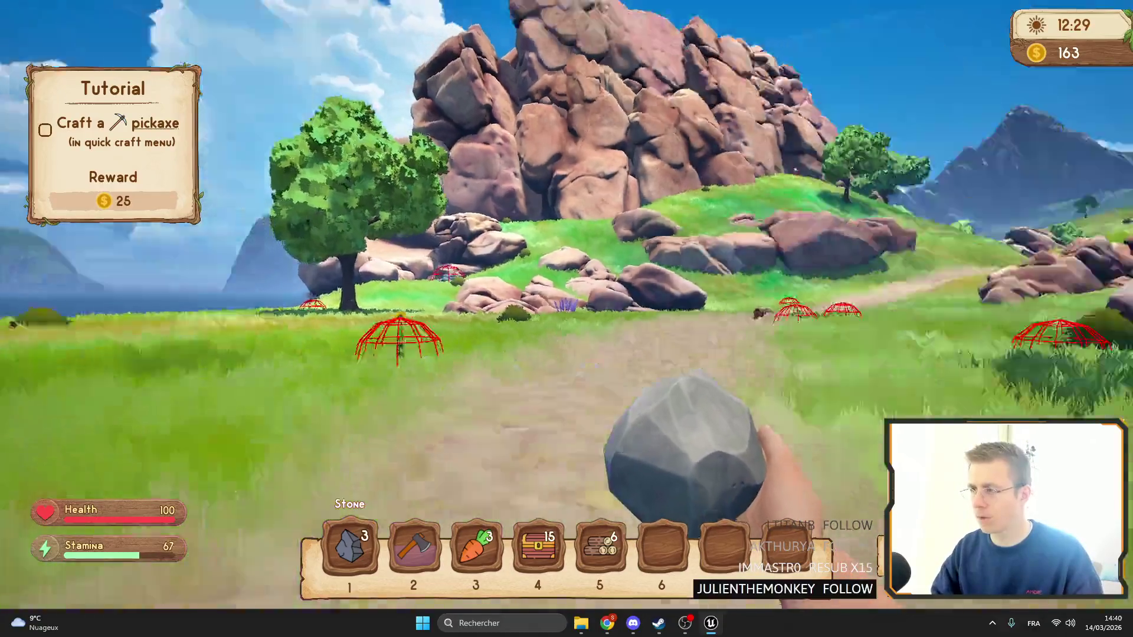
pyautogui.hotkey('shift', 'w')
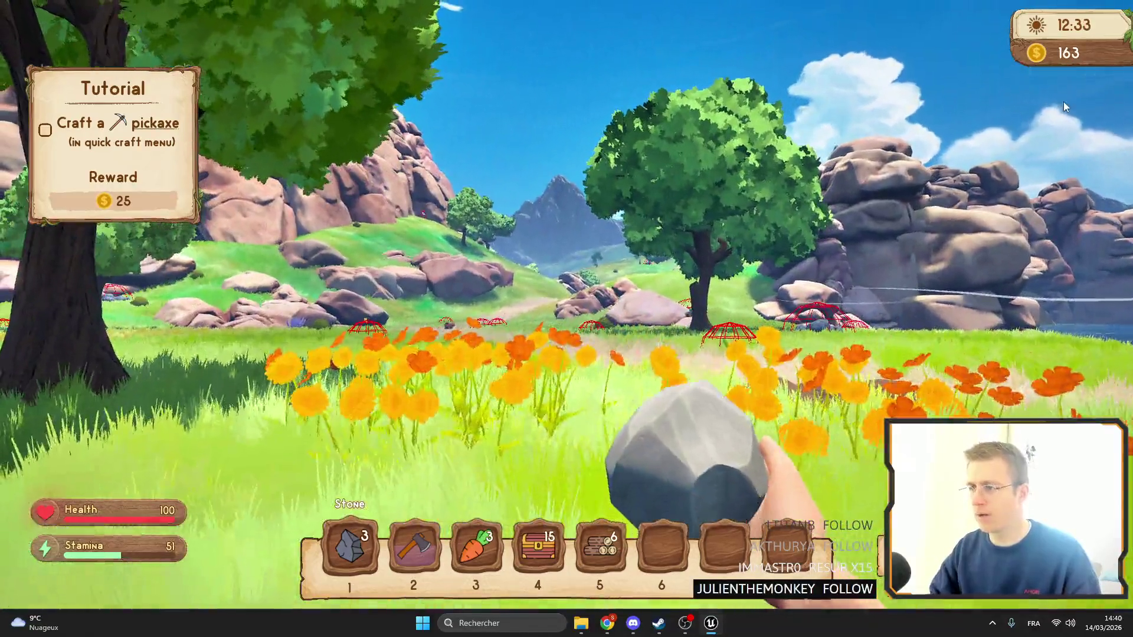
# Look through the pause menu's settings screen, then resume walking into the flowers
pyautogui.press('Escape')
pyautogui.click(691, 289)
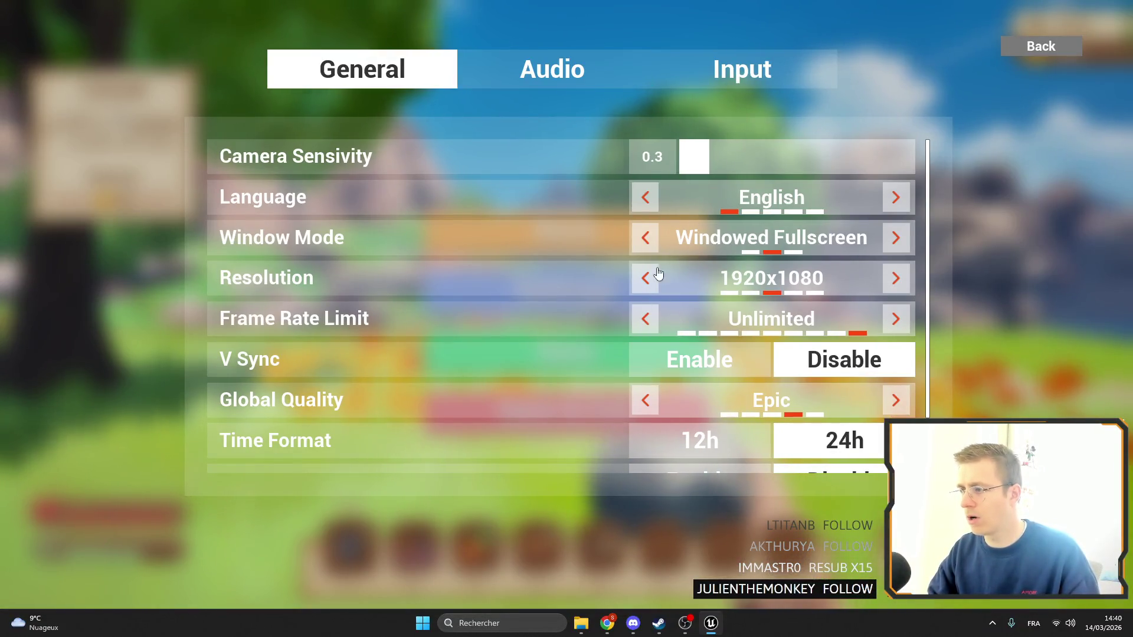
pyautogui.scroll(-2, 770, 308)
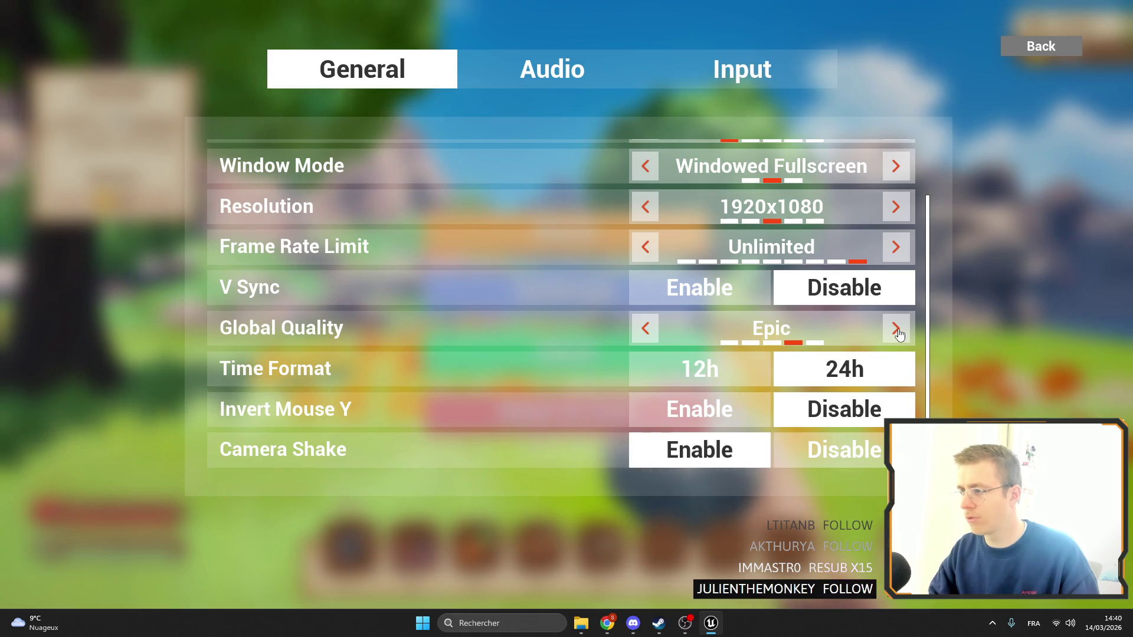
pyautogui.click(1051, 44)
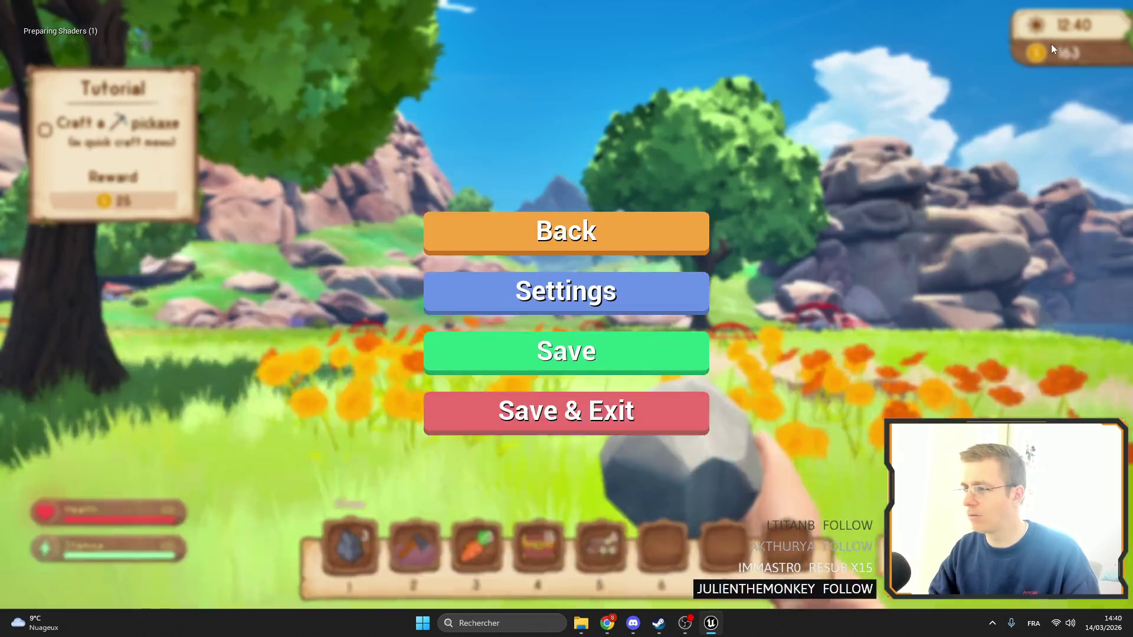
pyautogui.press('Escape')
pyautogui.press('w')
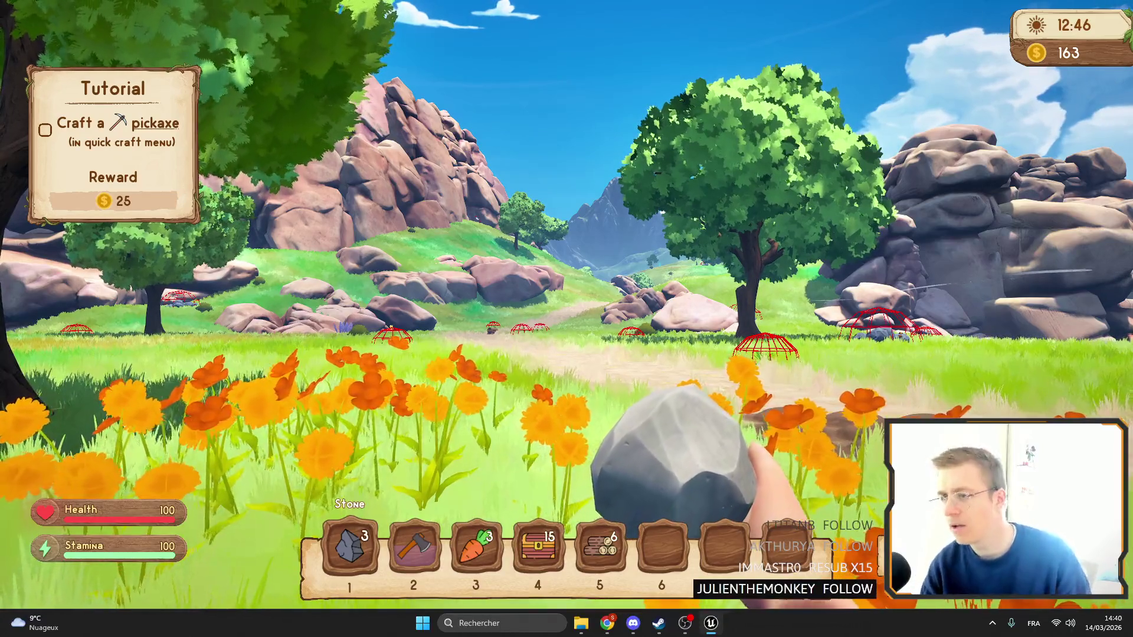
pyautogui.press('Escape')
pyautogui.click(632, 251)
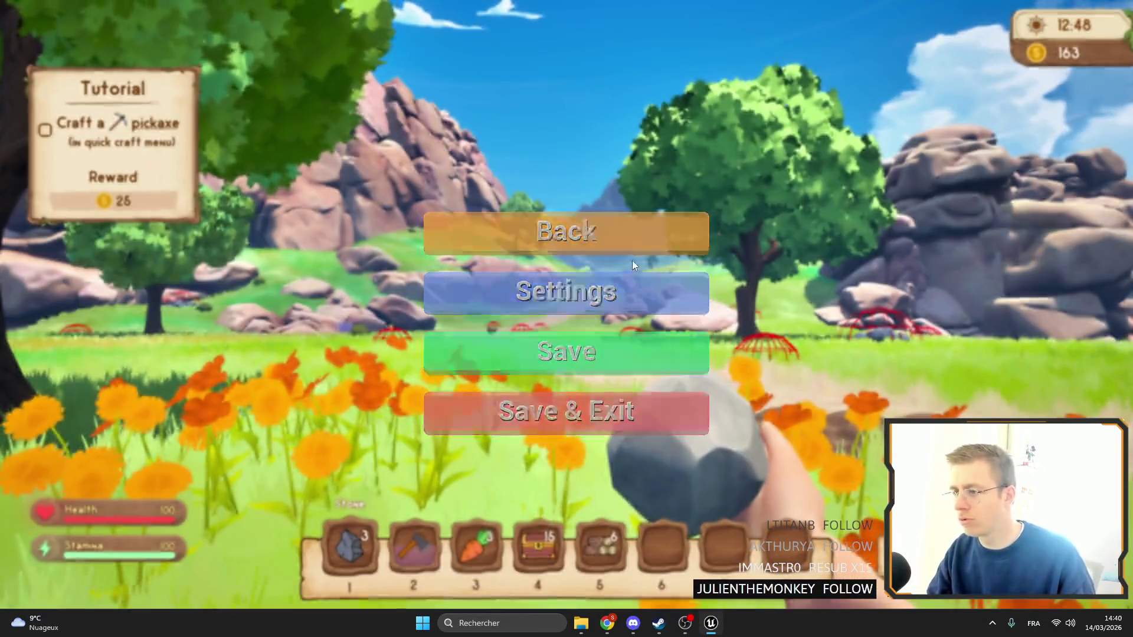
pyautogui.press('Escape')
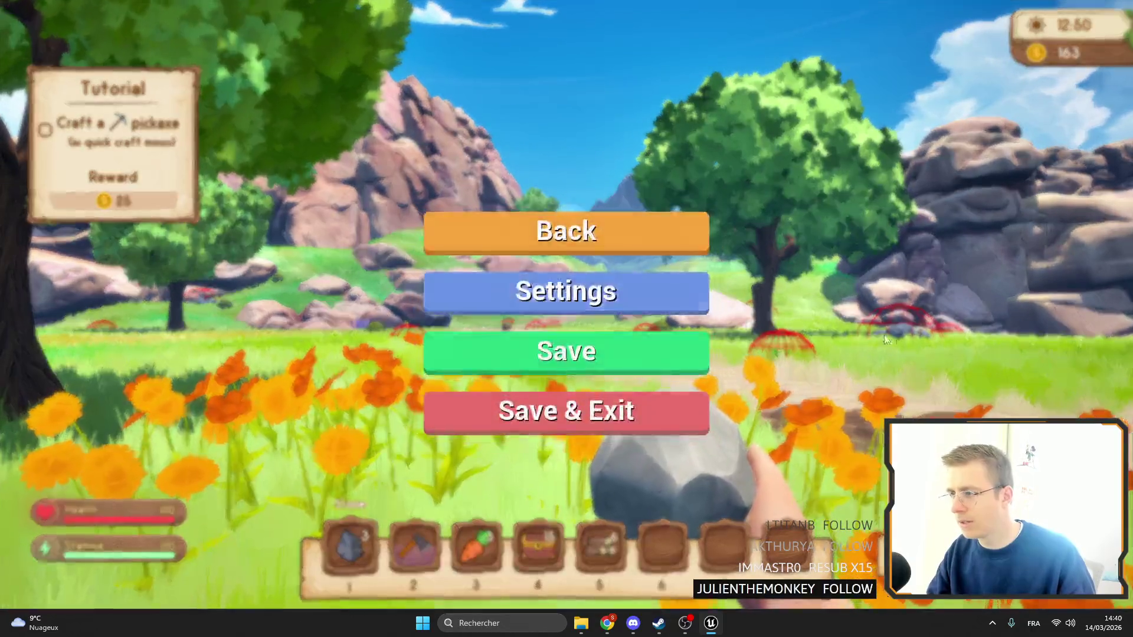
pyautogui.press('Escape')
pyautogui.press('Escape')
pyautogui.press('Escape')
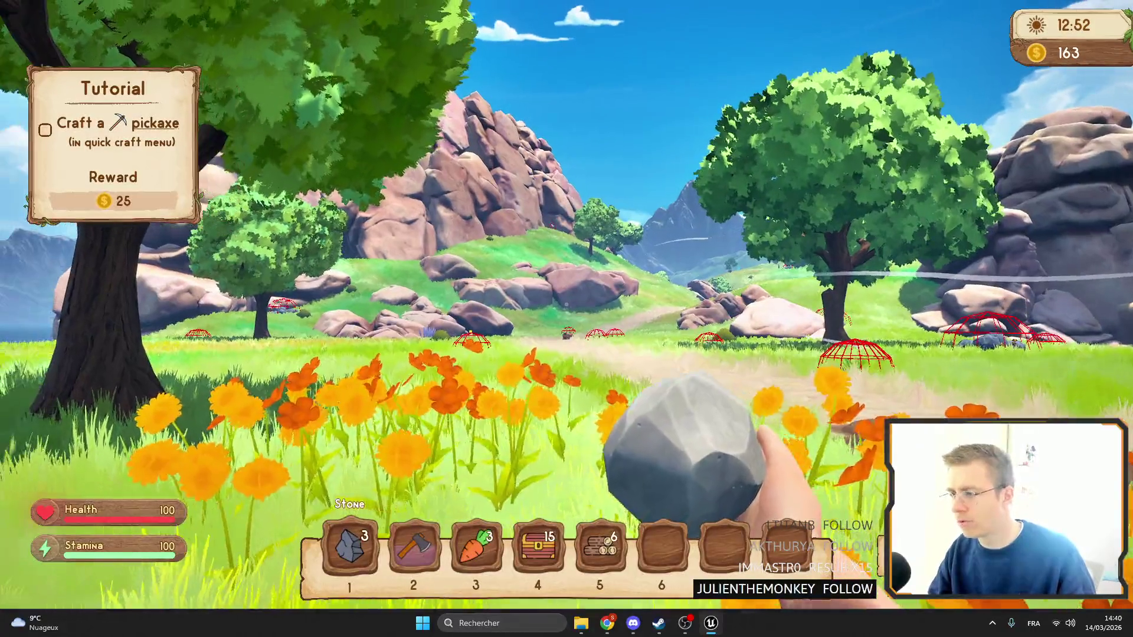
pyautogui.press('Escape')
# Lower Global Quality from Epic to Low and exit fullscreen
pyautogui.click(547, 290)
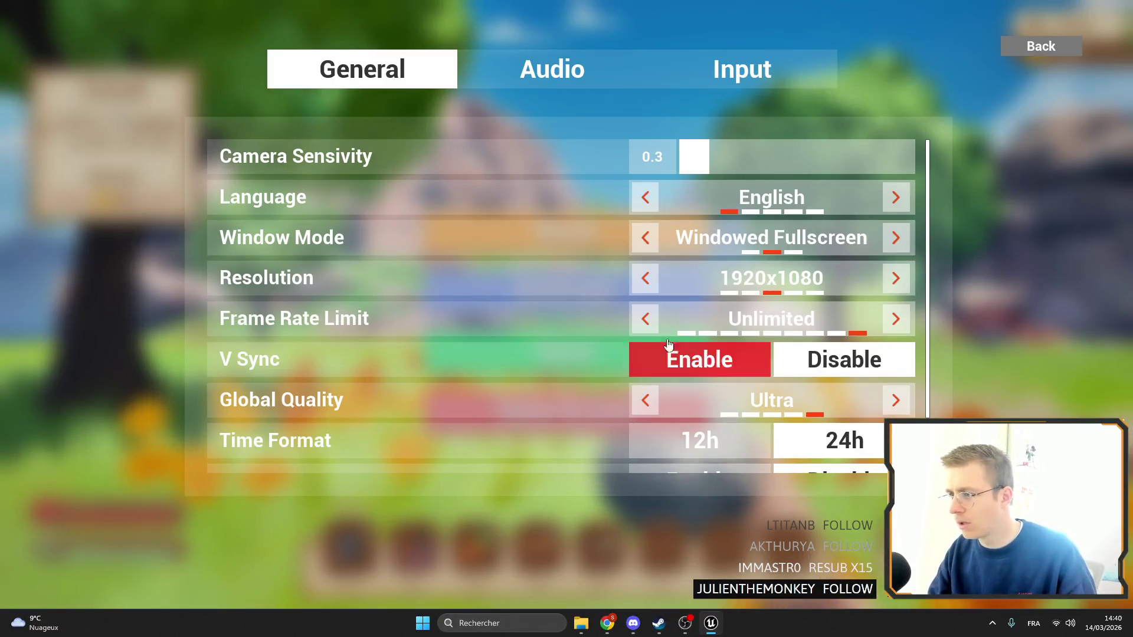
pyautogui.scroll(-2, 696, 336)
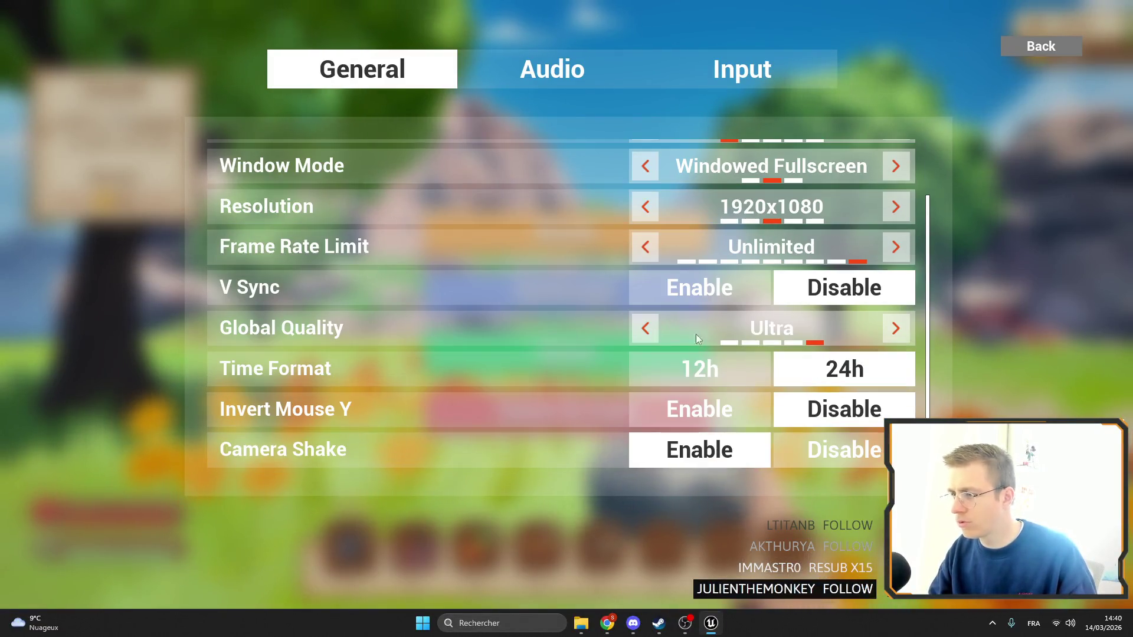
pyautogui.click(650, 333)
pyautogui.click(647, 332)
pyautogui.click(646, 332)
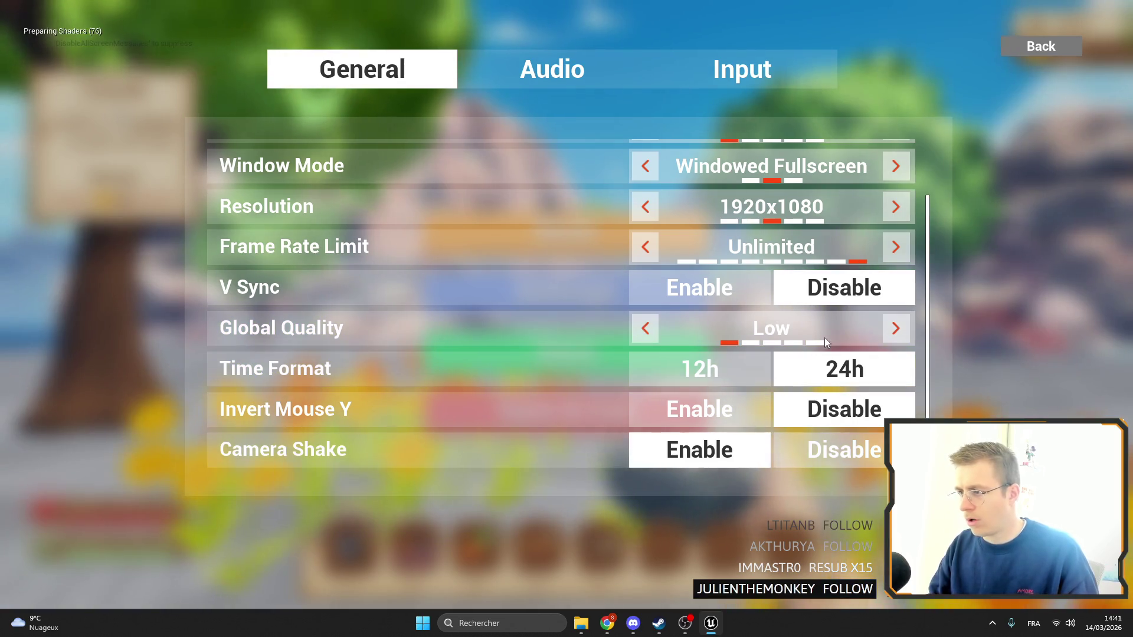
pyautogui.press('Escape')
pyautogui.press('Escape')
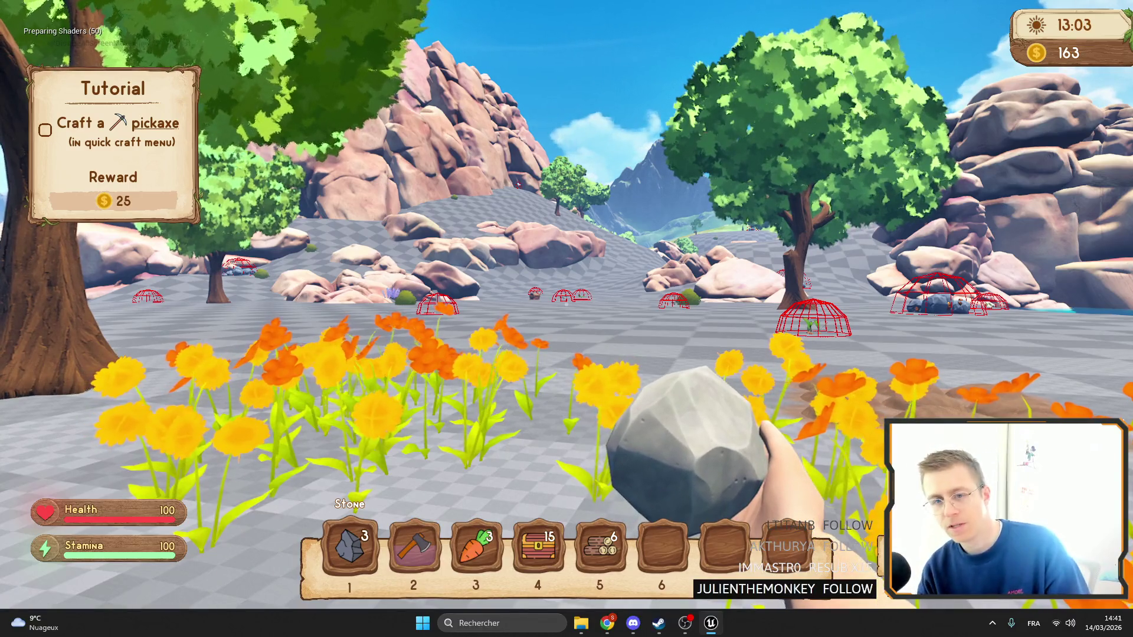
pyautogui.press('F11')
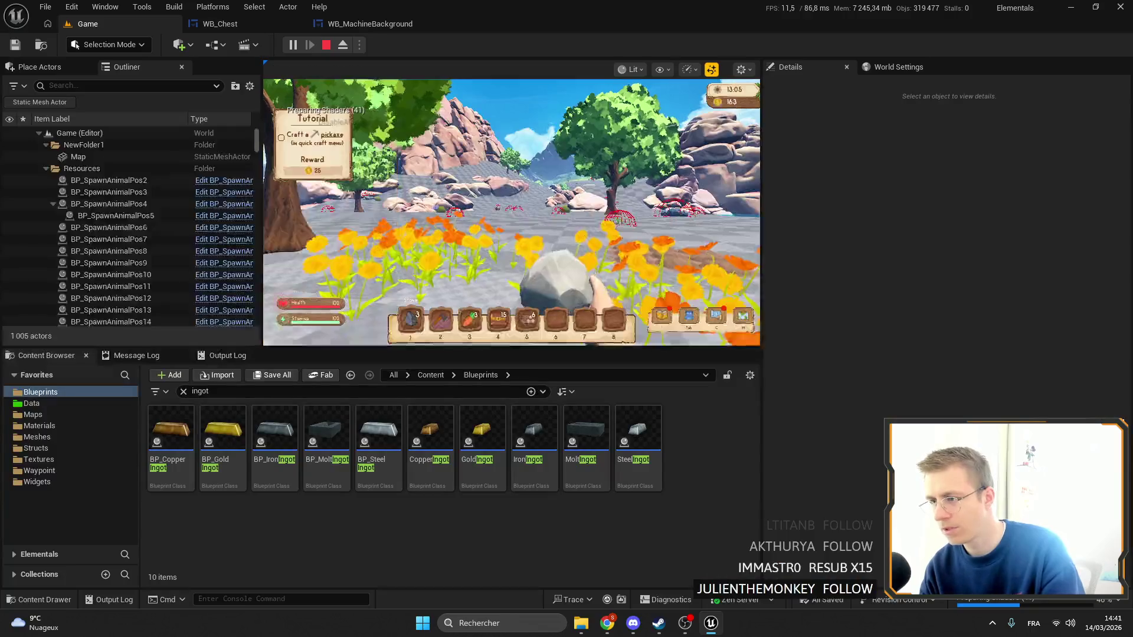
# Go fullscreen again and raise Global Quality back to Epic in the settings
pyautogui.press('F11')
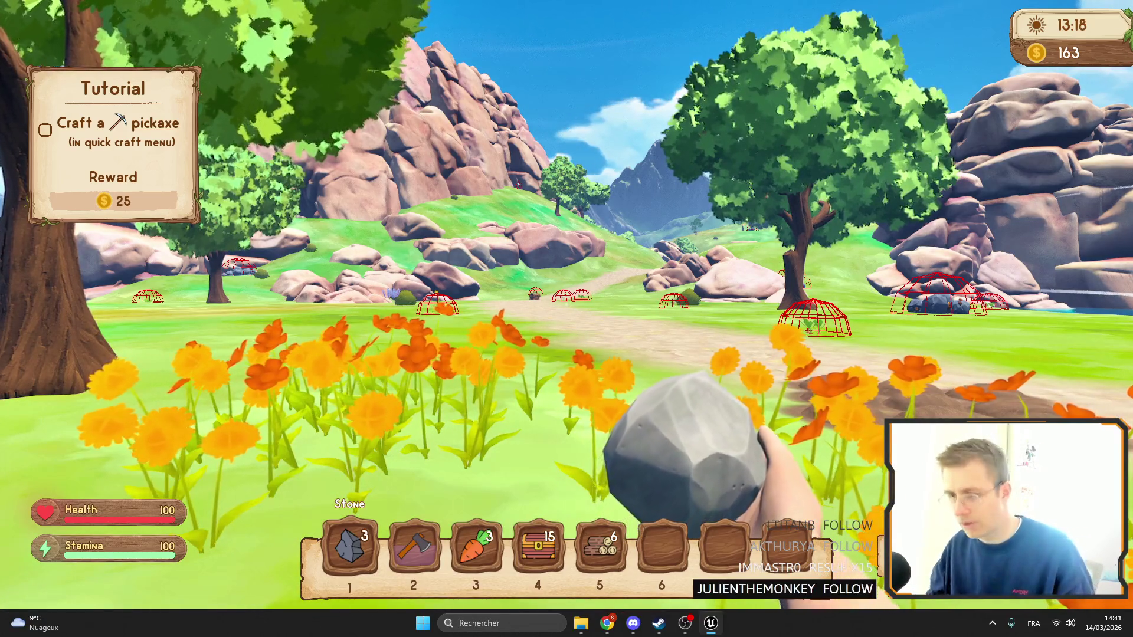
pyautogui.press('Escape')
pyautogui.click(590, 292)
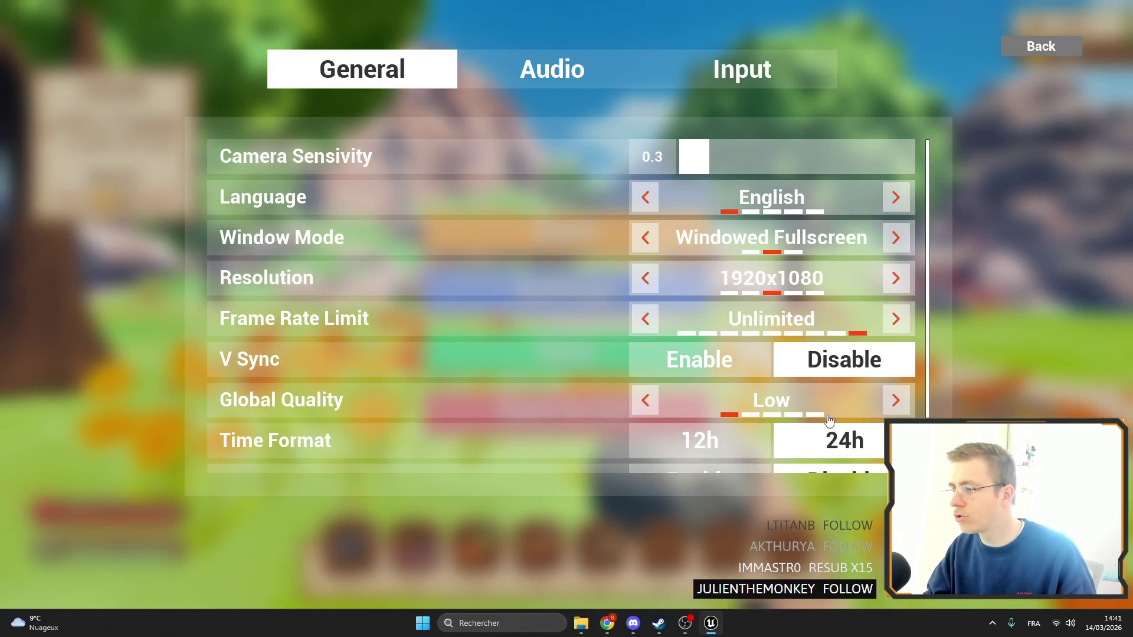
pyautogui.click(793, 415)
pyautogui.press('Escape')
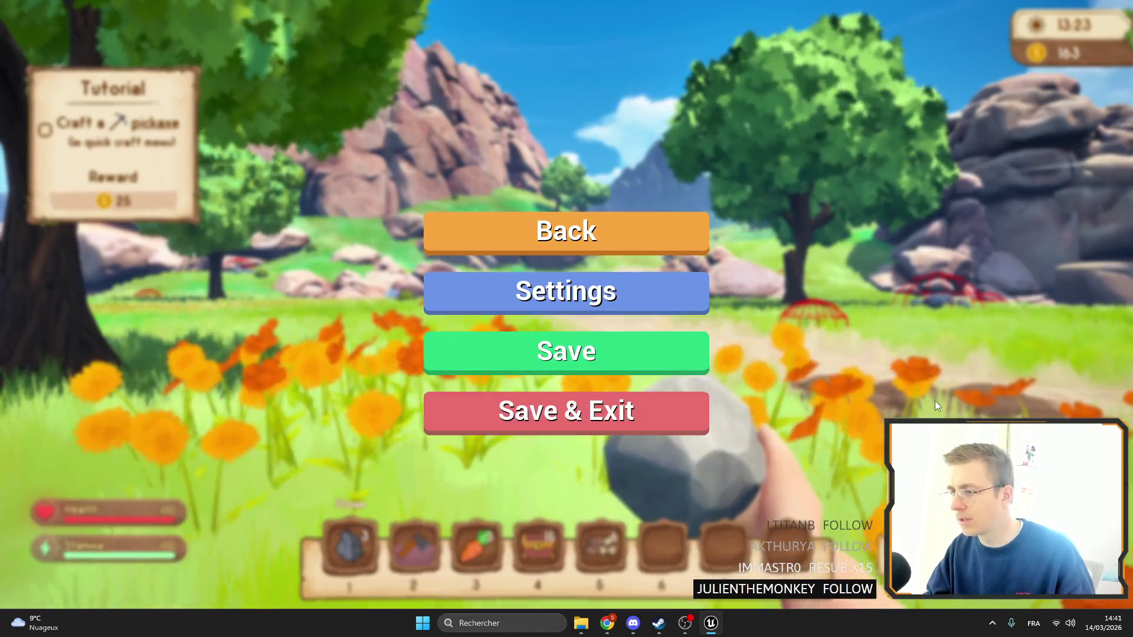
pyautogui.press('Escape')
# Reopen the game settings repeatedly to compare the Global Quality presets in play
pyautogui.press('Escape')
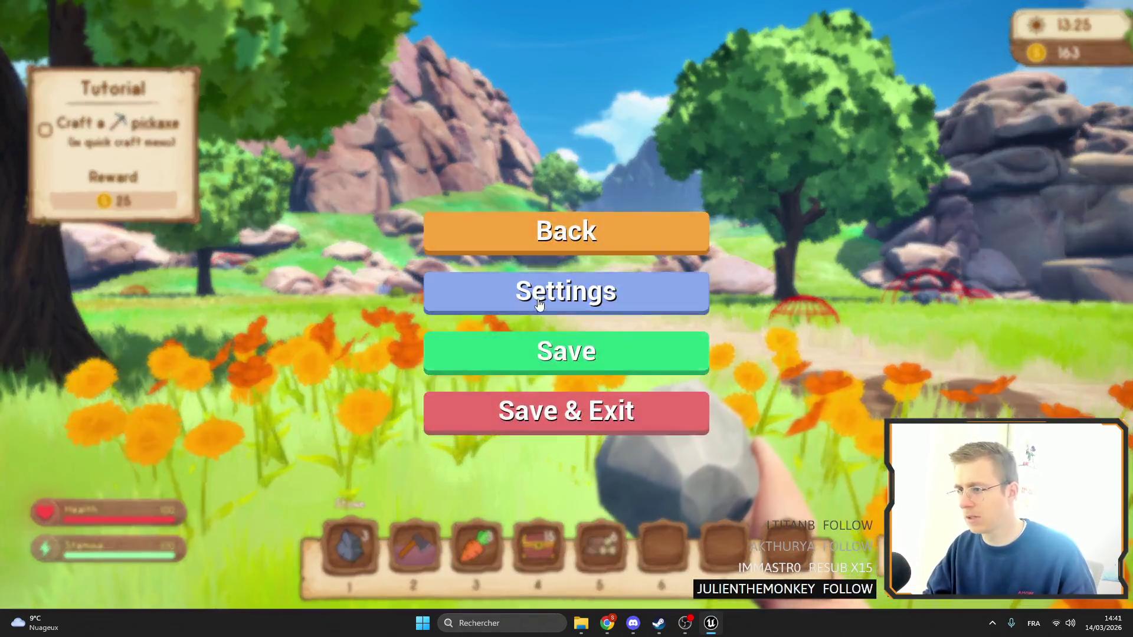
pyautogui.click(549, 293)
pyautogui.press('Escape')
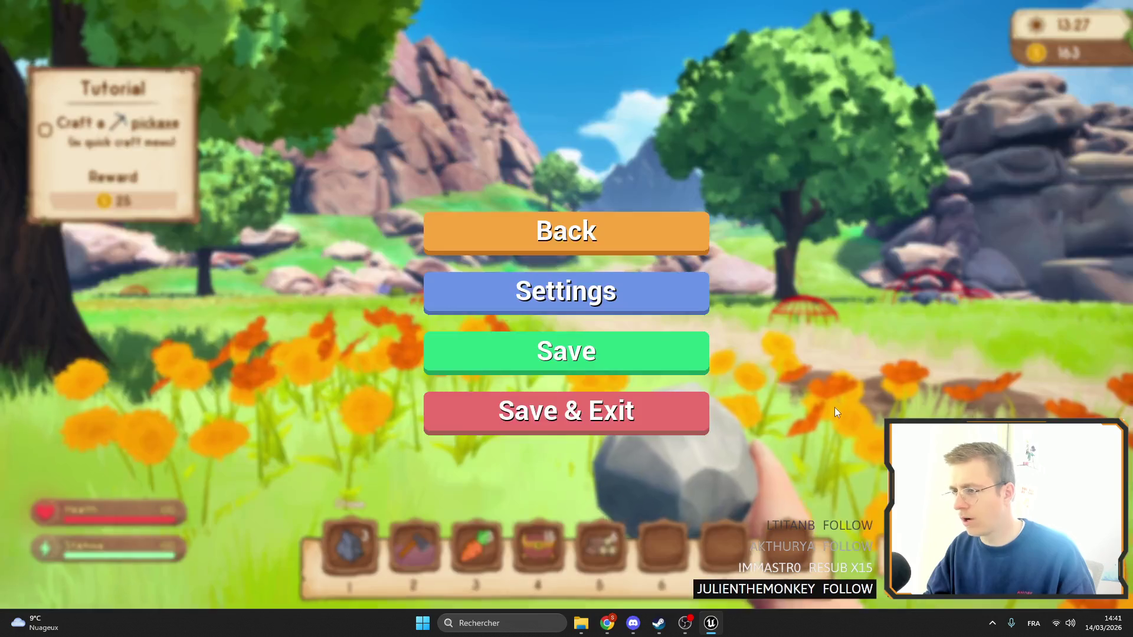
pyautogui.press('Escape')
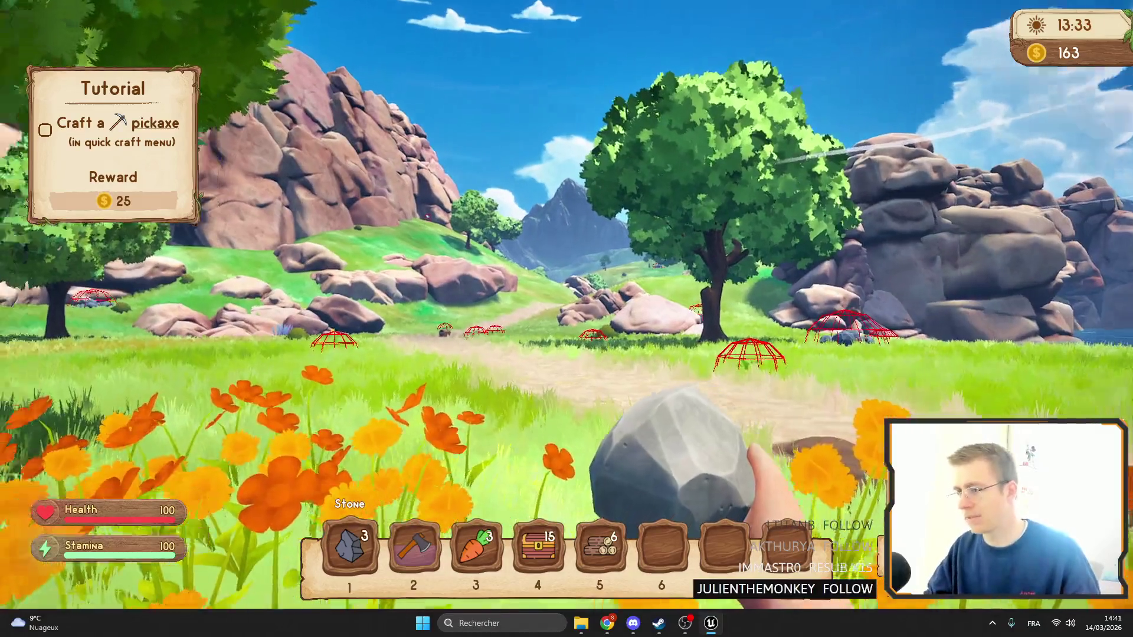
pyautogui.press('Escape')
pyautogui.click(566, 291)
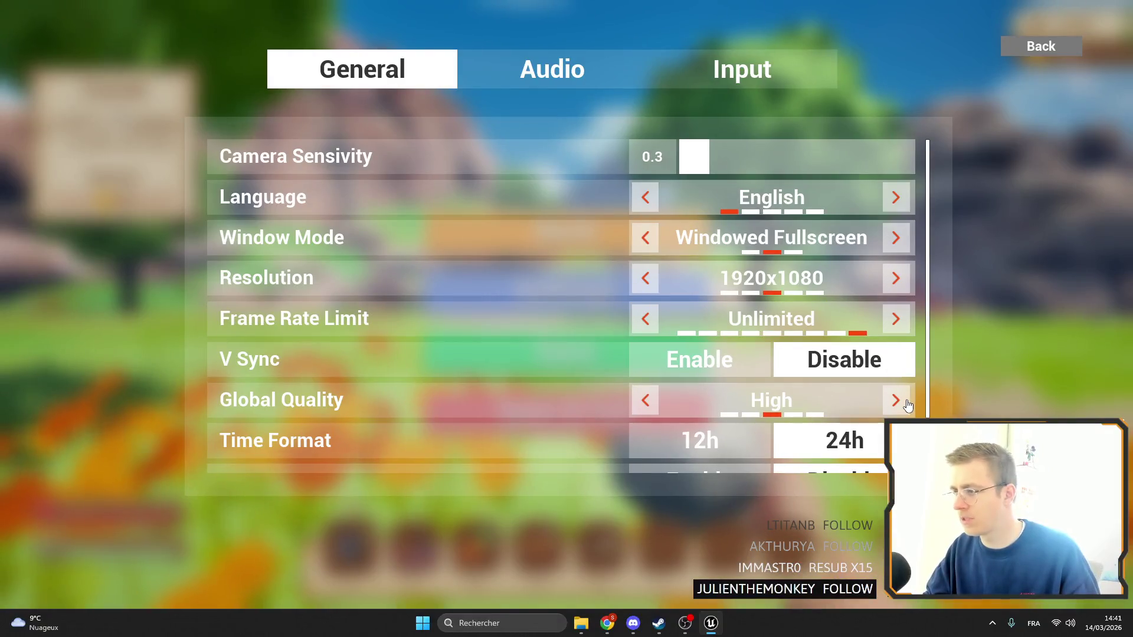
pyautogui.press('Escape')
pyautogui.press('Escape')
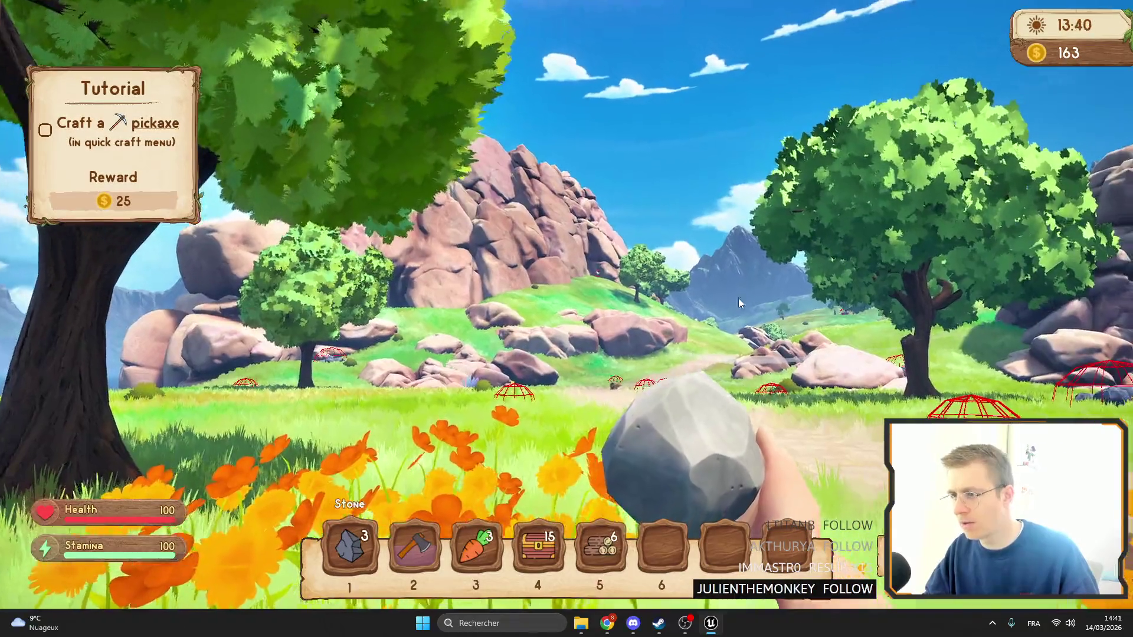
pyautogui.press('Escape')
pyautogui.press('Return')
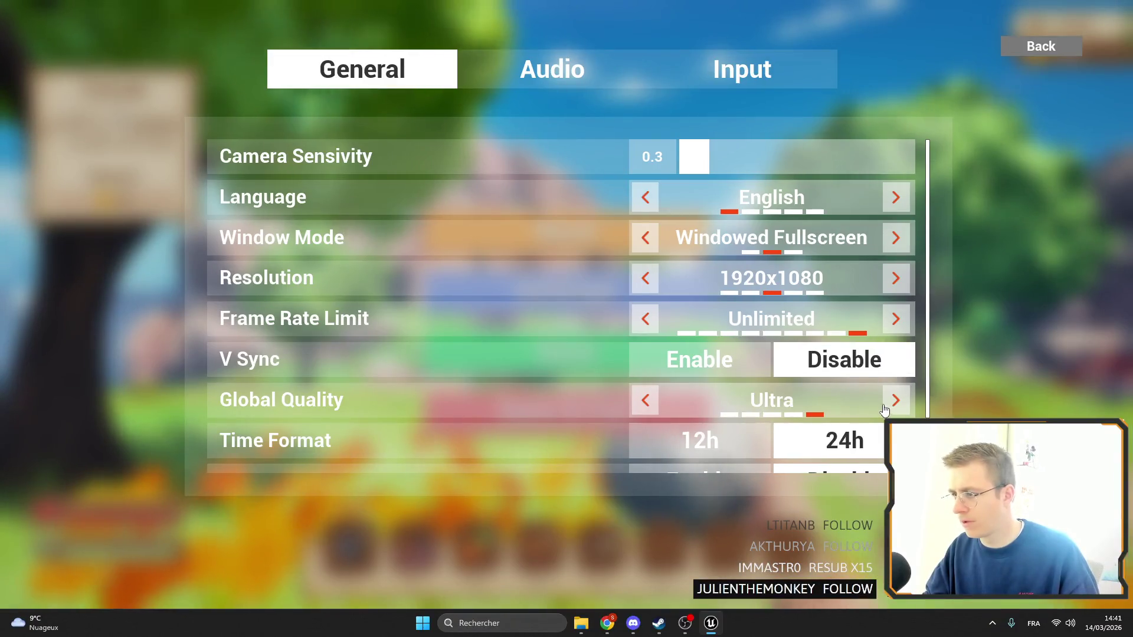
pyautogui.press('Escape')
pyautogui.press('Escape')
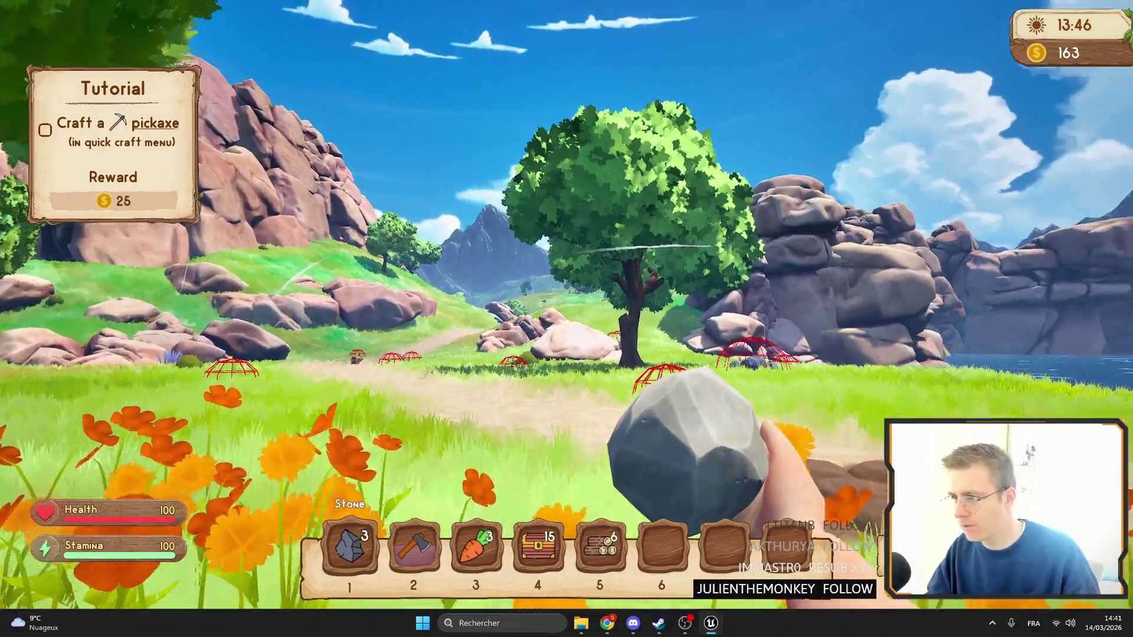
# Lower Global Quality by one preset and resume play
pyautogui.press('Escape')
pyautogui.press('Return')
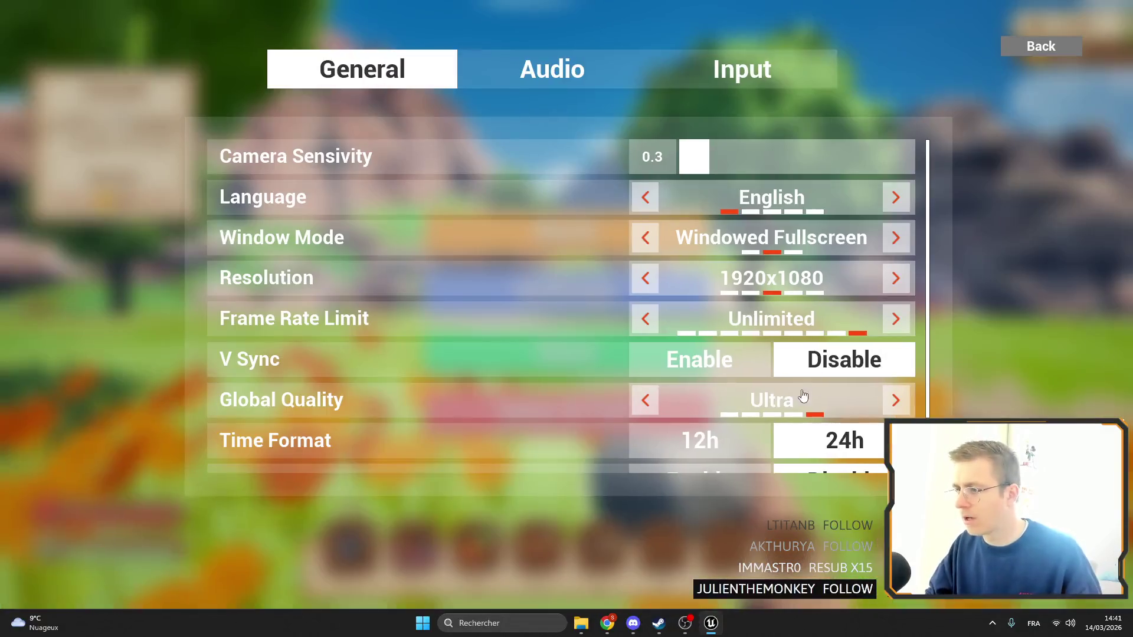
pyautogui.click(649, 401)
pyautogui.press('Escape')
pyautogui.press('Escape')
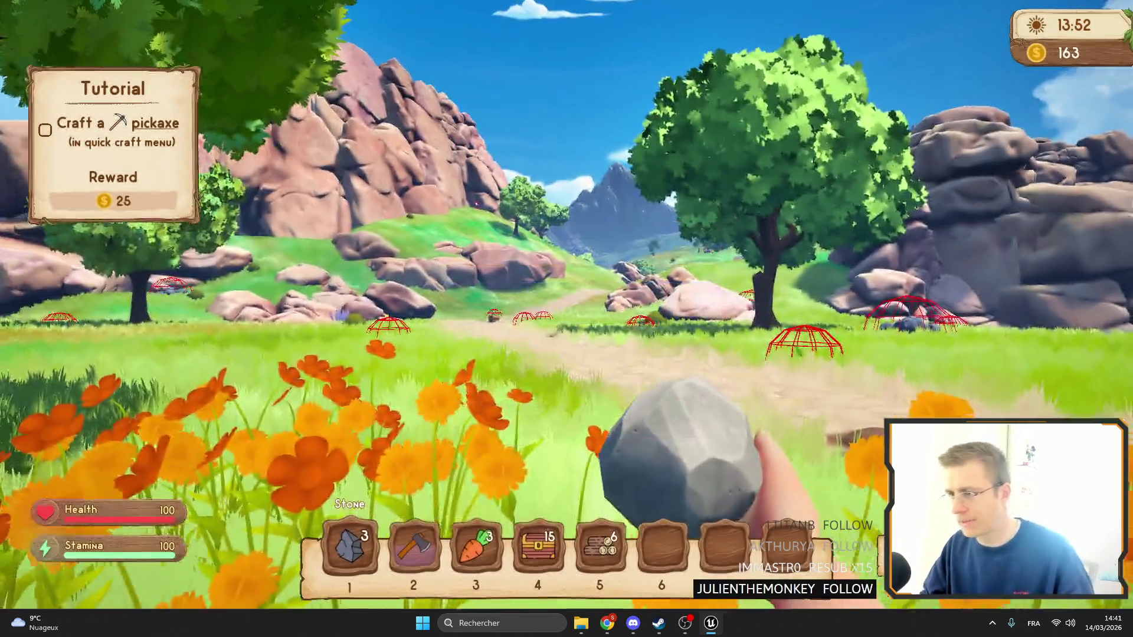
pyautogui.press('Escape')
pyautogui.press('Escape')
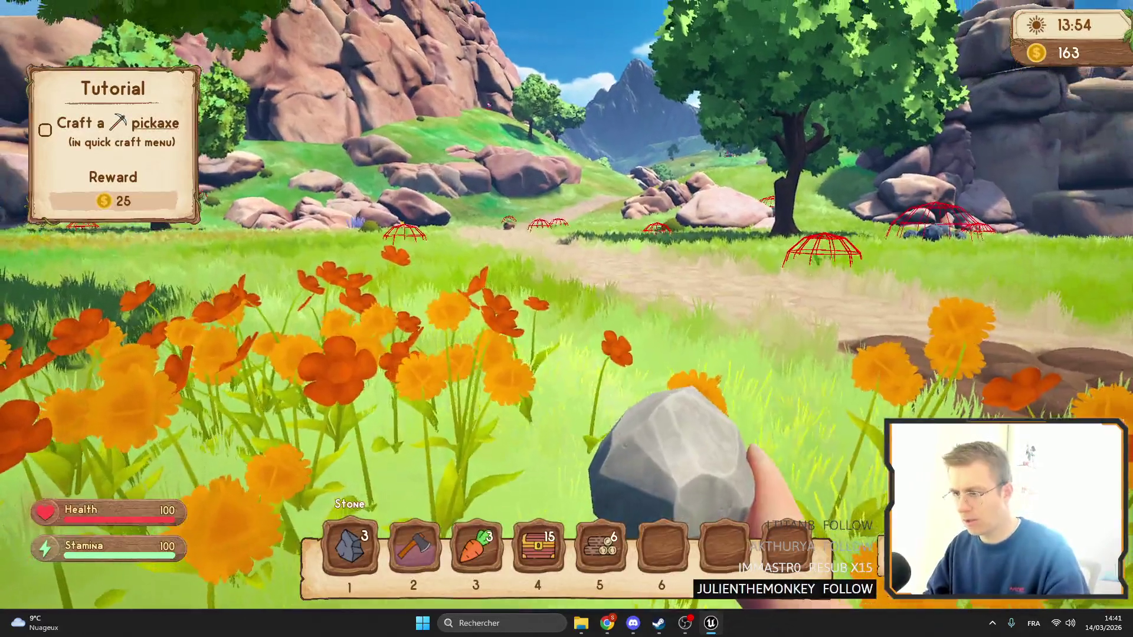
# Leave fullscreen, stop the game and switch to the WB_Chest designer
pyautogui.press('F11')
pyautogui.click(326, 45)
pyautogui.click(236, 24)
pyautogui.scroll(4, 508, 236)
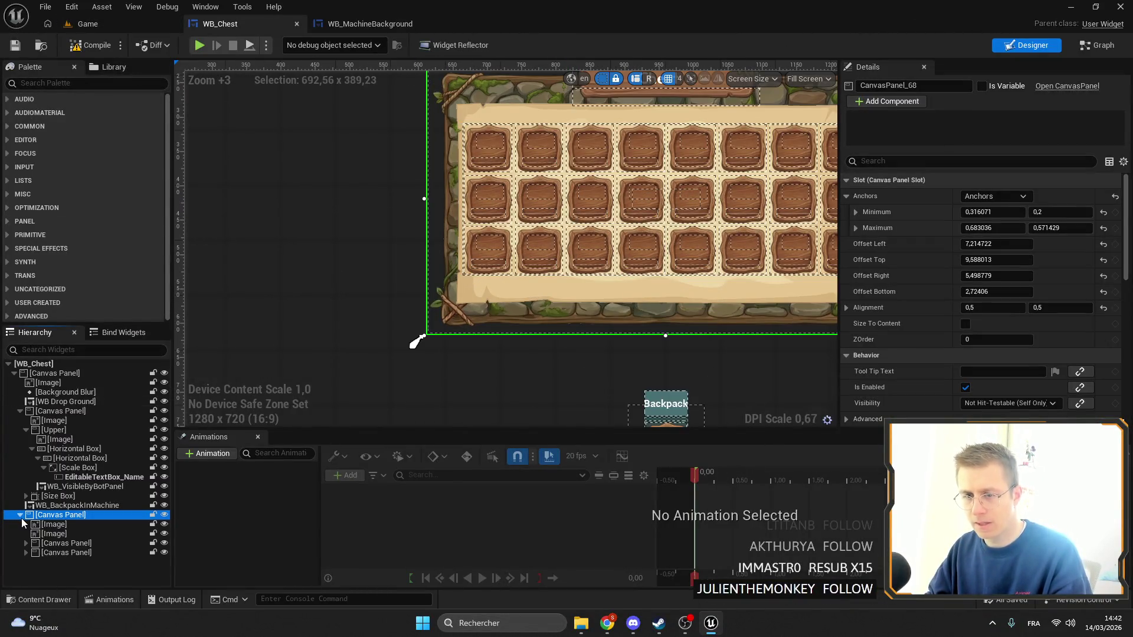
# Delete the stone-frame image and search the Palette for 'machine bac'
pyautogui.press('Delete')
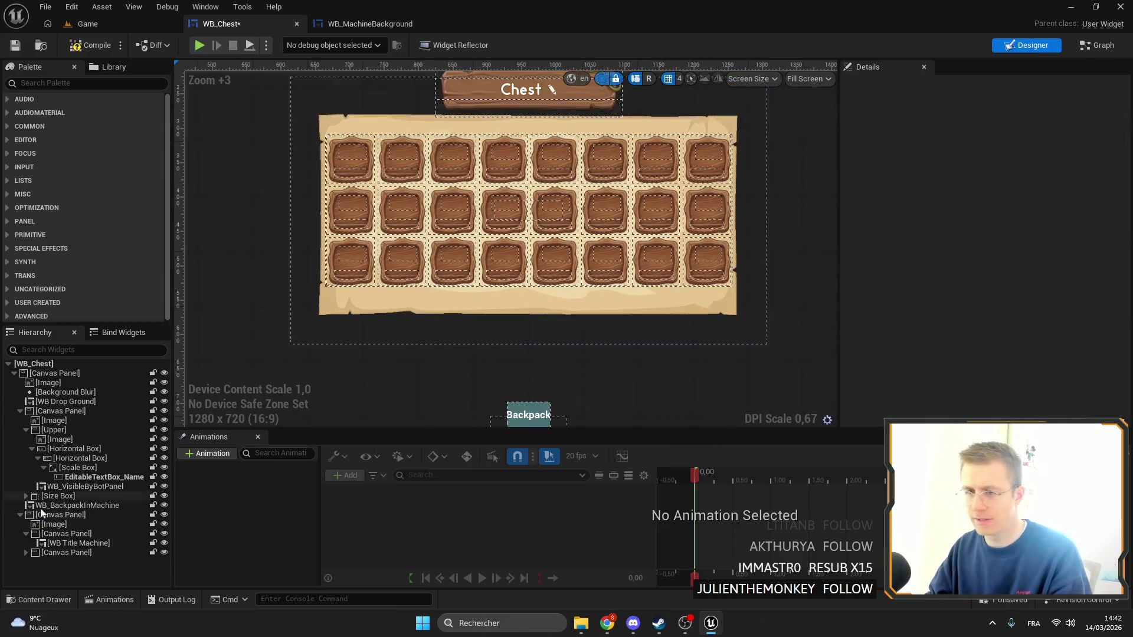
pyautogui.click(95, 84)
pyautogui.write('machine br')
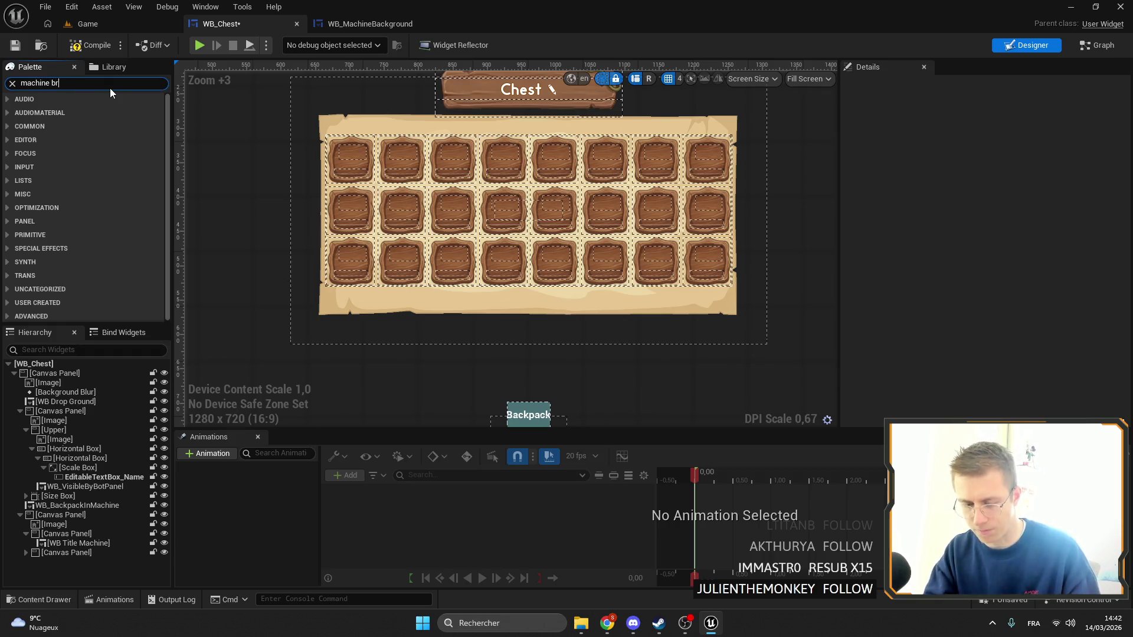
pyautogui.press('BackSpace')
pyautogui.write('ac')
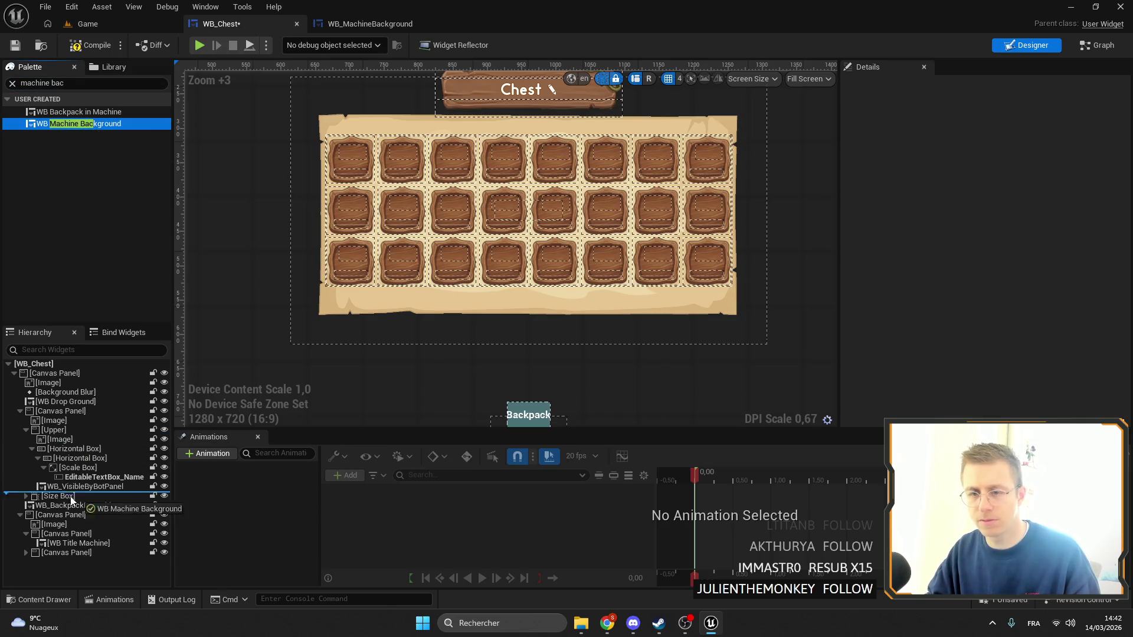
# Add WB Machine Background to the Canvas Panel, anchor it stretch-full, and delete the old Image
pyautogui.moveTo(58, 531); pyautogui.dragTo(55, 531)
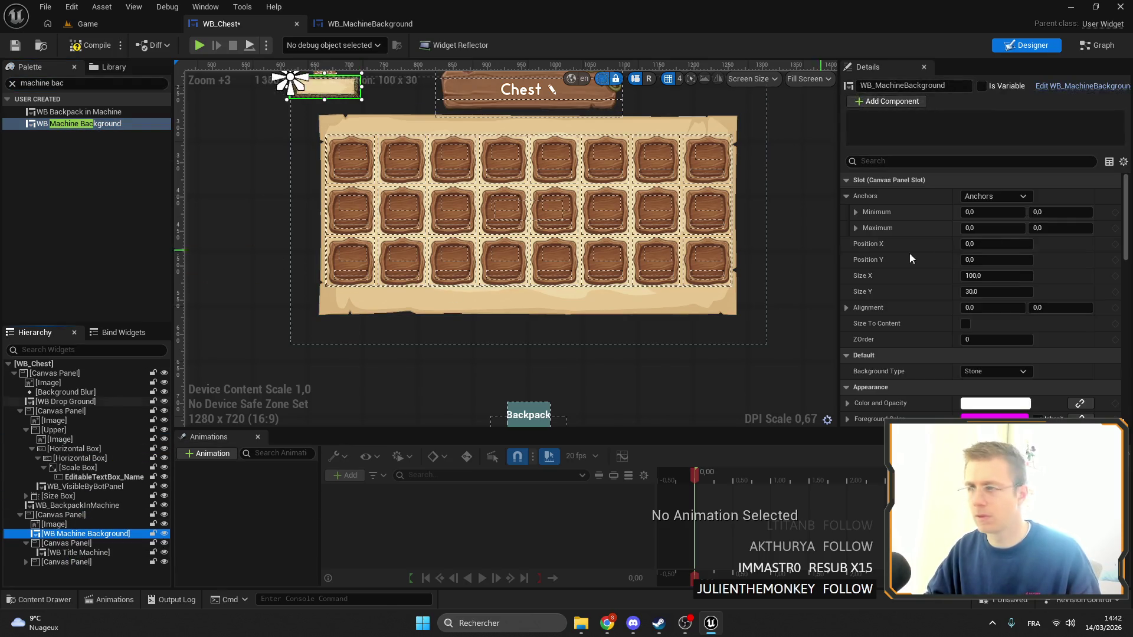
pyautogui.click(1003, 196)
pyautogui.keyDown('ctrl'); pyautogui.keyDown('shift'); pyautogui.click(1104, 349); pyautogui.keyUp('shift'); pyautogui.keyUp('ctrl')
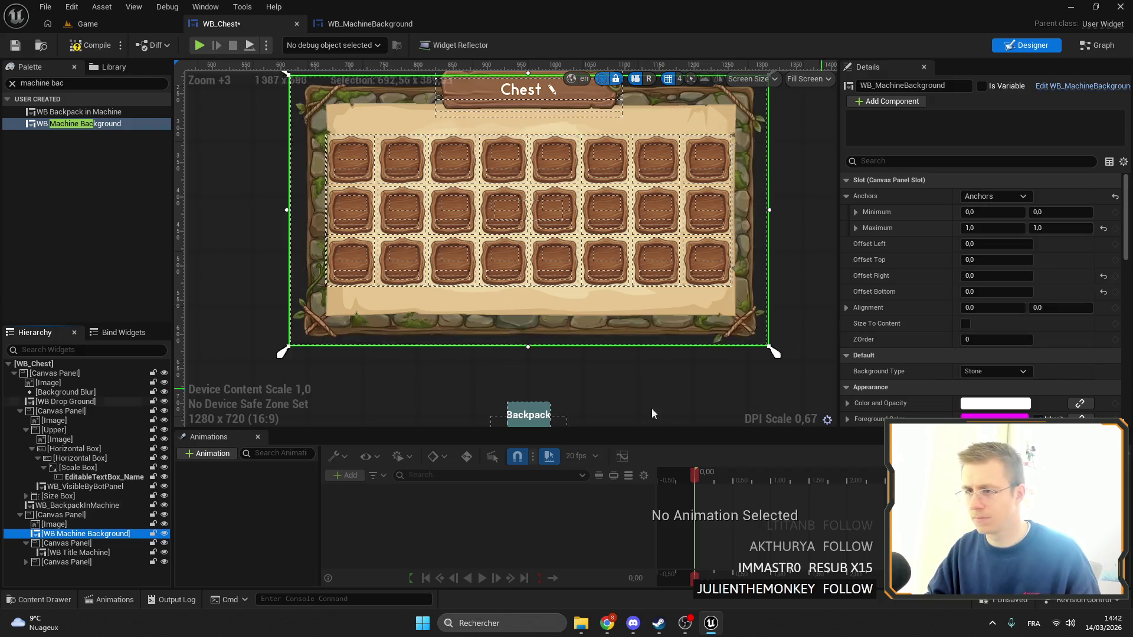
pyautogui.click(55, 524)
pyautogui.press('Delete')
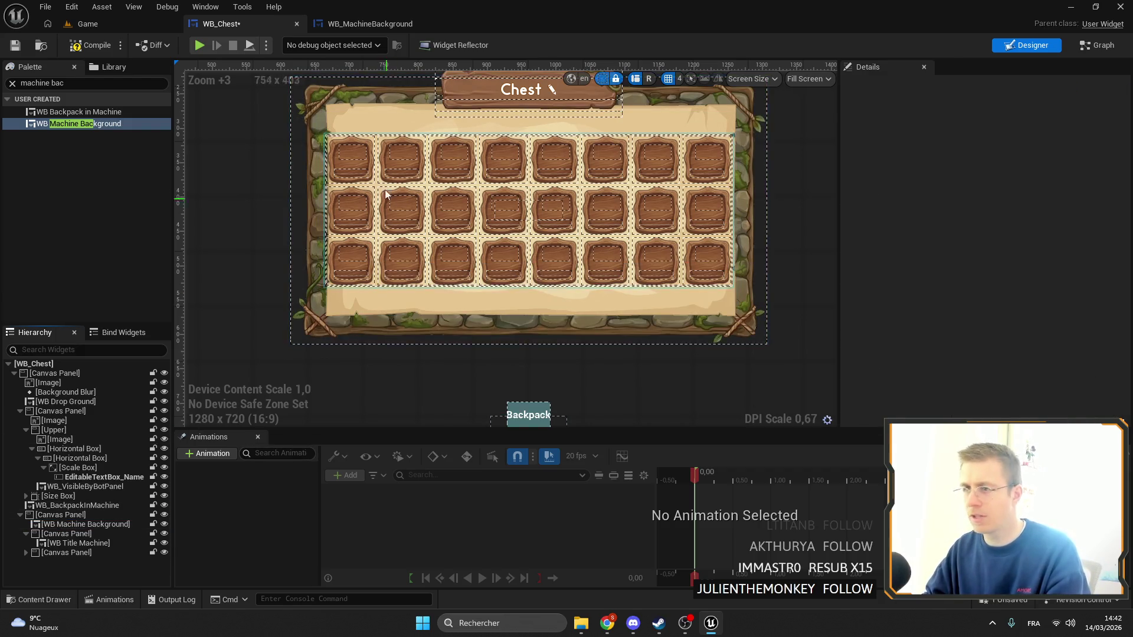
pyautogui.scroll(-5, 937, 259)
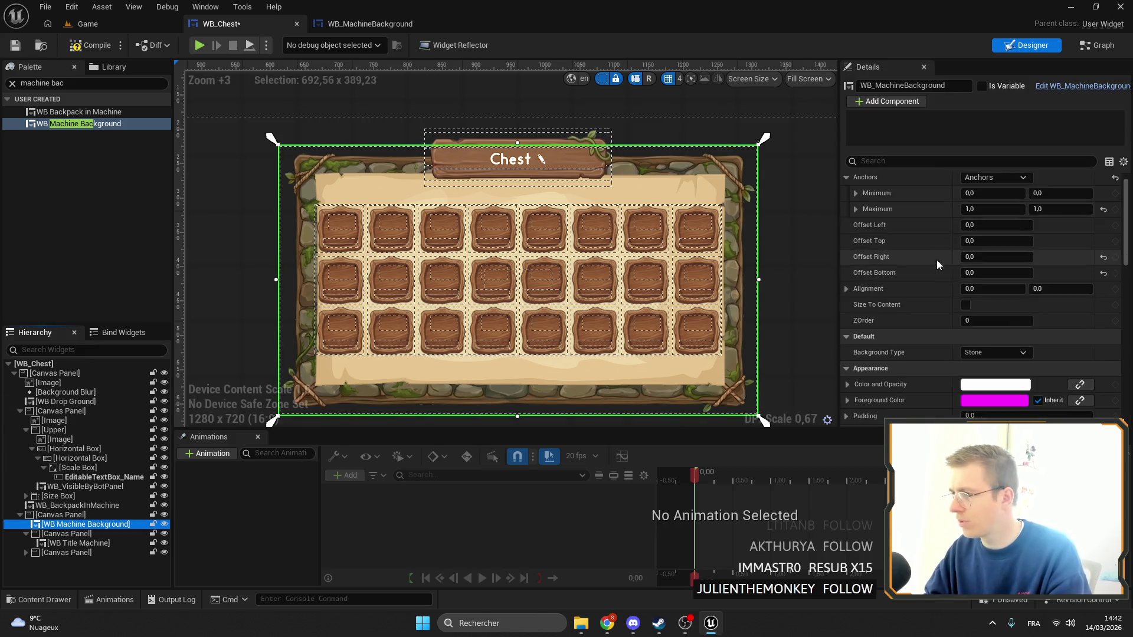
# Try Background Type Wood, Iron, Copper and Steel, finally settling on Wood
pyautogui.click(986, 238)
pyautogui.click(978, 264)
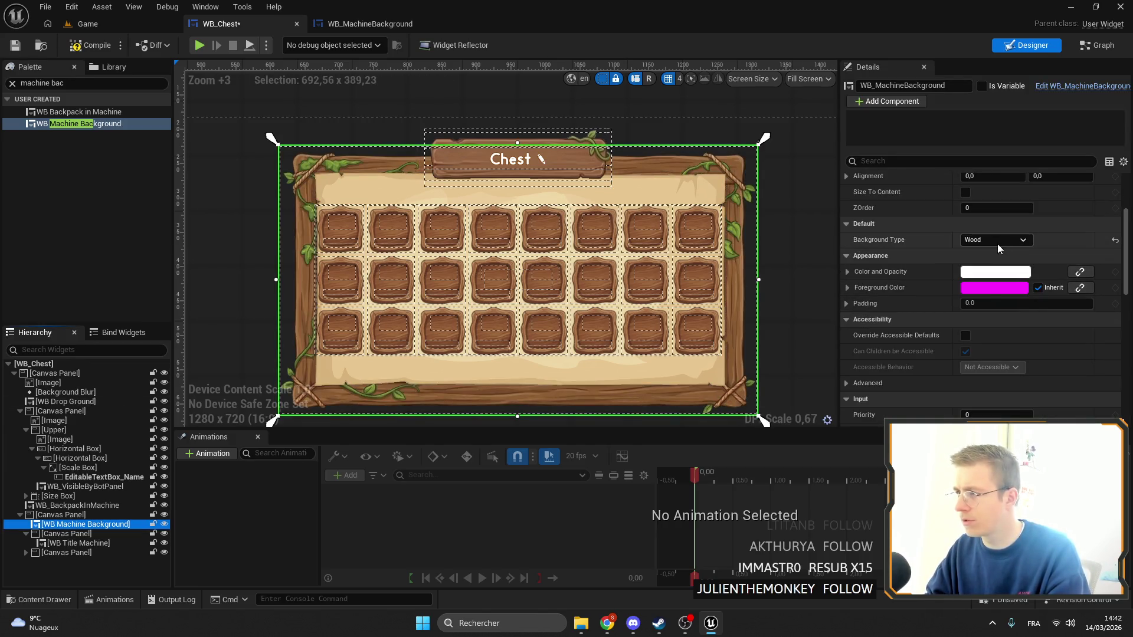
pyautogui.click(997, 240)
pyautogui.click(972, 274)
pyautogui.click(962, 240)
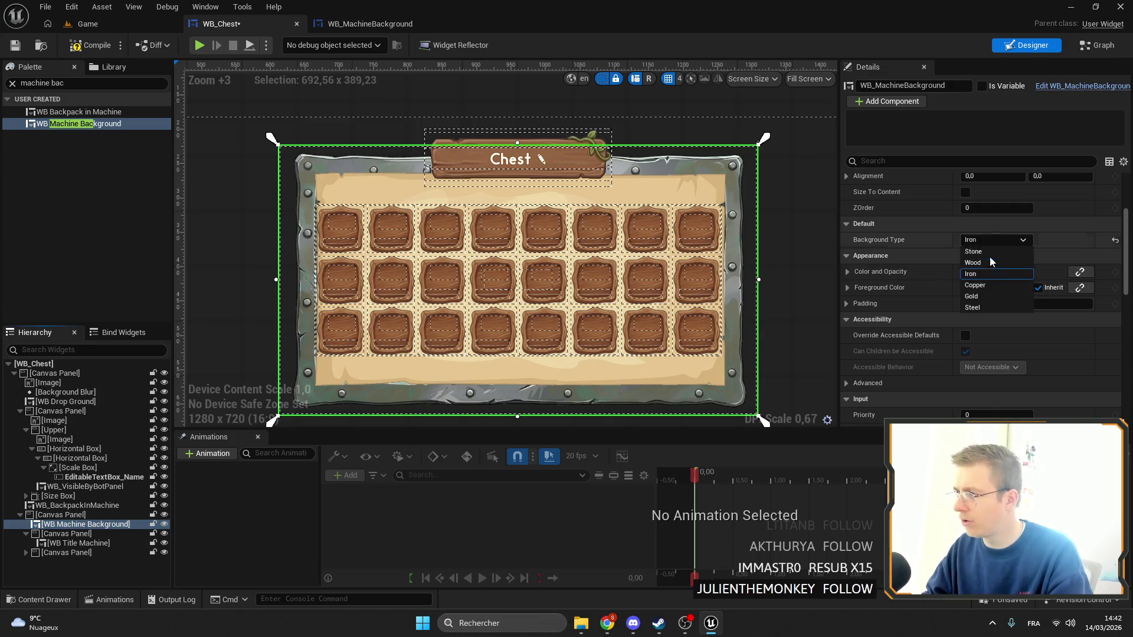
pyautogui.click(979, 286)
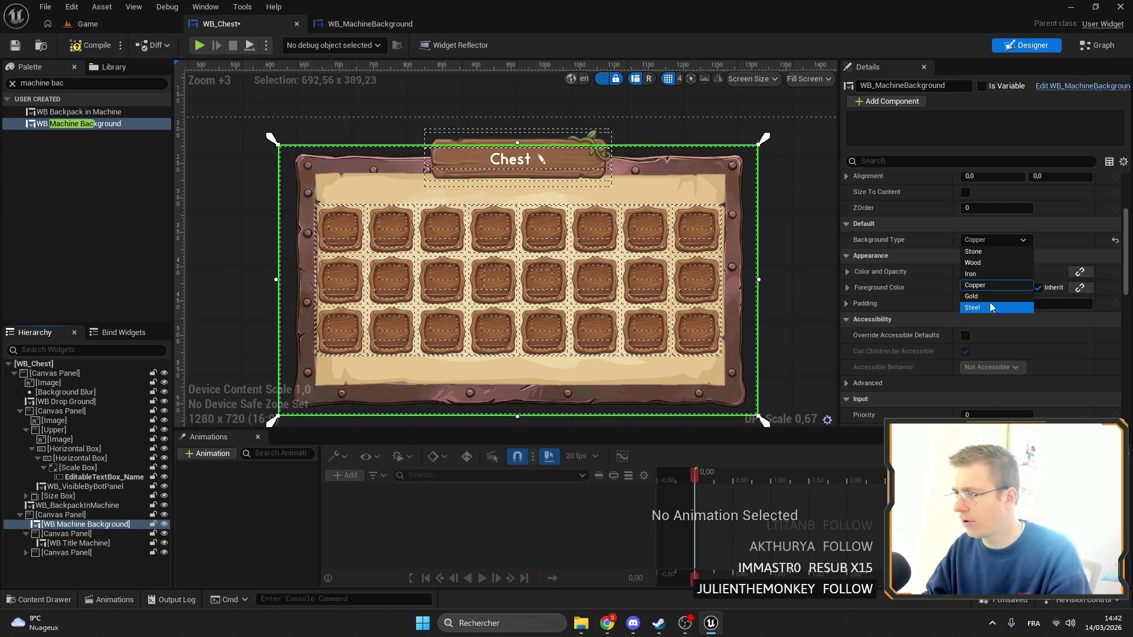
pyautogui.click(981, 296)
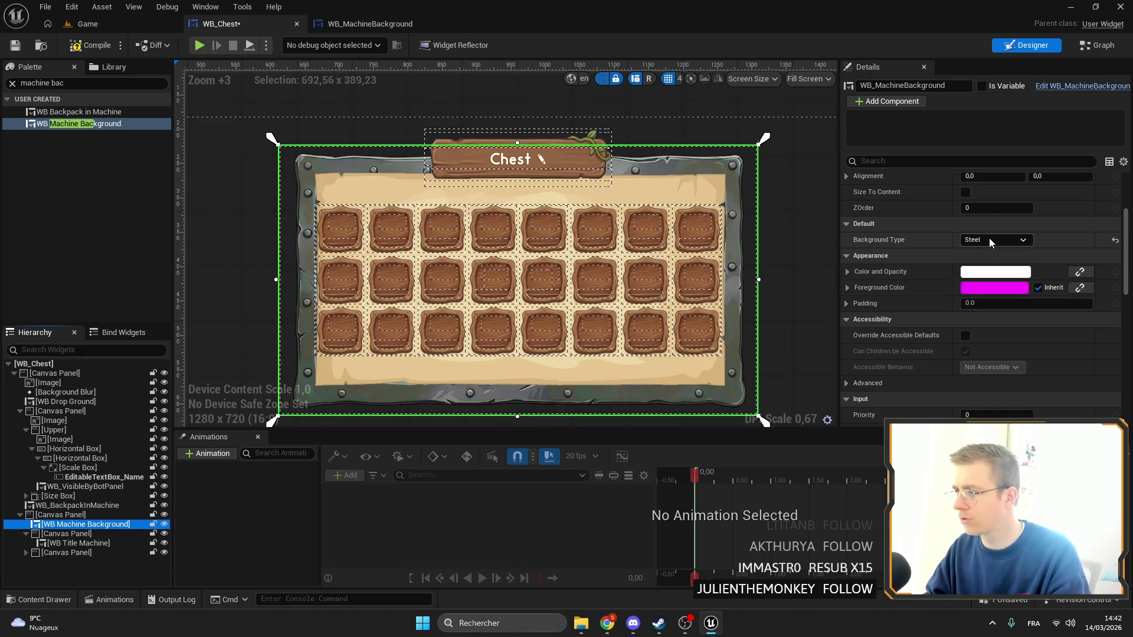
pyautogui.click(989, 239)
pyautogui.click(986, 276)
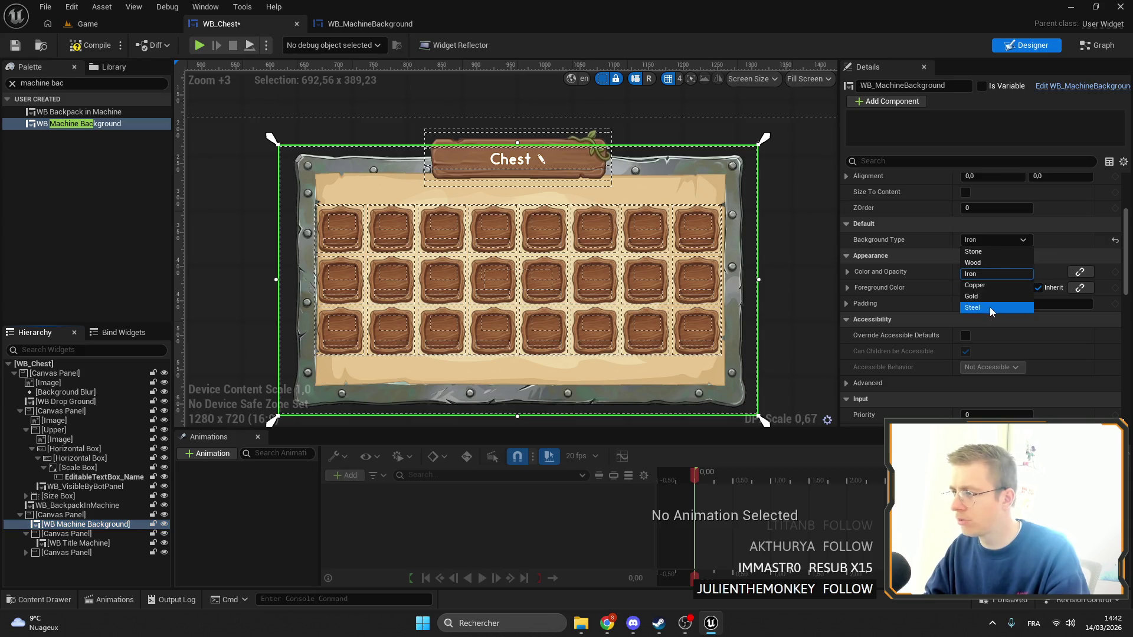
pyautogui.click(983, 306)
pyautogui.click(989, 239)
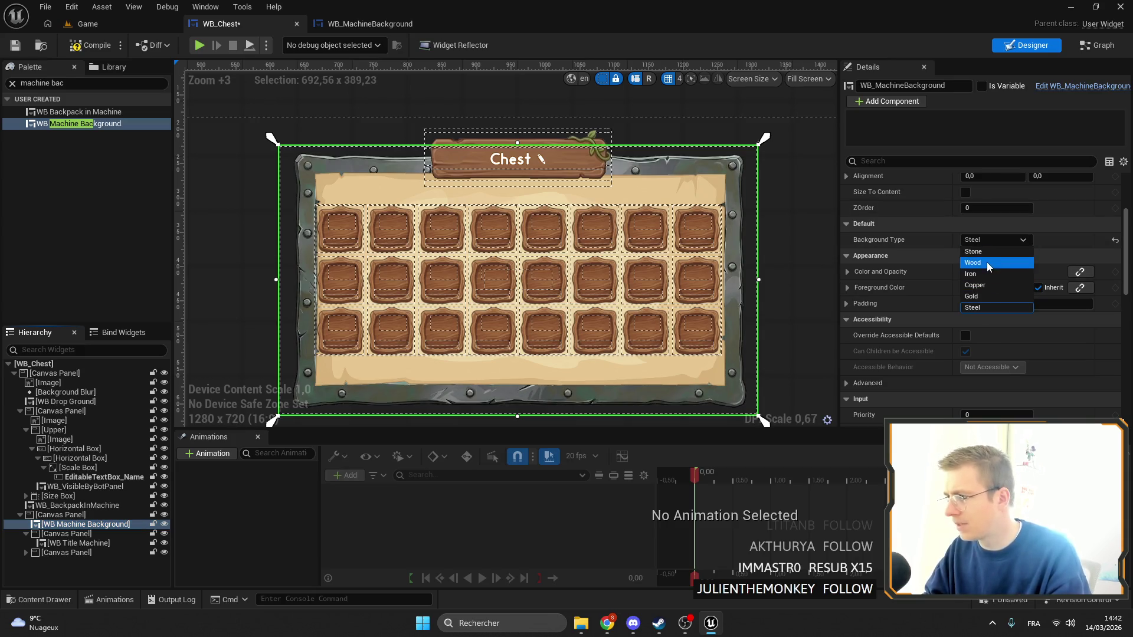
pyautogui.click(987, 262)
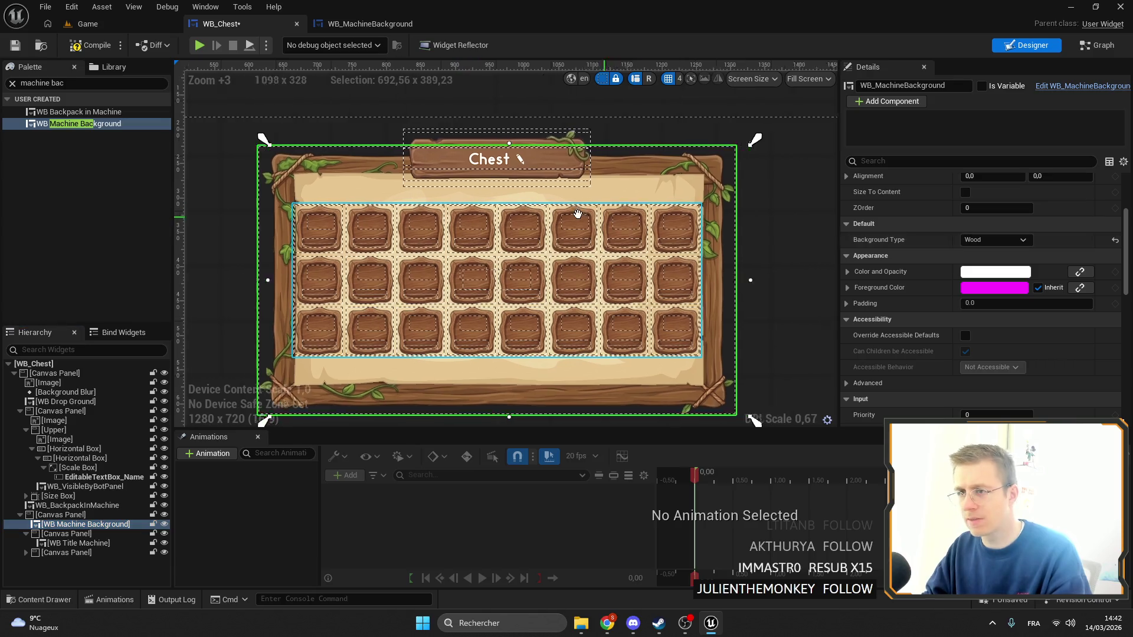
pyautogui.moveTo(578, 214); pyautogui.dragTo(594, 188)
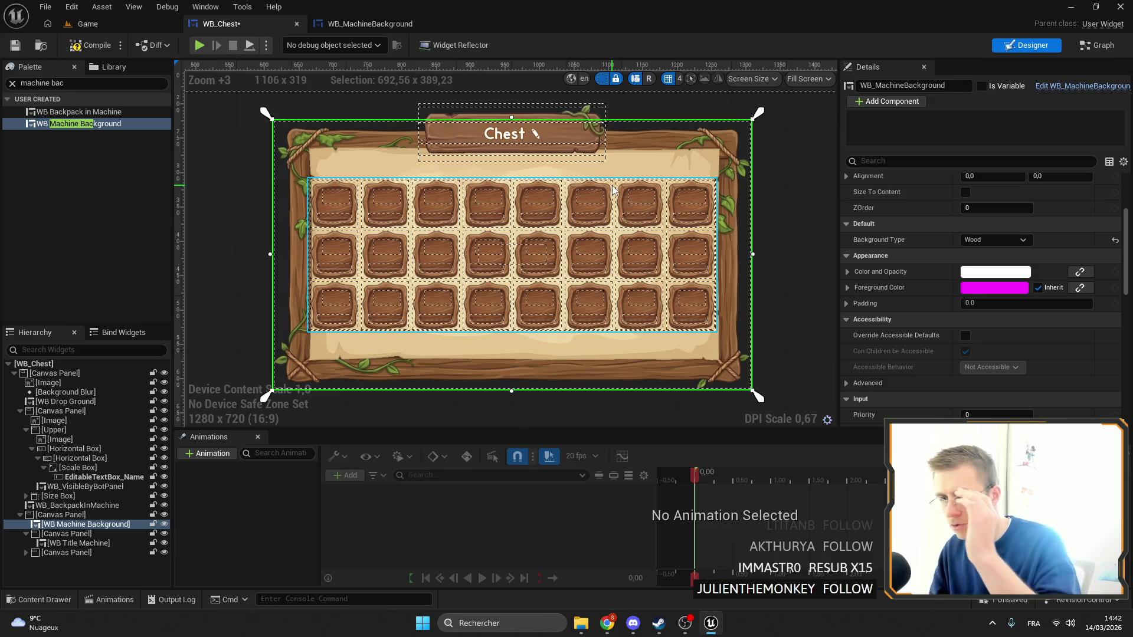
pyautogui.scroll(-4, 602, 214)
pyautogui.scroll(4, 682, 275)
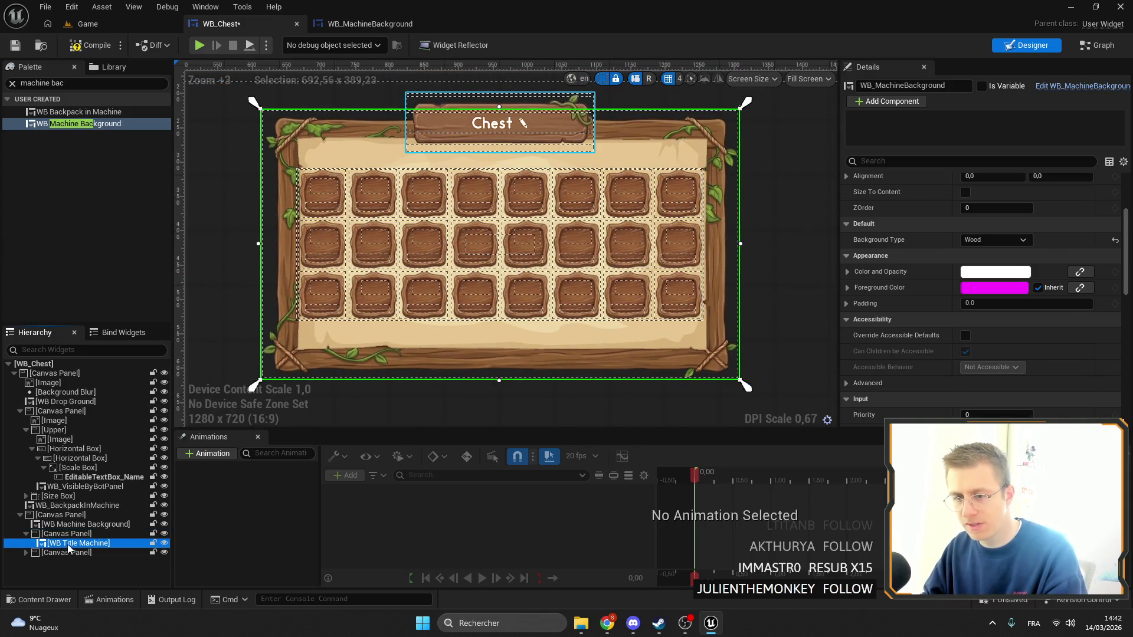
pyautogui.moveTo(439, 249); pyautogui.dragTo(455, 220)
pyautogui.click(516, 219)
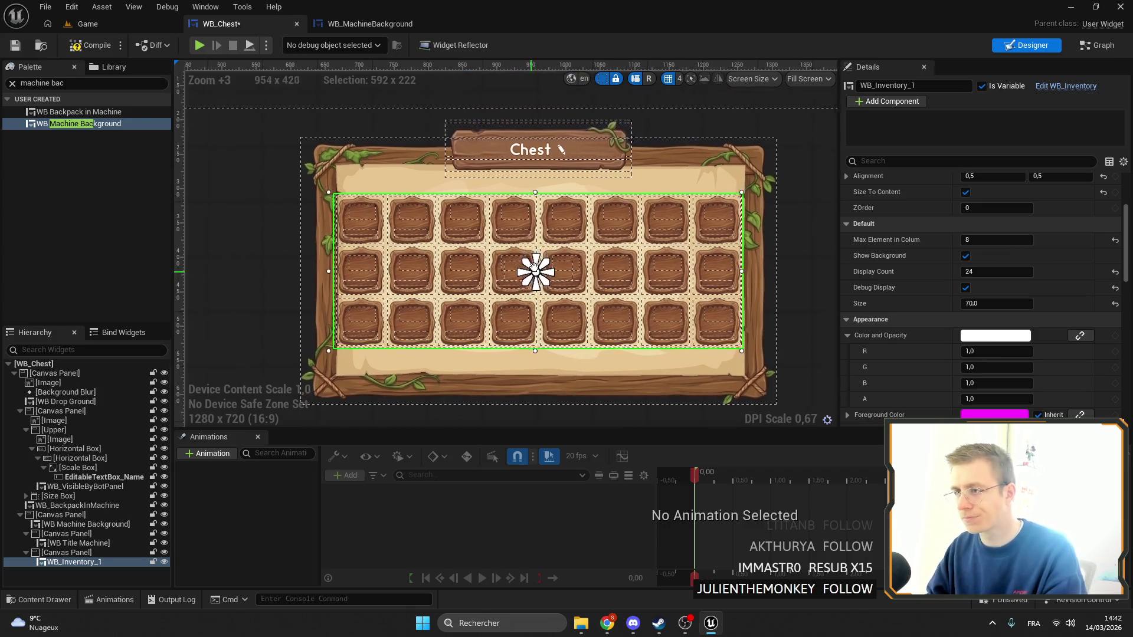
pyautogui.scroll(-2, 598, 238)
pyautogui.scroll(3, 318, 260)
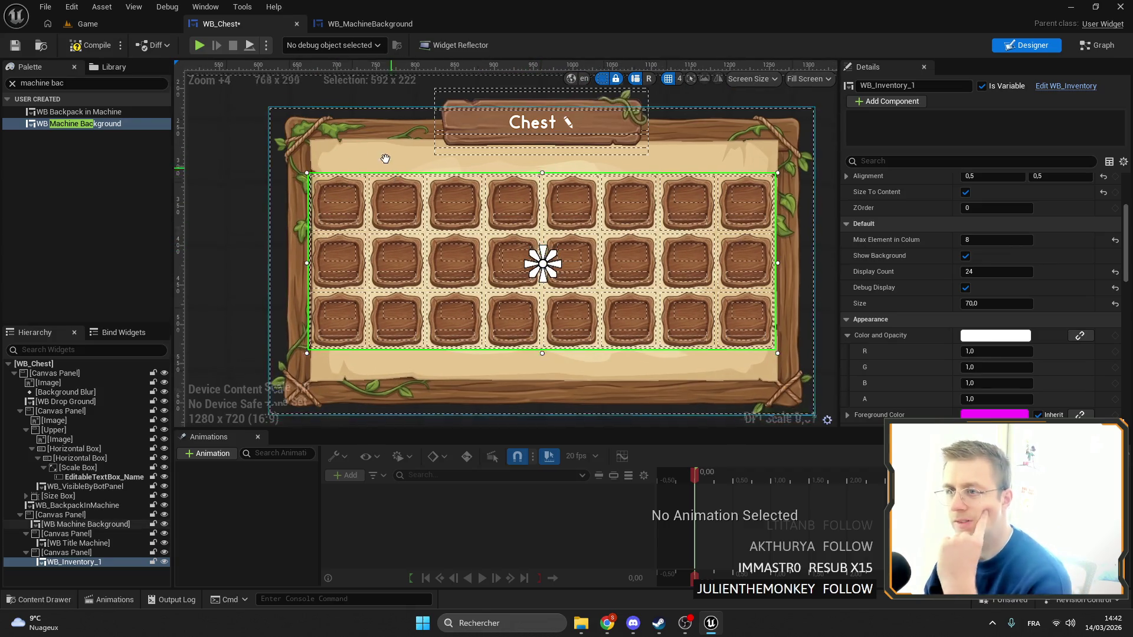
pyautogui.click(75, 543)
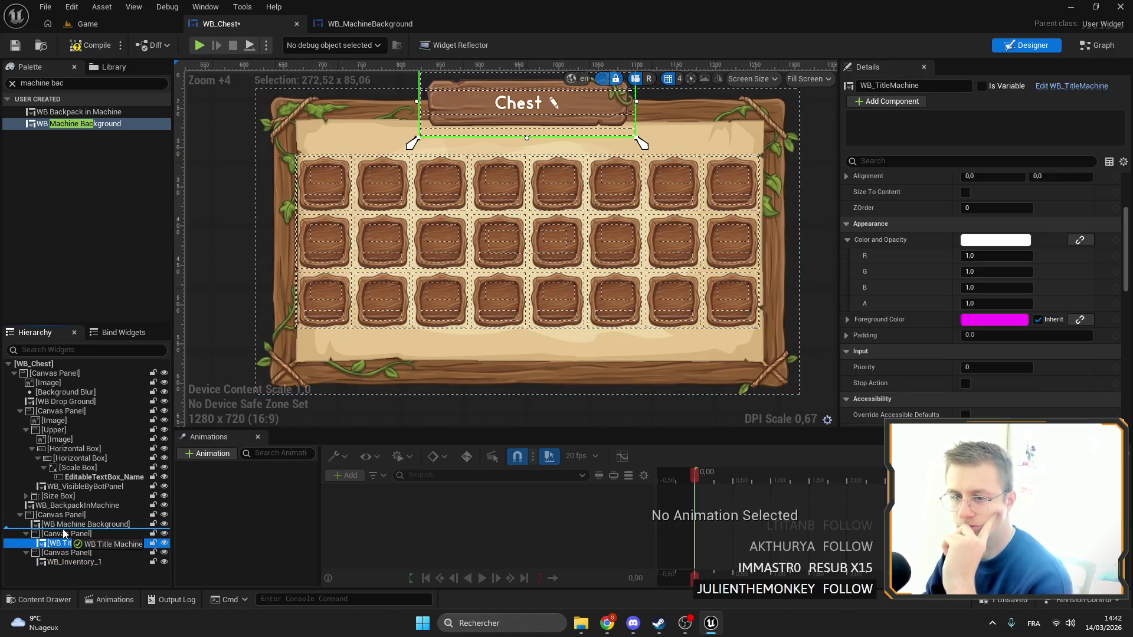
pyautogui.moveTo(65, 534); pyautogui.dragTo(70, 539)
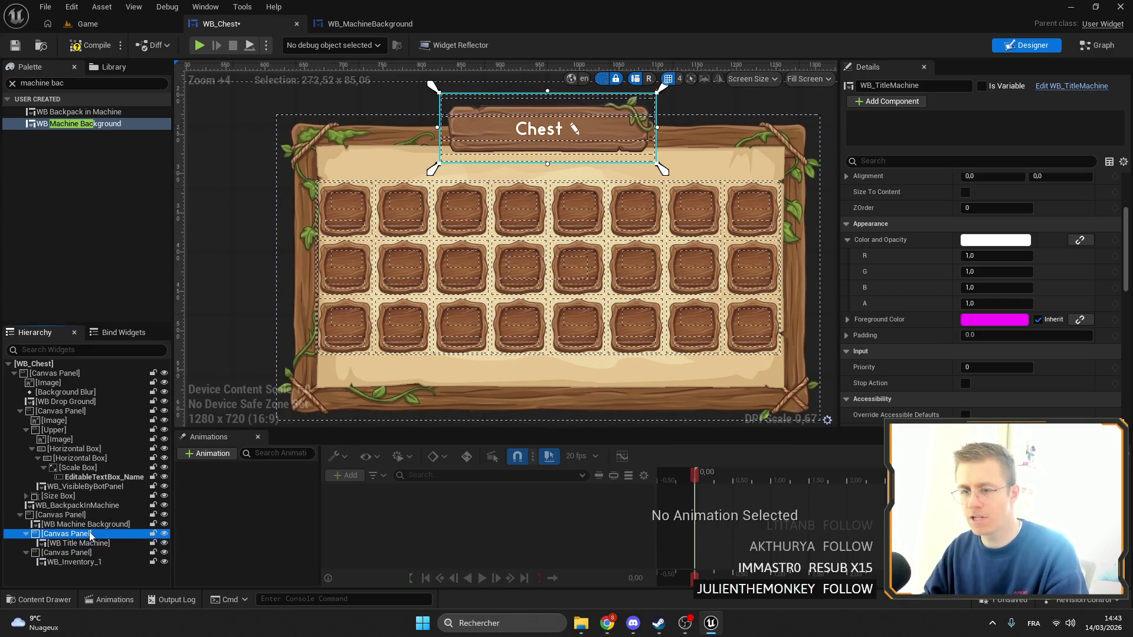
pyautogui.click(65, 534)
pyautogui.click(91, 543)
pyautogui.moveTo(587, 317); pyautogui.dragTo(521, 333)
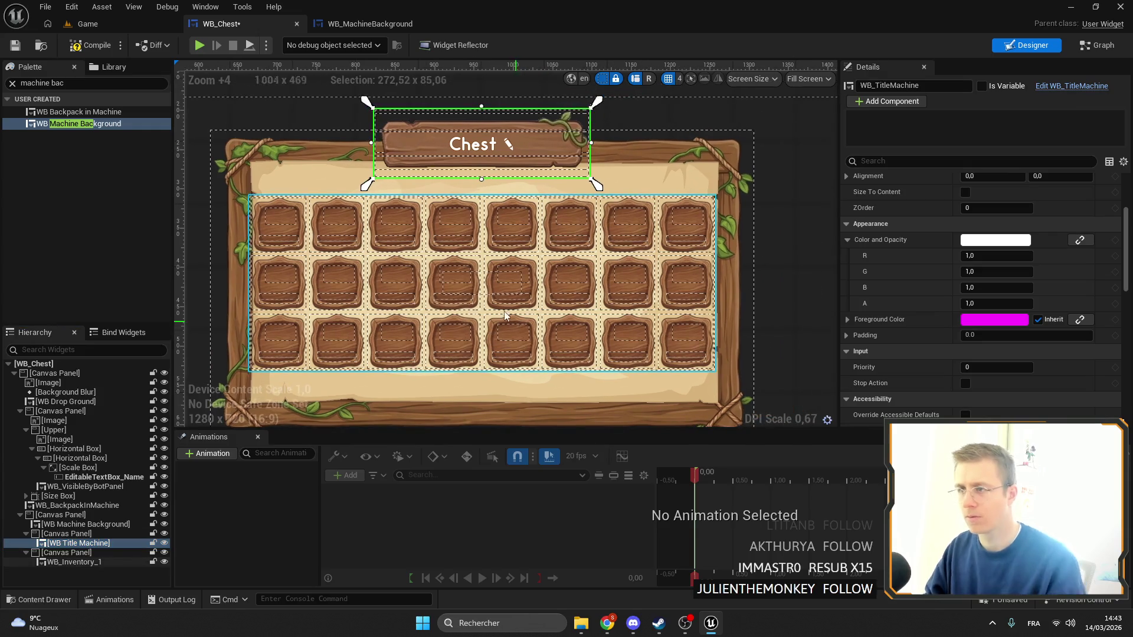
pyautogui.moveTo(287, 241)
pyautogui.mouseDown()
pyautogui.moveTo(443, 212)
pyautogui.moveTo(367, 224)
pyautogui.mouseUp()
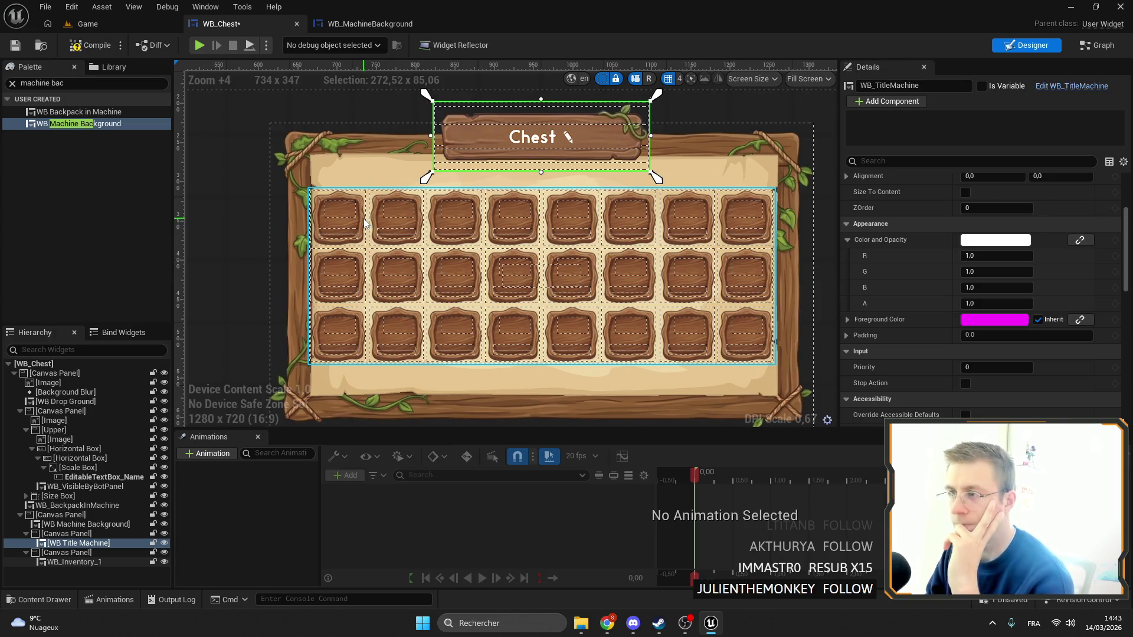
pyautogui.scroll(-7, 364, 223)
pyautogui.click(582, 303)
pyautogui.scroll(-1, 542, 296)
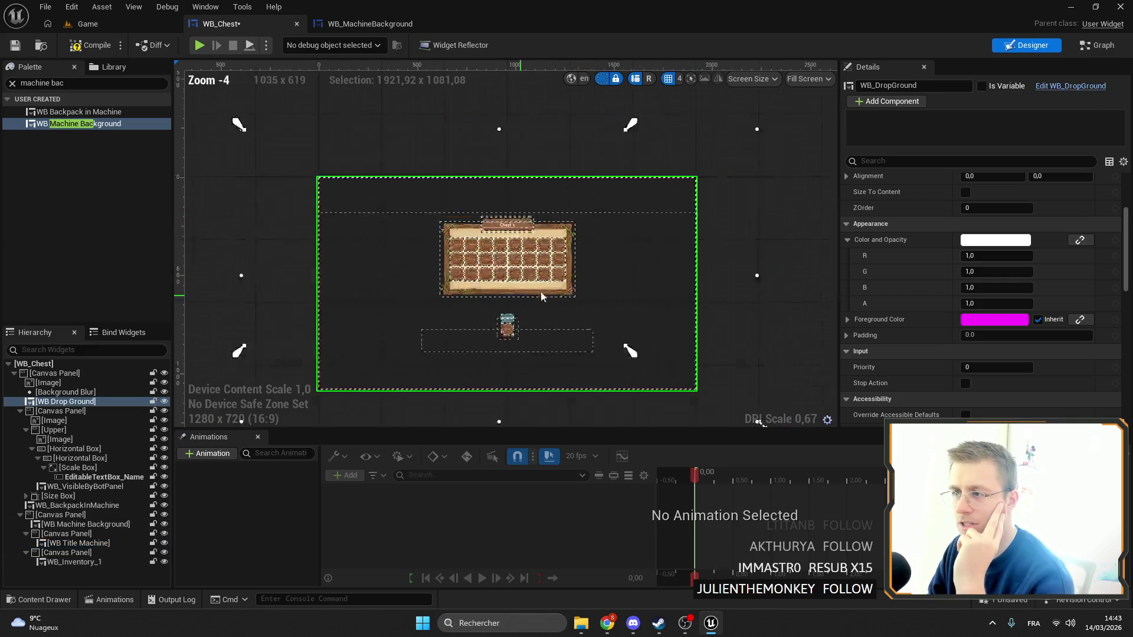
# Resize the custom preview screen to larger resolutions, up to 2560x1440, to check the chest layout
pyautogui.scroll(-4, 533, 149)
pyautogui.click(614, 271)
pyautogui.moveTo(512, 219)
pyautogui.mouseDown()
pyautogui.moveTo(525, 301)
pyautogui.moveTo(602, 384)
pyautogui.moveTo(536, 425)
pyautogui.moveTo(534, 364)
pyautogui.moveTo(571, 220)
pyautogui.moveTo(814, 243)
pyautogui.moveTo(814, 362)
pyautogui.moveTo(570, 283)
pyautogui.moveTo(584, 259)
pyautogui.moveTo(646, 248)
pyautogui.moveTo(663, 260)
pyautogui.mouseUp()
pyautogui.scroll(9, 481, 152)
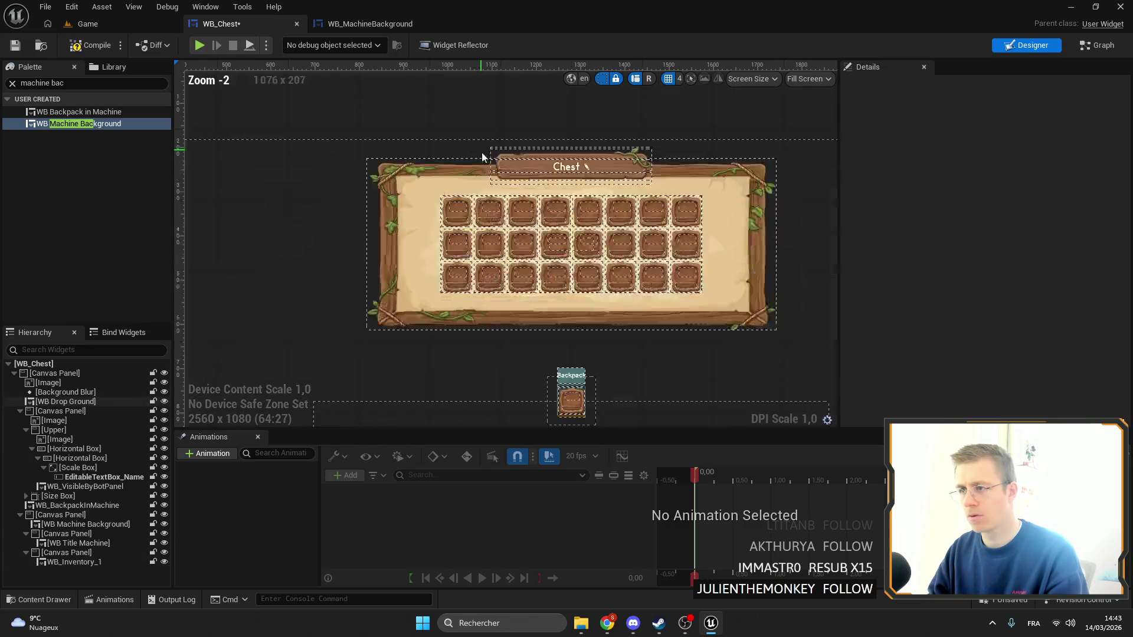
pyautogui.scroll(-6, 554, 239)
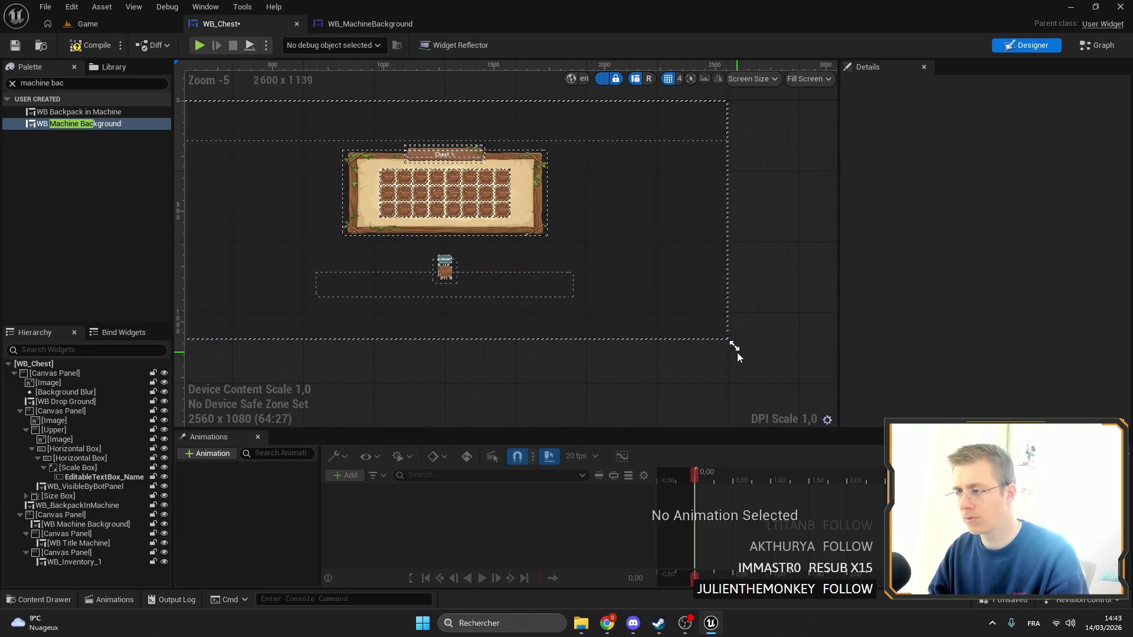
pyautogui.moveTo(737, 352)
pyautogui.mouseDown()
pyautogui.moveTo(736, 342)
pyautogui.moveTo(507, 296)
pyautogui.mouseUp()
pyautogui.moveTo(562, 333)
pyautogui.mouseDown()
pyautogui.moveTo(736, 338)
pyautogui.moveTo(735, 423)
pyautogui.moveTo(531, 304)
pyautogui.moveTo(600, 342)
pyautogui.moveTo(516, 232)
pyautogui.moveTo(398, 196)
pyautogui.moveTo(585, 332)
pyautogui.mouseUp()
pyautogui.scroll(6, 521, 289)
# Turn on Size To Content and Debug Display for WB_Inventory_1 and reduce its slot Size from 70 to 65
pyautogui.moveTo(521, 289); pyautogui.dragTo(444, 212)
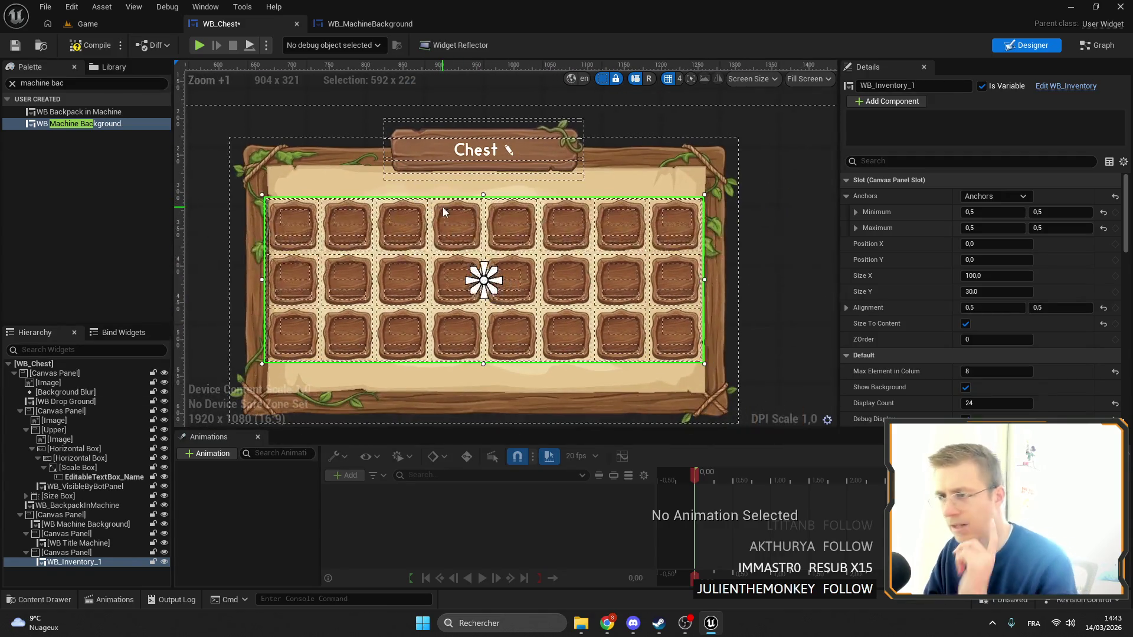
pyautogui.moveTo(484, 150); pyautogui.dragTo(590, 125)
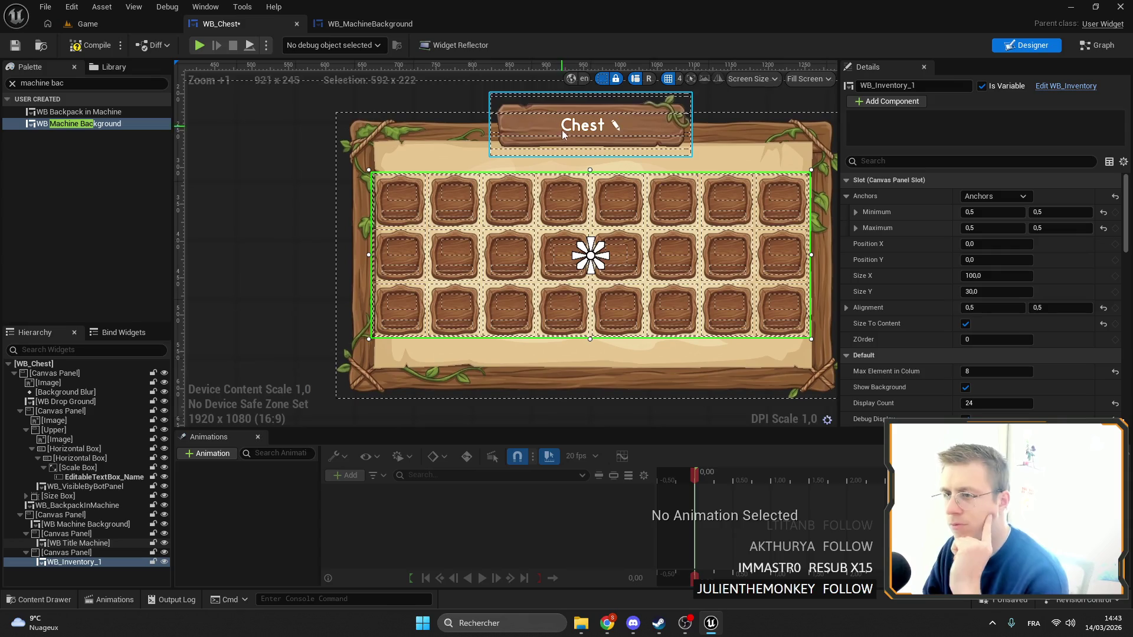
pyautogui.click(965, 324)
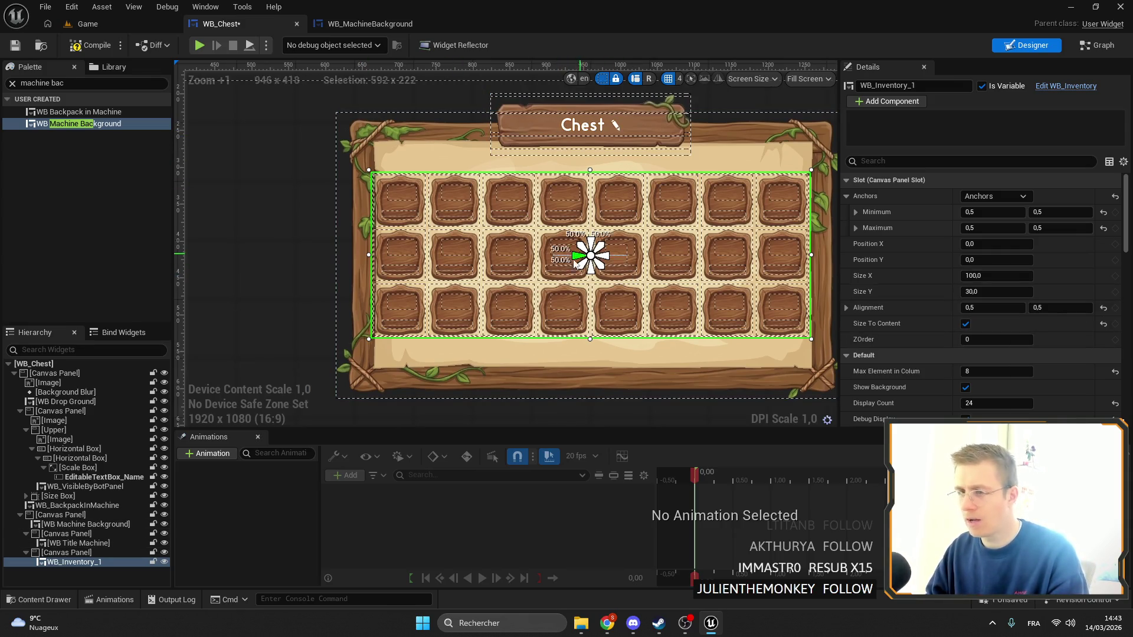
pyautogui.click(74, 561)
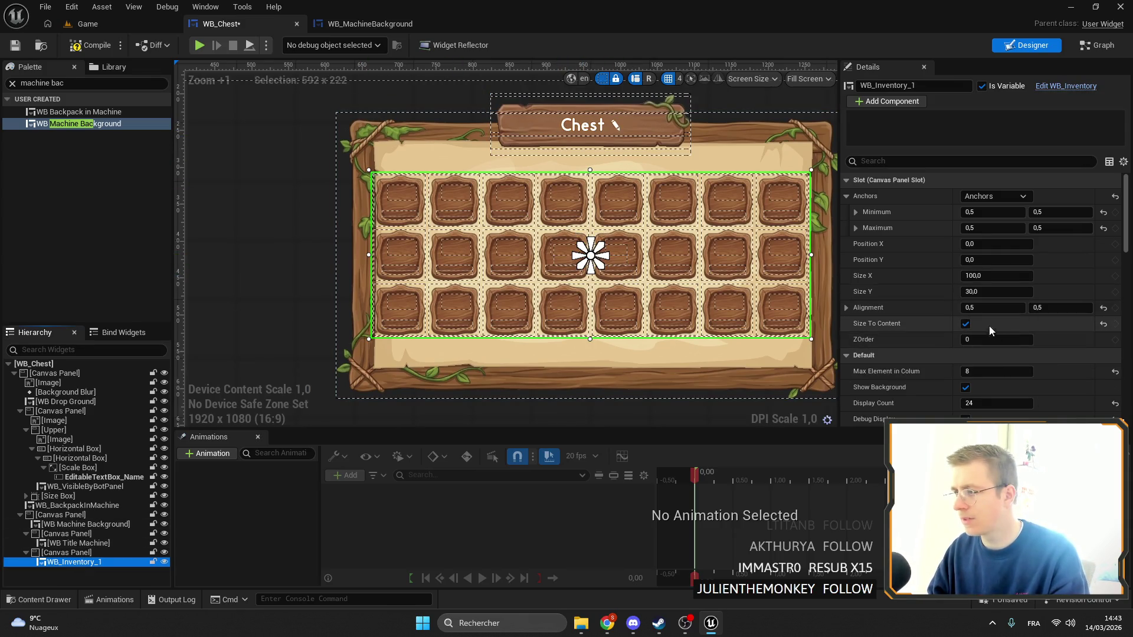
pyautogui.scroll(-3, 1001, 322)
pyautogui.click(974, 360)
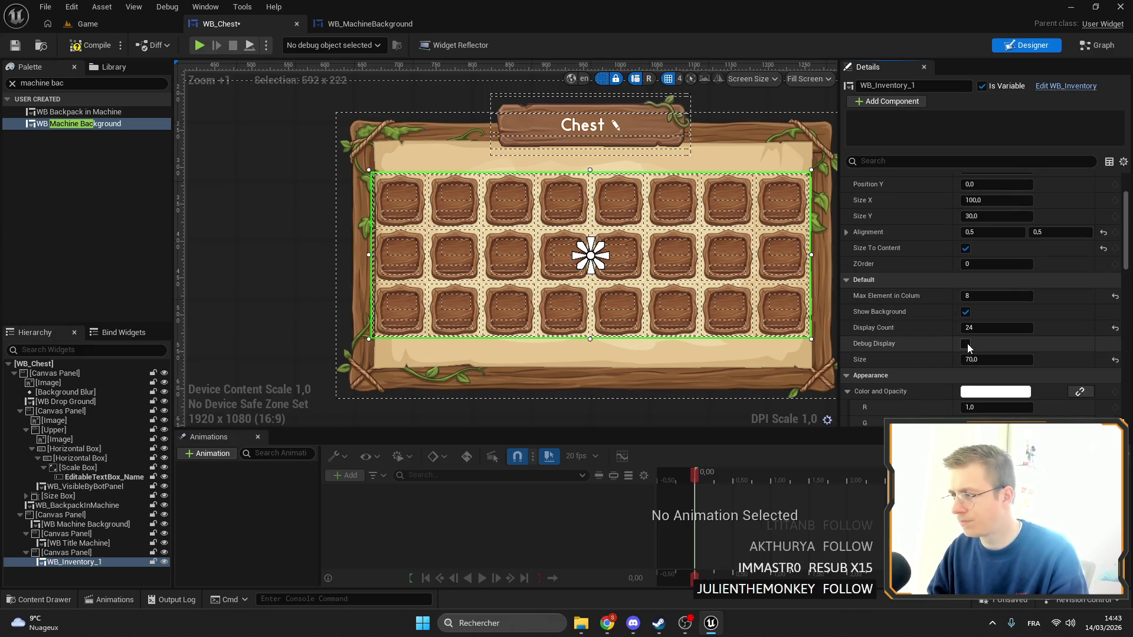
pyautogui.click(966, 344)
pyautogui.click(975, 359)
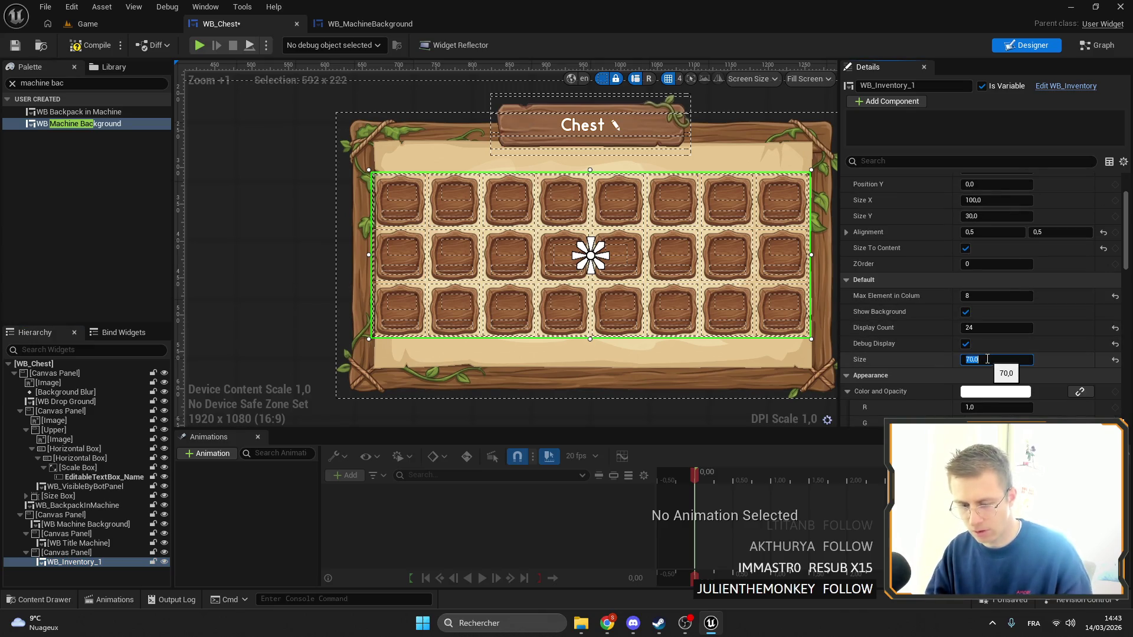
pyautogui.write('65')
pyautogui.press('Return')
pyautogui.scroll(-3, 590, 230)
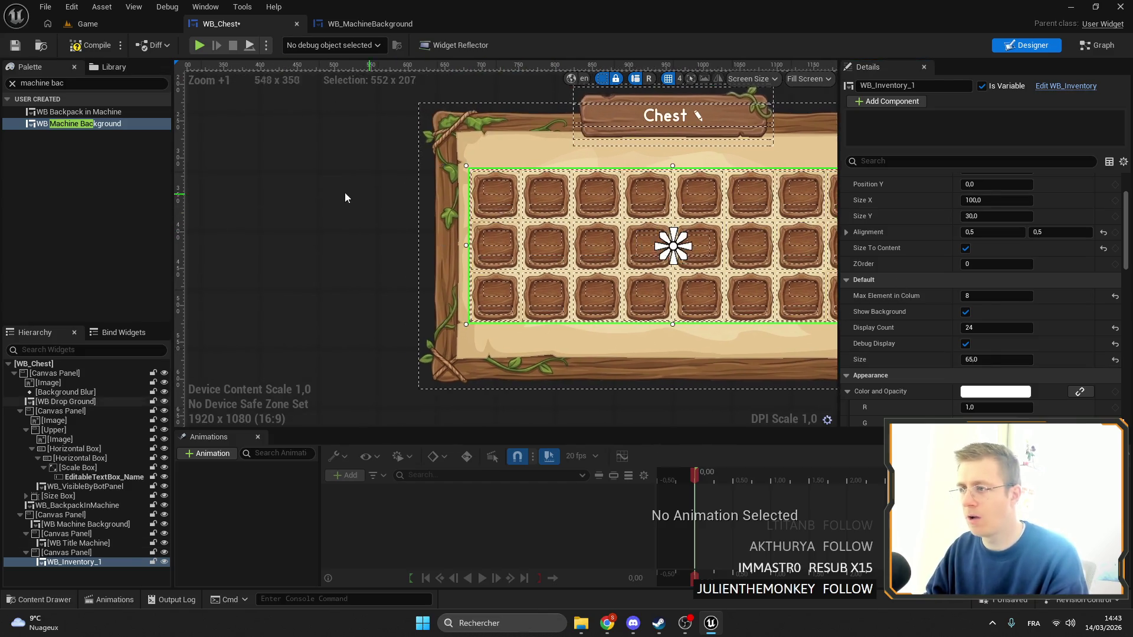
pyautogui.click(551, 226)
pyautogui.moveTo(550, 226); pyautogui.dragTo(463, 182)
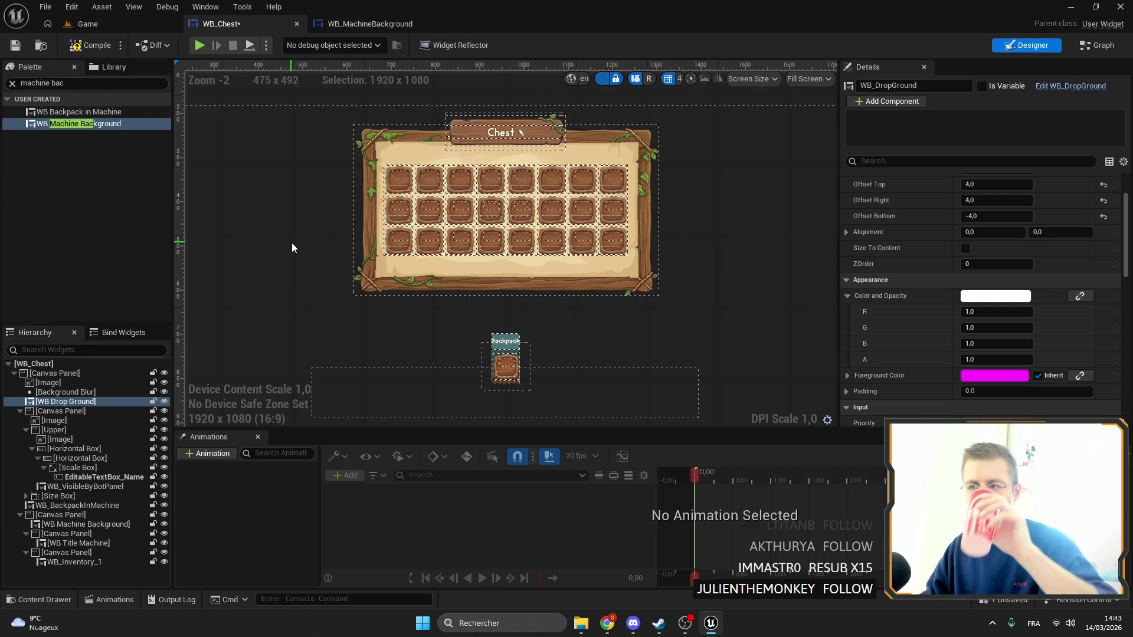
# Open the Chest title widget, WB_TitleMachine, in its own editor on its event graph
pyautogui.click(100, 477)
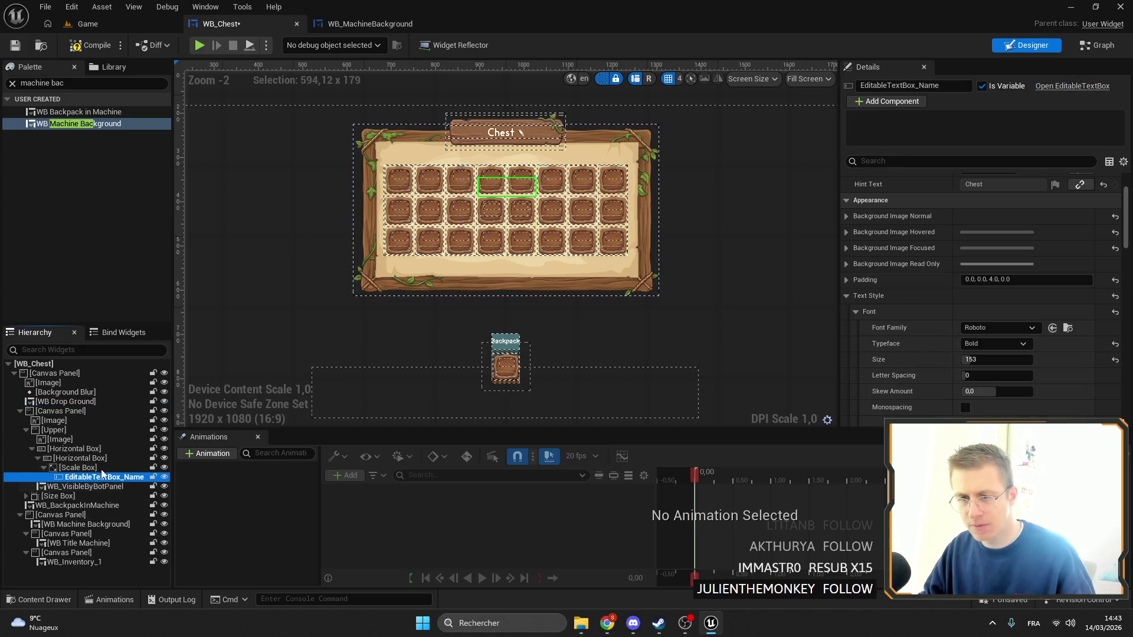
pyautogui.click(492, 133)
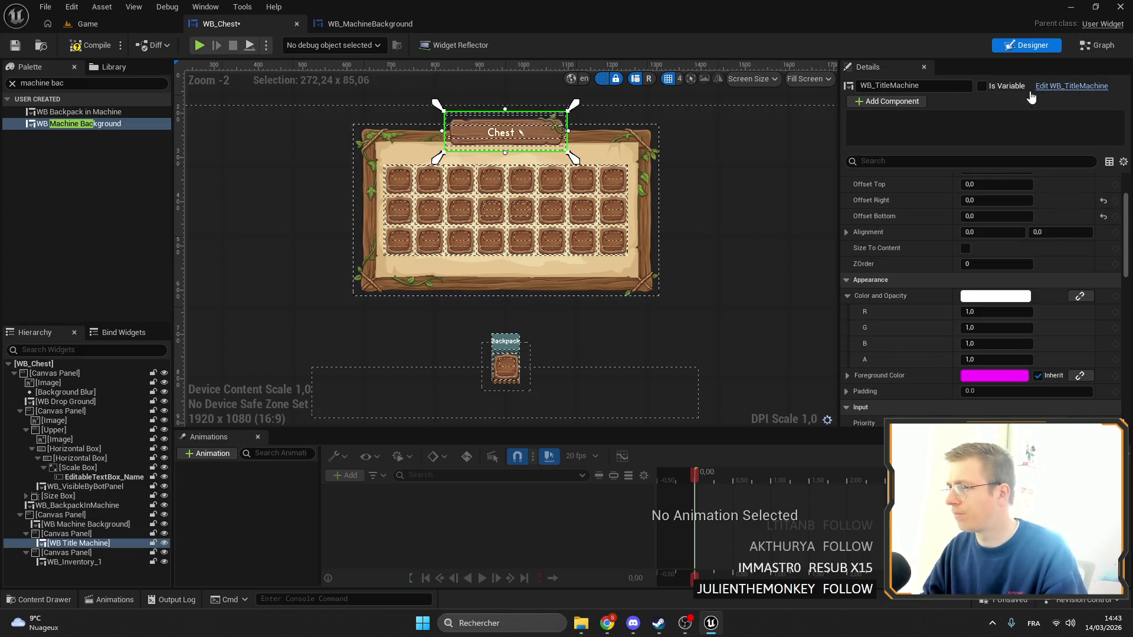
pyautogui.click(1075, 88)
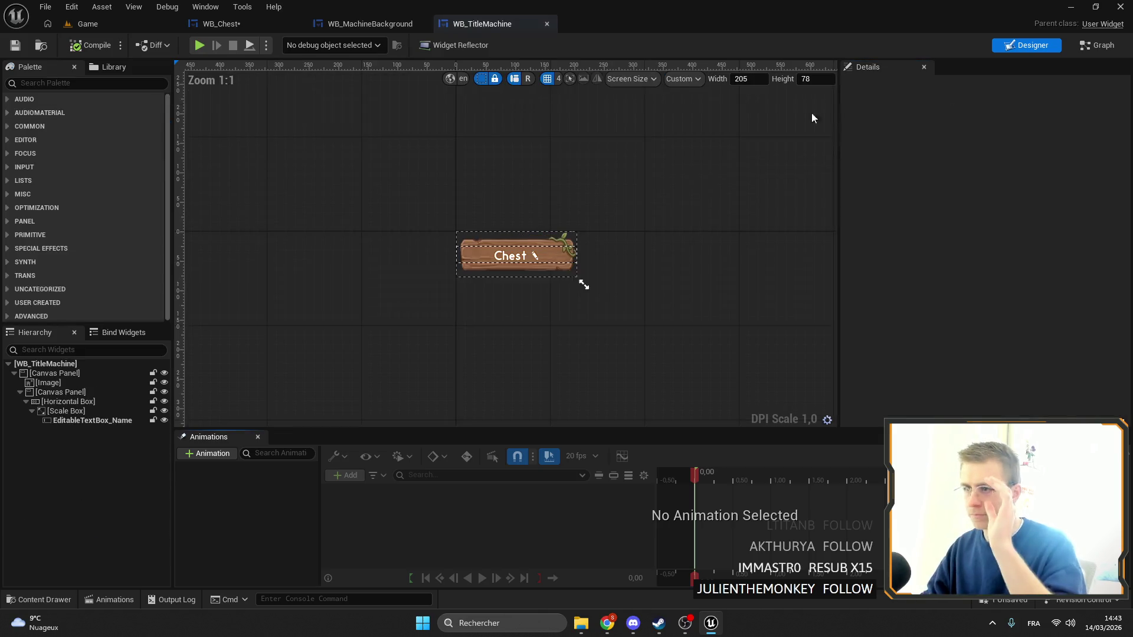
pyautogui.scroll(4, 663, 173)
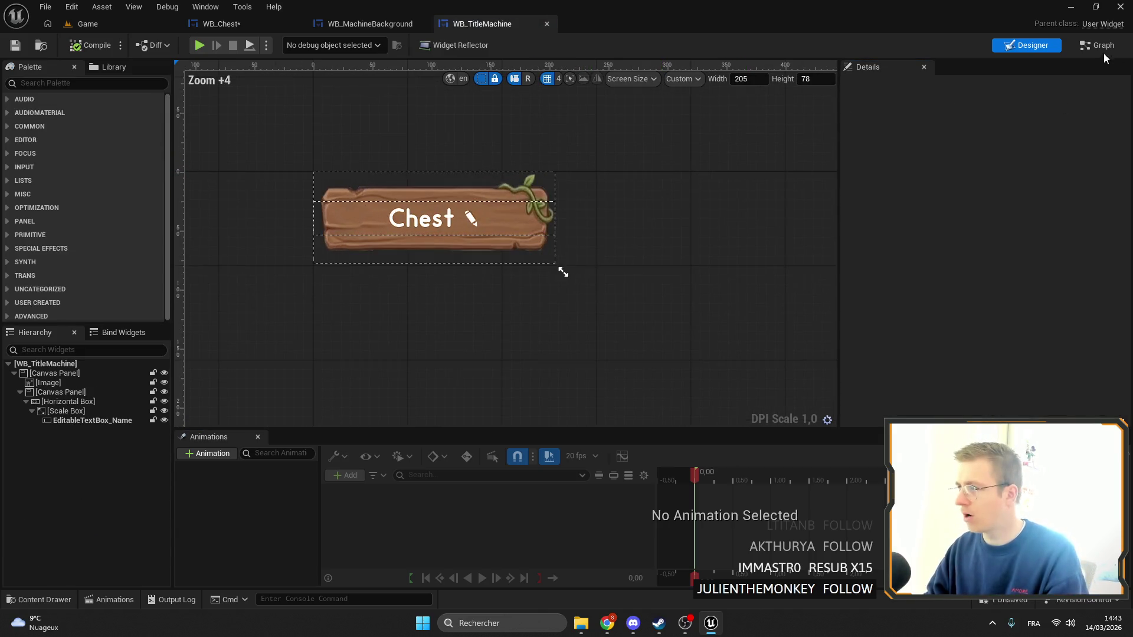
pyautogui.hotkey('ctrl', 'shift', 'g')
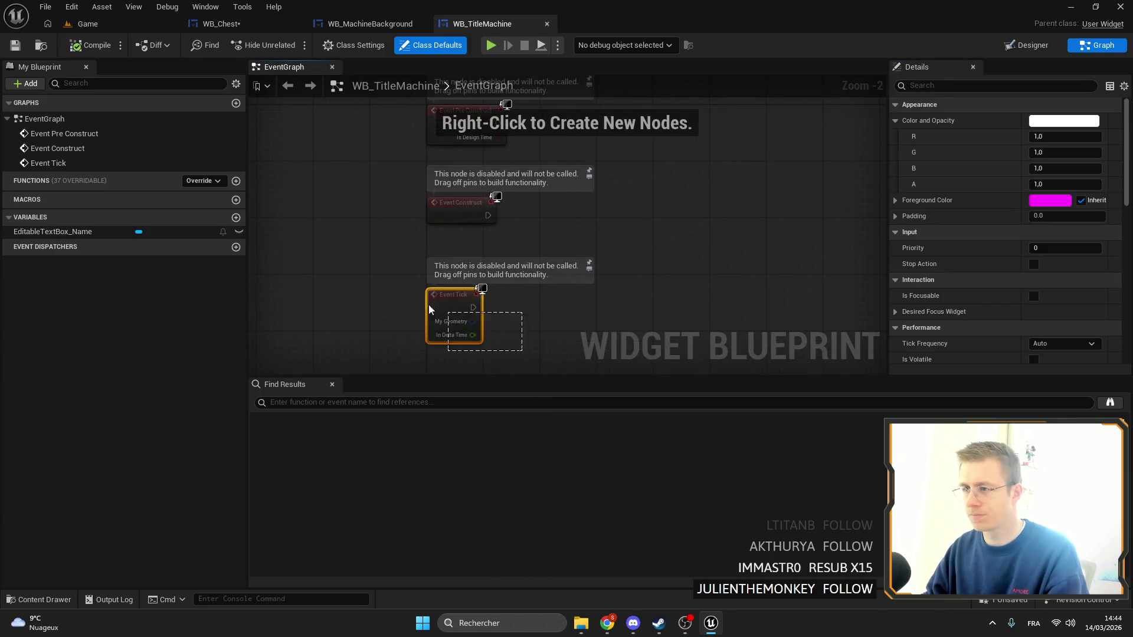
# Hide the disabled-node notes on Event Construct and Pre Construct, then return to WB_Chest's event graph
pyautogui.click(567, 236)
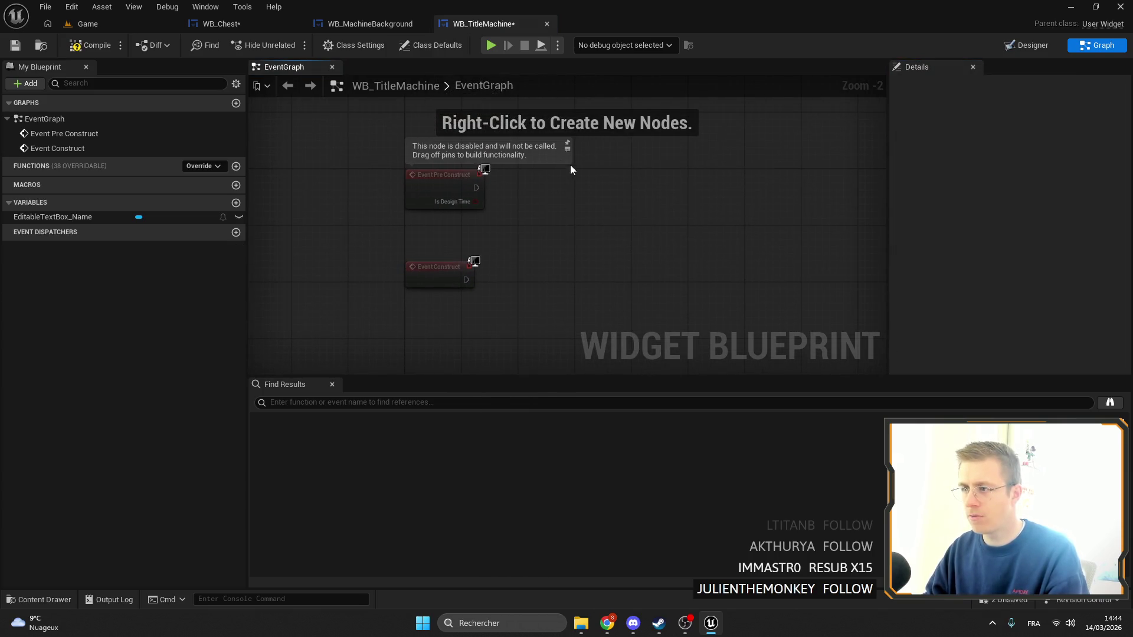
pyautogui.click(567, 153)
pyautogui.click(344, 28)
pyautogui.click(213, 30)
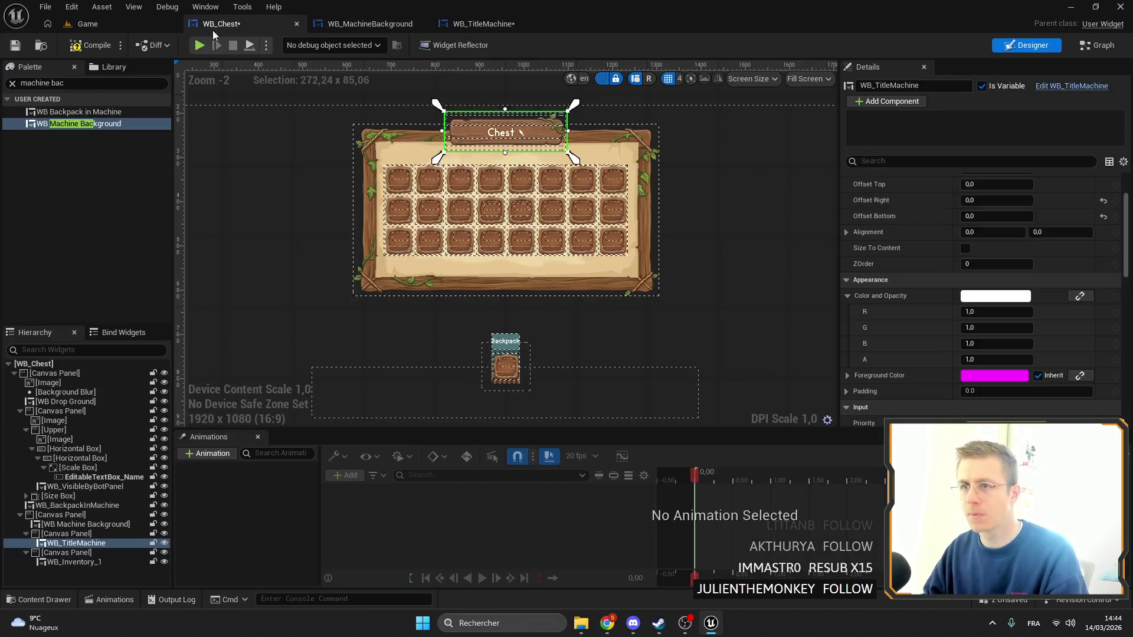
pyautogui.hotkey('ctrl', 'shift', 'g')
pyautogui.scroll(-2, 584, 176)
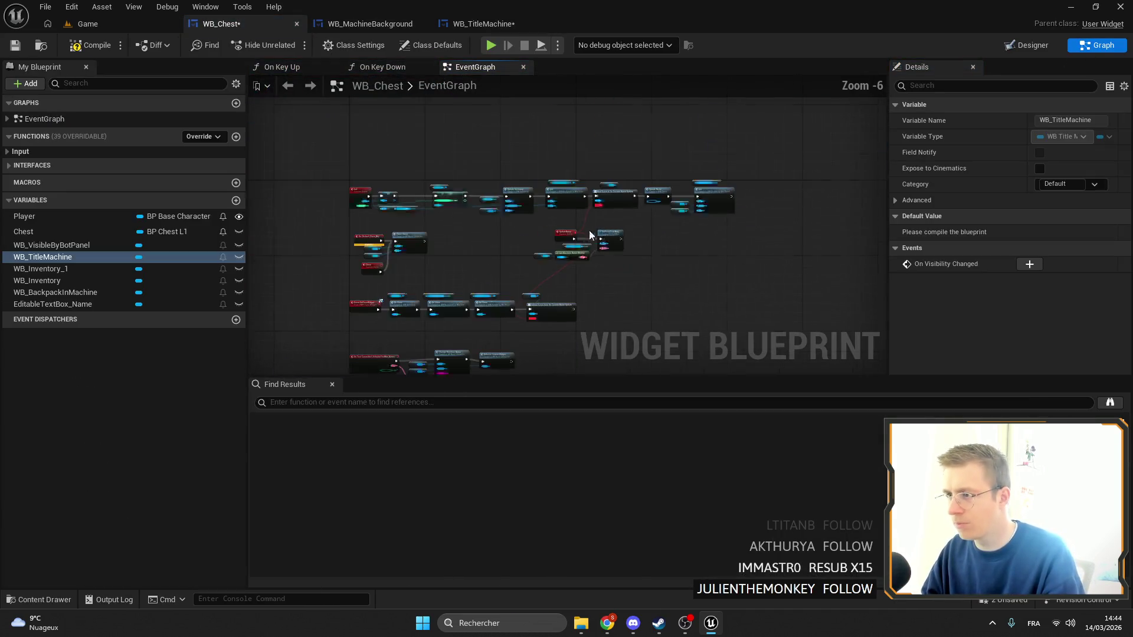
# Select the UpdateName, SetText and Bind Event node group in WB_Chest's event graph
pyautogui.scroll(2, 585, 175)
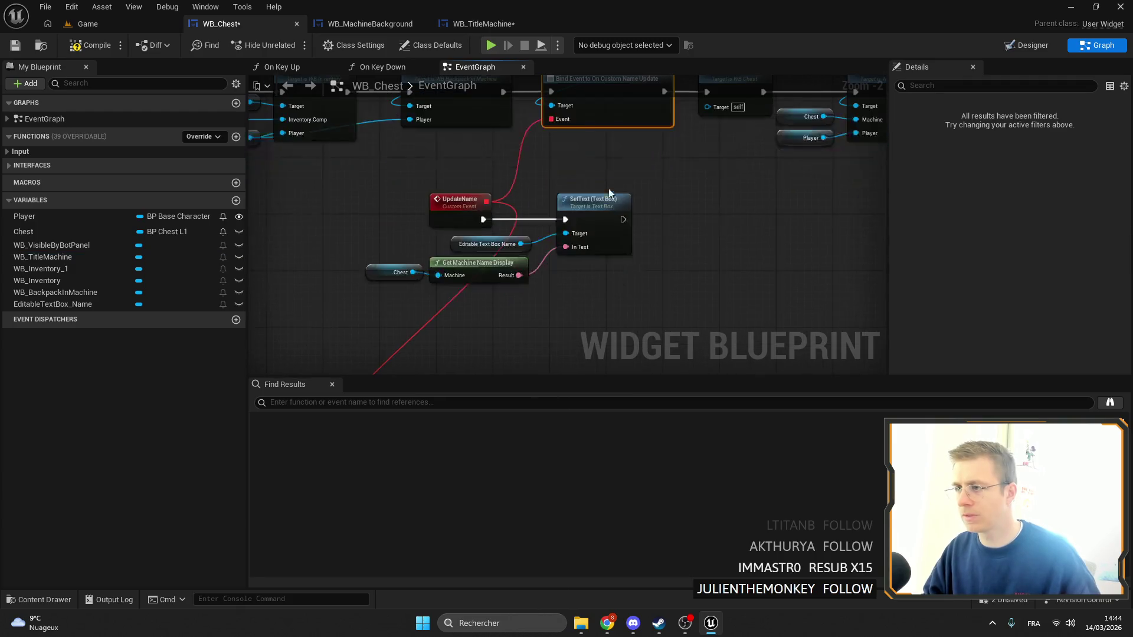
pyautogui.moveTo(614, 289); pyautogui.dragTo(376, 190)
pyautogui.scroll(-4, 467, 189)
pyautogui.scroll(4, 467, 189)
pyautogui.scroll(-2, 467, 189)
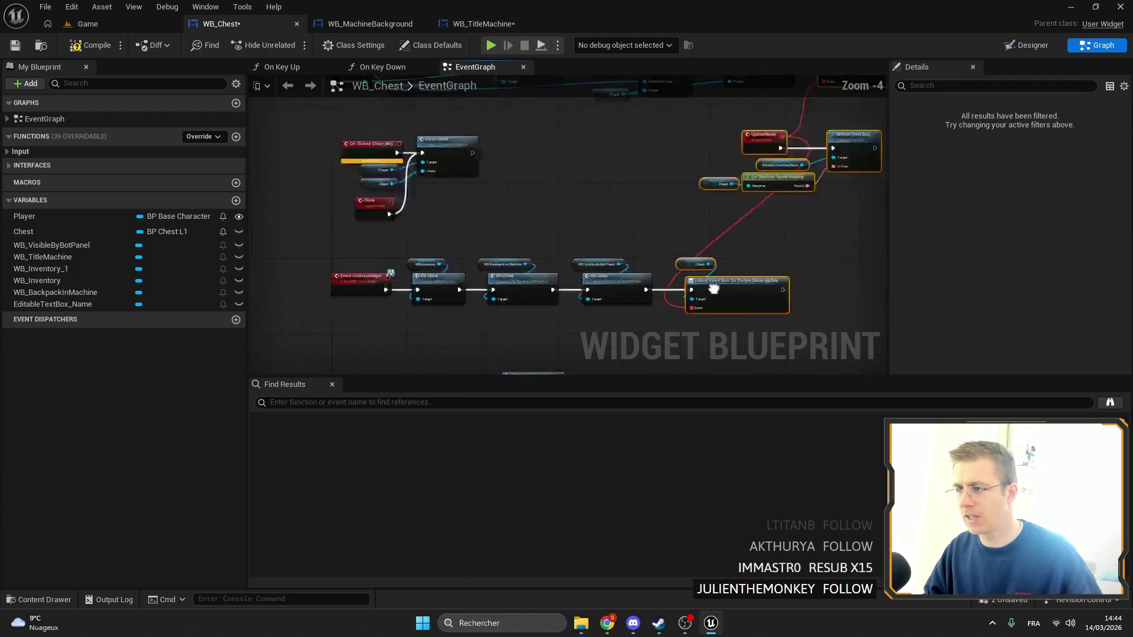
pyautogui.scroll(2, 543, 284)
pyautogui.scroll(-3, 751, 260)
pyautogui.scroll(2, 653, 242)
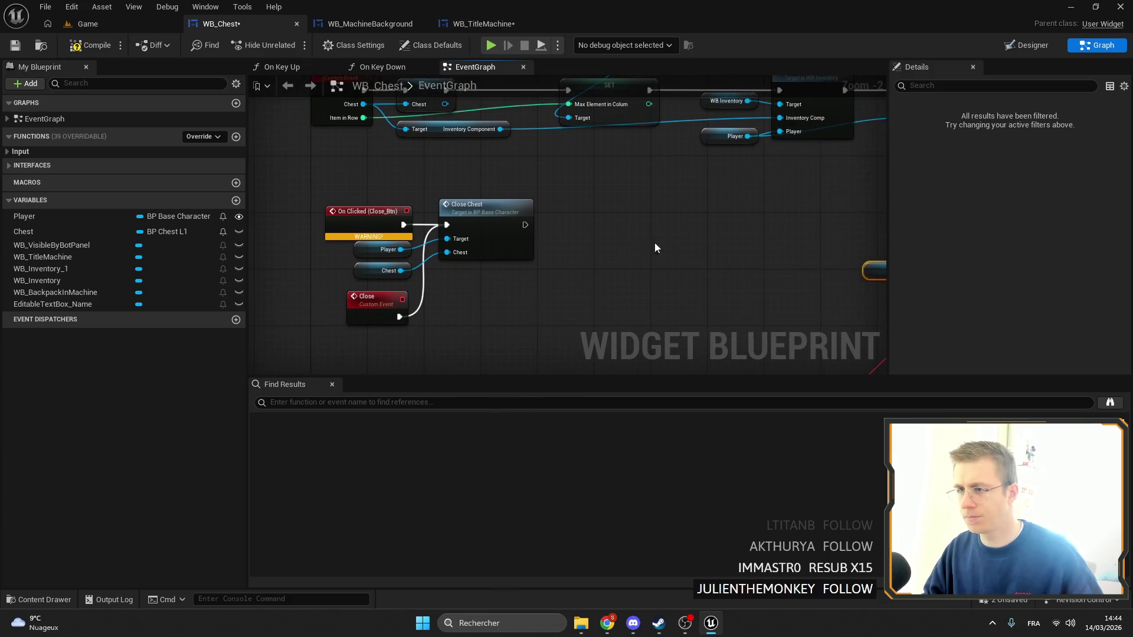
pyautogui.moveTo(545, 214); pyautogui.dragTo(528, 238)
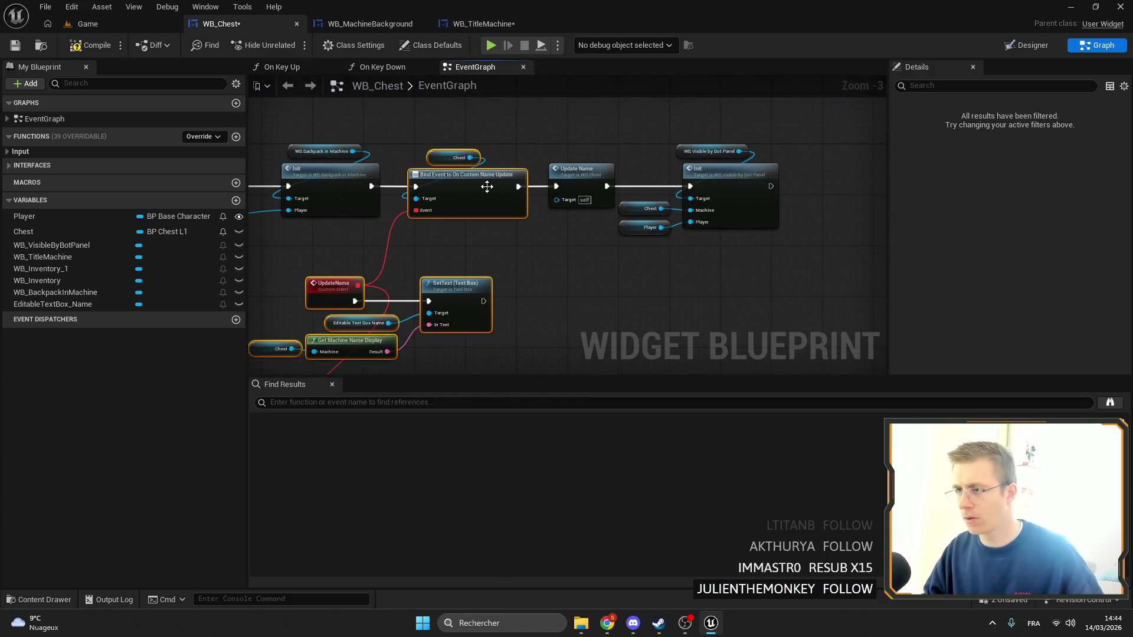
pyautogui.moveTo(565, 176)
pyautogui.mouseDown()
pyautogui.moveTo(649, 178)
pyautogui.moveTo(648, 215)
pyautogui.moveTo(685, 195)
pyautogui.mouseUp()
# Paste the nodes into WB_TitleMachine's graph, confirm the self-context fix, and return to WB_Chest
pyautogui.click(479, 23)
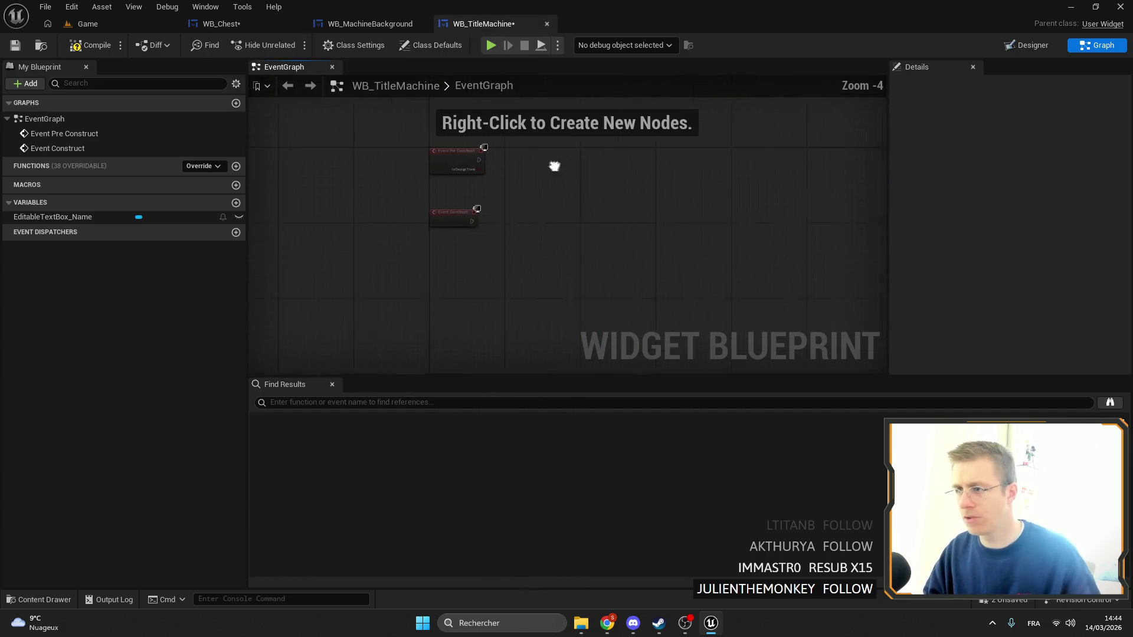
pyautogui.hotkey('ctrl', 'v')
pyautogui.click(666, 393)
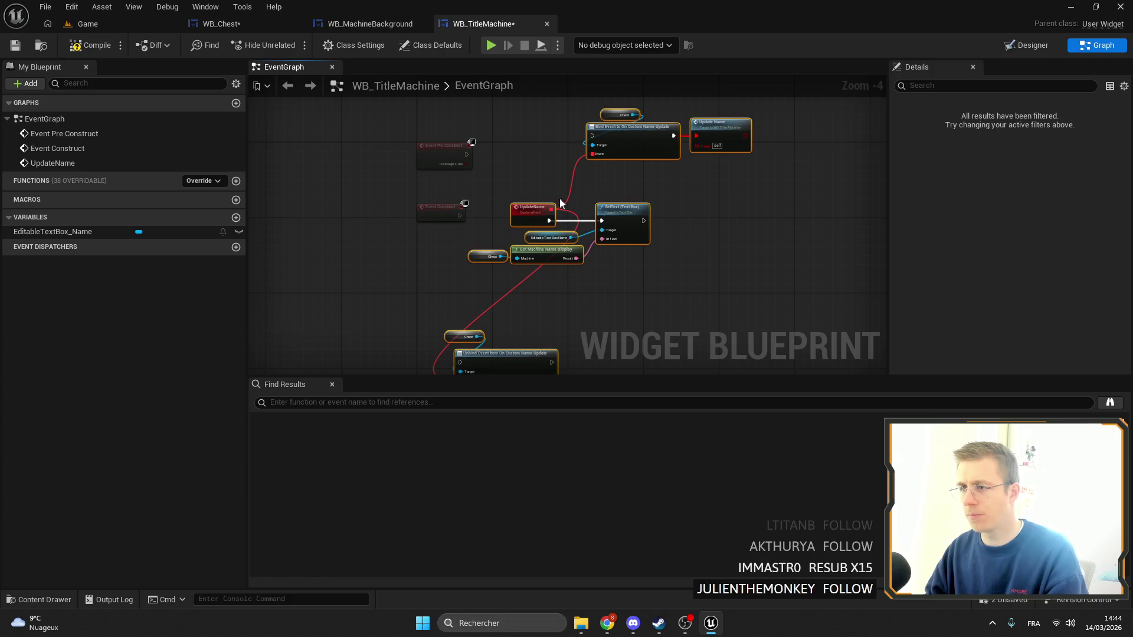
pyautogui.scroll(4, 476, 198)
pyautogui.click(221, 24)
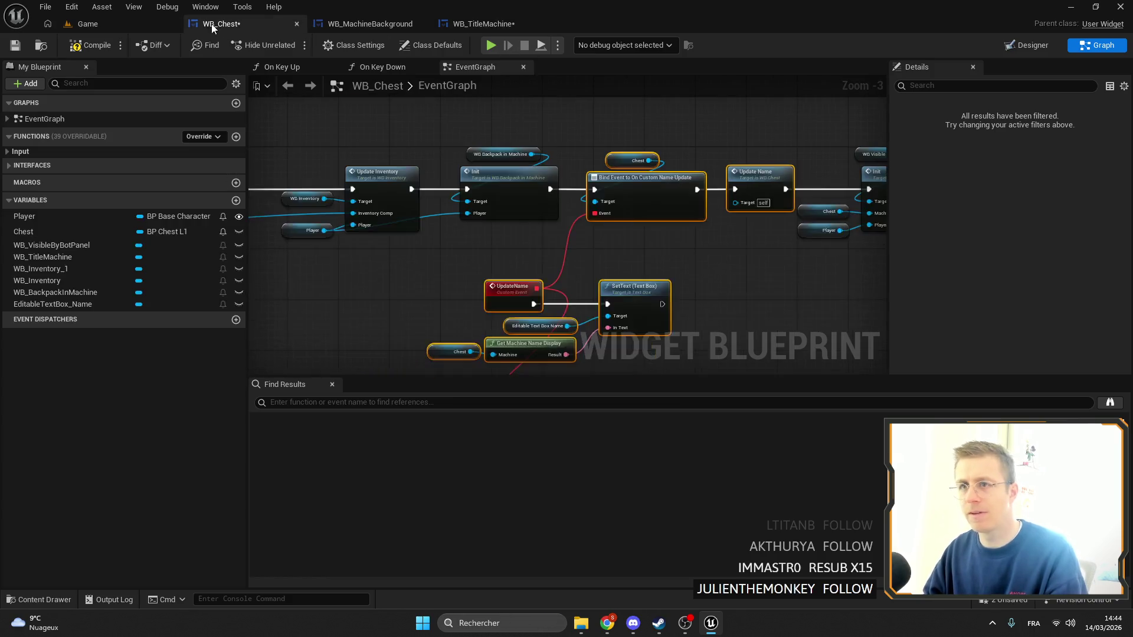
pyautogui.scroll(-1, 760, 218)
pyautogui.moveTo(527, 137); pyautogui.dragTo(582, 208)
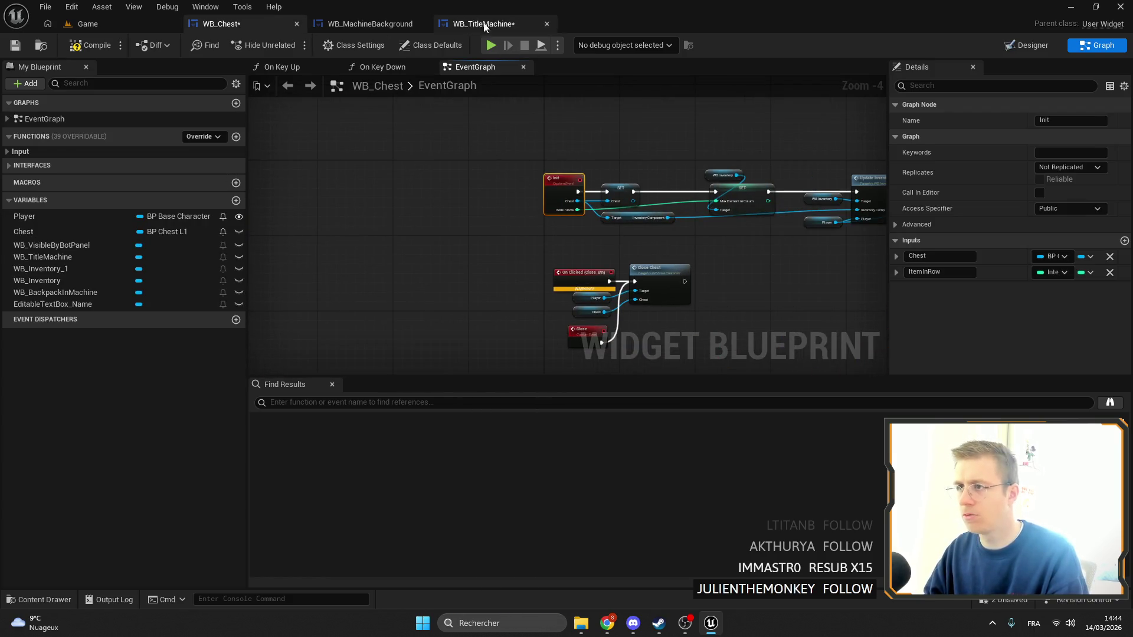
# Add a custom event named Init feeding the Bind Event node in WB_TitleMachine
pyautogui.click(484, 24)
pyautogui.moveTo(626, 284); pyautogui.dragTo(541, 285)
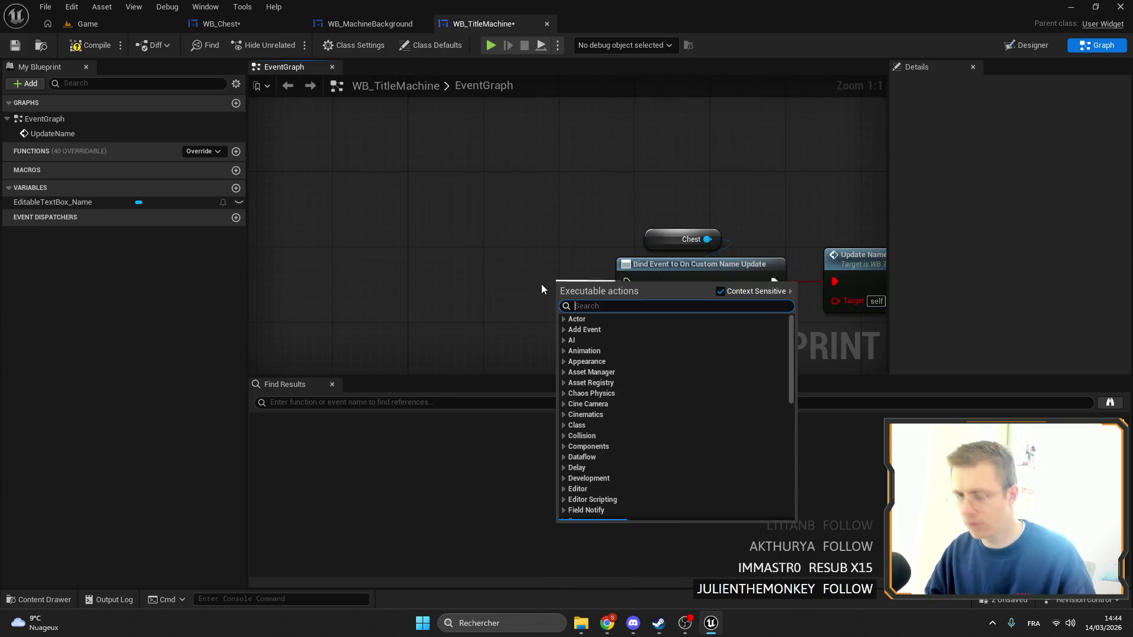
pyautogui.write('custom')
pyautogui.press('Return')
pyautogui.write('iNIT')
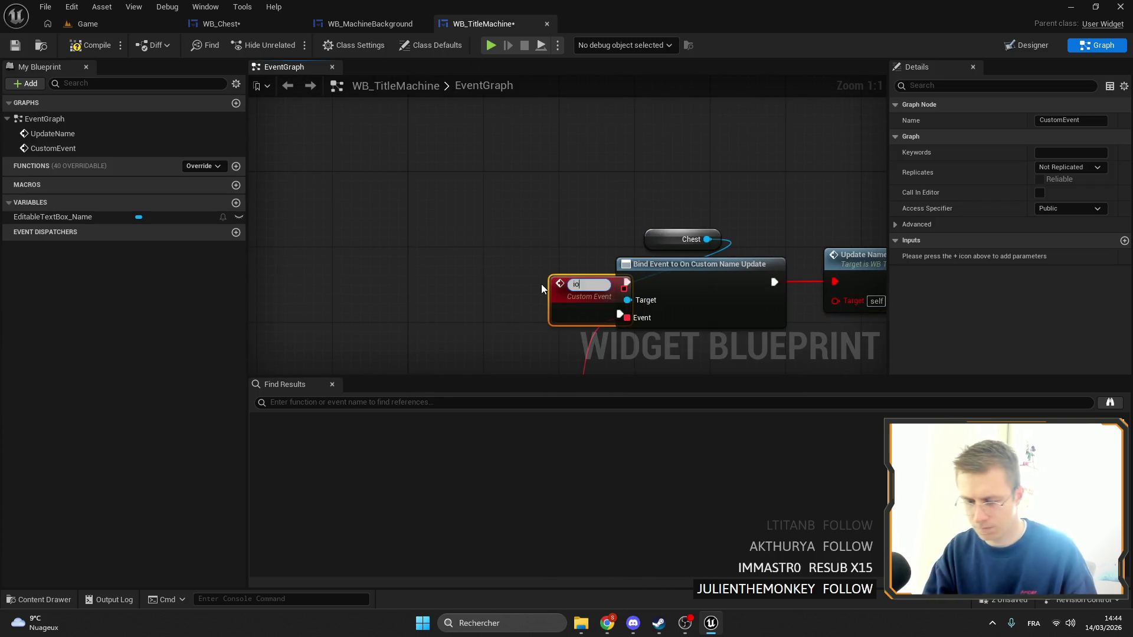
pyautogui.press('BackSpace')
pyautogui.press('BackSpace')
pyautogui.press('BackSpace')
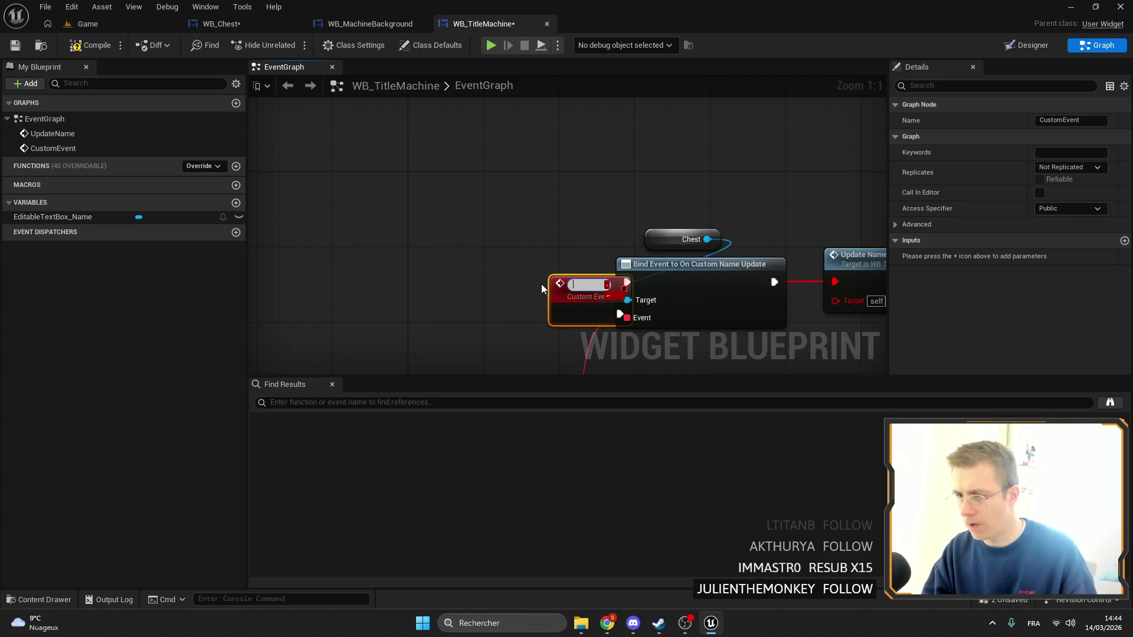
pyautogui.write('Init')
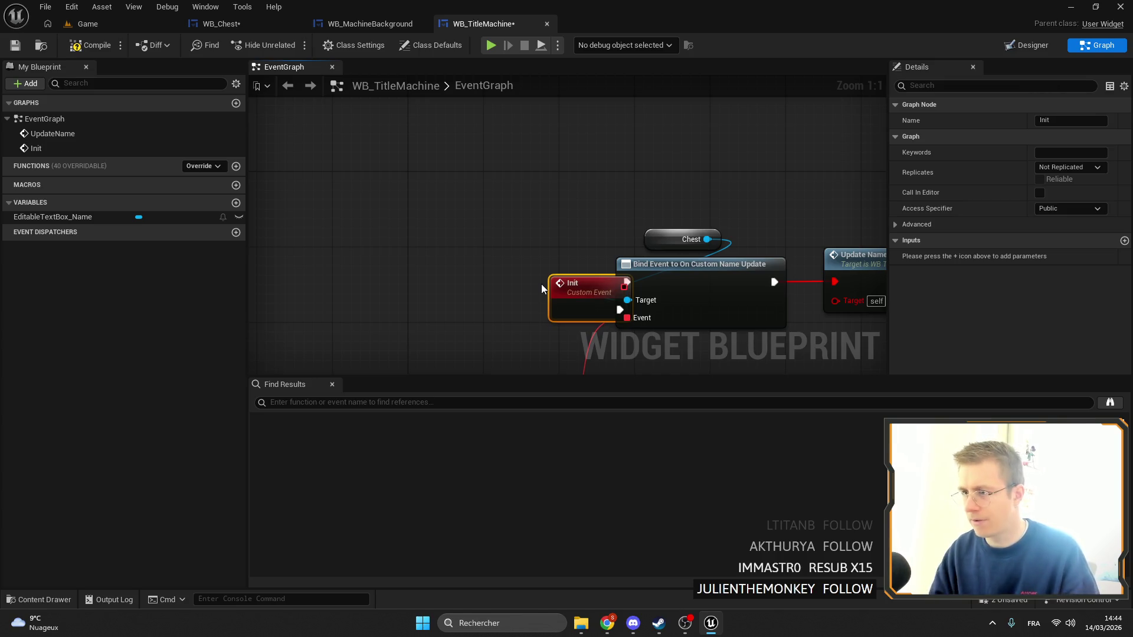
pyautogui.press('Return')
pyautogui.moveTo(555, 287)
pyautogui.mouseDown()
pyautogui.moveTo(423, 277)
pyautogui.moveTo(433, 259)
pyautogui.mouseUp()
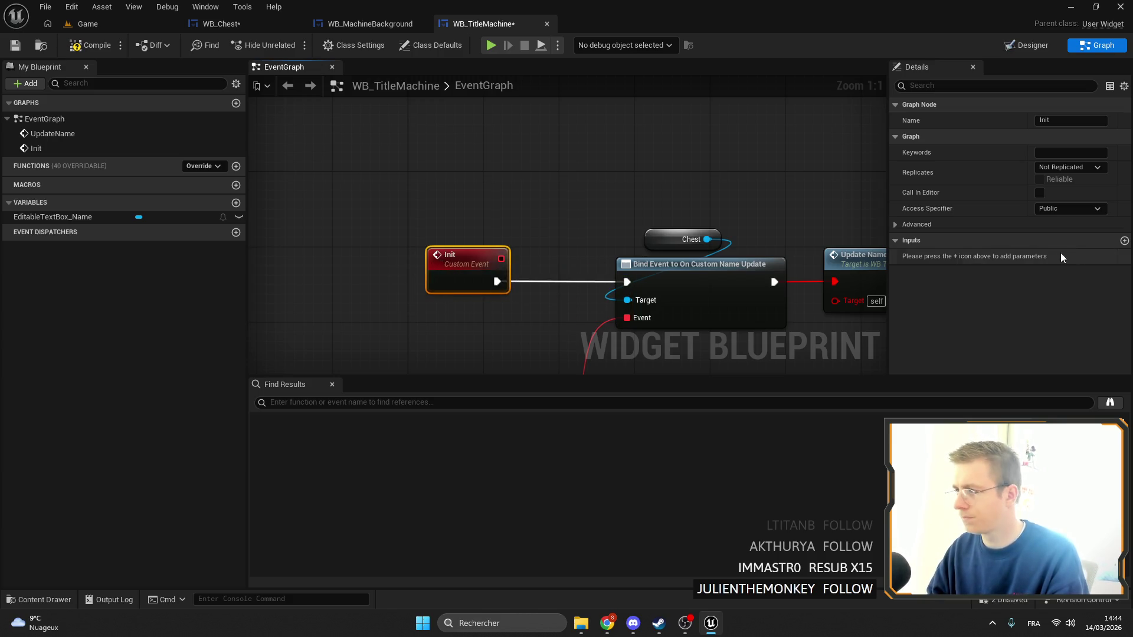
# Give Init an input parameter named Machine of type BP Base Machine
pyautogui.click(1124, 241)
pyautogui.click(1051, 258)
pyautogui.write('base machi')
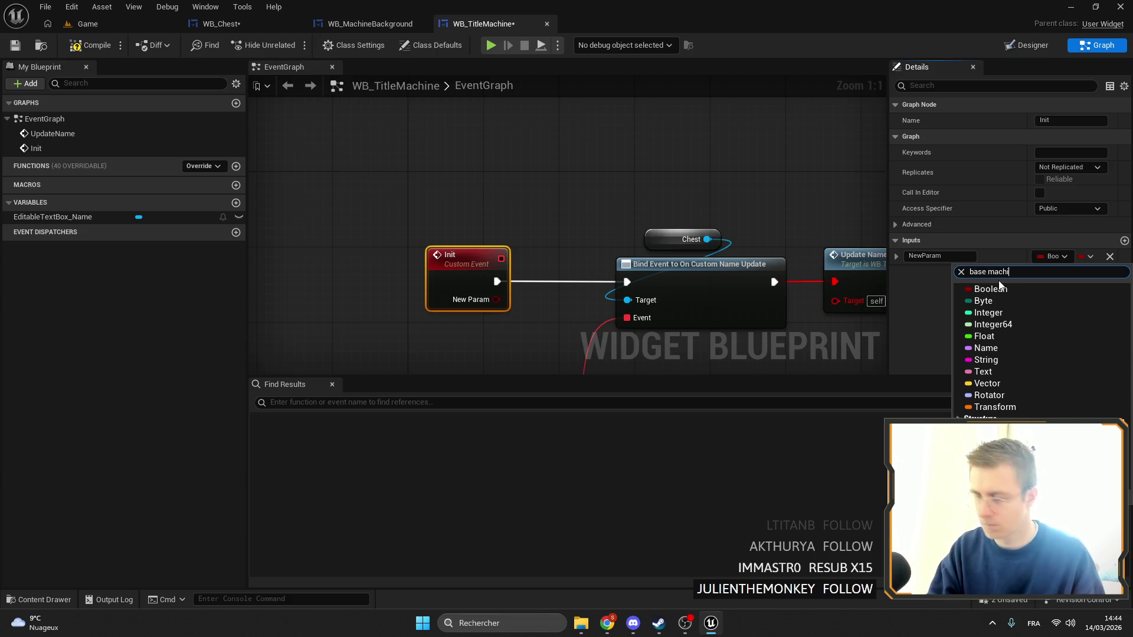
pyautogui.write('ne')
pyautogui.click(997, 323)
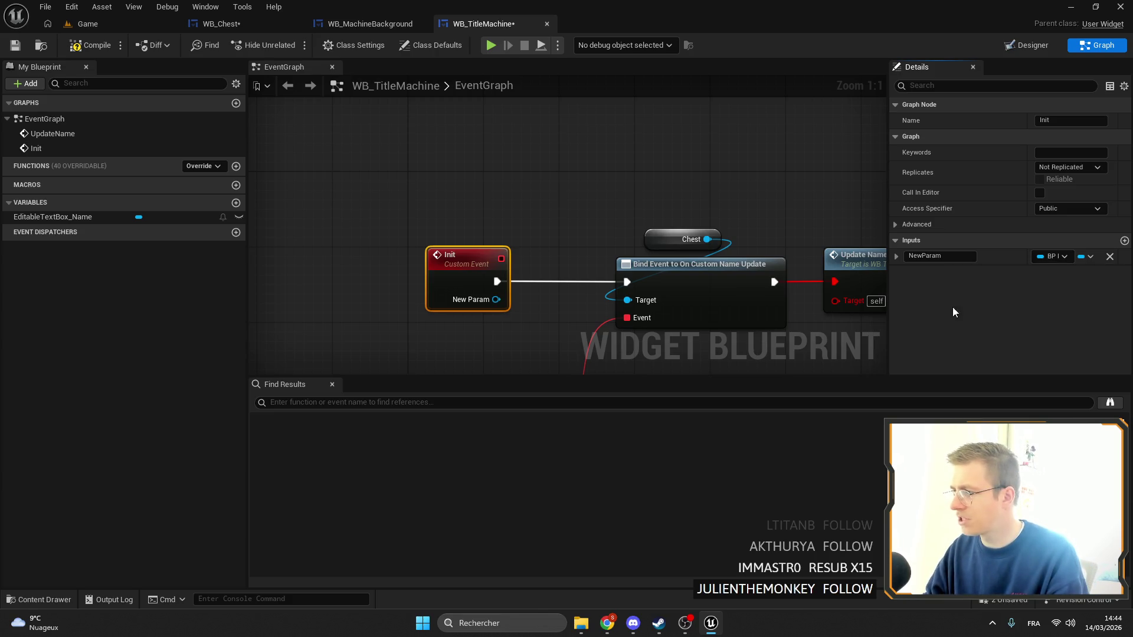
pyautogui.click(945, 257)
pyautogui.write('Machi')
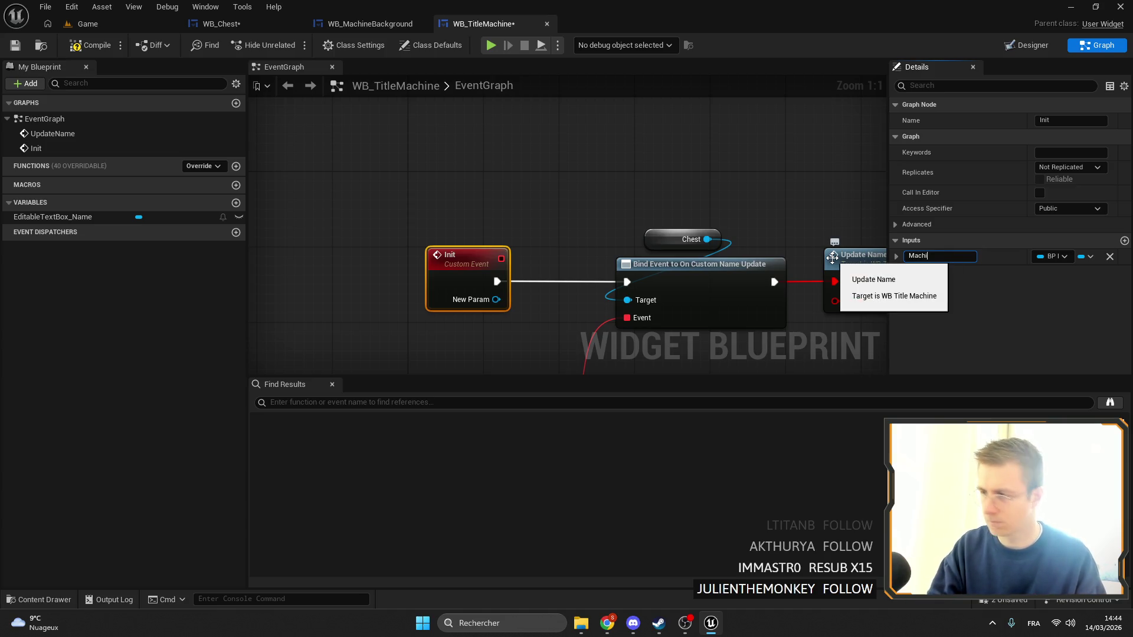
pyautogui.write('ne')
pyautogui.press('Return')
# Promote the Machine input to a variable and move the Init and SET nodes left
pyautogui.moveTo(381, 203)
pyautogui.mouseDown()
pyautogui.moveTo(422, 206)
pyautogui.moveTo(376, 199)
pyautogui.moveTo(464, 236)
pyautogui.mouseUp()
pyautogui.click(522, 279)
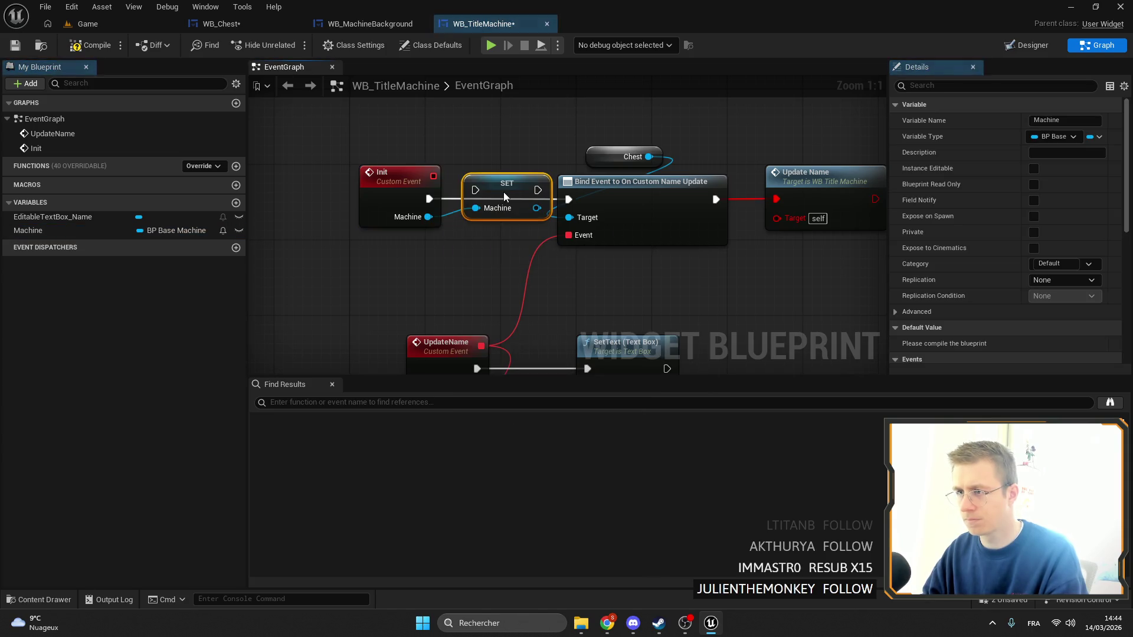
pyautogui.moveTo(385, 166); pyautogui.dragTo(508, 204)
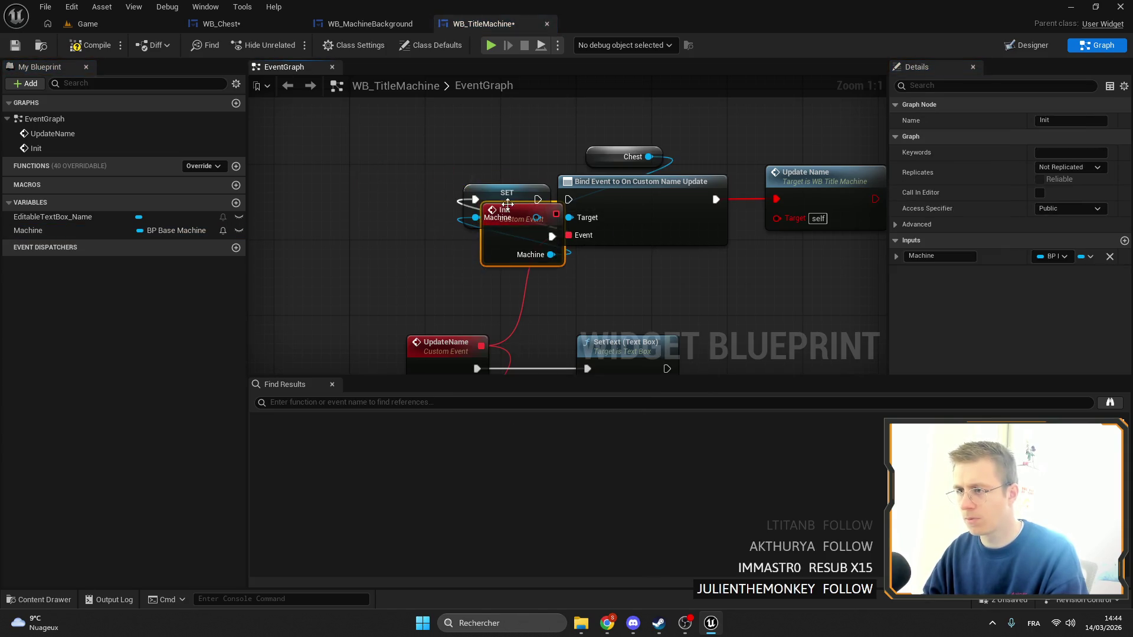
pyautogui.hotkey('ctrl', 'z')
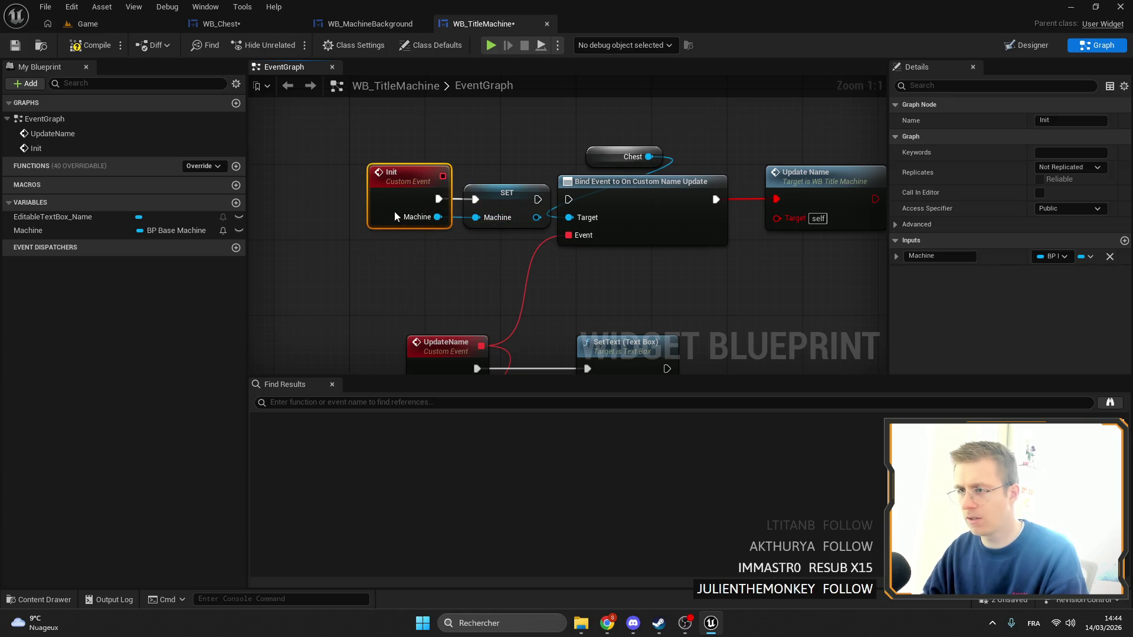
pyautogui.keyDown('shift'); pyautogui.click(506, 193); pyautogui.keyUp('shift')
pyautogui.moveTo(505, 193)
pyautogui.mouseDown()
pyautogui.moveTo(459, 184)
pyautogui.moveTo(551, 259)
pyautogui.mouseUp()
# Add a Can be Rename getter from Machine under the SET node, then switch to the Game level
pyautogui.write('cv')
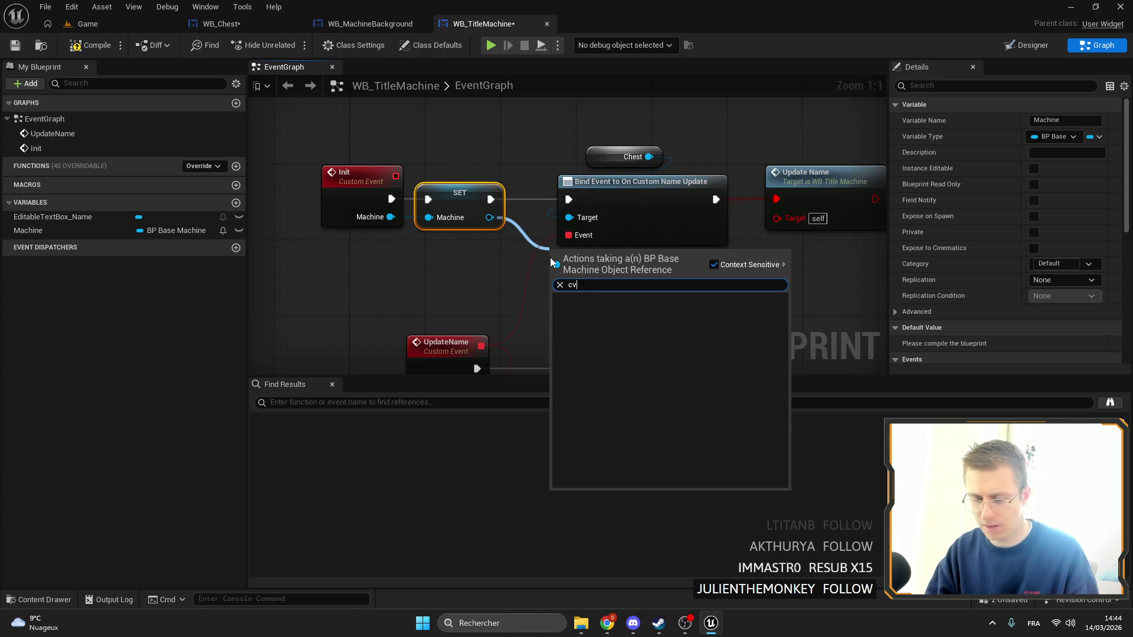
pyautogui.press('BackSpace')
pyautogui.press('BackSpace')
pyautogui.write('can be')
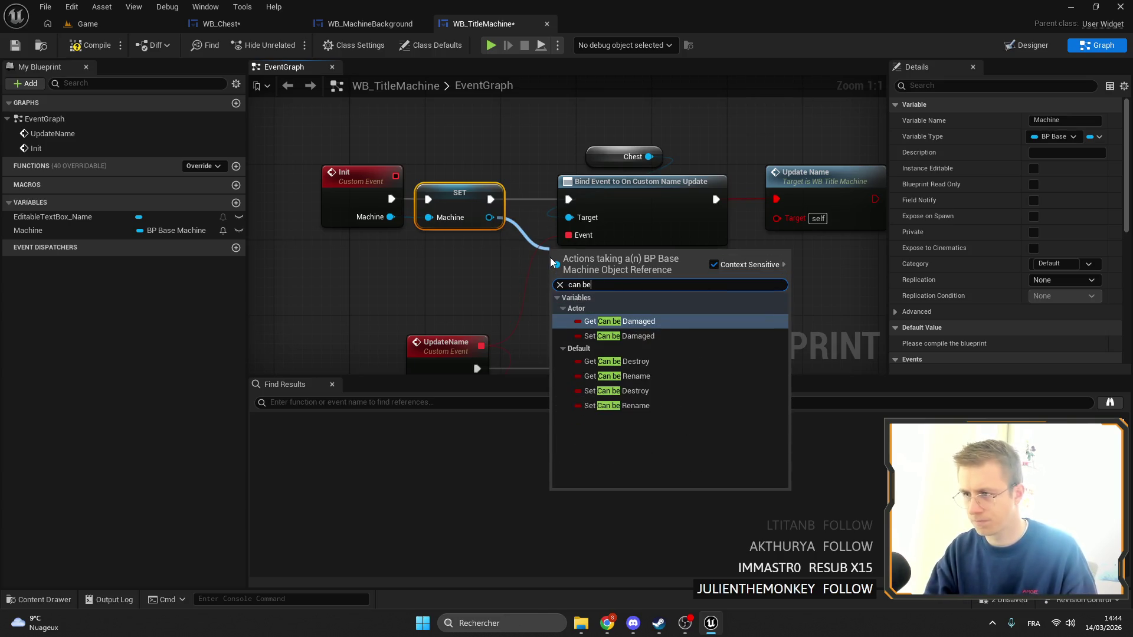
pyautogui.click(626, 376)
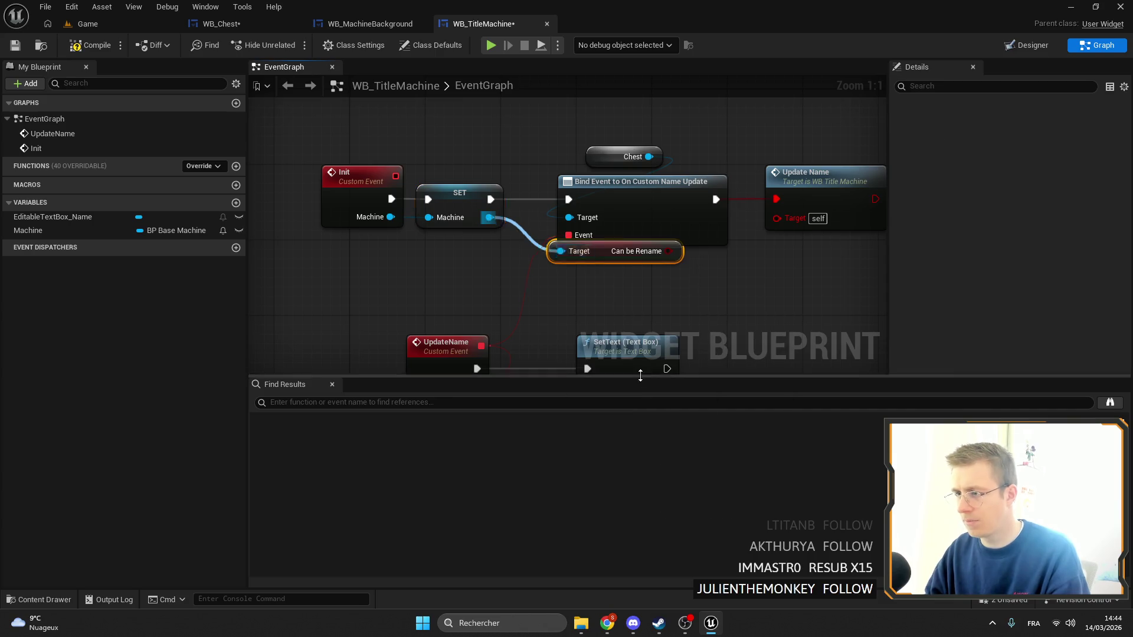
pyautogui.moveTo(622, 262)
pyautogui.mouseDown()
pyautogui.moveTo(452, 254)
pyautogui.moveTo(483, 256)
pyautogui.mouseUp()
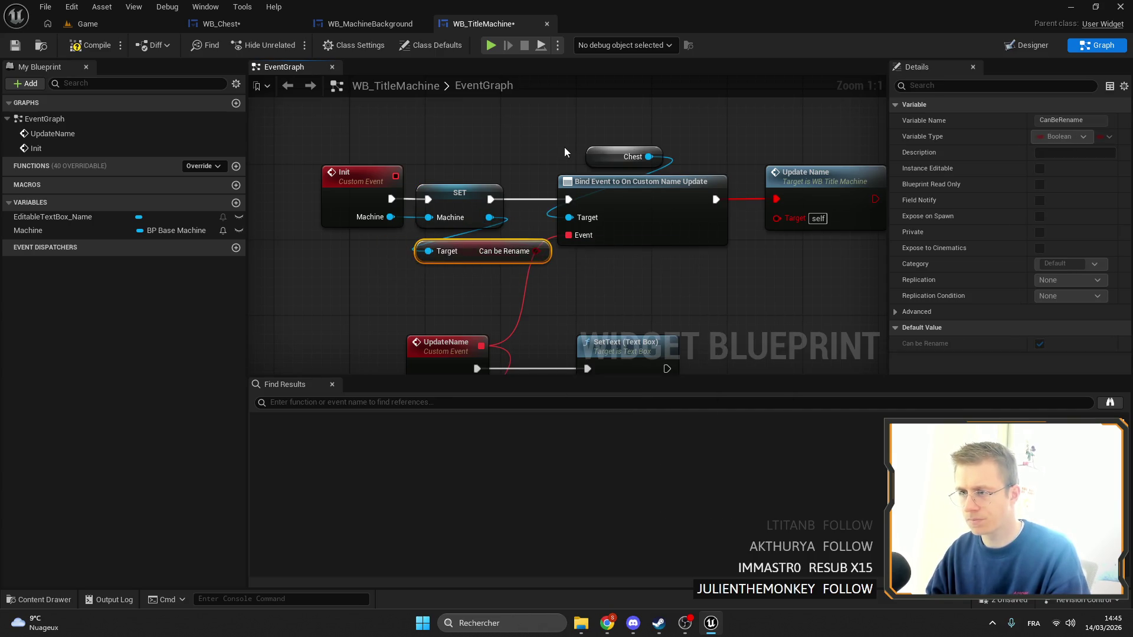
pyautogui.rightClick(96, 22)
pyautogui.click(80, 24)
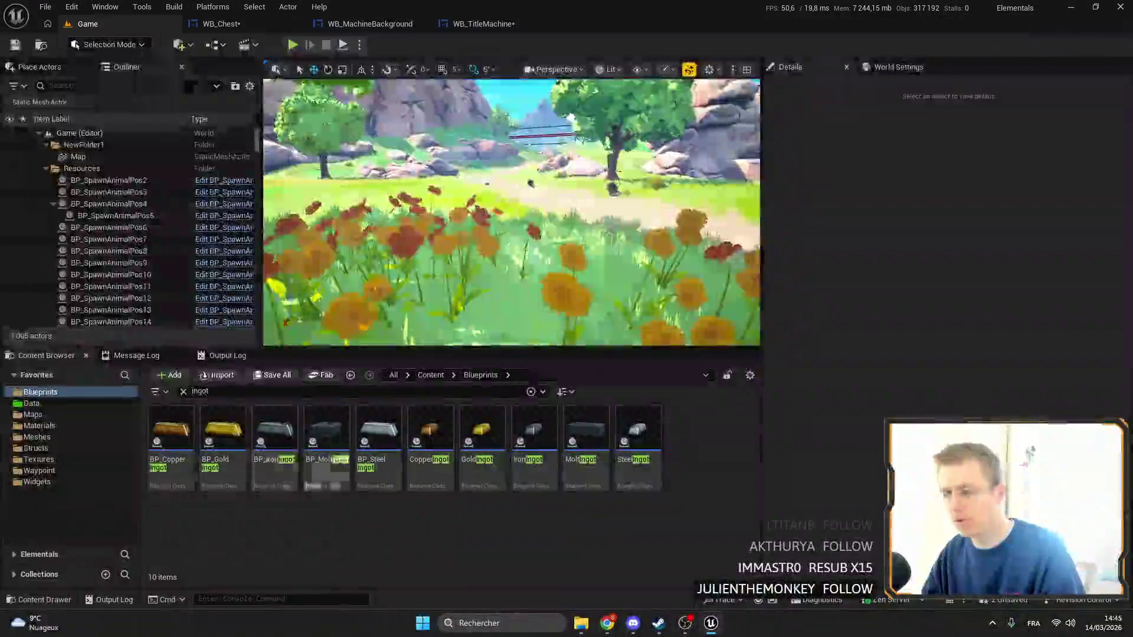
# Find WB_SimpleInventory in the Widgets folder and open its event graph
pyautogui.click(37, 482)
pyautogui.click(183, 391)
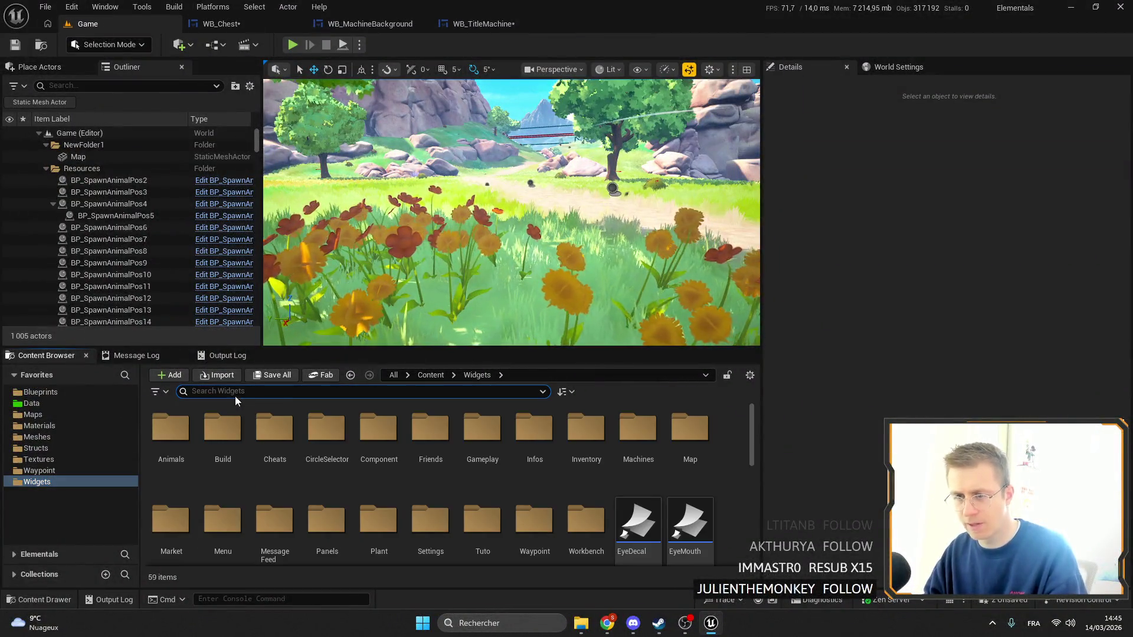
pyautogui.write('simple')
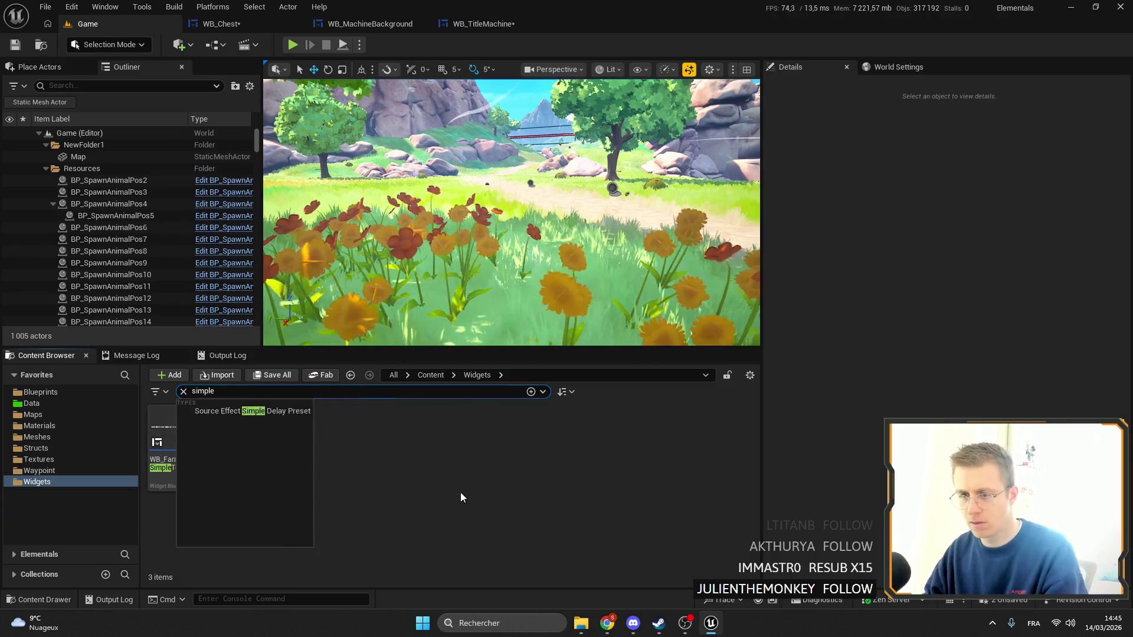
pyautogui.doubleClick(275, 440)
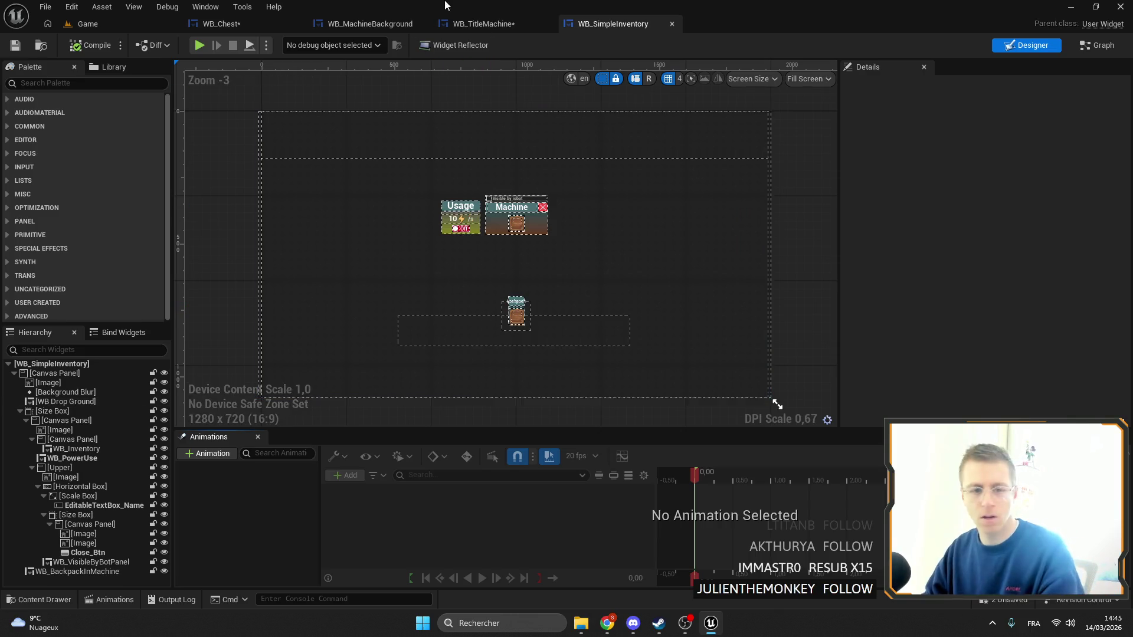
pyautogui.moveTo(424, 176); pyautogui.dragTo(468, 147)
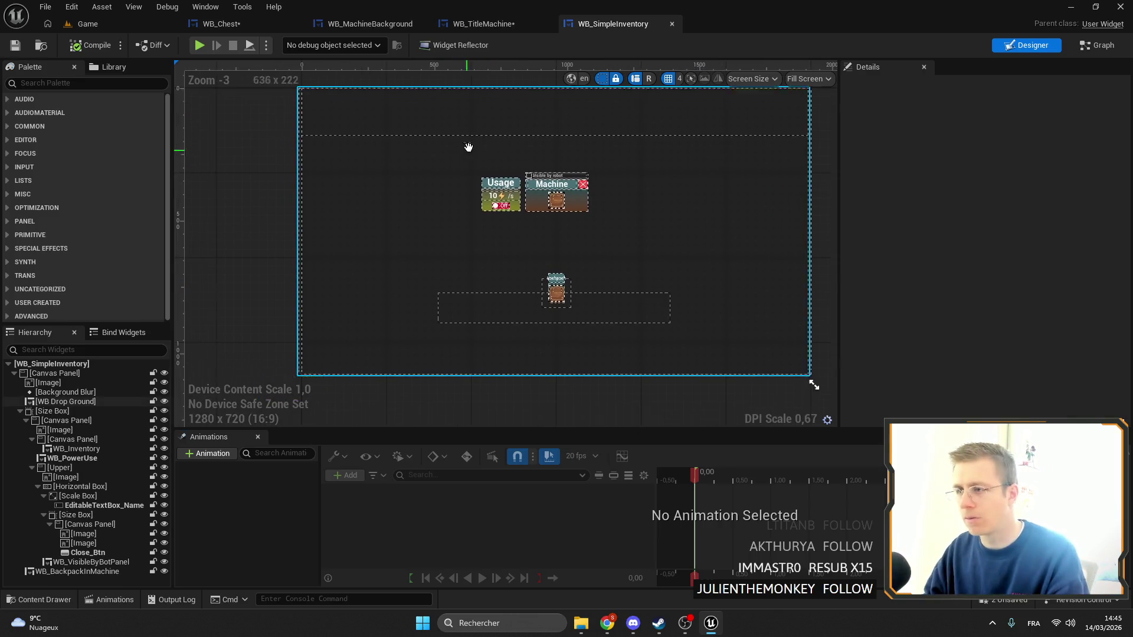
pyautogui.click(1096, 45)
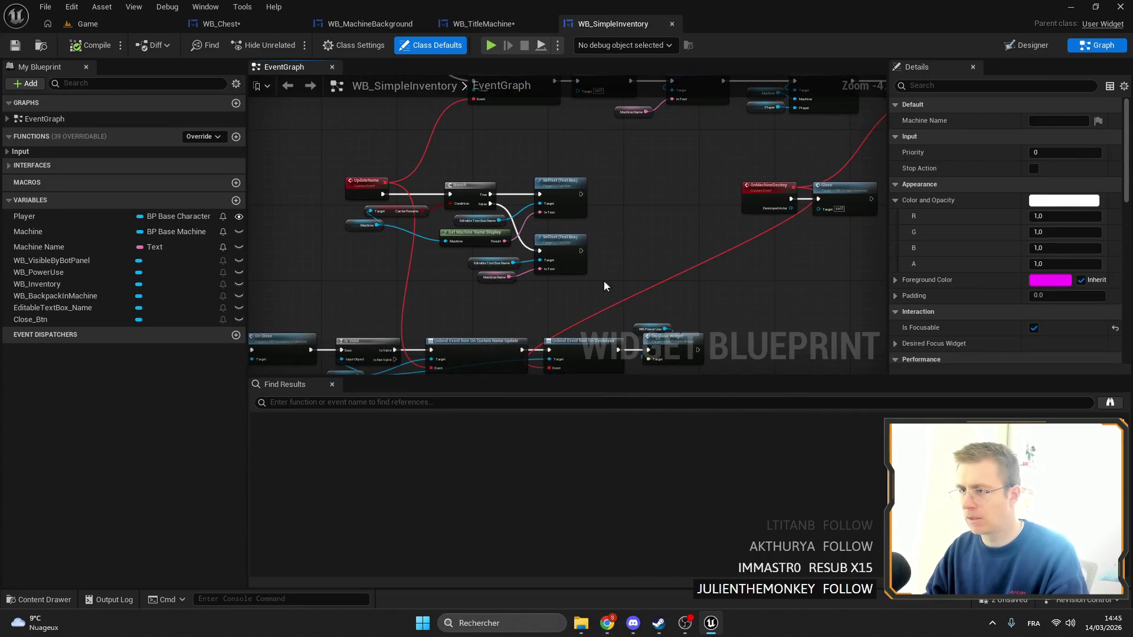
# Inspect its UpdateName, Bind Event and Machine nodes, then go back to WB_TitleMachine's graph
pyautogui.moveTo(603, 281); pyautogui.dragTo(440, 177)
pyautogui.moveTo(554, 208); pyautogui.dragTo(557, 225)
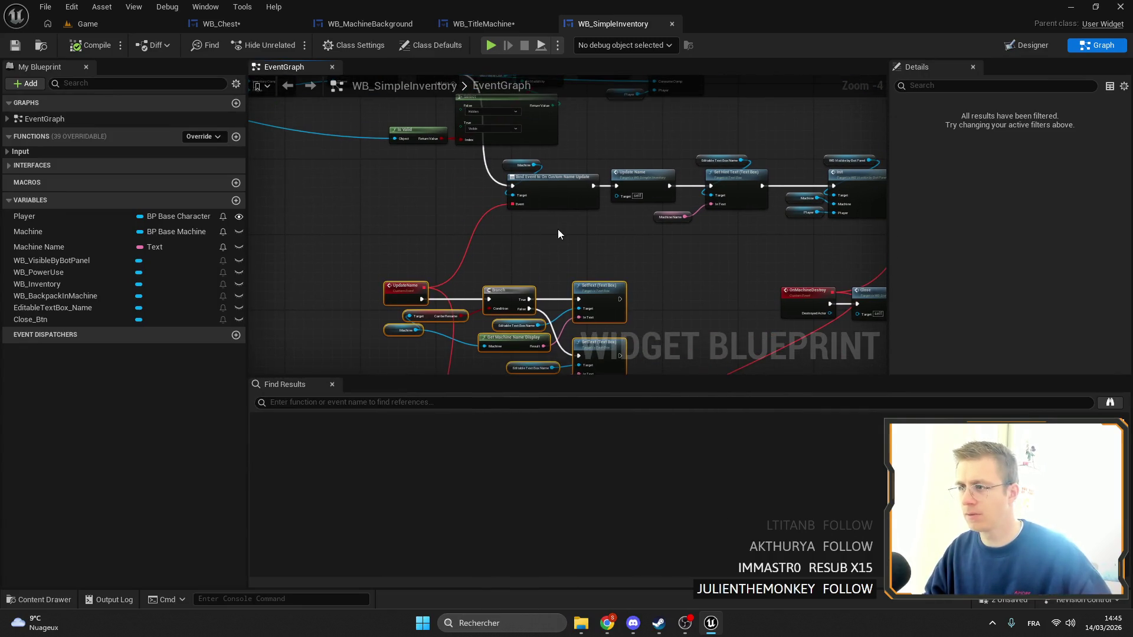
pyautogui.keyDown('shift'); pyautogui.click(527, 182); pyautogui.keyUp('shift')
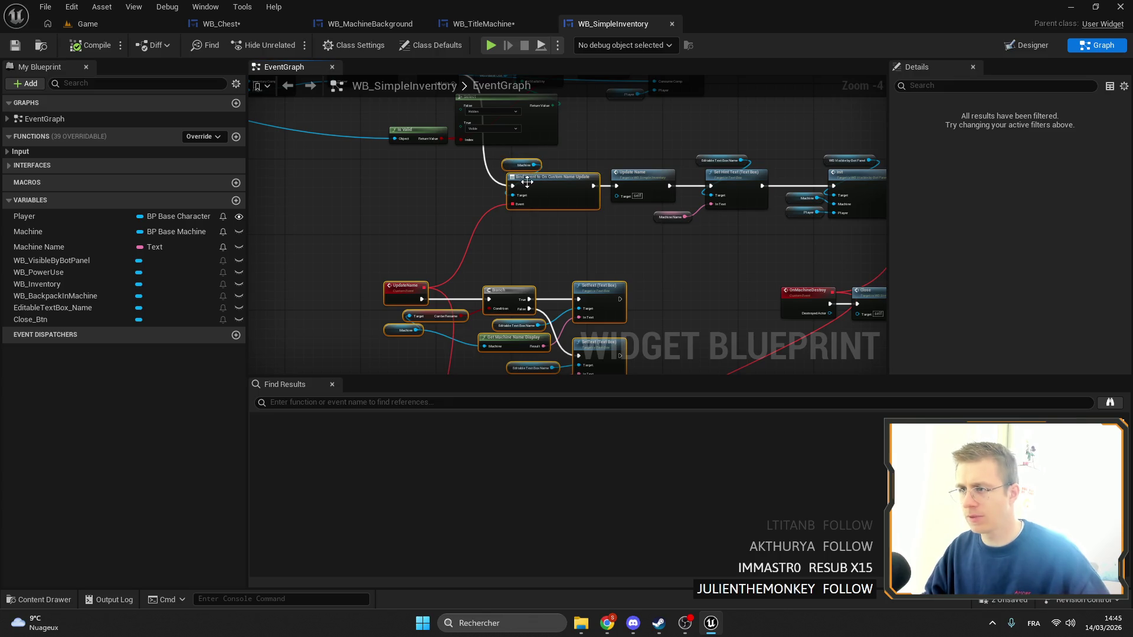
pyautogui.moveTo(577, 226)
pyautogui.mouseDown()
pyautogui.moveTo(550, 157)
pyautogui.moveTo(569, 190)
pyautogui.moveTo(557, 218)
pyautogui.mouseUp()
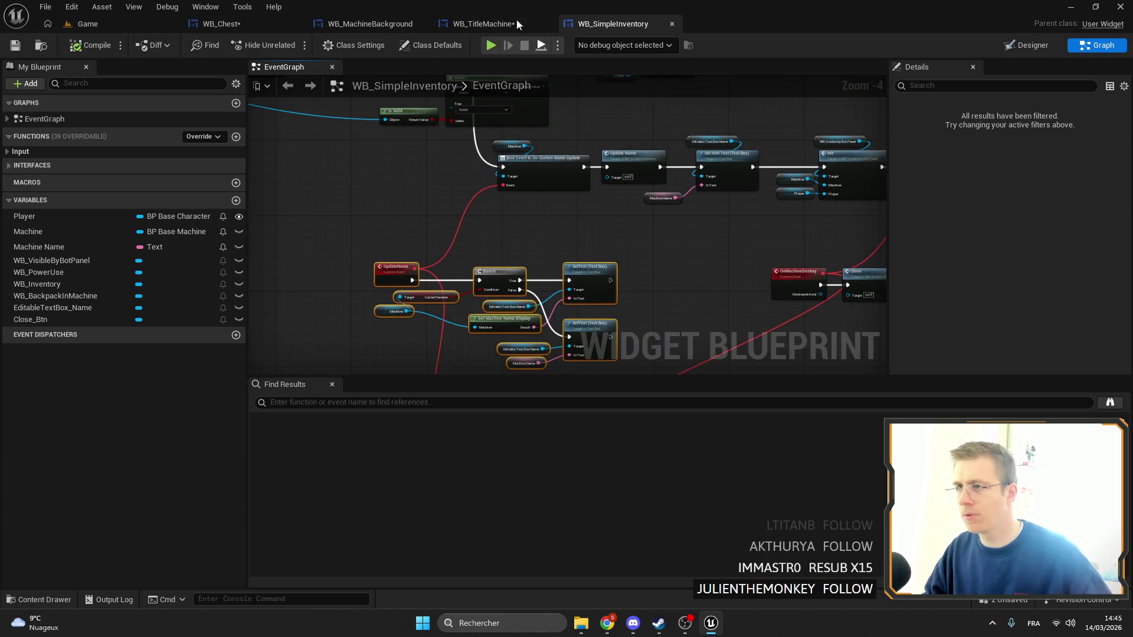
pyautogui.click(516, 19)
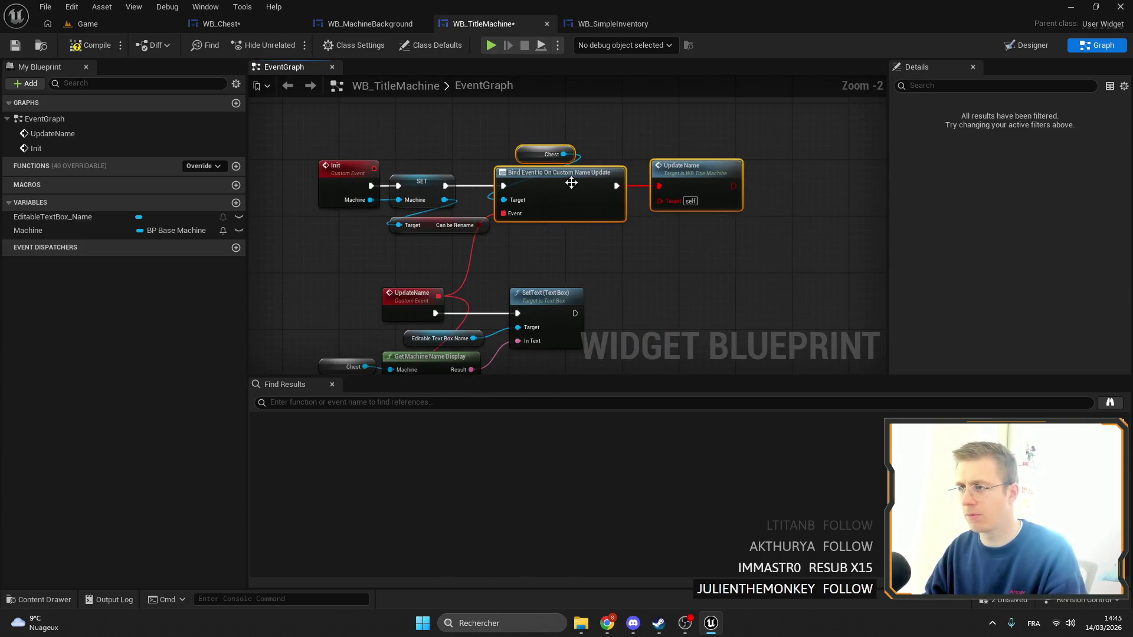
# Move the Chest, Bind Event, Update Name and Unbind Event nodes right to make room
pyautogui.moveTo(572, 182); pyautogui.dragTo(621, 183)
pyautogui.moveTo(737, 185)
pyautogui.mouseDown()
pyautogui.moveTo(608, 196)
pyautogui.moveTo(885, 135)
pyautogui.mouseUp()
pyautogui.scroll(-2, 586, 165)
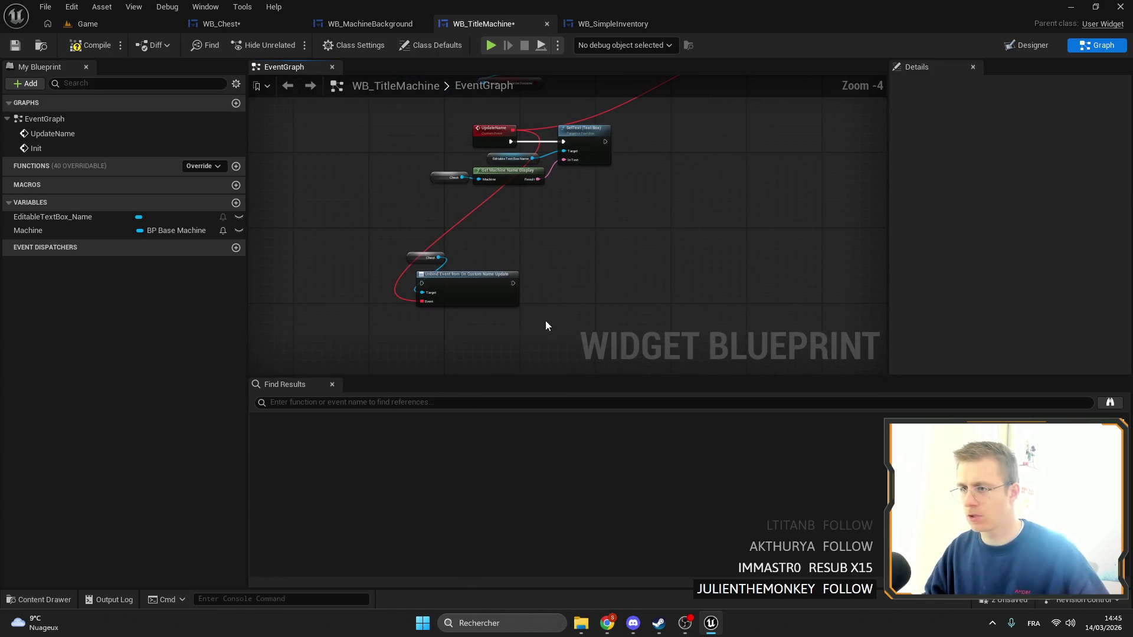
pyautogui.moveTo(545, 325); pyautogui.dragTo(404, 250)
pyautogui.moveTo(466, 278); pyautogui.dragTo(584, 265)
pyautogui.moveTo(532, 145); pyautogui.dragTo(532, 210)
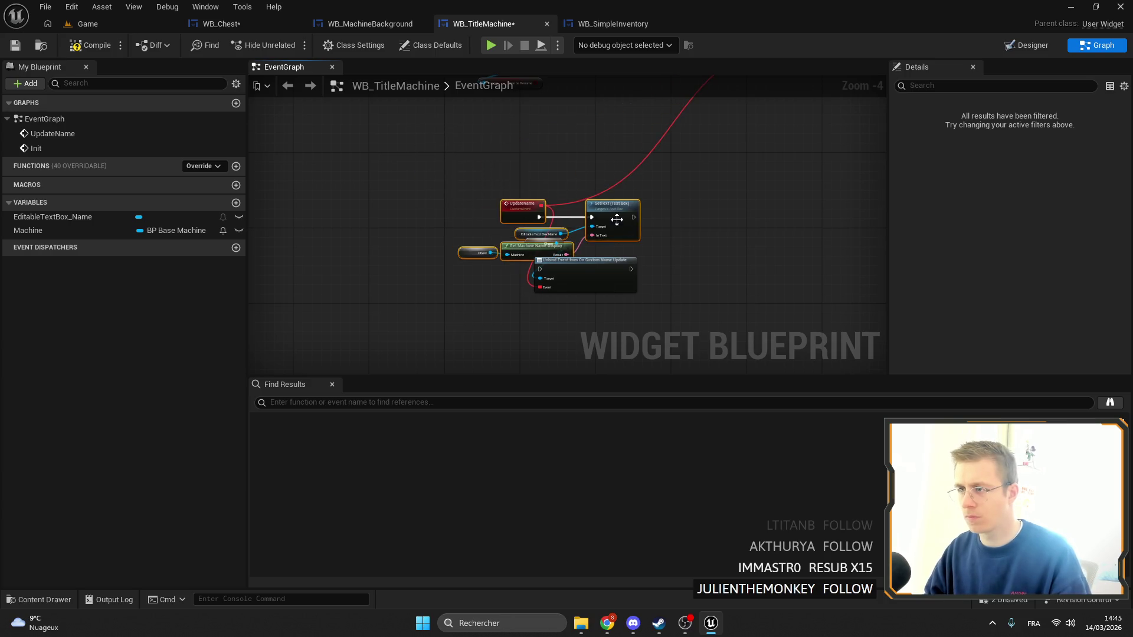
pyautogui.moveTo(596, 148)
pyautogui.mouseDown()
pyautogui.moveTo(543, 330)
pyautogui.moveTo(532, 239)
pyautogui.mouseUp()
pyautogui.scroll(5, 533, 245)
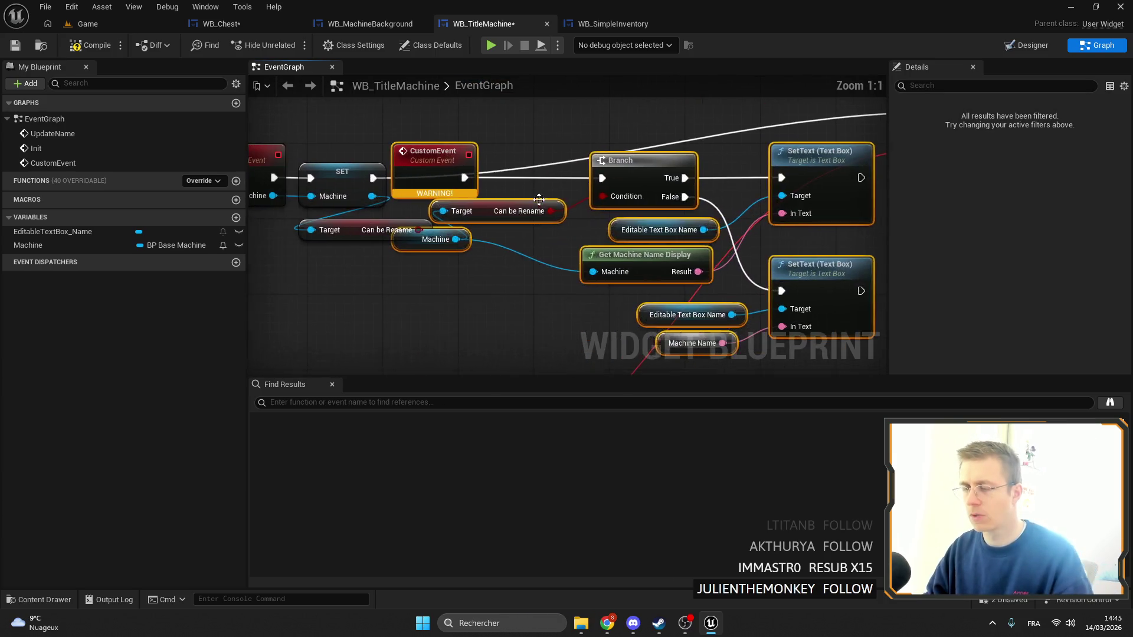
# Delete the old getters, wire Can be Rename into the Branch condition, and connect SET to Branch
pyautogui.moveTo(482, 279)
pyautogui.mouseDown()
pyautogui.moveTo(434, 247)
pyautogui.moveTo(604, 197)
pyautogui.mouseUp()
pyautogui.press('Delete')
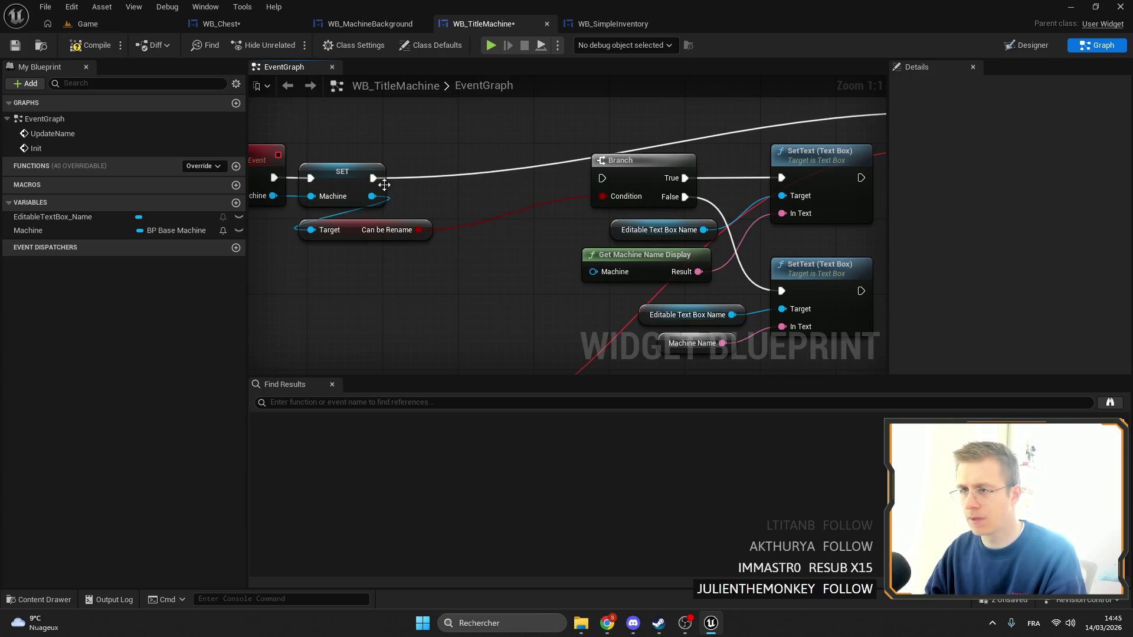
pyautogui.moveTo(372, 178)
pyautogui.mouseDown()
pyautogui.moveTo(618, 176)
pyautogui.moveTo(609, 178)
pyautogui.mouseUp()
pyautogui.moveTo(636, 171); pyautogui.dragTo(512, 171)
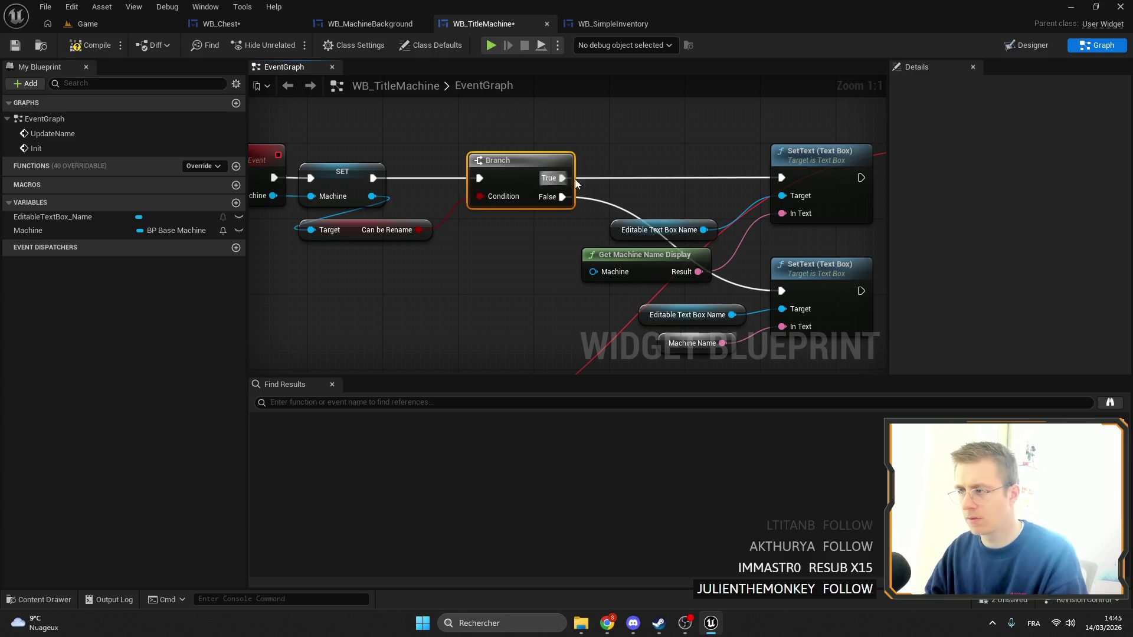
pyautogui.scroll(-1, 512, 171)
pyautogui.scroll(-2, 741, 223)
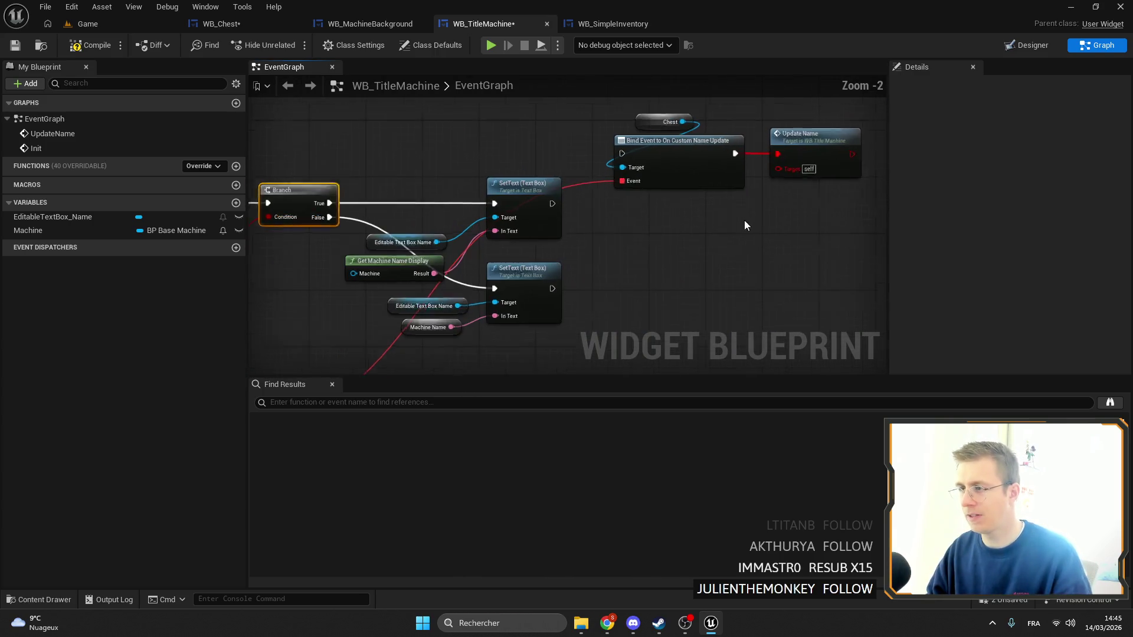
# Delete the old SetText chain after UpdateName, including its Chest and Get Machine Name Display nodes
pyautogui.click(792, 185)
pyautogui.moveTo(510, 191)
pyautogui.mouseDown()
pyautogui.moveTo(531, 186)
pyautogui.moveTo(481, 218)
pyautogui.moveTo(491, 273)
pyautogui.moveTo(486, 172)
pyautogui.moveTo(490, 205)
pyautogui.mouseUp()
pyautogui.moveTo(715, 282); pyautogui.dragTo(398, 122)
pyautogui.moveTo(708, 258)
pyautogui.mouseDown()
pyautogui.moveTo(595, 225)
pyautogui.moveTo(672, 208)
pyautogui.mouseUp()
pyautogui.moveTo(472, 286); pyautogui.dragTo(299, 252)
pyautogui.click(475, 257)
pyautogui.press('Delete')
pyautogui.moveTo(388, 260); pyautogui.dragTo(442, 267)
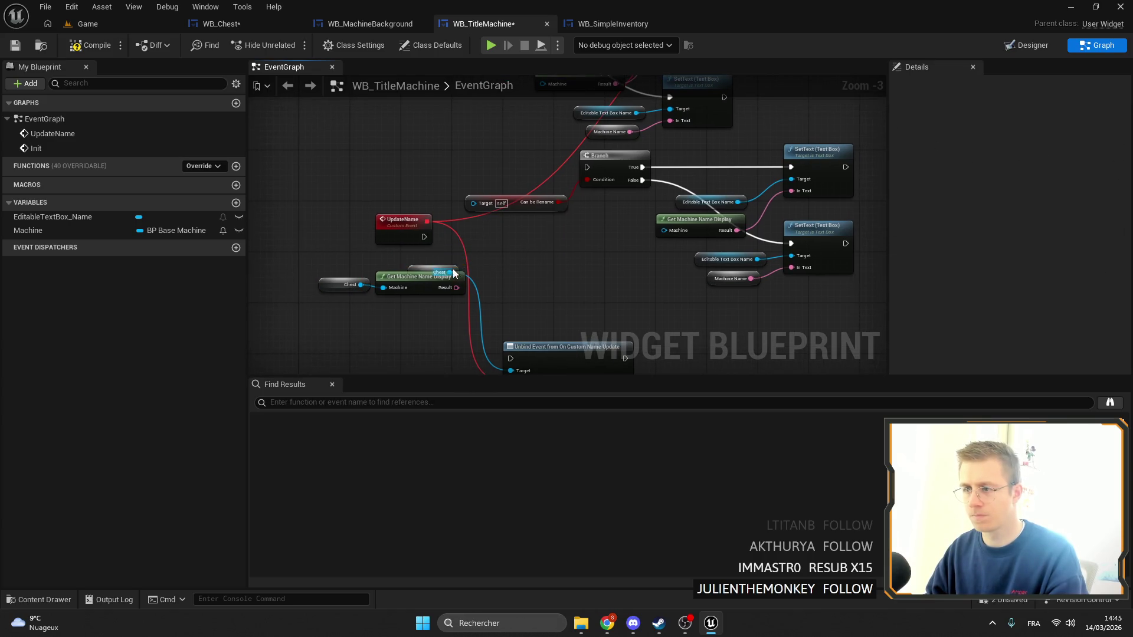
pyautogui.press('Delete')
# Place UpdateName beside the Branch and add a Machine getter next to it
pyautogui.moveTo(618, 155); pyautogui.dragTo(562, 186)
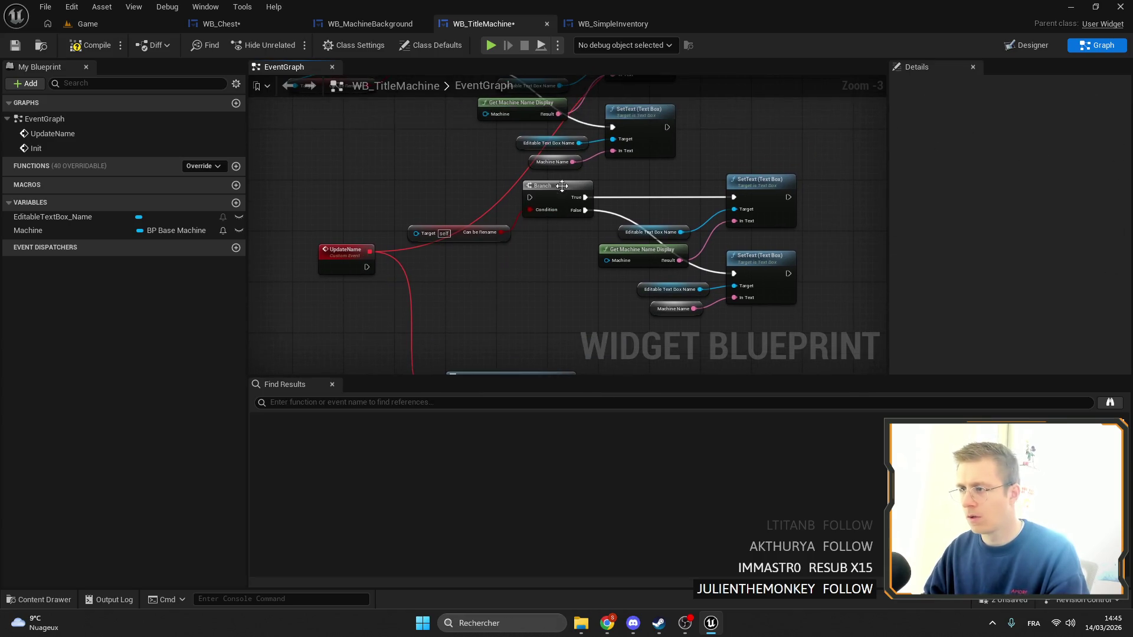
pyautogui.moveTo(367, 268)
pyautogui.mouseDown()
pyautogui.moveTo(531, 188)
pyautogui.moveTo(448, 190)
pyautogui.moveTo(543, 195)
pyautogui.mouseUp()
pyautogui.scroll(1, 443, 193)
pyautogui.scroll(1, 520, 224)
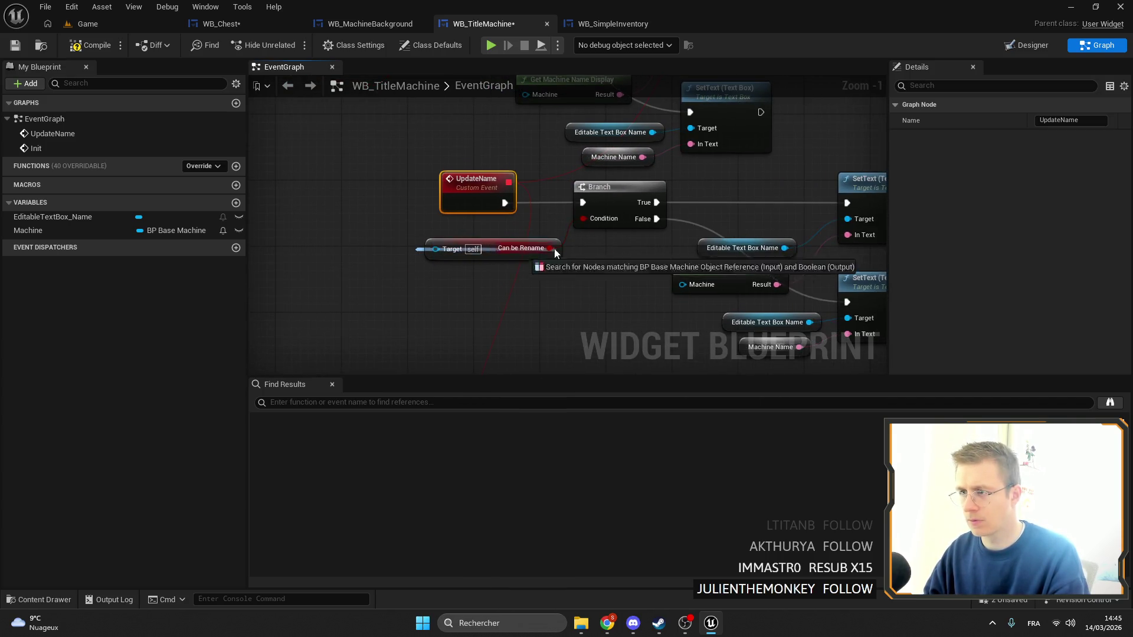
pyautogui.moveTo(492, 239); pyautogui.dragTo(589, 239)
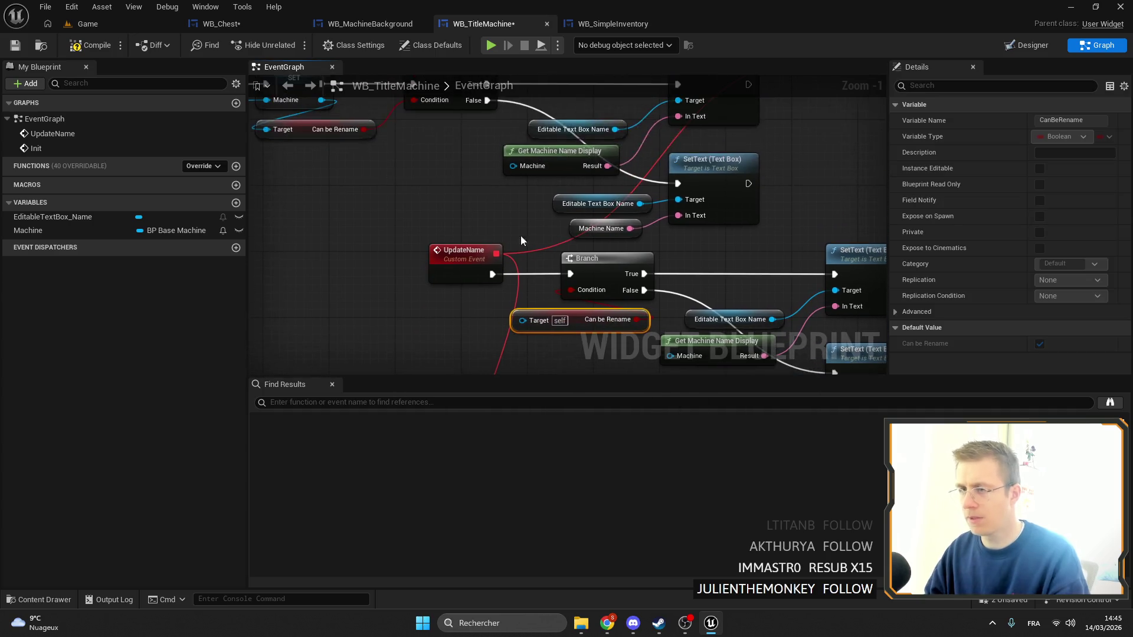
pyautogui.moveTo(48, 232)
pyautogui.mouseDown()
pyautogui.moveTo(531, 324)
pyautogui.moveTo(424, 333)
pyautogui.moveTo(476, 291)
pyautogui.moveTo(504, 296)
pyautogui.mouseUp()
# Arrange the text box and name display nodes near the Branch, then return to the designer layout
pyautogui.scroll(-3, 504, 296)
pyautogui.scroll(3, 580, 156)
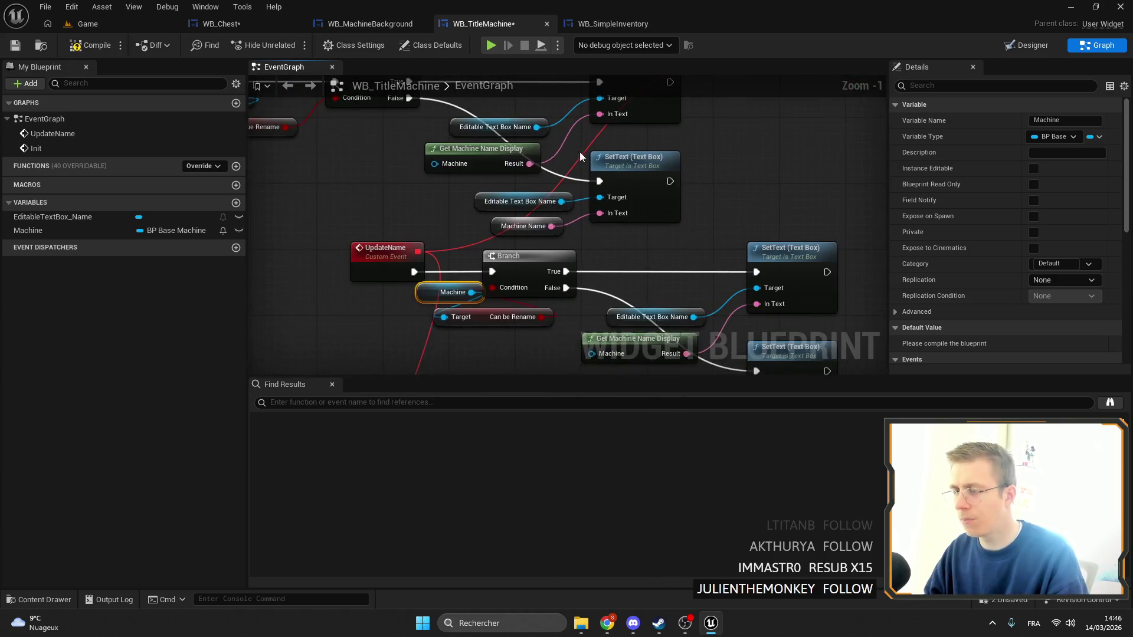
pyautogui.scroll(-3, 585, 256)
pyautogui.scroll(3, 563, 179)
pyautogui.moveTo(562, 178)
pyautogui.mouseDown()
pyautogui.moveTo(531, 219)
pyautogui.moveTo(565, 189)
pyautogui.mouseUp()
pyautogui.scroll(-3, 565, 189)
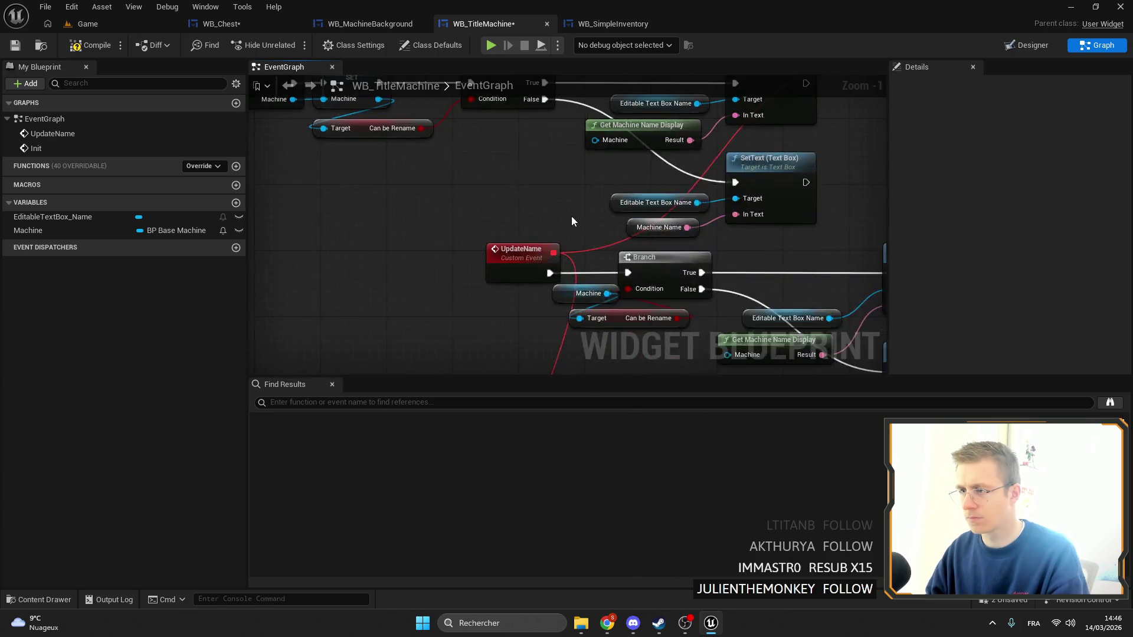
pyautogui.scroll(3, 572, 215)
pyautogui.scroll(2, 665, 276)
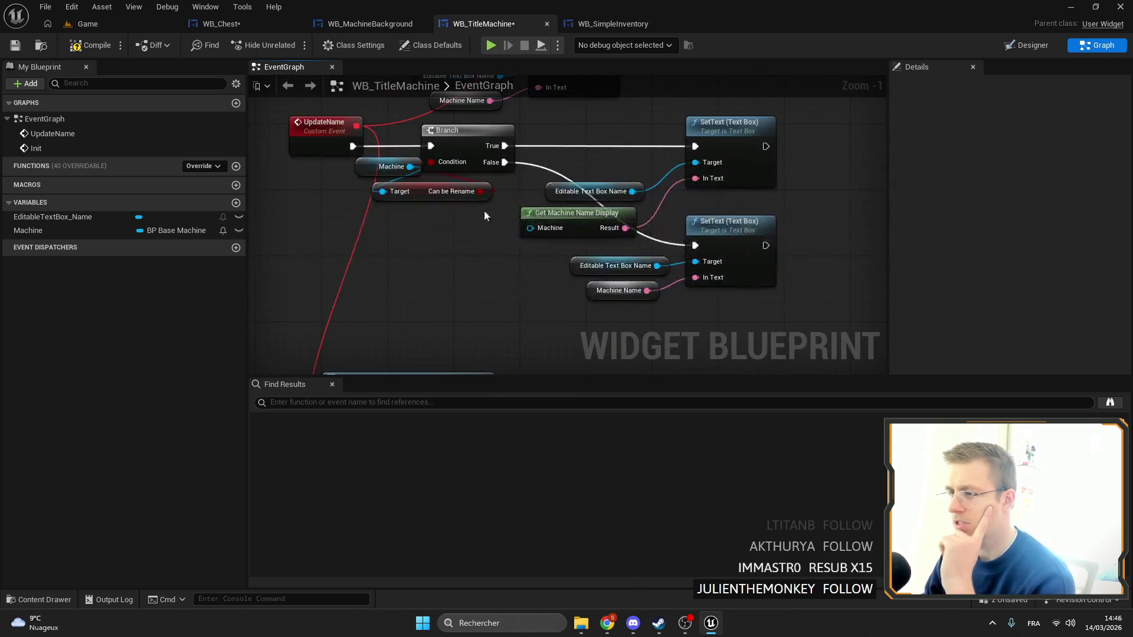
pyautogui.scroll(-2, 484, 211)
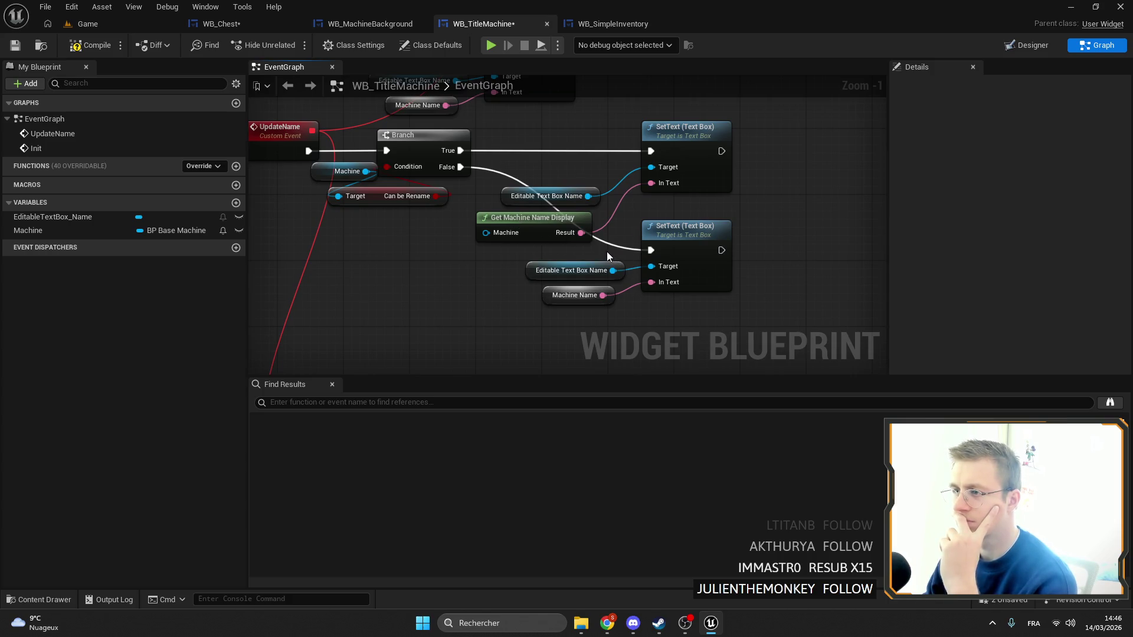
pyautogui.moveTo(600, 224); pyautogui.dragTo(608, 206)
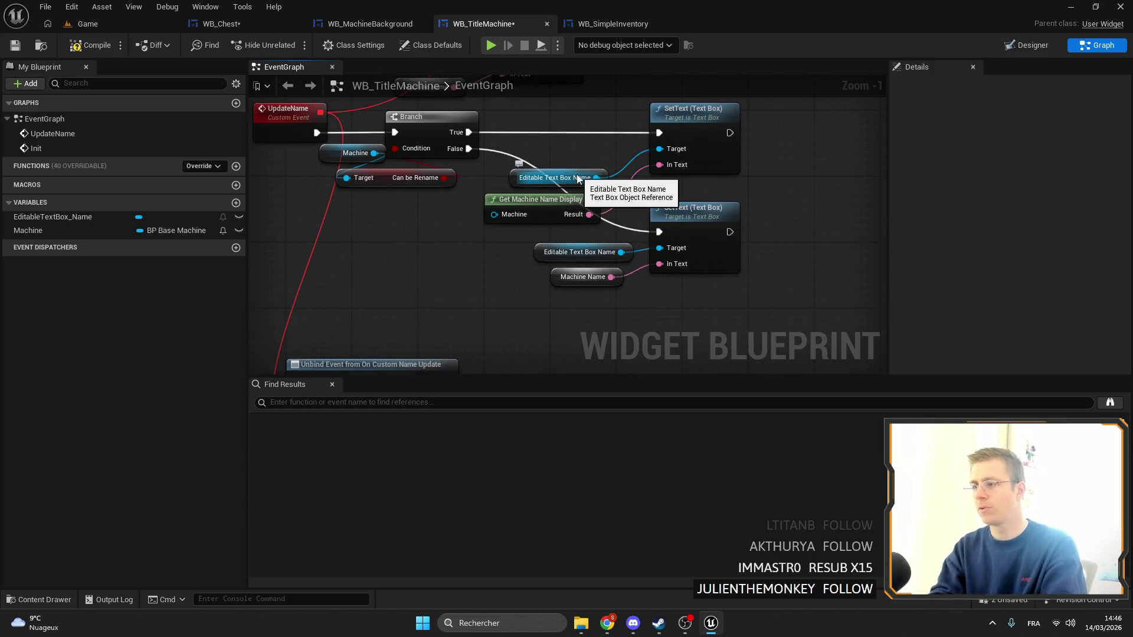
pyautogui.click(1029, 45)
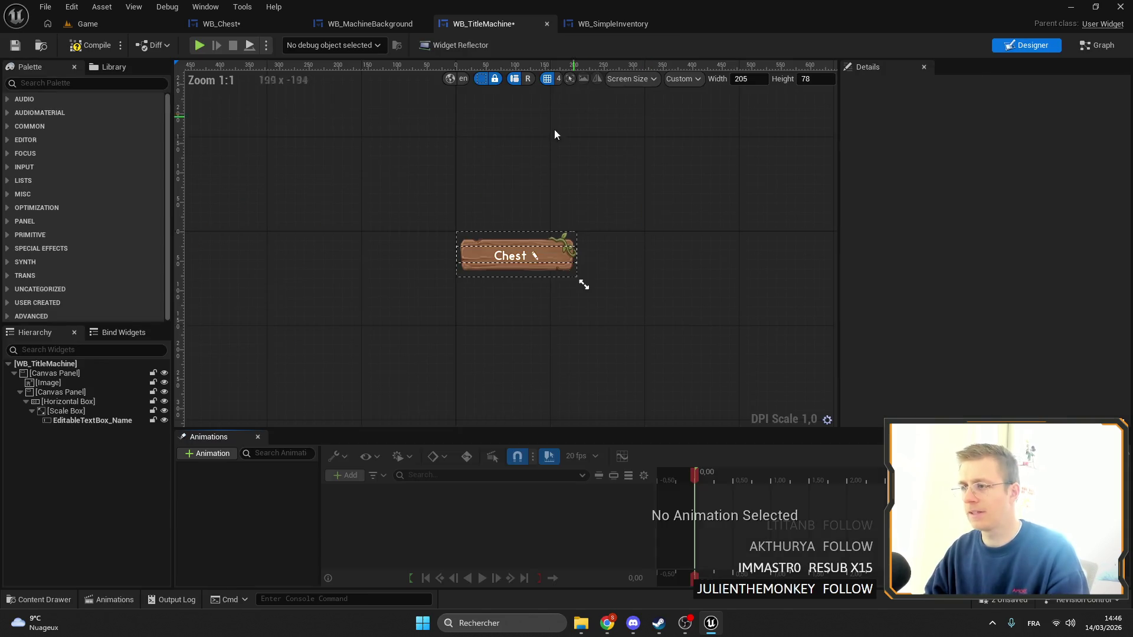
# Duplicate the Horizontal Box holding the title Scale Box and begin renaming the copy HorizontalBox_Simple
pyautogui.scroll(7, 670, 314)
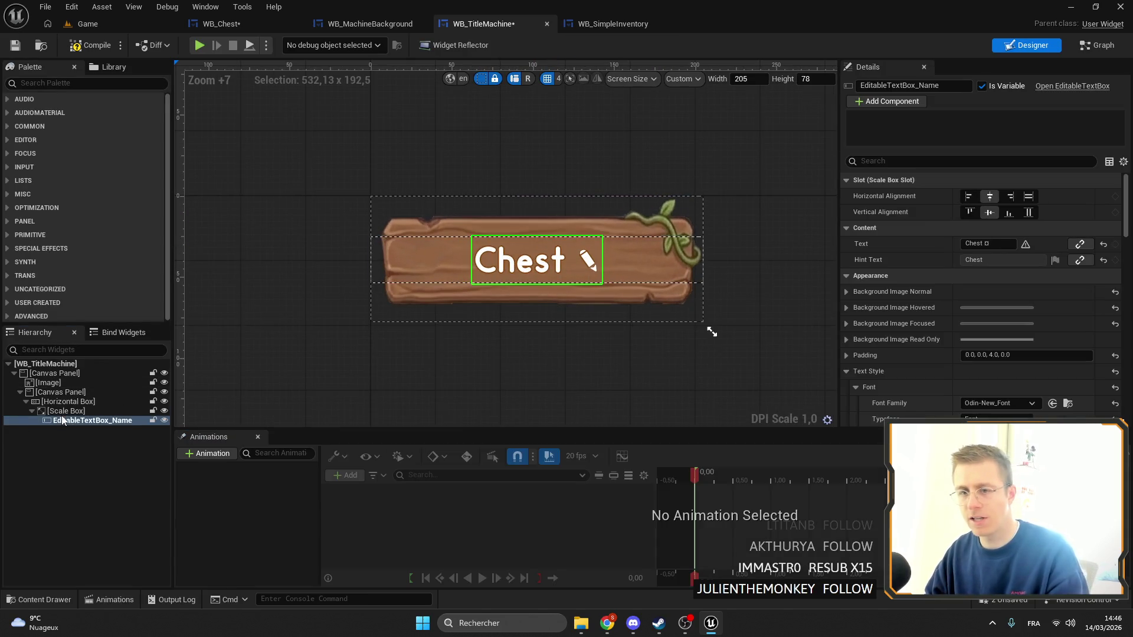
pyautogui.click(36, 413)
pyautogui.click(59, 401)
pyautogui.click(59, 411)
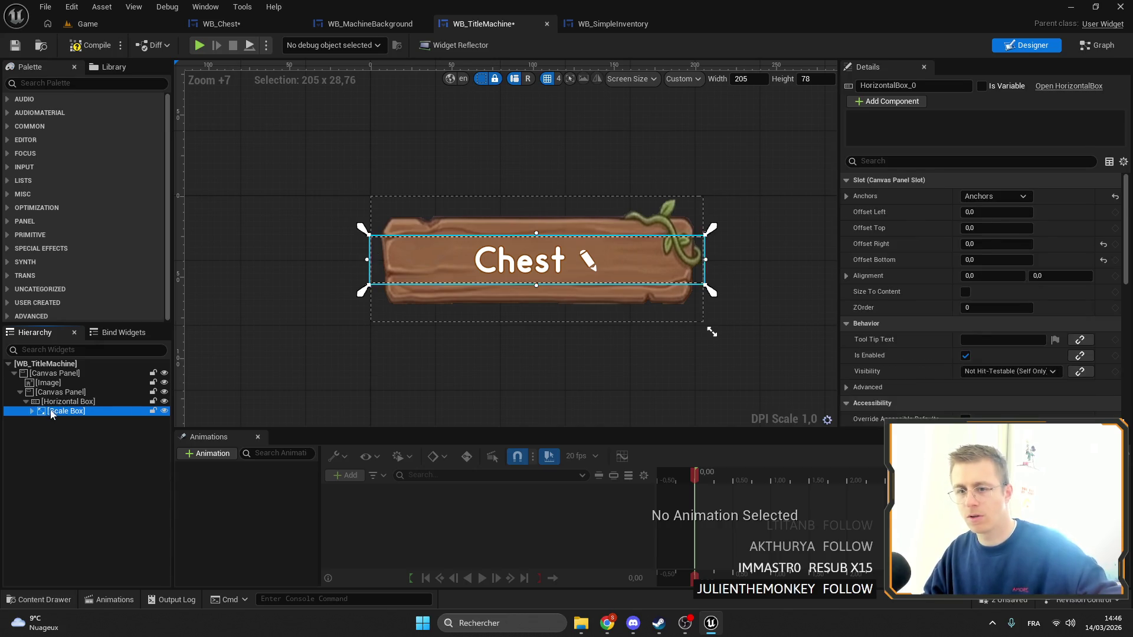
pyautogui.click(25, 402)
pyautogui.click(51, 402)
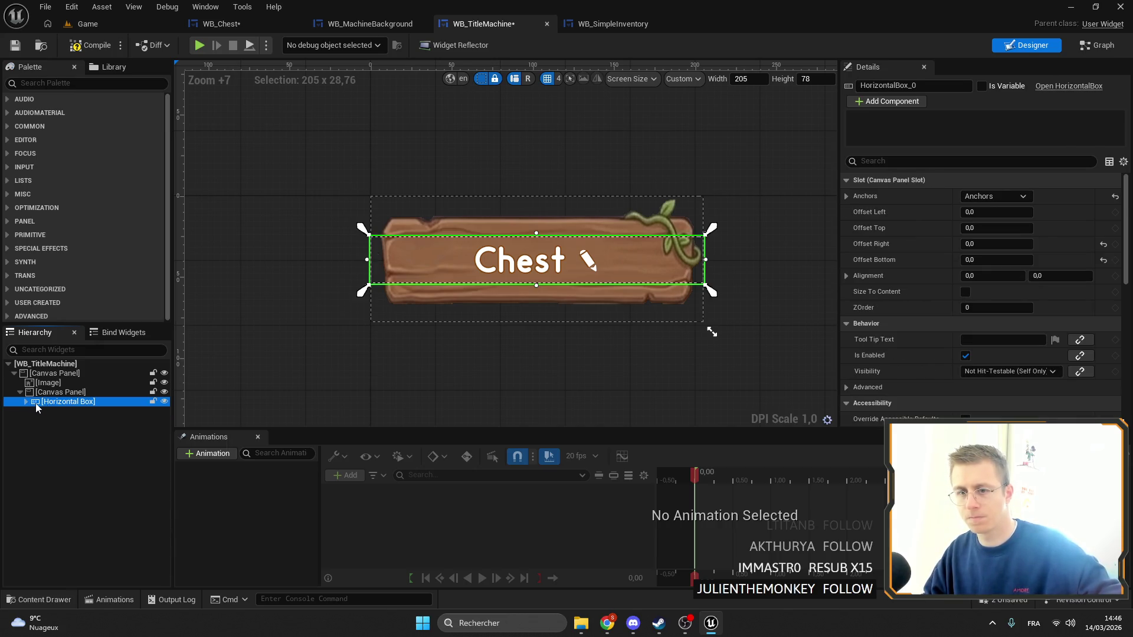
pyautogui.click(27, 402)
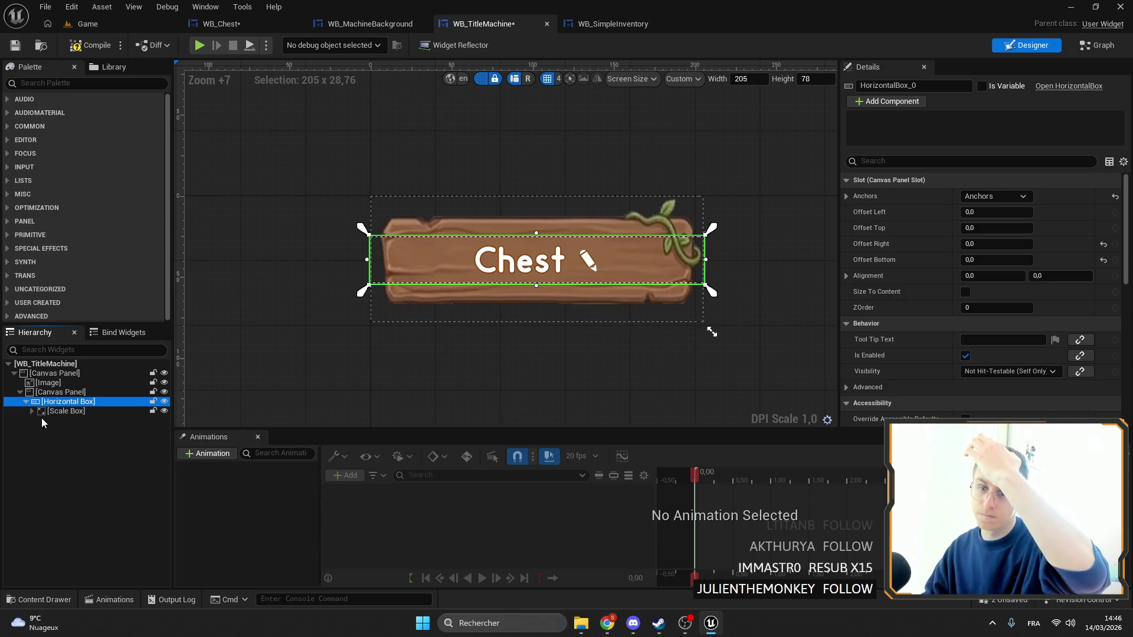
pyautogui.click(26, 402)
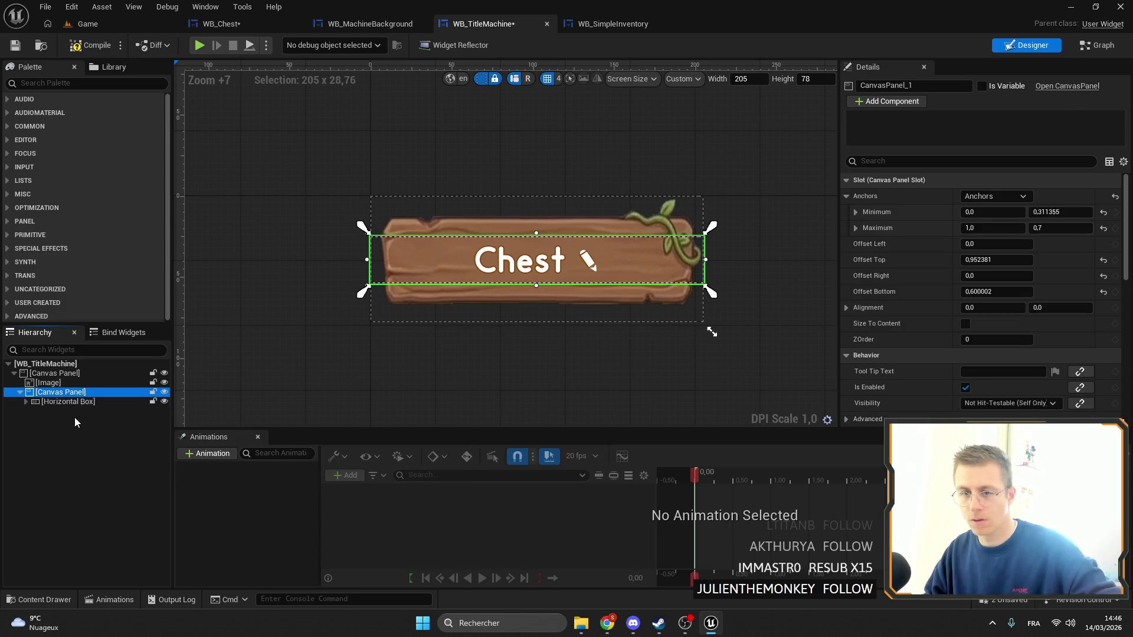
pyautogui.hotkey('ctrl', 'd')
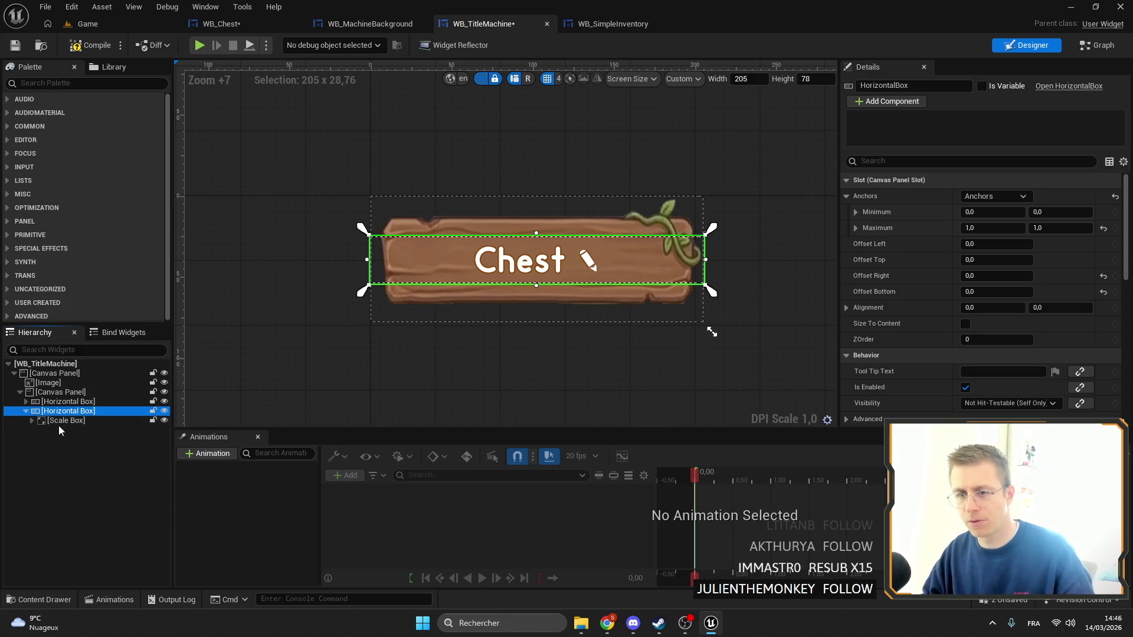
pyautogui.click(940, 85)
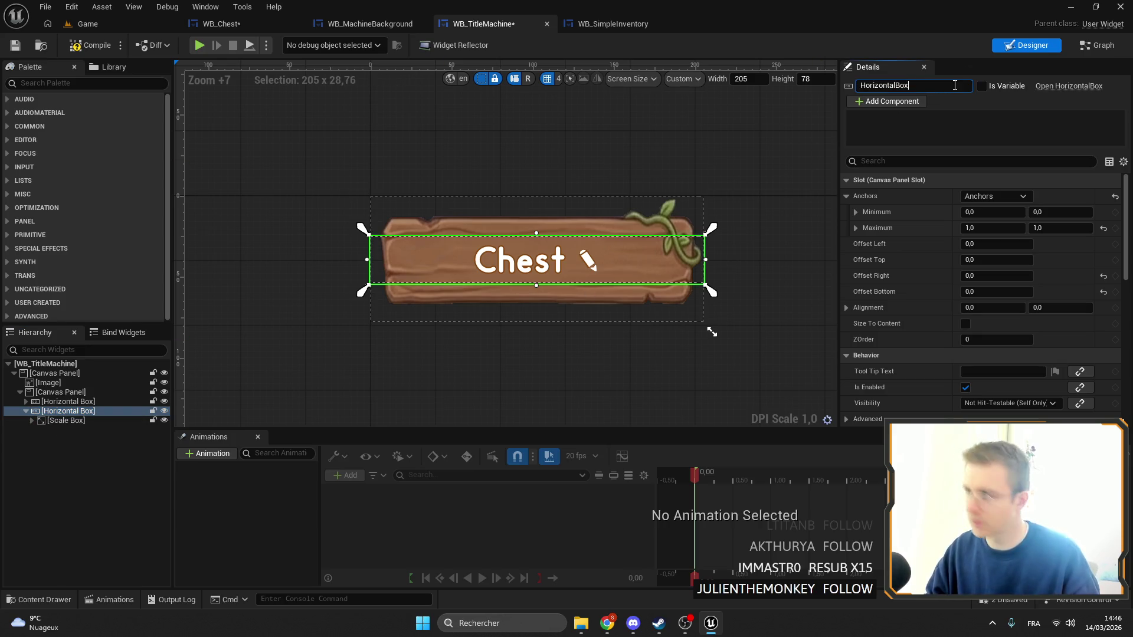
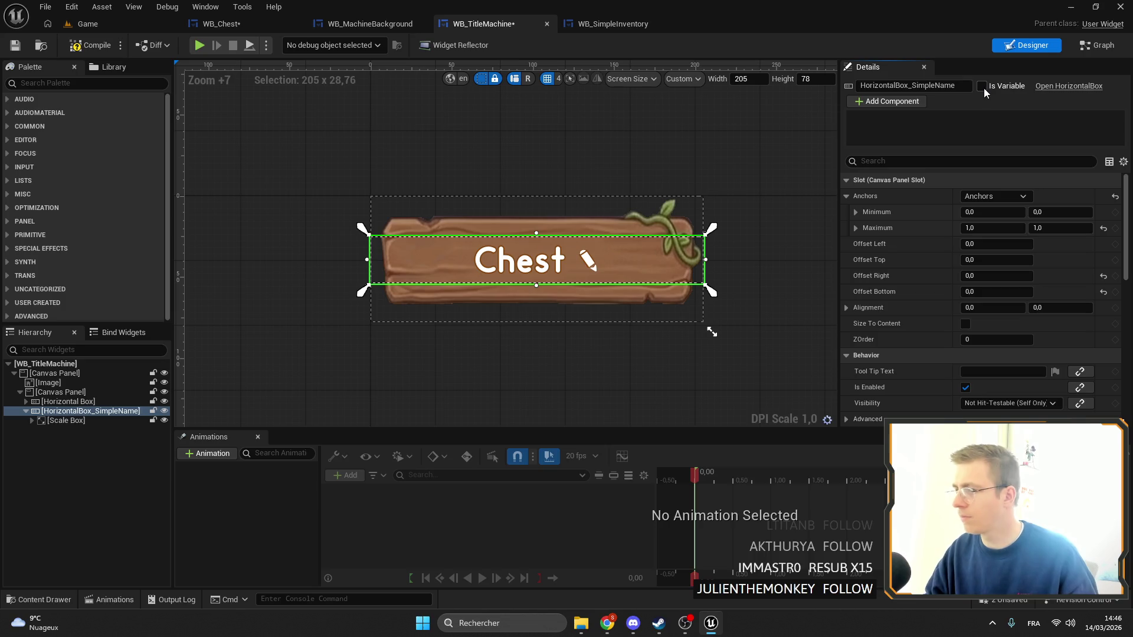
# Rename the unnamed horizontal box to HorizontalBox_Editable and mark it as a variable
pyautogui.click(12, 403)
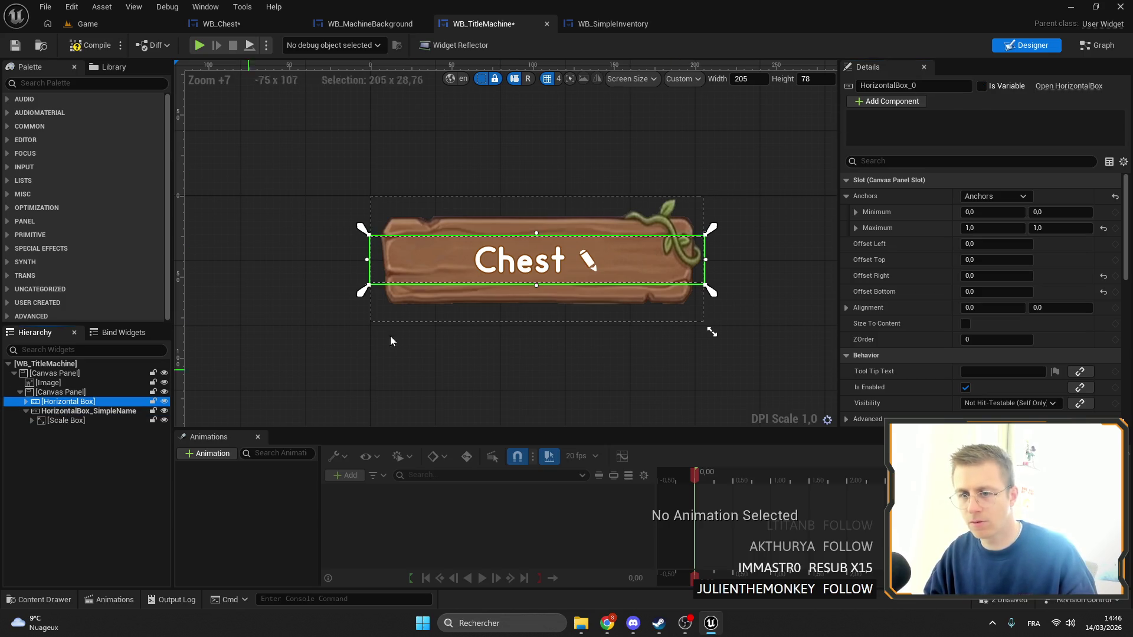
pyautogui.click(914, 87)
pyautogui.write('Editable')
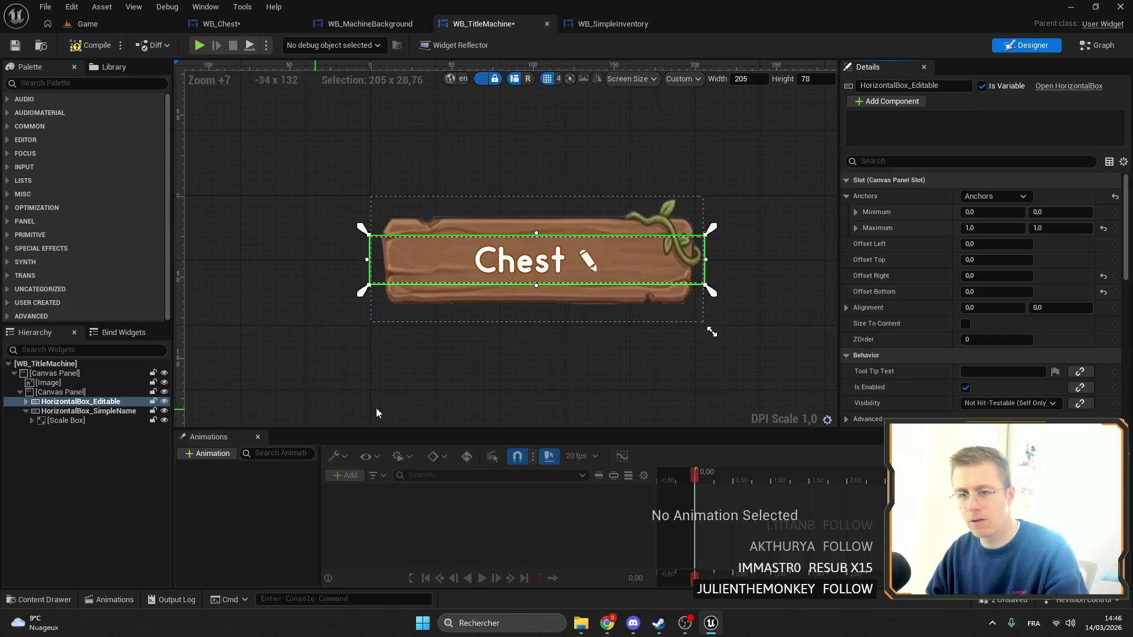
pyautogui.moveTo(377, 413); pyautogui.dragTo(342, 405)
# Delete the EditableTextBox from HorizontalBox_SimpleName's Scale Box and search the Palette for 'text'
pyautogui.click(32, 420)
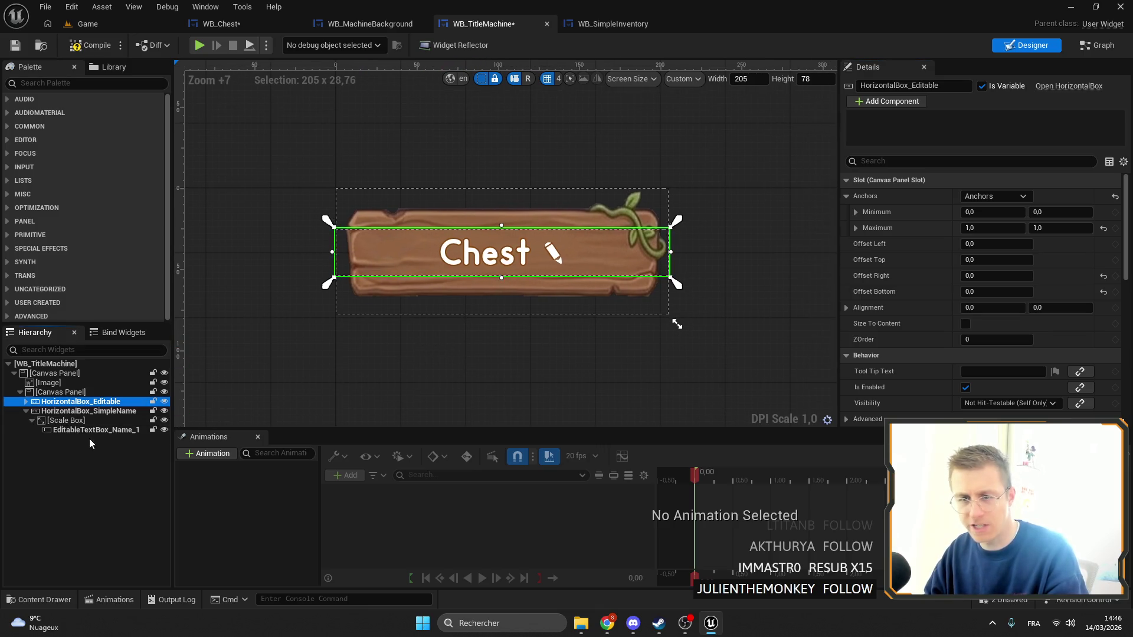
pyautogui.click(80, 429)
pyautogui.press('Delete')
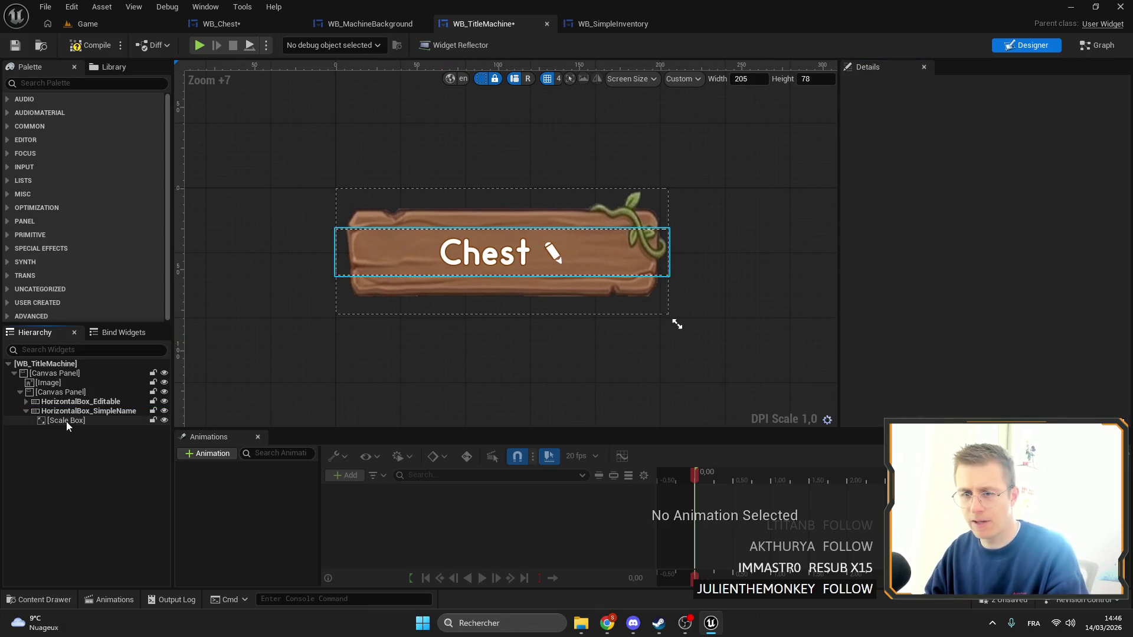
pyautogui.click(66, 421)
pyautogui.write('text')
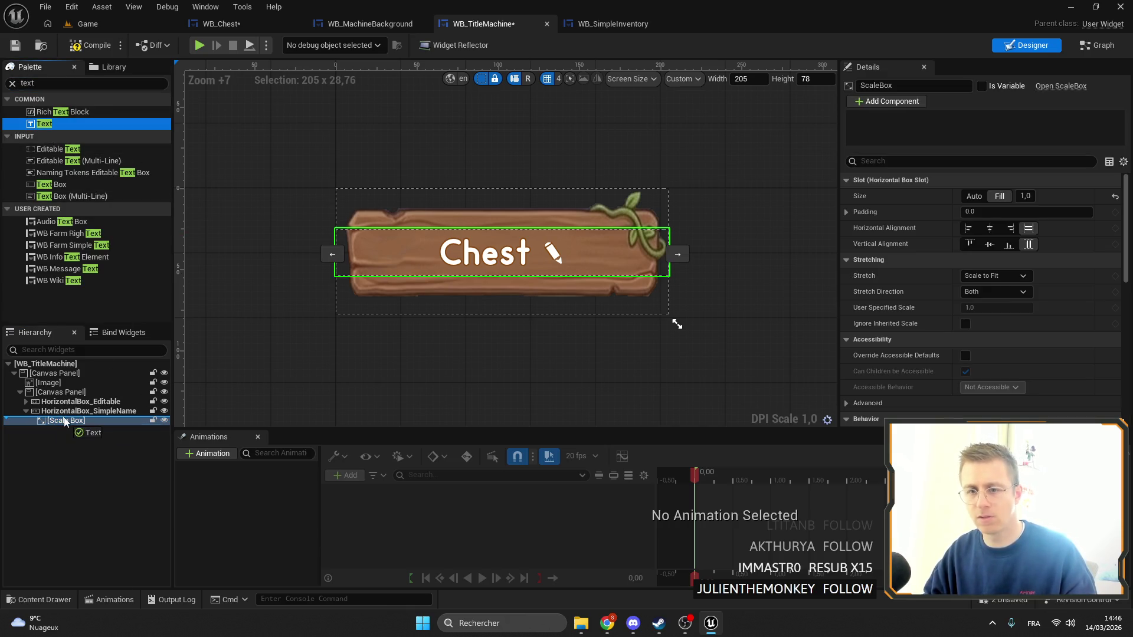
# Add a Text block inside the Scale Box and set its font to Odin-New_Font
pyautogui.moveTo(64, 422); pyautogui.dragTo(65, 422)
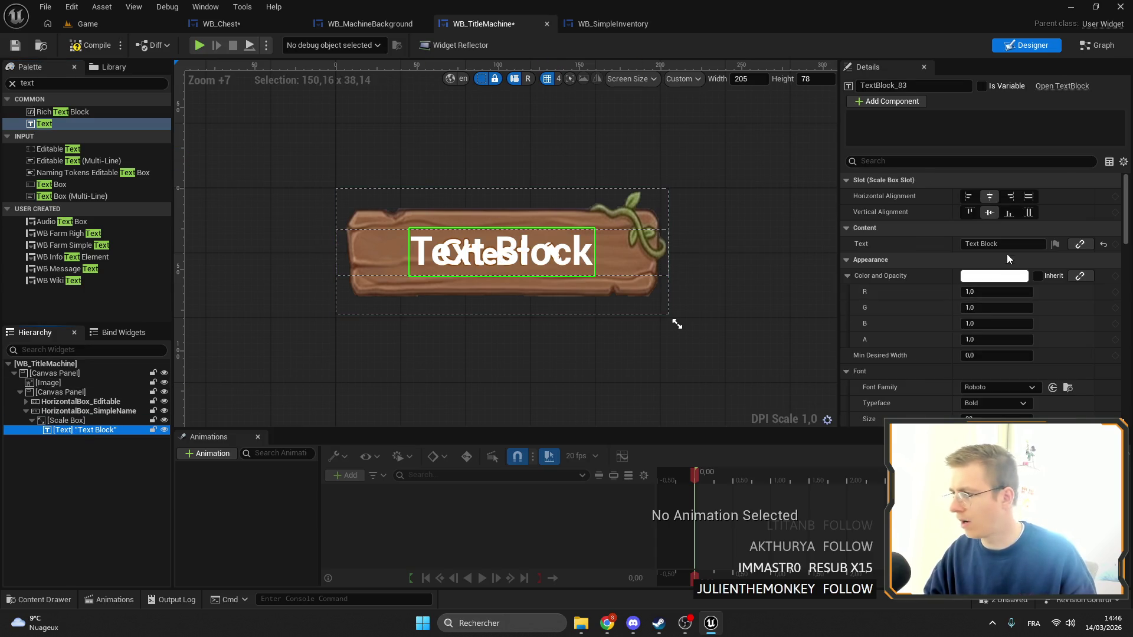
pyautogui.click(1005, 388)
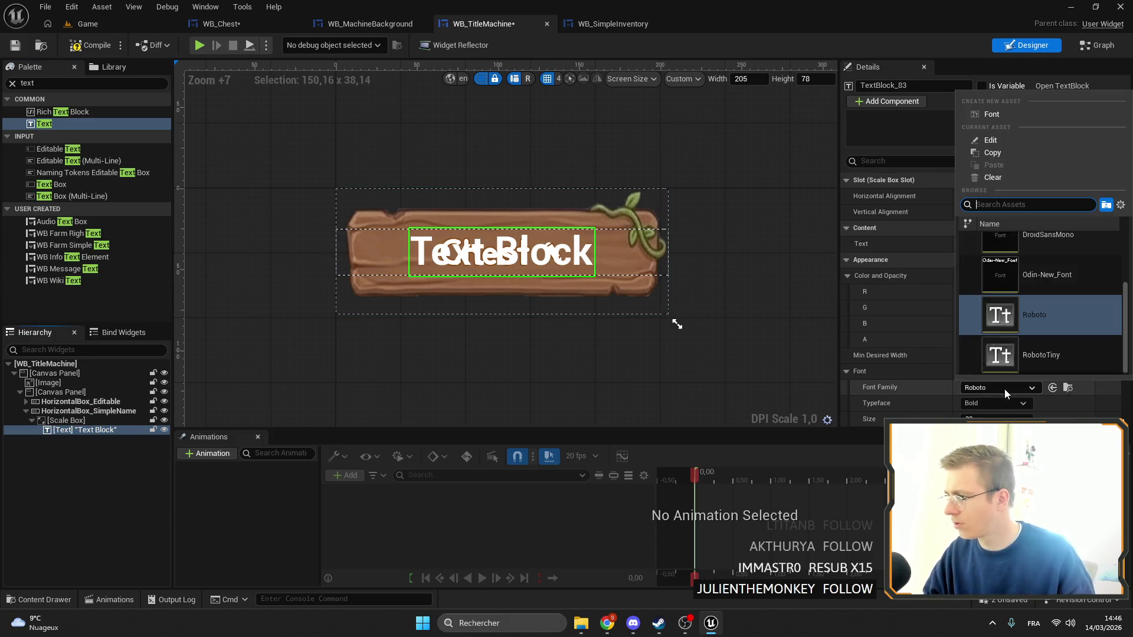
pyautogui.click(1074, 309)
pyautogui.scroll(-3, 980, 295)
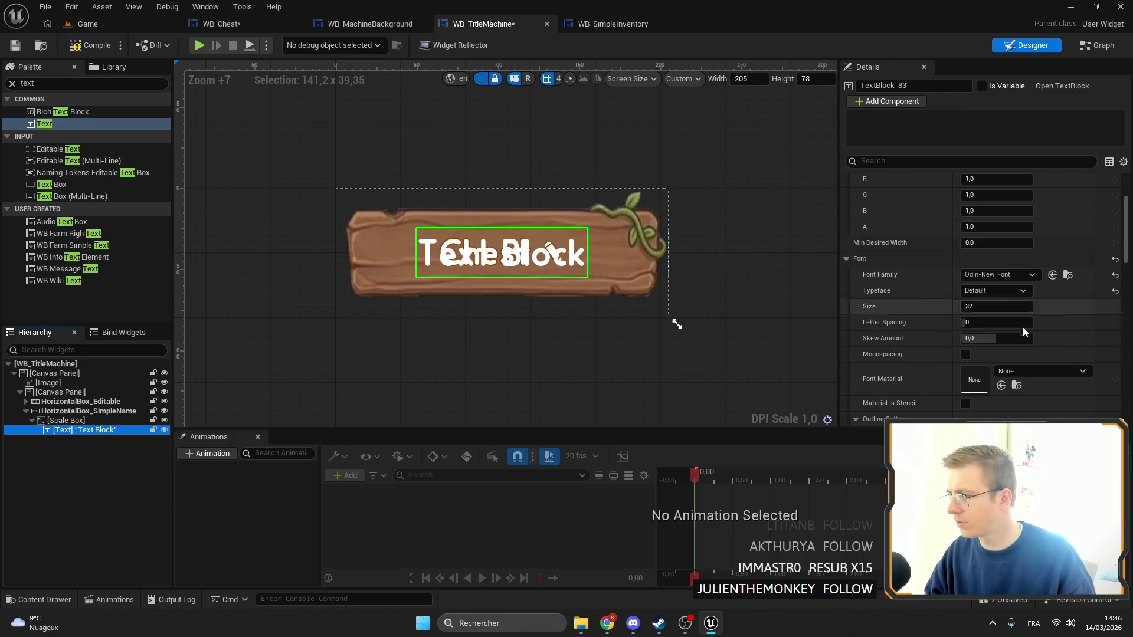
# Check the outline colour used by EditableTextBox_Name under HorizontalBox_Editable
pyautogui.click(26, 401)
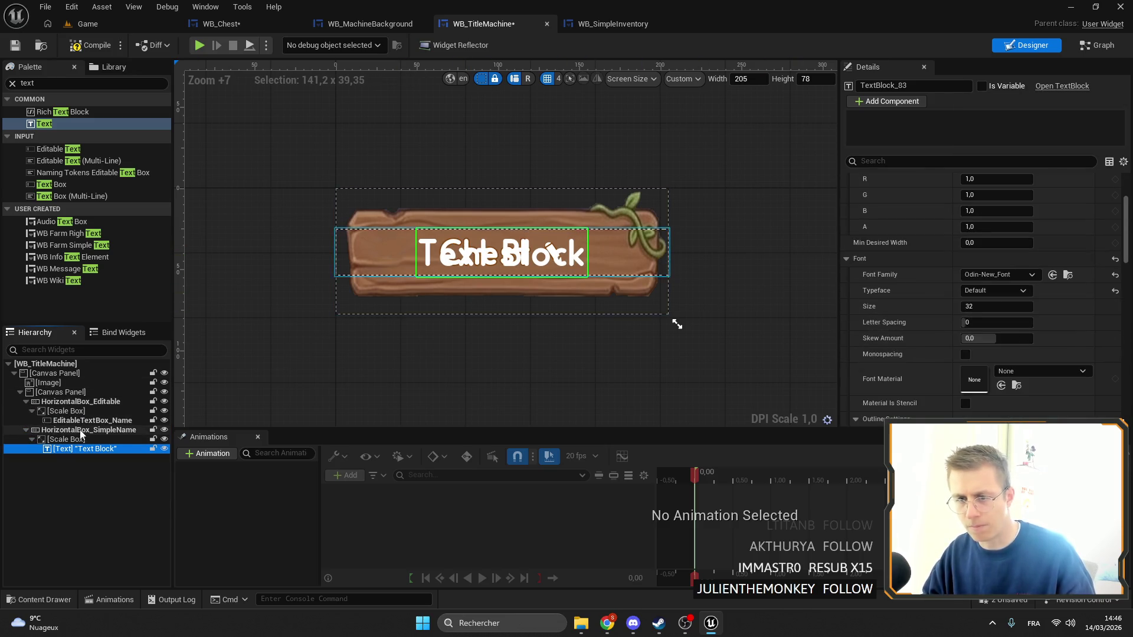
pyautogui.click(89, 420)
pyautogui.scroll(-3, 1025, 316)
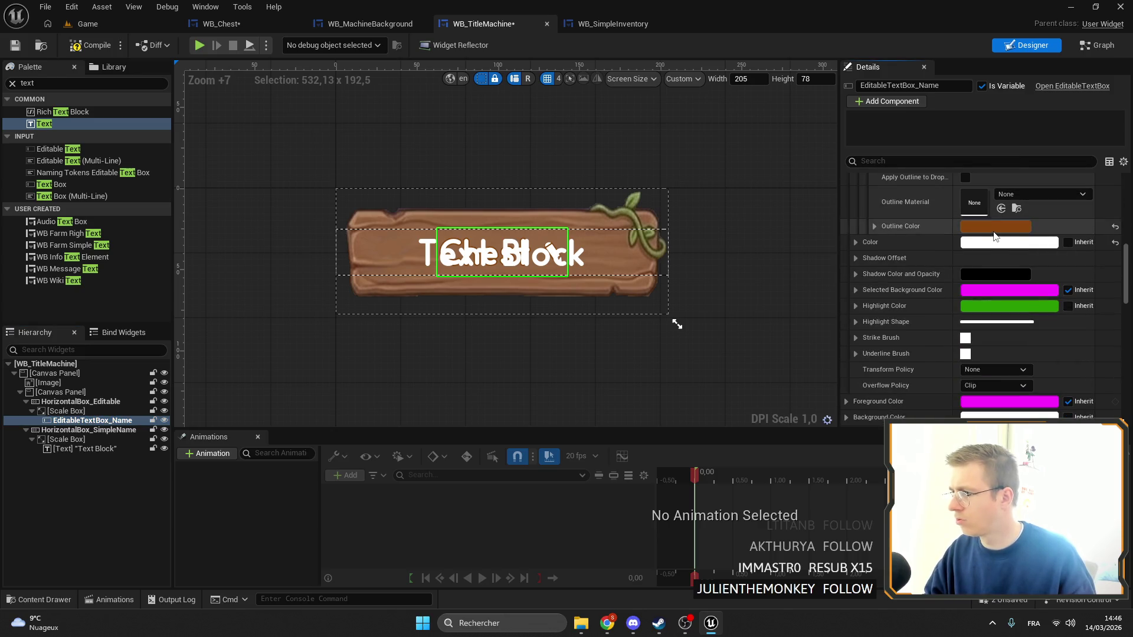
pyautogui.click(996, 226)
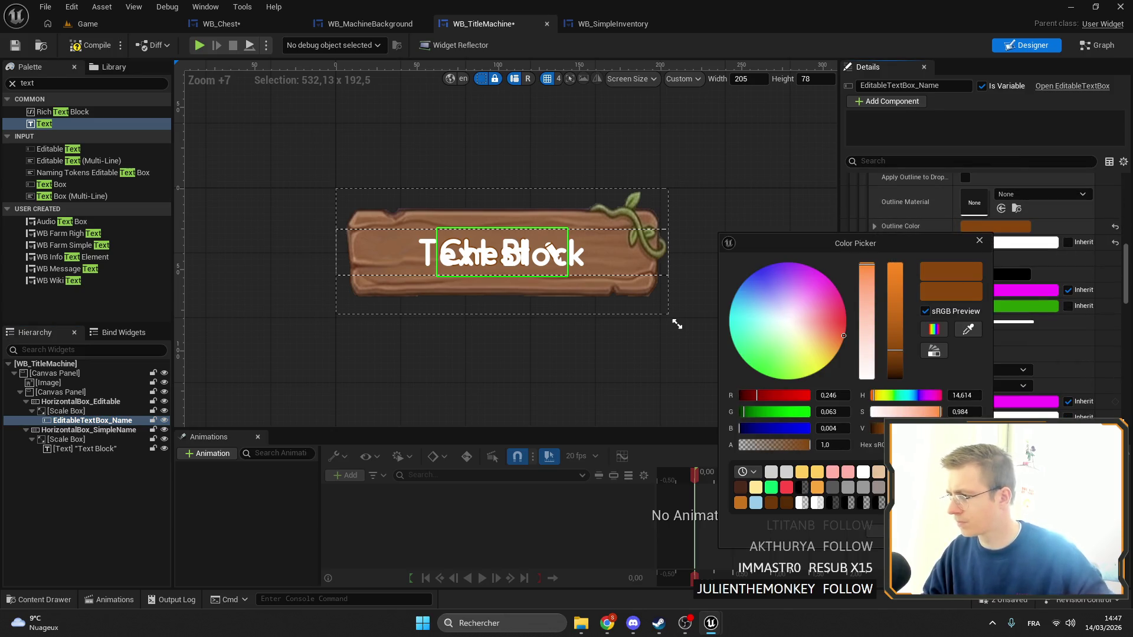
pyautogui.press('Escape')
pyautogui.scroll(2, 980, 266)
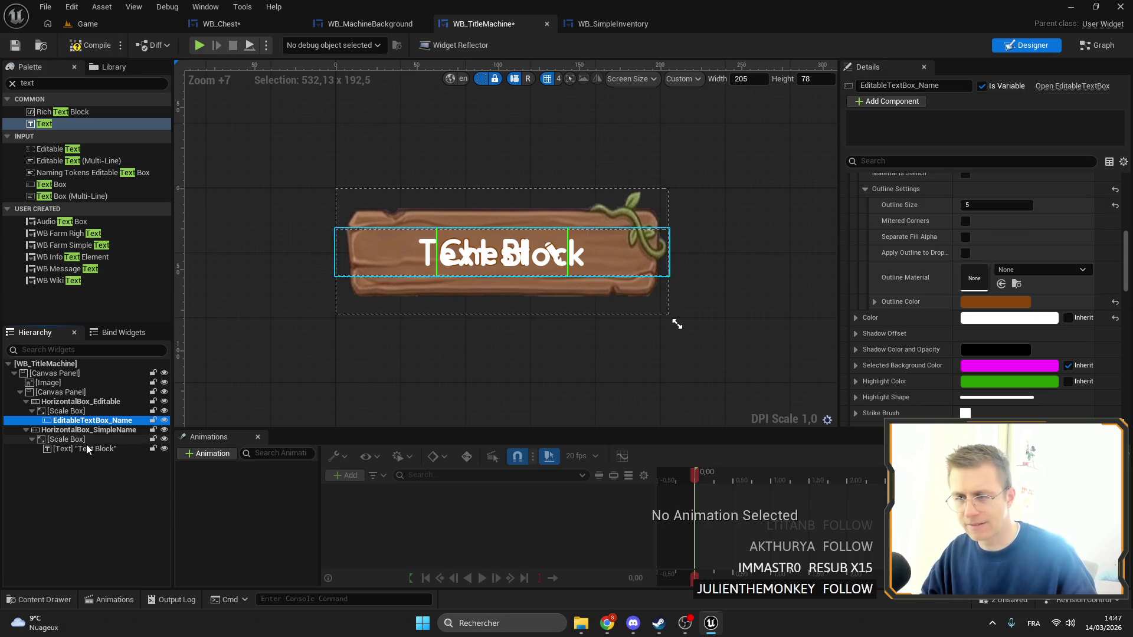
# Hide HorizontalBox_Editable in the designer and select the new Text block on the canvas
pyautogui.click(87, 449)
pyautogui.click(142, 412)
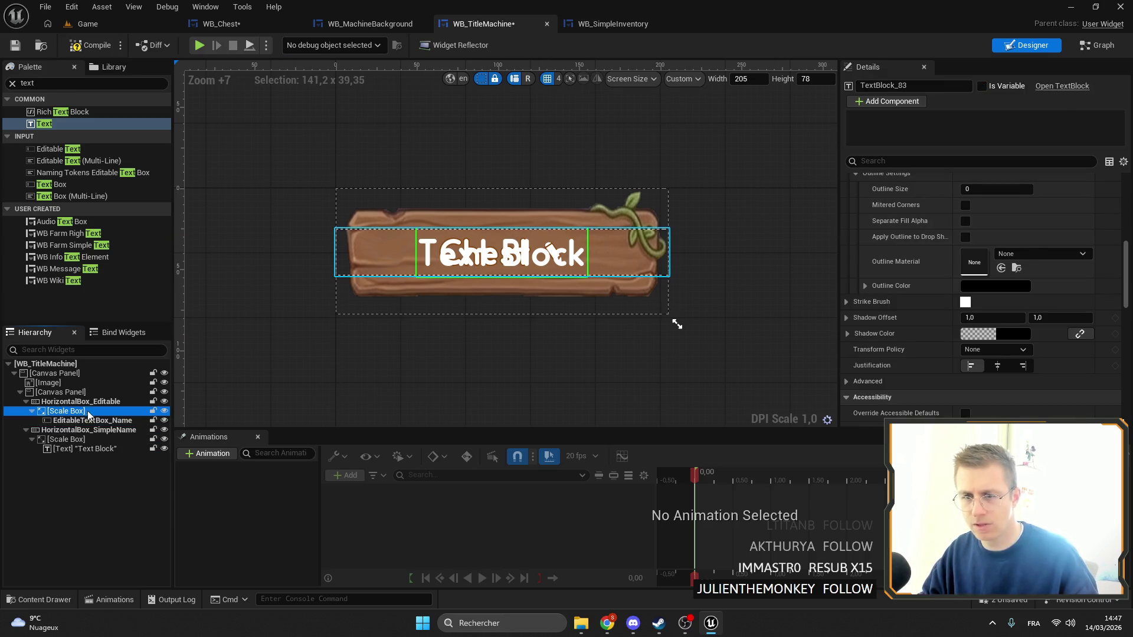
pyautogui.click(165, 403)
pyautogui.click(165, 402)
pyautogui.click(26, 402)
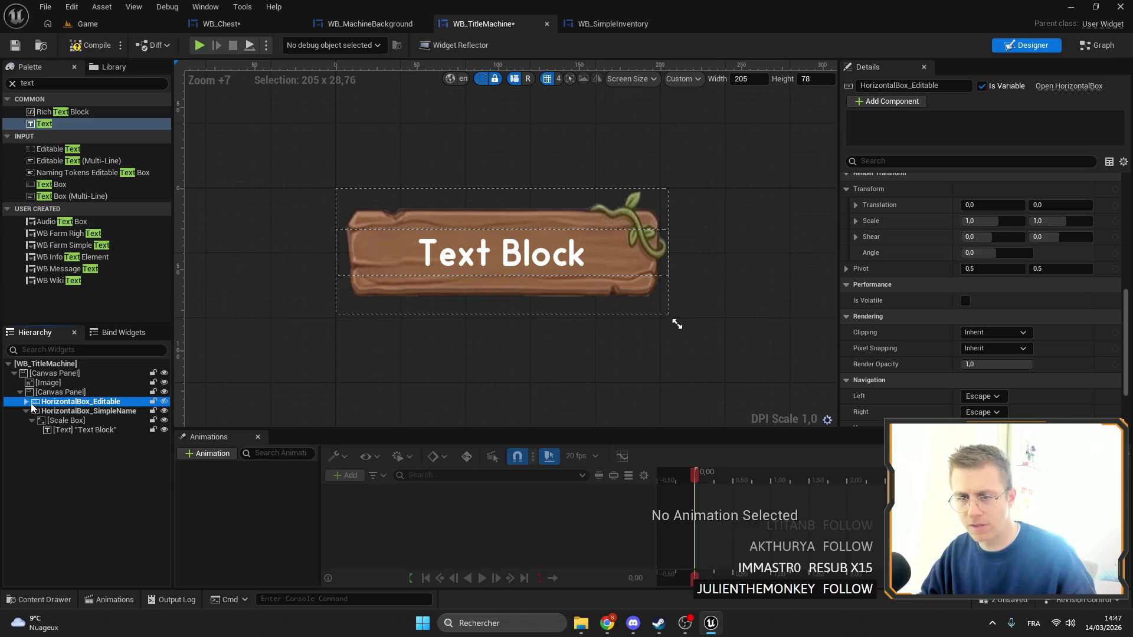
pyautogui.click(495, 262)
pyautogui.scroll(10, 1023, 326)
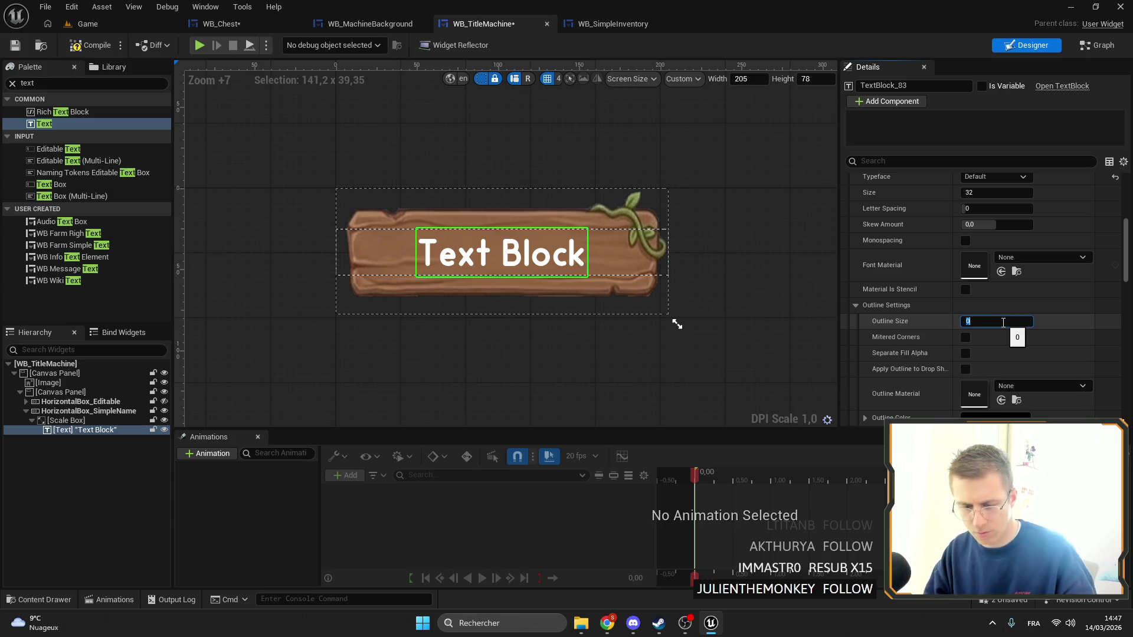
# Give the Text block a brown outline, trying outline sizes 5 and then 2
pyautogui.write('5')
pyautogui.press('Return')
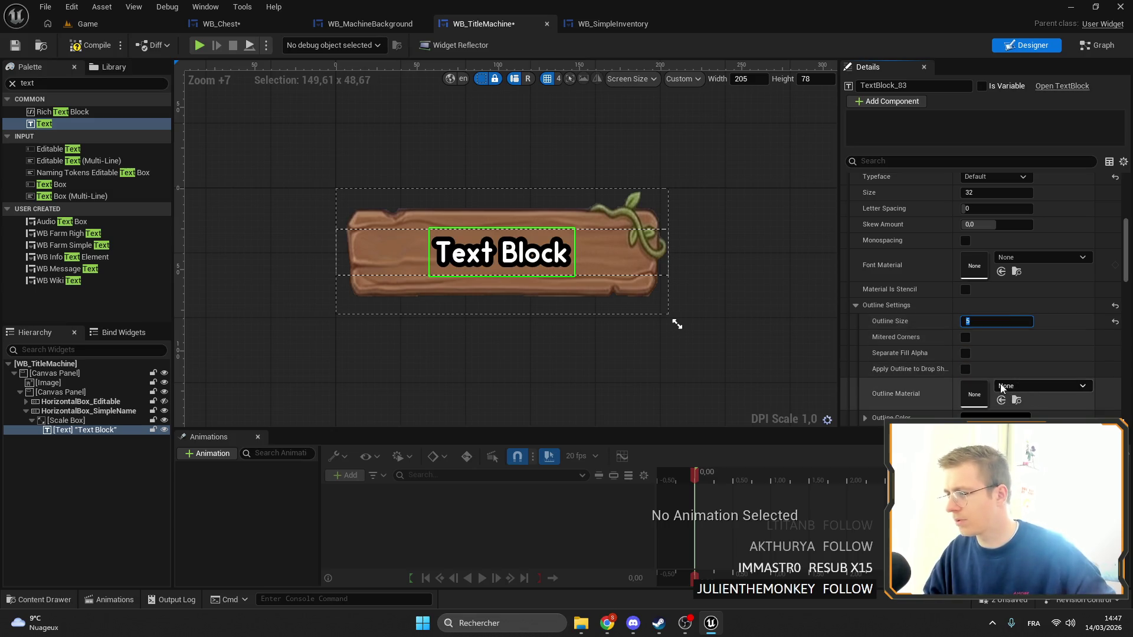
pyautogui.scroll(-4, 1010, 354)
pyautogui.click(996, 344)
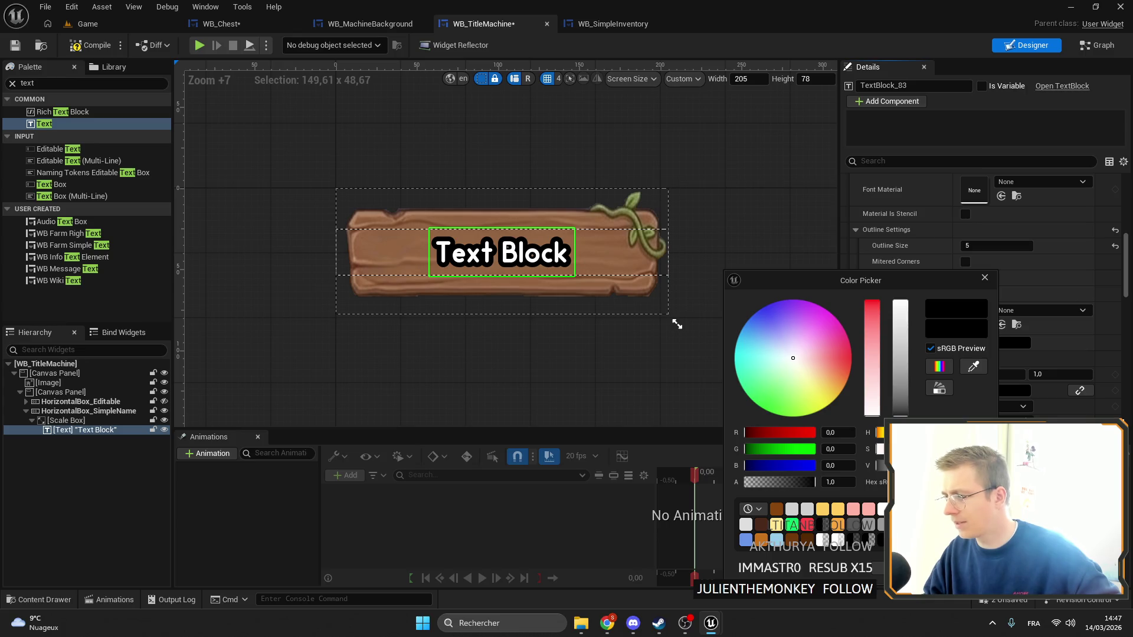
pyautogui.click(777, 509)
pyautogui.scroll(9, 444, 263)
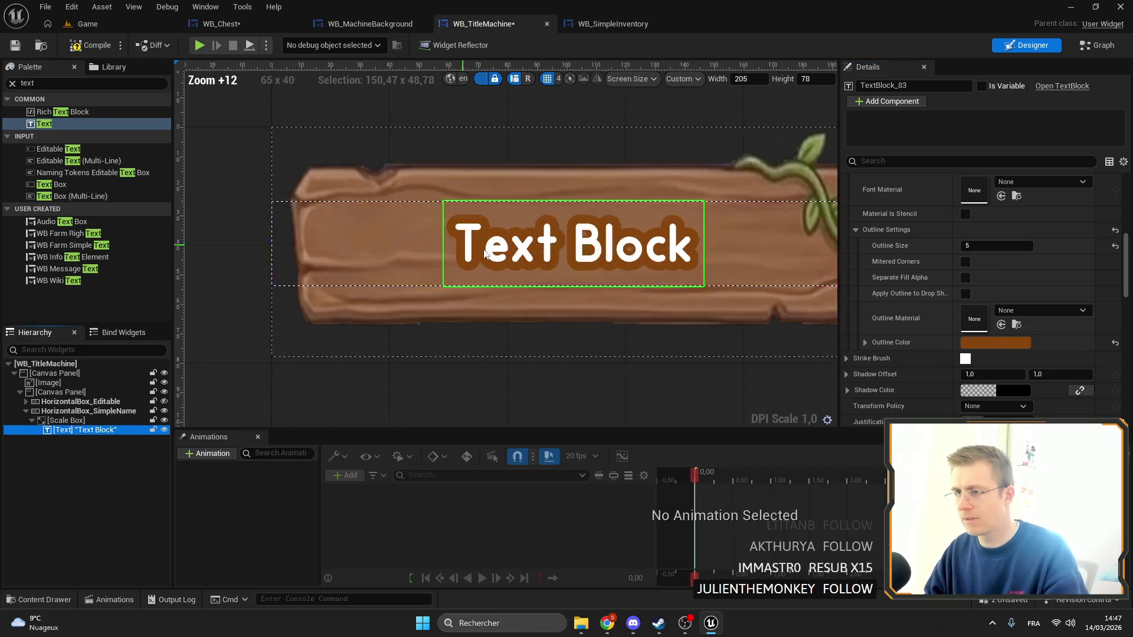
pyautogui.click(992, 249)
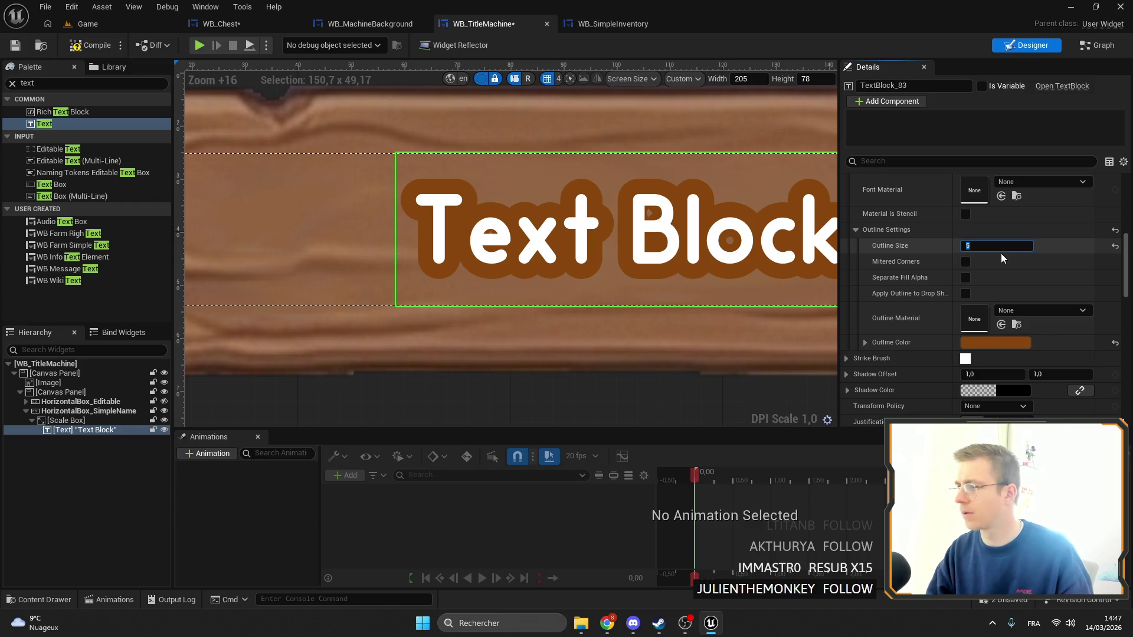
pyautogui.press('BackSpace')
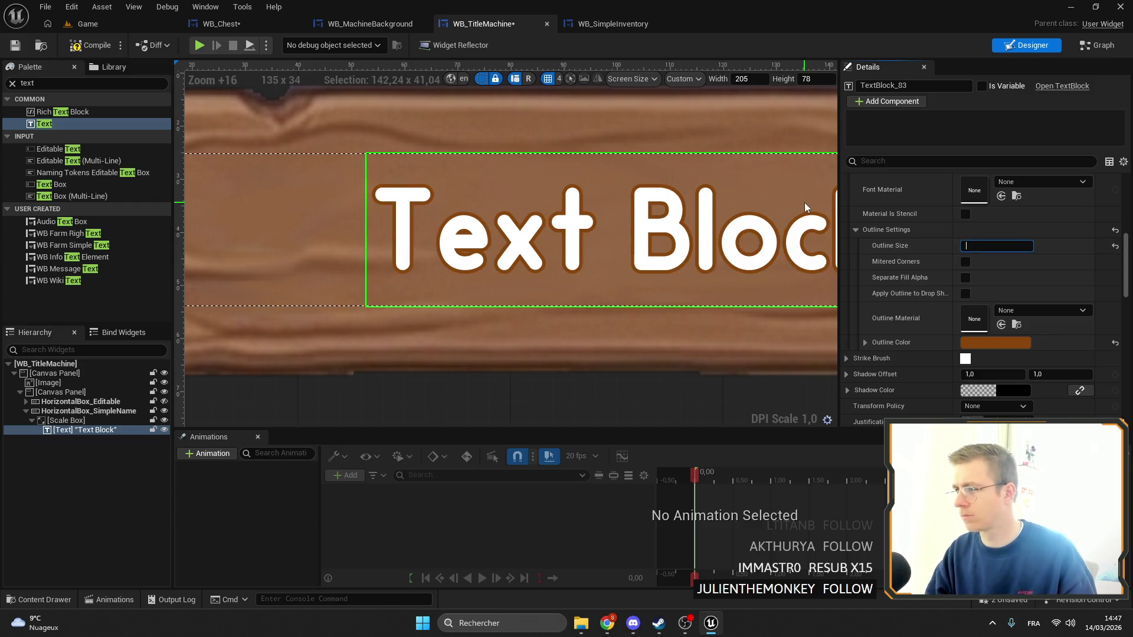
pyautogui.write('2')
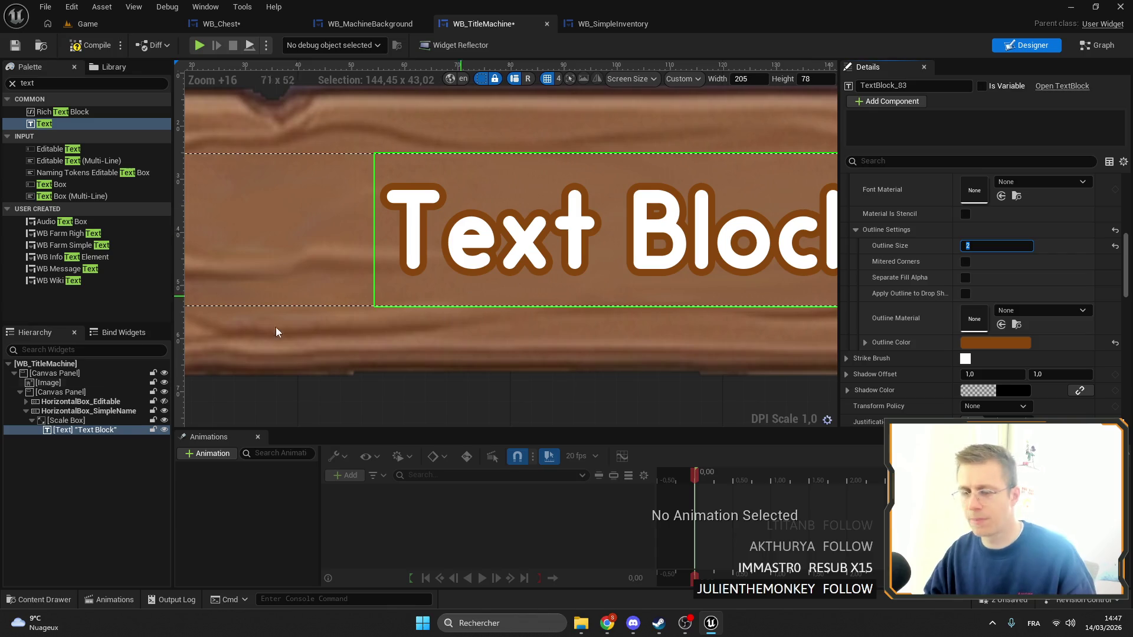
# Settle the outline size at 1 after comparing with HorizontalBox_Editable, and make the text a variable
pyautogui.click(164, 402)
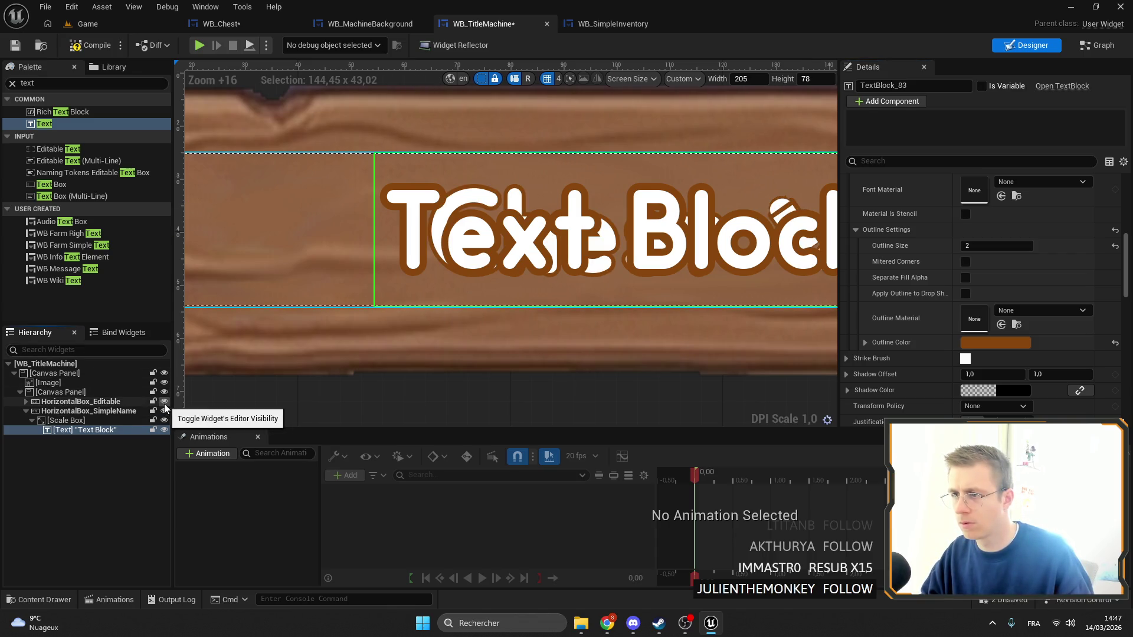
pyautogui.click(164, 402)
pyautogui.click(996, 245)
pyautogui.write('1')
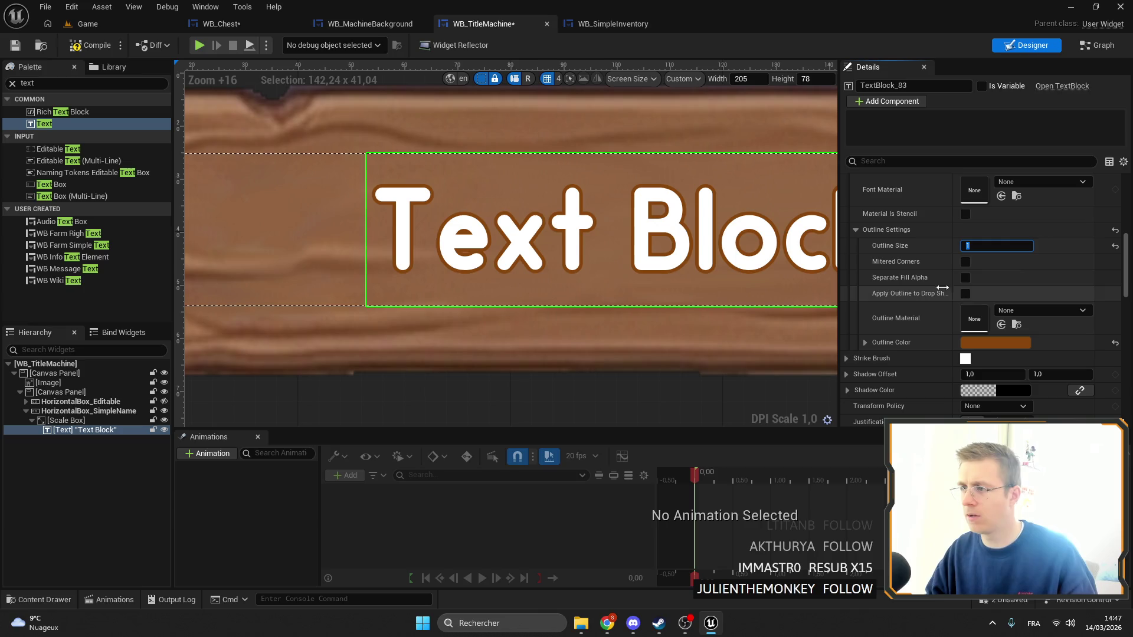
pyautogui.click(164, 402)
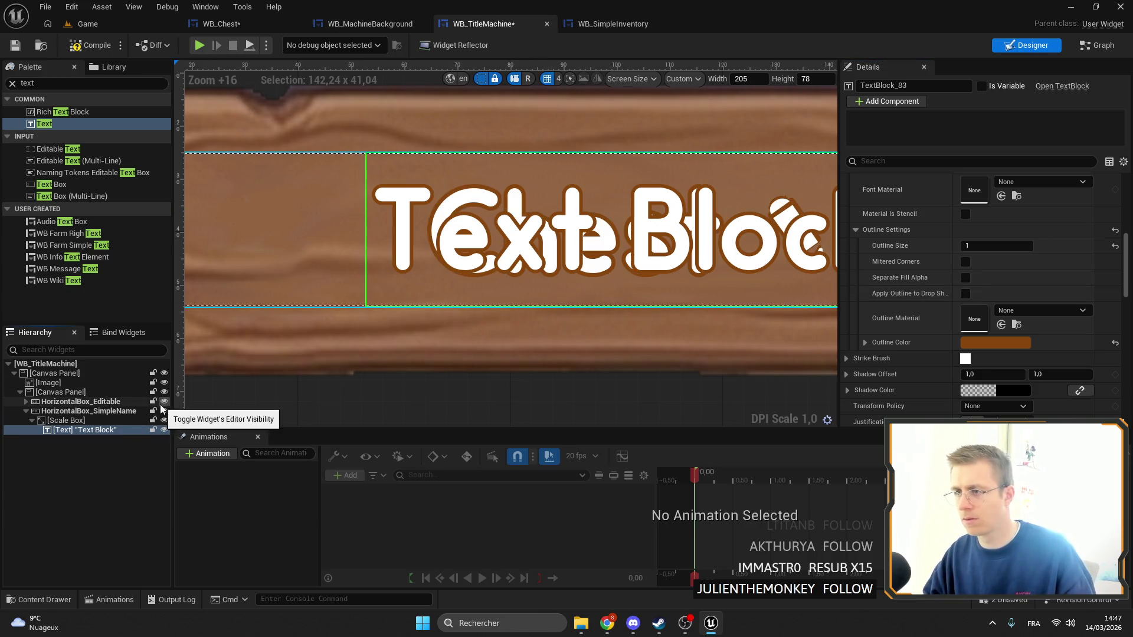
pyautogui.click(164, 402)
pyautogui.scroll(-5, 537, 329)
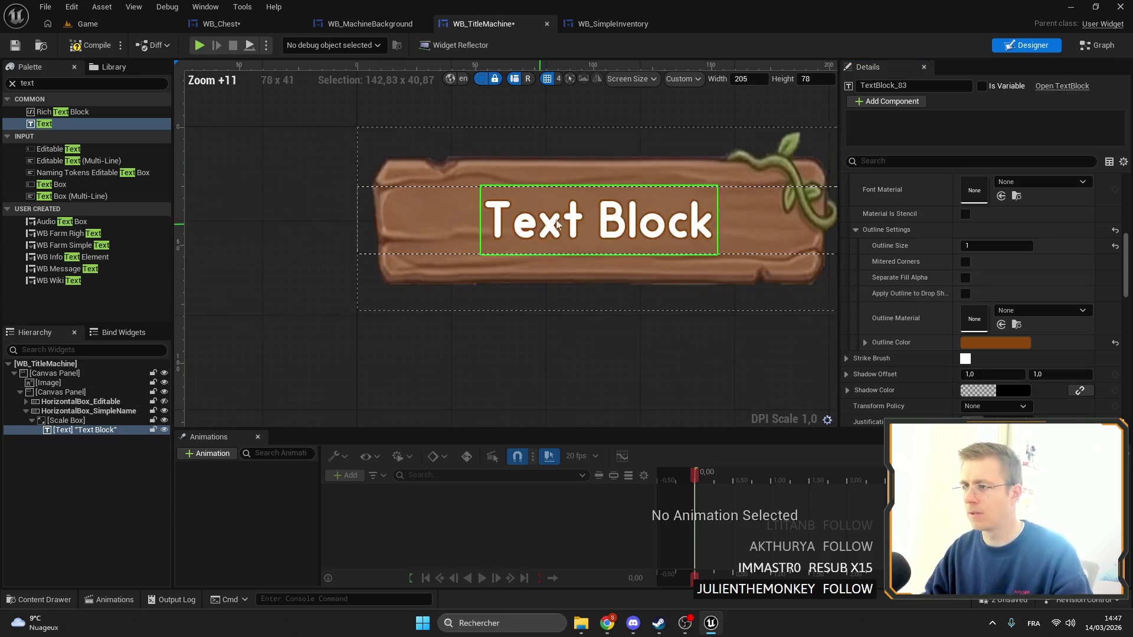
pyautogui.scroll(3, 952, 177)
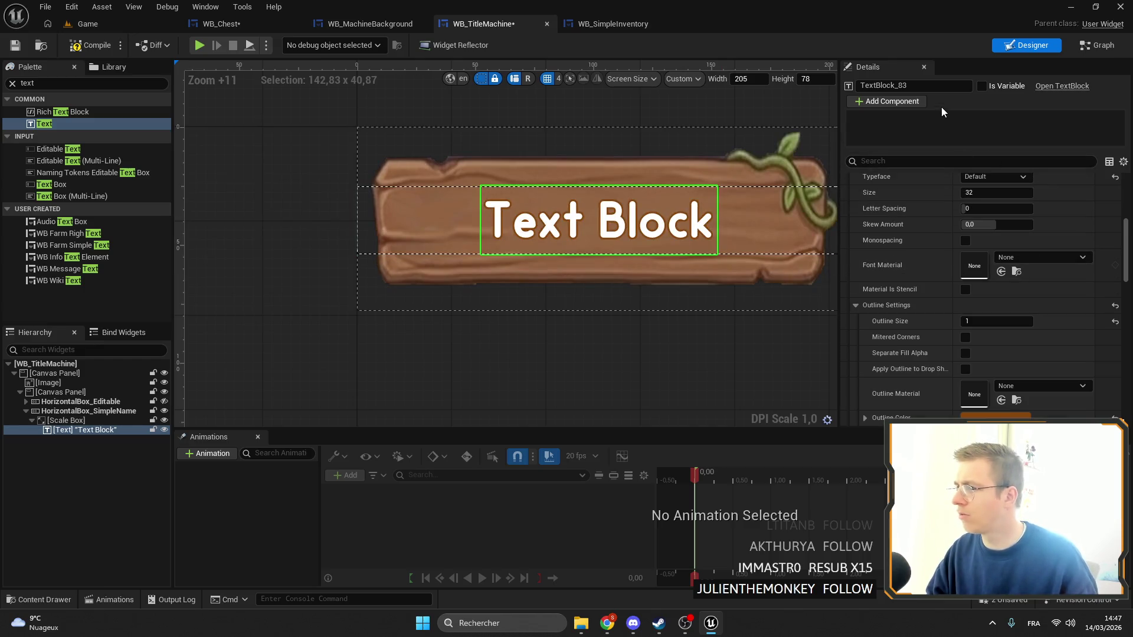
pyautogui.click(982, 87)
# Rename the text block to SimpleName
pyautogui.click(915, 86)
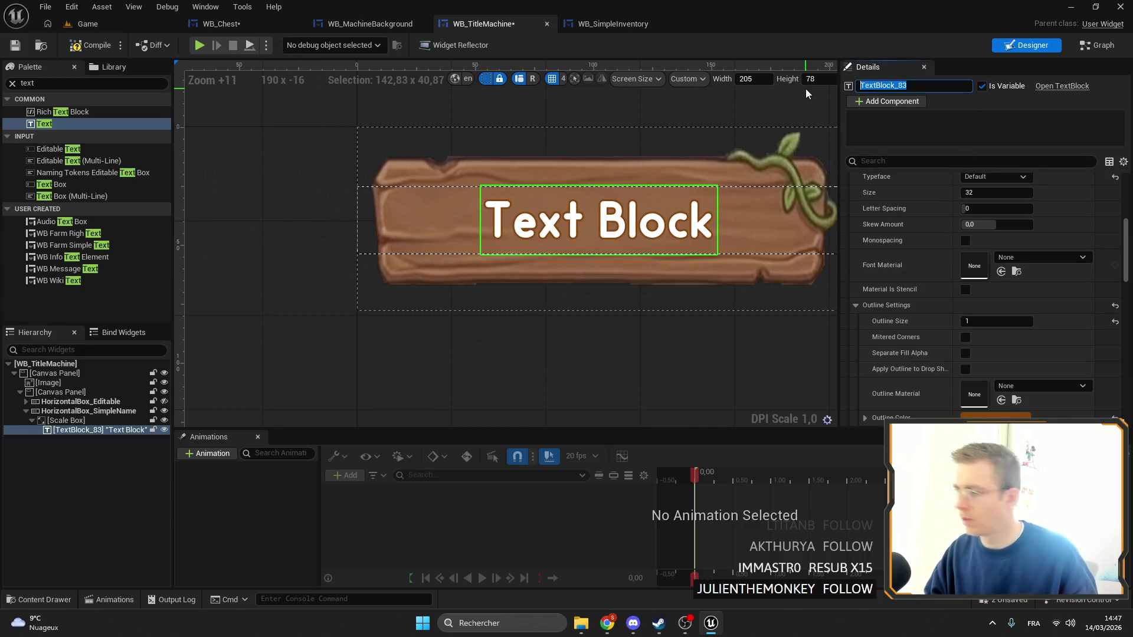
pyautogui.write('n')
pyautogui.press('BackSpace')
pyautogui.write('S')
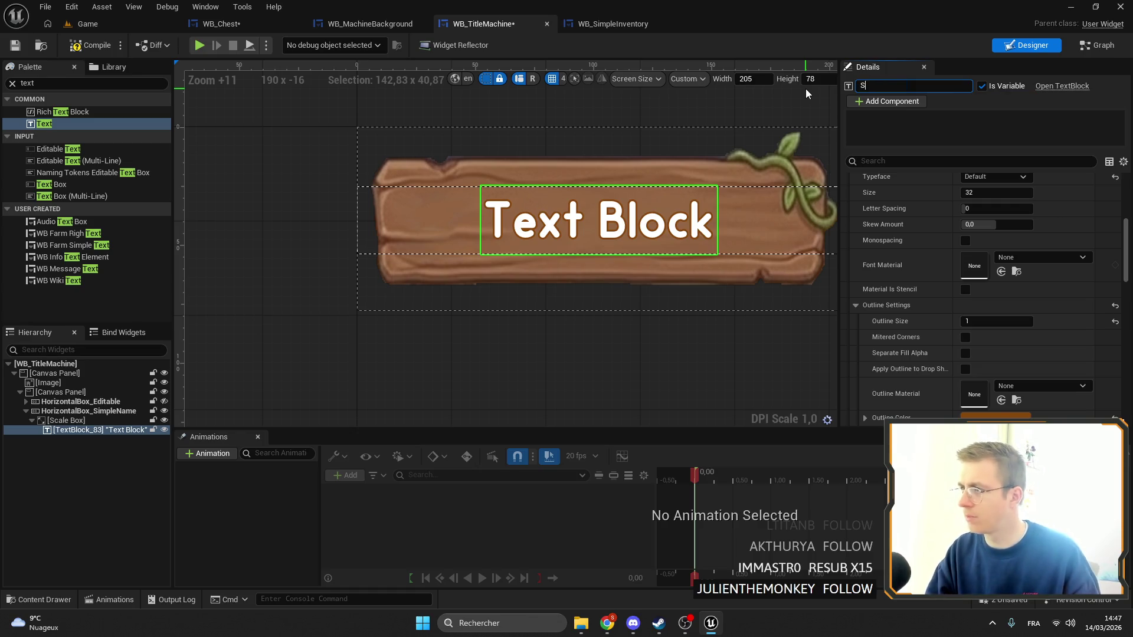
pyautogui.write('impleName')
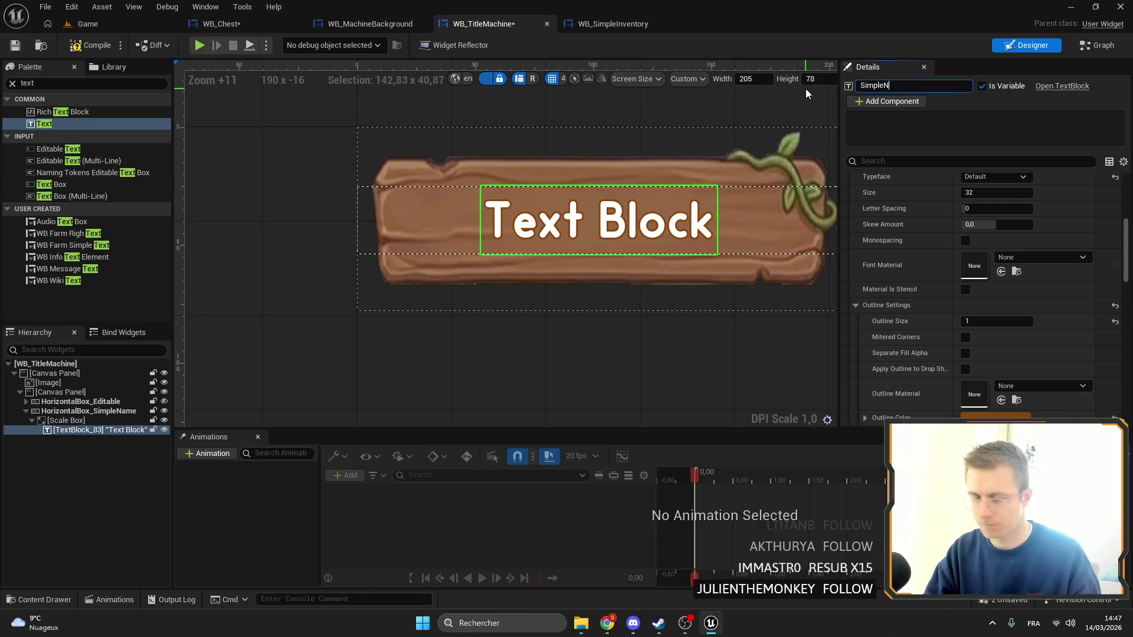
pyautogui.press('Return')
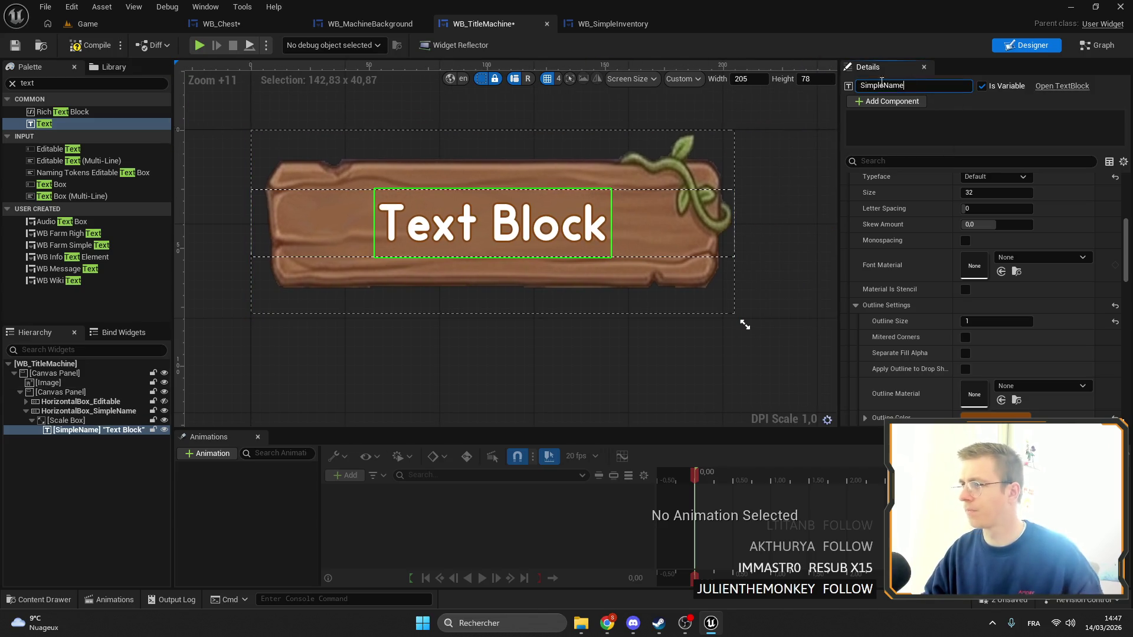
# Replace the 'Text Block' wording with 'Name' and compile the widget
pyautogui.scroll(-10, 1032, 272)
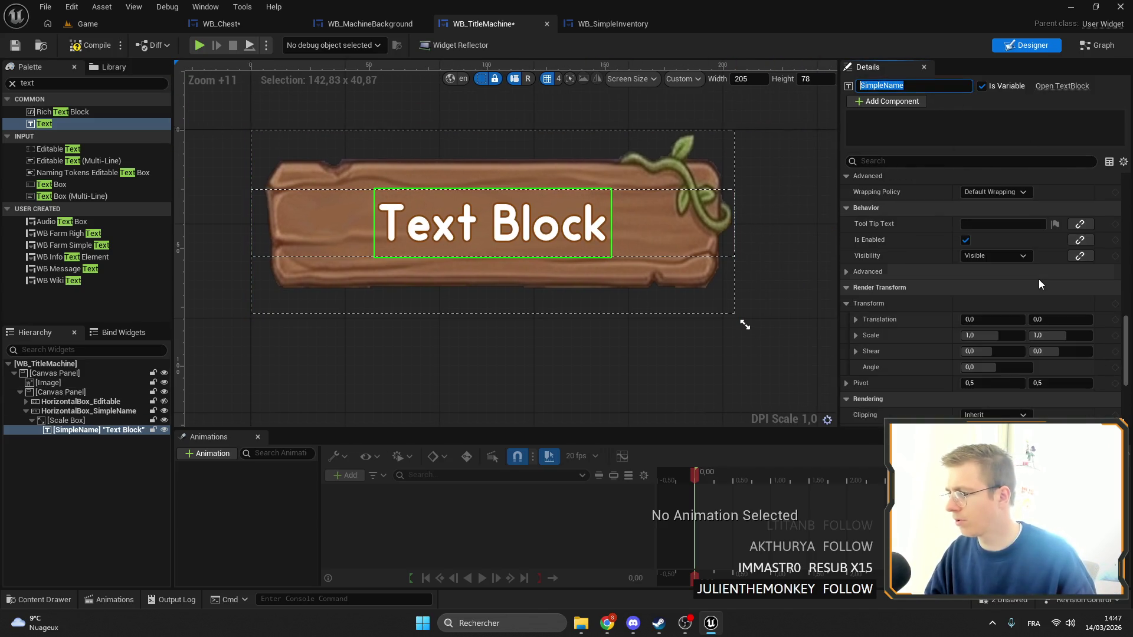
pyautogui.scroll(10, 1019, 285)
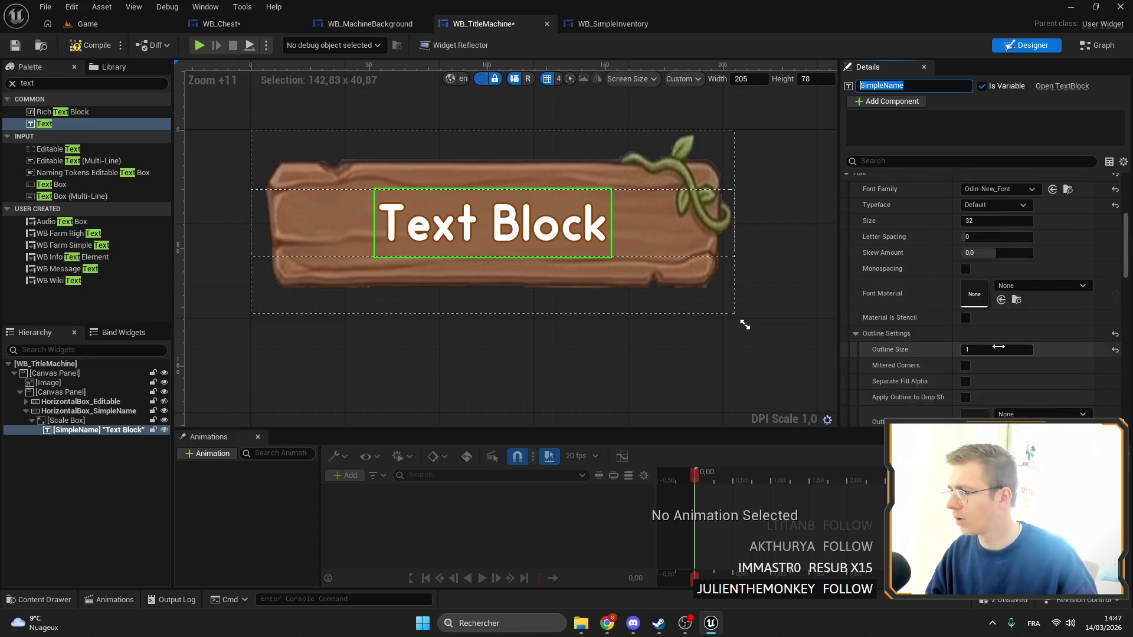
pyautogui.scroll(1, 983, 359)
pyautogui.click(1055, 244)
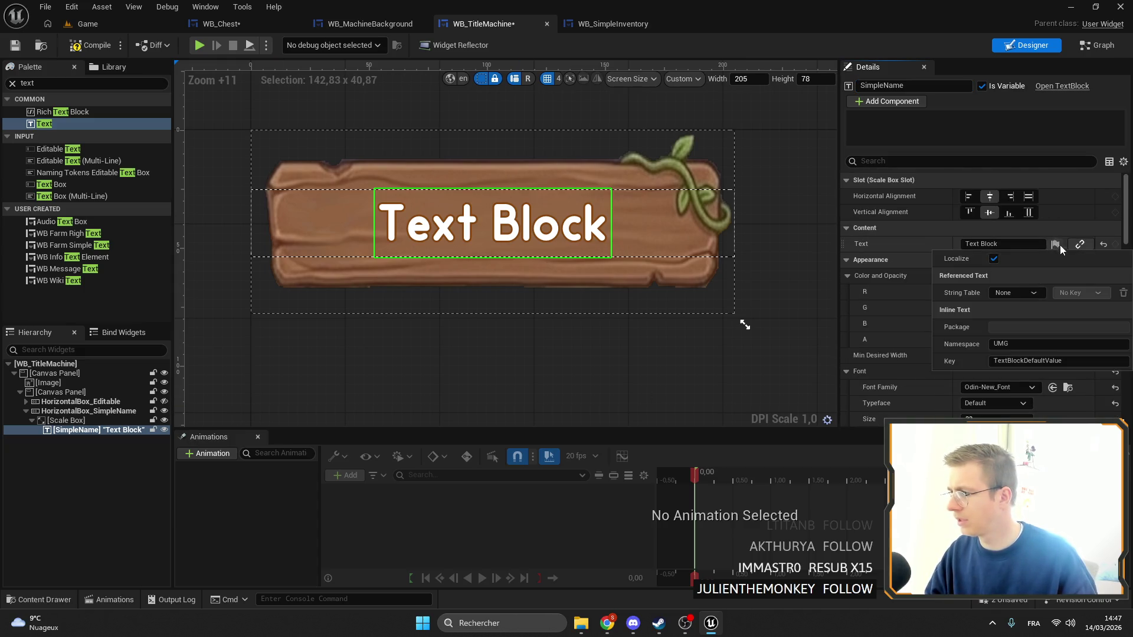
pyautogui.click(1002, 247)
pyautogui.press('BackSpace')
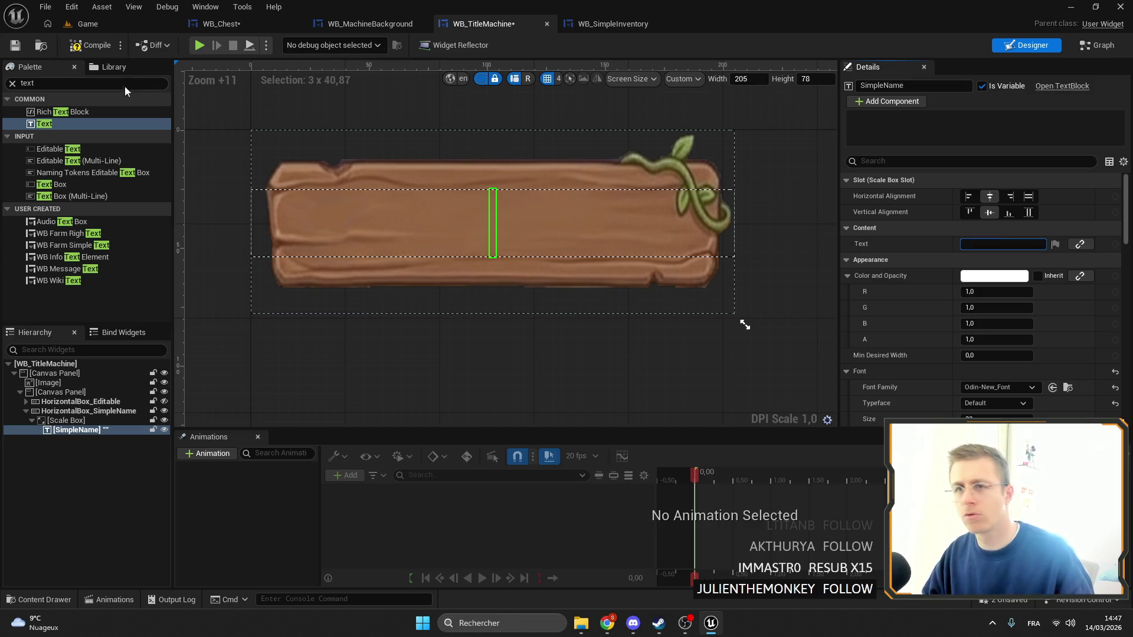
pyautogui.hotkey('ctrl', 's')
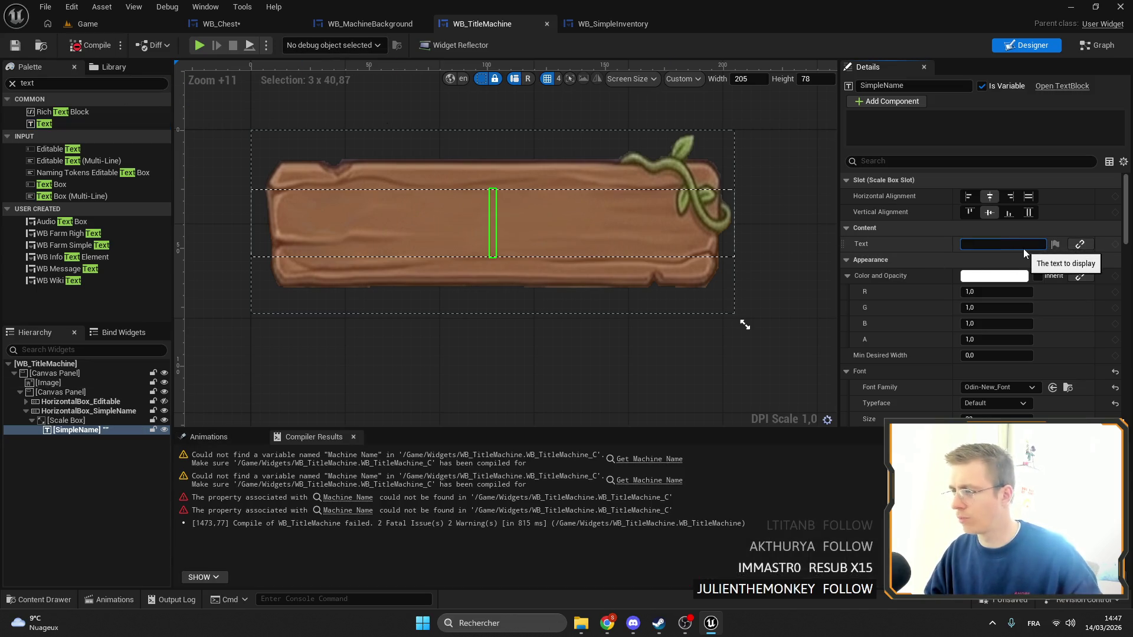
pyautogui.write('Namz')
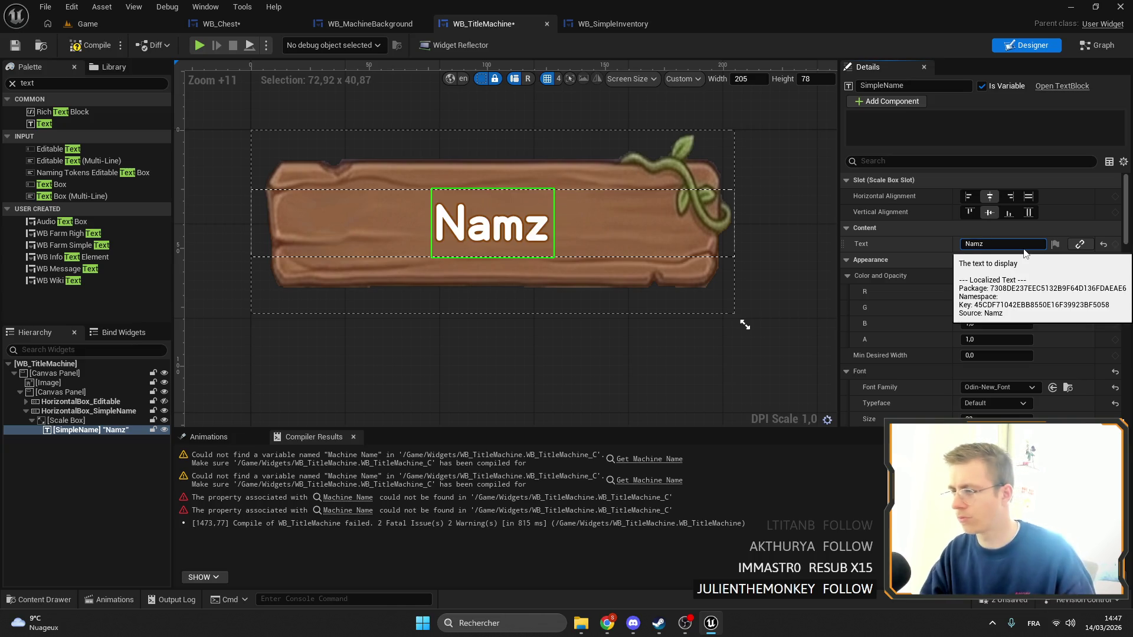
pyautogui.click(1088, 46)
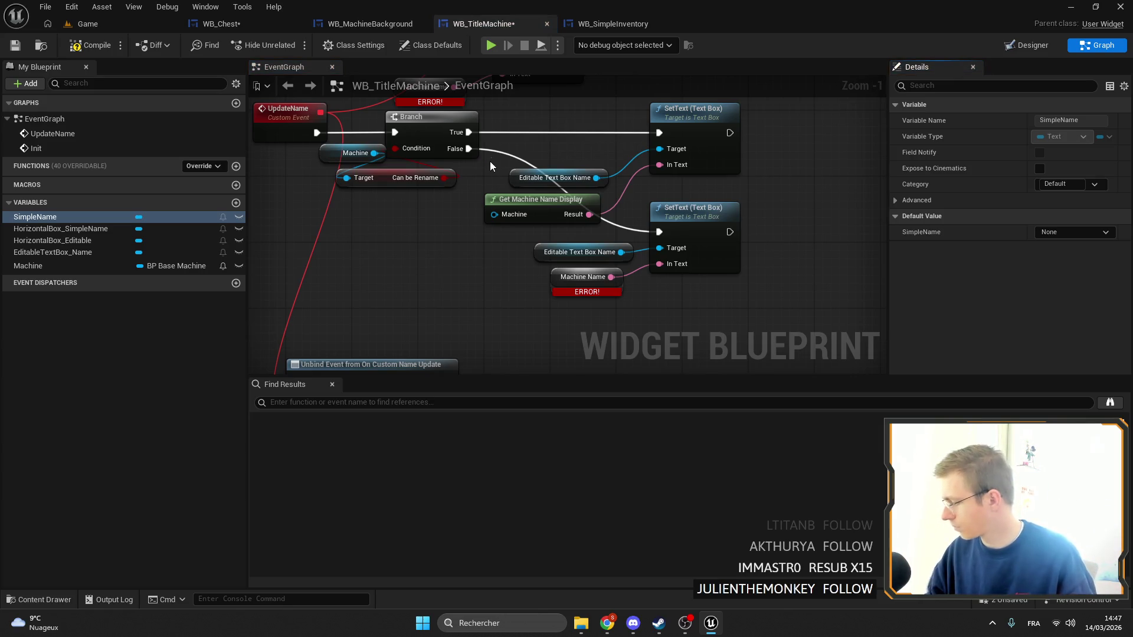
# Delete the old Get Machine Name Display node and the lower Editable Text Box Name node
pyautogui.scroll(-2, 447, 261)
pyautogui.scroll(2, 451, 300)
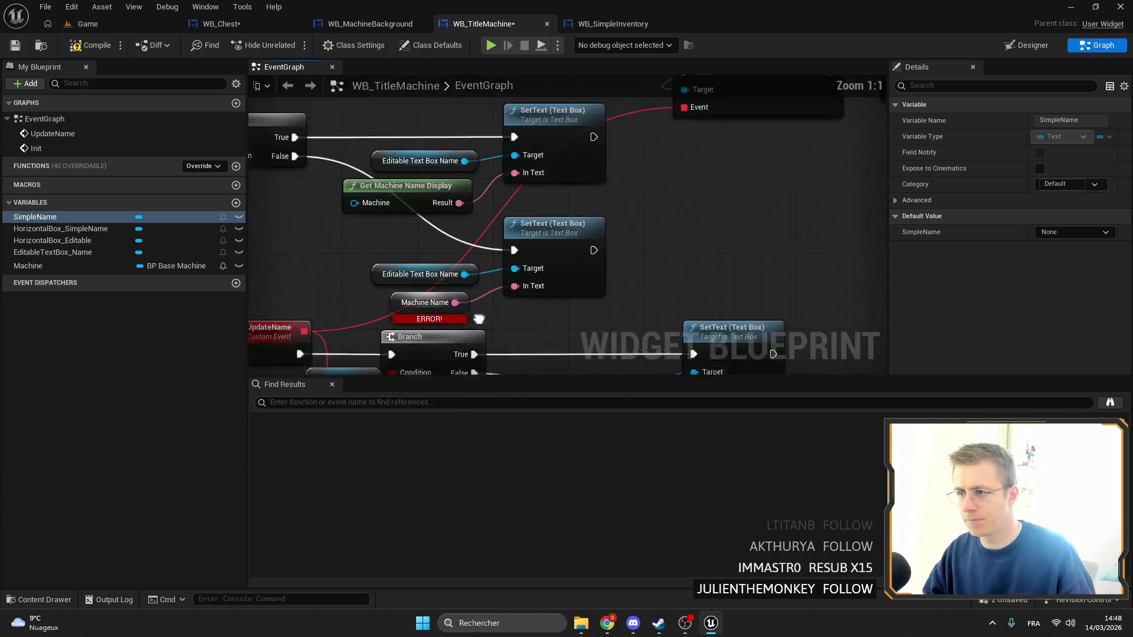
pyautogui.moveTo(527, 230)
pyautogui.mouseDown()
pyautogui.moveTo(475, 219)
pyautogui.moveTo(472, 234)
pyautogui.mouseUp()
pyautogui.click(476, 206)
pyautogui.press('Delete')
pyautogui.moveTo(571, 300)
pyautogui.mouseDown()
pyautogui.moveTo(599, 320)
pyautogui.moveTo(587, 309)
pyautogui.mouseUp()
pyautogui.click(548, 274)
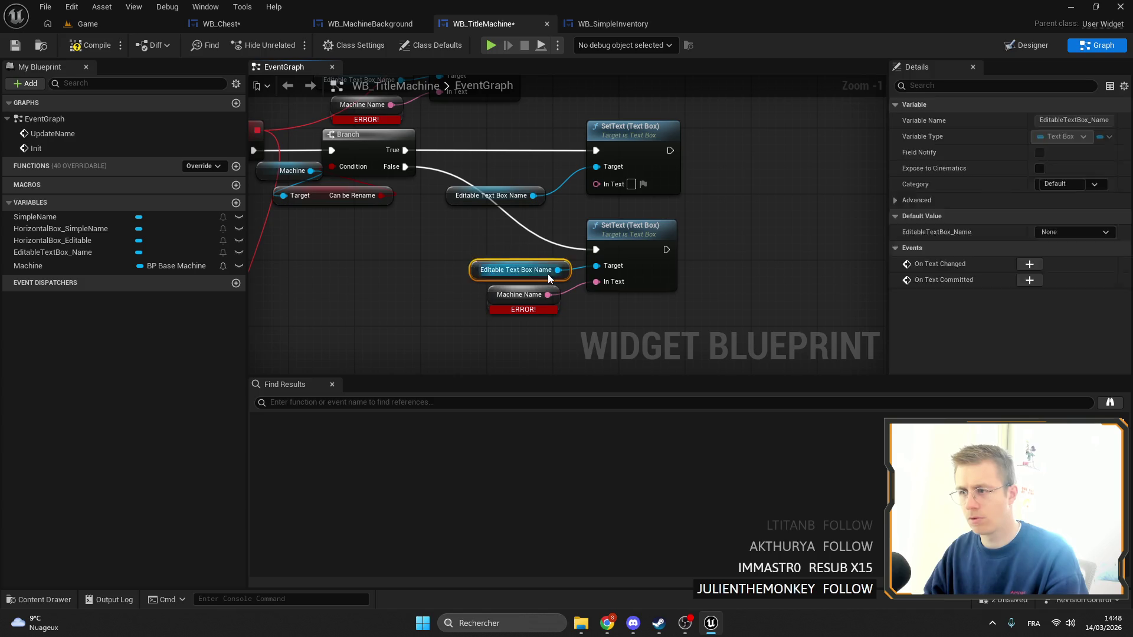
pyautogui.press('Delete')
pyautogui.scroll(1, 621, 264)
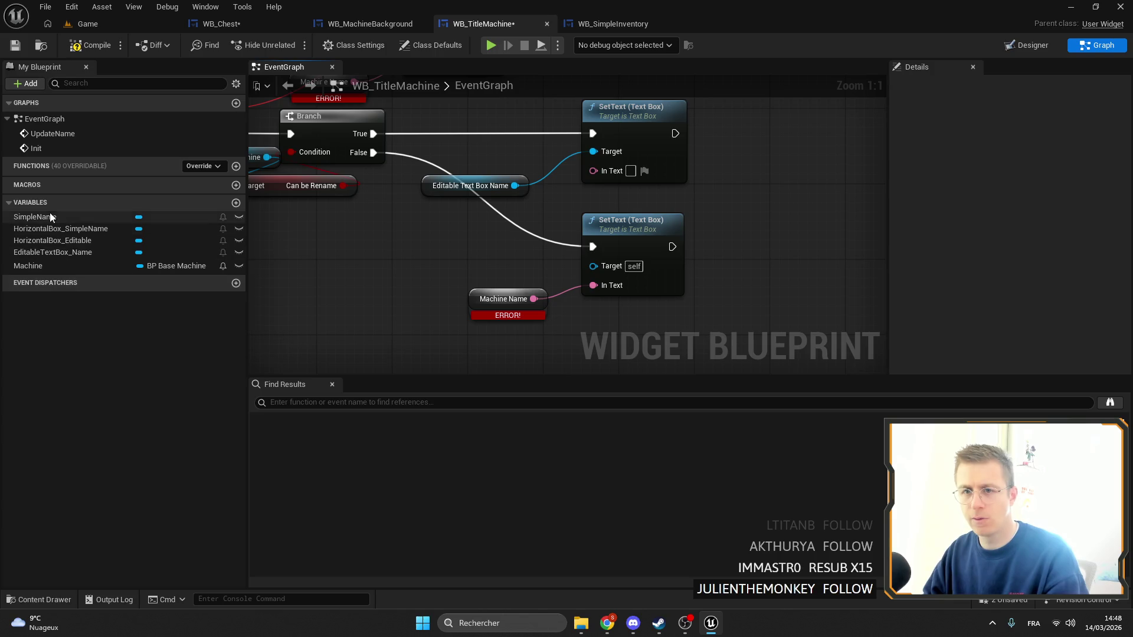
# Add a Simple Name getter with a SetText (Text) node, replacing the old lower SetText (Text Box)
pyautogui.moveTo(50, 216); pyautogui.dragTo(605, 266)
pyautogui.moveTo(67, 217)
pyautogui.mouseDown()
pyautogui.moveTo(547, 281)
pyautogui.moveTo(508, 260)
pyautogui.moveTo(545, 211)
pyautogui.moveTo(585, 220)
pyautogui.mouseUp()
pyautogui.write('set text')
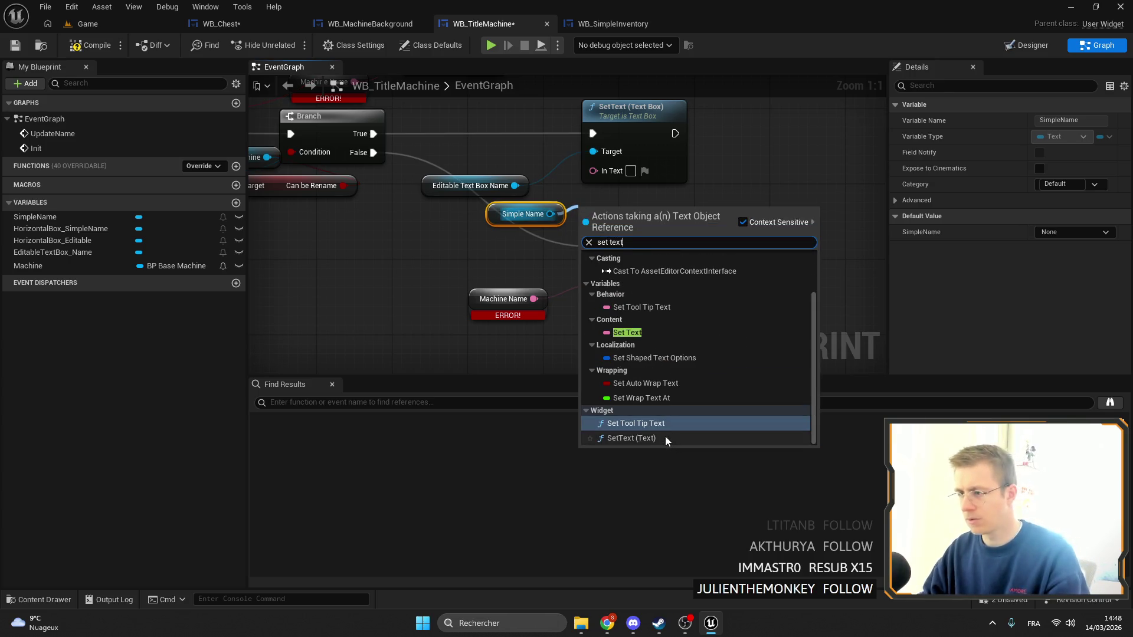
pyautogui.click(665, 438)
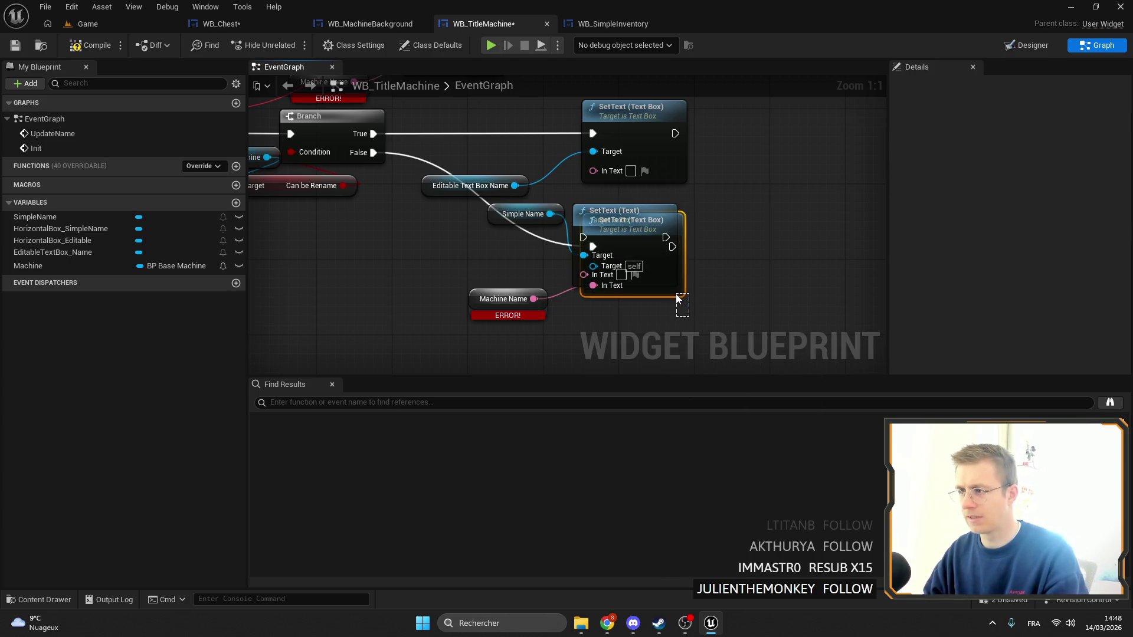
pyautogui.press('Delete')
pyautogui.moveTo(496, 221); pyautogui.dragTo(496, 259)
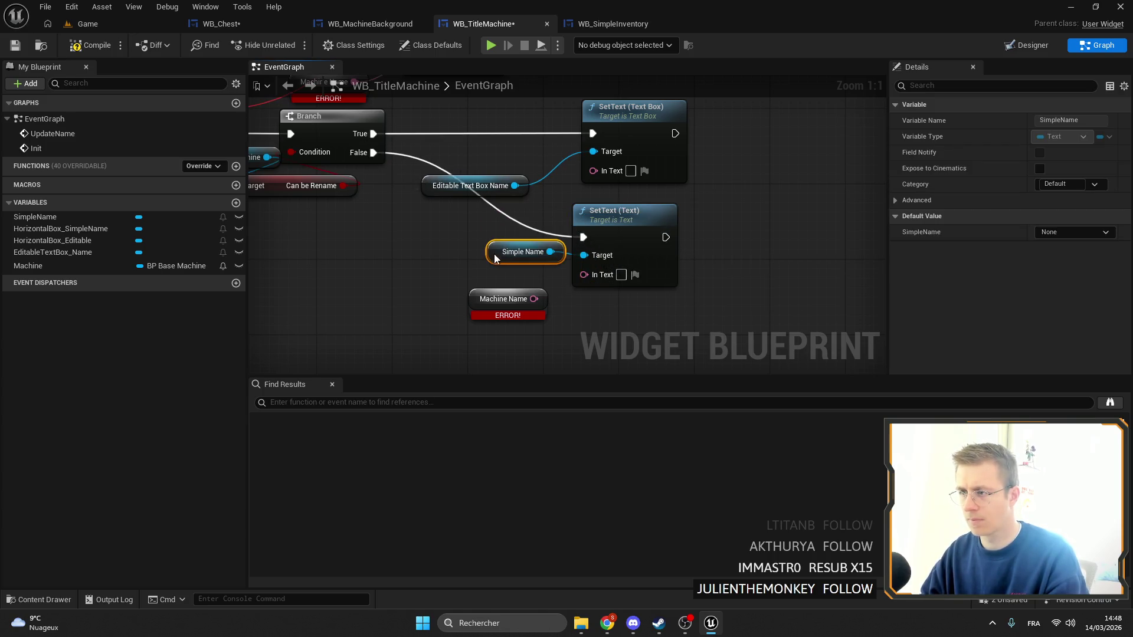
pyautogui.moveTo(633, 313); pyautogui.dragTo(558, 257)
pyautogui.moveTo(625, 213); pyautogui.dragTo(626, 233)
# Remove the erroring Machine Name node and feed Get Machine Name Display into SetText (Text)'s In Text
pyautogui.click(503, 299)
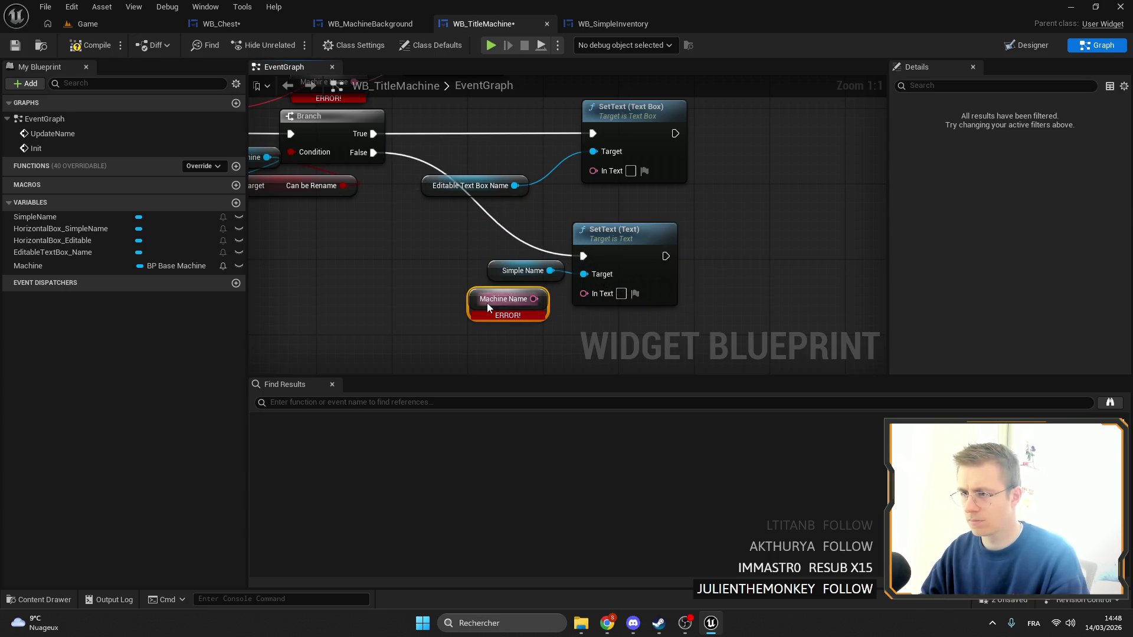
pyautogui.press('Delete')
pyautogui.hotkey('ctrl', 'z')
pyautogui.hotkey('ctrl', 'z')
pyautogui.hotkey('ctrl', 'z')
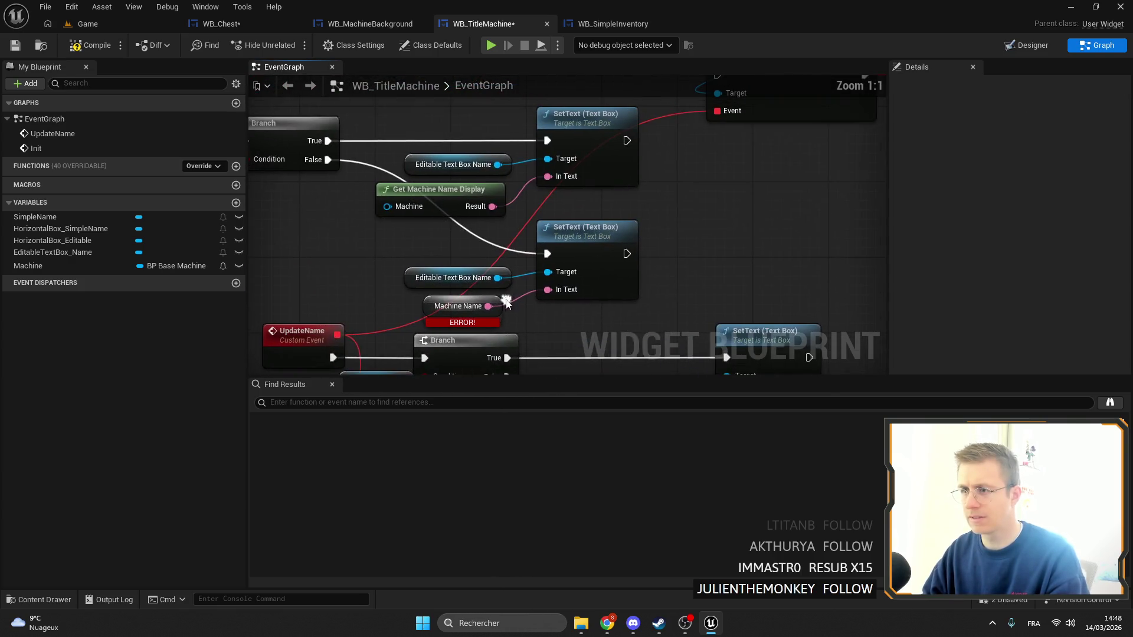
pyautogui.hotkey('ctrl', 'y')
pyautogui.hotkey('ctrl', 'y')
pyautogui.hotkey('ctrl', 'y')
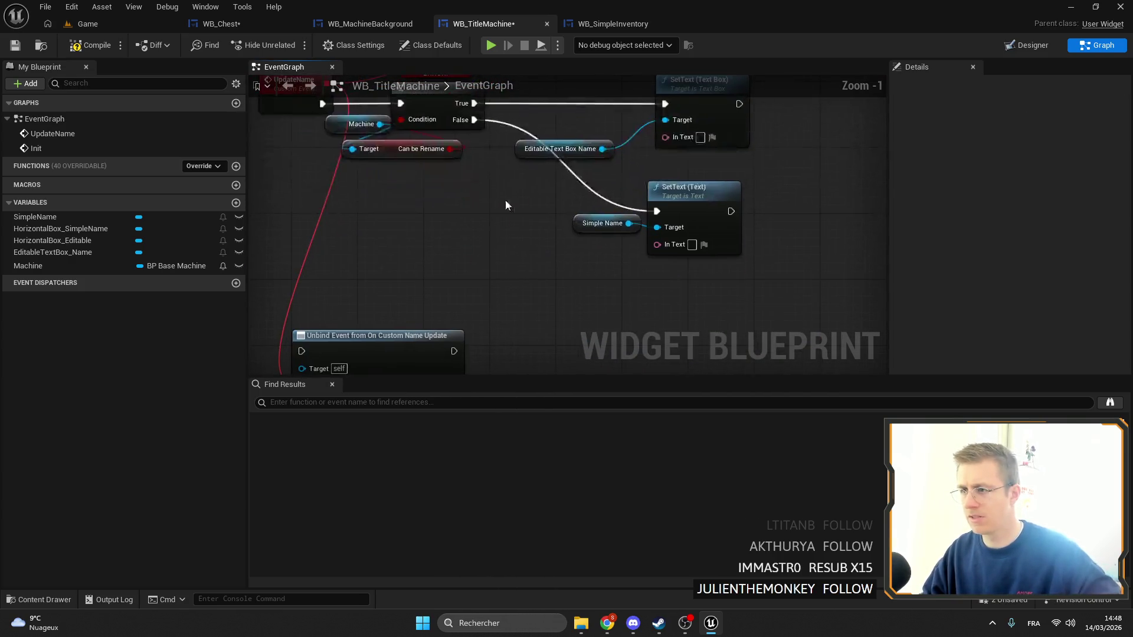
pyautogui.click(366, 118)
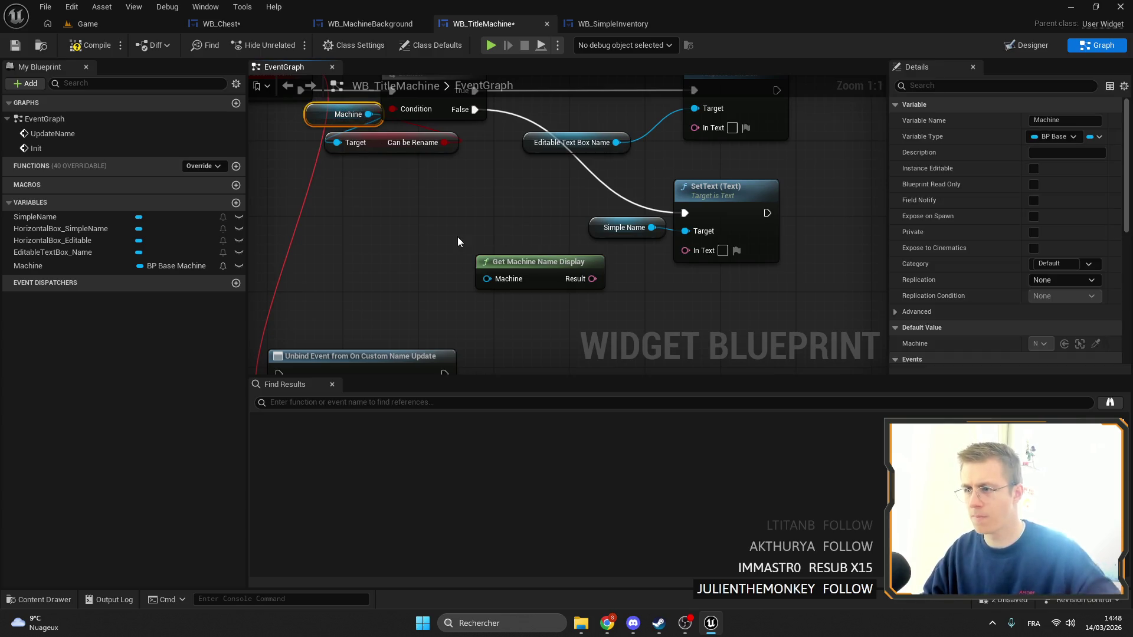
pyautogui.moveTo(511, 247); pyautogui.dragTo(486, 271)
pyautogui.moveTo(574, 288); pyautogui.dragTo(685, 250)
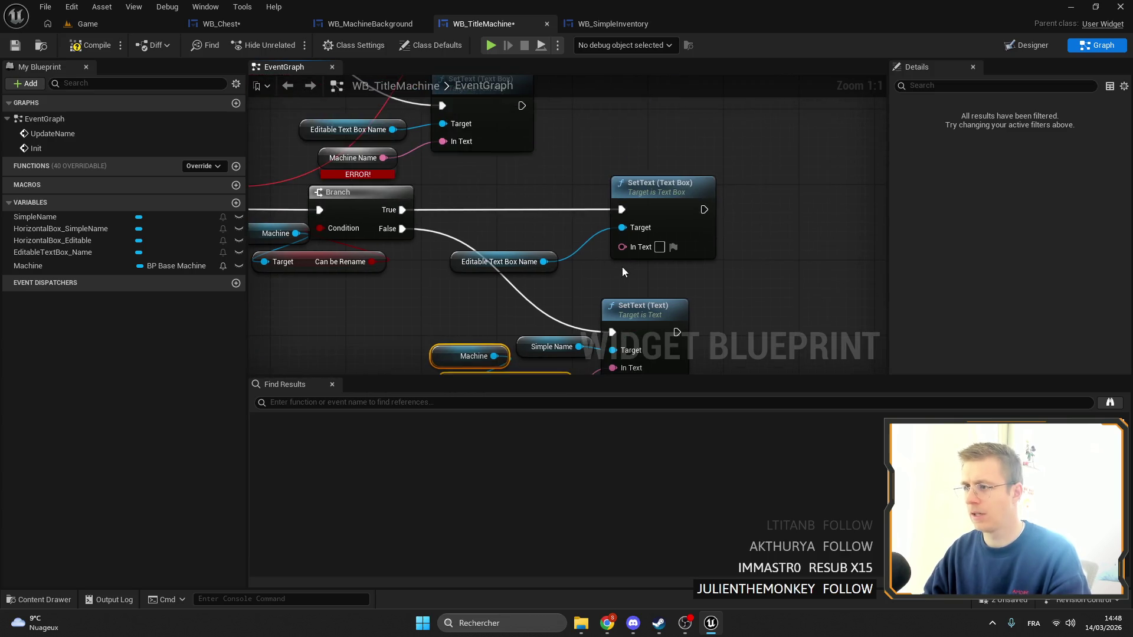
# Duplicate the Machine and Get Machine Name Display nodes and wire the copy into SetText (Text Box)
pyautogui.moveTo(531, 272); pyautogui.dragTo(651, 194)
pyautogui.moveTo(489, 266); pyautogui.dragTo(508, 247)
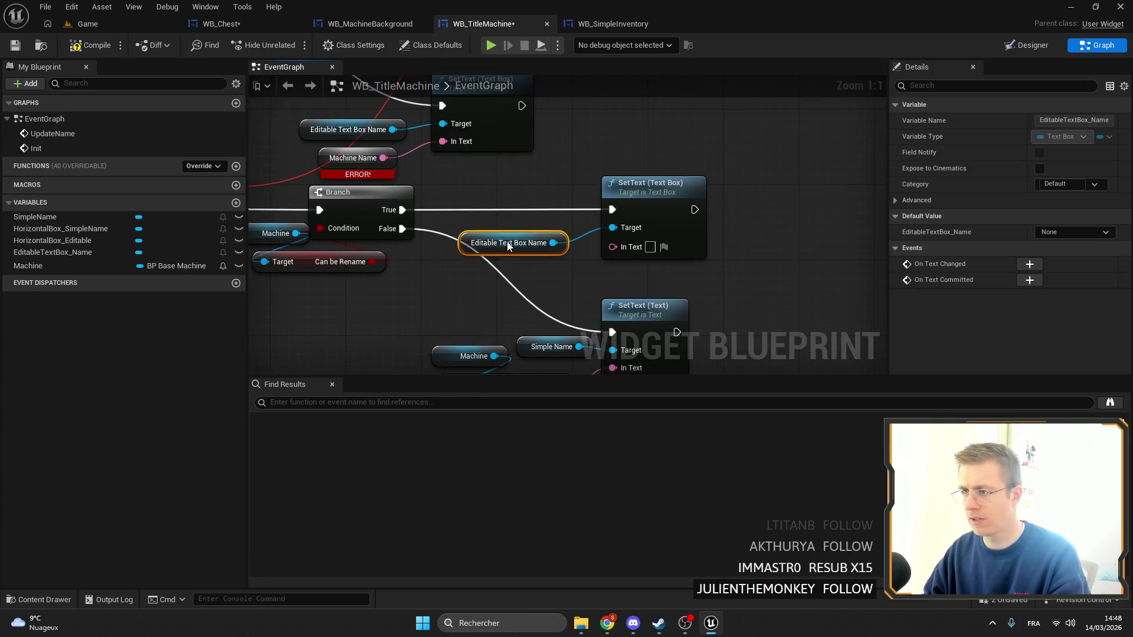
pyautogui.scroll(-1, 511, 234)
pyautogui.scroll(1, 461, 205)
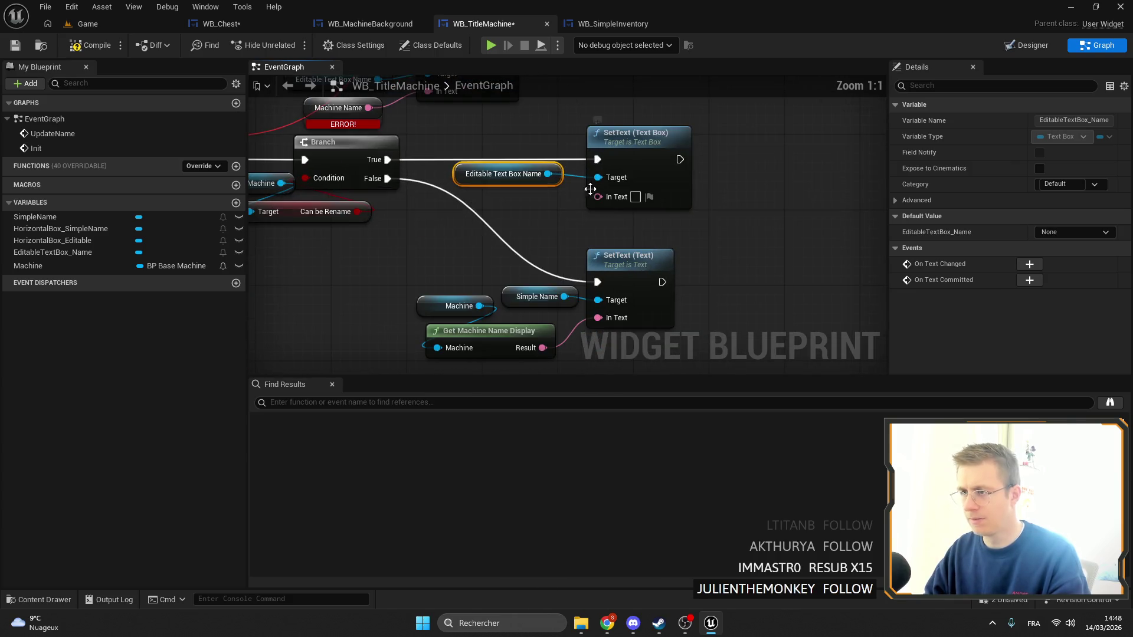
pyautogui.click(526, 315)
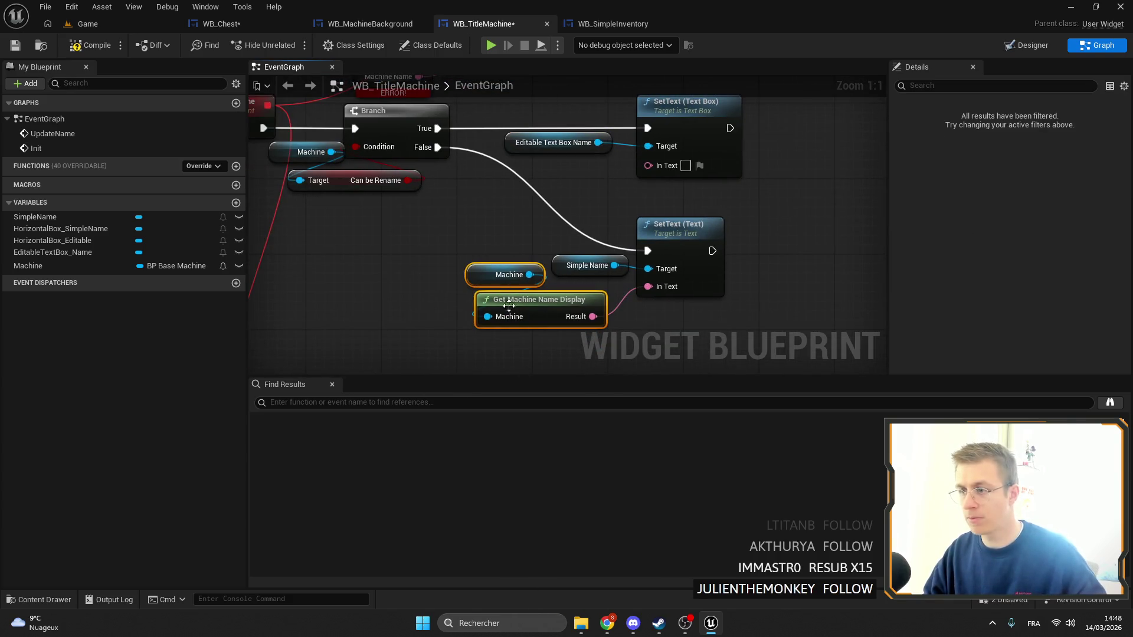
pyautogui.moveTo(493, 243); pyautogui.dragTo(517, 307)
pyautogui.hotkey('ctrl', 'c')
pyautogui.hotkey('ctrl', 'v')
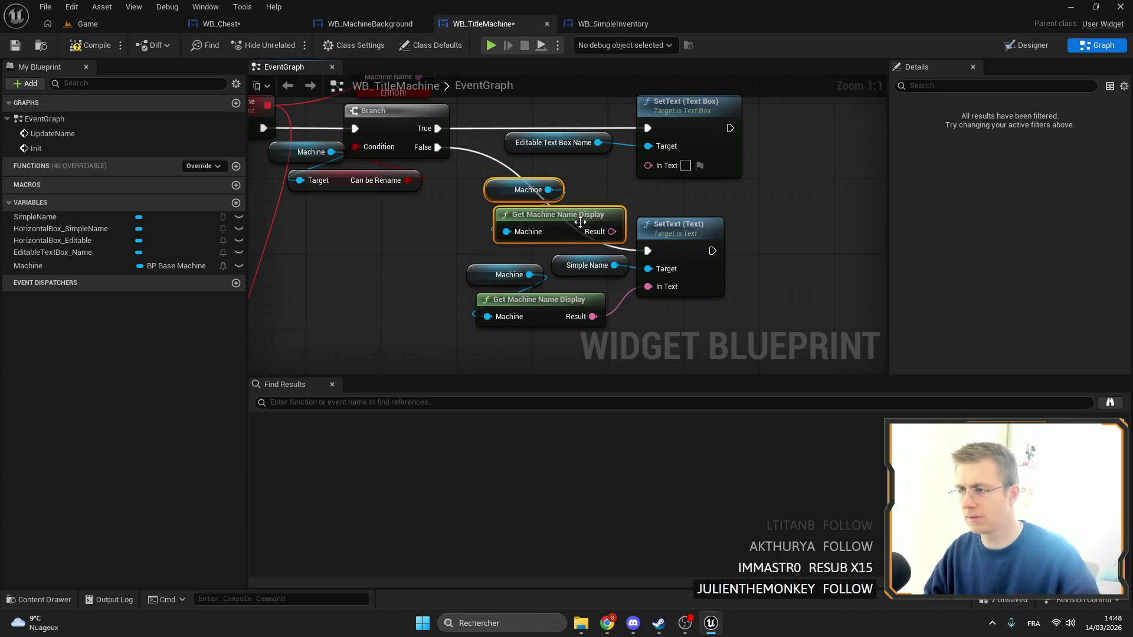
pyautogui.moveTo(554, 221)
pyautogui.mouseDown()
pyautogui.moveTo(531, 196)
pyautogui.moveTo(658, 171)
pyautogui.mouseUp()
# Place a Horizontal Box Simple Name getter in the graph and search actions from its pin
pyautogui.scroll(-3, 548, 199)
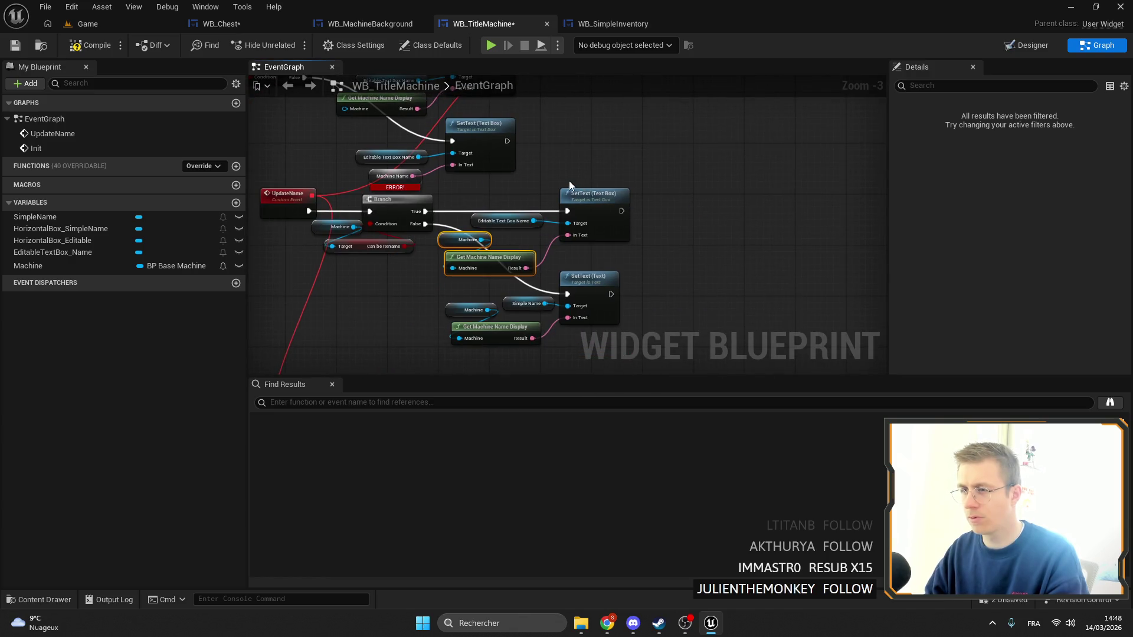
pyautogui.scroll(2, 507, 161)
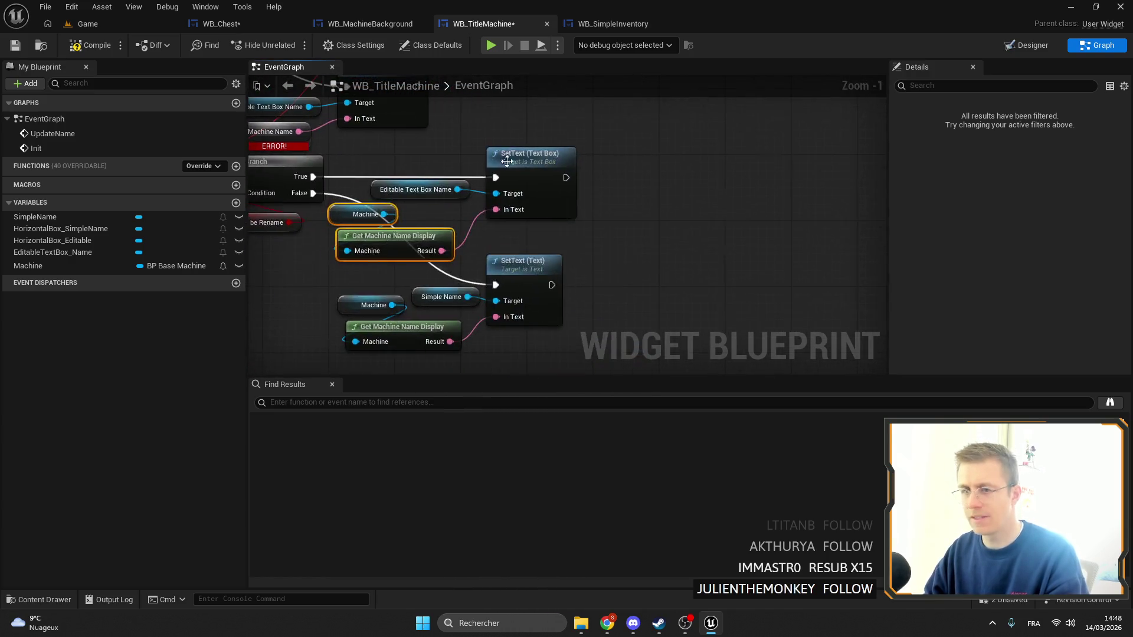
pyautogui.moveTo(66, 228); pyautogui.dragTo(618, 220)
pyautogui.click(655, 230)
pyautogui.moveTo(719, 222); pyautogui.dragTo(774, 211)
# Add a Set Visibility node for Horizontal Box Simple Name, chained after SetText (Text)
pyautogui.write('set vis')
pyautogui.press('Return')
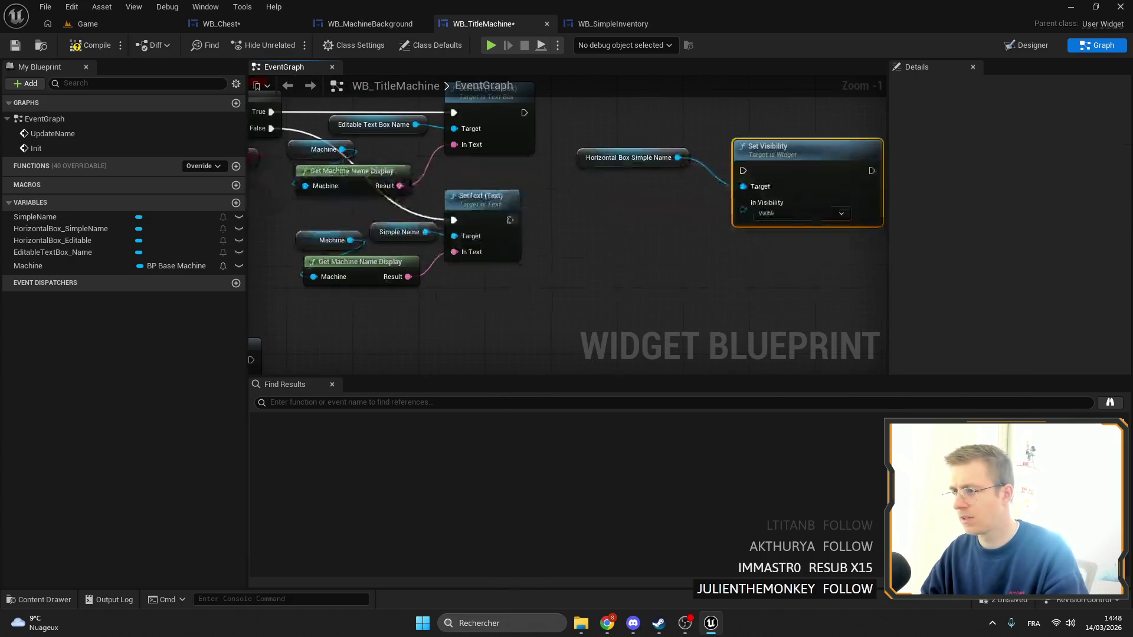
pyautogui.moveTo(509, 220)
pyautogui.mouseDown()
pyautogui.moveTo(743, 171)
pyautogui.moveTo(621, 230)
pyautogui.moveTo(629, 220)
pyautogui.mouseUp()
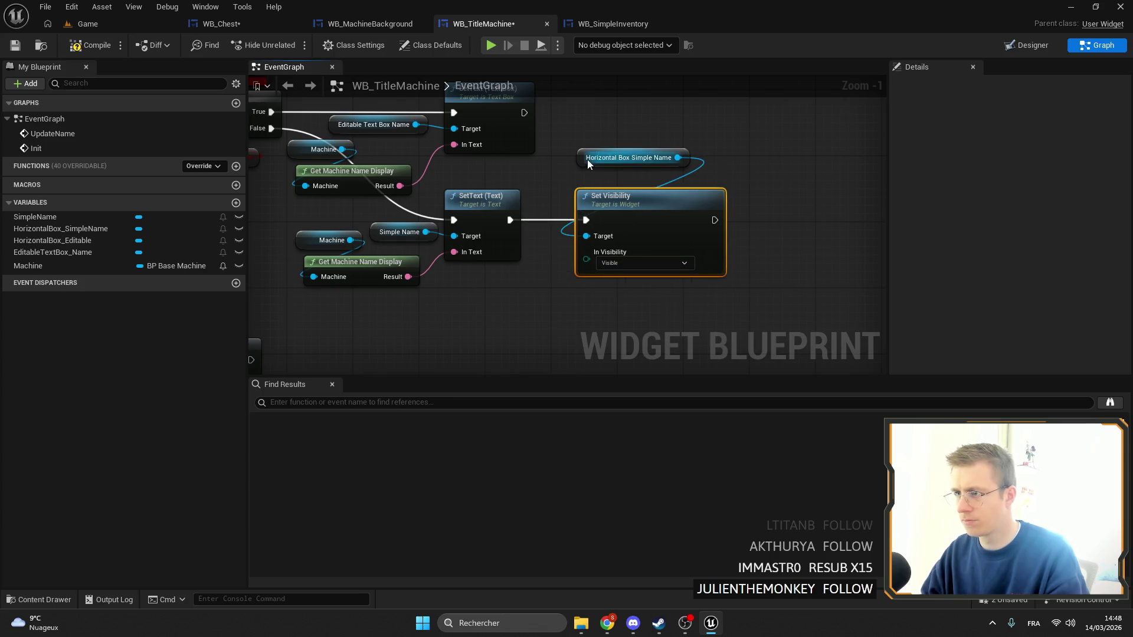
pyautogui.moveTo(589, 160); pyautogui.dragTo(582, 178)
pyautogui.scroll(-3, 582, 178)
pyautogui.moveTo(681, 298); pyautogui.dragTo(451, 240)
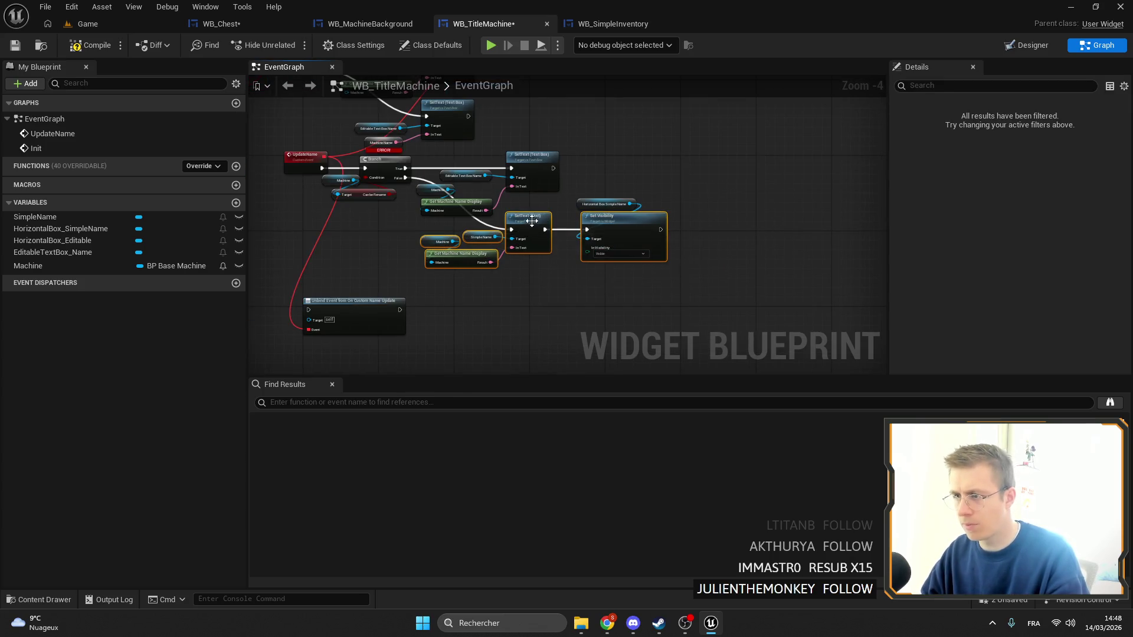
pyautogui.moveTo(532, 228); pyautogui.dragTo(532, 261)
pyautogui.click(532, 260)
pyautogui.scroll(3, 592, 205)
pyautogui.moveTo(592, 206); pyautogui.dragTo(592, 274)
# Arrange the Set Visibility pair beside SetText (Text Box) and adjust its In Visibility dropdown
pyautogui.click(660, 344)
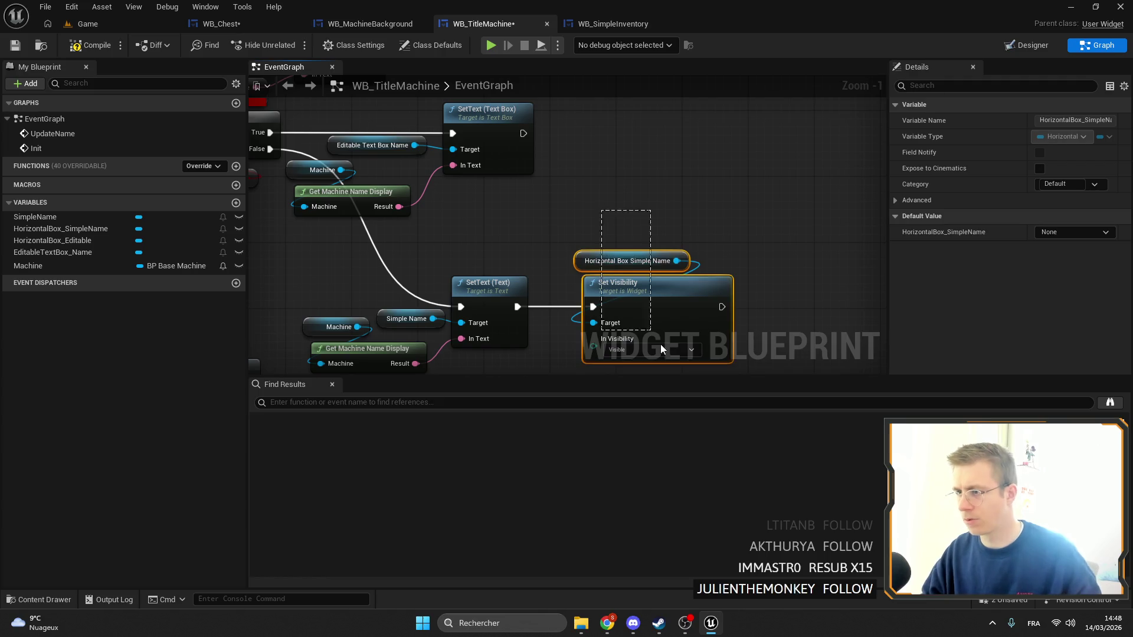
pyautogui.moveTo(602, 373); pyautogui.dragTo(620, 196)
pyautogui.scroll(1, 490, 251)
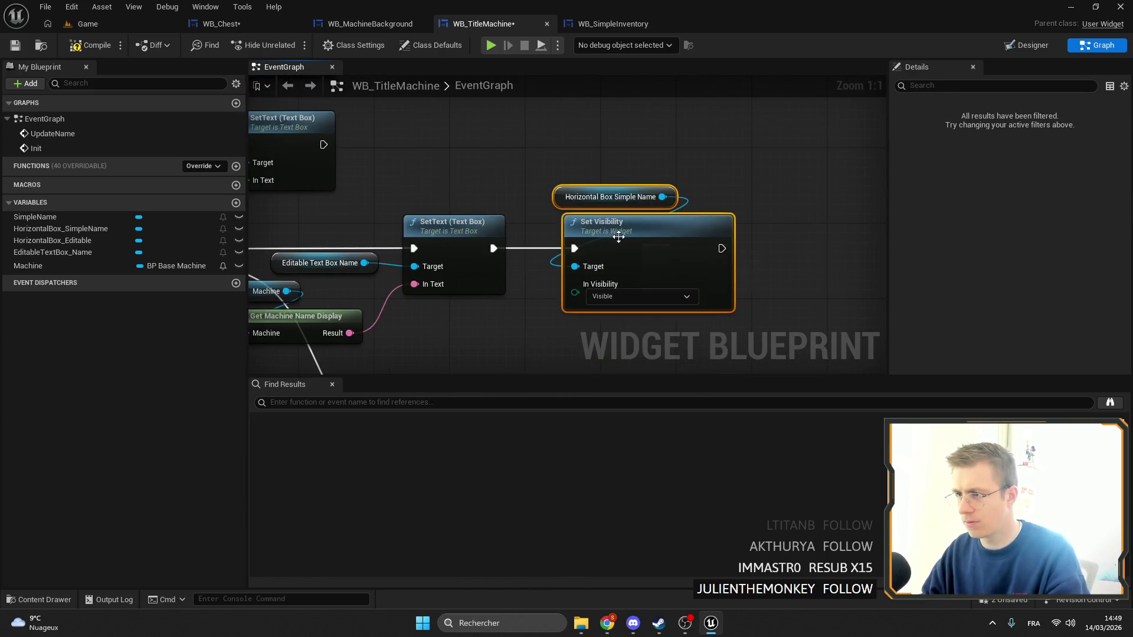
pyautogui.click(568, 216)
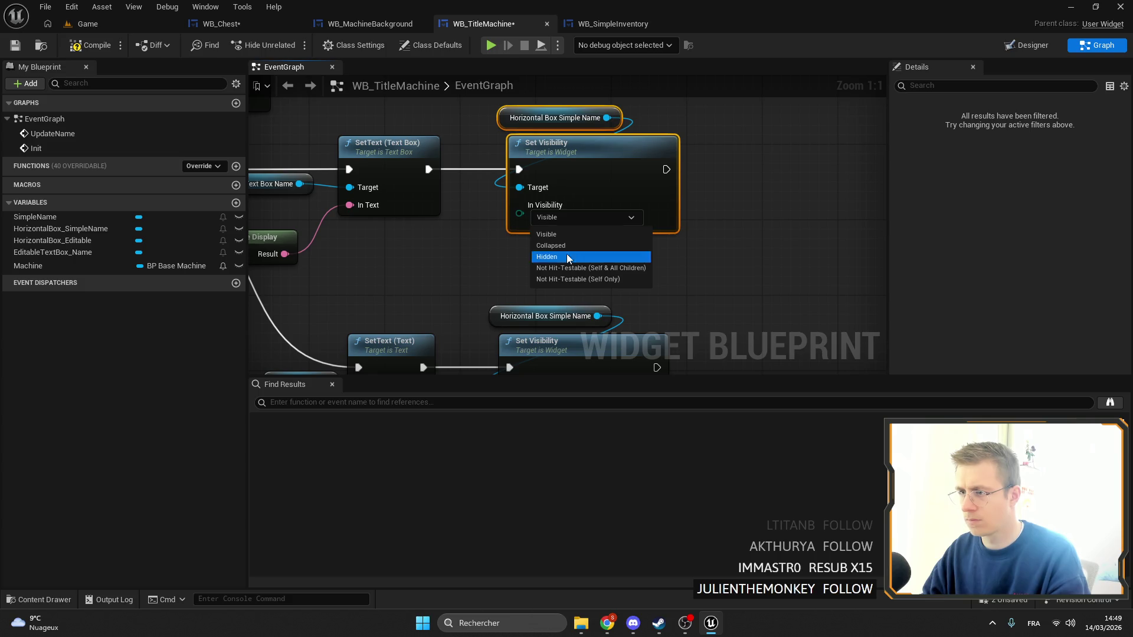
pyautogui.click(567, 256)
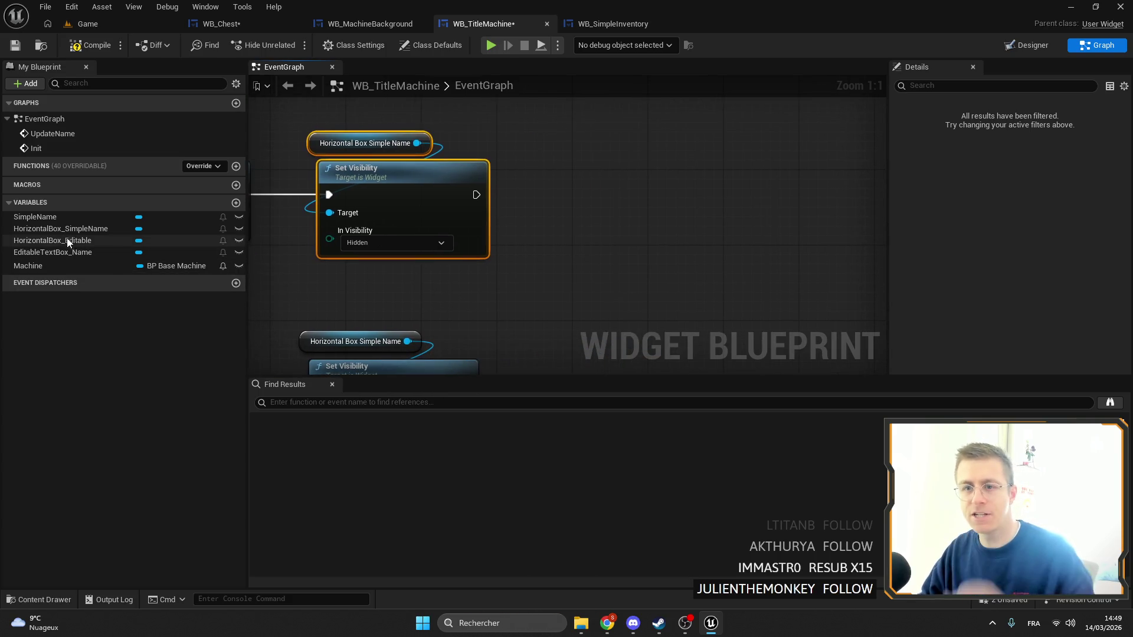
# Add a Set Visibility for Horizontal Box Editable, chained after the first, set to Hidden
pyautogui.moveTo(66, 241); pyautogui.dragTo(548, 177)
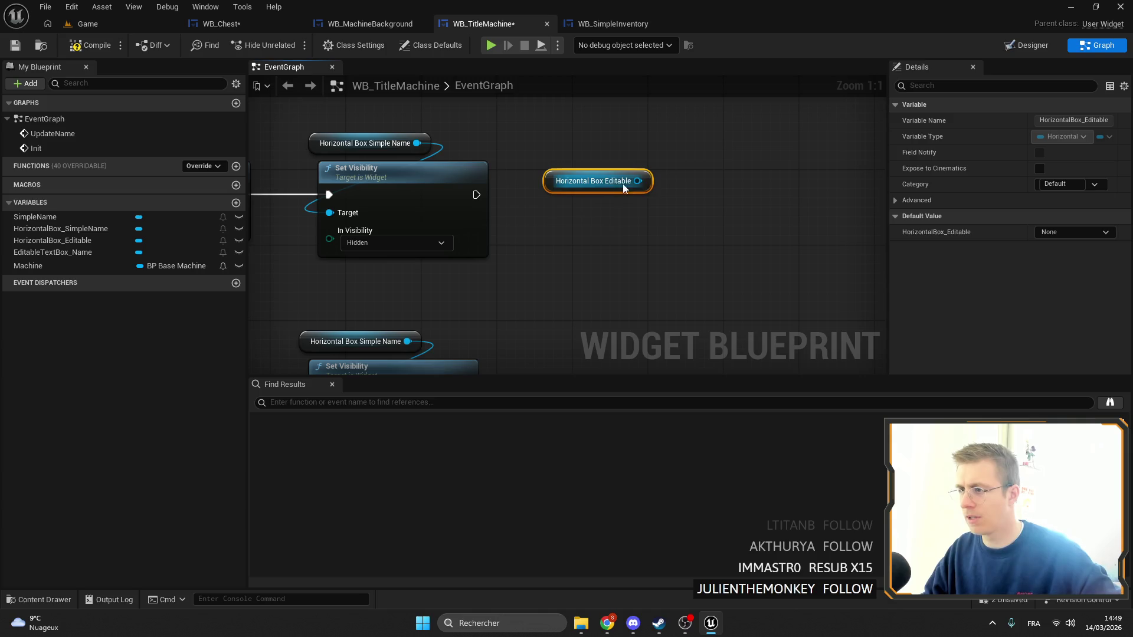
pyautogui.moveTo(638, 180); pyautogui.dragTo(693, 199)
pyautogui.write('set vis')
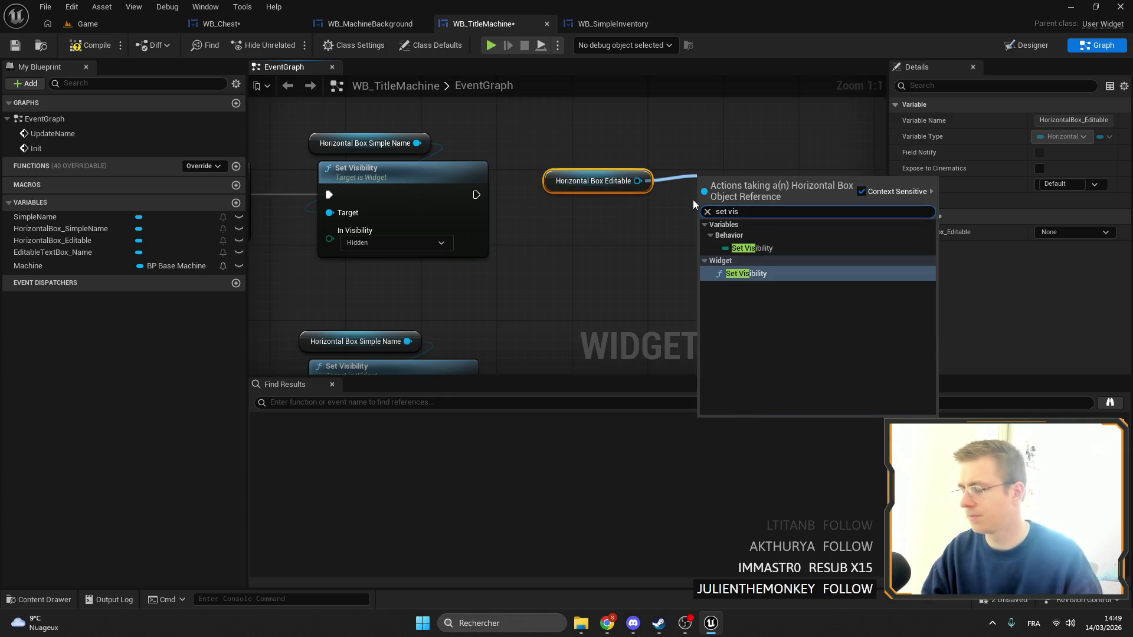
pyautogui.press('Return')
pyautogui.moveTo(547, 185); pyautogui.dragTo(661, 156)
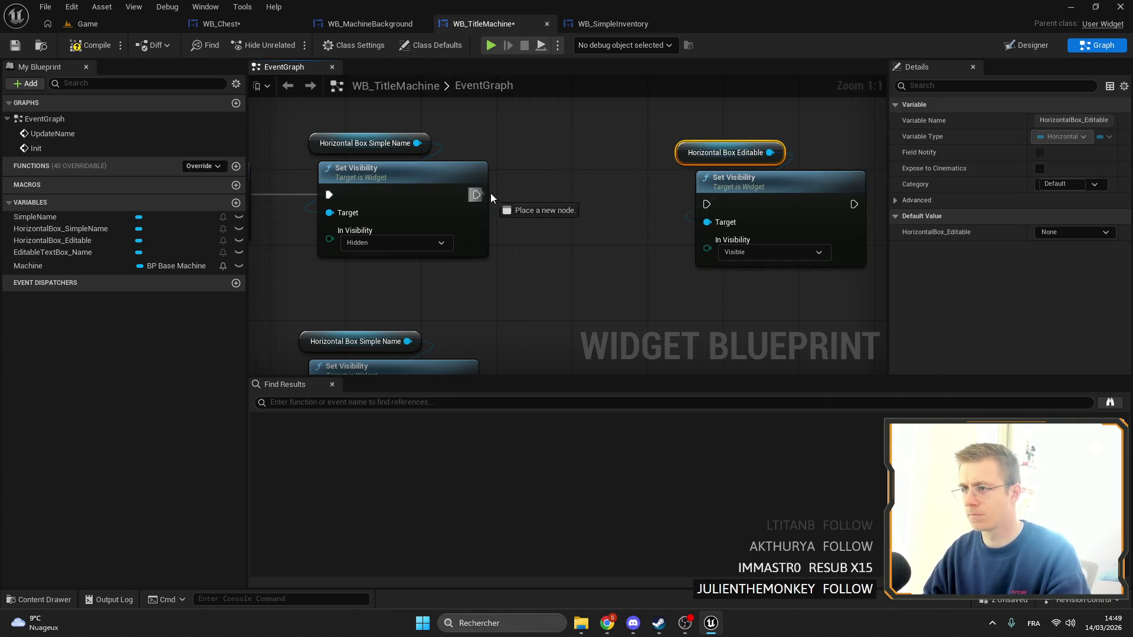
pyautogui.moveTo(711, 205)
pyautogui.mouseDown()
pyautogui.moveTo(607, 177)
pyautogui.moveTo(644, 187)
pyautogui.mouseUp()
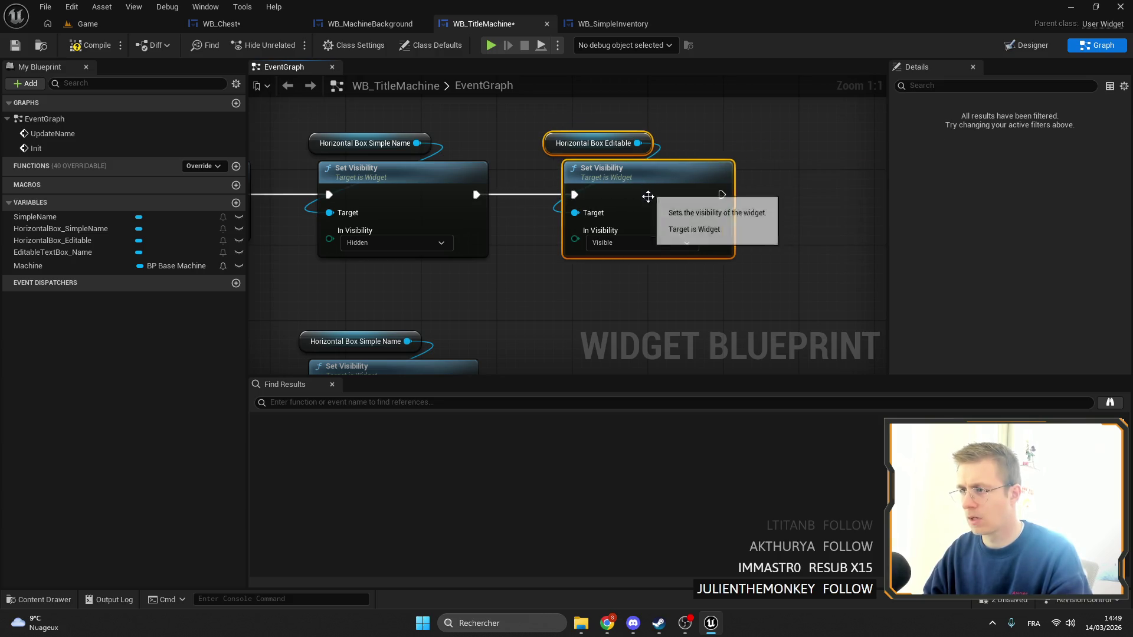
pyautogui.scroll(-1, 644, 187)
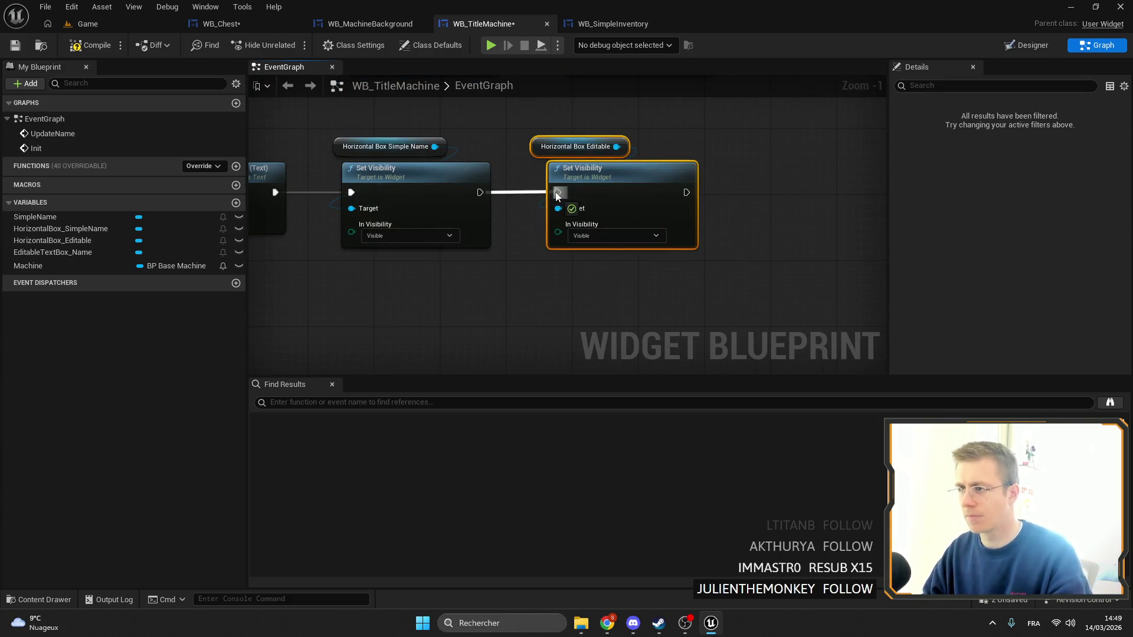
pyautogui.click(600, 236)
pyautogui.click(603, 275)
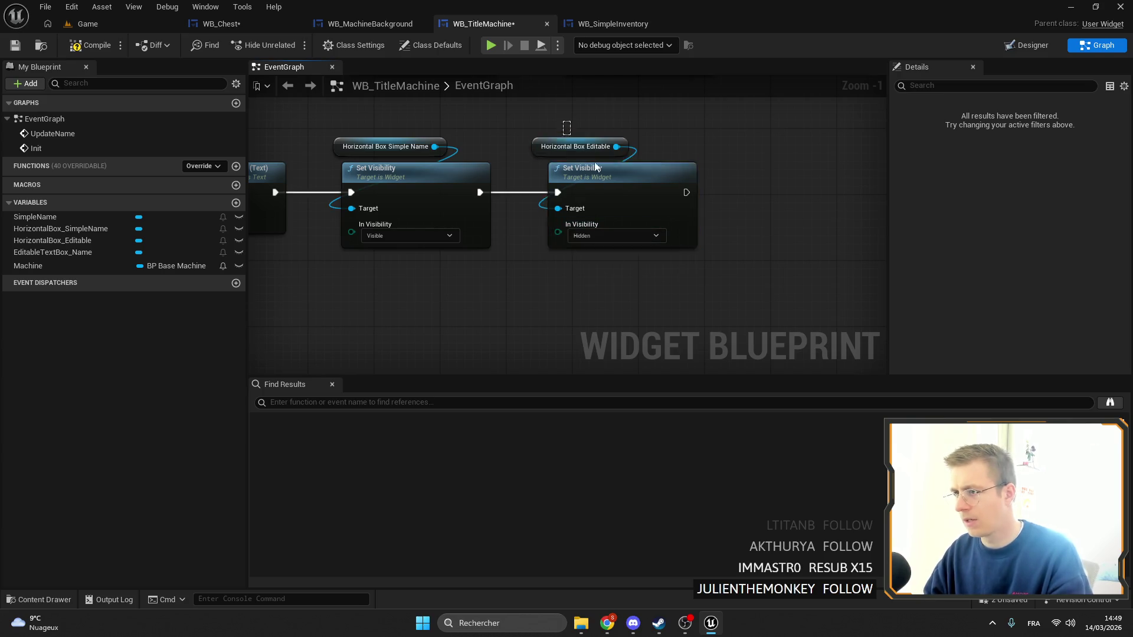
pyautogui.moveTo(626, 180); pyautogui.dragTo(789, 195)
pyautogui.scroll(-1, 659, 181)
# Duplicate the Branch and Can be Rename nodes, then delete the old SetText, text box and stray nodes
pyautogui.click(580, 219)
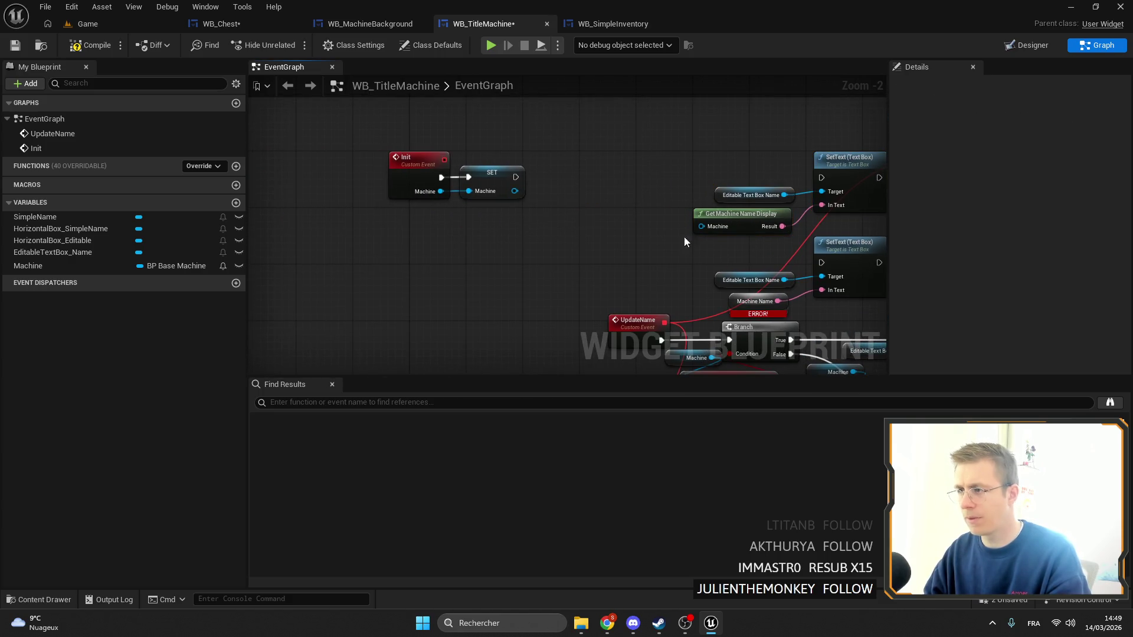
pyautogui.moveTo(684, 238); pyautogui.dragTo(634, 215)
pyautogui.click(461, 188)
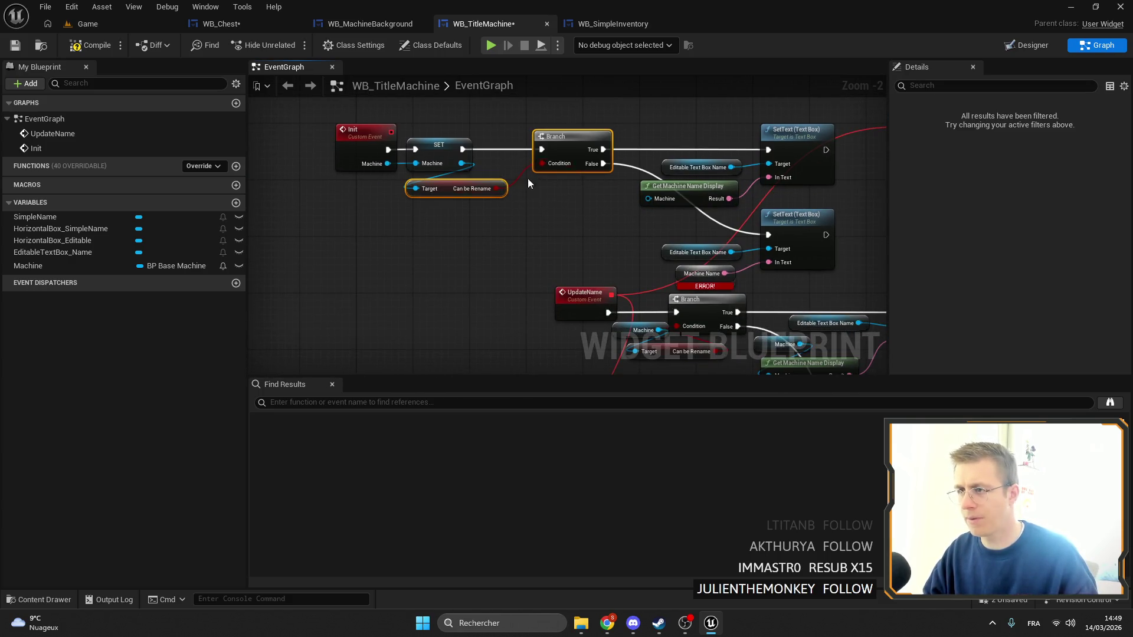
pyautogui.moveTo(647, 336)
pyautogui.mouseDown()
pyautogui.moveTo(545, 215)
pyautogui.moveTo(413, 319)
pyautogui.moveTo(702, 198)
pyautogui.moveTo(779, 206)
pyautogui.mouseUp()
pyautogui.hotkey('ctrl', 'c')
pyautogui.hotkey('ctrl', 'v')
pyautogui.moveTo(779, 205); pyautogui.dragTo(843, 213)
pyautogui.press('Delete')
pyautogui.moveTo(661, 260)
pyautogui.mouseDown()
pyautogui.moveTo(569, 172)
pyautogui.moveTo(592, 292)
pyautogui.mouseUp()
pyautogui.press('Delete')
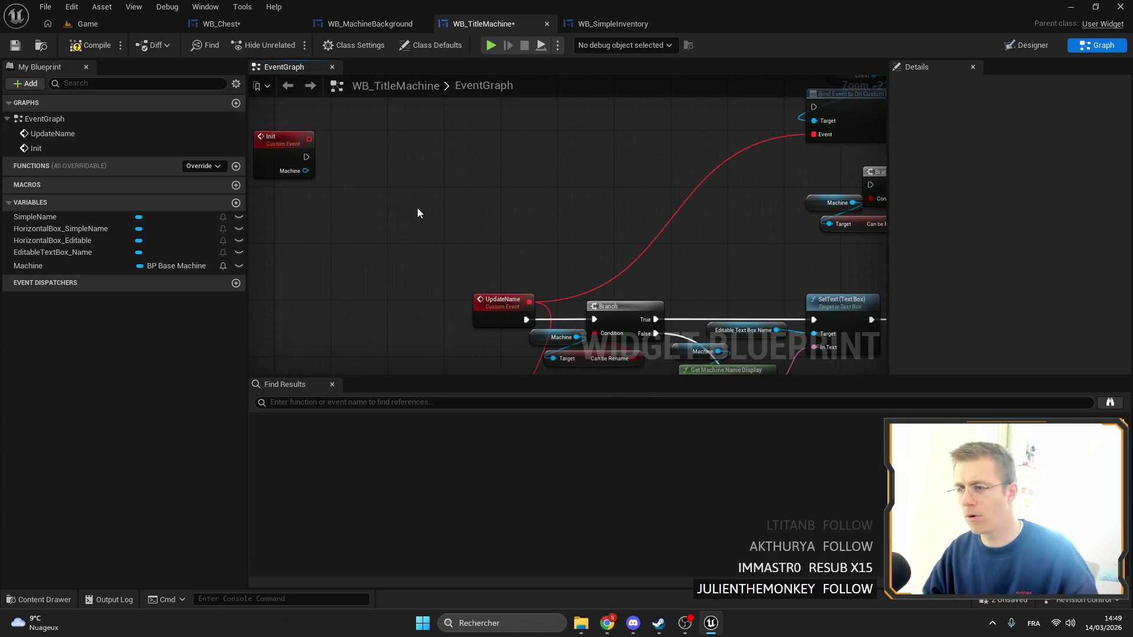
pyautogui.click(413, 195)
pyautogui.press('Delete')
# Place the Update Name call beside SET and wire SET's execution into it
pyautogui.rightClick(725, 149)
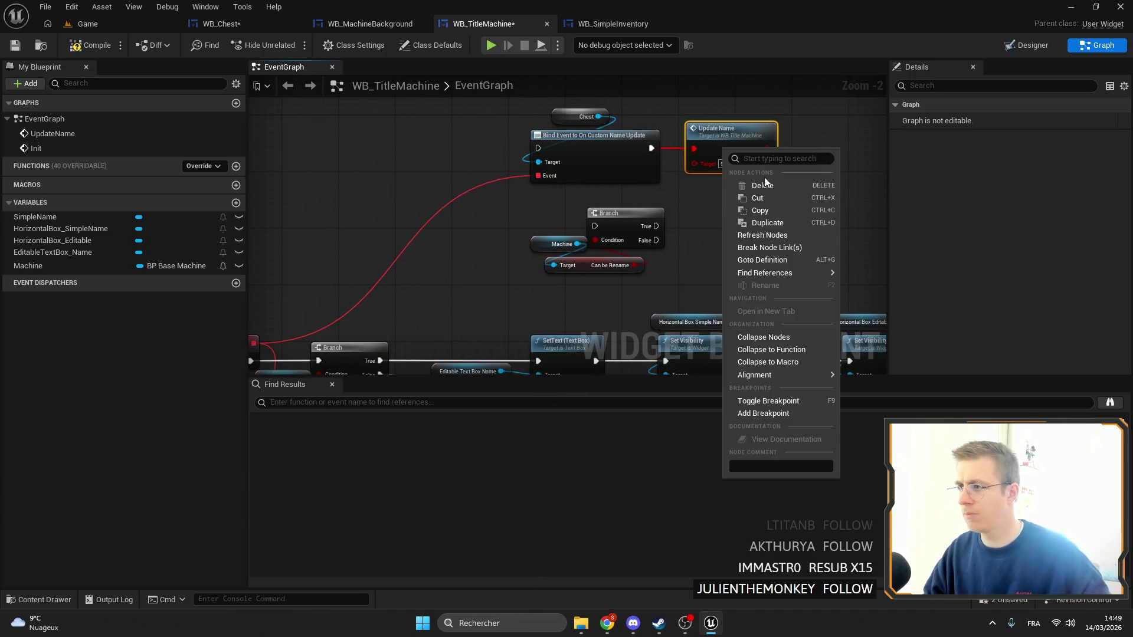
pyautogui.moveTo(720, 154)
pyautogui.mouseDown()
pyautogui.moveTo(461, 212)
pyautogui.moveTo(607, 218)
pyautogui.mouseUp()
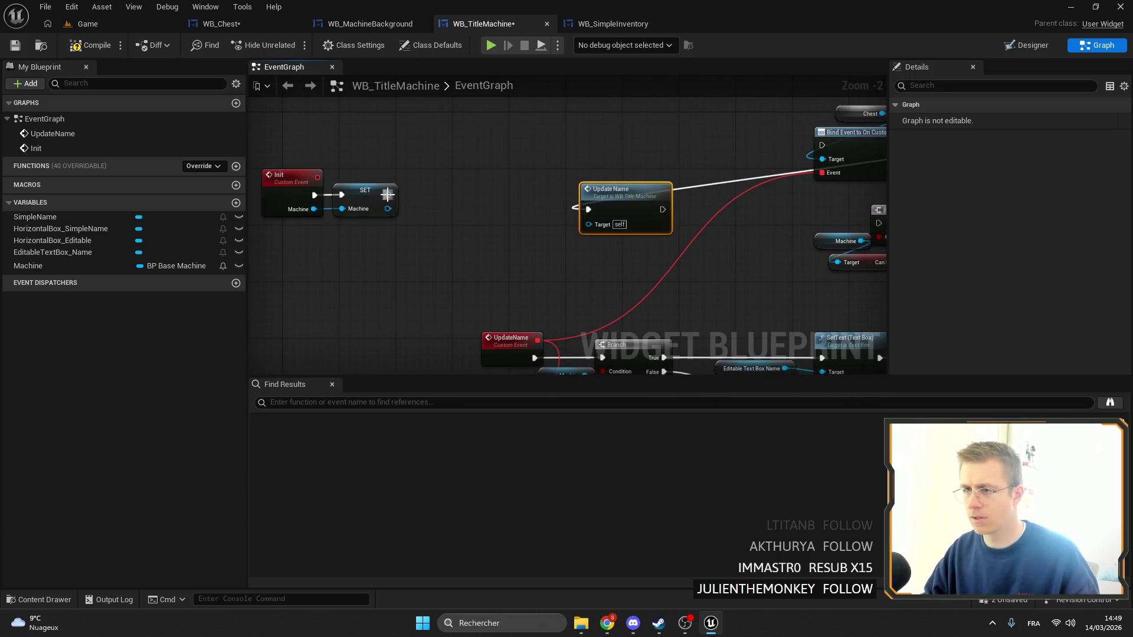
pyautogui.moveTo(389, 195)
pyautogui.mouseDown()
pyautogui.moveTo(587, 208)
pyautogui.moveTo(455, 182)
pyautogui.mouseUp()
pyautogui.click(587, 207)
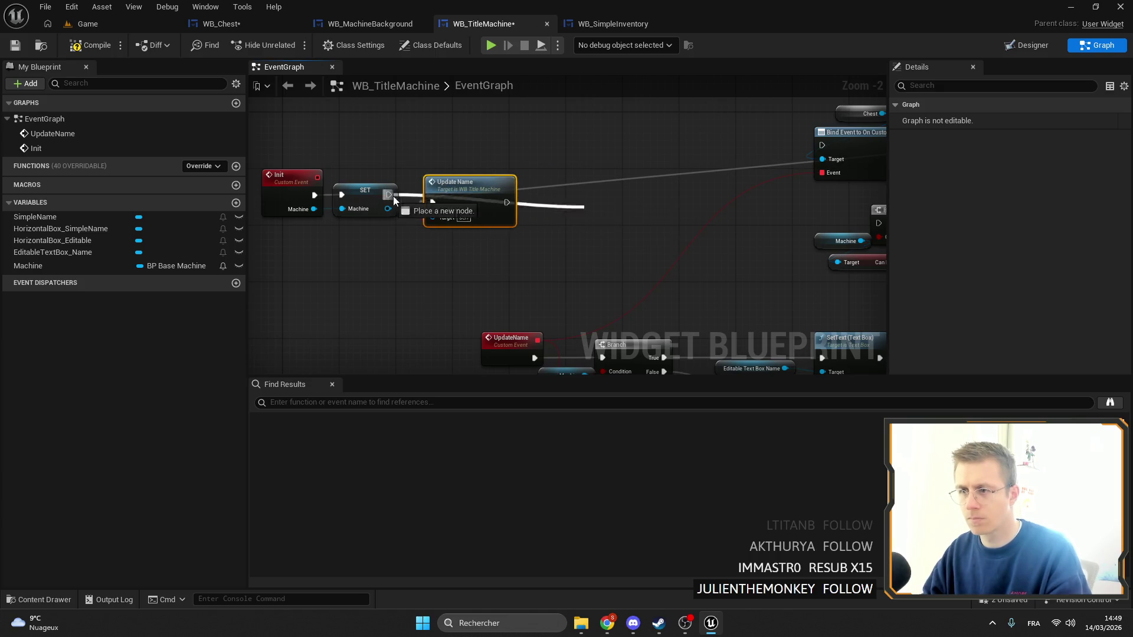
pyautogui.moveTo(389, 195)
pyautogui.mouseDown()
pyautogui.moveTo(433, 203)
pyautogui.moveTo(485, 179)
pyautogui.mouseUp()
pyautogui.doubleClick(526, 187)
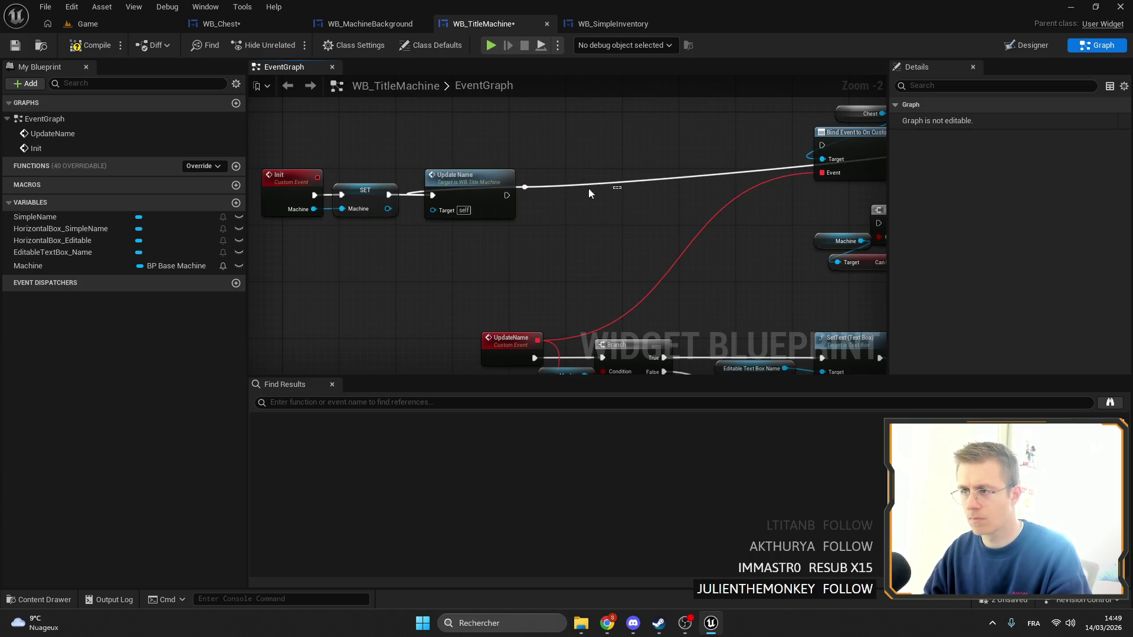
pyautogui.moveTo(621, 187); pyautogui.dragTo(524, 194)
pyautogui.press('Delete')
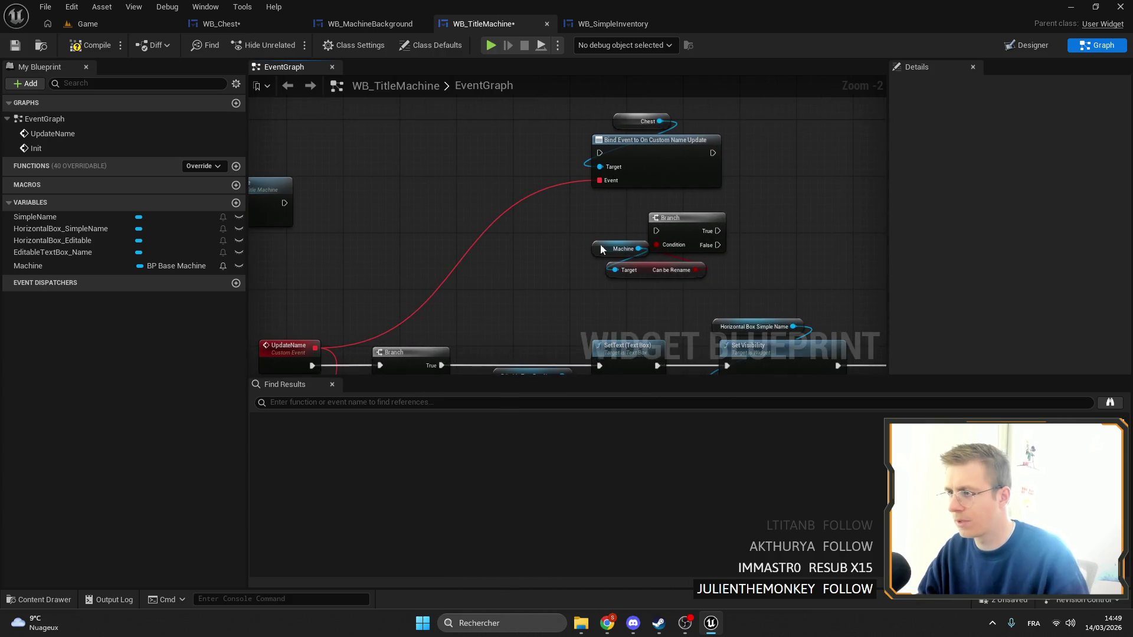
# Paste the Branch condition nodes after Update Name and wire Branch True into Bind Event
pyautogui.moveTo(600, 243); pyautogui.dragTo(738, 283)
pyautogui.scroll(2, 448, 216)
pyautogui.hotkey('ctrl', 'c')
pyautogui.hotkey('ctrl', 'v')
pyautogui.moveTo(392, 207); pyautogui.dragTo(526, 202)
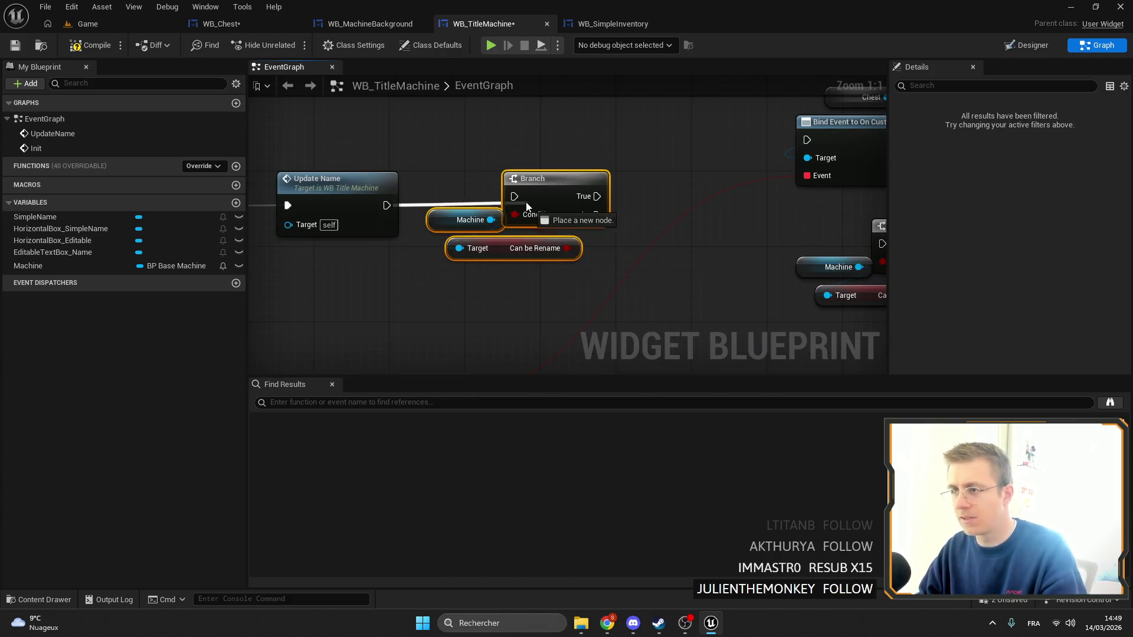
pyautogui.moveTo(482, 128); pyautogui.dragTo(586, 193)
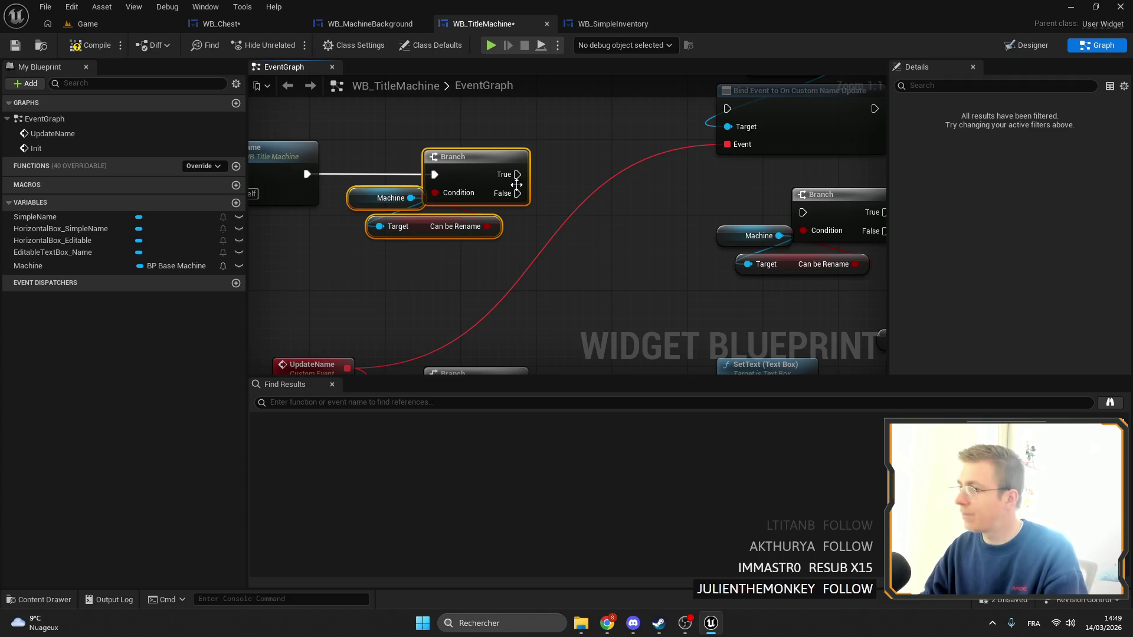
pyautogui.scroll(-3, 685, 196)
pyautogui.press('Delete')
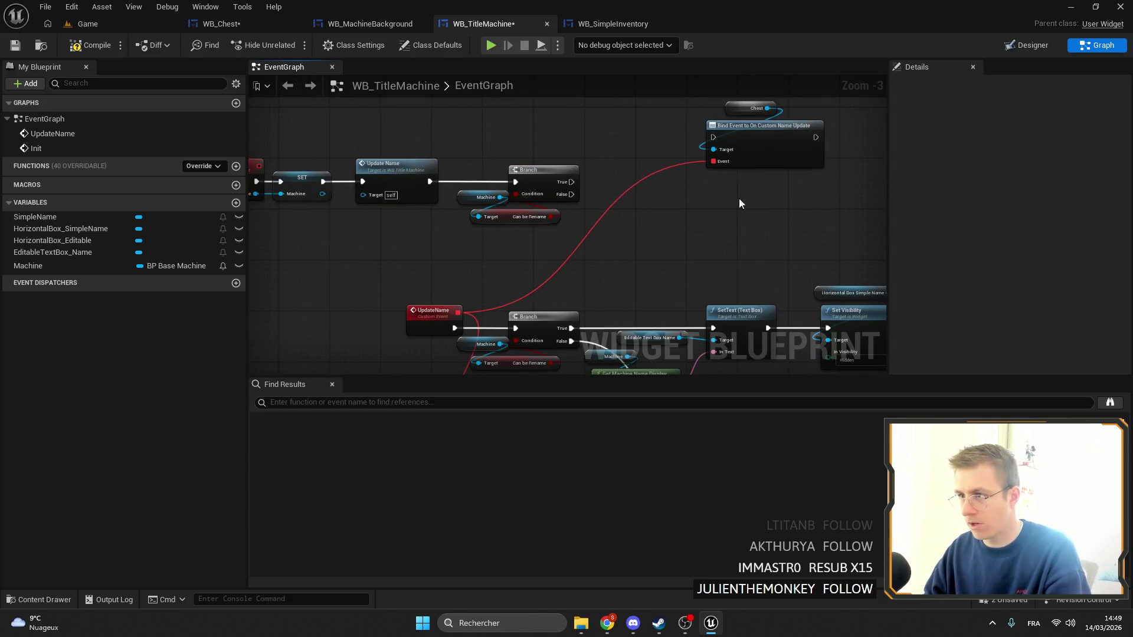
pyautogui.moveTo(549, 174)
pyautogui.mouseDown()
pyautogui.moveTo(687, 141)
pyautogui.moveTo(690, 188)
pyautogui.moveTo(605, 235)
pyautogui.mouseUp()
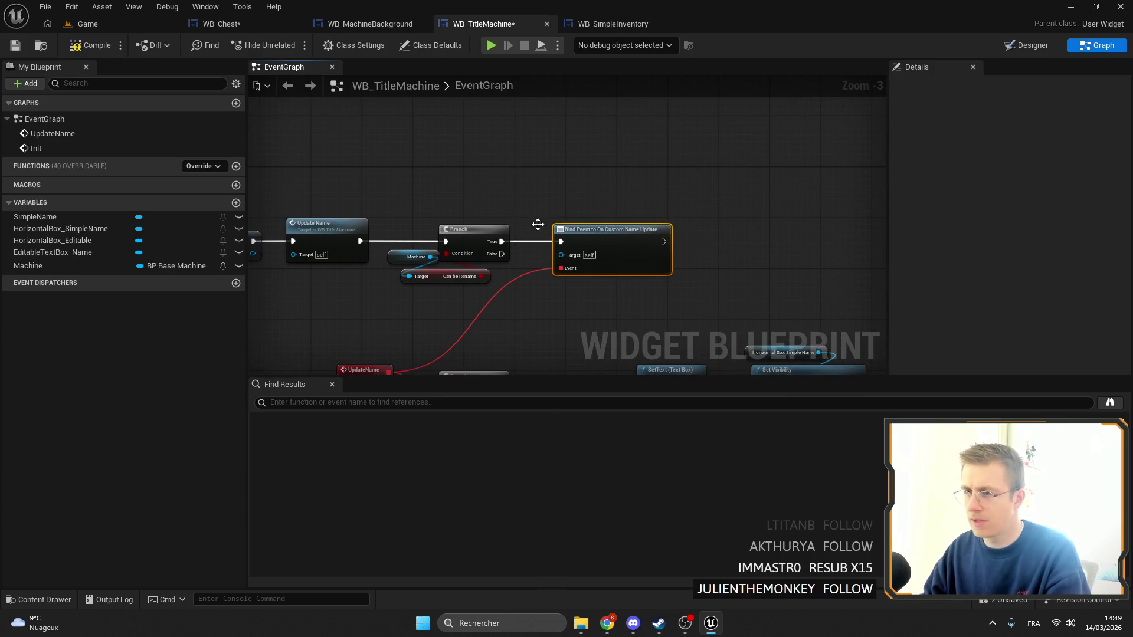
# Connect a Machine getter to Bind Event's Target and move the spare unbind node aside
pyautogui.moveTo(56, 271)
pyautogui.mouseDown()
pyautogui.moveTo(537, 268)
pyautogui.moveTo(508, 264)
pyautogui.moveTo(589, 215)
pyautogui.mouseUp()
pyautogui.scroll(-2, 581, 254)
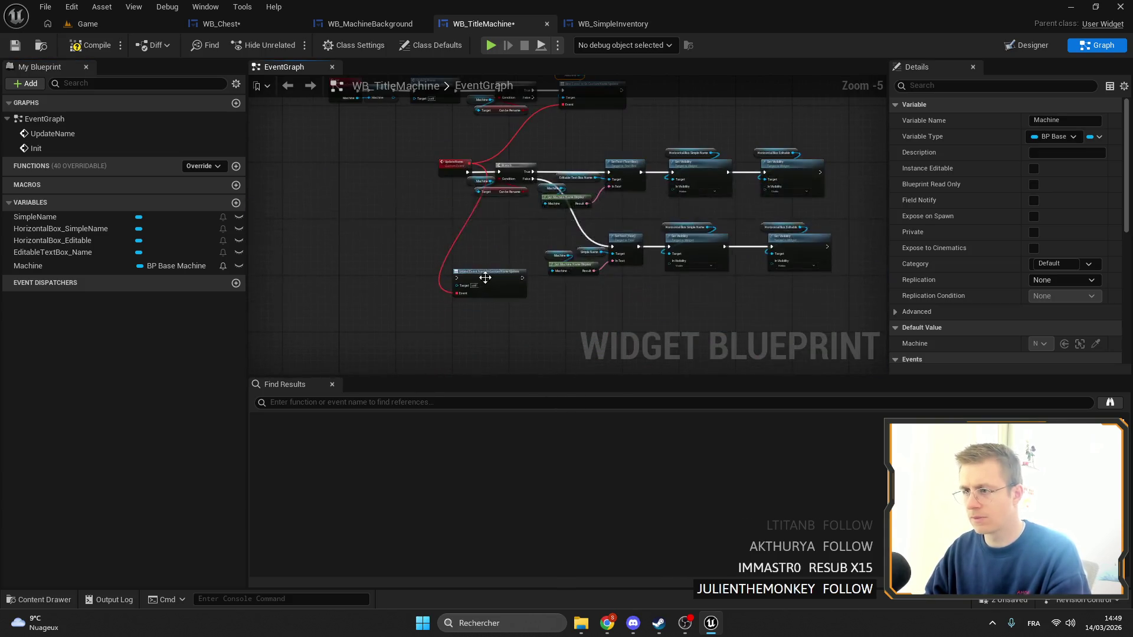
pyautogui.click(525, 308)
pyautogui.moveTo(526, 313)
pyautogui.mouseDown()
pyautogui.moveTo(614, 378)
pyautogui.moveTo(586, 344)
pyautogui.mouseUp()
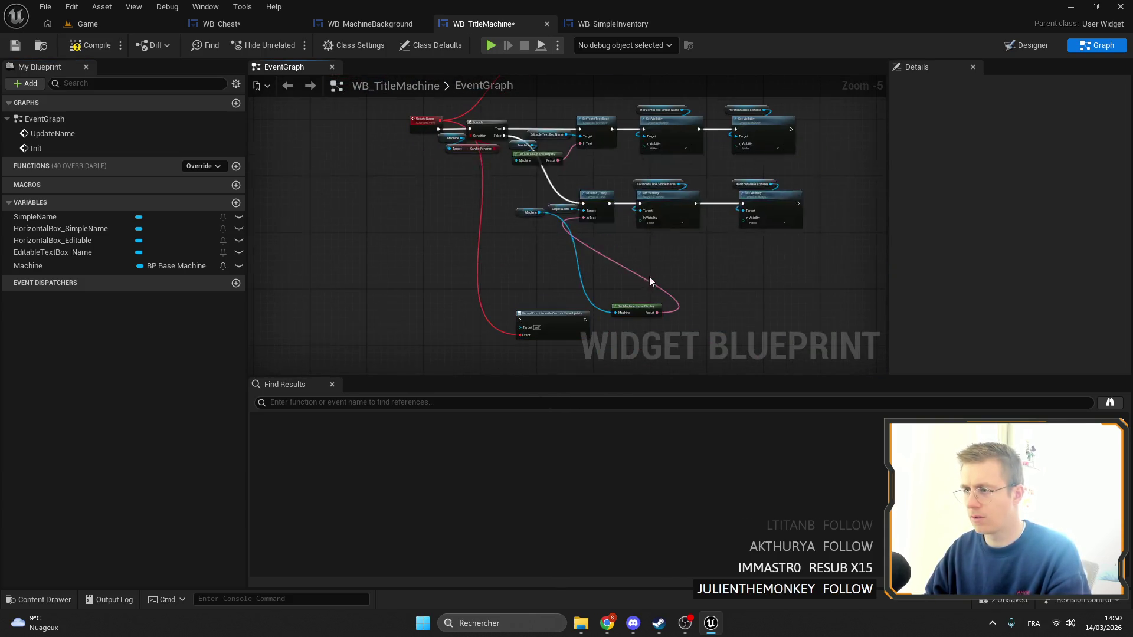
pyautogui.click(477, 289)
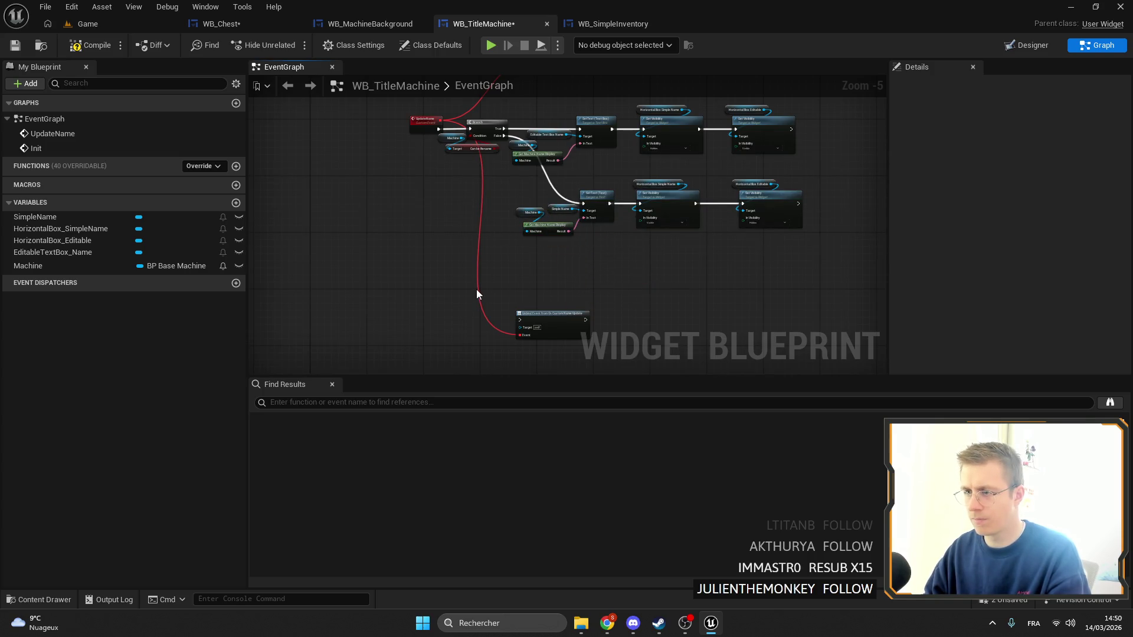
pyautogui.keyDown('alt'); pyautogui.click(477, 289); pyautogui.keyUp('alt')
pyautogui.click(353, 44)
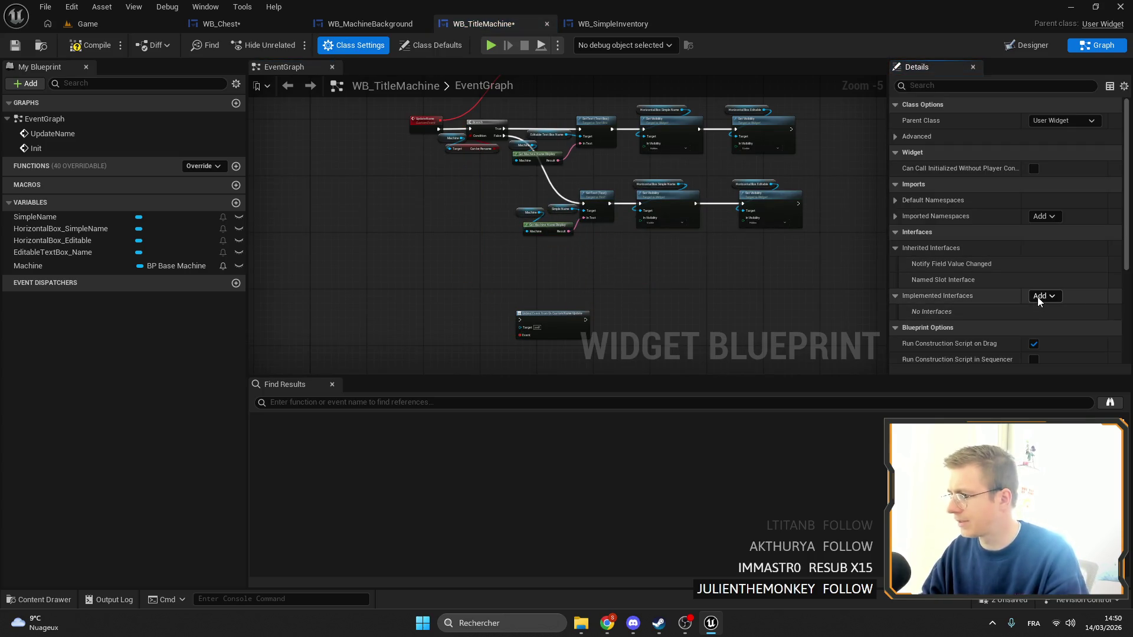
# Add the WBPI Farm Widget interface to WB_TitleMachine and select its OnCloseWidget function
pyautogui.click(1043, 296)
pyautogui.write('fa')
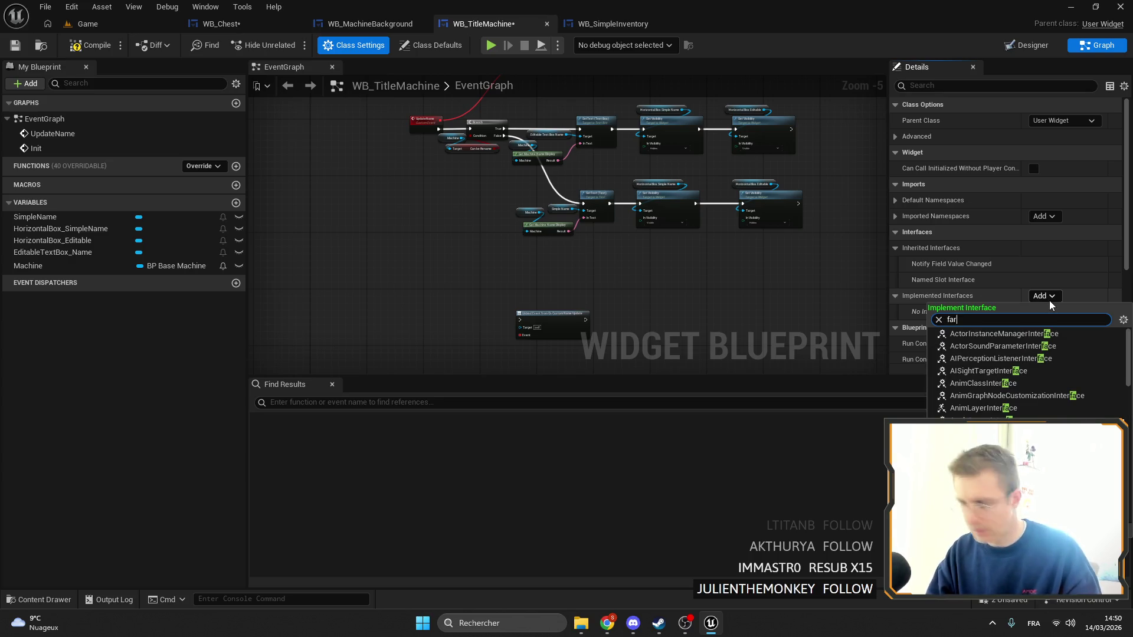
pyautogui.write('rm')
pyautogui.click(990, 348)
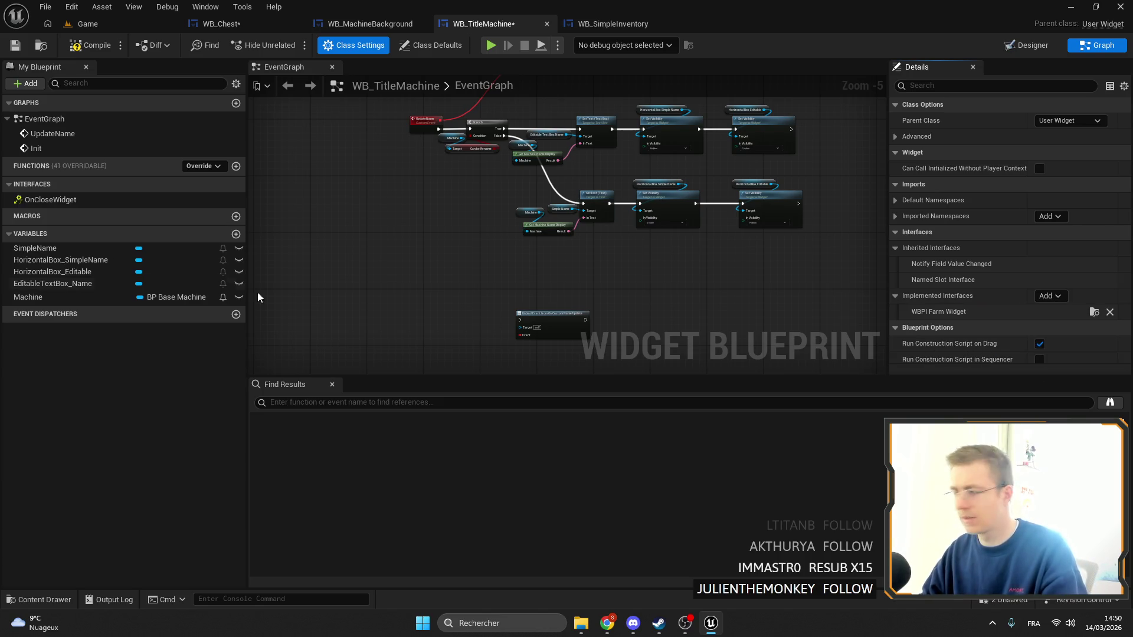
pyautogui.click(49, 201)
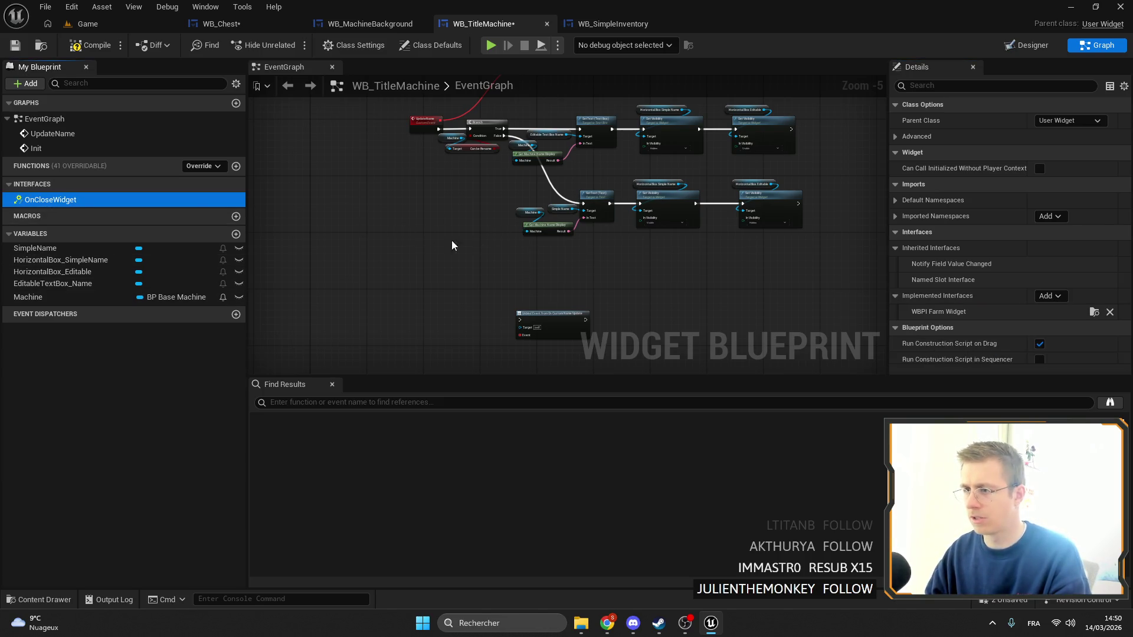
# Create the OnCloseWidget event and follow it with an Is Valid check on Machine
pyautogui.doubleClick(63, 201)
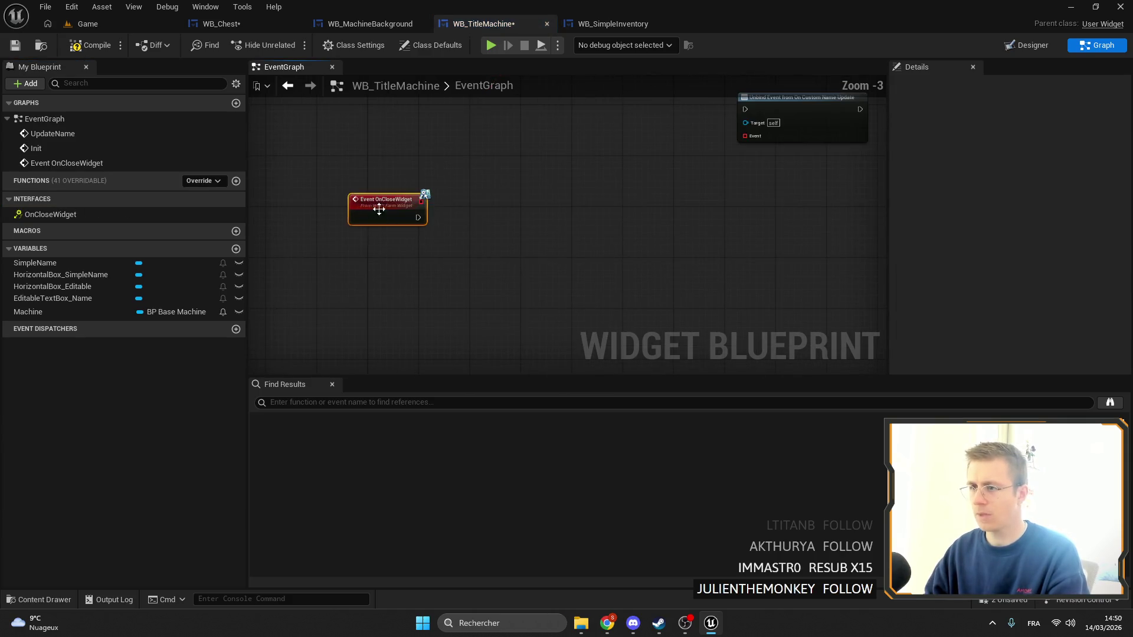
pyautogui.scroll(3, 555, 255)
pyautogui.moveTo(407, 257); pyautogui.dragTo(416, 210)
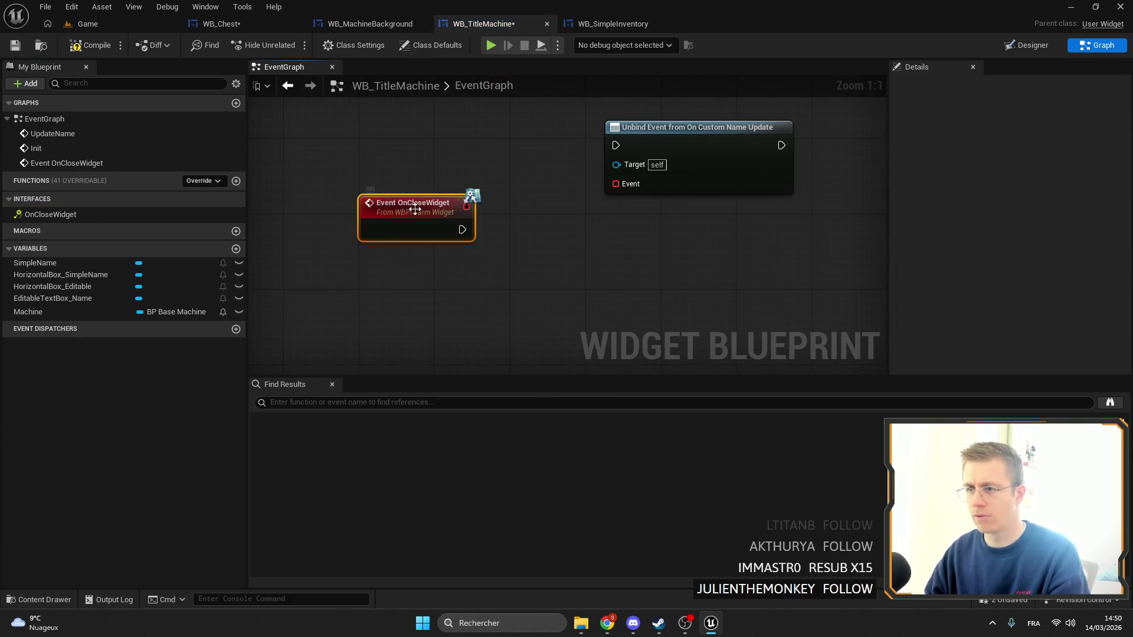
pyautogui.moveTo(35, 315); pyautogui.dragTo(511, 281)
pyautogui.click(431, 295)
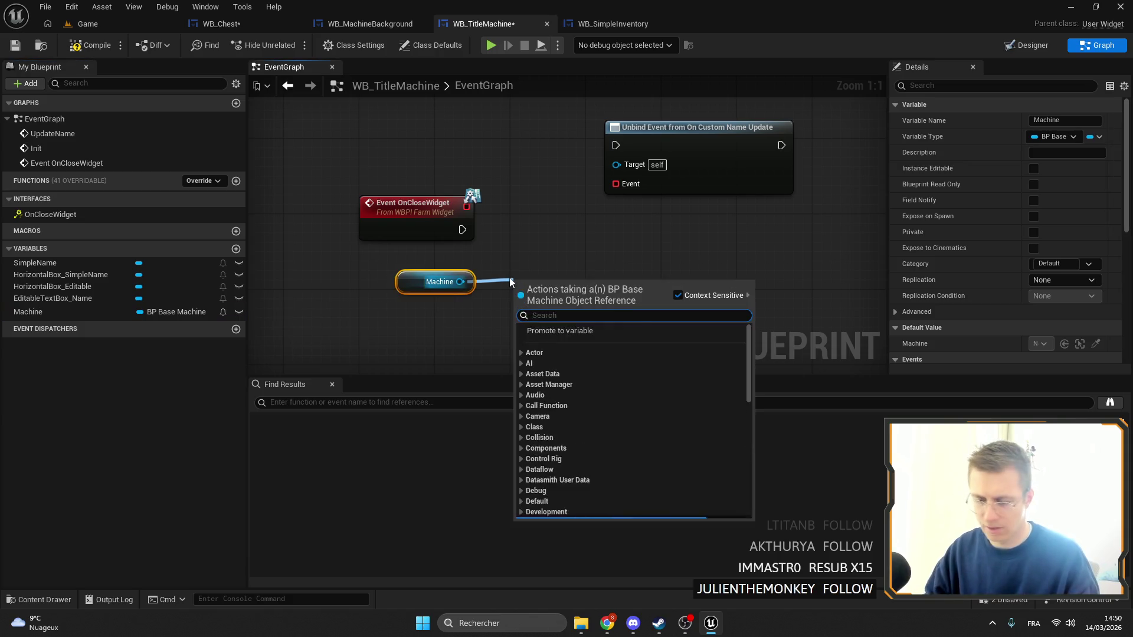
pyautogui.write('isva')
pyautogui.press('Down')
pyautogui.press('Return')
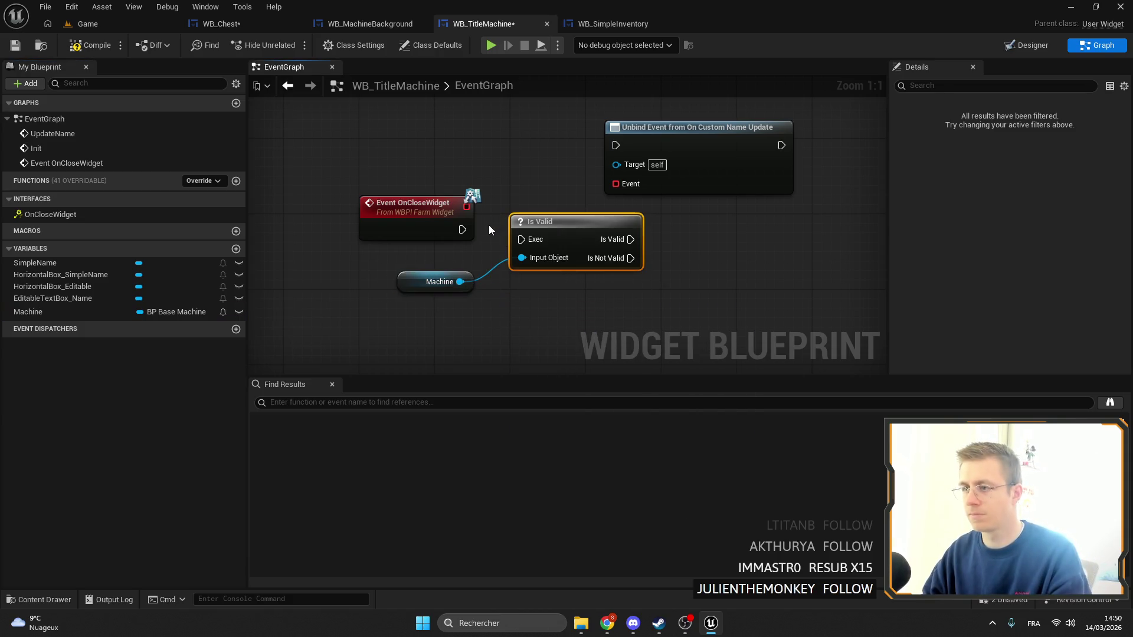
pyautogui.moveTo(525, 240); pyautogui.dragTo(525, 230)
pyautogui.moveTo(440, 281)
pyautogui.mouseDown()
pyautogui.moveTo(541, 210)
pyautogui.moveTo(551, 187)
pyautogui.mouseUp()
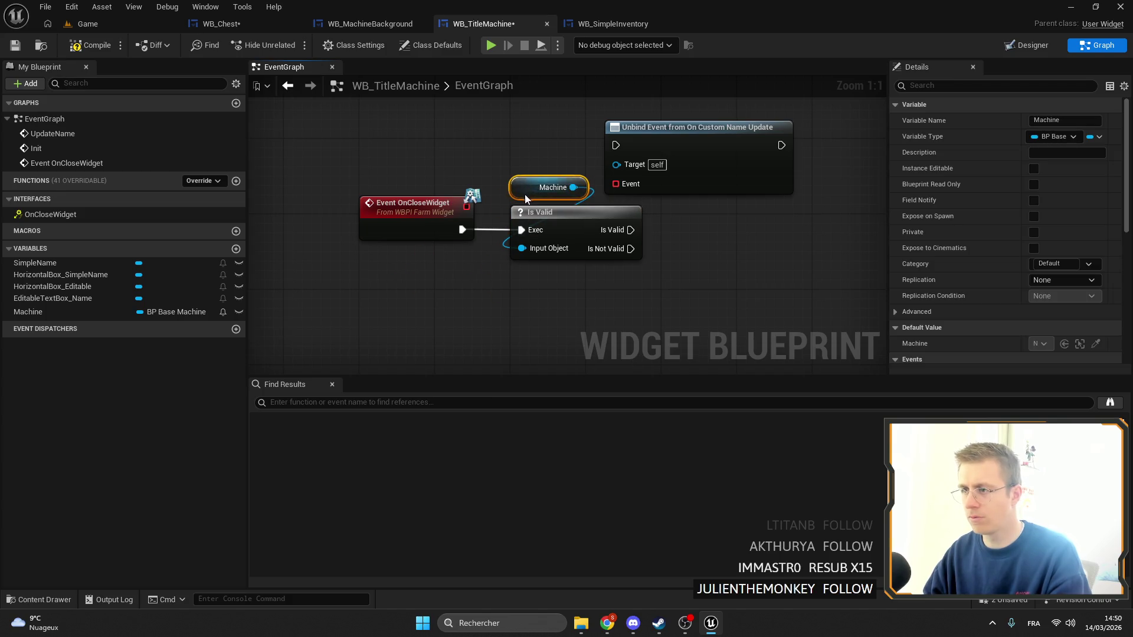
# Arrange the copied Branch nodes after Is Valid and put the unbind node on Branch True
pyautogui.moveTo(485, 208); pyautogui.dragTo(610, 208)
pyautogui.scroll(-4, 564, 236)
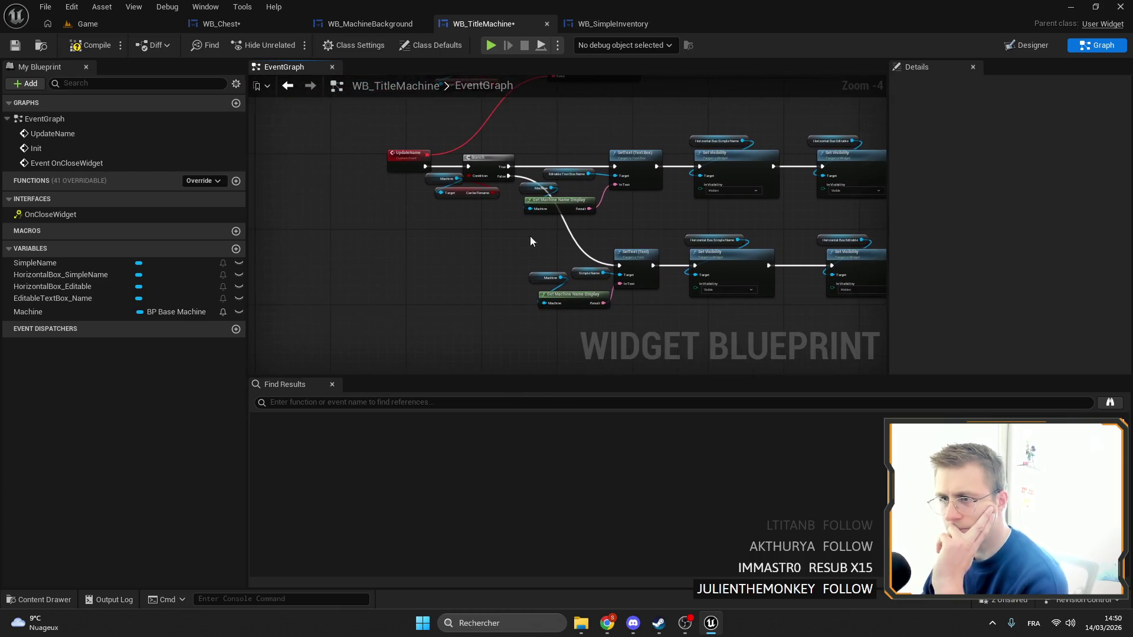
pyautogui.scroll(2, 572, 189)
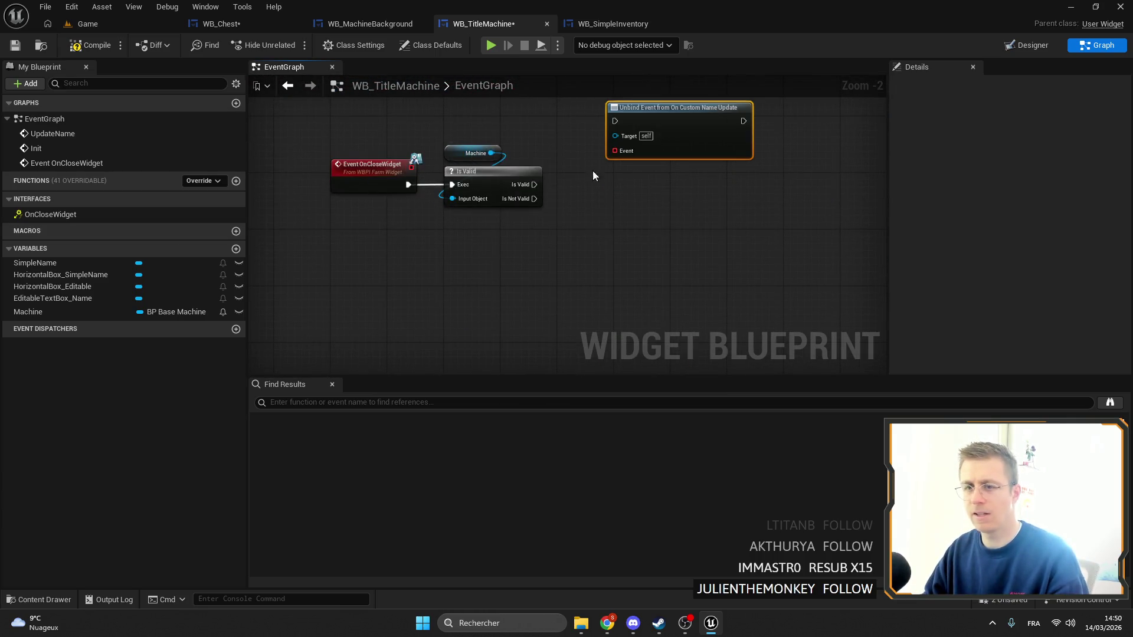
pyautogui.scroll(-2, 592, 171)
pyautogui.moveTo(375, 151); pyautogui.dragTo(327, 112)
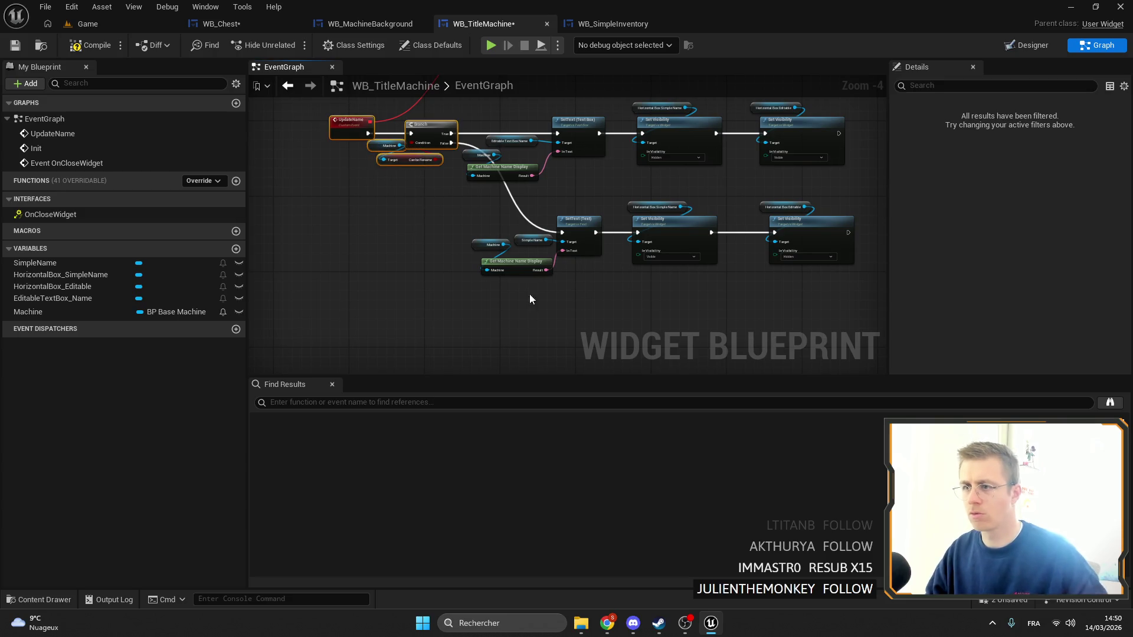
pyautogui.moveTo(416, 159)
pyautogui.mouseDown()
pyautogui.moveTo(424, 144)
pyautogui.moveTo(466, 172)
pyautogui.moveTo(515, 175)
pyautogui.moveTo(489, 277)
pyautogui.mouseUp()
pyautogui.scroll(4, 515, 175)
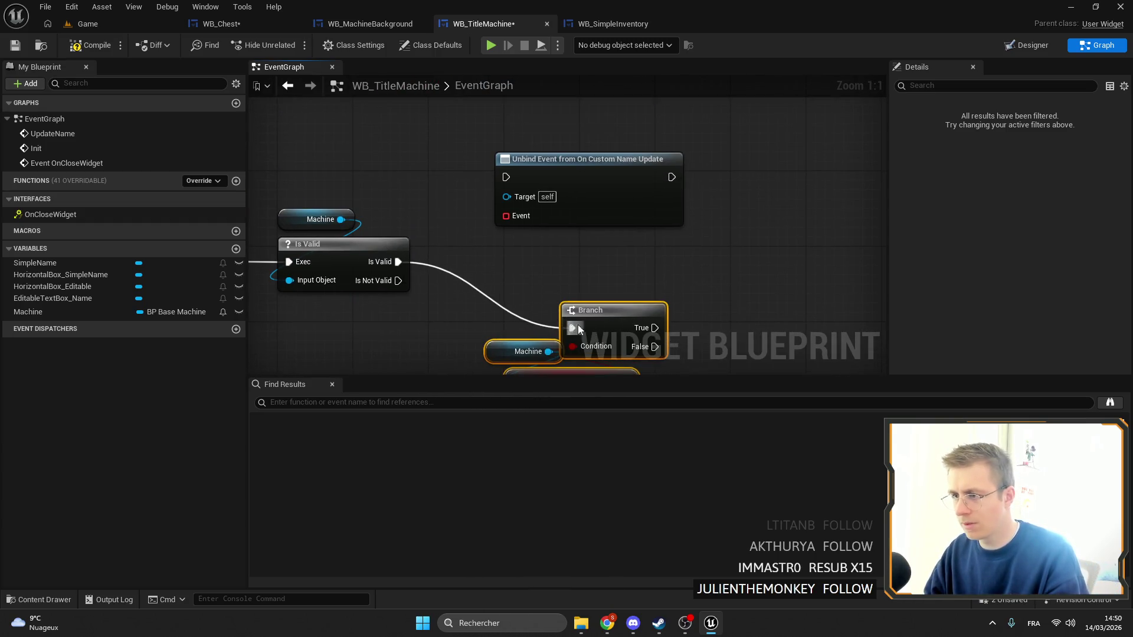
pyautogui.moveTo(579, 328)
pyautogui.mouseDown()
pyautogui.moveTo(493, 271)
pyautogui.moveTo(472, 224)
pyautogui.moveTo(436, 204)
pyautogui.mouseUp()
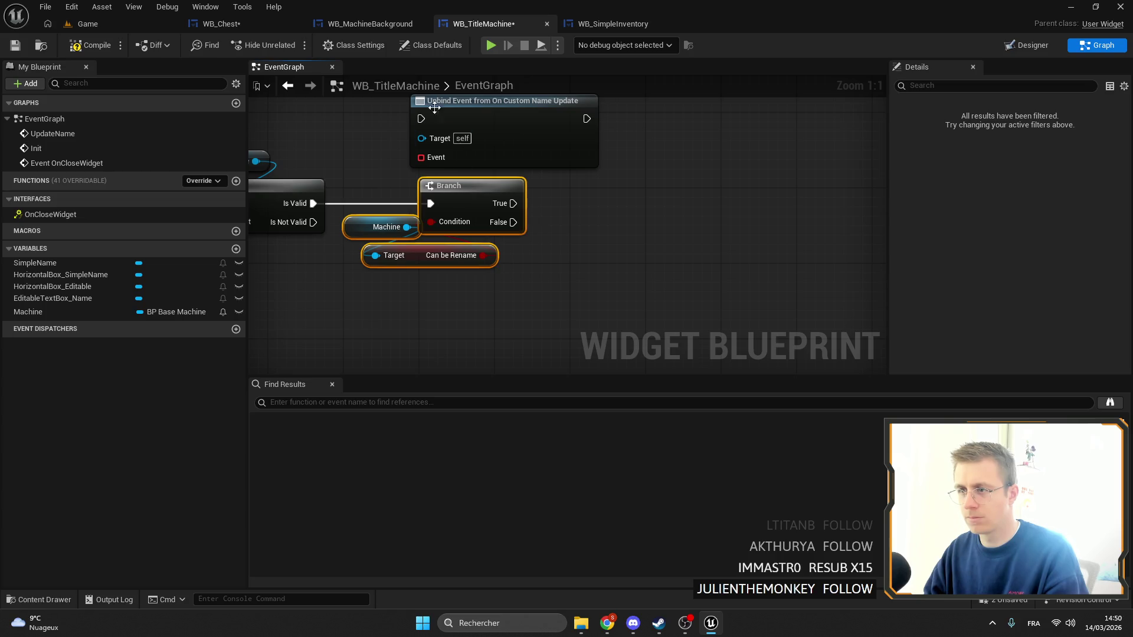
pyautogui.moveTo(435, 106)
pyautogui.mouseDown()
pyautogui.moveTo(652, 163)
pyautogui.moveTo(621, 203)
pyautogui.moveTo(648, 198)
pyautogui.mouseUp()
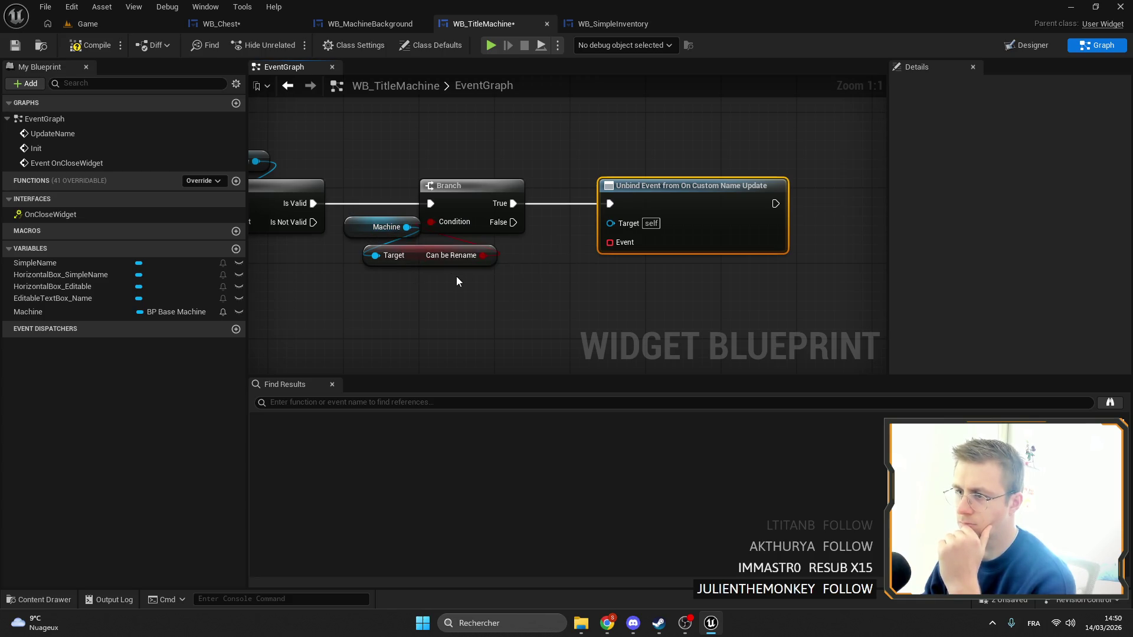
# Feed the unbind Event pin from a Create Event node bound to UpdateName
pyautogui.moveTo(609, 242); pyautogui.dragTo(591, 285)
pyautogui.write('create')
pyautogui.press('Return')
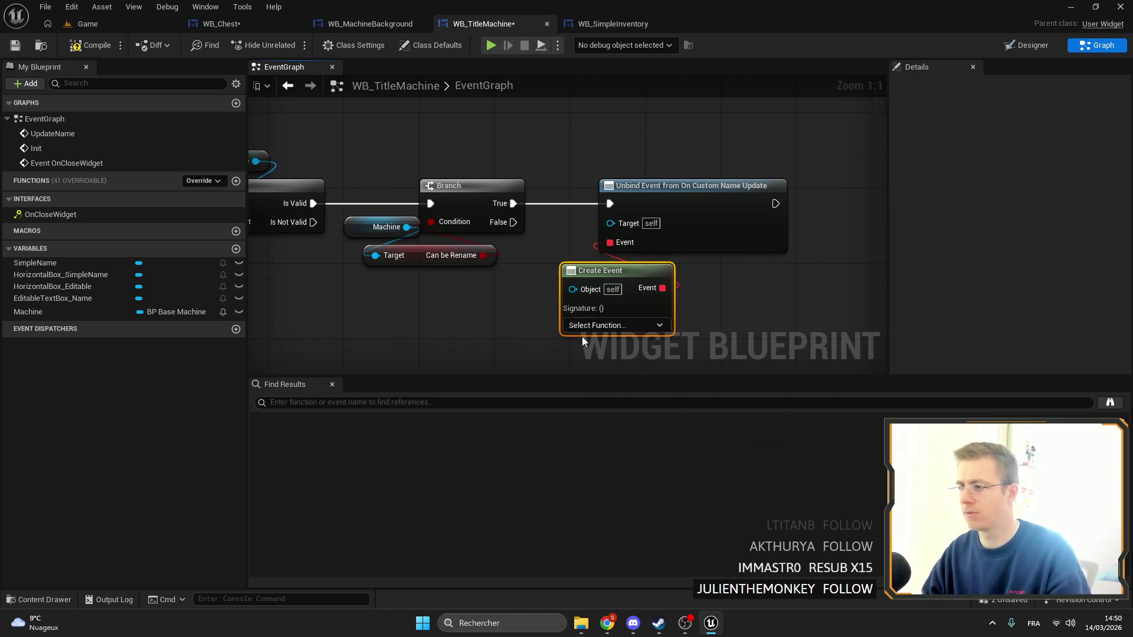
pyautogui.click(603, 328)
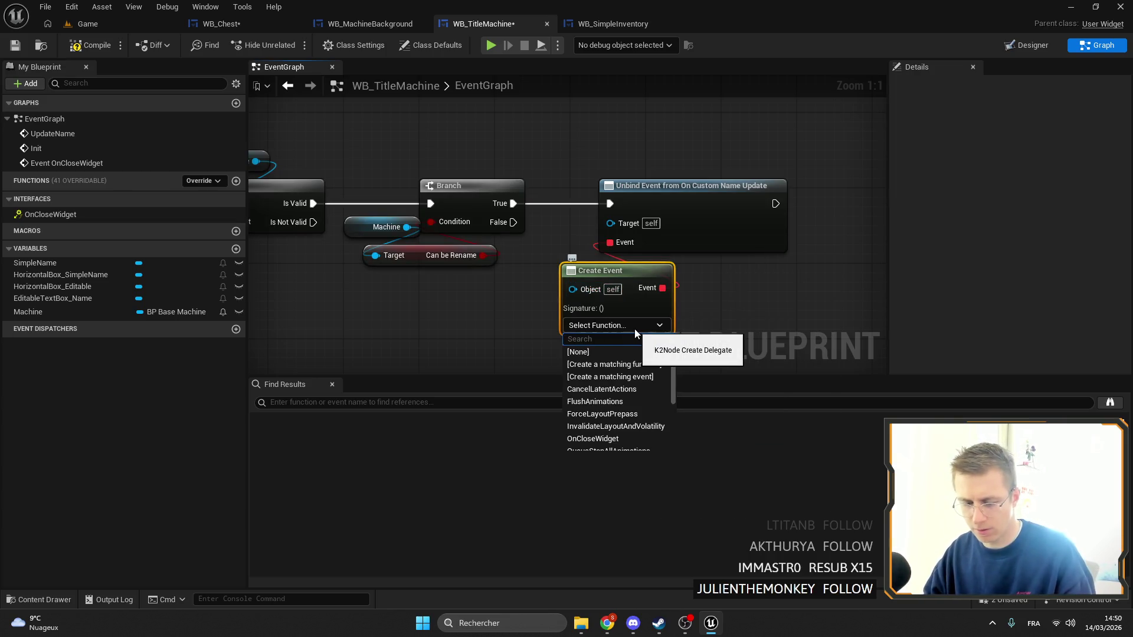
pyautogui.write('update')
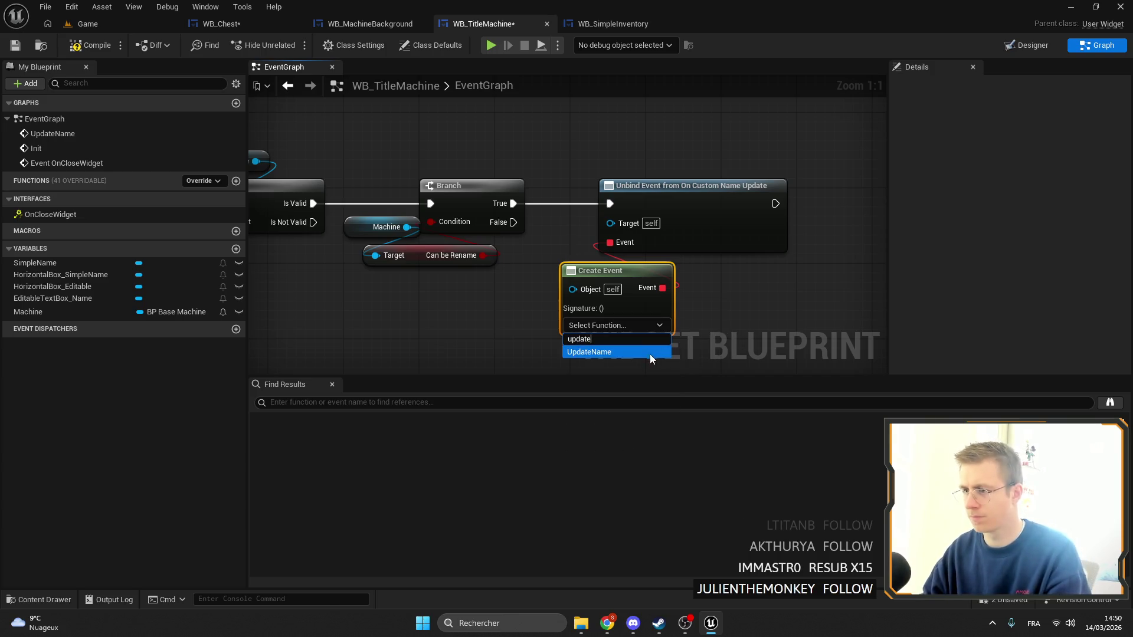
pyautogui.click(650, 352)
# Compile and fix the Target error by connecting Machine to the unbind node's Target
pyautogui.scroll(-5, 661, 278)
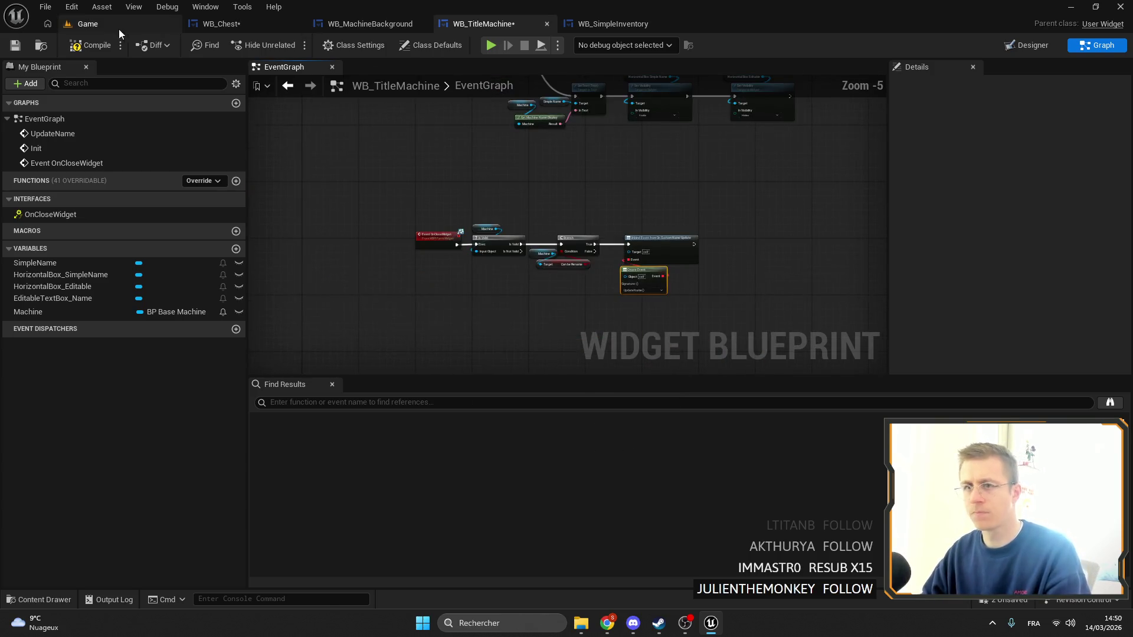
pyautogui.click(16, 46)
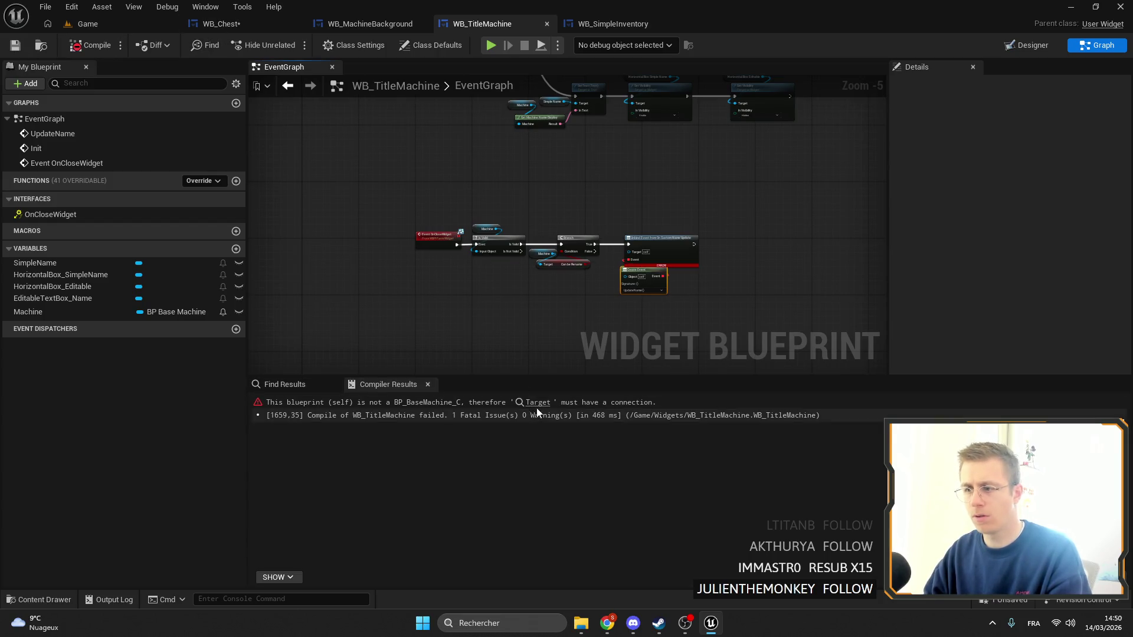
pyautogui.click(536, 404)
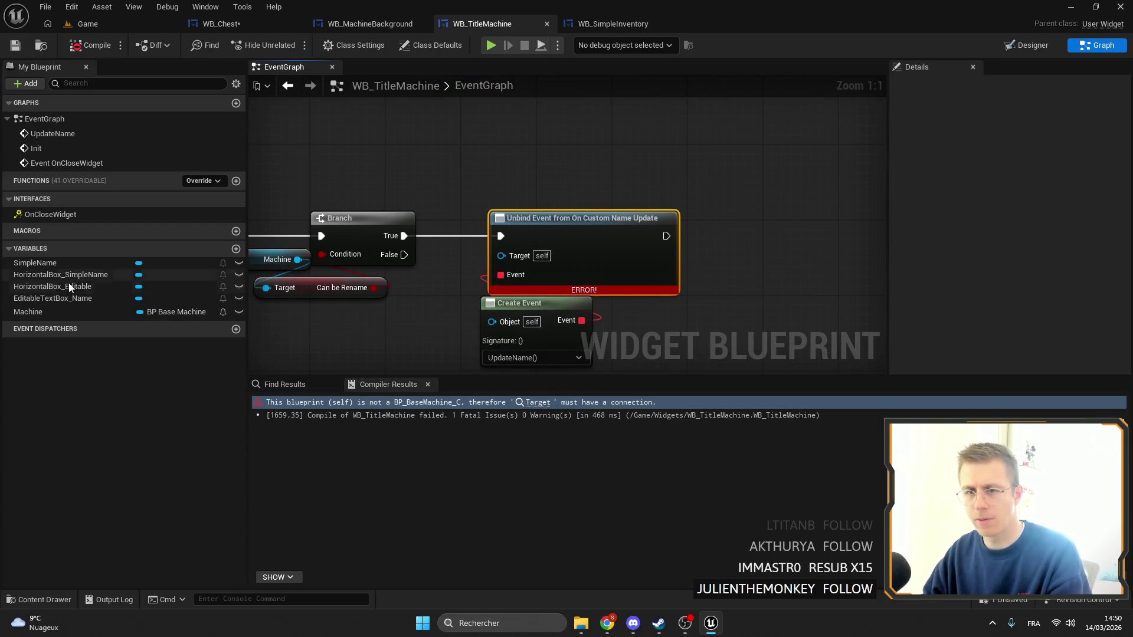
pyautogui.moveTo(48, 312)
pyautogui.mouseDown()
pyautogui.moveTo(301, 317)
pyautogui.moveTo(501, 256)
pyautogui.mouseUp()
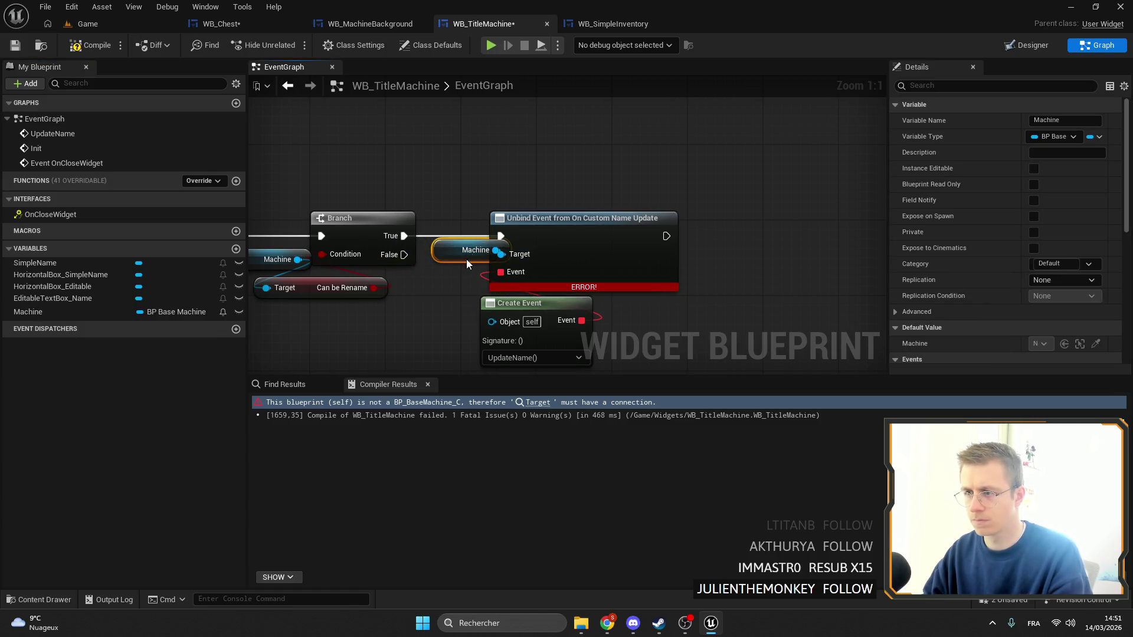
pyautogui.moveTo(589, 253); pyautogui.dragTo(617, 243)
pyautogui.hotkey('ctrl', 'Tab')
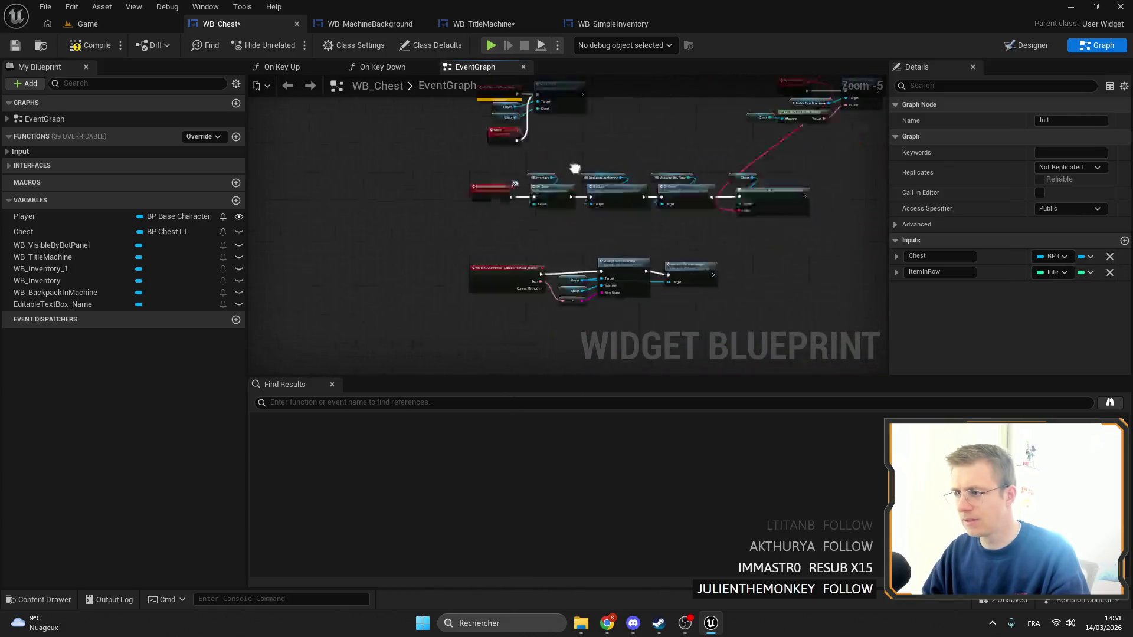
# Cut the Change Machine Name and Refocus nodes from WB_Chest and paste them into WB_TitleMachine
pyautogui.moveTo(767, 247); pyautogui.dragTo(501, 151)
pyautogui.rightClick(604, 161)
pyautogui.press('Escape')
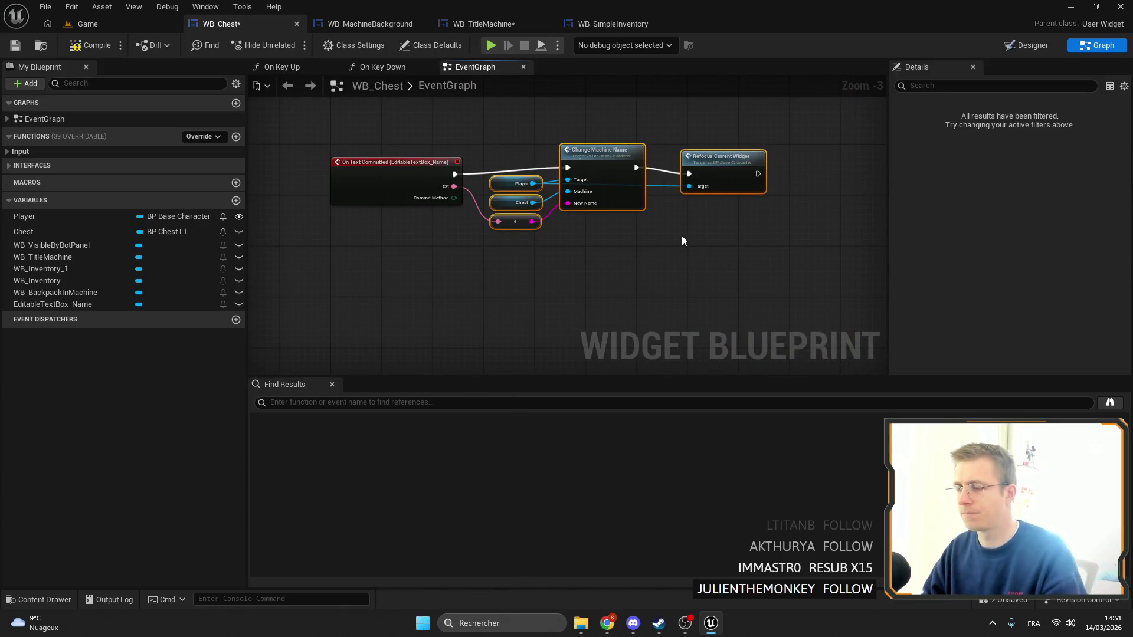
pyautogui.press('Delete')
pyautogui.press('Home')
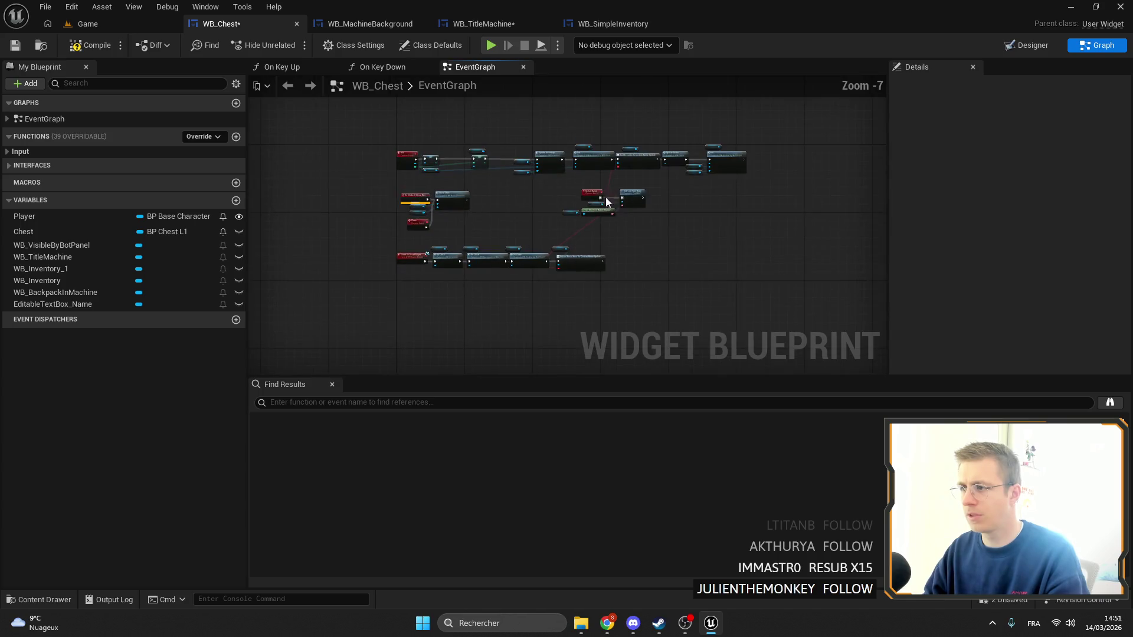
pyautogui.click(466, 23)
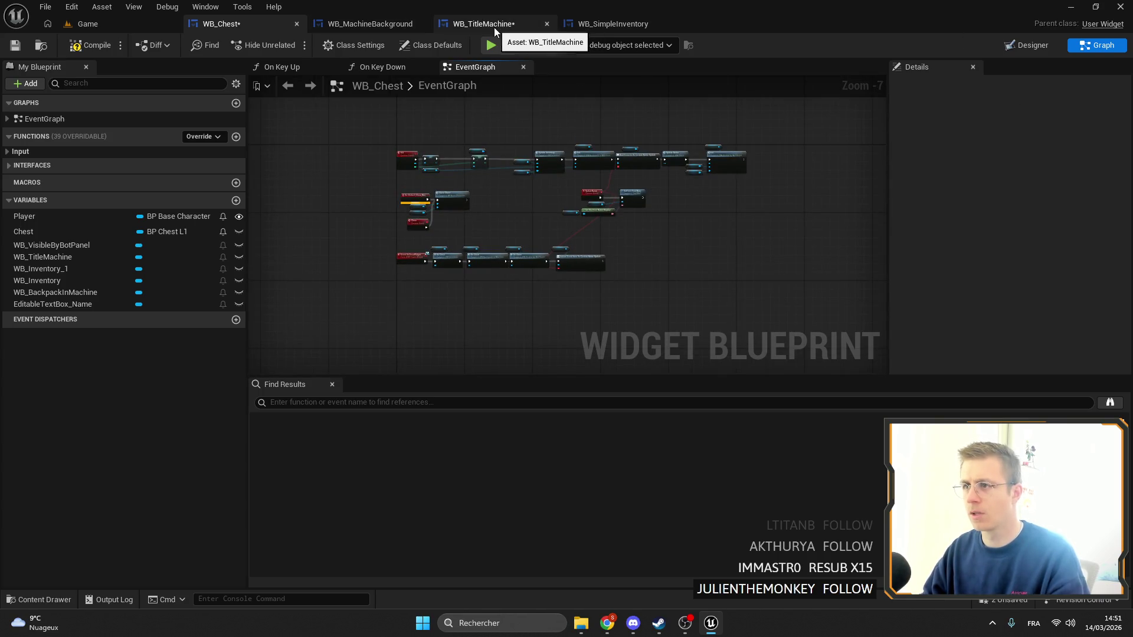
pyautogui.scroll(5, 552, 231)
pyautogui.hotkey('ctrl', 'v')
# Wire On Text Committed into Change Machine Name and straighten the Refocus Current Widget wire
pyautogui.moveTo(350, 228)
pyautogui.mouseDown()
pyautogui.moveTo(430, 227)
pyautogui.moveTo(551, 199)
pyautogui.moveTo(558, 219)
pyautogui.mouseUp()
pyautogui.click(419, 212)
pyautogui.click(425, 251)
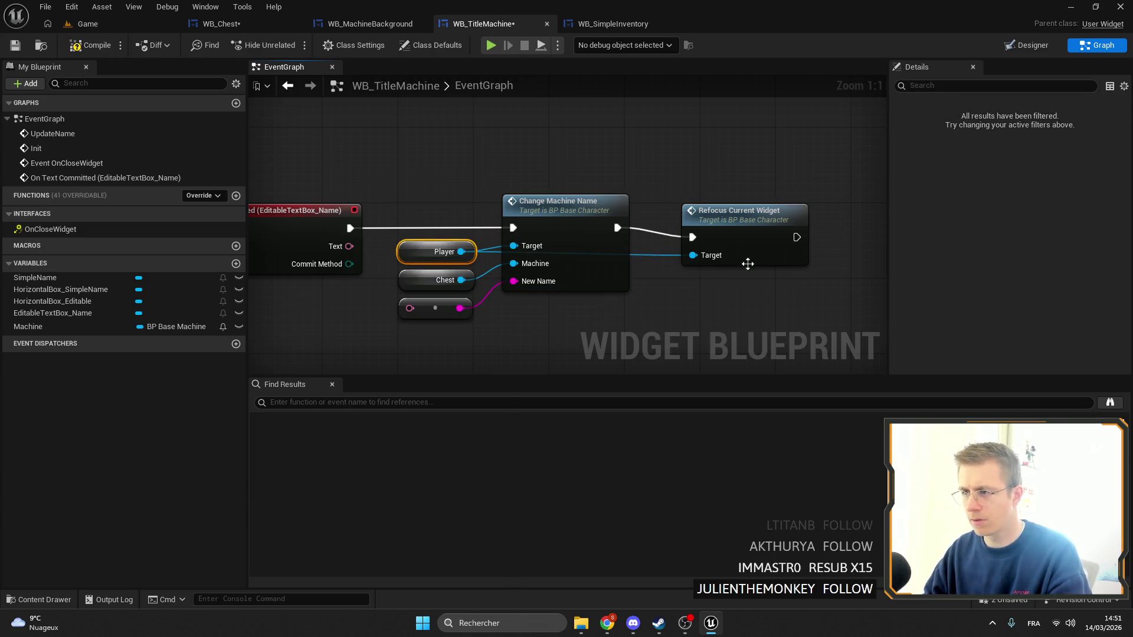
pyautogui.click(736, 219)
pyautogui.press('q')
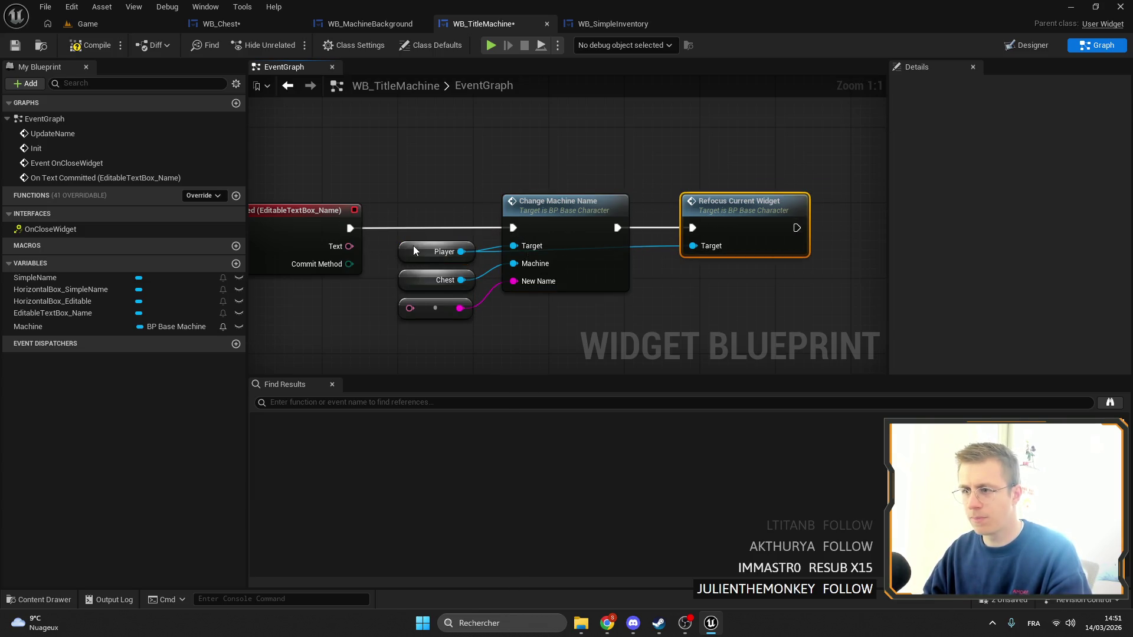
pyautogui.rightClick(415, 251)
pyautogui.scroll(-3, 589, 319)
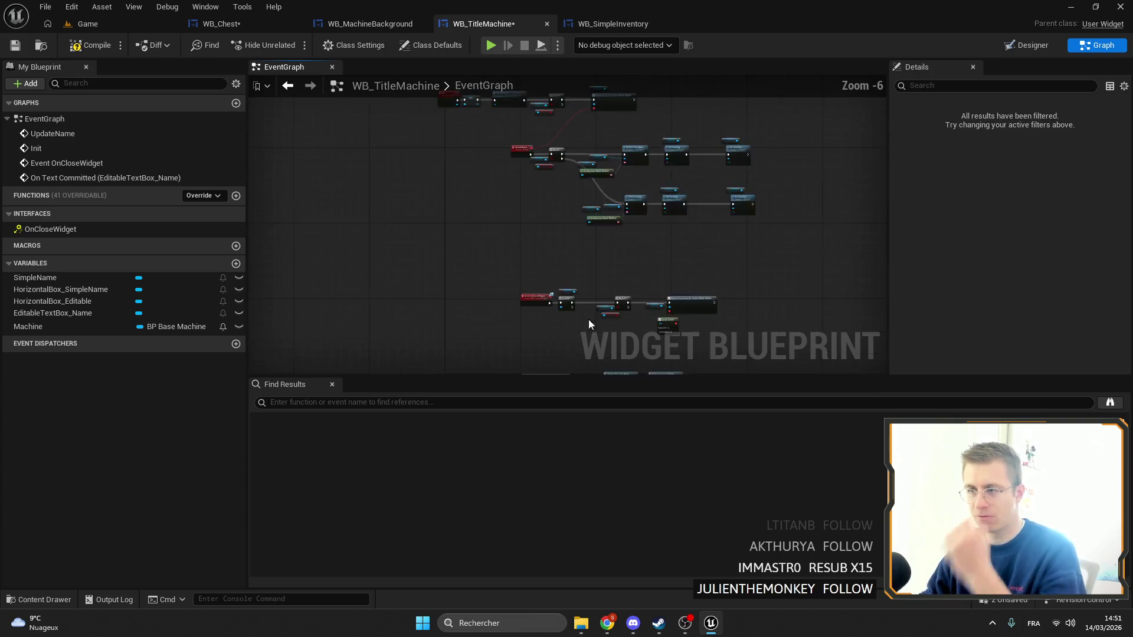
pyautogui.scroll(3, 539, 327)
pyautogui.scroll(-1, 513, 236)
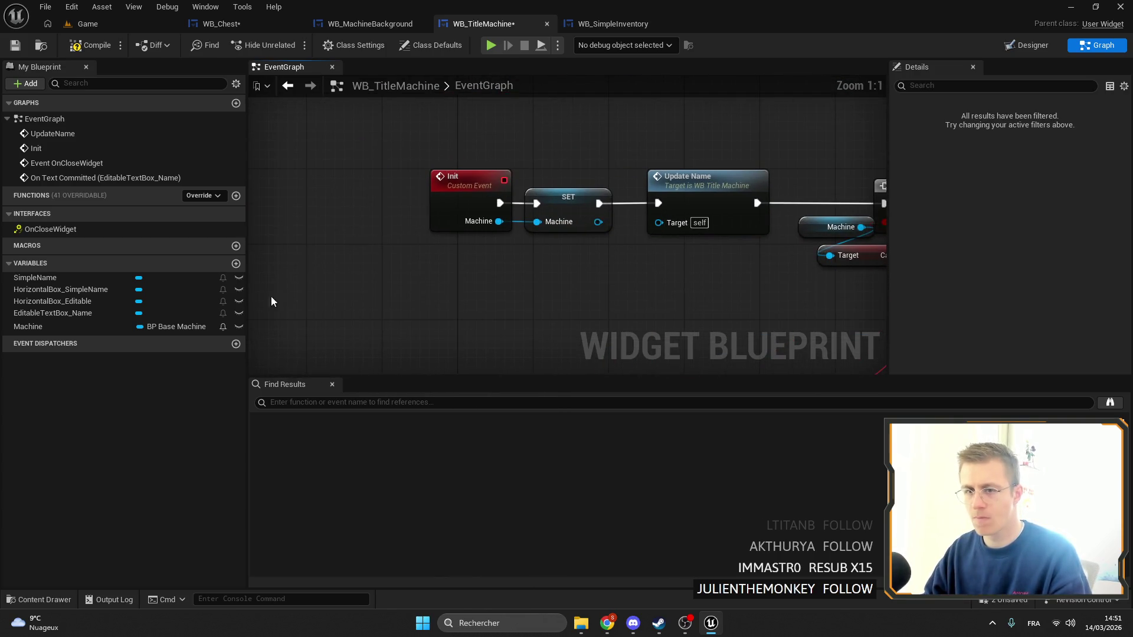
pyautogui.moveTo(630, 242)
pyautogui.mouseDown()
pyautogui.moveTo(547, 108)
pyautogui.moveTo(413, 95)
pyautogui.moveTo(502, 200)
pyautogui.moveTo(545, 288)
pyautogui.mouseUp()
# Create the Player variable, replace the Chest getter with Machine, and wire the committed text in
pyautogui.scroll(1, 546, 288)
pyautogui.rightClick(587, 266)
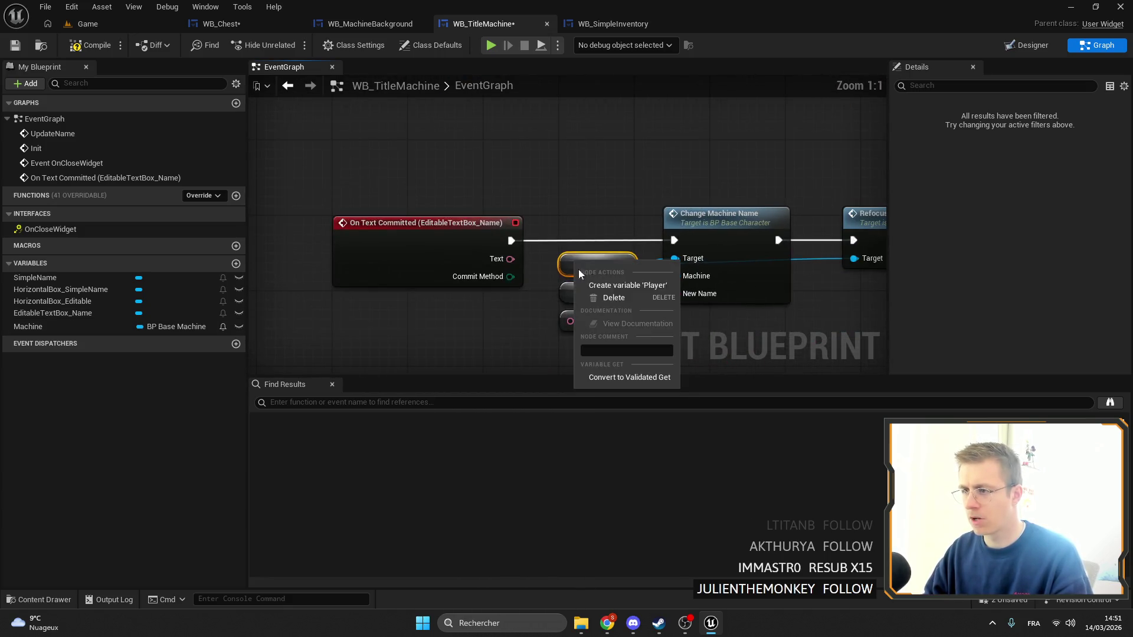
pyautogui.click(610, 286)
pyautogui.click(605, 292)
pyautogui.press('Delete')
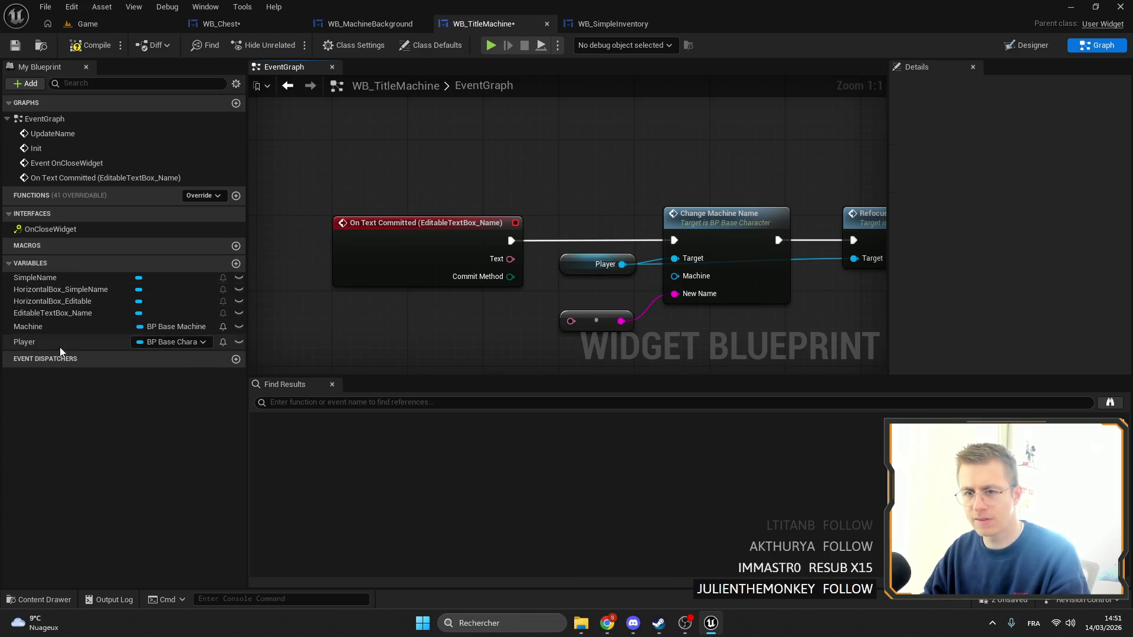
pyautogui.moveTo(29, 327); pyautogui.dragTo(686, 293)
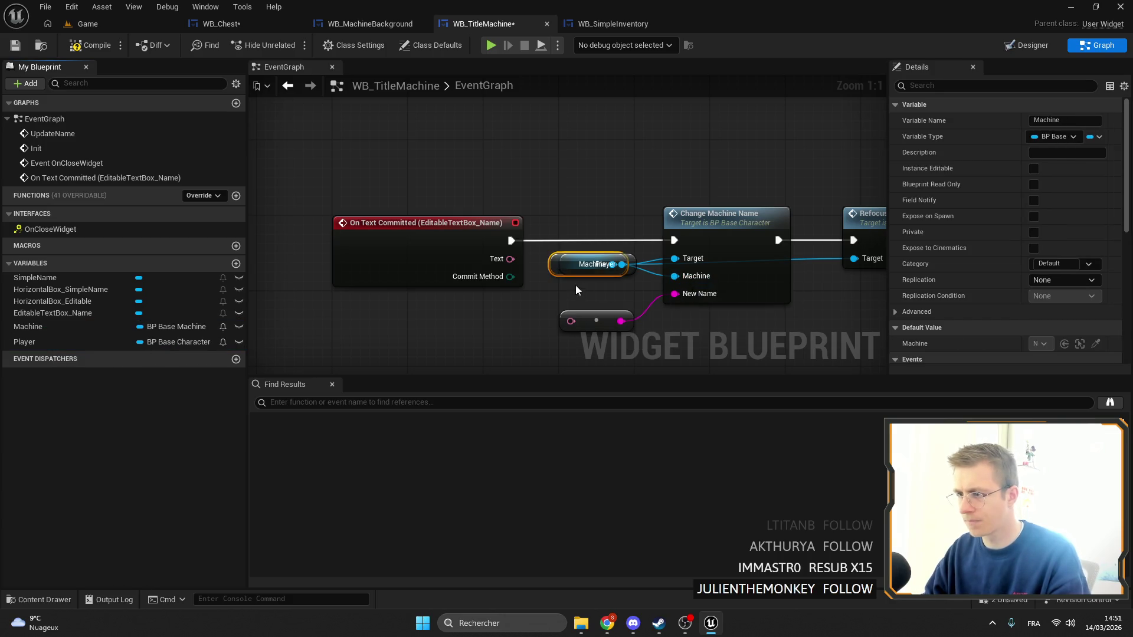
pyautogui.moveTo(570, 321); pyautogui.dragTo(520, 272)
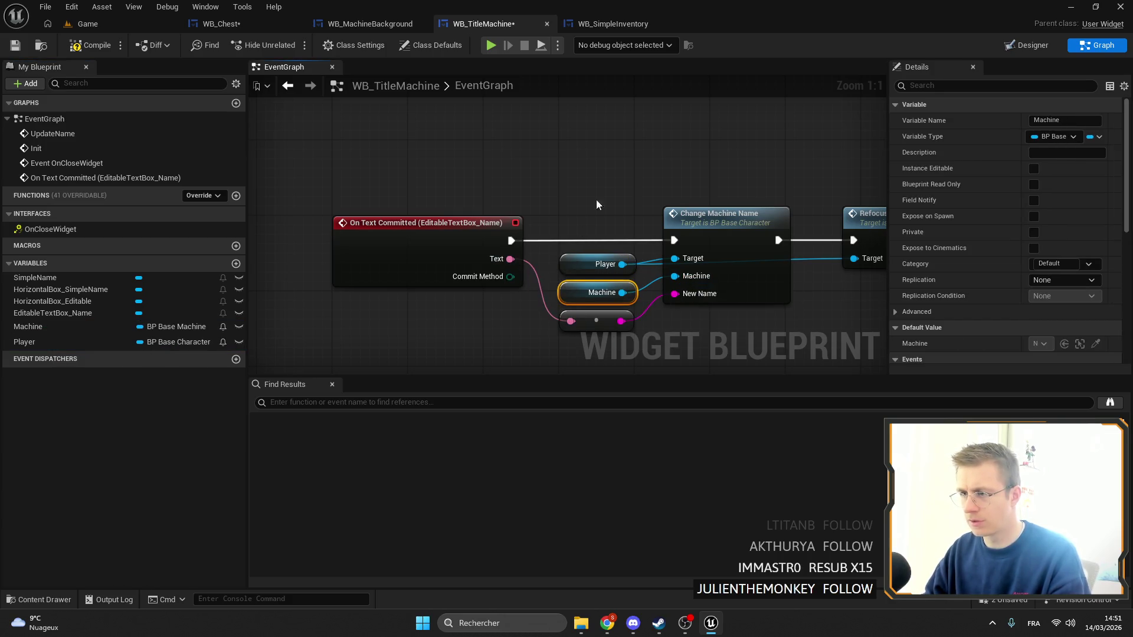
pyautogui.scroll(-3, 597, 205)
pyautogui.click(718, 246)
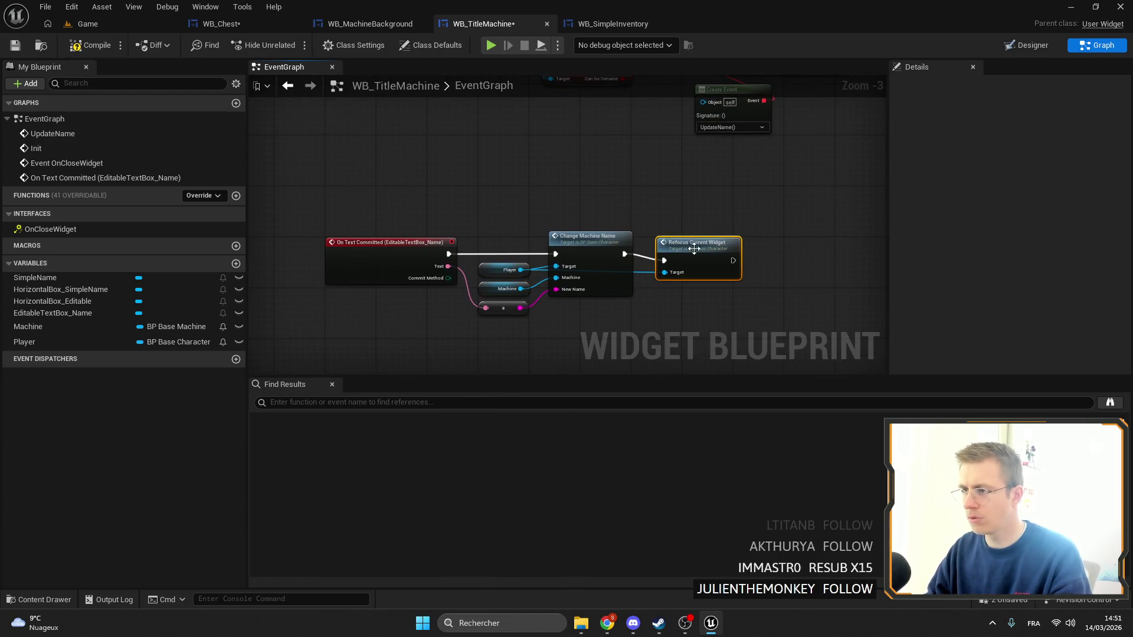
# Add a SET Player node to the Init graph and shift downstream nodes to make room
pyautogui.scroll(-5, 648, 185)
pyautogui.scroll(8, 524, 146)
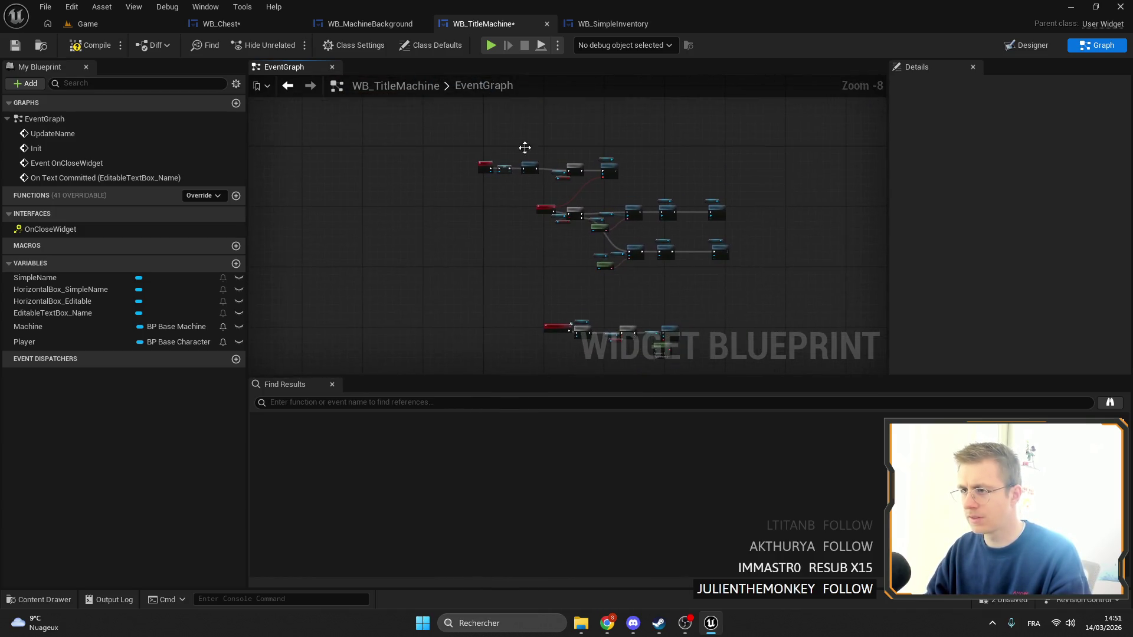
pyautogui.click(203, 341)
pyautogui.moveTo(203, 341); pyautogui.dragTo(519, 298)
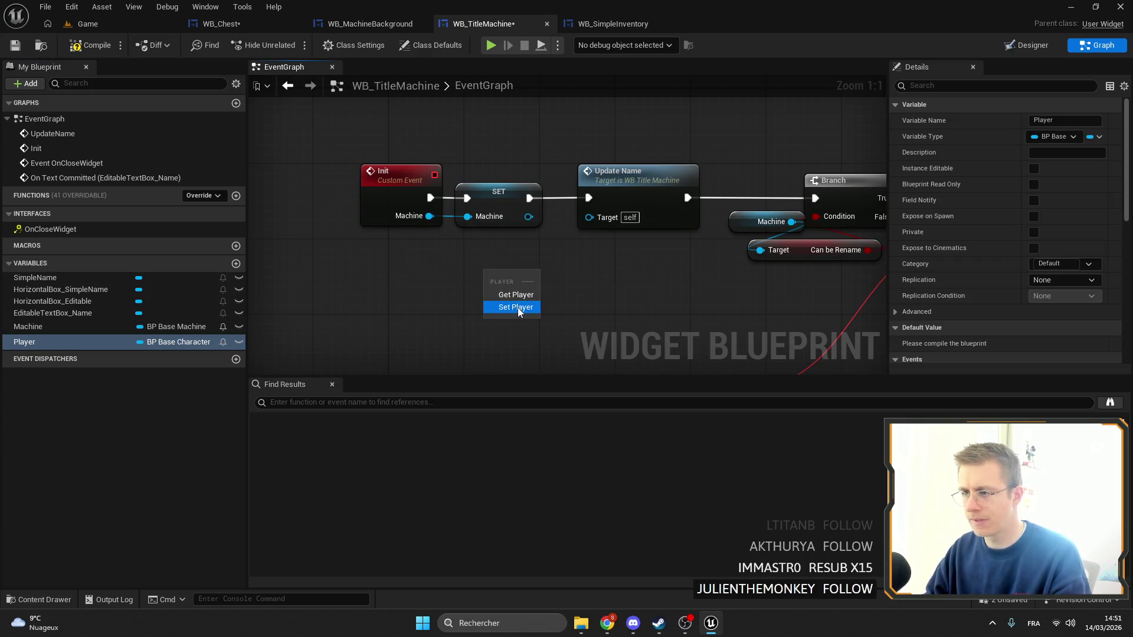
pyautogui.click(519, 307)
pyautogui.scroll(-3, 519, 265)
pyautogui.moveTo(846, 253)
pyautogui.mouseDown()
pyautogui.moveTo(548, 127)
pyautogui.moveTo(572, 165)
pyautogui.moveTo(611, 157)
pyautogui.mouseUp()
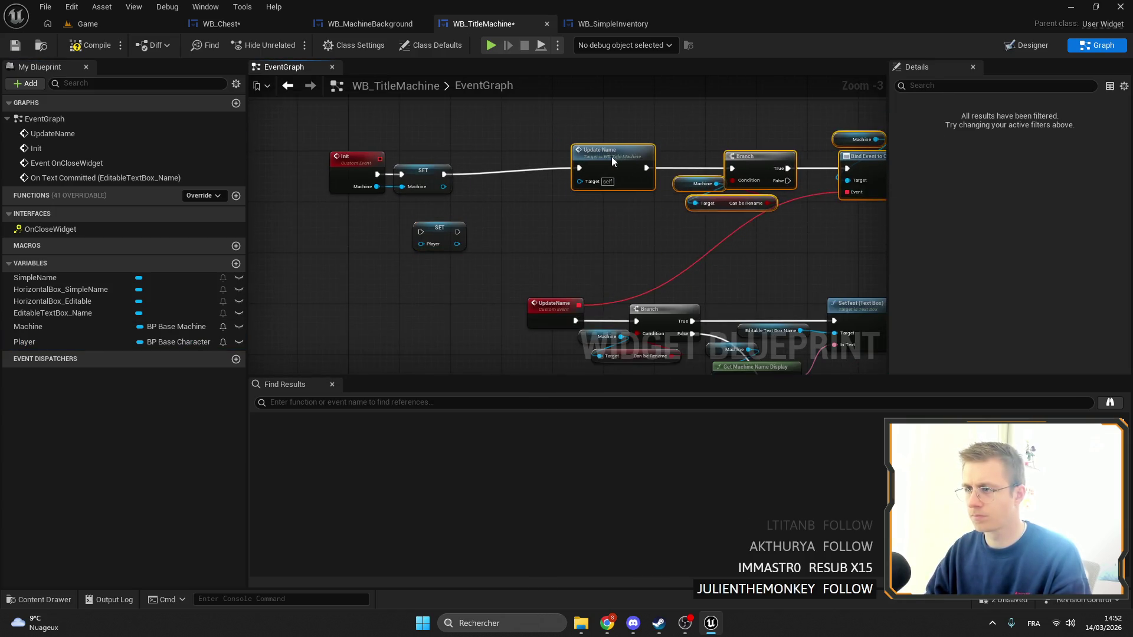
pyautogui.scroll(4, 611, 157)
# Chain SET Player after SET Machine, feed it a new Init Player input, and link Update Name
pyautogui.moveTo(372, 251)
pyautogui.mouseDown()
pyautogui.moveTo(491, 164)
pyautogui.moveTo(406, 170)
pyautogui.mouseUp()
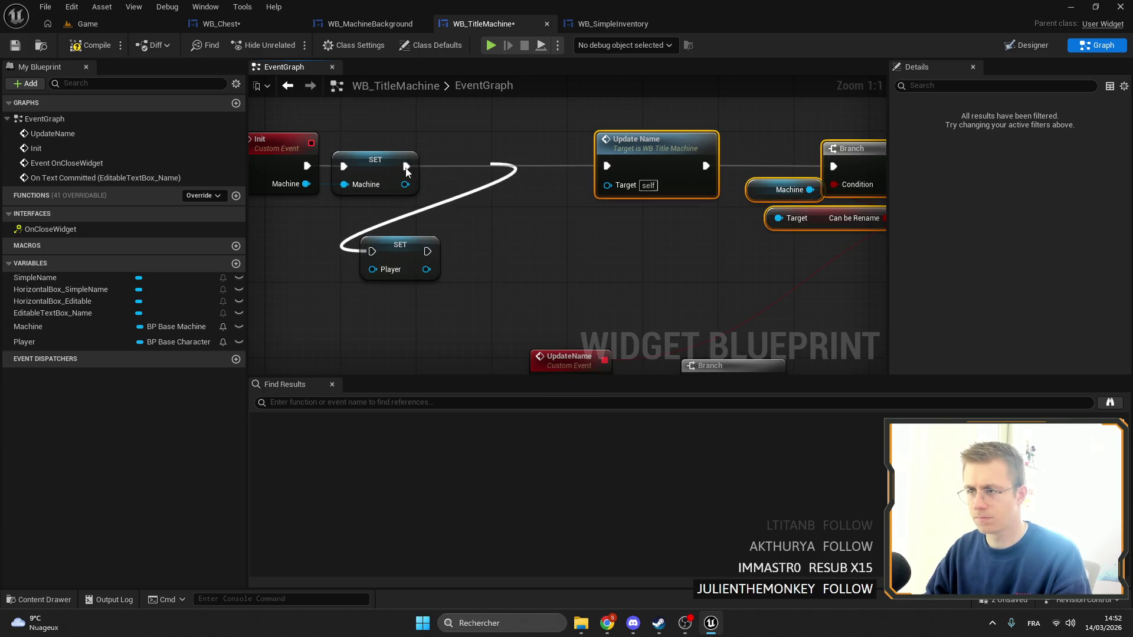
pyautogui.moveTo(373, 257); pyautogui.dragTo(373, 256)
pyautogui.moveTo(401, 245)
pyautogui.mouseDown()
pyautogui.moveTo(492, 159)
pyautogui.moveTo(354, 189)
pyautogui.moveTo(425, 177)
pyautogui.mouseUp()
pyautogui.click(578, 253)
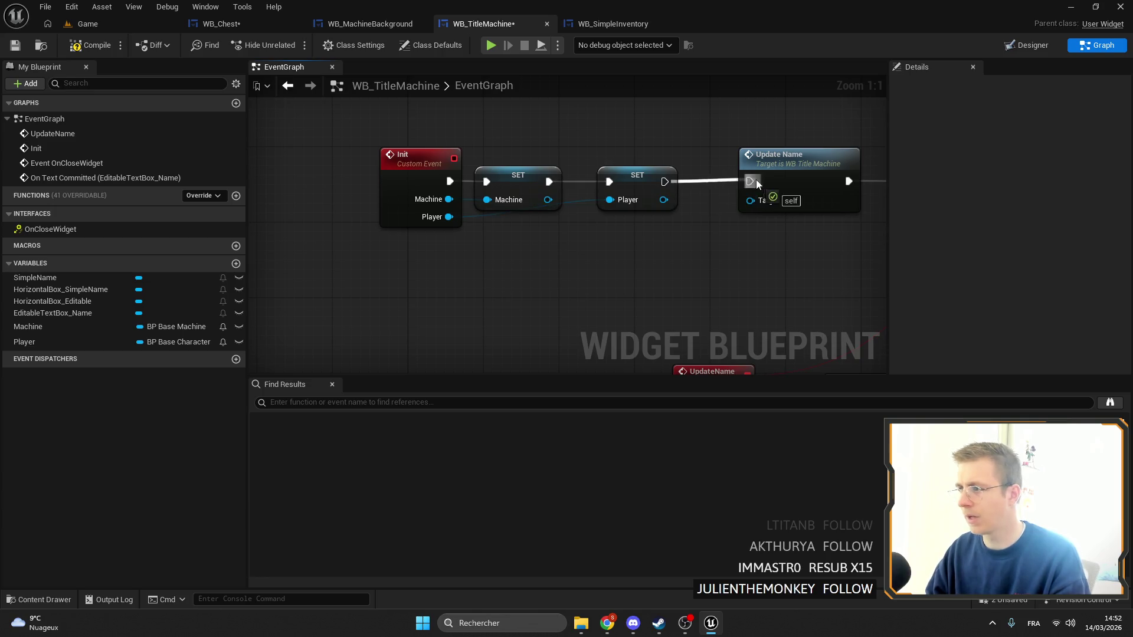
pyautogui.moveTo(756, 180); pyautogui.dragTo(756, 181)
pyautogui.scroll(-3, 738, 212)
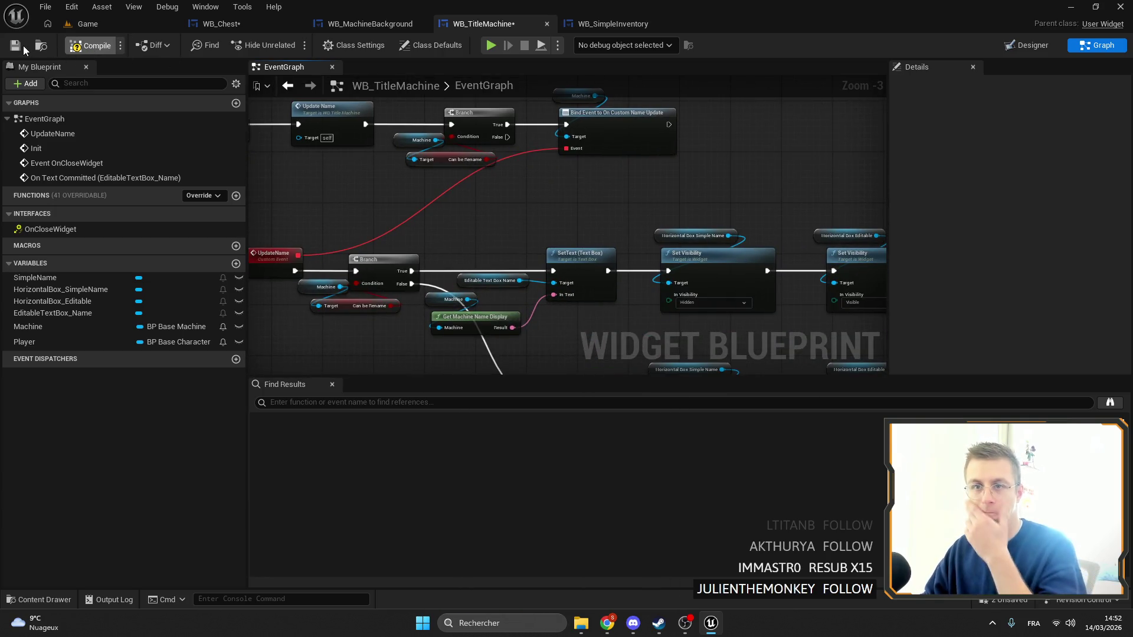
pyautogui.click(260, 20)
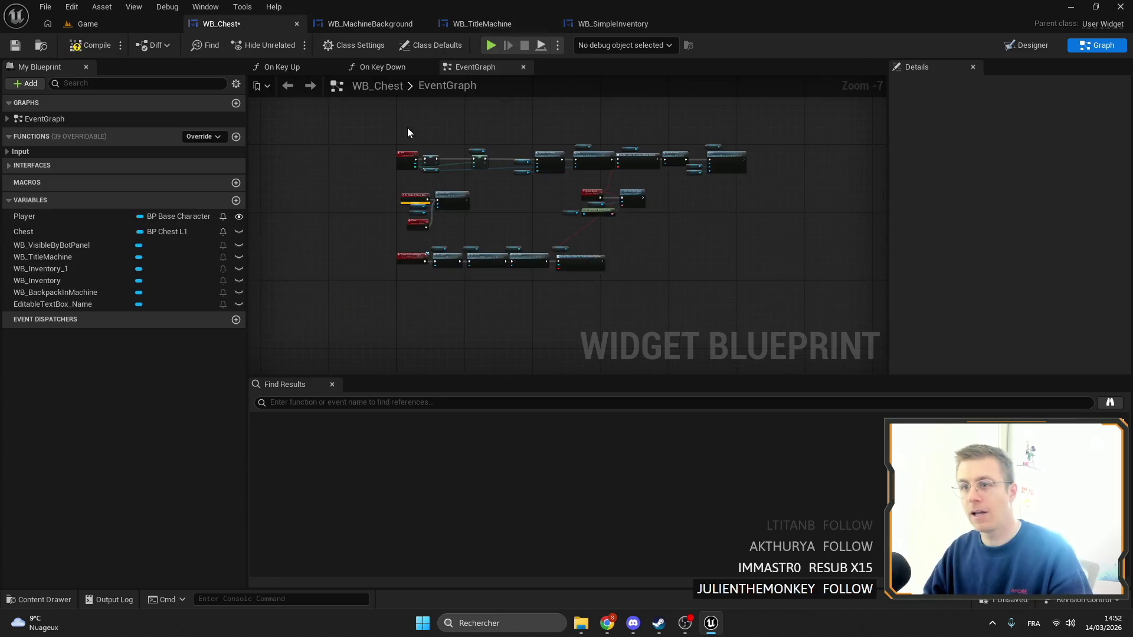
# Add WB Title Machine's On Close Widget call and run it after Close Chest
pyautogui.scroll(4, 517, 195)
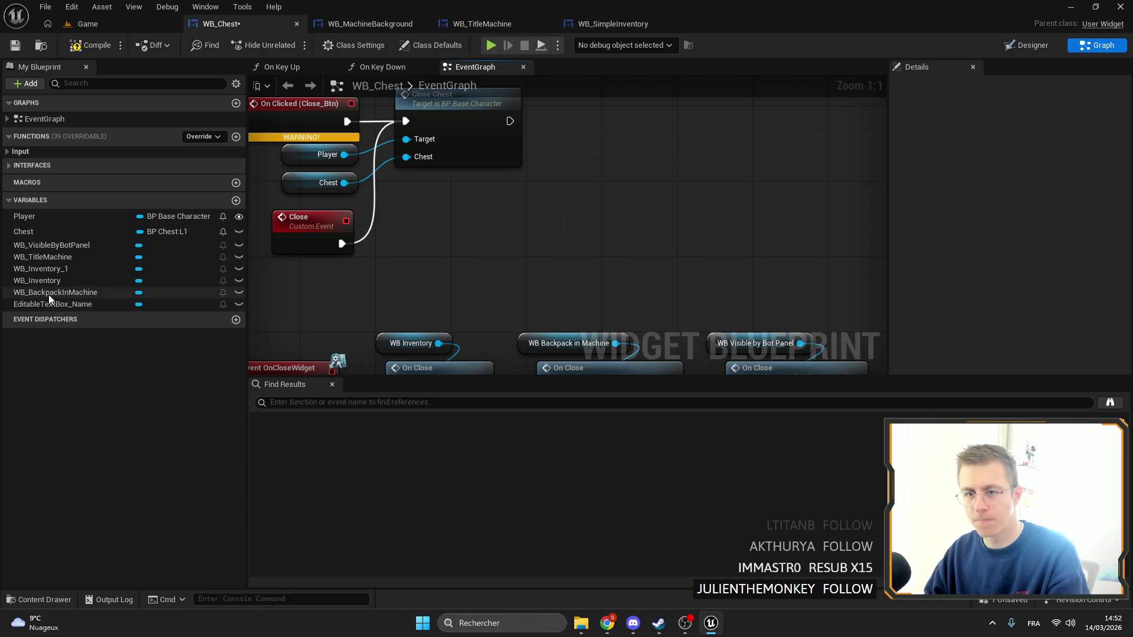
pyautogui.moveTo(55, 256)
pyautogui.mouseDown()
pyautogui.moveTo(465, 218)
pyautogui.moveTo(467, 200)
pyautogui.mouseUp()
pyautogui.moveTo(543, 204); pyautogui.dragTo(576, 200)
pyautogui.write('onclos')
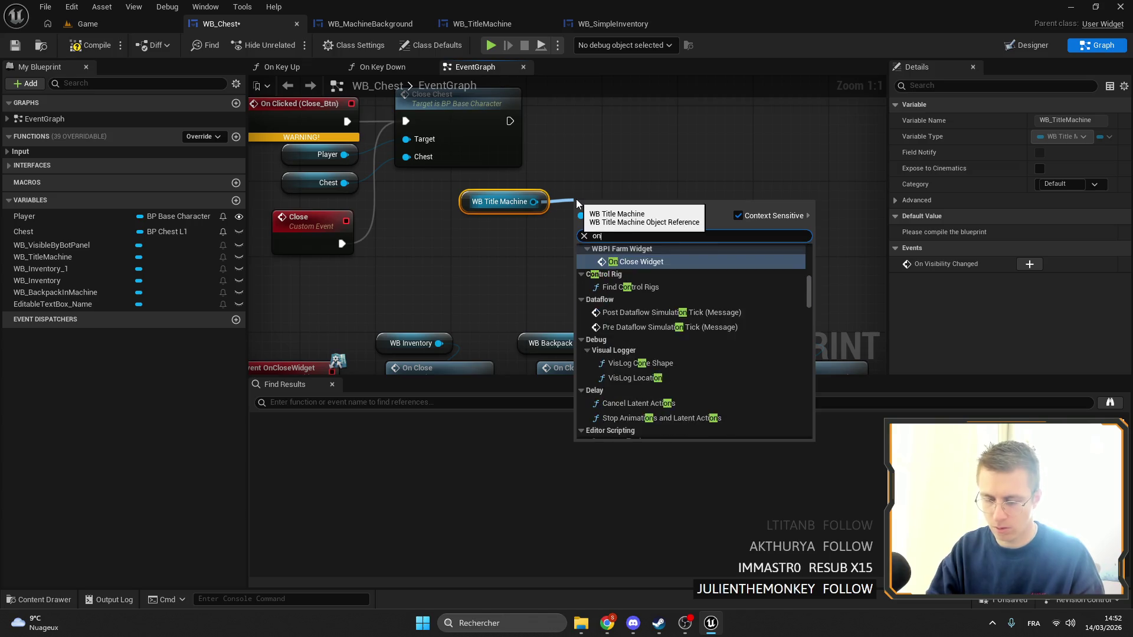
pyautogui.press('Return')
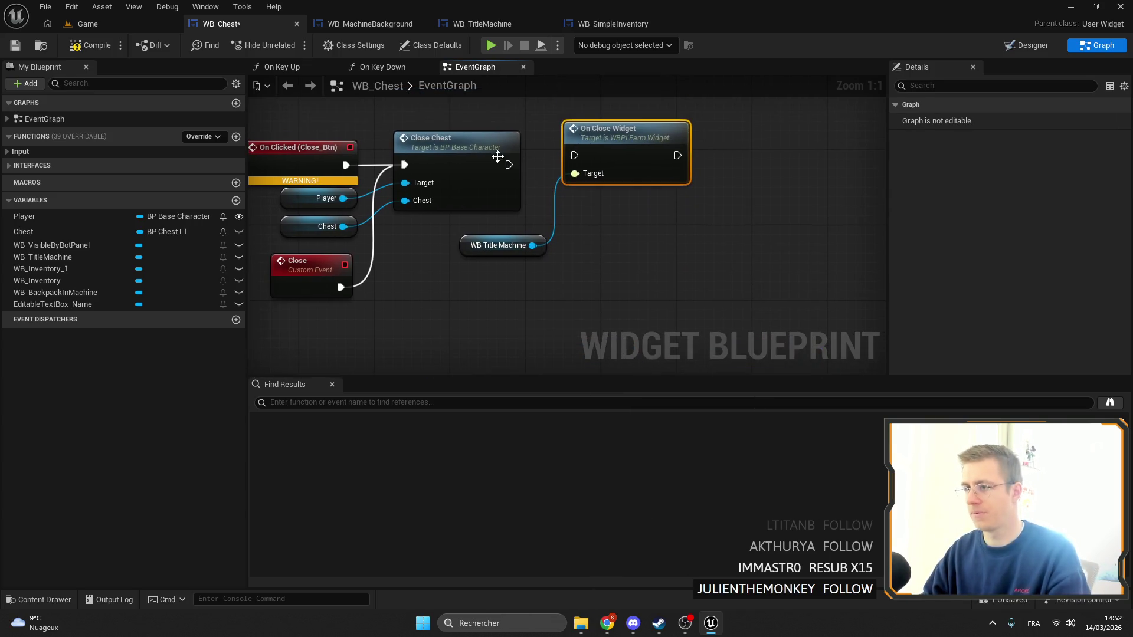
pyautogui.moveTo(583, 155); pyautogui.dragTo(576, 156)
pyautogui.moveTo(480, 247); pyautogui.dragTo(575, 115)
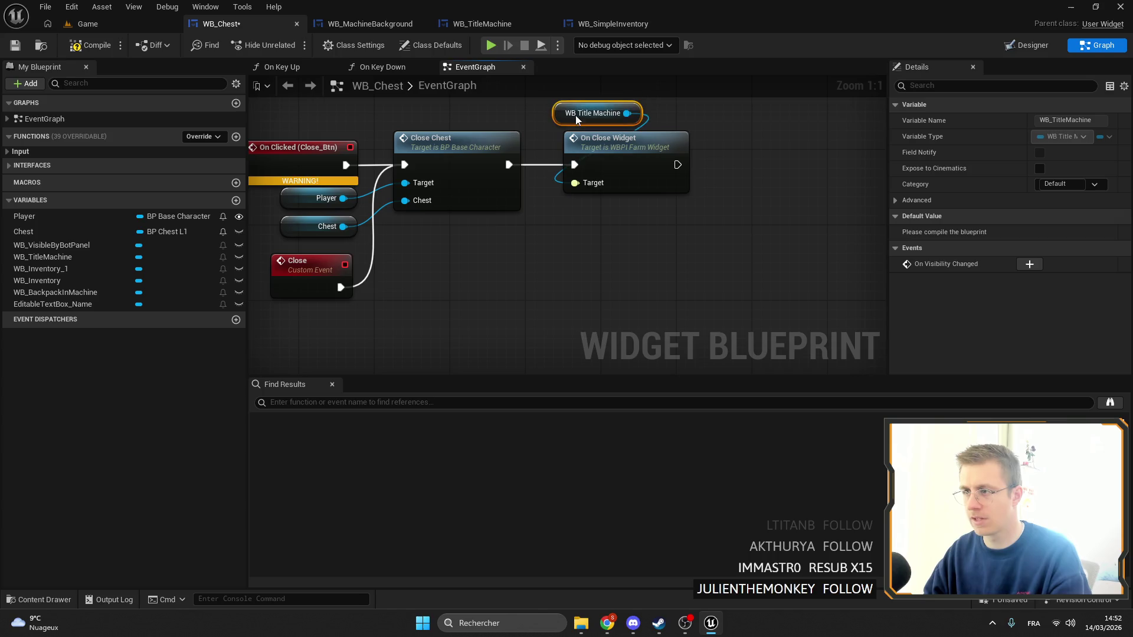
# Delete the On Clicked (Close_Btn) event, then look over the graph toward Update Inventory and Init
pyautogui.moveTo(338, 147); pyautogui.dragTo(338, 147)
pyautogui.press('Delete')
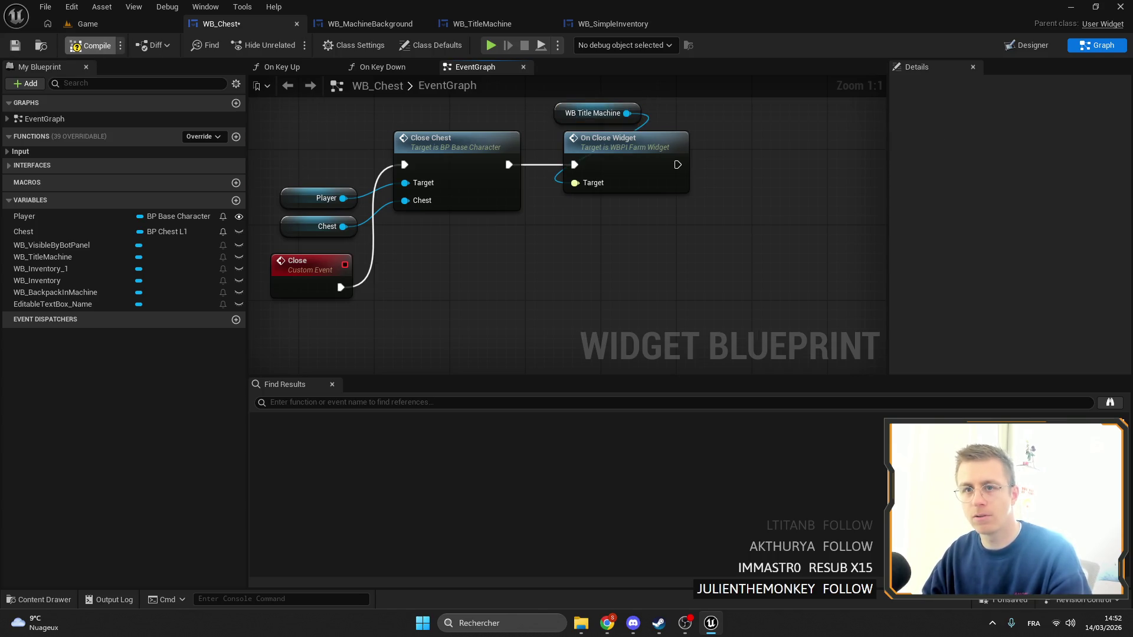
pyautogui.scroll(-1, 370, 154)
pyautogui.rightClick(526, 158)
pyautogui.scroll(-3, 472, 245)
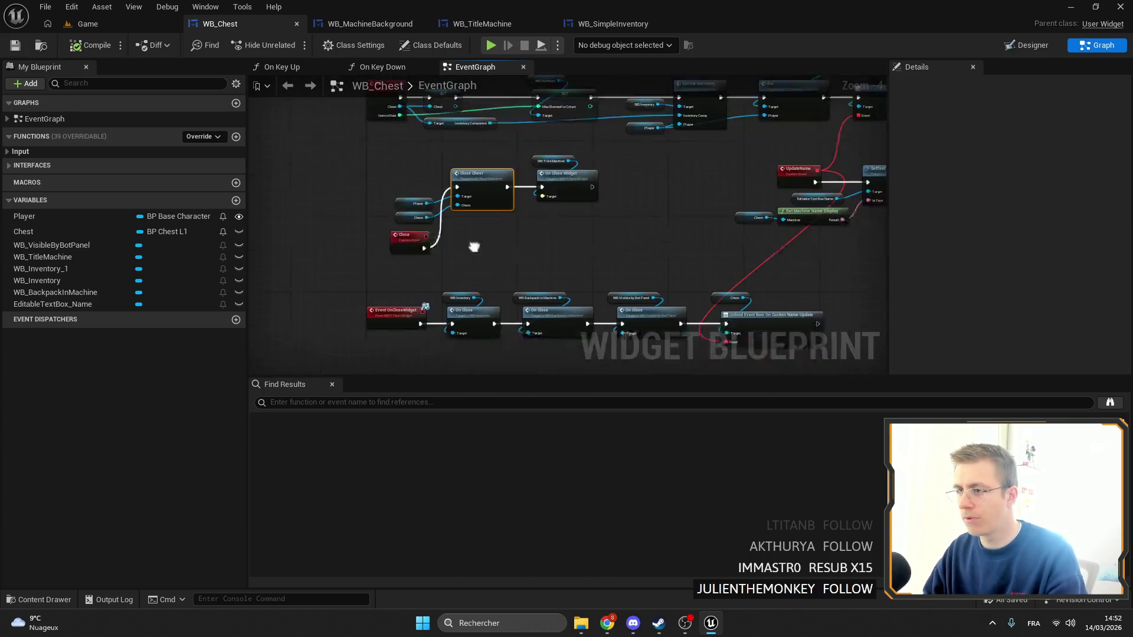
pyautogui.scroll(1, 671, 264)
pyautogui.scroll(-3, 605, 246)
pyautogui.scroll(4, 582, 249)
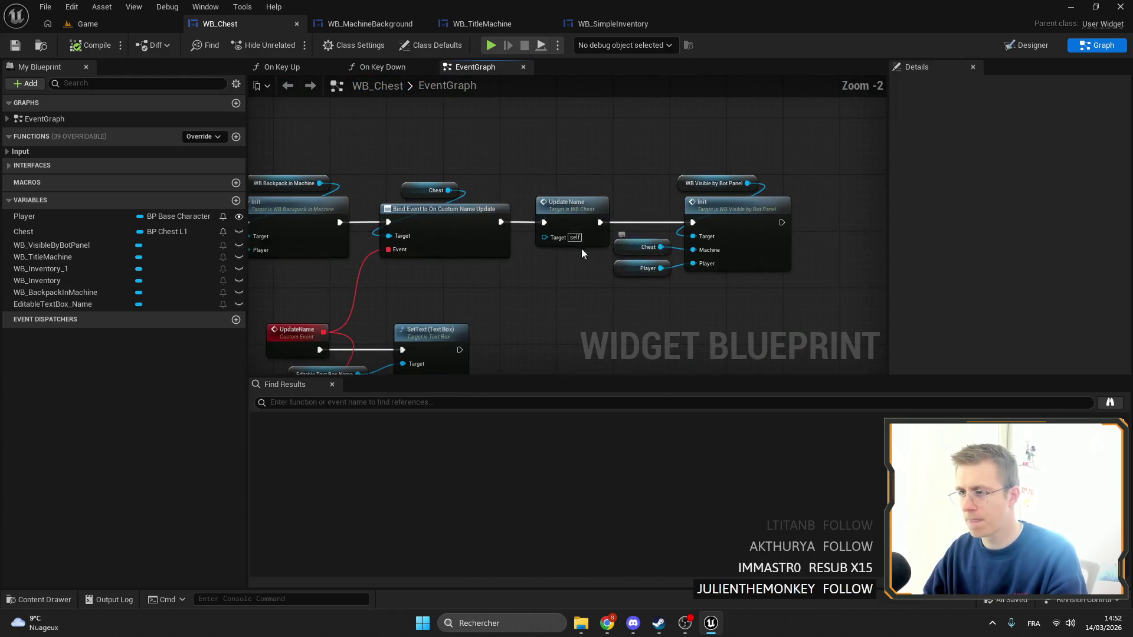
pyautogui.moveTo(400, 236)
pyautogui.mouseDown()
pyautogui.moveTo(541, 200)
pyautogui.moveTo(666, 222)
pyautogui.mouseUp()
pyautogui.scroll(-3, 657, 238)
pyautogui.scroll(3, 415, 192)
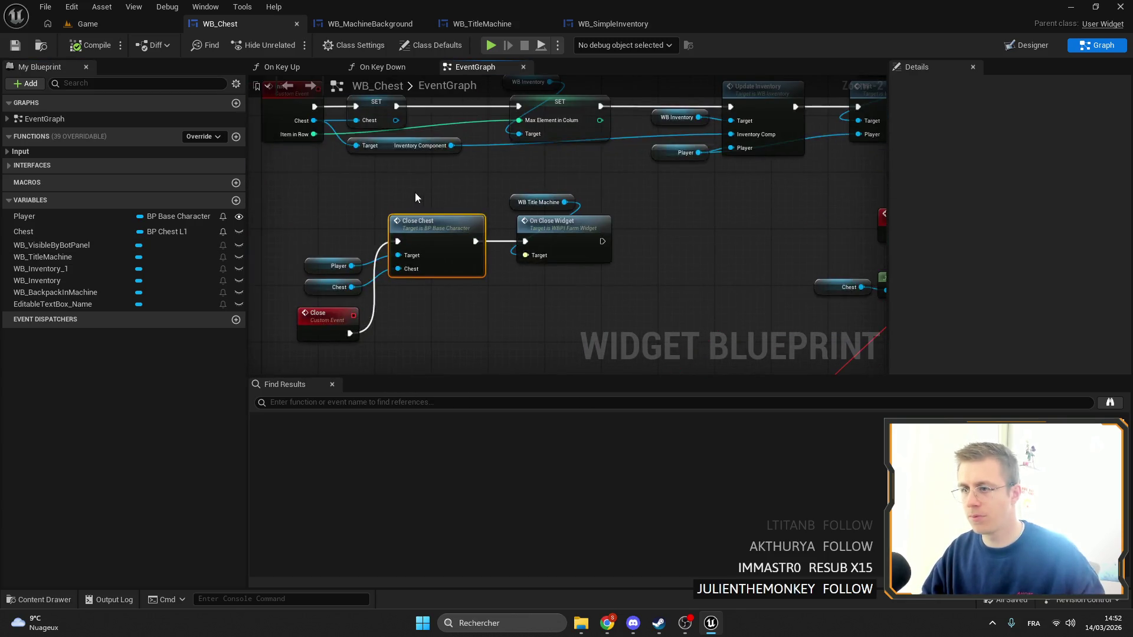
pyautogui.click(533, 202)
pyautogui.scroll(2, 532, 236)
pyautogui.scroll(-2, 472, 224)
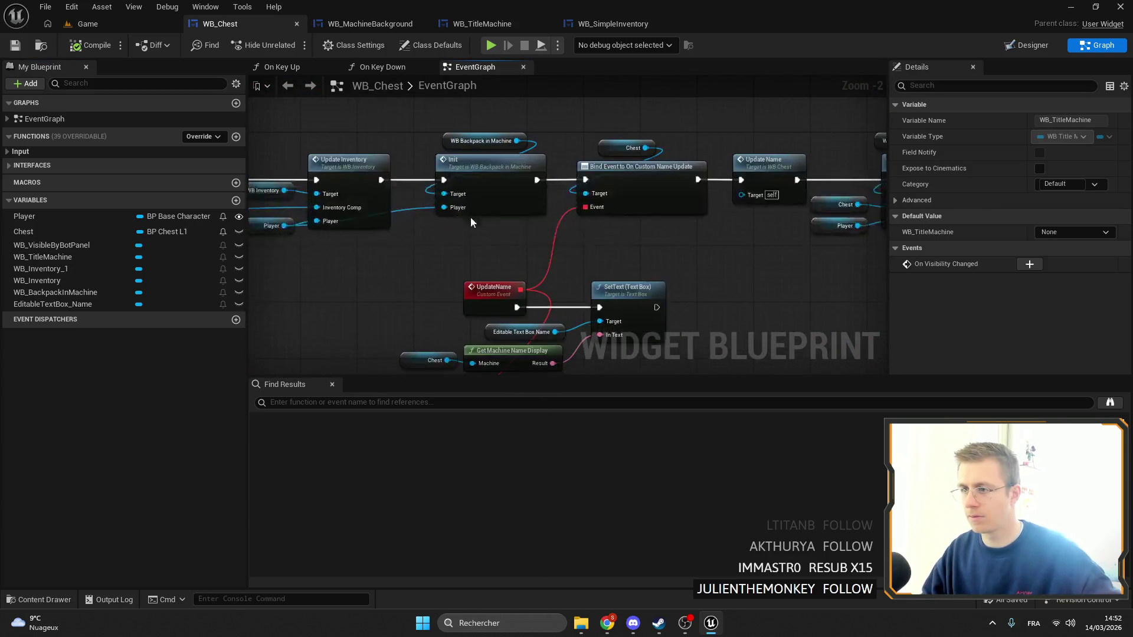
pyautogui.moveTo(470, 217); pyautogui.dragTo(438, 247)
pyautogui.scroll(2, 437, 246)
# Add a second WB Title Machine Init after the first Init, wiring in Chest as Machine and Player as Player
pyautogui.moveTo(51, 257); pyautogui.dragTo(622, 176)
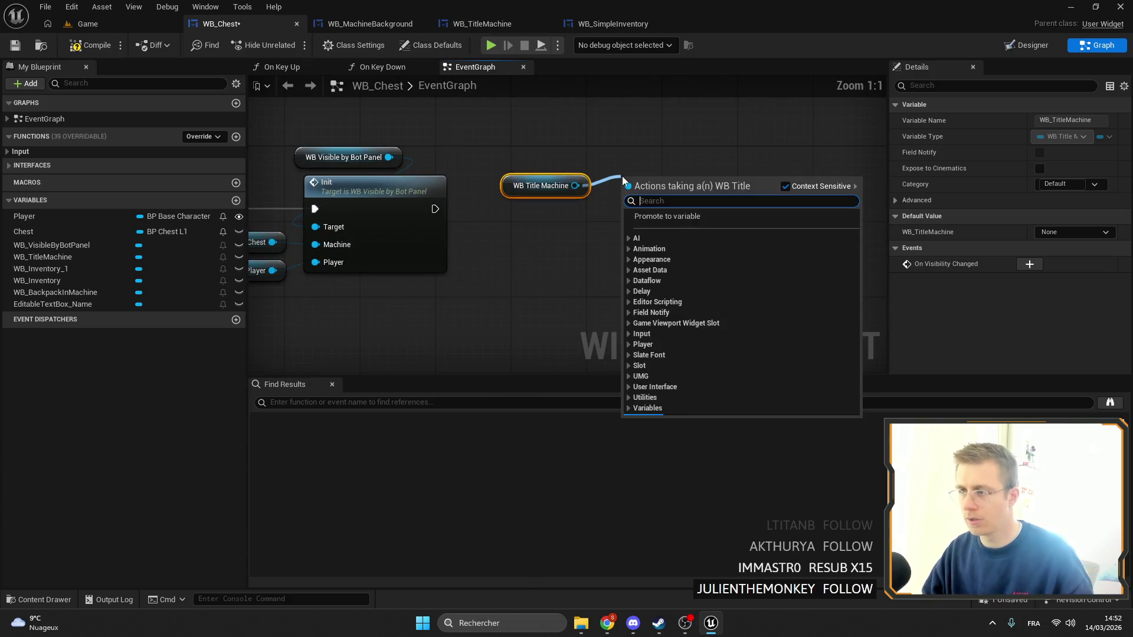
pyautogui.write('init')
pyautogui.press('Return')
pyautogui.moveTo(435, 209); pyautogui.dragTo(627, 208)
pyautogui.moveTo(543, 185)
pyautogui.mouseDown()
pyautogui.moveTo(640, 157)
pyautogui.moveTo(661, 189)
pyautogui.mouseUp()
pyautogui.moveTo(661, 189)
pyautogui.mouseDown()
pyautogui.moveTo(577, 190)
pyautogui.moveTo(657, 189)
pyautogui.mouseUp()
pyautogui.moveTo(34, 234); pyautogui.dragTo(606, 246)
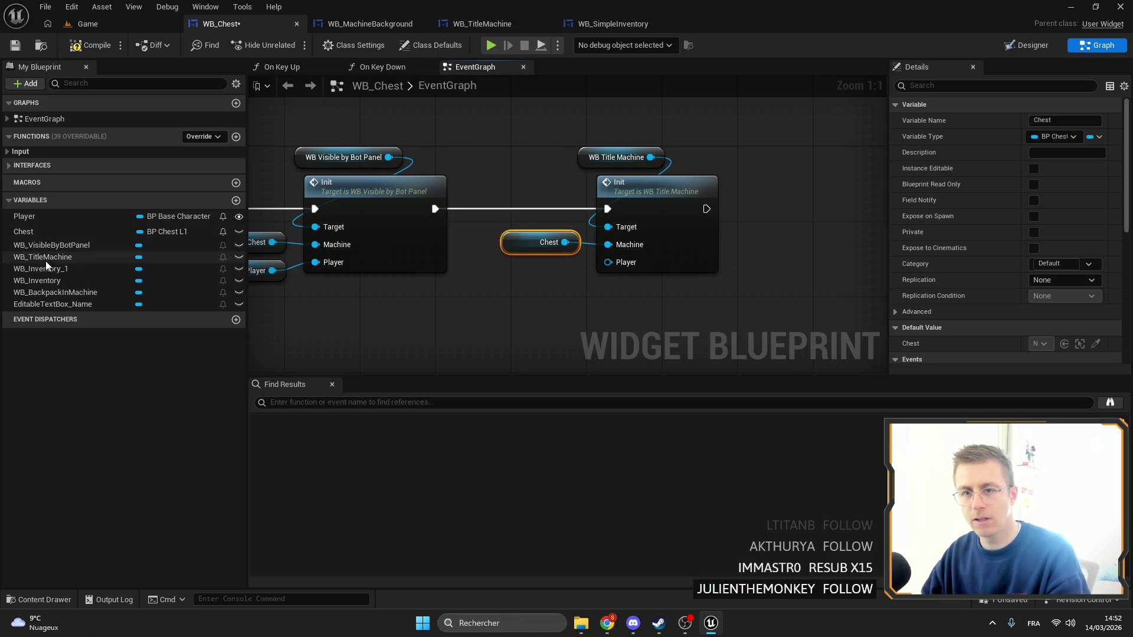
pyautogui.moveTo(37, 216)
pyautogui.mouseDown()
pyautogui.moveTo(530, 268)
pyautogui.moveTo(608, 262)
pyautogui.mouseUp()
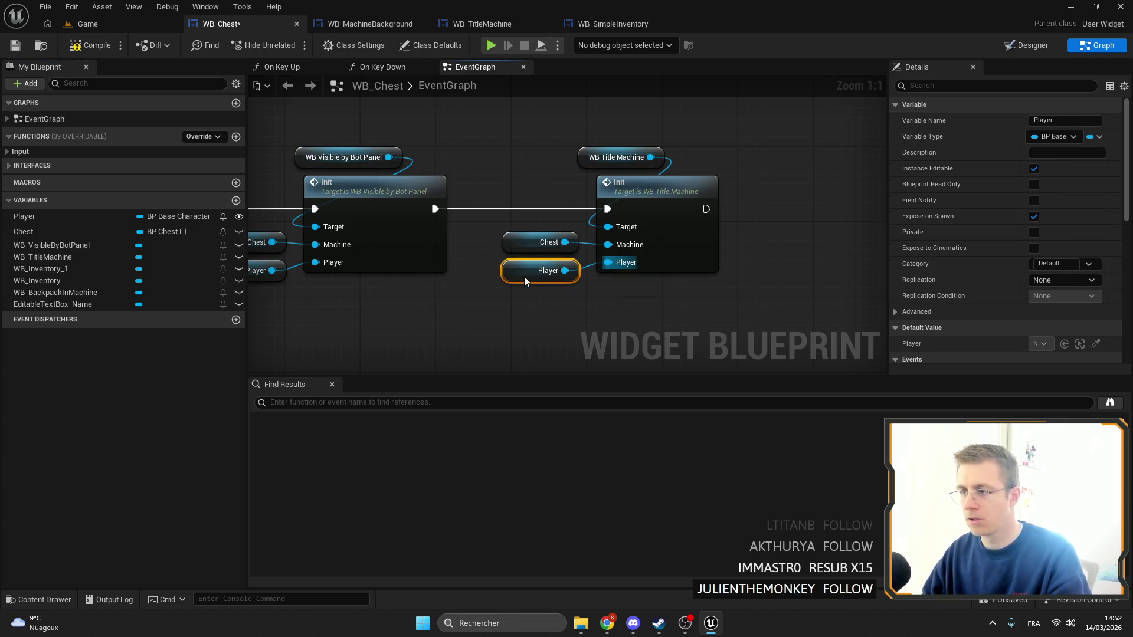
pyautogui.moveTo(671, 278); pyautogui.dragTo(402, 285)
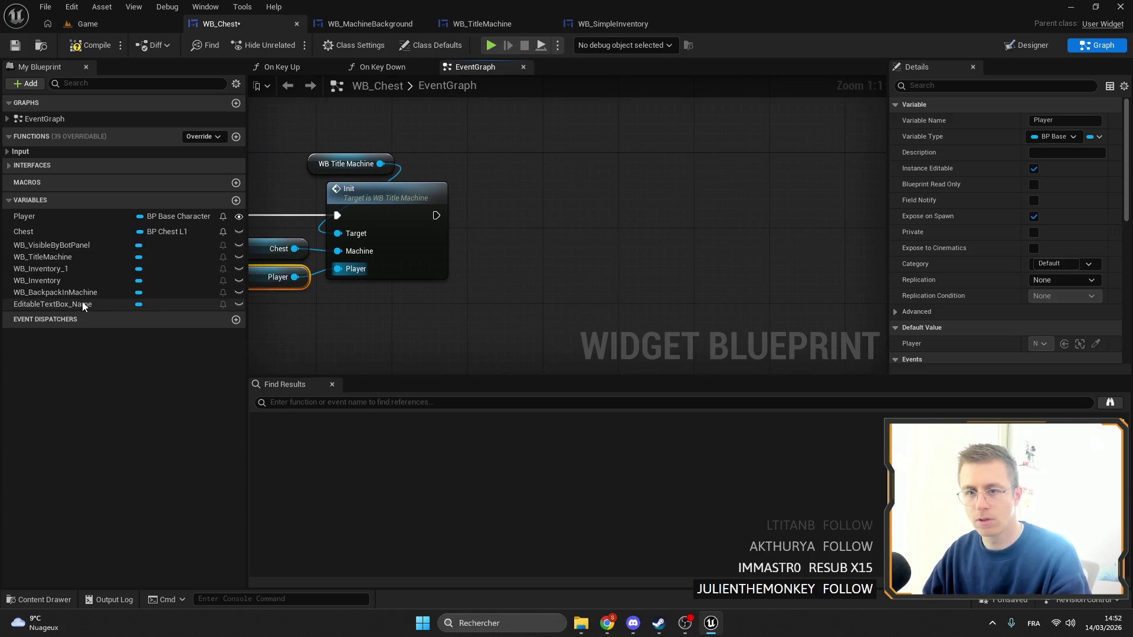
# Inspect the WB_BackpackInMachine variable, then switch to the widget designer layout
pyautogui.click(47, 295)
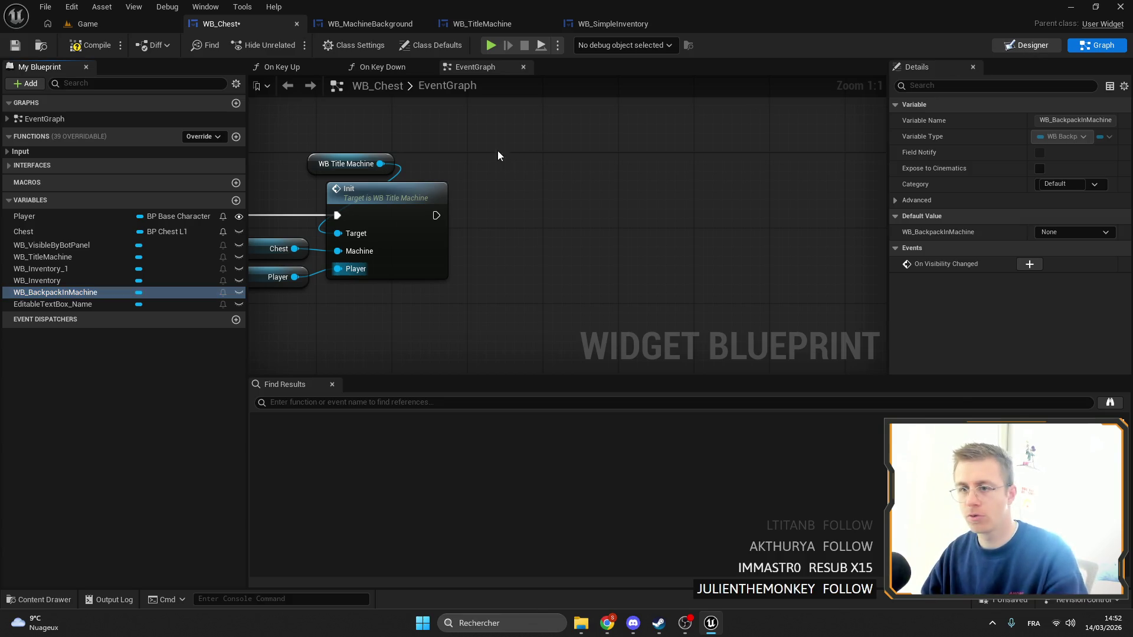
pyautogui.hotkey('shift', 'F12')
pyautogui.scroll(1, 432, 245)
# Select WB Machine Background in the layout and place its getter in the event graph
pyautogui.click(433, 246)
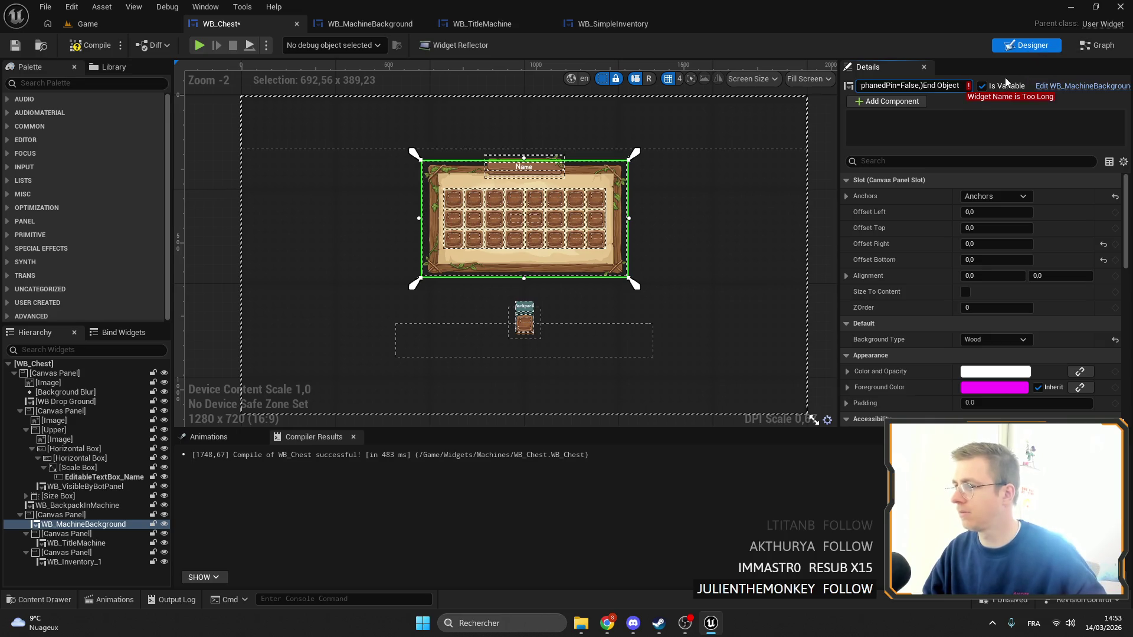
pyautogui.hotkey('shift', 'F12')
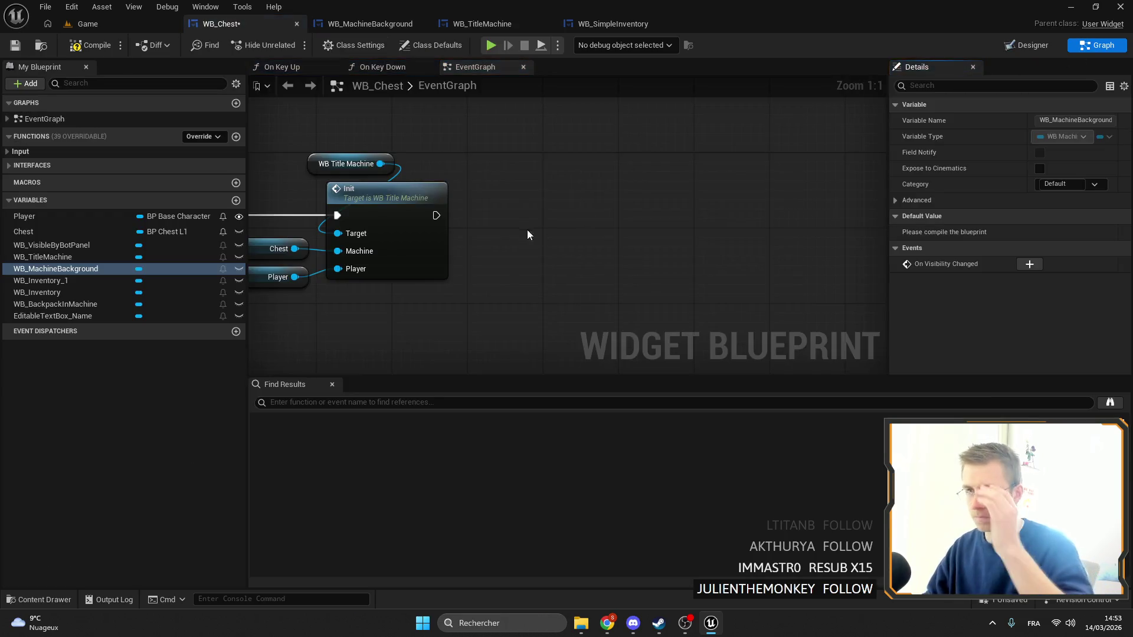
pyautogui.rightClick(593, 213)
pyautogui.write('WB_MachineBackground')
pyautogui.click(673, 323)
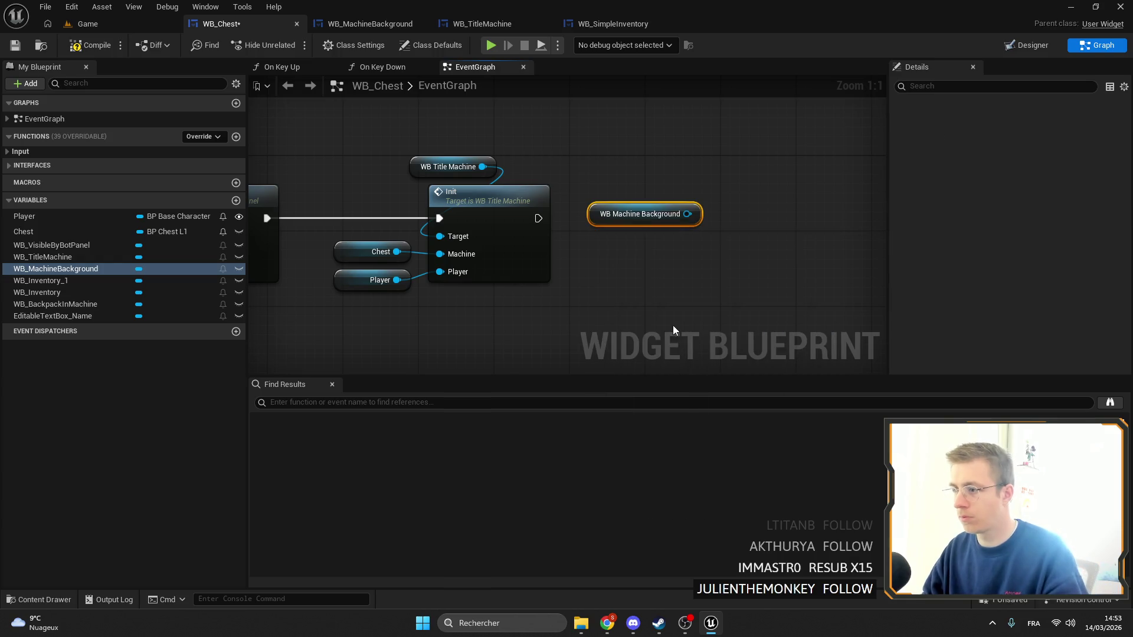
# Add a SET Background Type (Stone) node on WB Machine Background, executed after the title Init
pyautogui.moveTo(688, 214); pyautogui.dragTo(728, 213)
pyautogui.write('set')
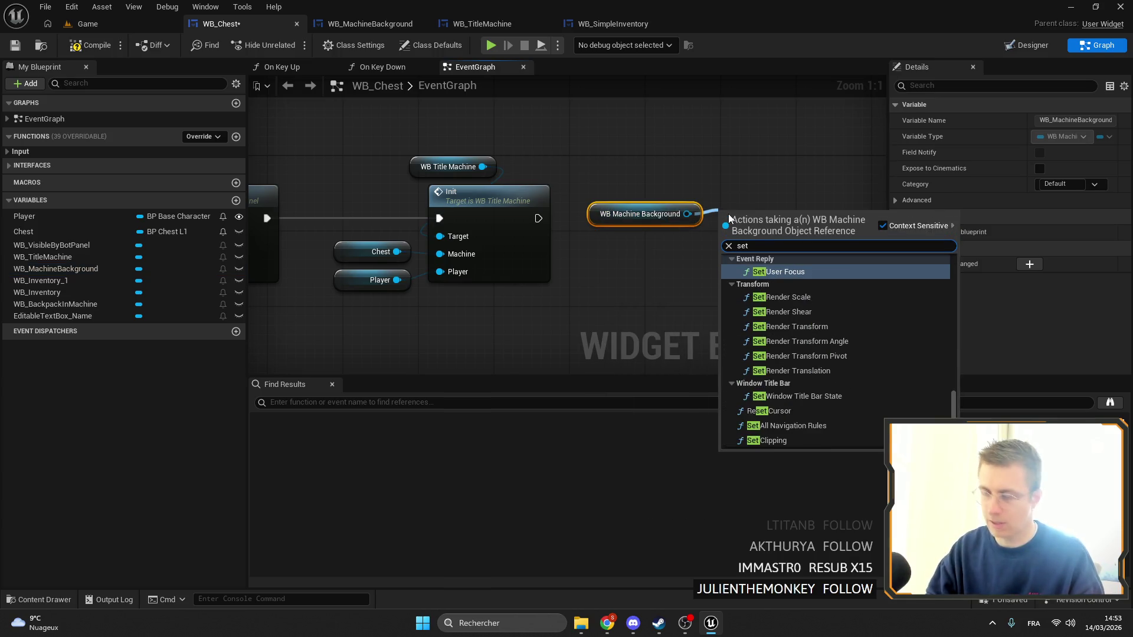
pyautogui.press('BackSpace')
pyautogui.press('BackSpace')
pyautogui.press('BackSpace')
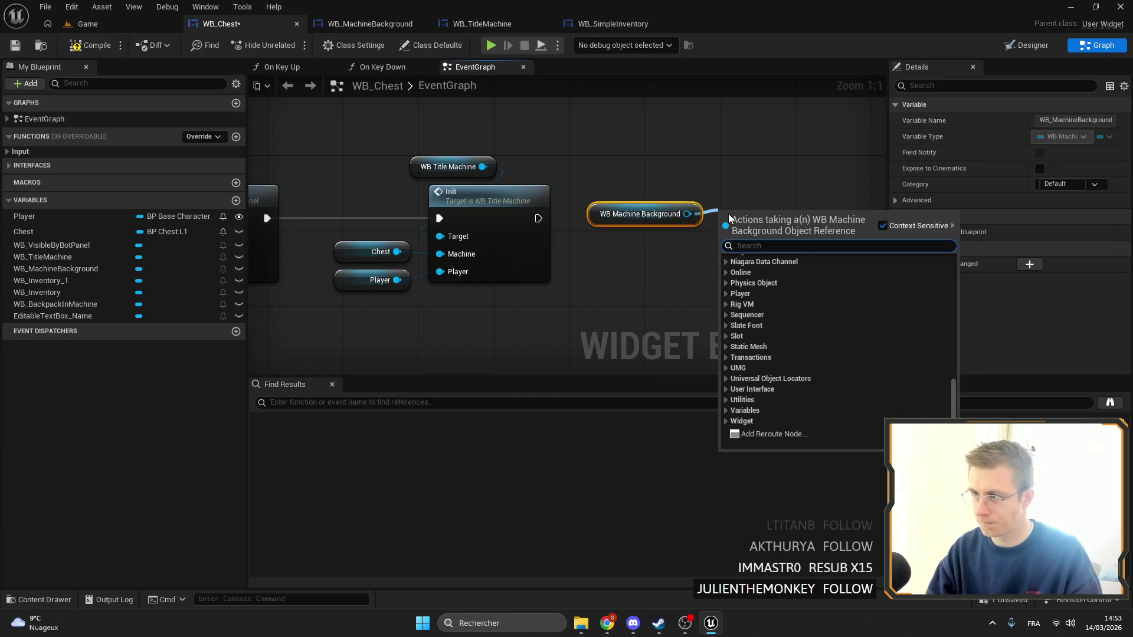
pyautogui.write('set')
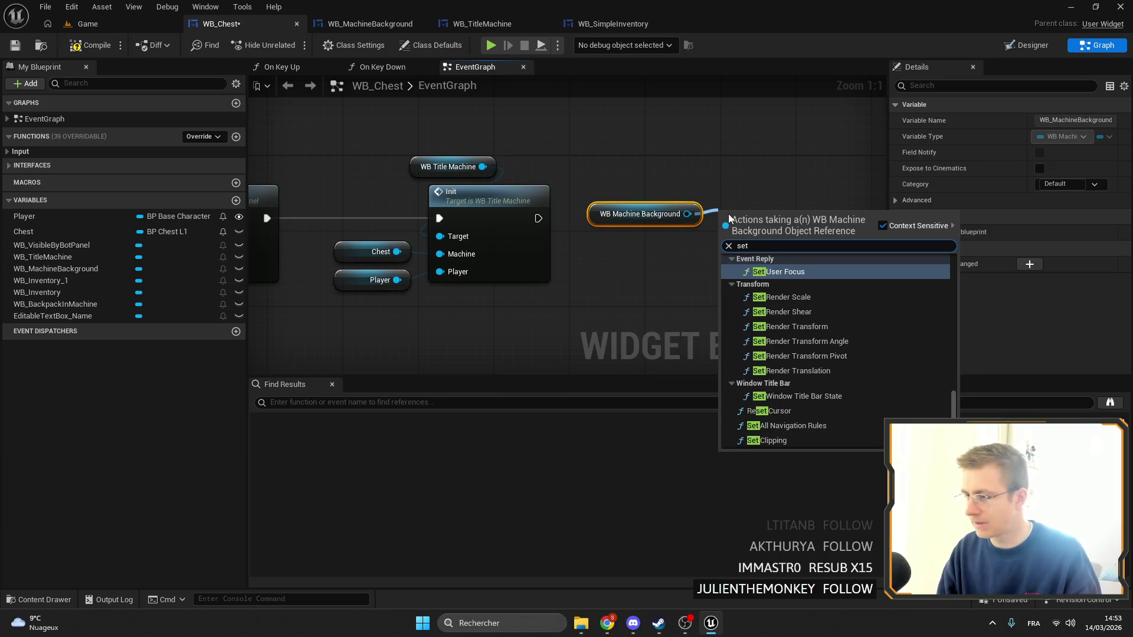
pyautogui.write(' background')
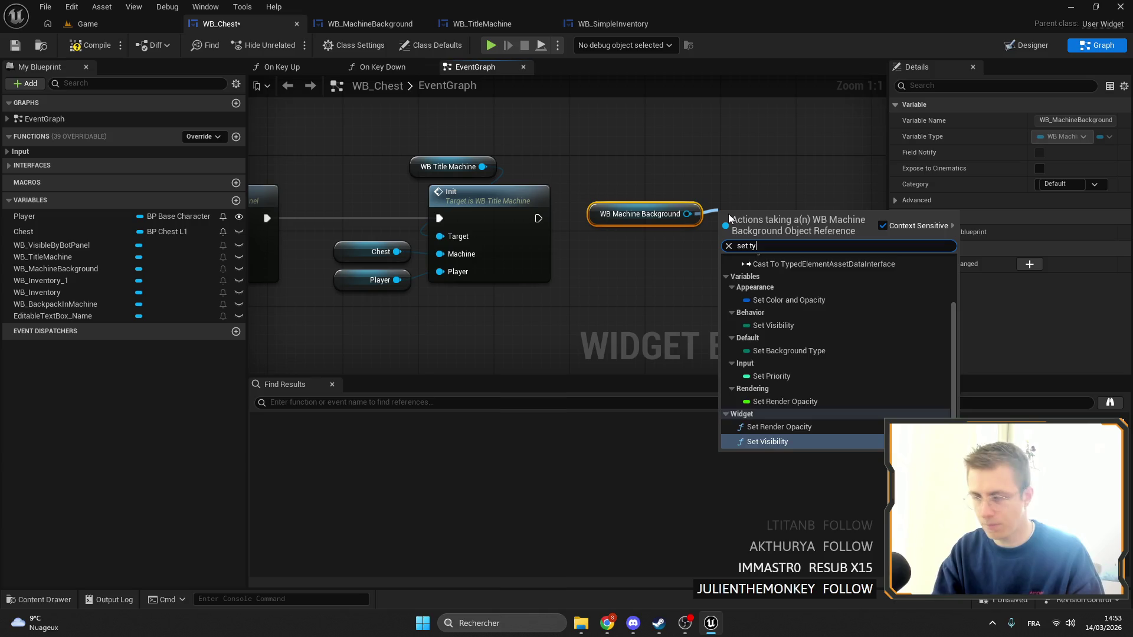
pyautogui.press('Return')
pyautogui.moveTo(538, 218); pyautogui.dragTo(736, 225)
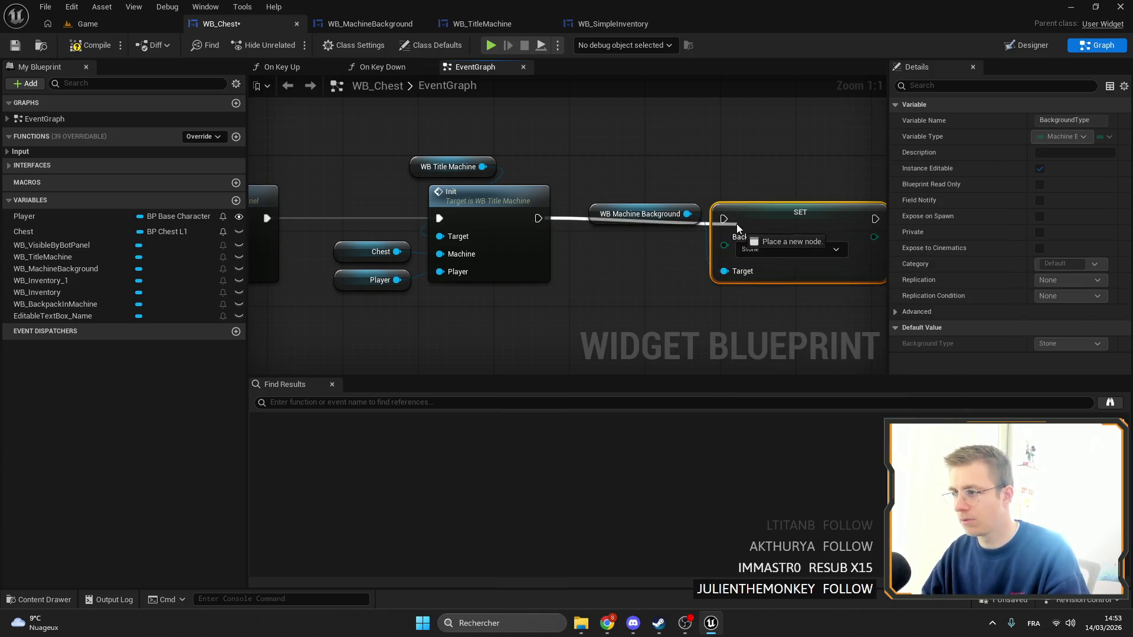
pyautogui.moveTo(538, 219)
pyautogui.mouseDown()
pyautogui.moveTo(727, 231)
pyautogui.moveTo(645, 245)
pyautogui.moveTo(768, 211)
pyautogui.mouseUp()
# Reposition the SET node and Chest getter, then go to the Game level editor
pyautogui.keyDown('ctrl'); pyautogui.click(661, 213); pyautogui.keyUp('ctrl')
pyautogui.click(354, 252)
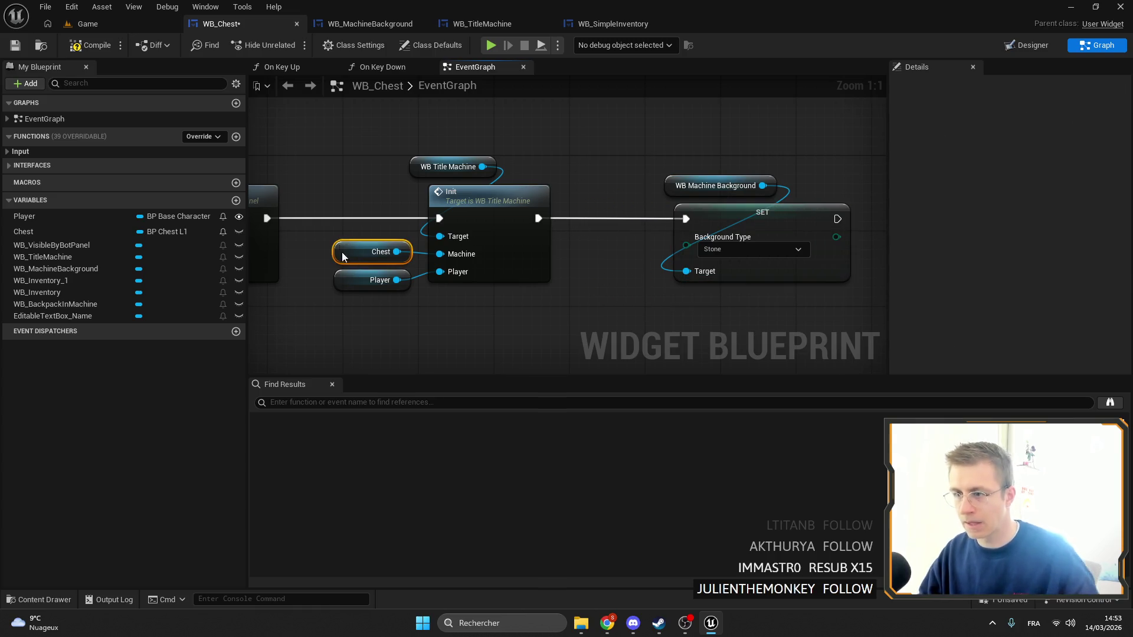
pyautogui.moveTo(609, 312); pyautogui.dragTo(499, 225)
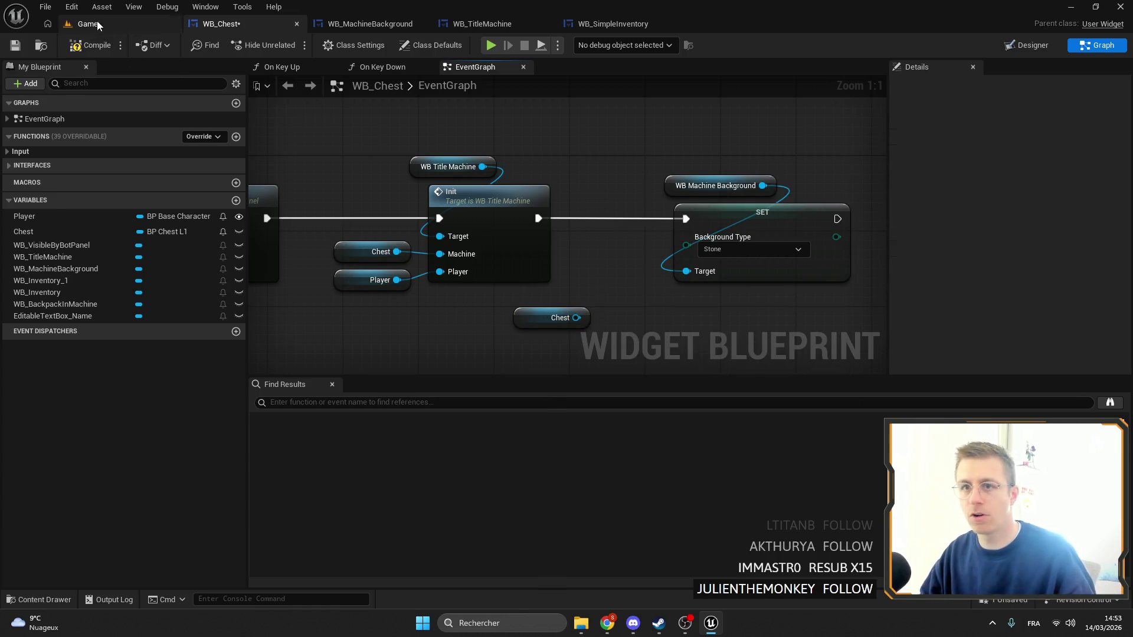
pyautogui.click(97, 24)
# Search the Content Browser for 'chest' and open BP_Chest_L1
pyautogui.click(40, 392)
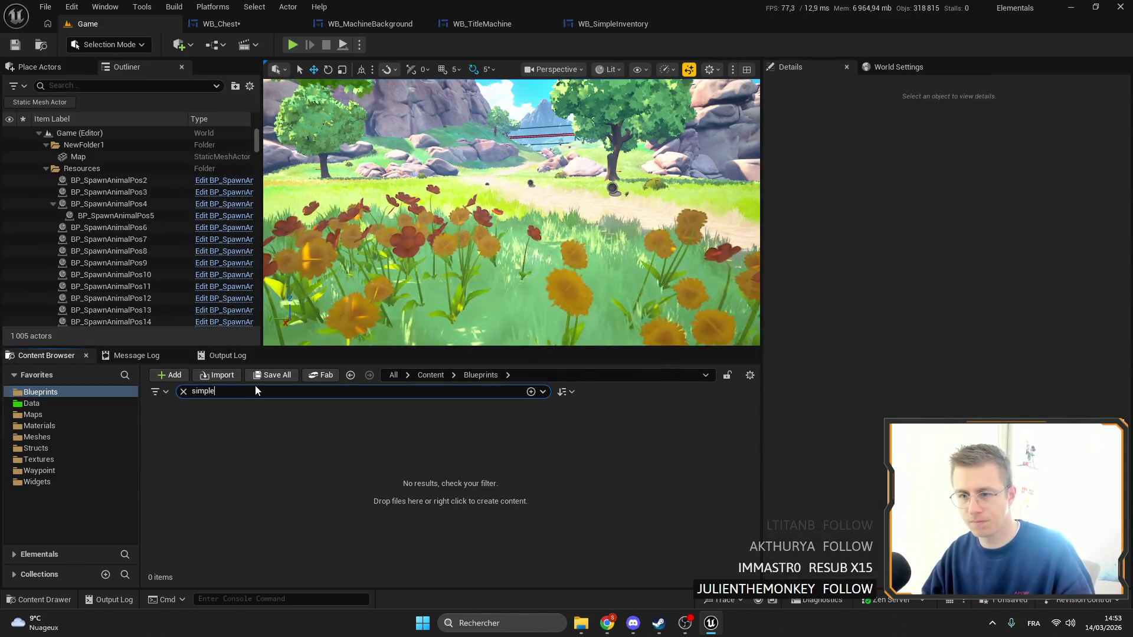
pyautogui.hotkey('ctrl', 'a')
pyautogui.write('chest')
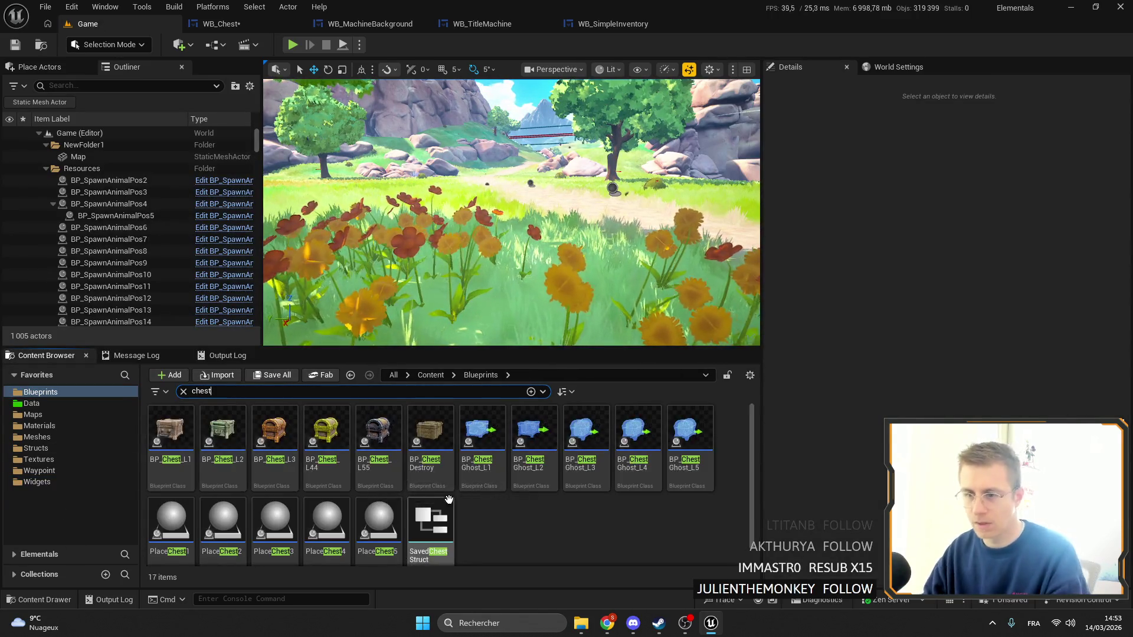
pyautogui.doubleClick(171, 430)
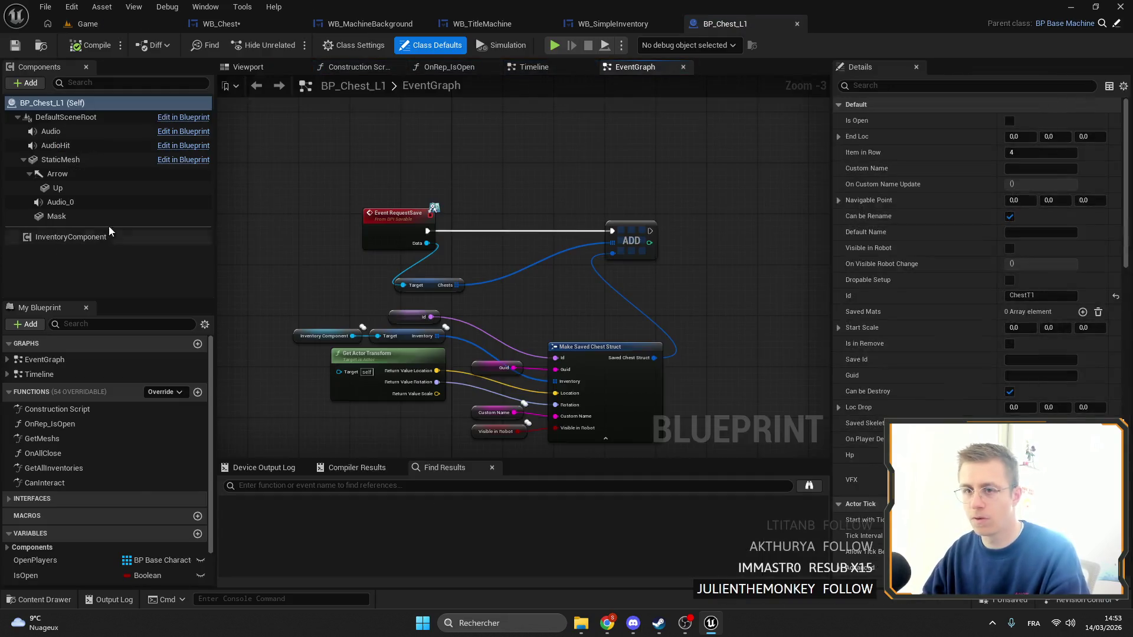
# Add a BackgroundType variable of type Machine Background Type to BP_Chest_L1
pyautogui.scroll(-2, 188, 519)
pyautogui.click(198, 491)
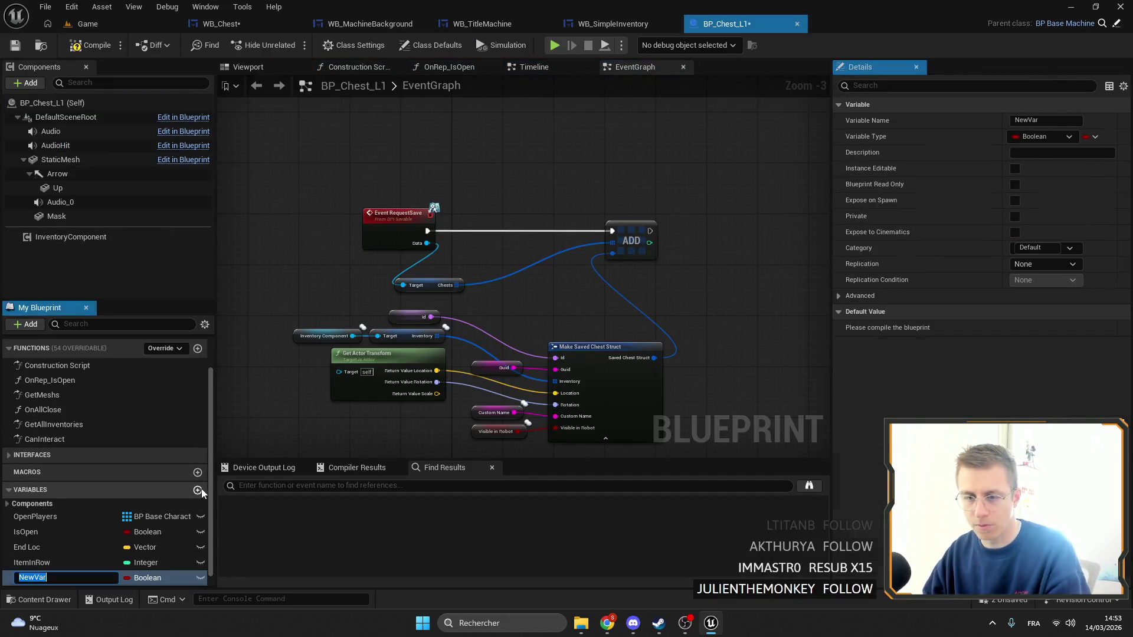
pyautogui.write('Back')
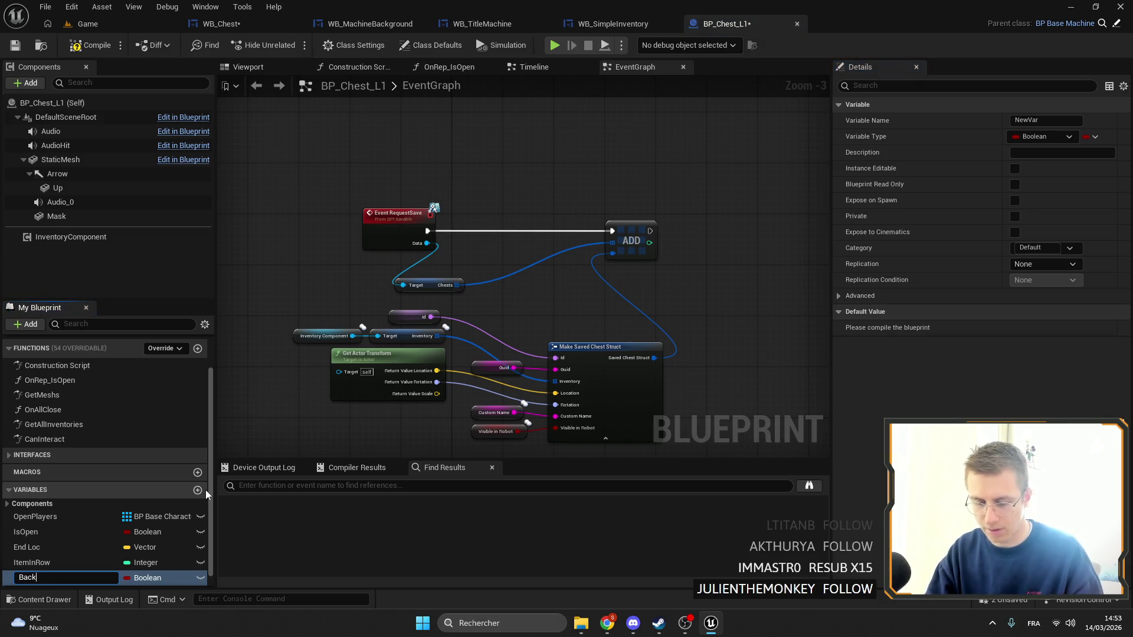
pyautogui.write('groundTy')
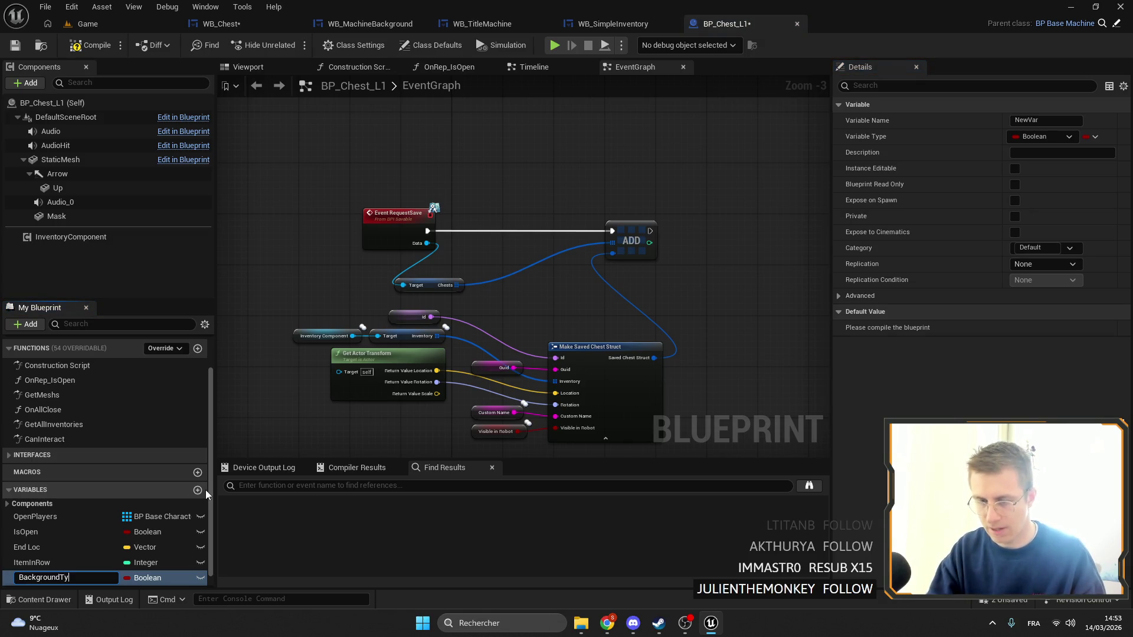
pyautogui.write('pe')
pyautogui.press('Return')
pyautogui.click(1038, 137)
pyautogui.click(1050, 122)
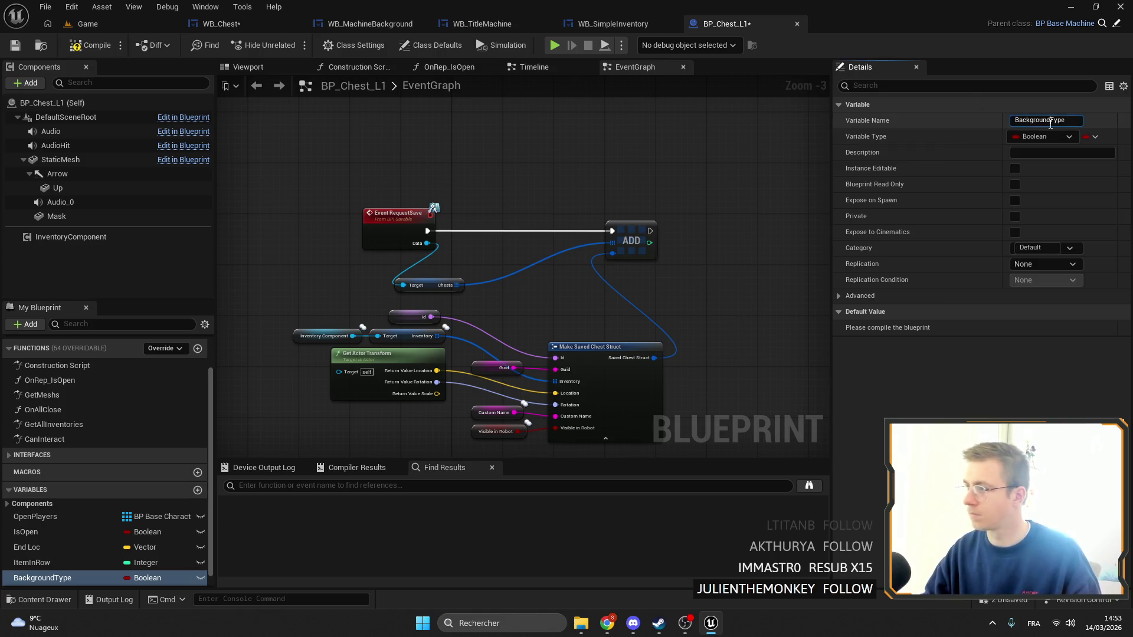
pyautogui.hotkey('ctrl', 'c')
pyautogui.click(1046, 137)
pyautogui.hotkey('ctrl', 'v')
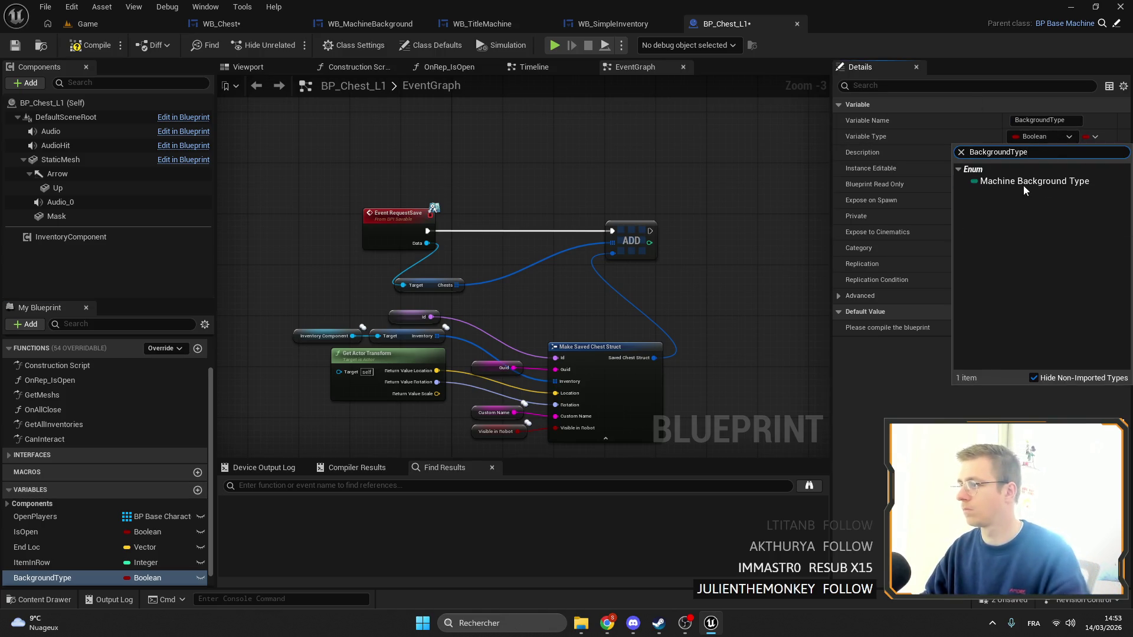
pyautogui.click(1024, 183)
# Compile BP_Chest_L1 and set BackgroundType's default value to Wood
pyautogui.click(13, 47)
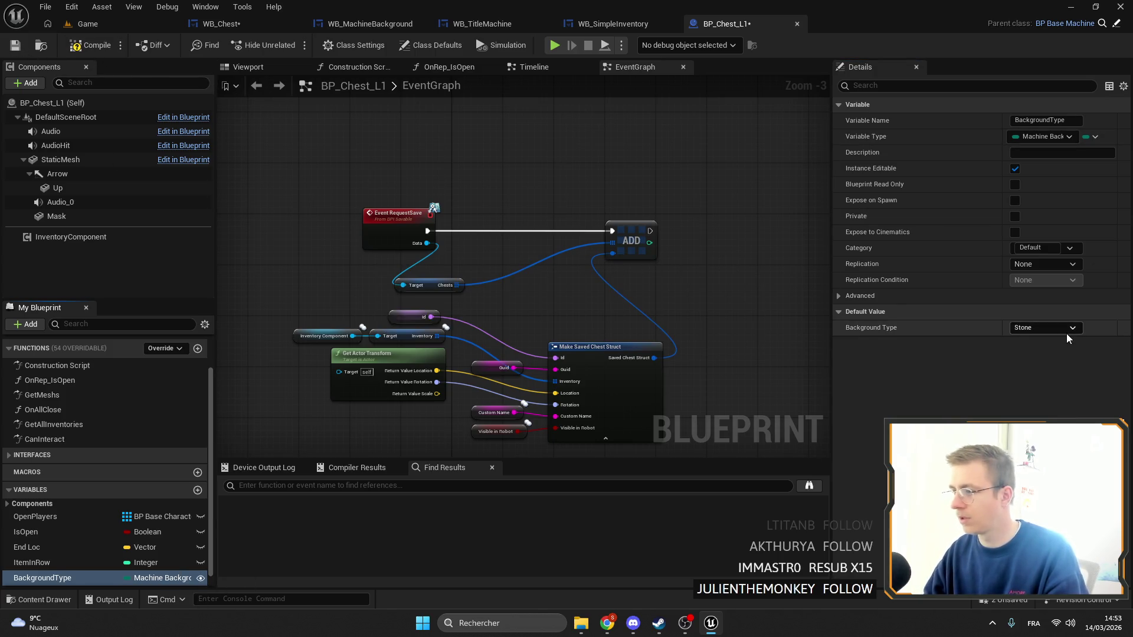
pyautogui.click(1067, 328)
pyautogui.click(1039, 356)
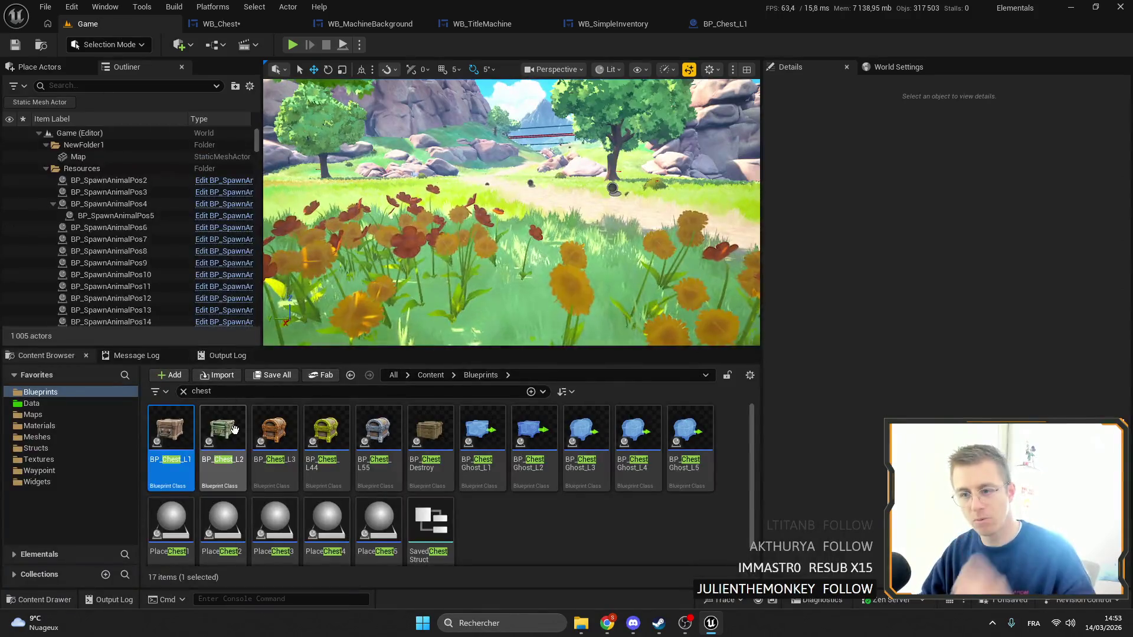
# Choose a background type in BP_Chest_L2's class defaults
pyautogui.doubleClick(223, 434)
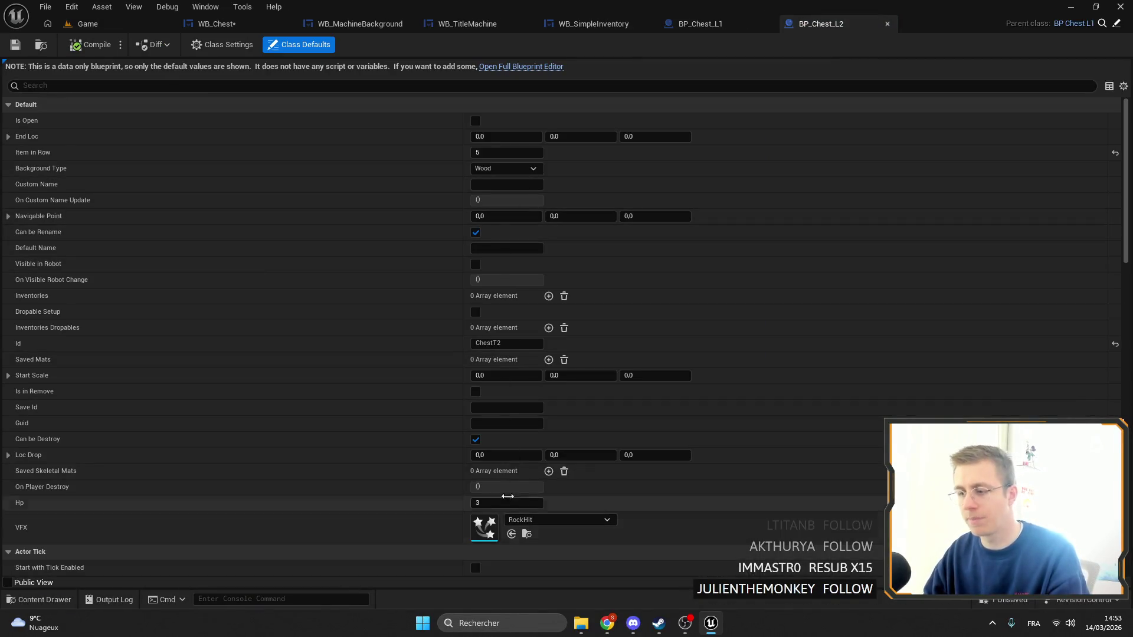
pyautogui.scroll(-1, 494, 328)
pyautogui.scroll(1, 538, 248)
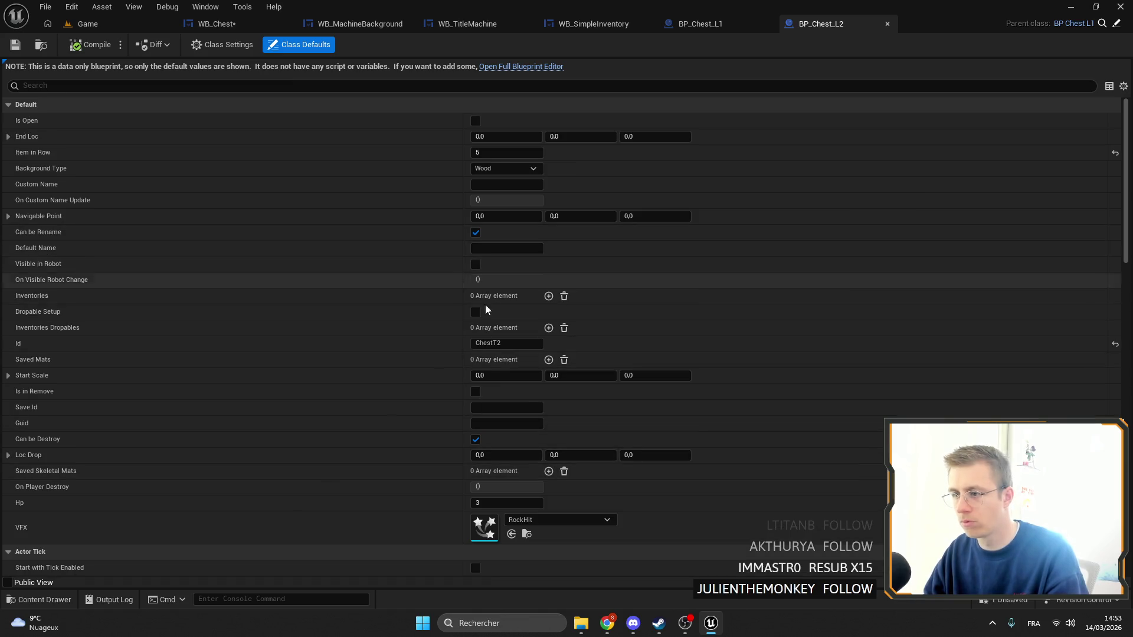
pyautogui.click(501, 169)
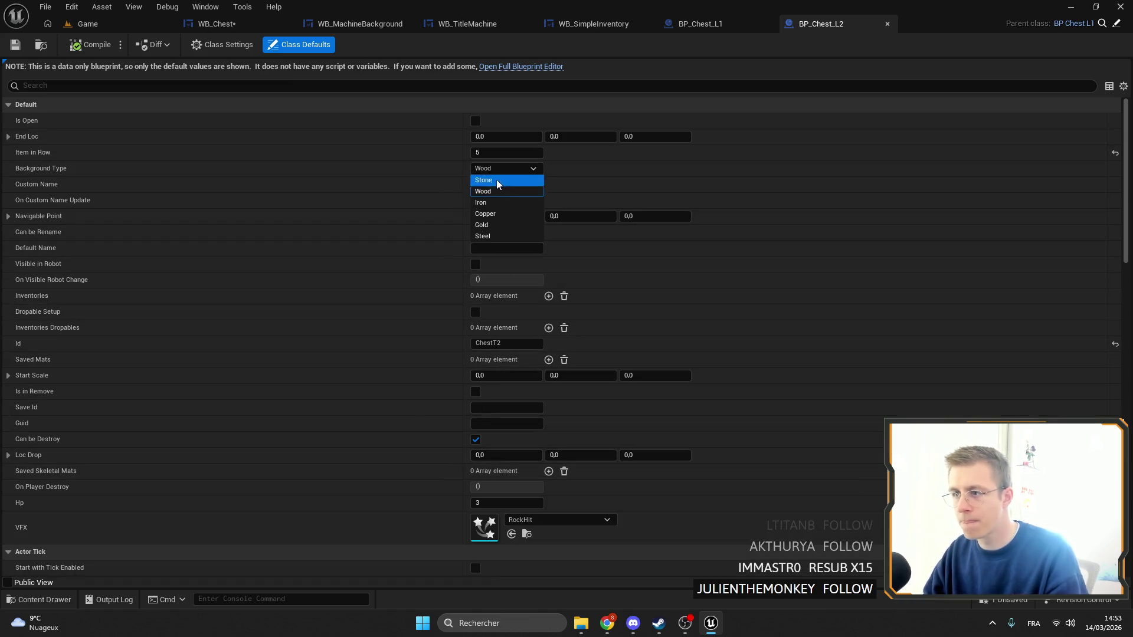
pyautogui.click(499, 188)
pyautogui.click(88, 24)
# Set BP_Chest_L3's background type to Copper and save it
pyautogui.doubleClick(277, 411)
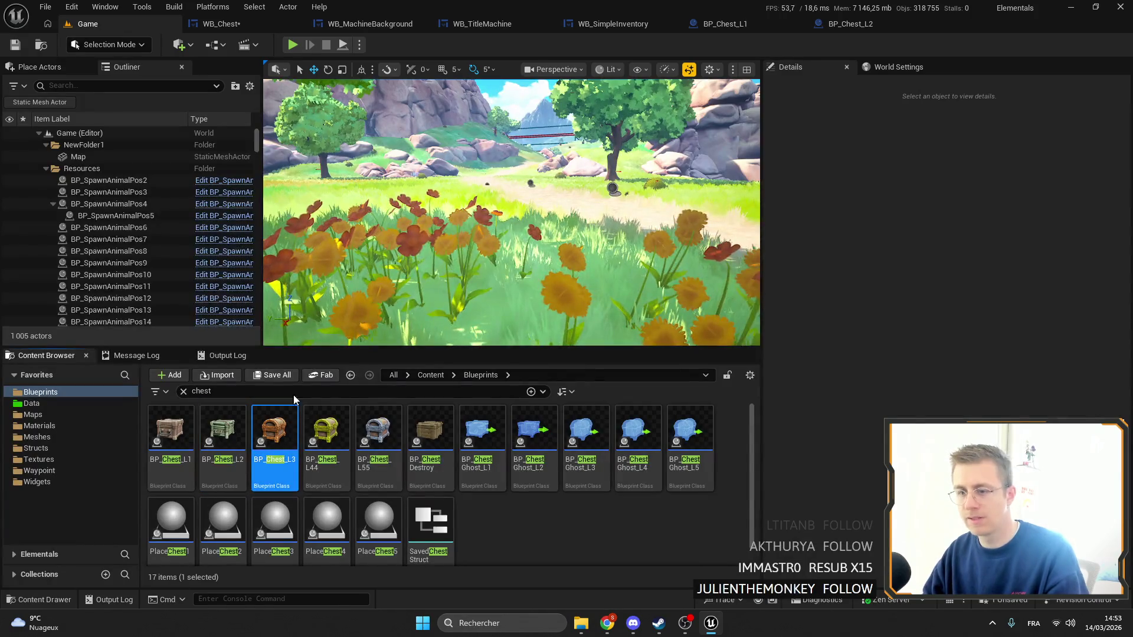
pyautogui.click(506, 169)
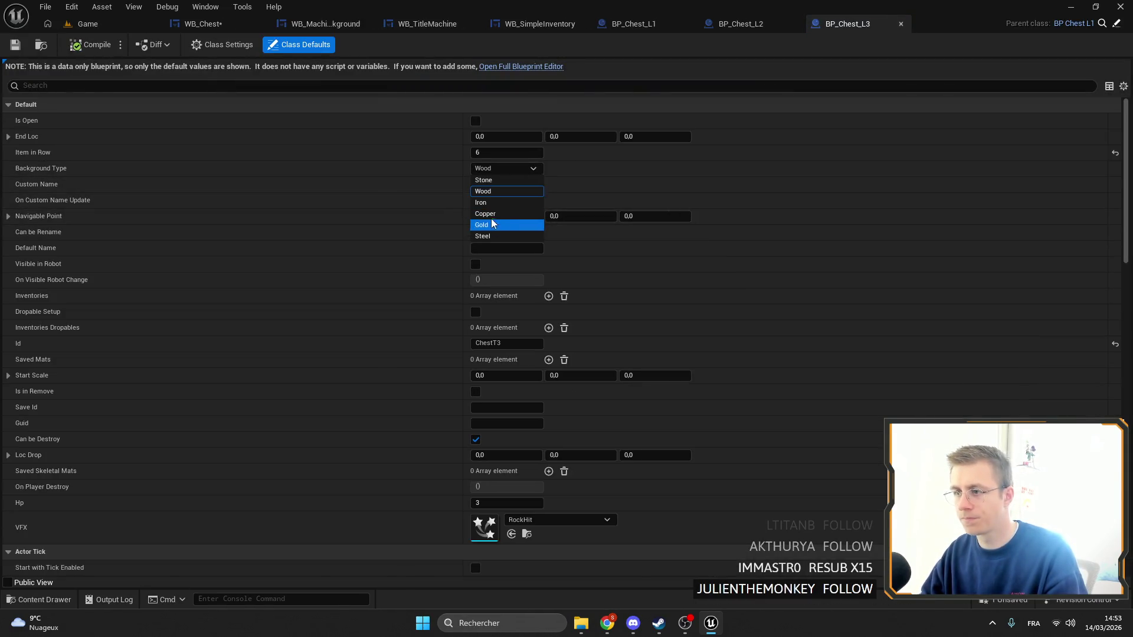
pyautogui.click(513, 225)
pyautogui.click(15, 44)
pyautogui.click(88, 24)
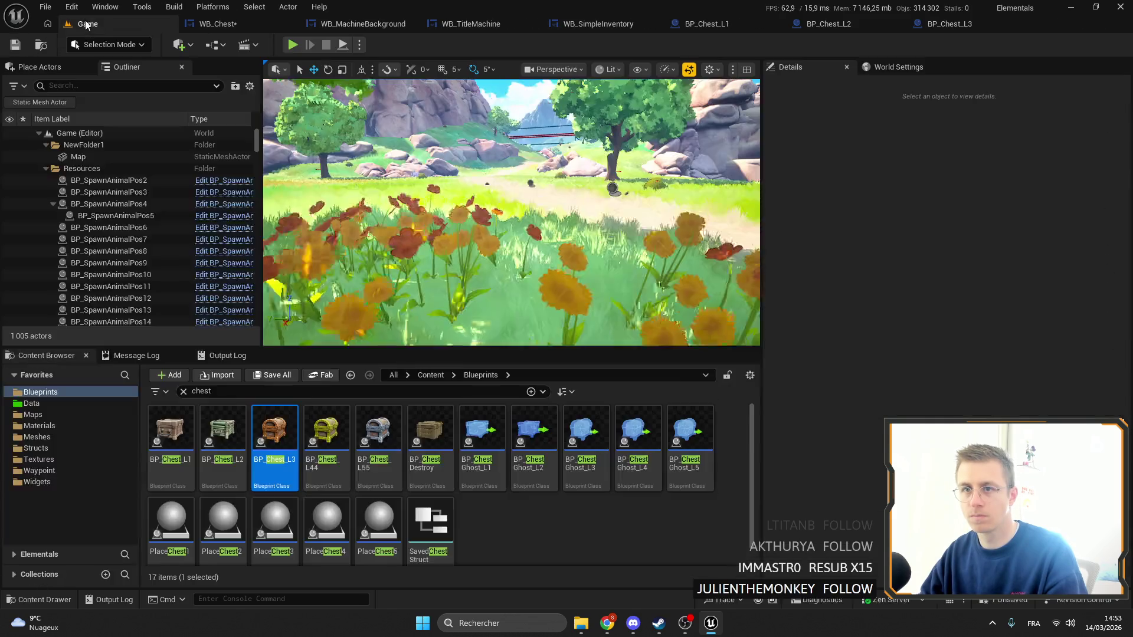
# Set BP_Chest_L44's background type to Gold and BP_Chest_L55's to Iron, saving L55
pyautogui.click(326, 437)
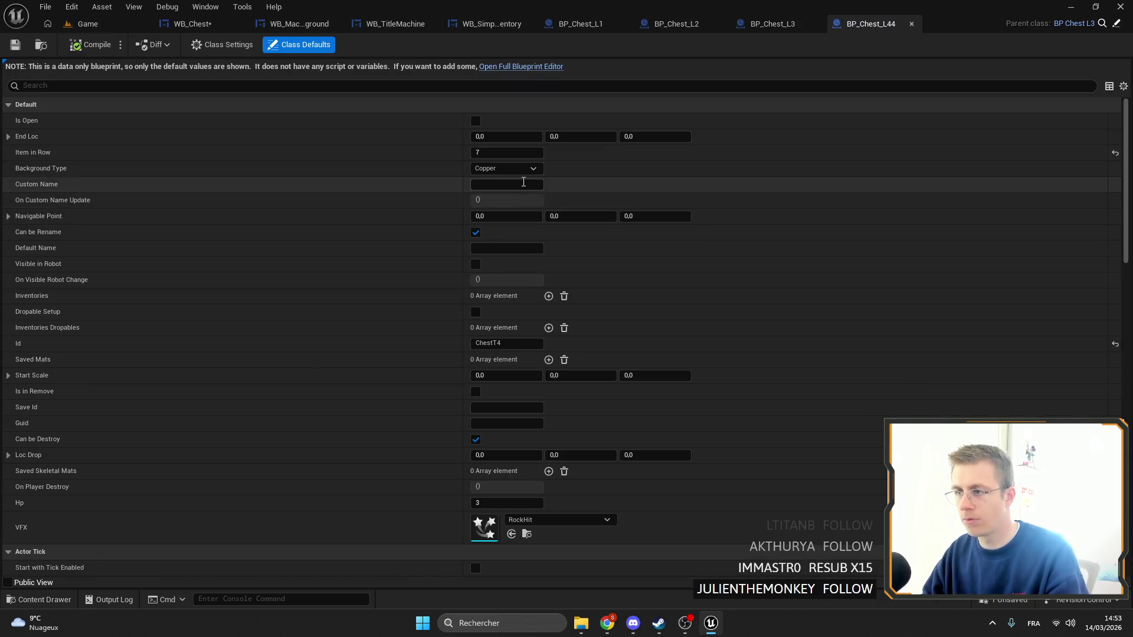
pyautogui.click(496, 168)
pyautogui.click(495, 226)
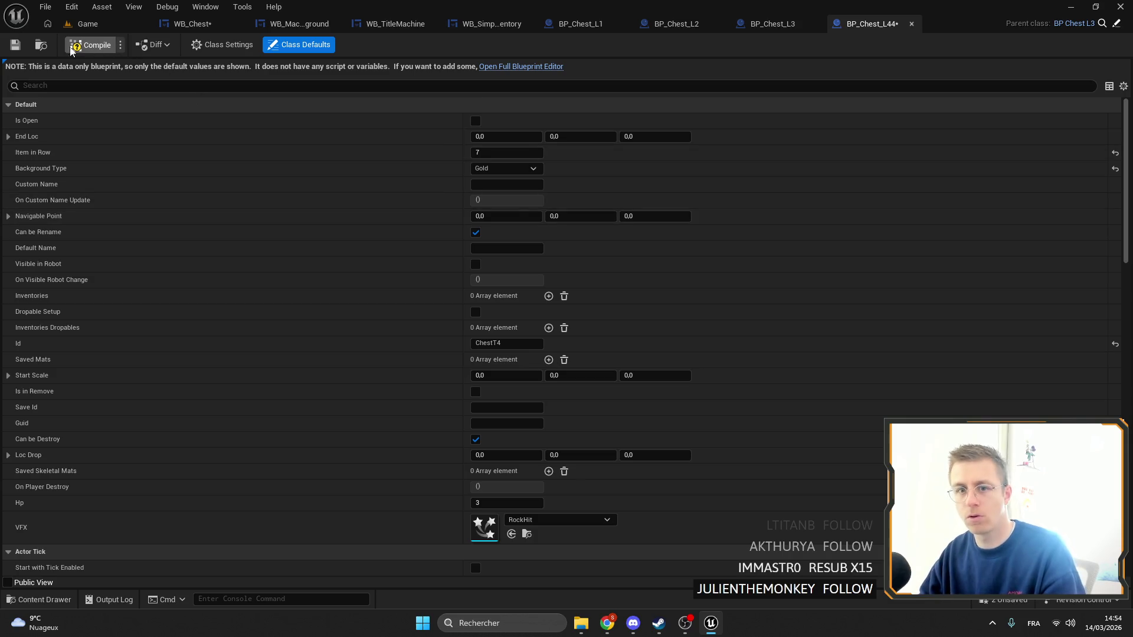
pyautogui.click(89, 24)
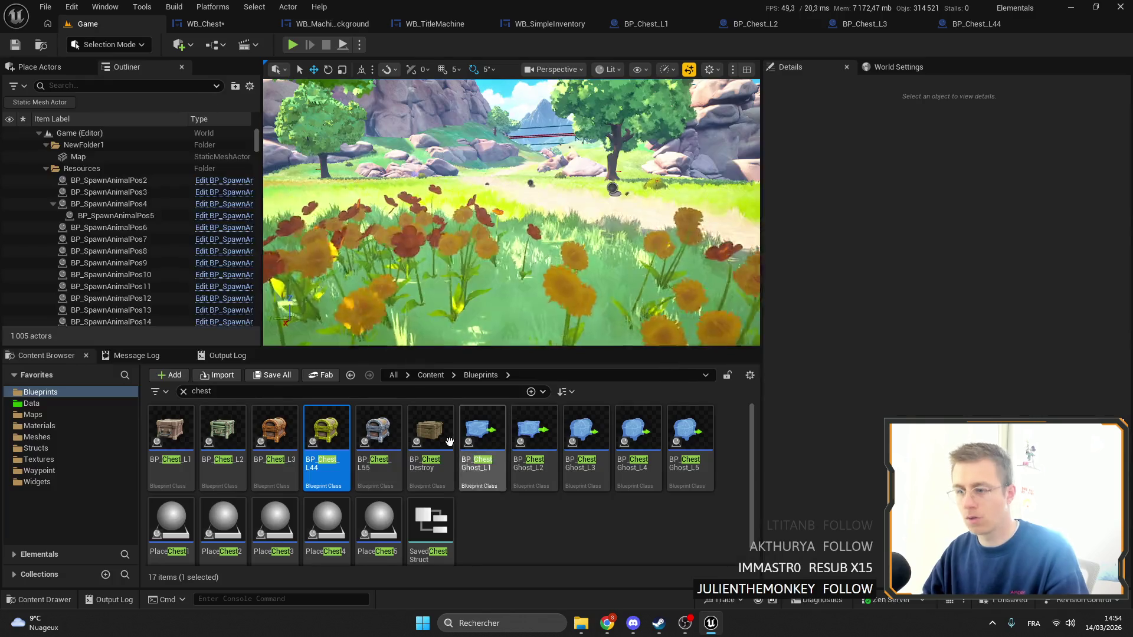
pyautogui.click(376, 426)
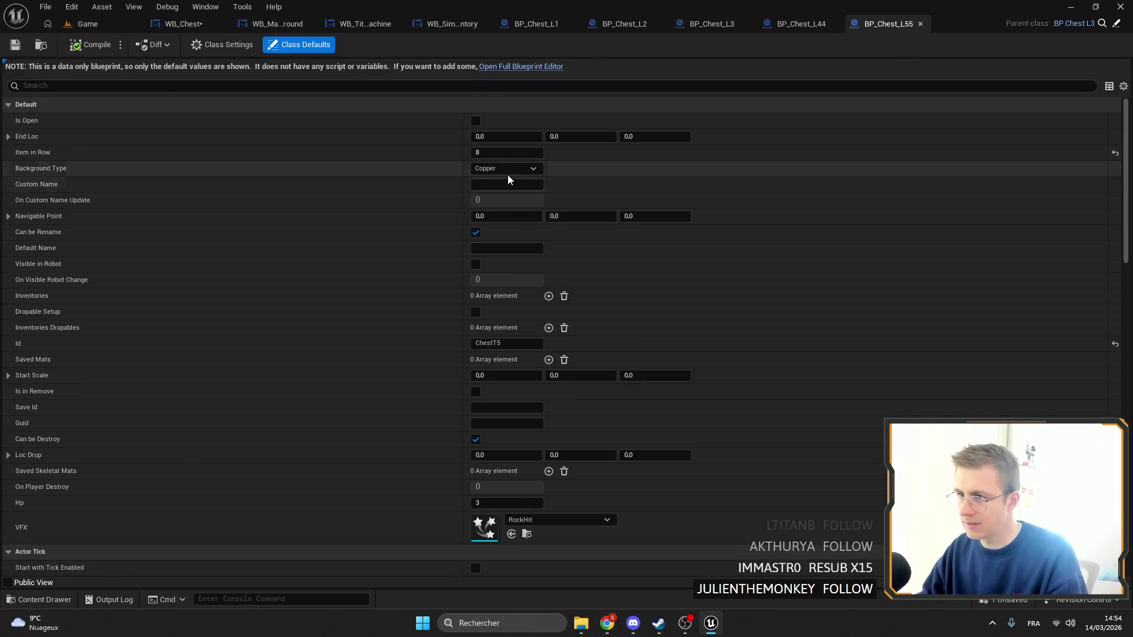
pyautogui.click(505, 169)
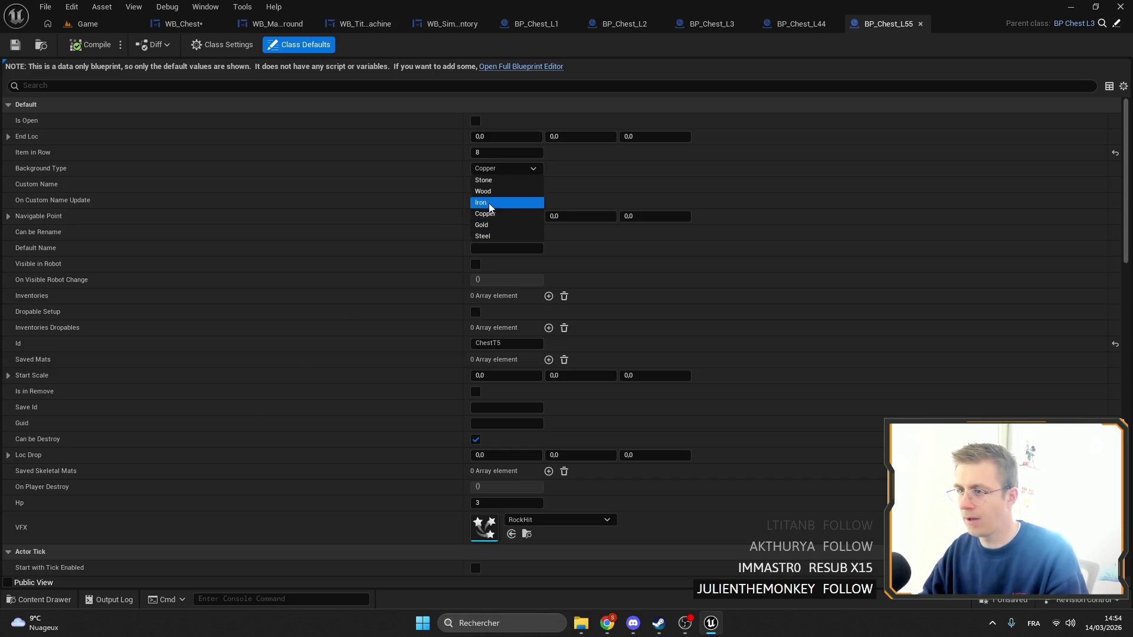
pyautogui.click(481, 202)
pyautogui.click(15, 45)
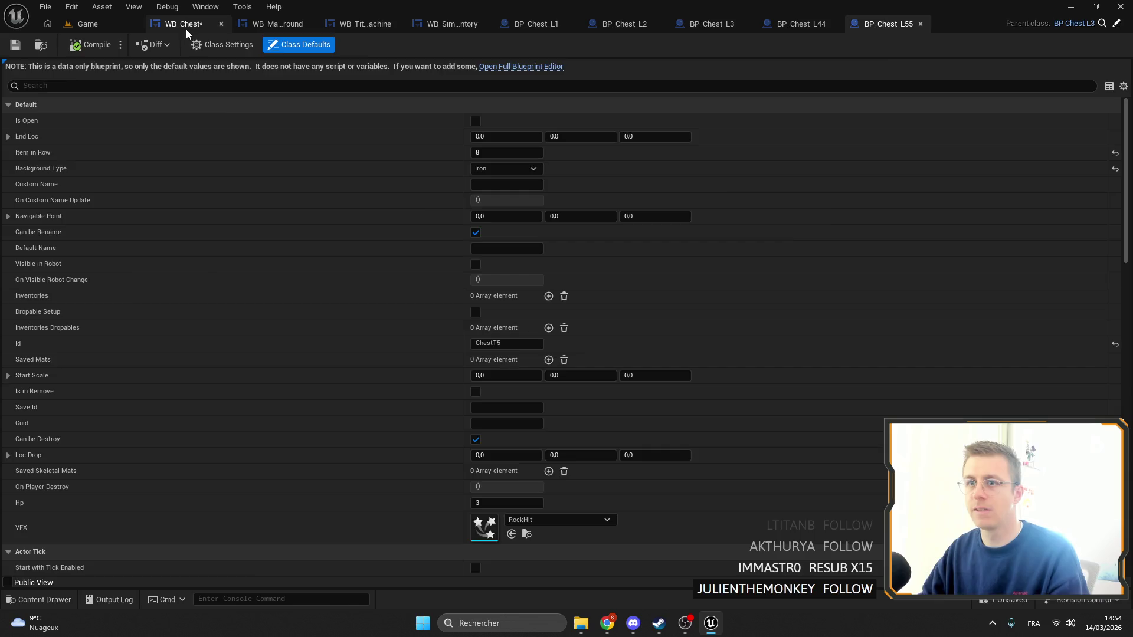
pyautogui.click(183, 24)
# Add a Get Background Type node off Chest and wire it toward the SET node
pyautogui.moveTo(512, 298)
pyautogui.mouseDown()
pyautogui.moveTo(538, 298)
pyautogui.moveTo(505, 335)
pyautogui.mouseUp()
pyautogui.write('backgroundtype')
pyautogui.click(632, 366)
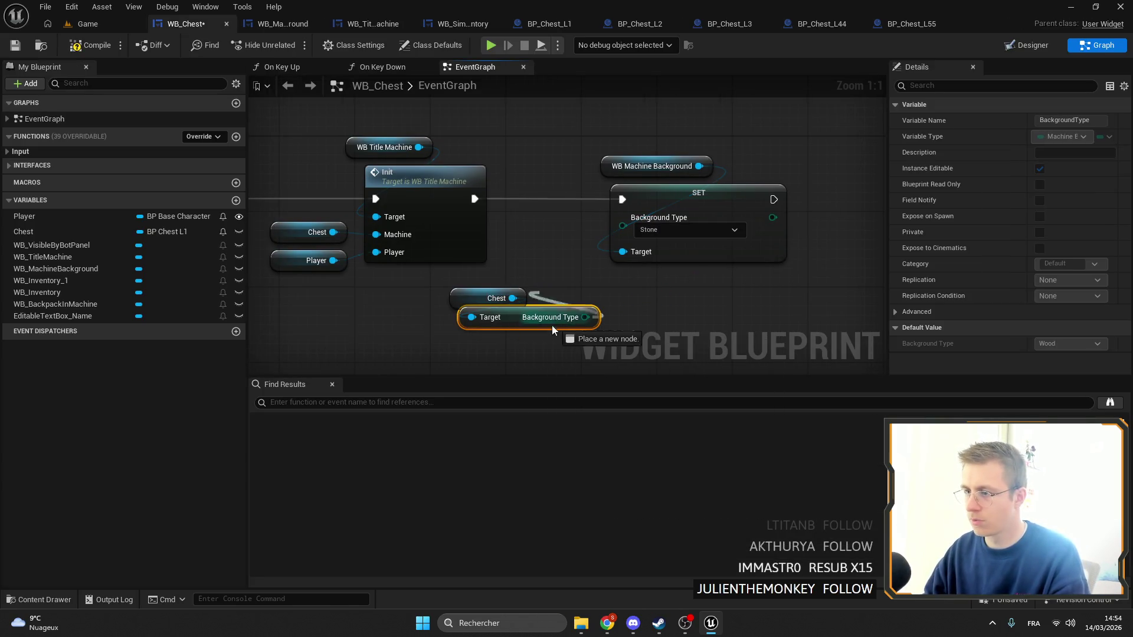
pyautogui.moveTo(575, 326)
pyautogui.mouseDown()
pyautogui.moveTo(638, 251)
pyautogui.moveTo(625, 217)
pyautogui.mouseUp()
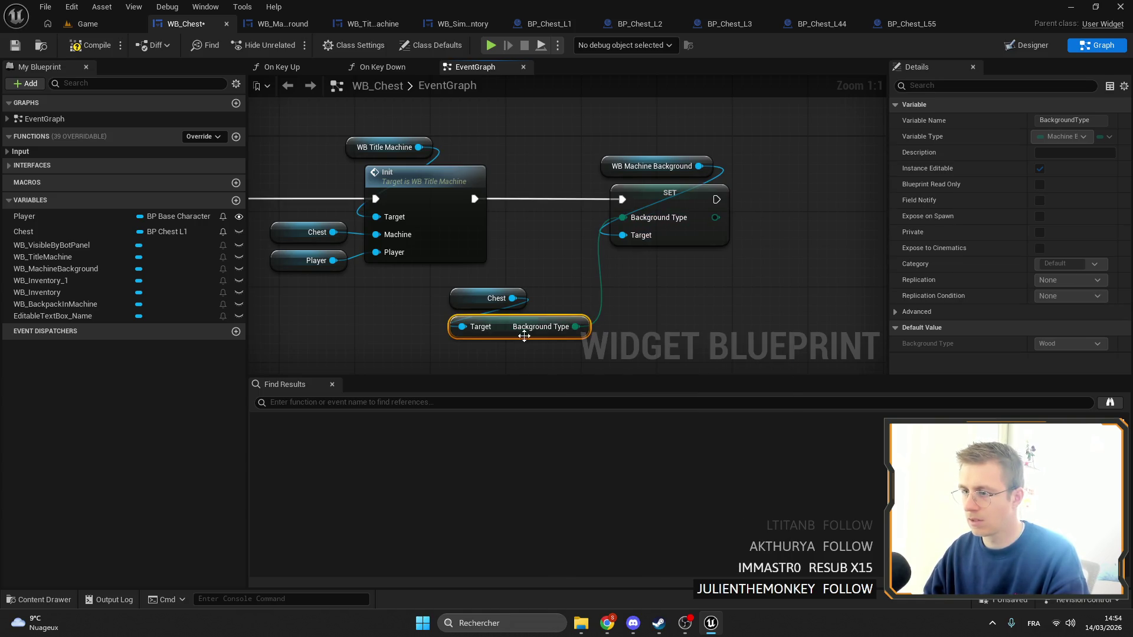
# Delete the old SET node, then view the WB_TitleMachine and WB_MachineBackground graphs
pyautogui.keyDown('ctrl'); pyautogui.click(499, 298); pyautogui.keyUp('ctrl')
pyautogui.moveTo(498, 298)
pyautogui.mouseDown()
pyautogui.moveTo(543, 212)
pyautogui.moveTo(565, 204)
pyautogui.mouseUp()
pyautogui.moveTo(596, 150)
pyautogui.mouseDown()
pyautogui.moveTo(659, 193)
pyautogui.moveTo(728, 187)
pyautogui.mouseUp()
pyautogui.press('Delete')
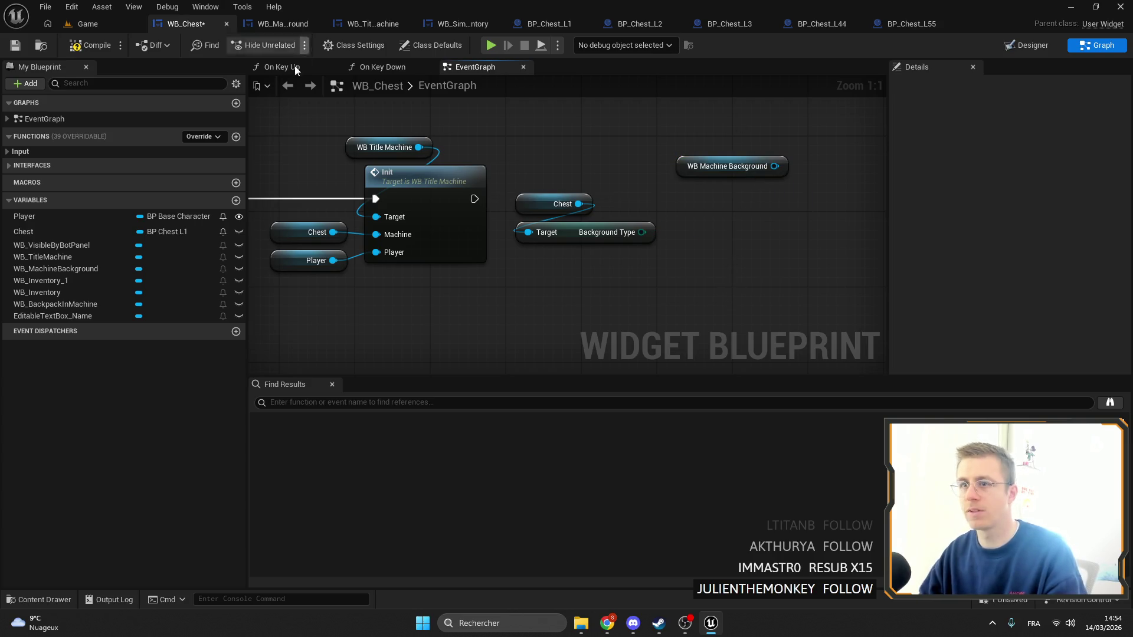
pyautogui.click(352, 24)
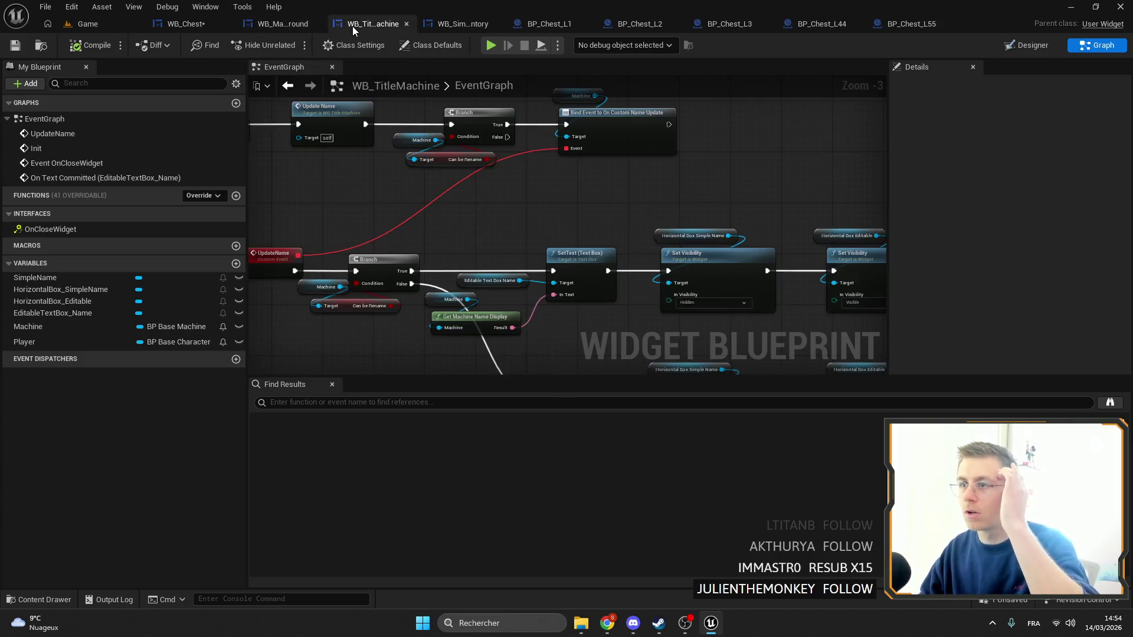
pyautogui.scroll(-5, 597, 161)
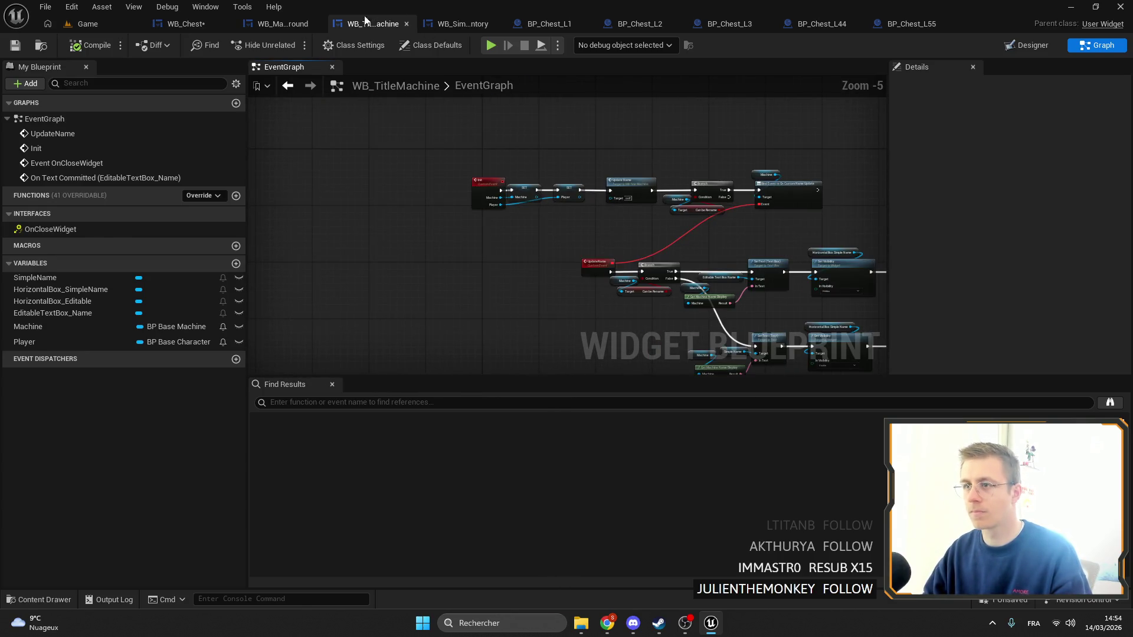
pyautogui.click(283, 24)
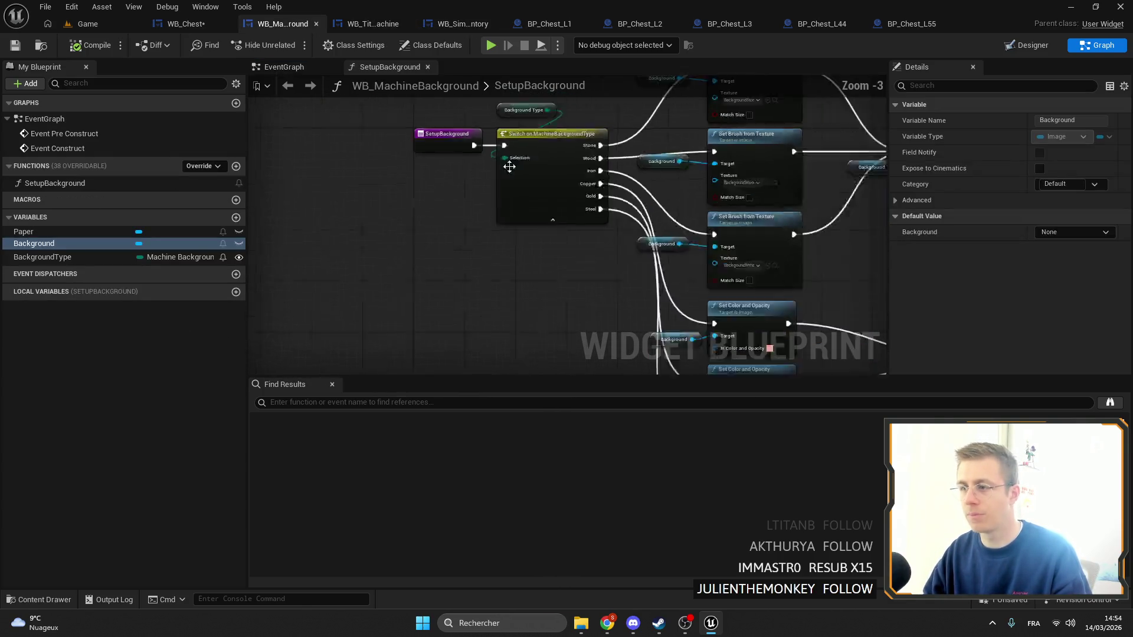
# In WB_MachineBackground's EventGraph, add a SET Background Type node and a ChangeBackground custom event
pyautogui.doubleClick(78, 115)
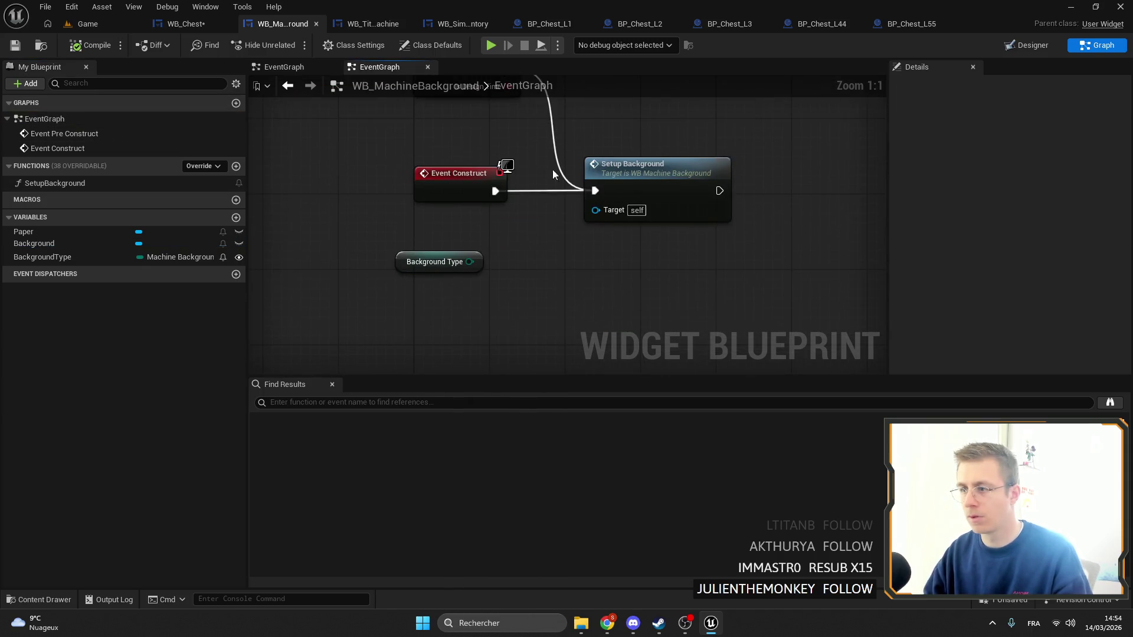
pyautogui.moveTo(42, 257)
pyautogui.mouseDown()
pyautogui.moveTo(576, 293)
pyautogui.moveTo(615, 252)
pyautogui.moveTo(488, 278)
pyautogui.mouseUp()
pyautogui.click(578, 295)
pyautogui.write('cus')
pyautogui.press('Return')
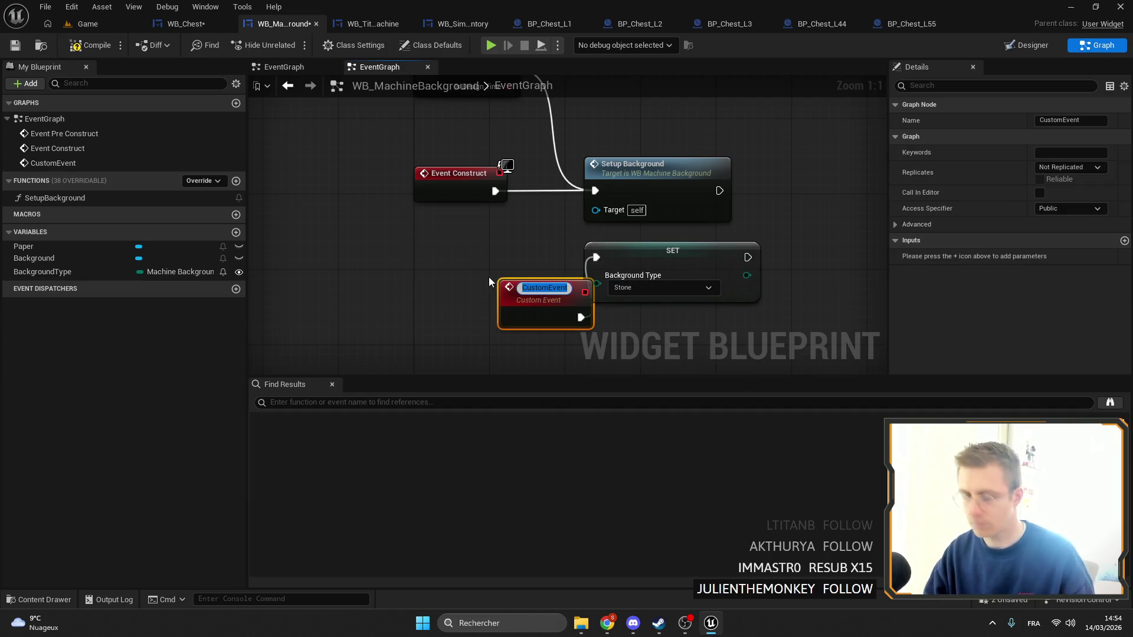
pyautogui.write('hangeBackgr')
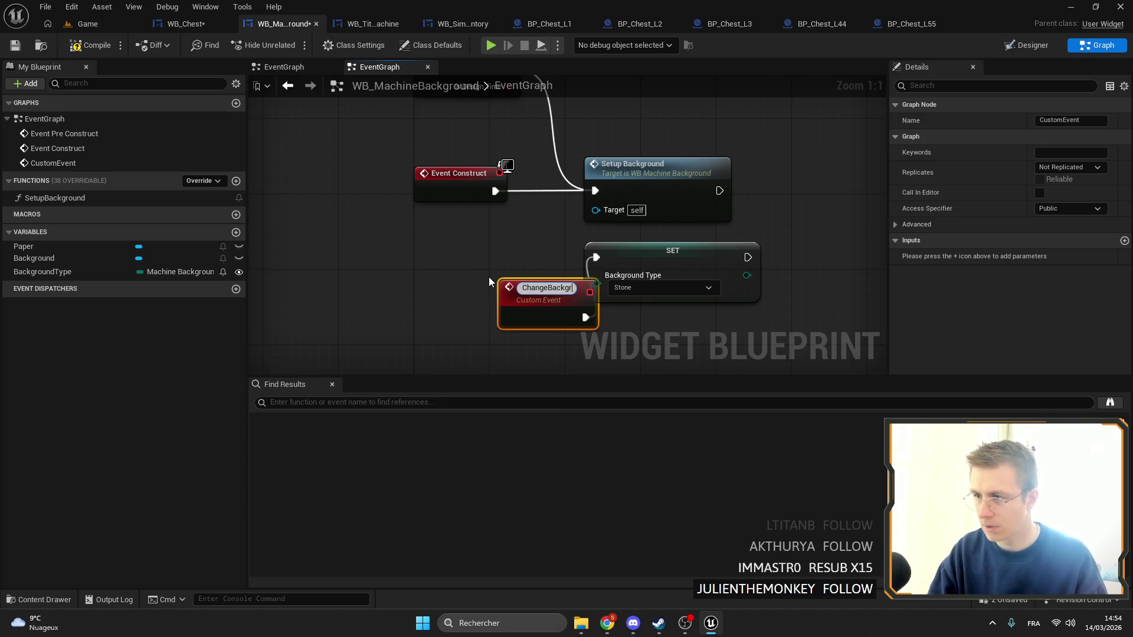
pyautogui.write('ound')
pyautogui.press('Return')
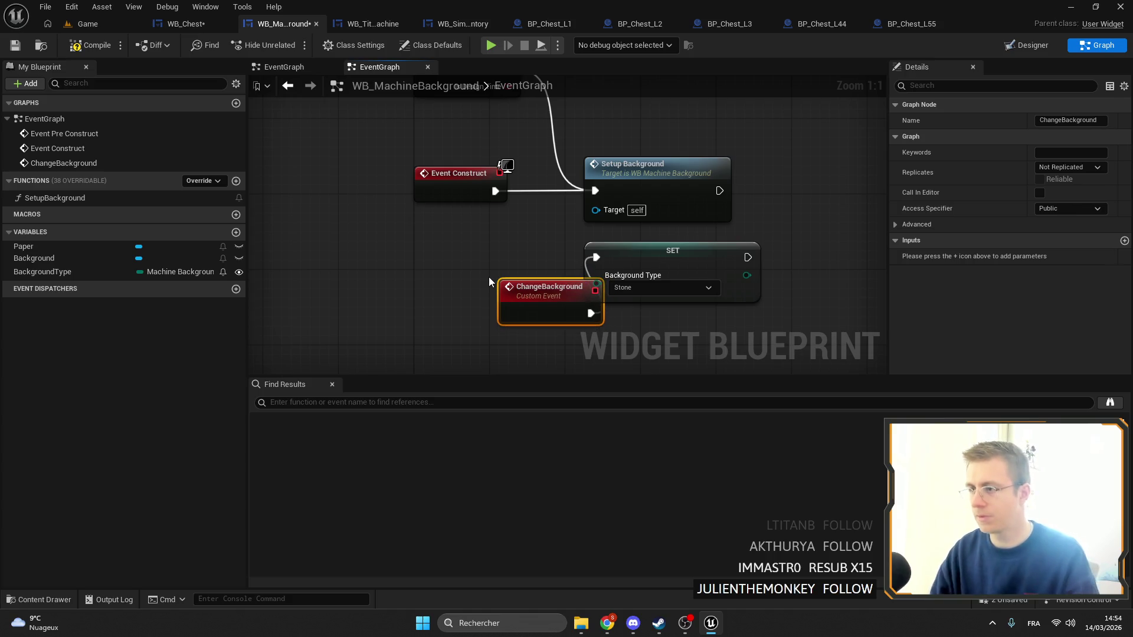
pyautogui.moveTo(534, 292)
pyautogui.mouseDown()
pyautogui.moveTo(515, 258)
pyautogui.moveTo(430, 246)
pyautogui.mouseUp()
pyautogui.moveTo(674, 251); pyautogui.dragTo(664, 251)
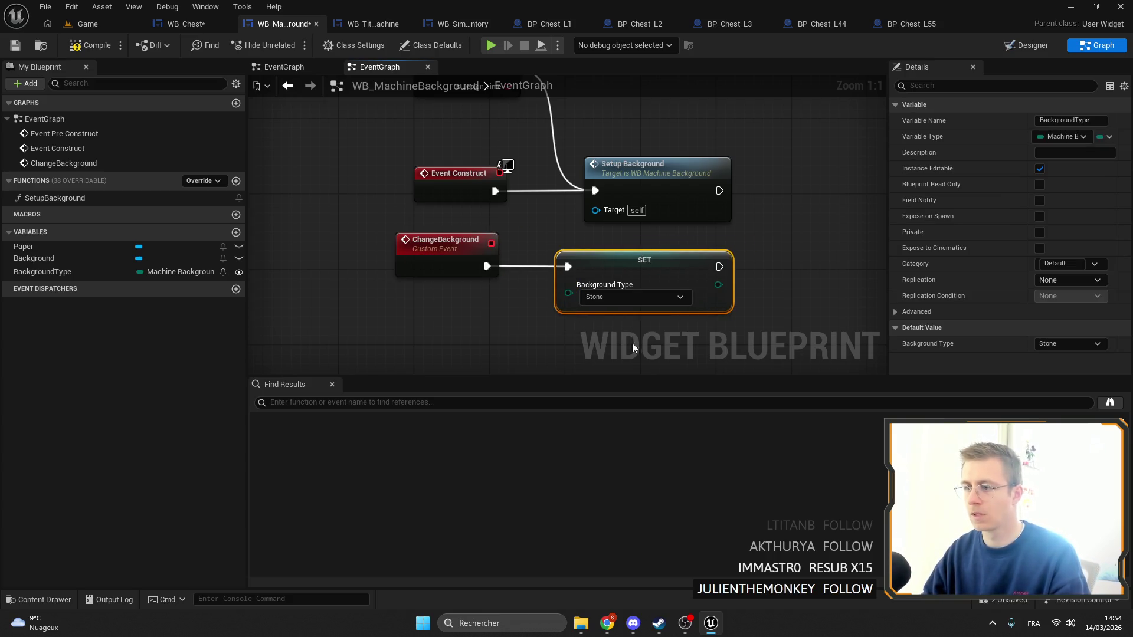
pyautogui.moveTo(632, 342)
pyautogui.mouseDown()
pyautogui.moveTo(558, 278)
pyautogui.moveTo(536, 223)
pyautogui.moveTo(476, 220)
pyautogui.mouseUp()
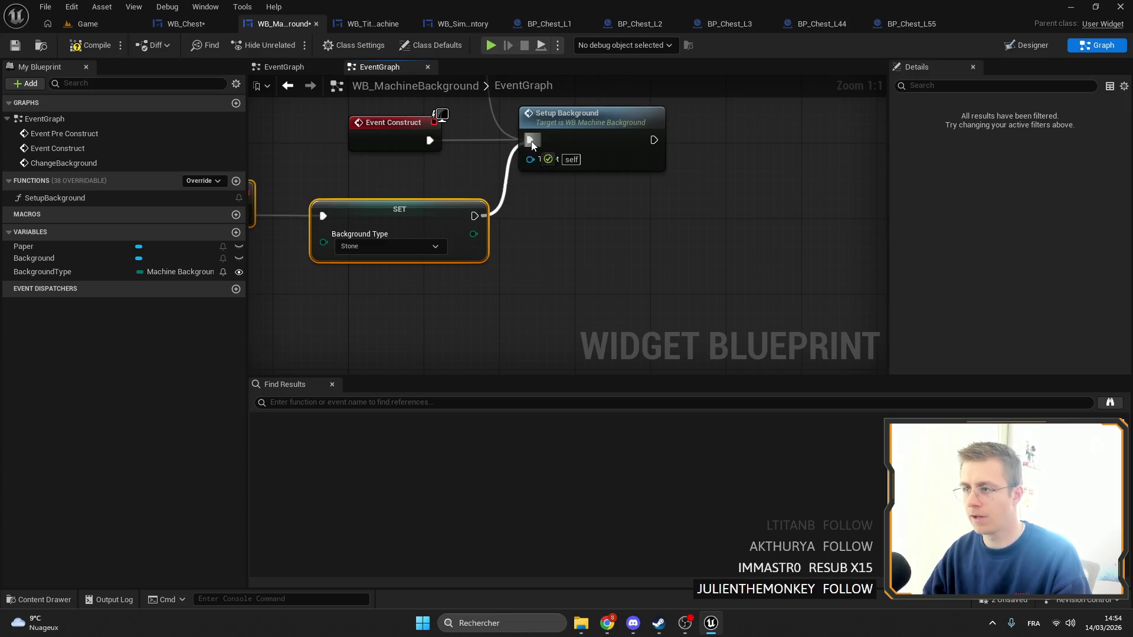
# Give ChangeBackground a NewType input feeding Background Type, then compile and save
pyautogui.moveTo(678, 226); pyautogui.dragTo(555, 189)
pyautogui.click(554, 189)
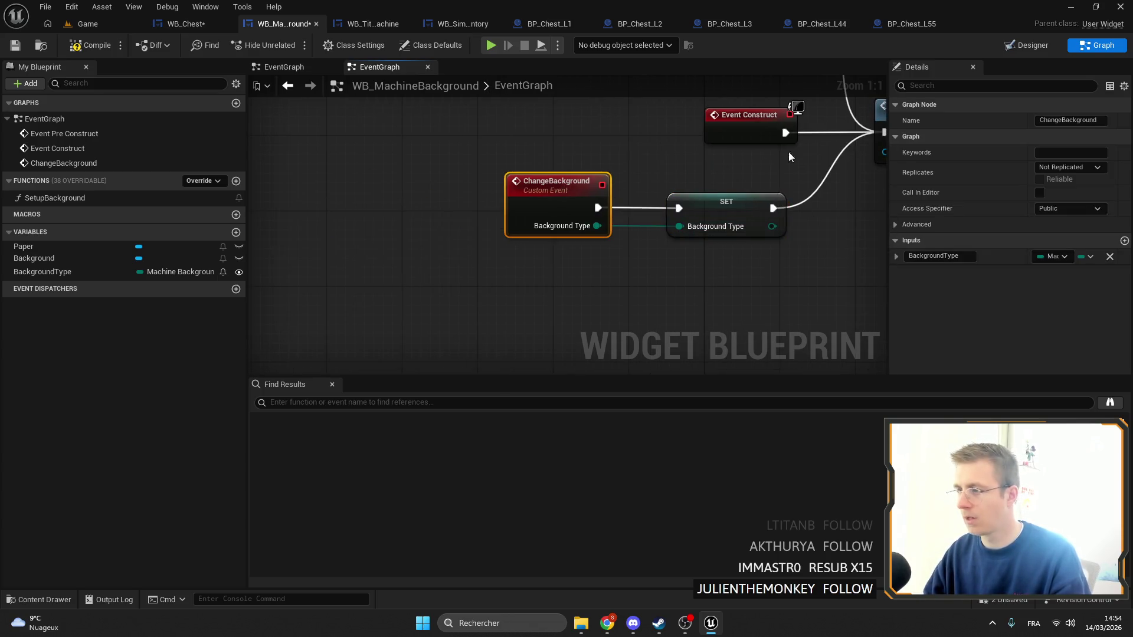
pyautogui.doubleClick(943, 256)
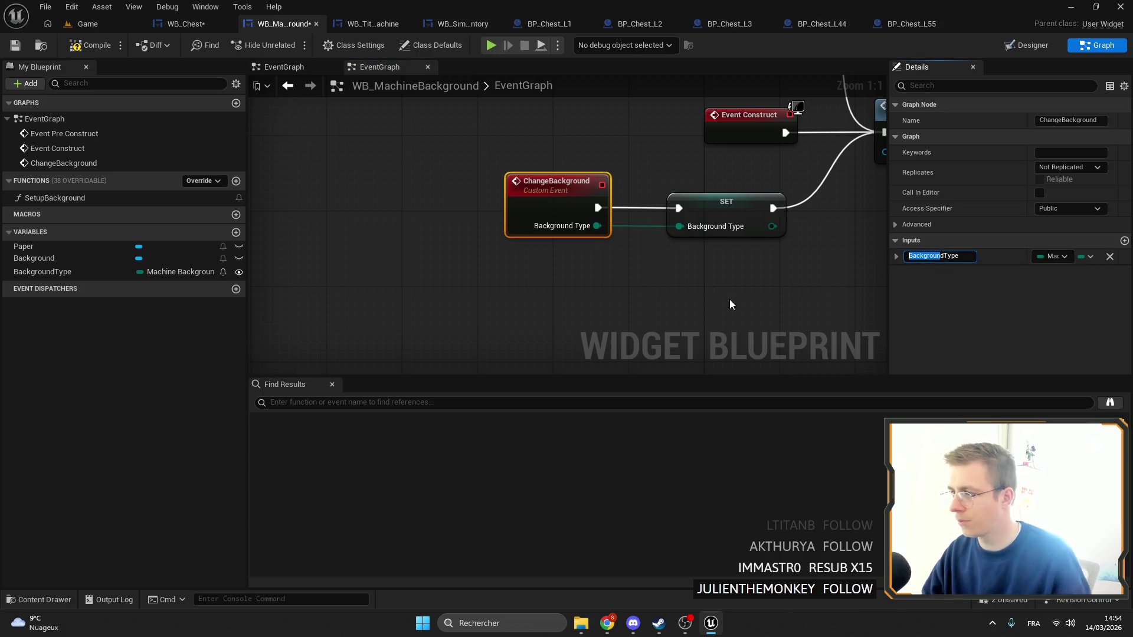
pyautogui.write('New')
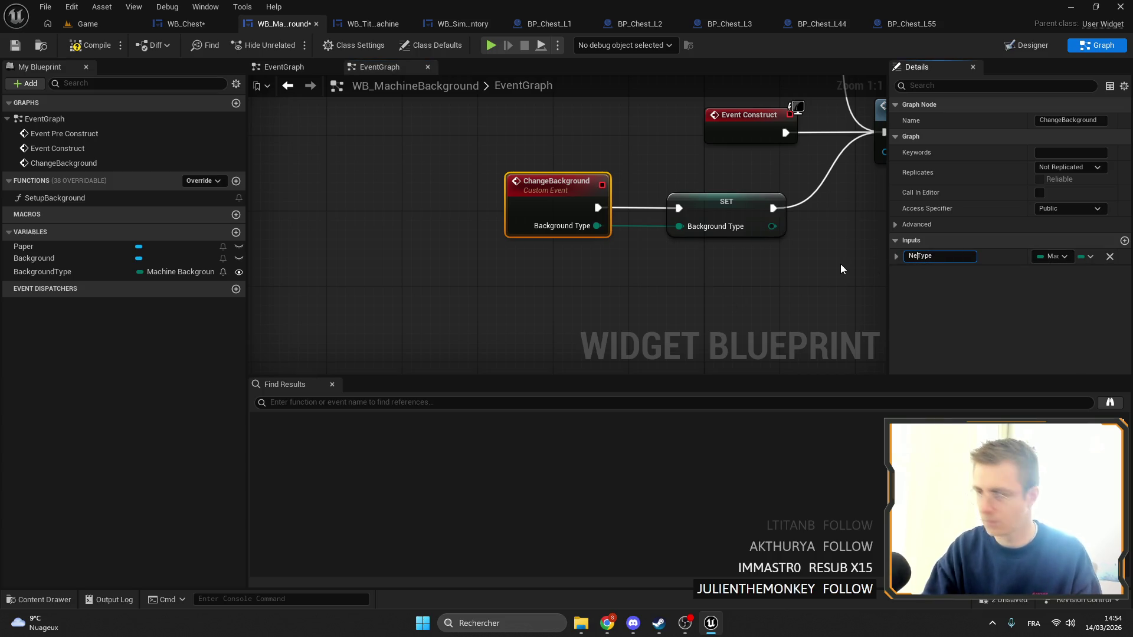
pyautogui.press('Return')
pyautogui.moveTo(683, 283); pyautogui.dragTo(545, 288)
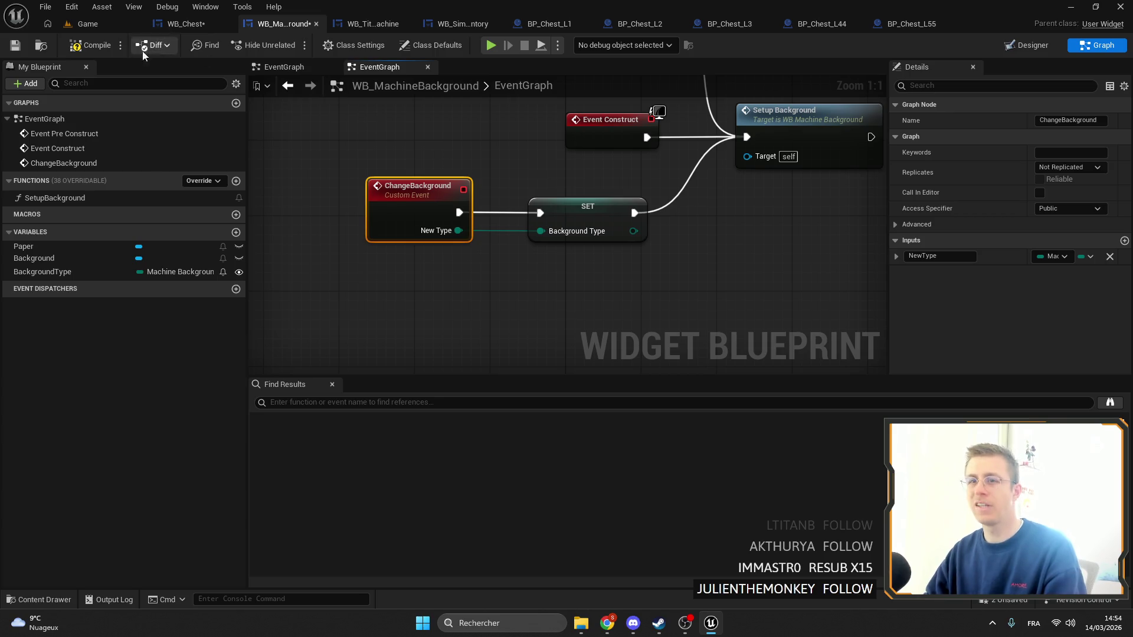
pyautogui.click(15, 47)
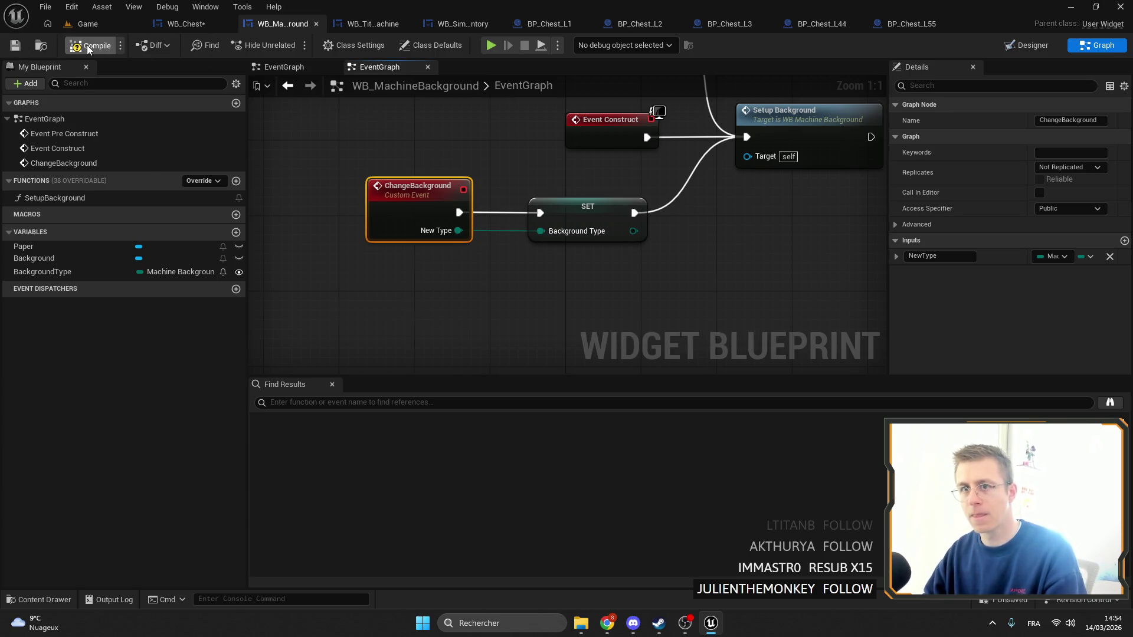
pyautogui.click(15, 46)
pyautogui.click(186, 23)
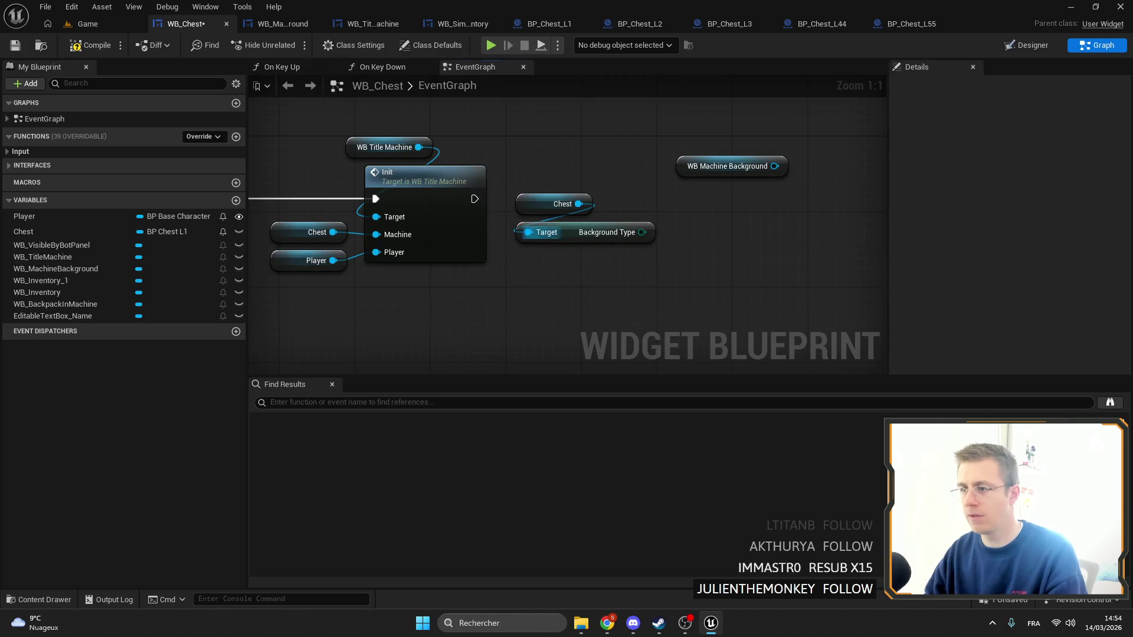
# Call Change Background on WB Machine Background after the title Init, passing the chest's Background Type
pyautogui.moveTo(773, 165); pyautogui.dragTo(813, 166)
pyautogui.write('chna')
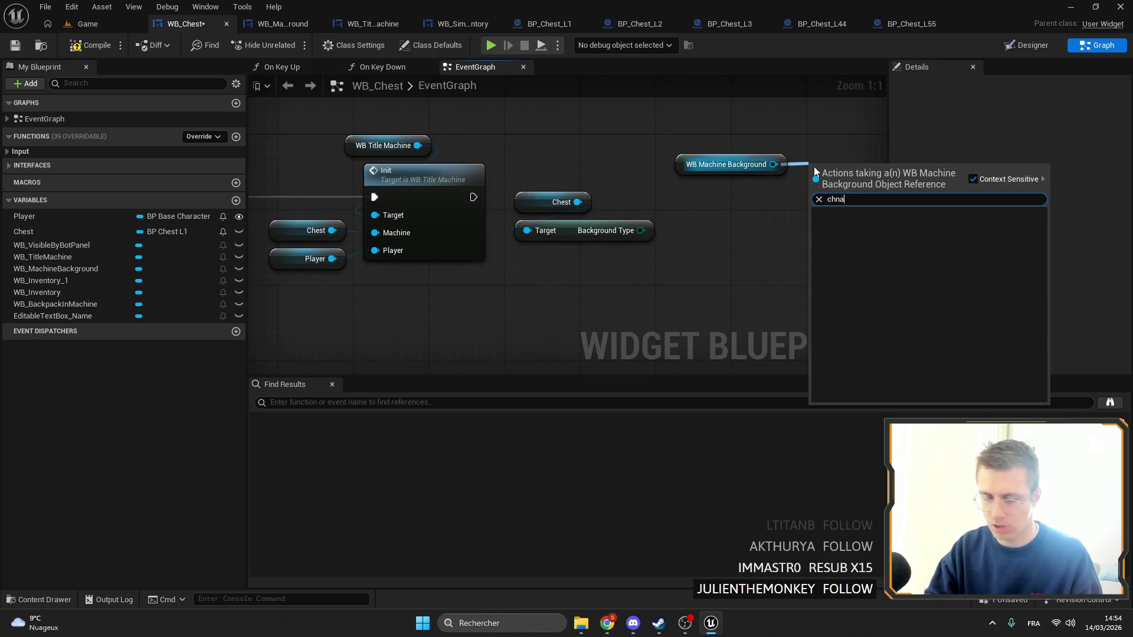
pyautogui.press('BackSpace')
pyautogui.press('BackSpace')
pyautogui.write('a')
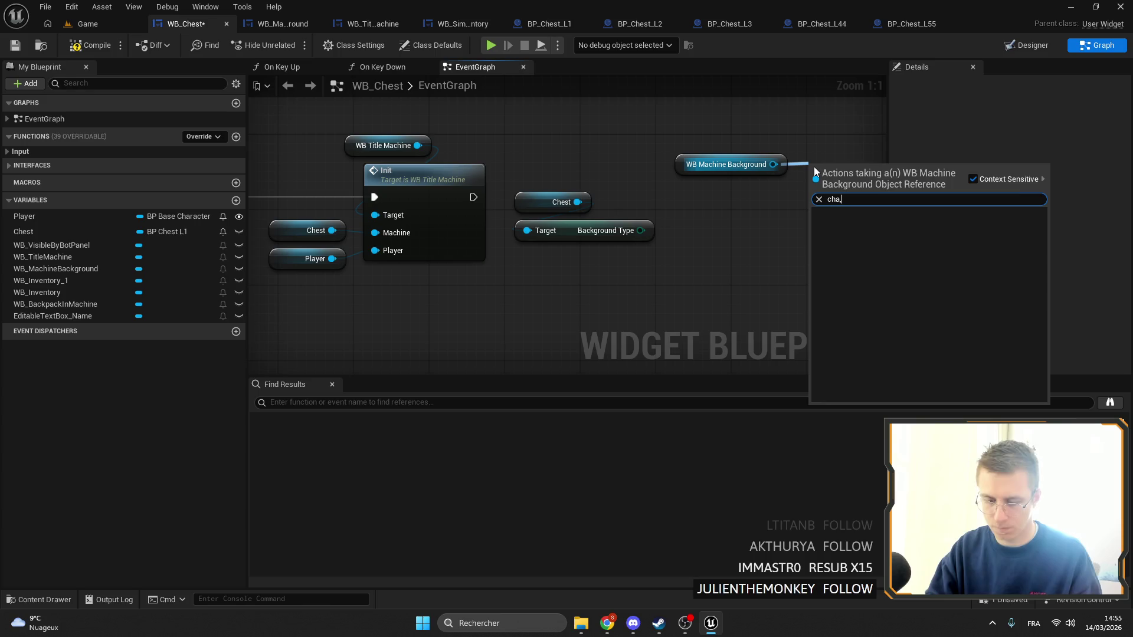
pyautogui.write('nge')
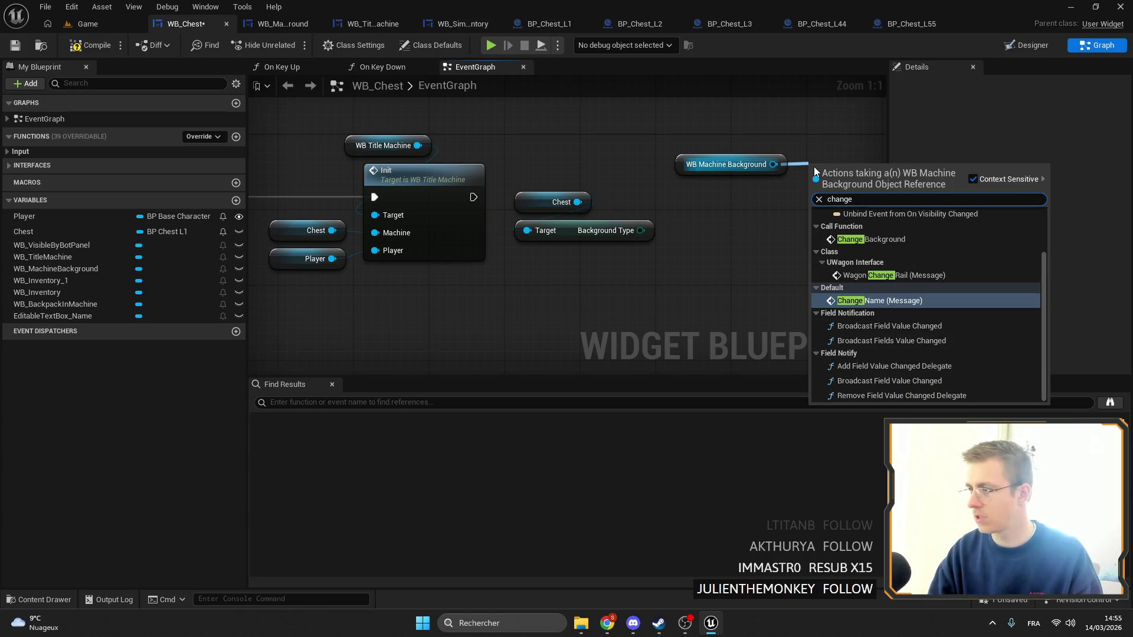
pyautogui.click(858, 238)
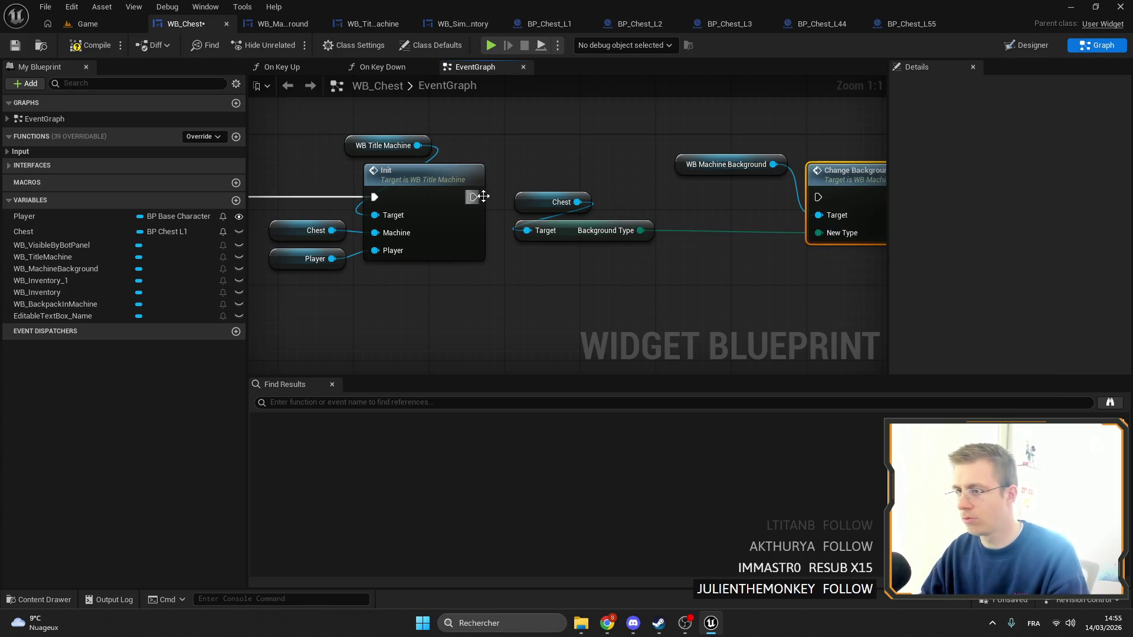
pyautogui.moveTo(473, 197); pyautogui.dragTo(827, 197)
pyautogui.moveTo(718, 165); pyautogui.dragTo(717, 222)
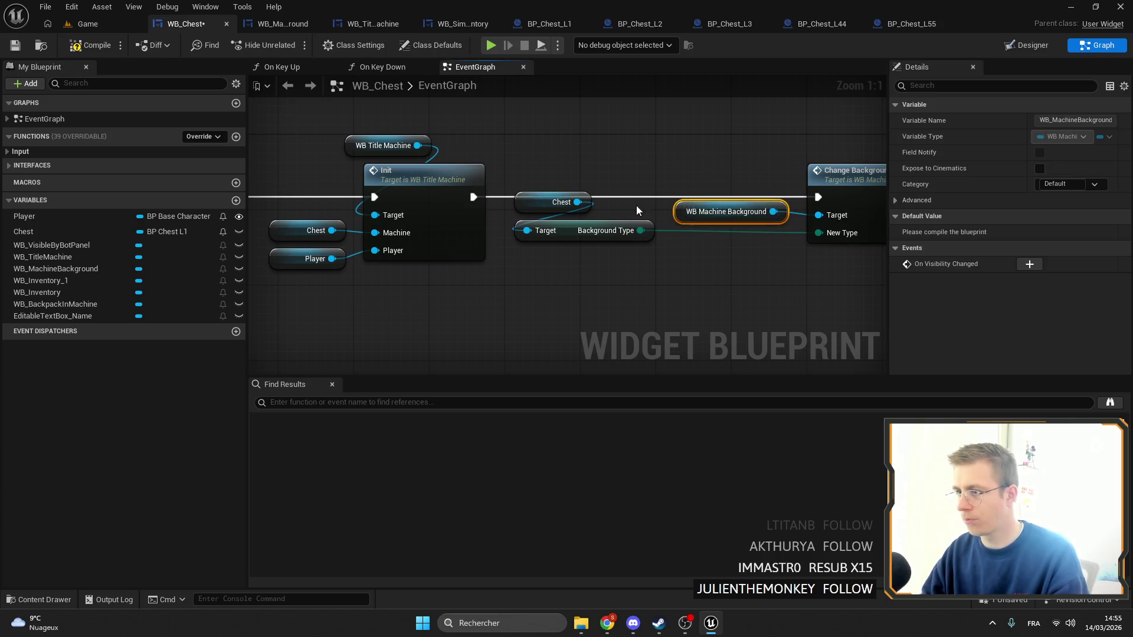
pyautogui.moveTo(636, 210)
pyautogui.mouseDown()
pyautogui.moveTo(584, 248)
pyautogui.moveTo(748, 271)
pyautogui.mouseUp()
pyautogui.moveTo(643, 290)
pyautogui.mouseDown()
pyautogui.moveTo(820, 203)
pyautogui.moveTo(696, 183)
pyautogui.mouseUp()
pyautogui.click(791, 125)
pyautogui.click(1041, 47)
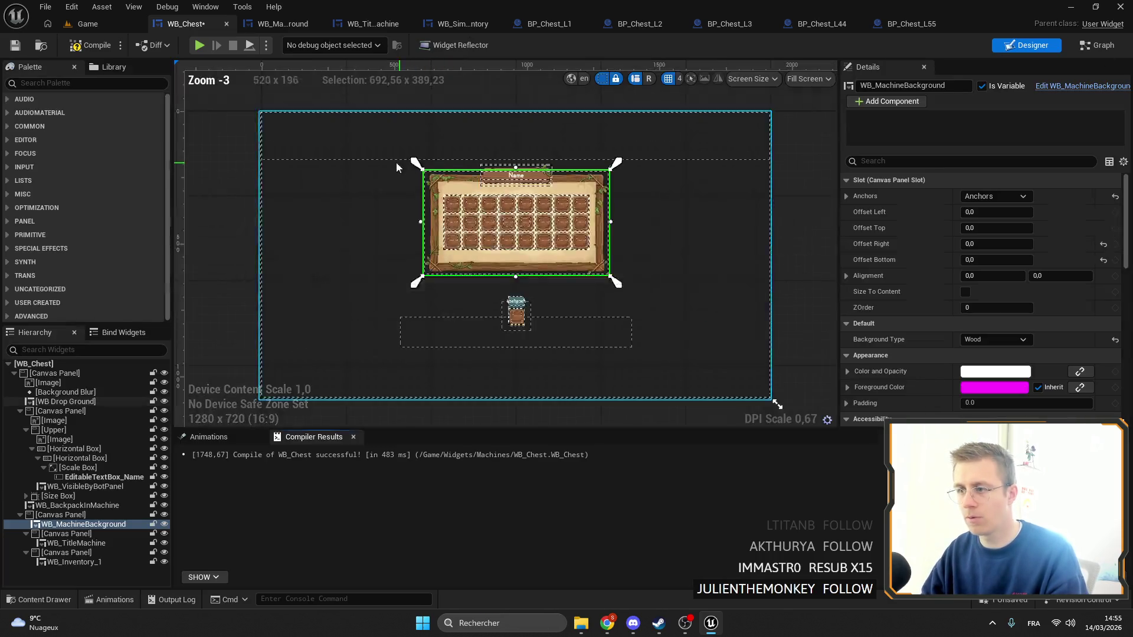
# Delete the canvas panel with the name box and bot panel, compile, and jump to the first error
pyautogui.click(71, 487)
pyautogui.click(36, 412)
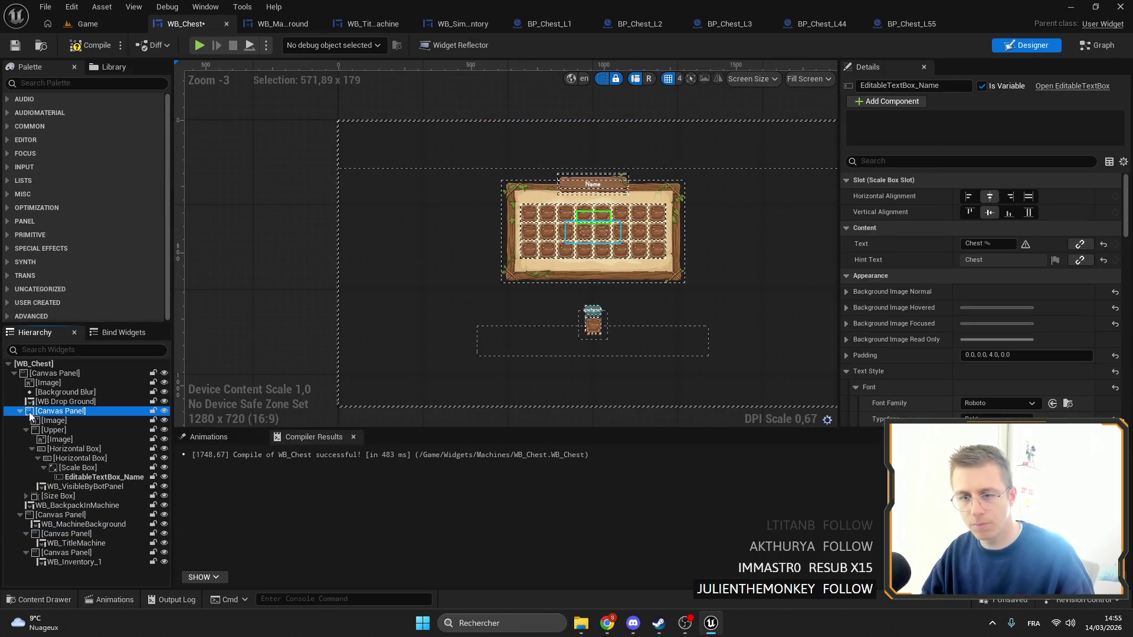
pyautogui.click(19, 411)
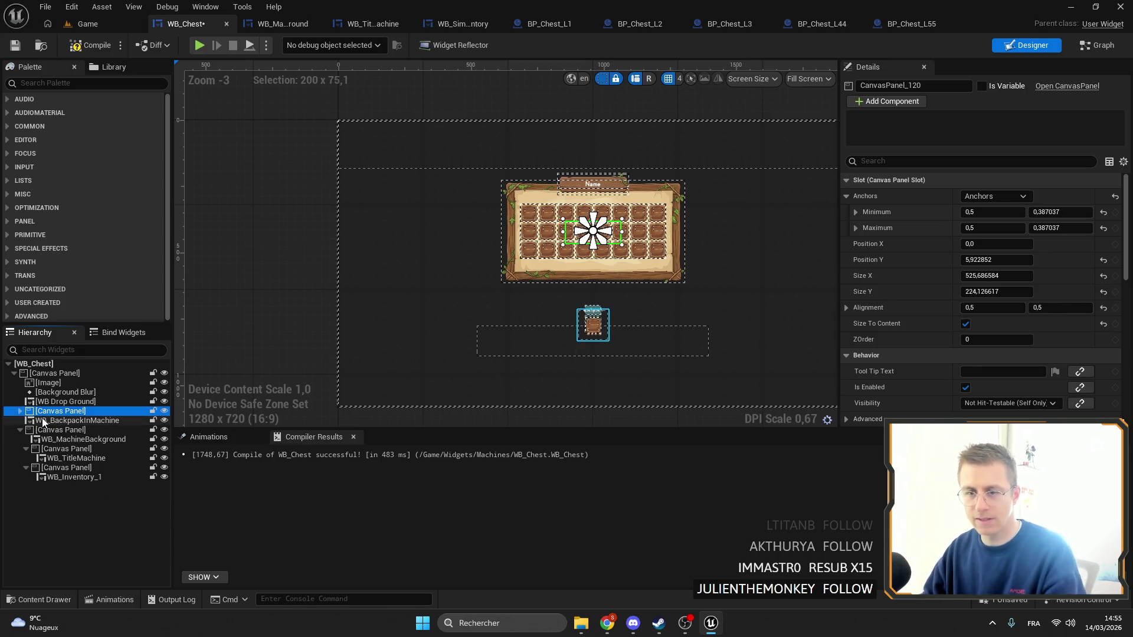
pyautogui.press('Delete')
pyautogui.click(665, 347)
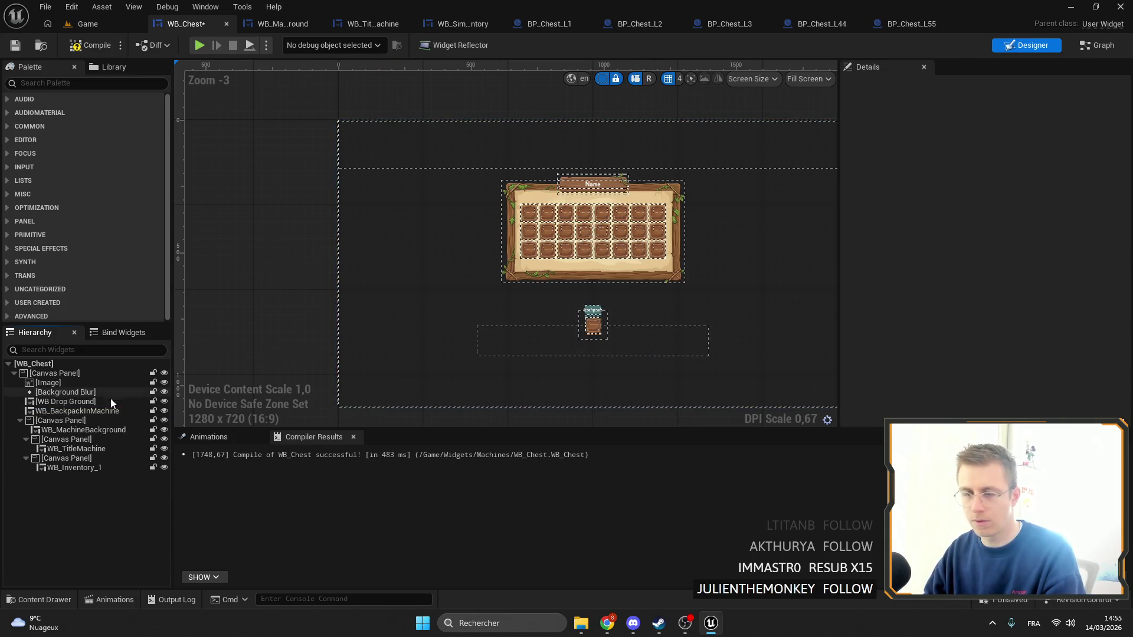
pyautogui.click(93, 46)
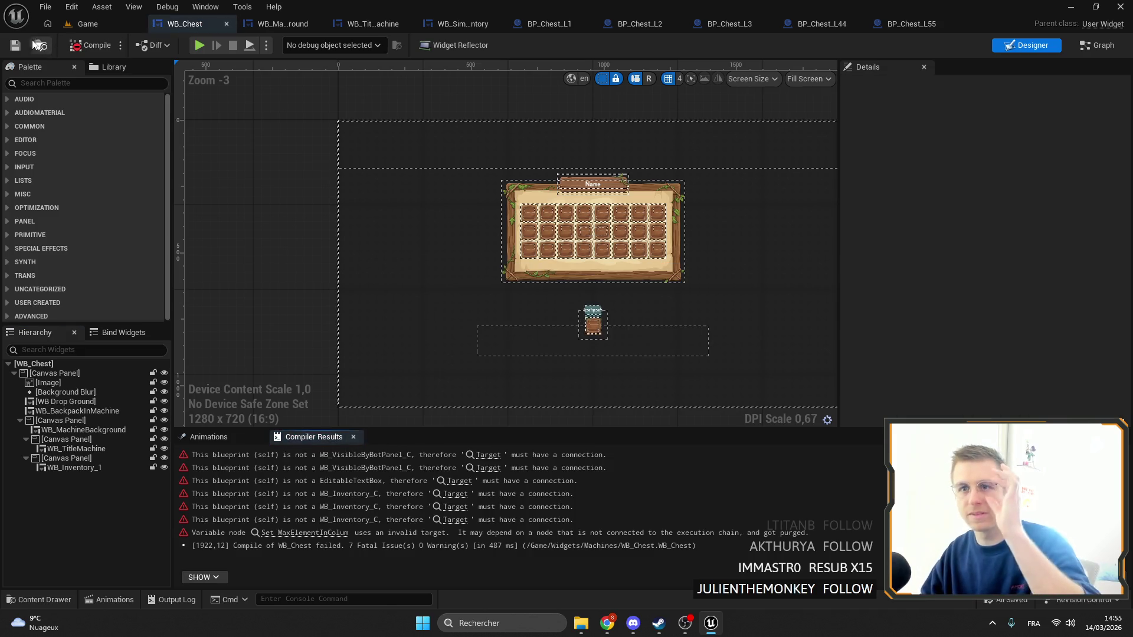
pyautogui.click(490, 459)
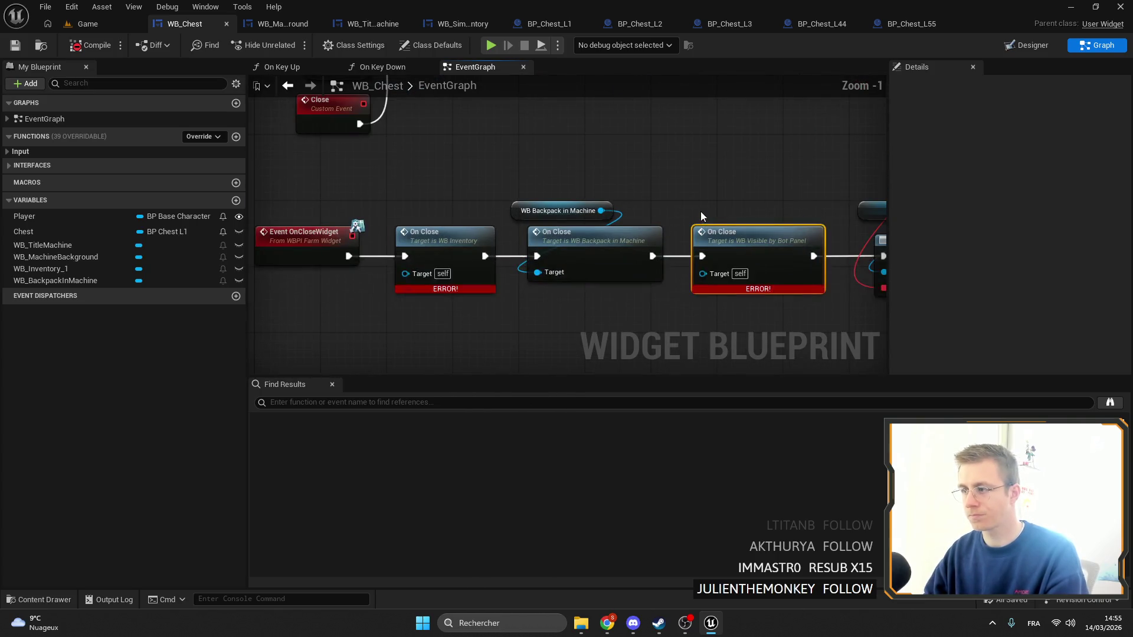
# Delete the broken bot-panel On Close node, reconnect On Close to Unbind Event, and shift those nodes left
pyautogui.press('Delete')
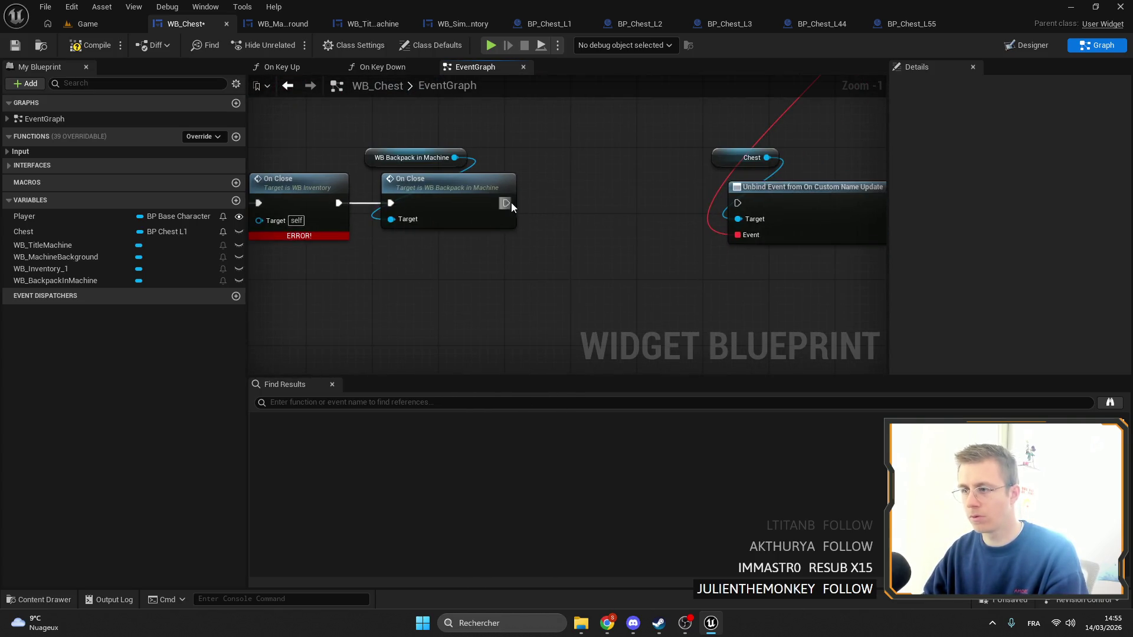
pyautogui.moveTo(755, 206); pyautogui.dragTo(739, 204)
pyautogui.moveTo(681, 126); pyautogui.dragTo(827, 194)
pyautogui.moveTo(808, 203); pyautogui.dragTo(561, 203)
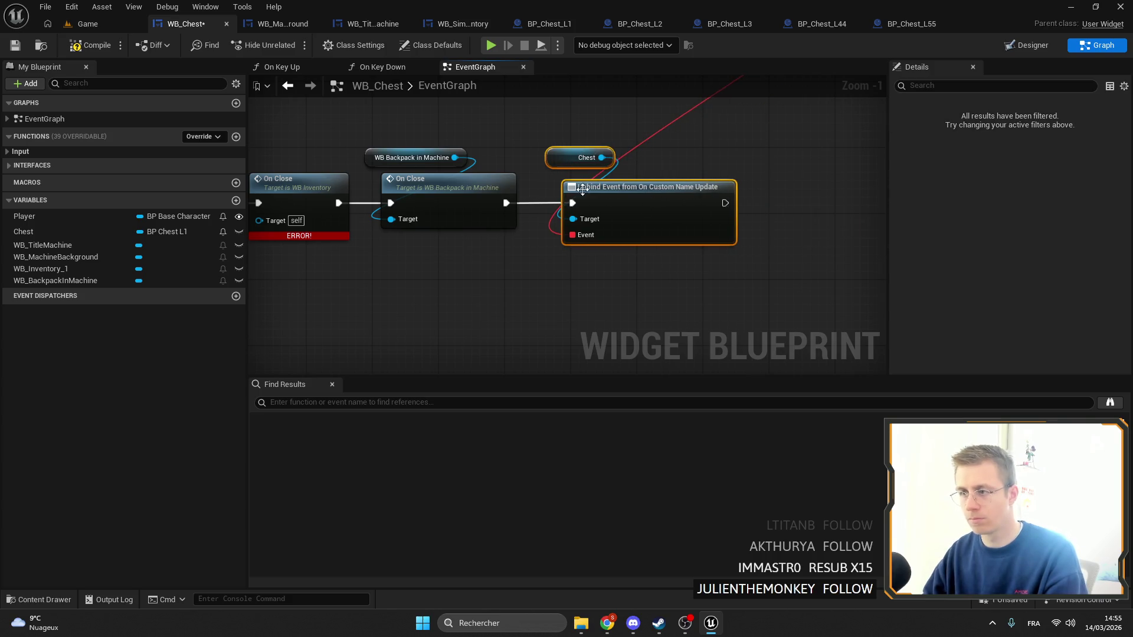
# Locate the WB_Inventory_1 variable, then return to the graph's On Close error
pyautogui.click(40, 269)
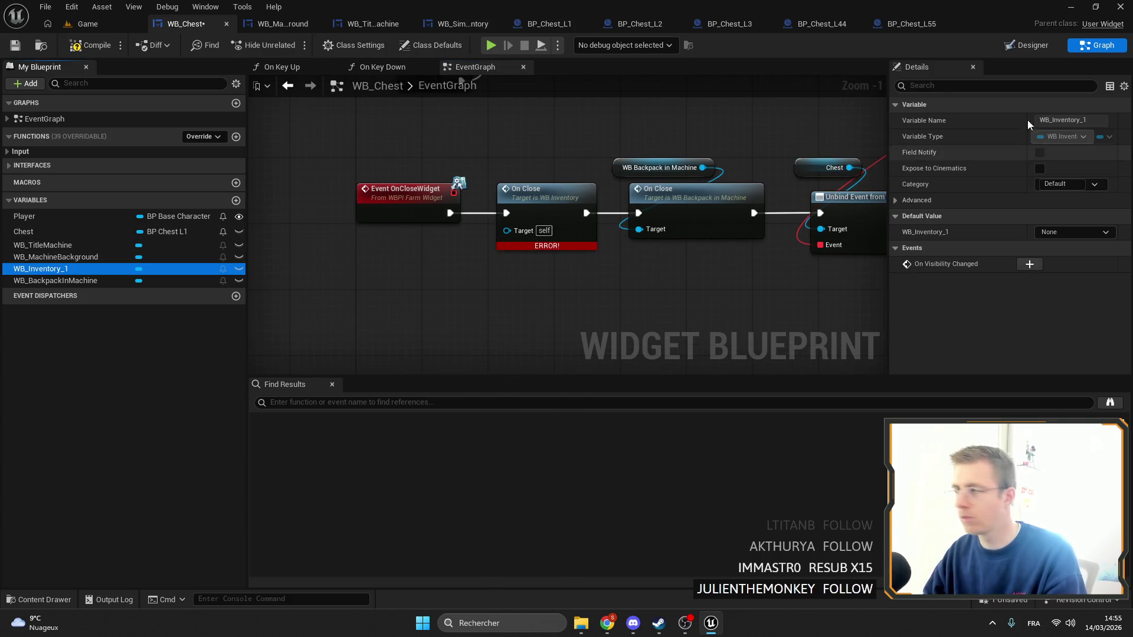
pyautogui.rightClick(66, 271)
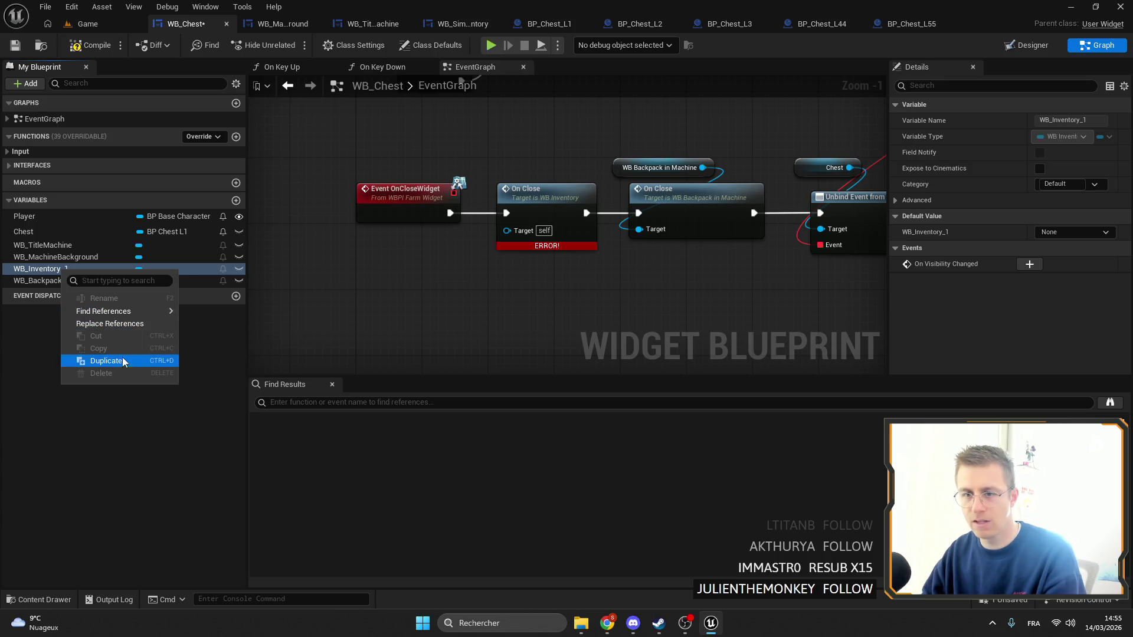
pyautogui.click(83, 214)
pyautogui.click(51, 269)
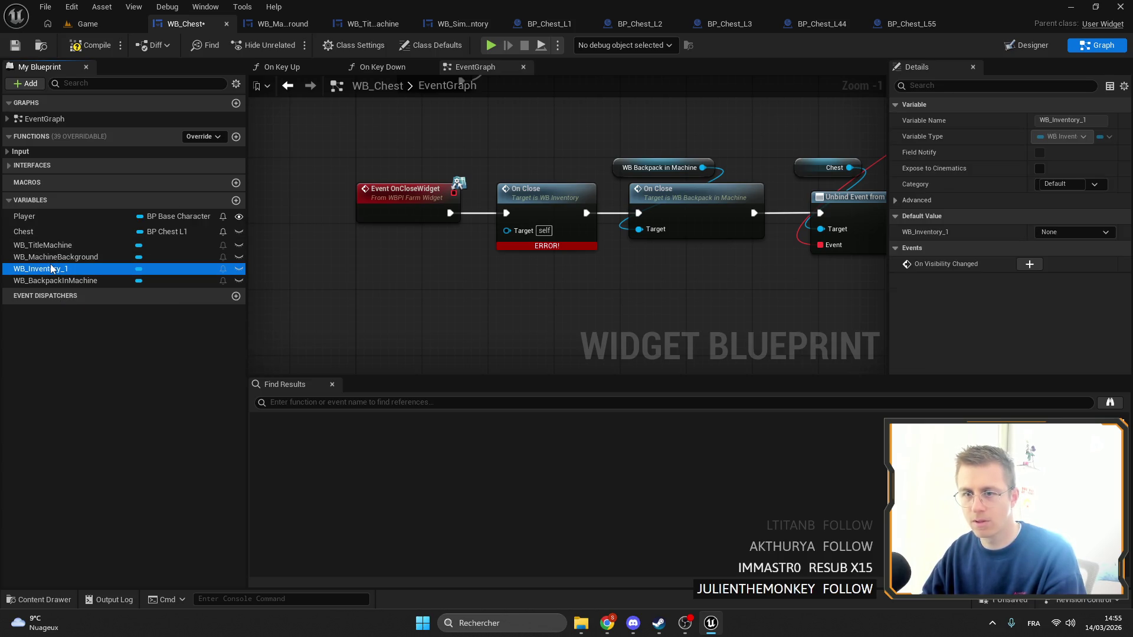
pyautogui.click(1028, 46)
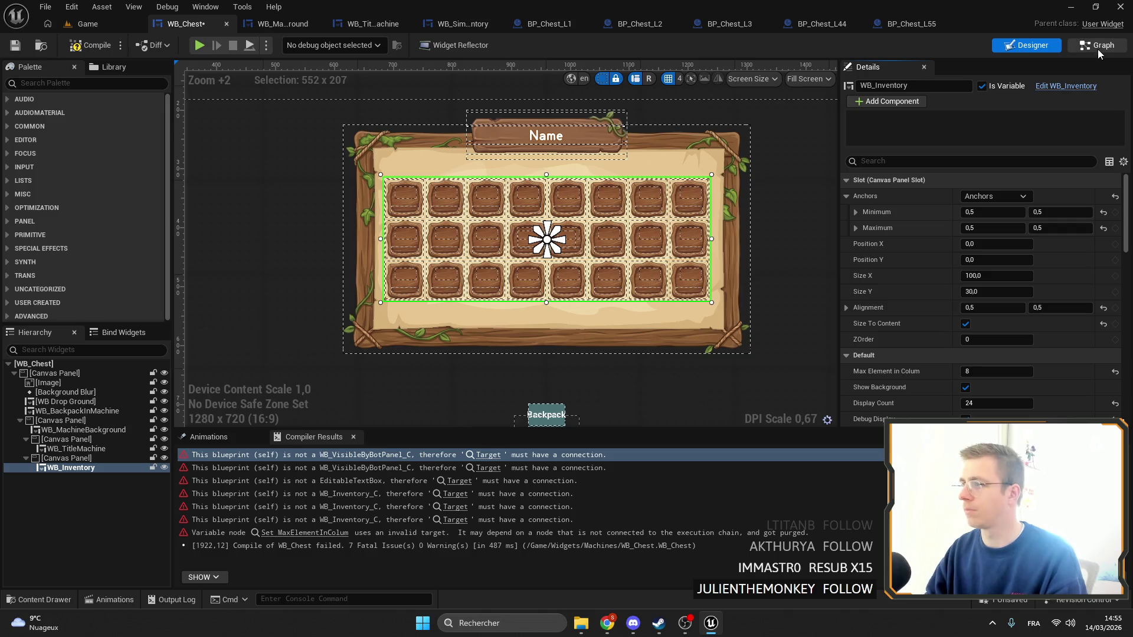
pyautogui.click(456, 494)
# Feed WB_Inventory getters into the Target pins of On Close, the SET node and Update Inventory
pyautogui.moveTo(52, 275); pyautogui.dragTo(507, 229)
pyautogui.moveTo(404, 226)
pyautogui.mouseDown()
pyautogui.moveTo(403, 271)
pyautogui.moveTo(417, 244)
pyautogui.mouseUp()
pyautogui.scroll(-5, 548, 274)
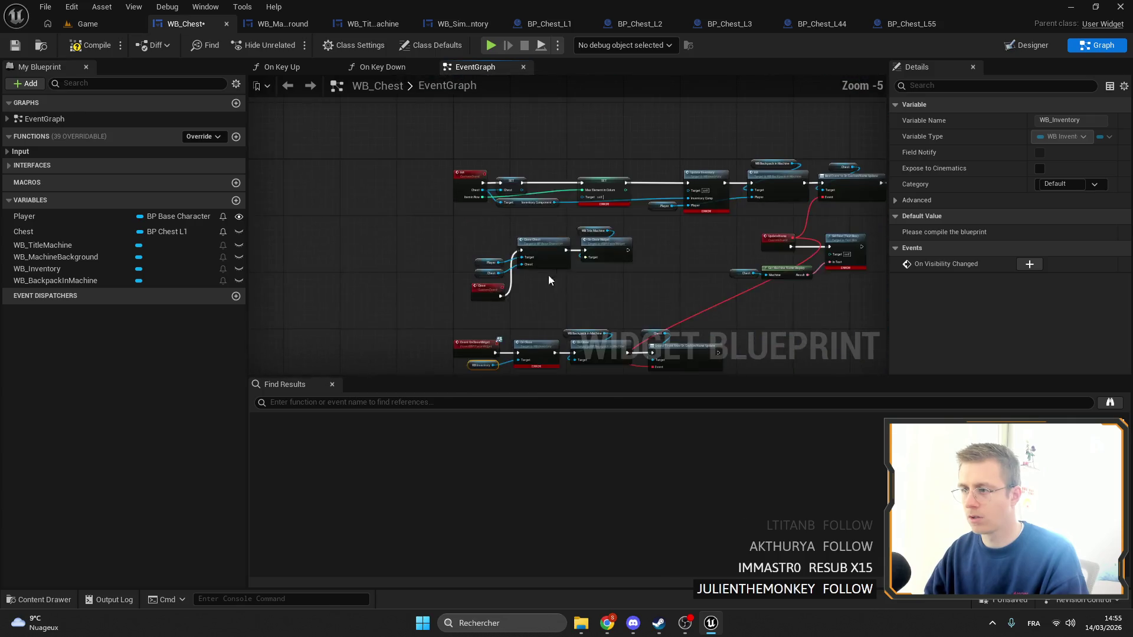
pyautogui.scroll(5, 501, 212)
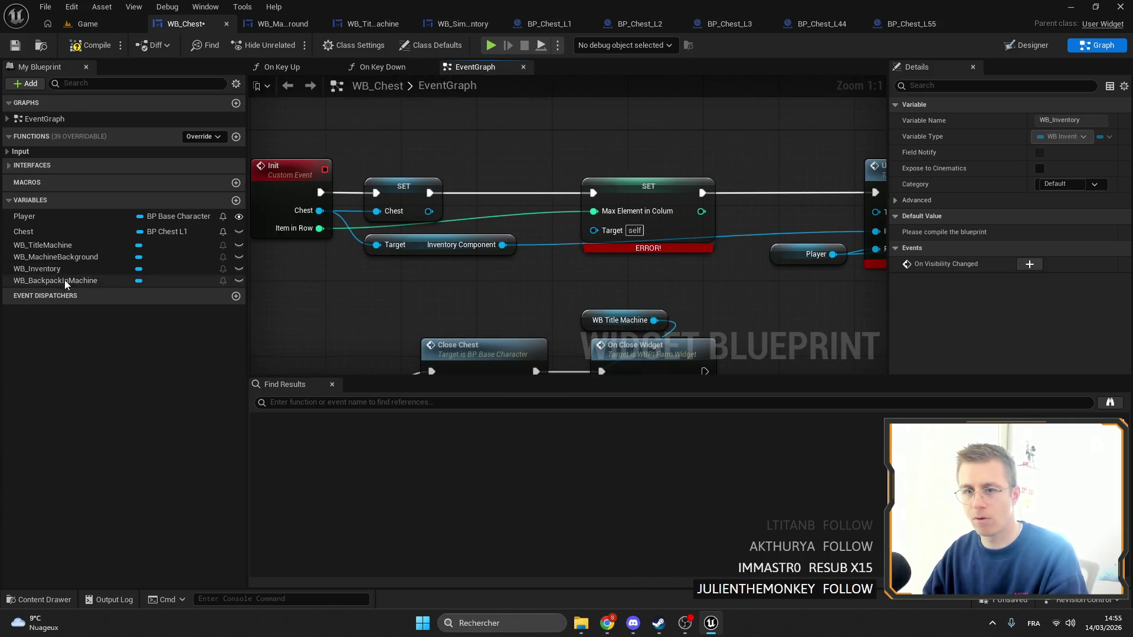
pyautogui.moveTo(41, 269); pyautogui.dragTo(594, 229)
pyautogui.moveTo(530, 253); pyautogui.dragTo(623, 168)
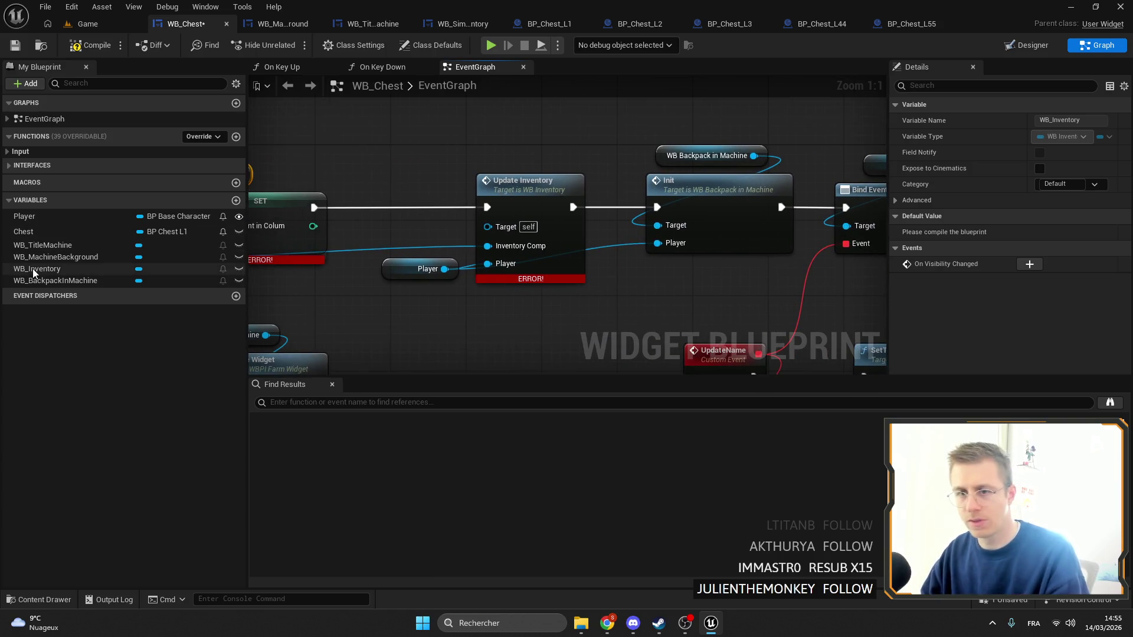
pyautogui.moveTo(34, 268); pyautogui.dragTo(487, 226)
pyautogui.moveTo(380, 215); pyautogui.dragTo(382, 225)
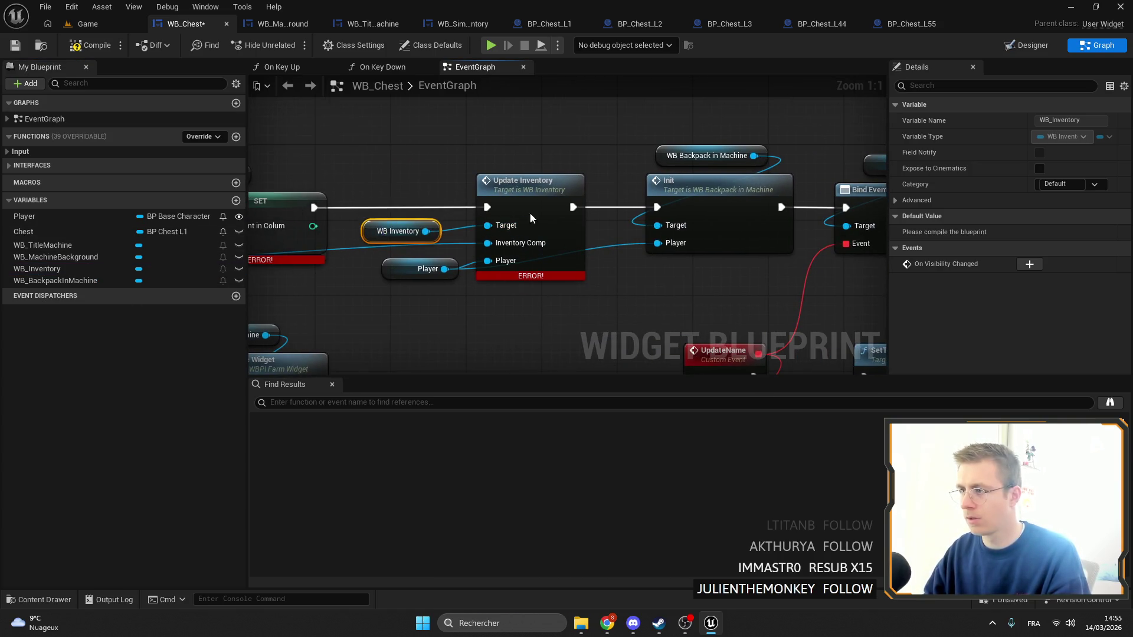
# Remove the UpdateName event and SetText nodes from the graph
pyautogui.scroll(-2, 517, 137)
pyautogui.click(485, 160)
pyautogui.scroll(2, 623, 216)
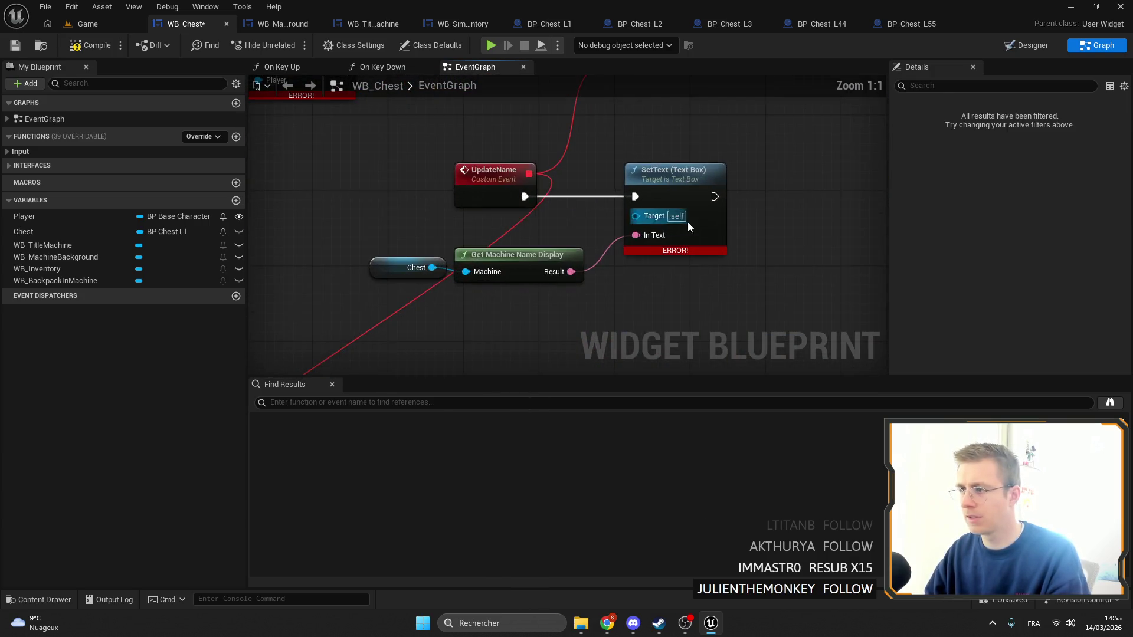
pyautogui.moveTo(688, 221); pyautogui.dragTo(431, 160)
pyautogui.press('Delete')
# Wire execution into the backpack Init, chain it into the Title Machine Init, and save
pyautogui.scroll(-2, 609, 108)
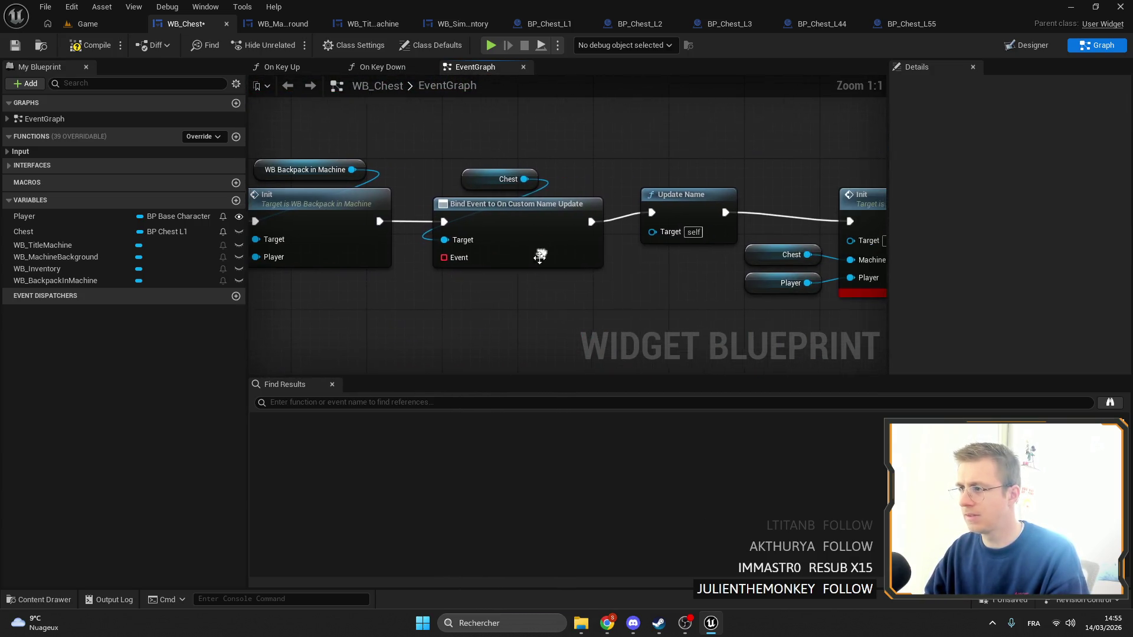
pyautogui.moveTo(298, 200); pyautogui.dragTo(650, 200)
pyautogui.scroll(-2, 579, 189)
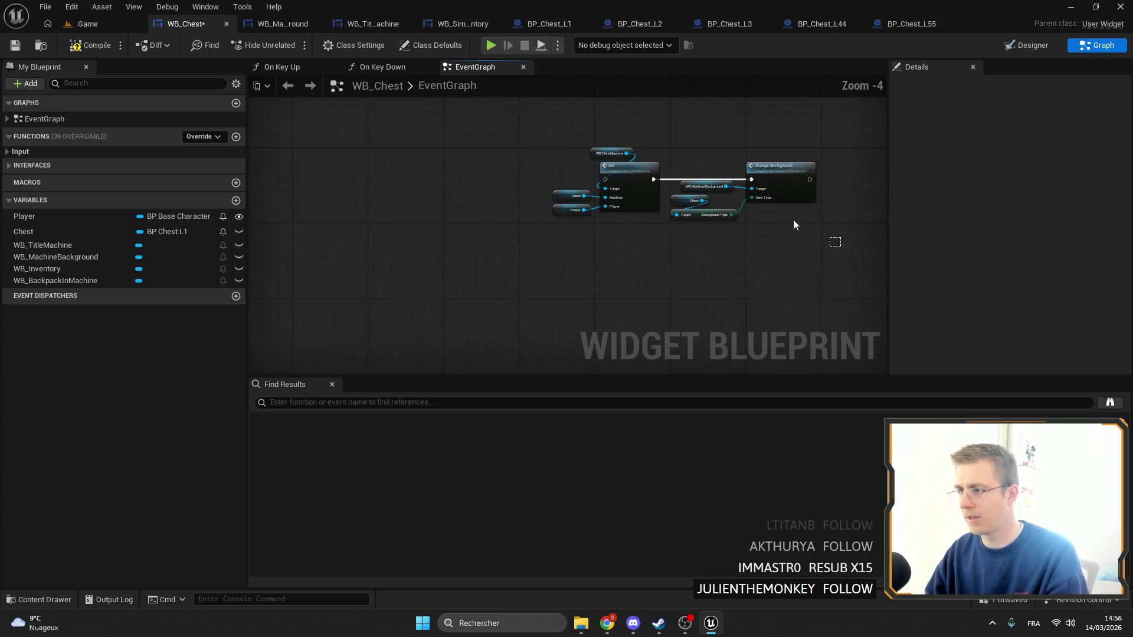
pyautogui.hotkey('ctrl', 'a')
pyautogui.scroll(4, 650, 184)
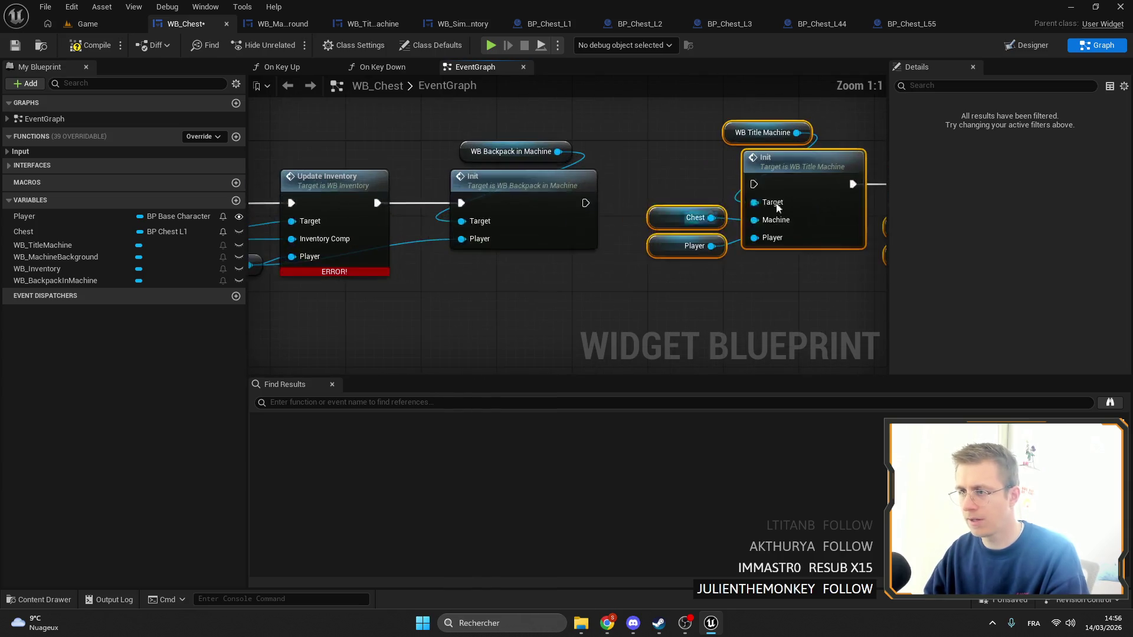
pyautogui.moveTo(586, 203); pyautogui.dragTo(754, 184)
pyautogui.scroll(-2, 579, 248)
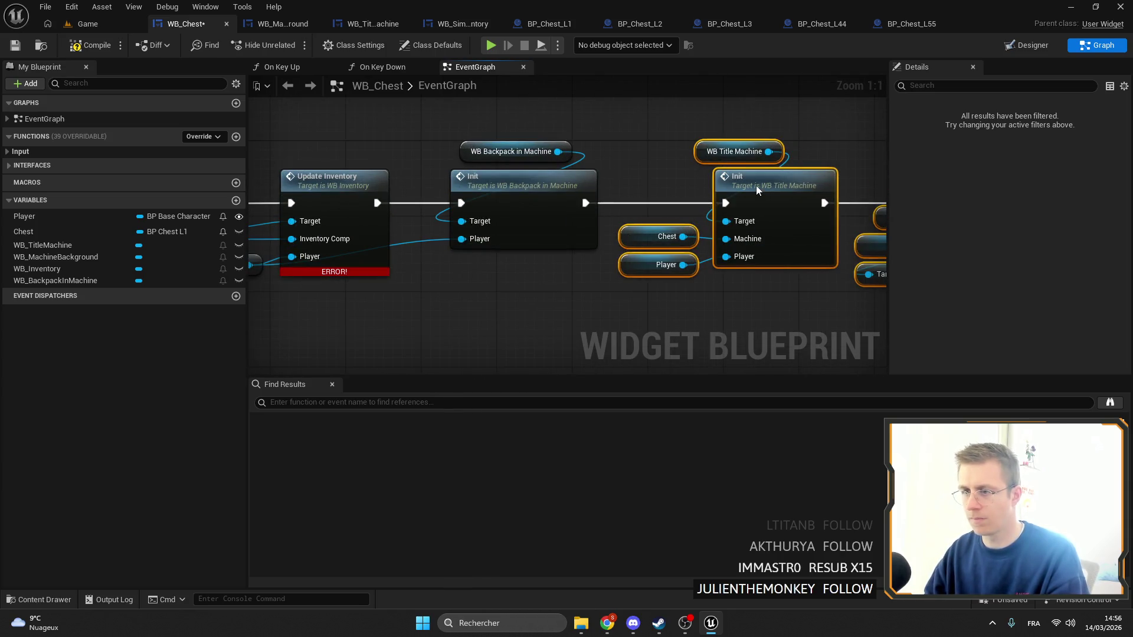
pyautogui.click(18, 46)
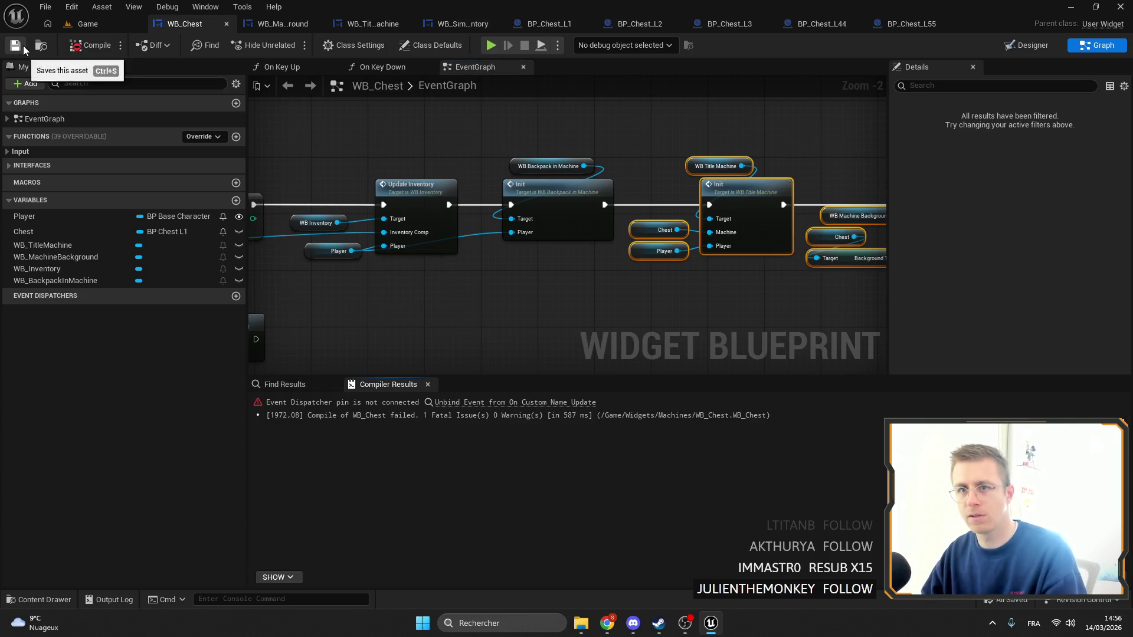
# Compile WB_Chest and delete the erroring Unbind Event node
pyautogui.click(496, 404)
pyautogui.scroll(2, 586, 279)
pyautogui.press('Delete')
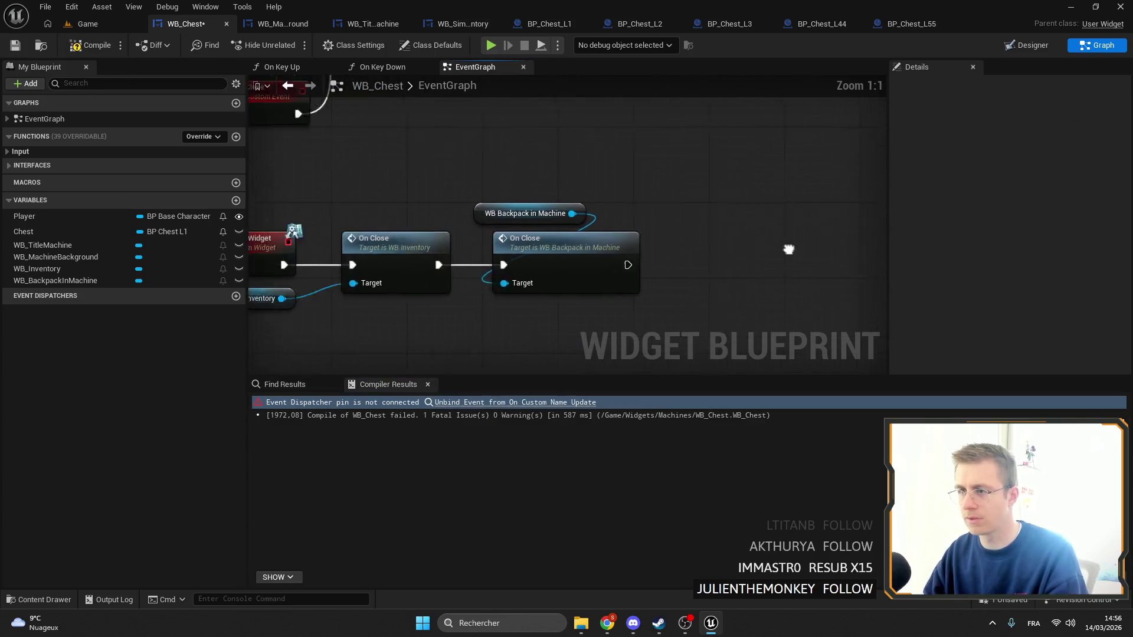
pyautogui.scroll(-2, 767, 253)
pyautogui.scroll(2, 705, 260)
pyautogui.moveTo(502, 161); pyautogui.dragTo(670, 271)
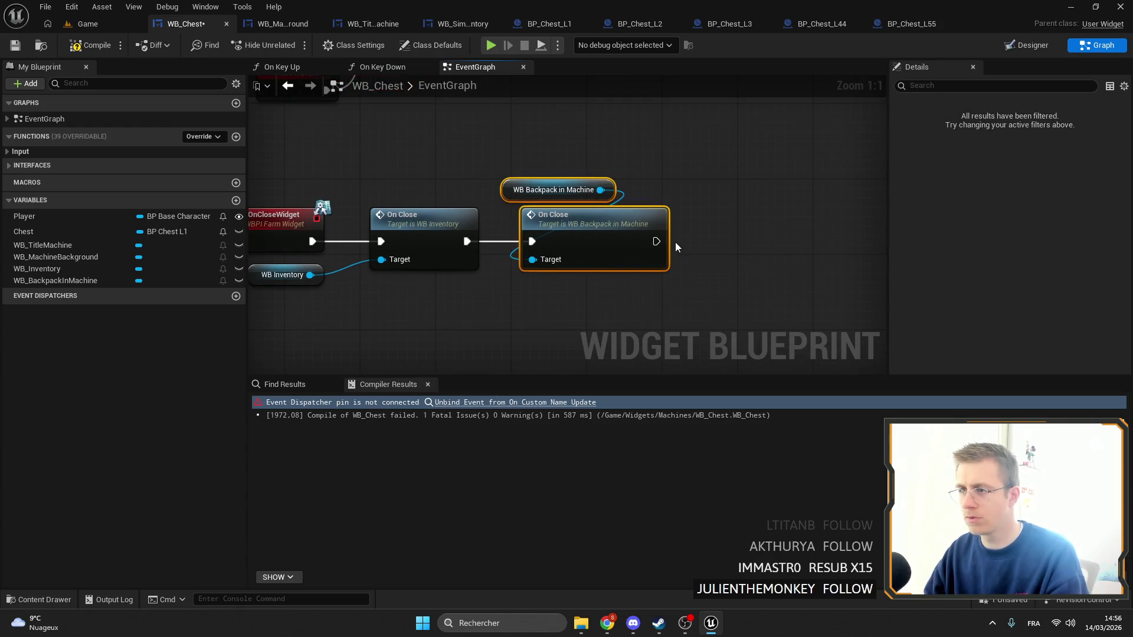
pyautogui.click(771, 223)
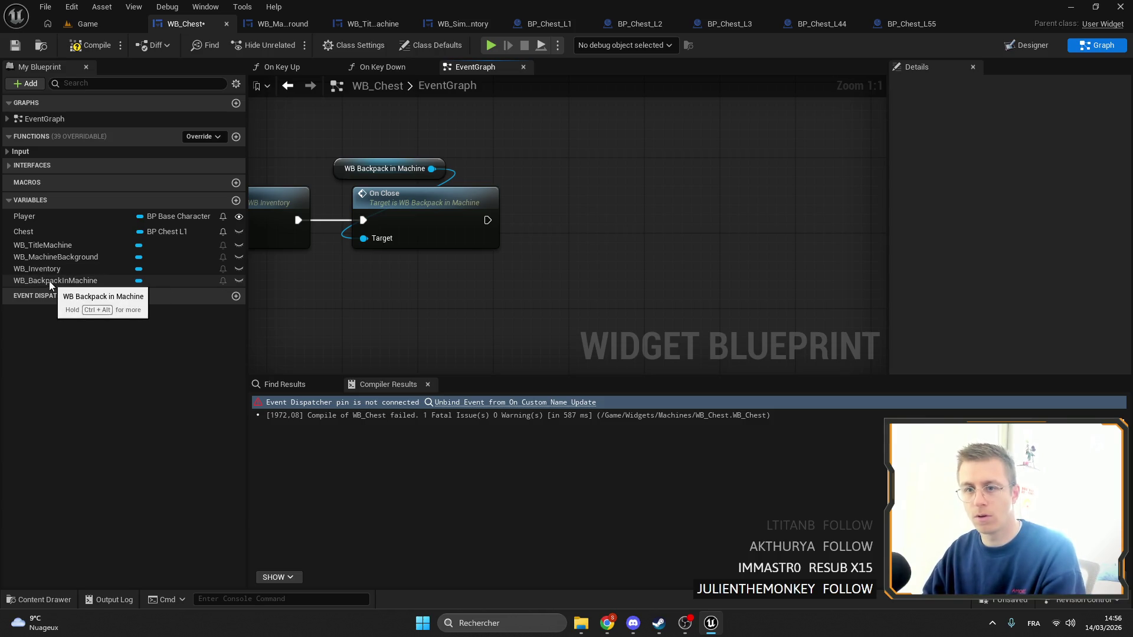
# Add a WB_TitleMachine On Close Widget call and connect it after On Close
pyautogui.moveTo(47, 245)
pyautogui.mouseDown()
pyautogui.moveTo(283, 248)
pyautogui.moveTo(578, 146)
pyautogui.moveTo(664, 147)
pyautogui.mouseUp()
pyautogui.click(579, 146)
pyautogui.write('o')
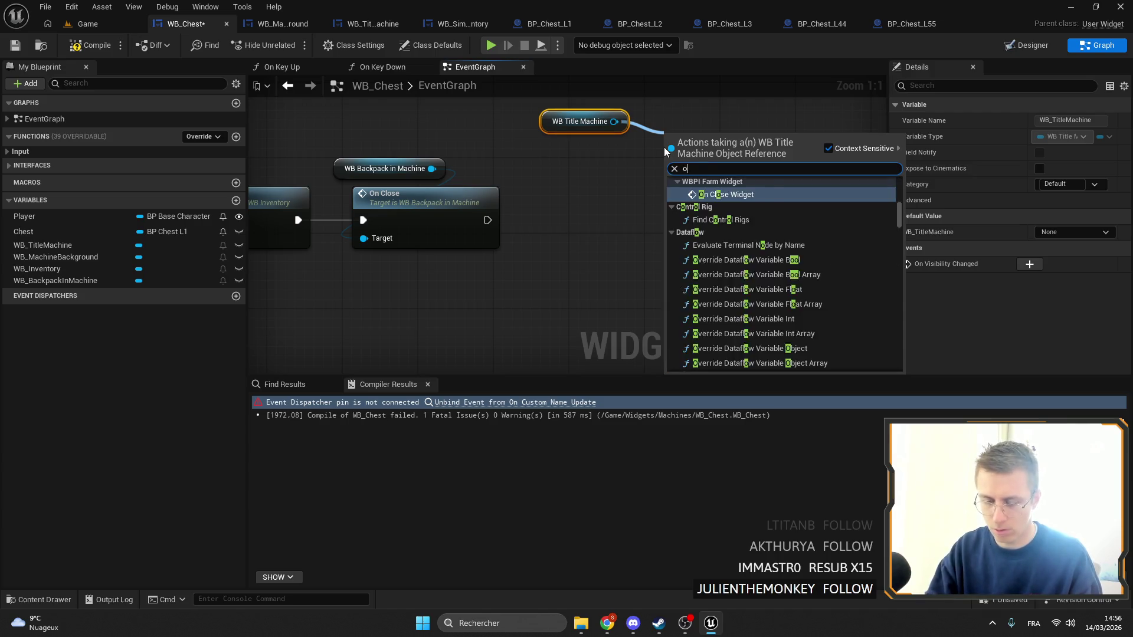
pyautogui.write('n clo')
pyautogui.press('Return')
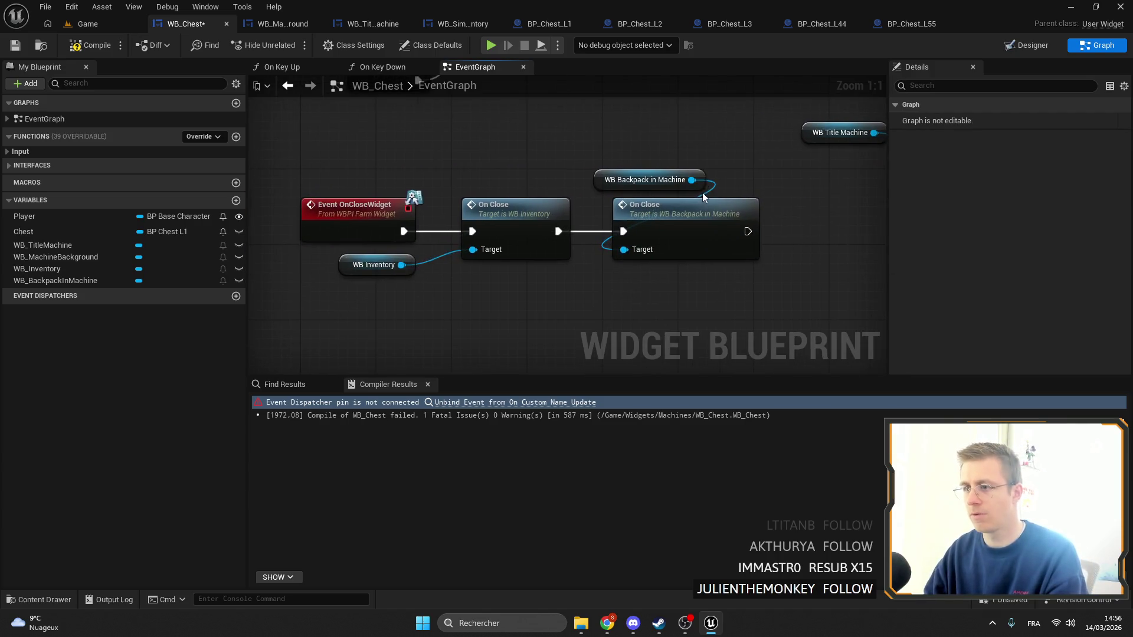
pyautogui.moveTo(702, 197); pyautogui.dragTo(403, 184)
pyautogui.moveTo(445, 215)
pyautogui.mouseDown()
pyautogui.moveTo(480, 195)
pyautogui.moveTo(436, 214)
pyautogui.moveTo(625, 160)
pyautogui.moveTo(541, 195)
pyautogui.mouseUp()
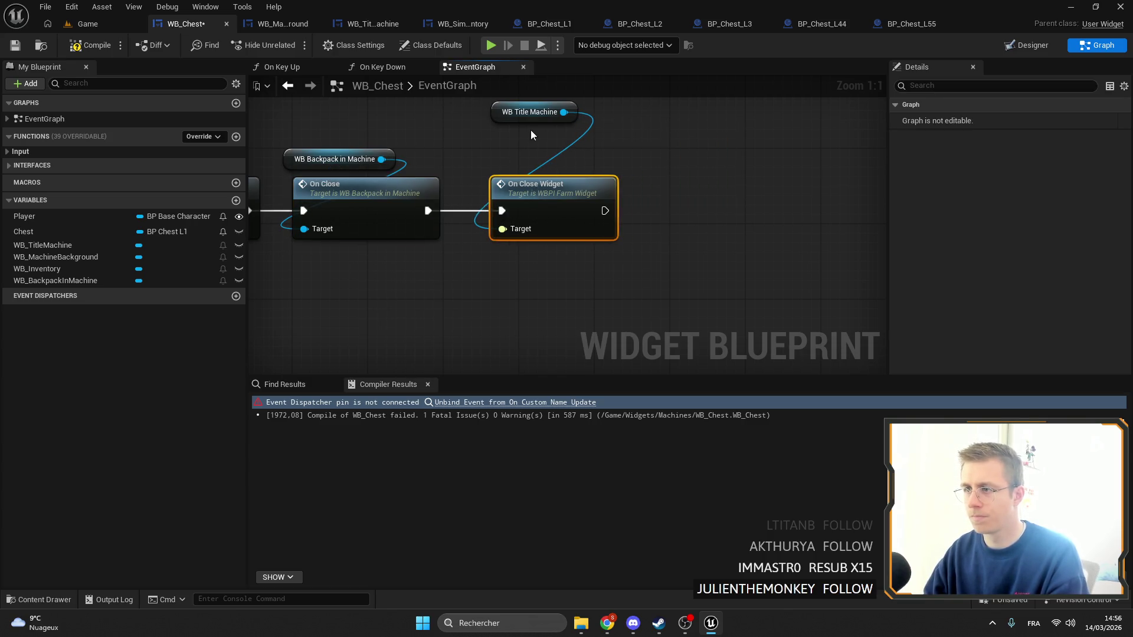
pyautogui.moveTo(529, 112)
pyautogui.mouseDown()
pyautogui.moveTo(507, 162)
pyautogui.moveTo(593, 307)
pyautogui.mouseUp()
# Delete the duplicate title machine close nodes, save and recompile, then return to the Game level
pyautogui.scroll(-1, 571, 145)
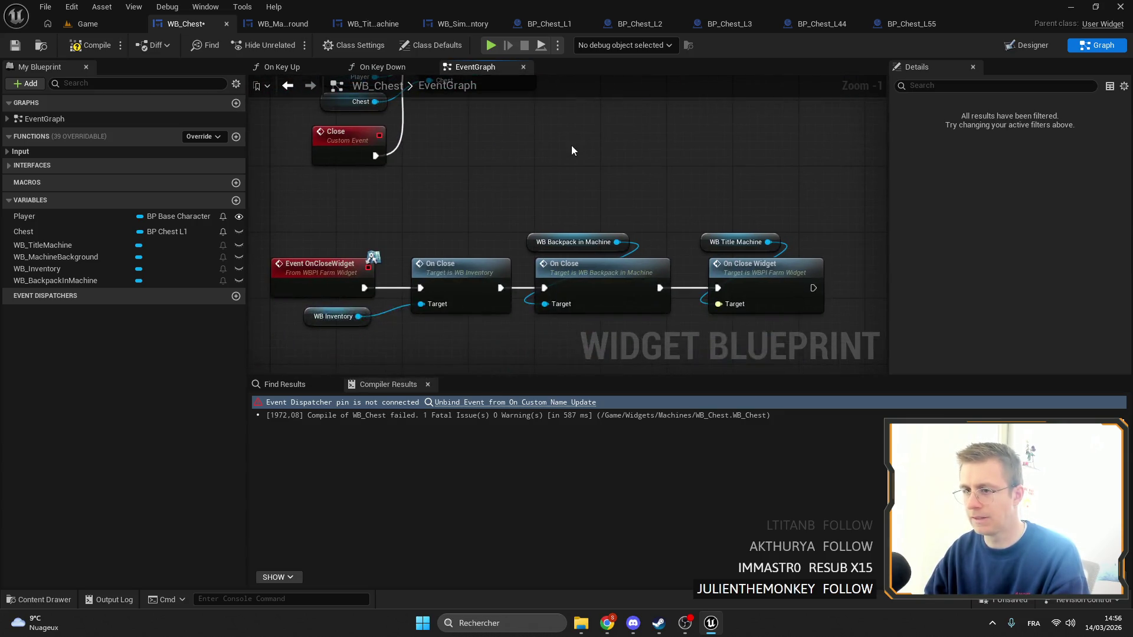
pyautogui.moveTo(571, 145)
pyautogui.mouseDown()
pyautogui.moveTo(536, 192)
pyautogui.moveTo(520, 193)
pyautogui.mouseUp()
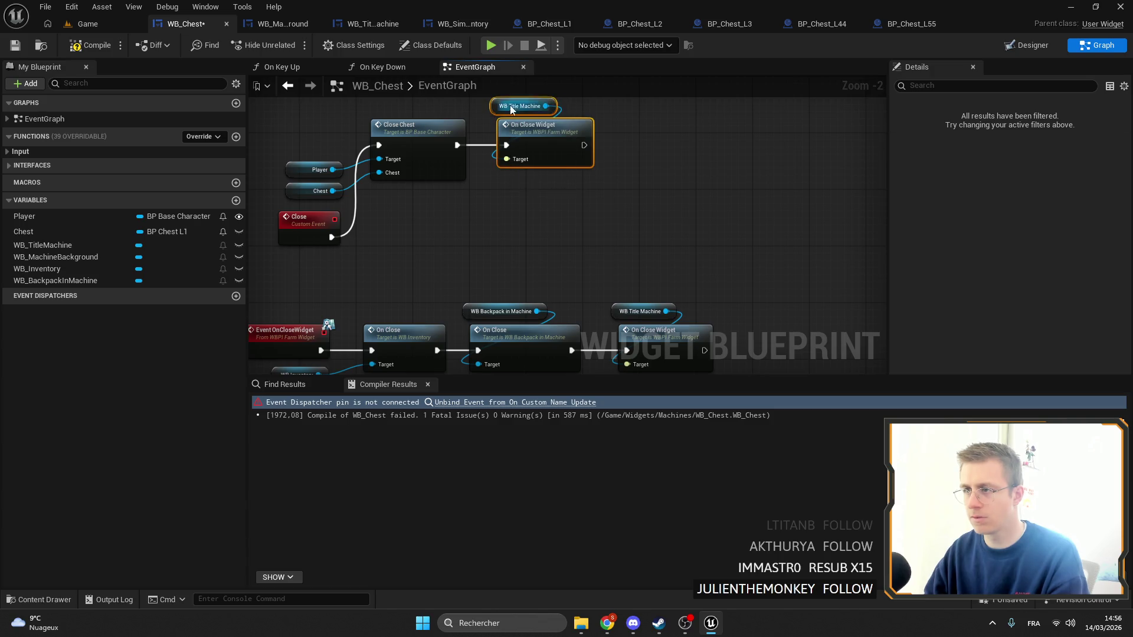
pyautogui.press('Delete')
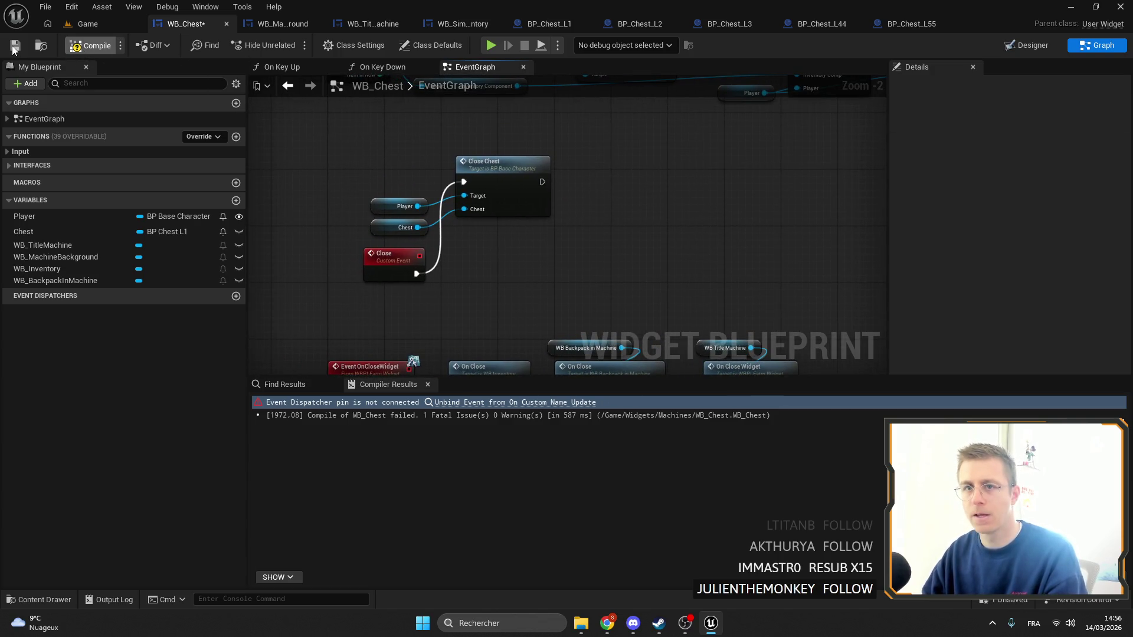
pyautogui.click(15, 45)
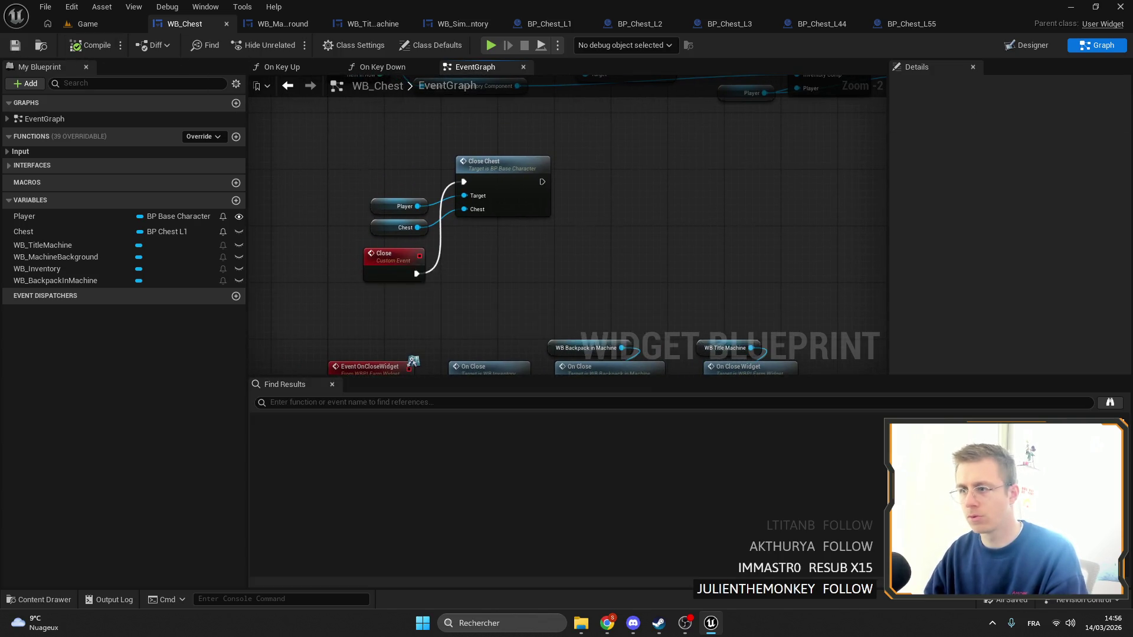
pyautogui.click(564, 203)
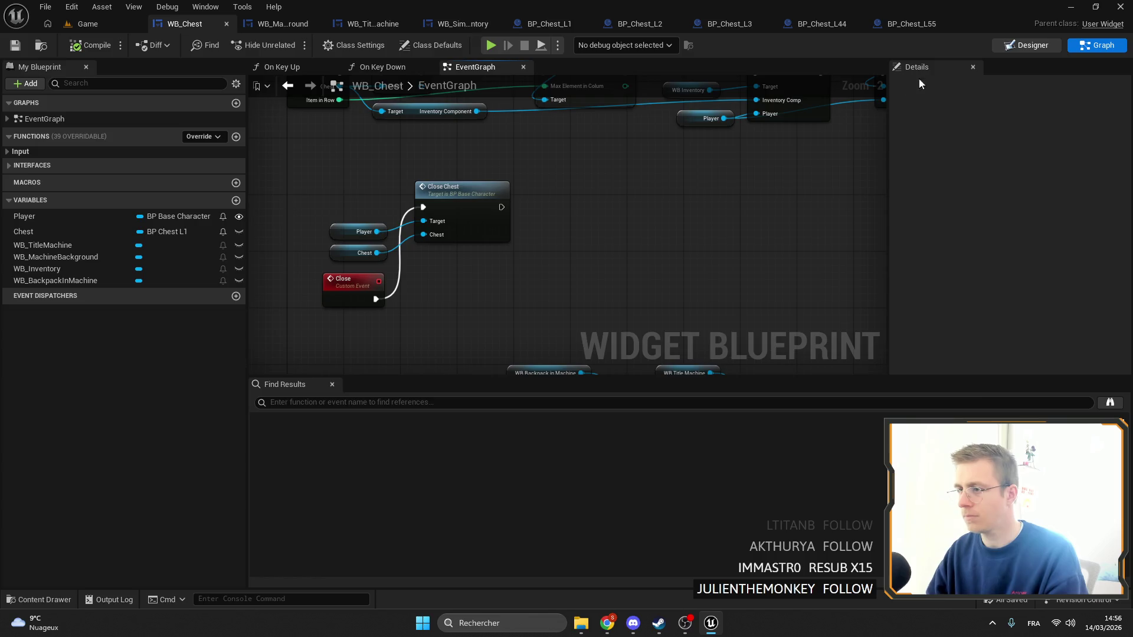
pyautogui.click(1027, 45)
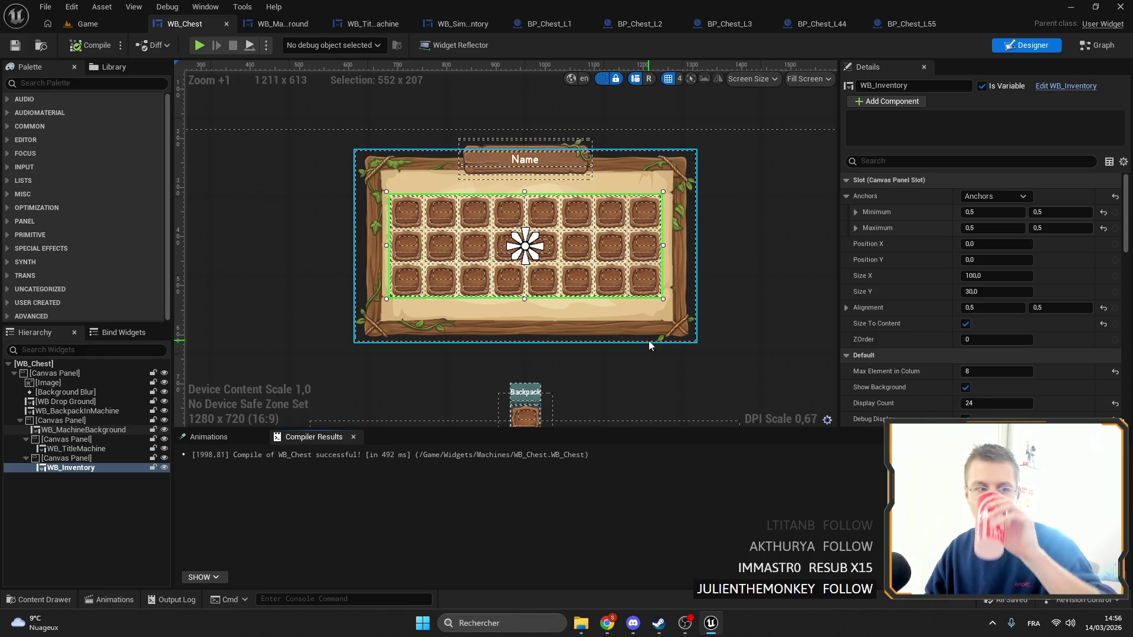
pyautogui.click(88, 23)
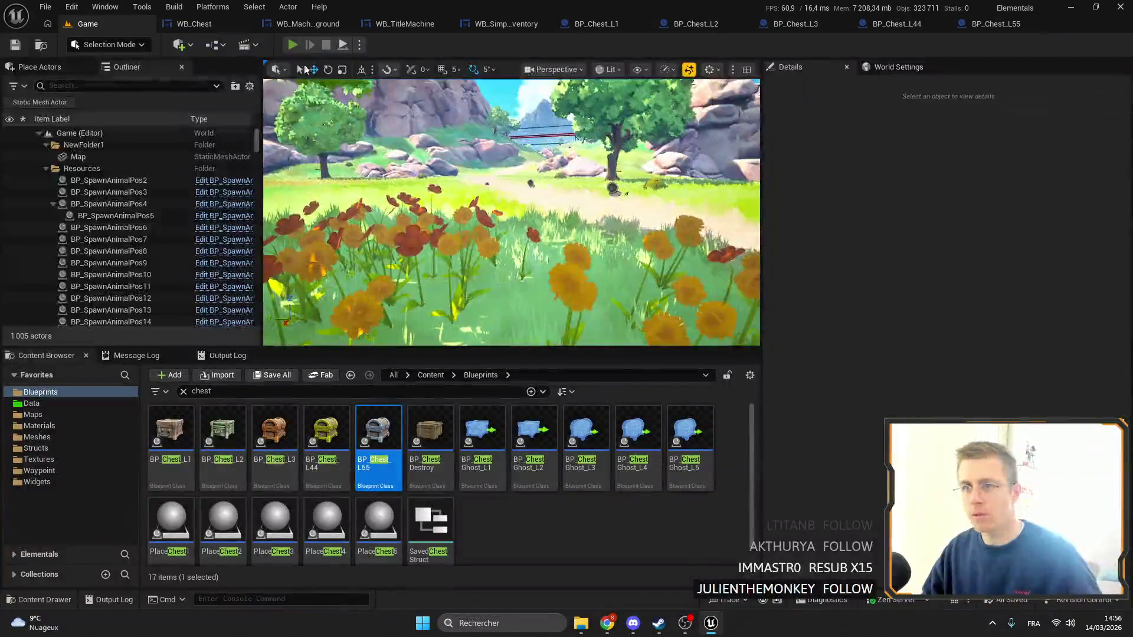
# Start a full-screen play test, place a chest from the hotbar on the grass, and open it
pyautogui.hotkey('alt', 'p')
pyautogui.press('F11')
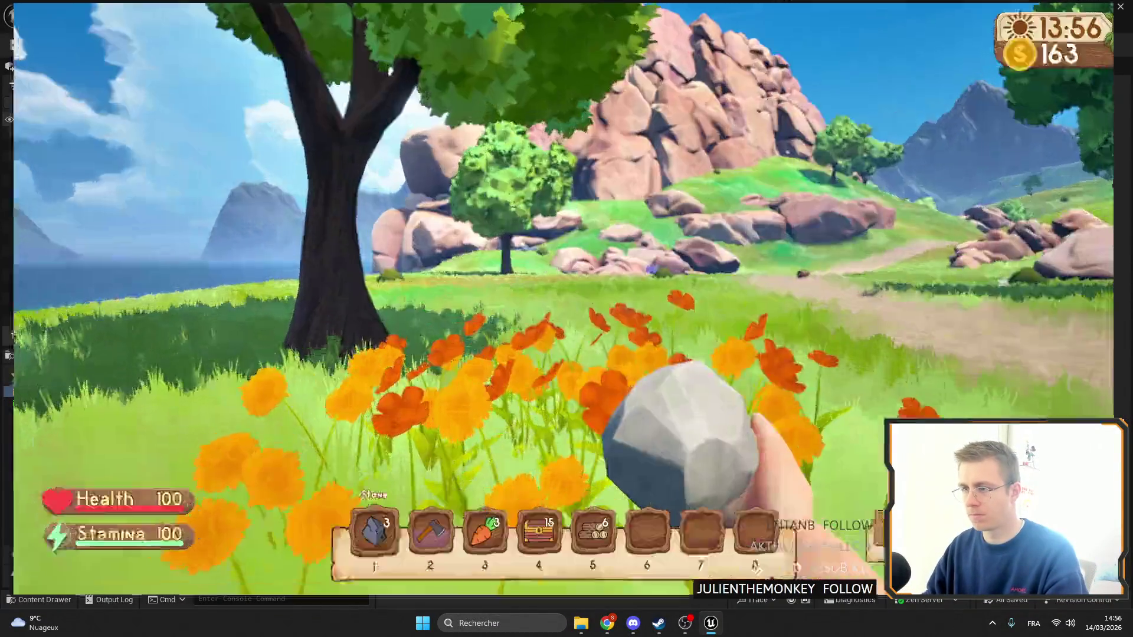
pyautogui.press('w')
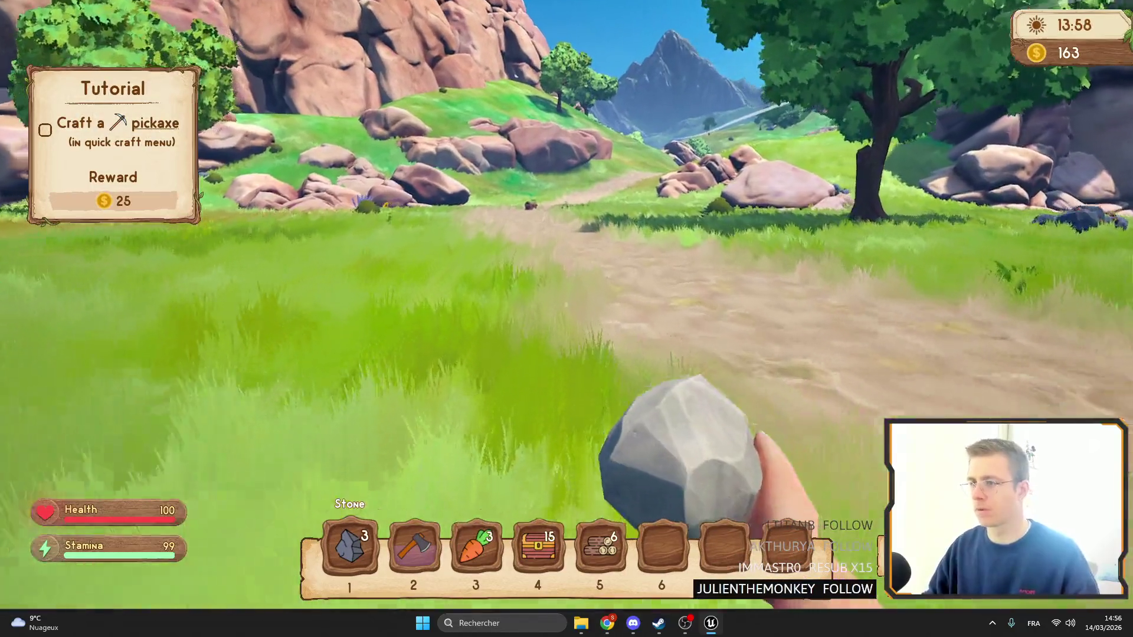
pyautogui.press('4')
pyautogui.click(567, 319)
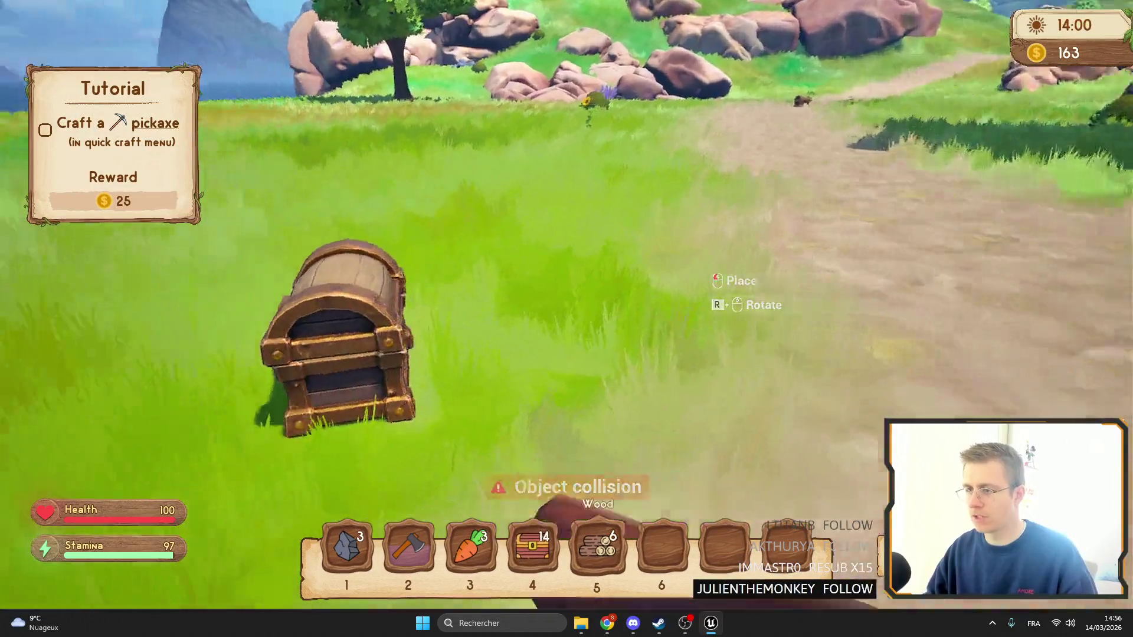
pyautogui.press('5')
pyautogui.press('f')
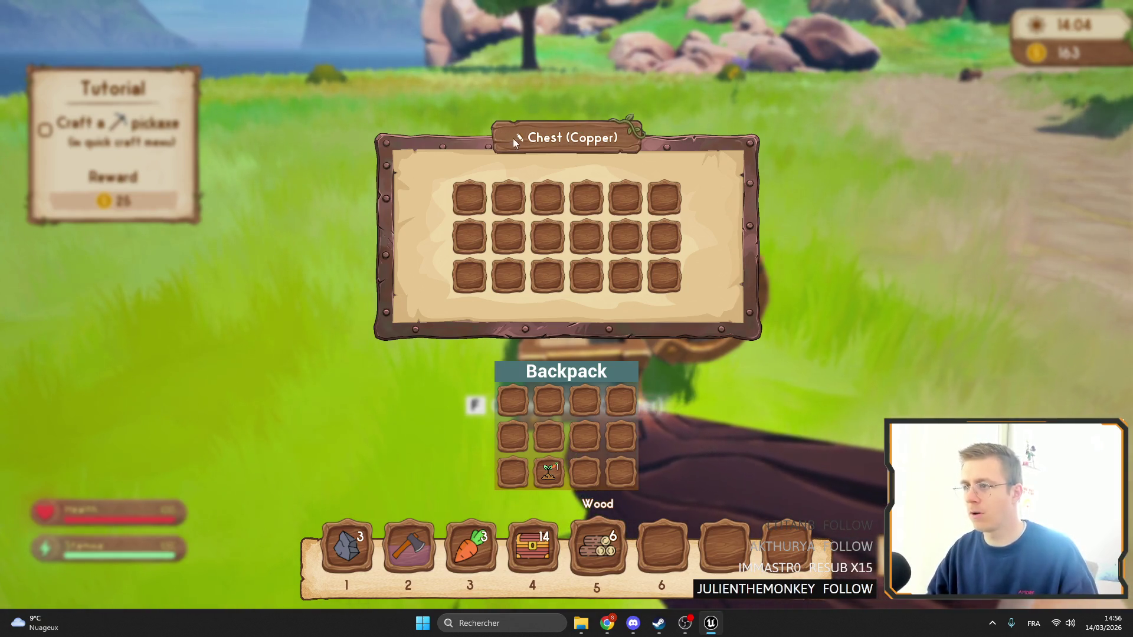
# Rename the chest to TPOOOTO, reopen it to confirm the name, then stop the test
pyautogui.doubleClick(543, 137)
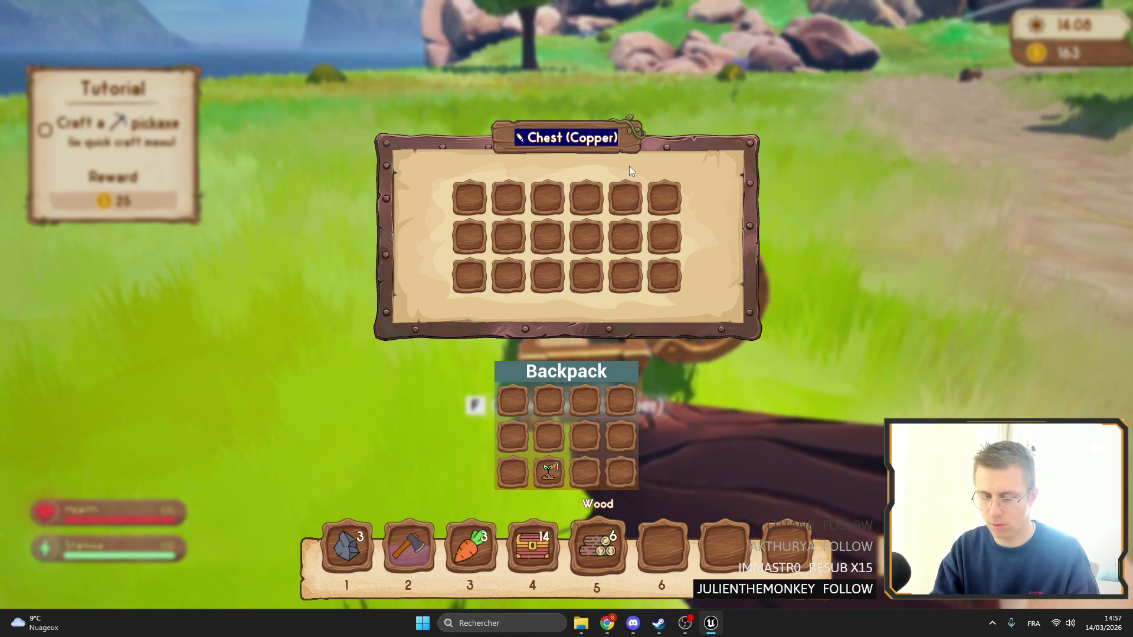
pyautogui.write('TPOOOTO')
pyautogui.press('Escape')
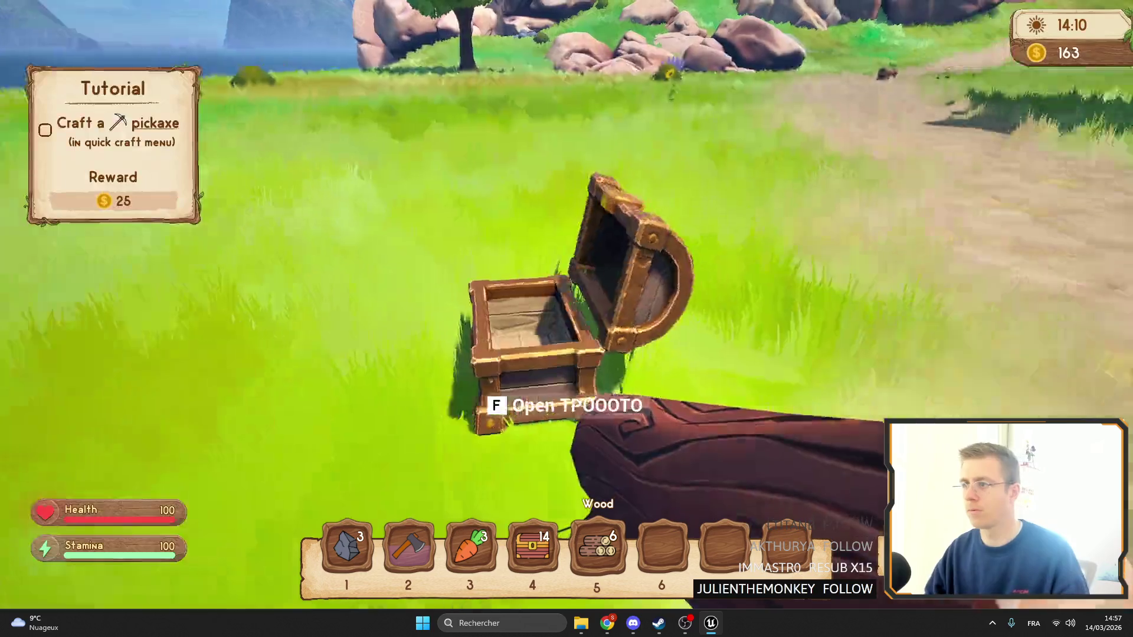
pyautogui.press('f')
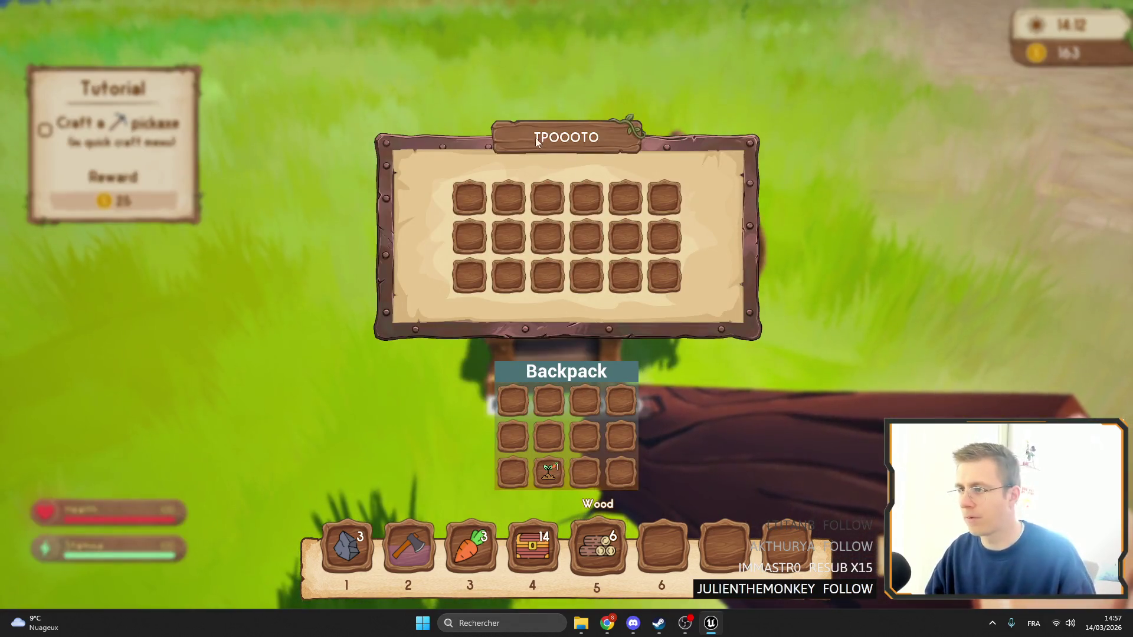
pyautogui.click(582, 136)
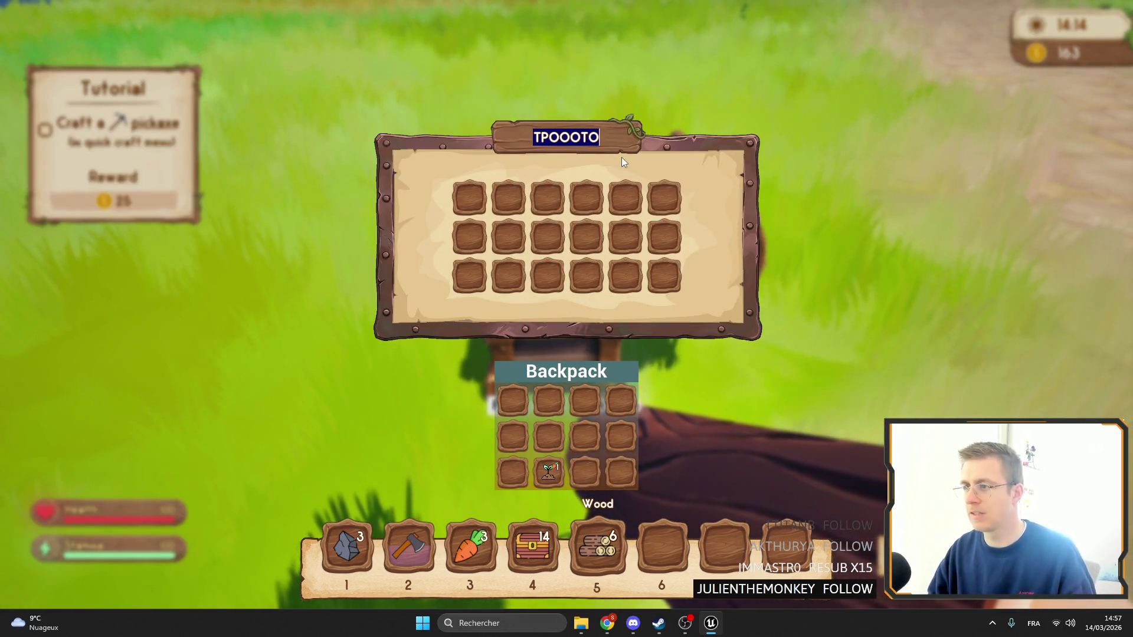
pyautogui.press('Escape')
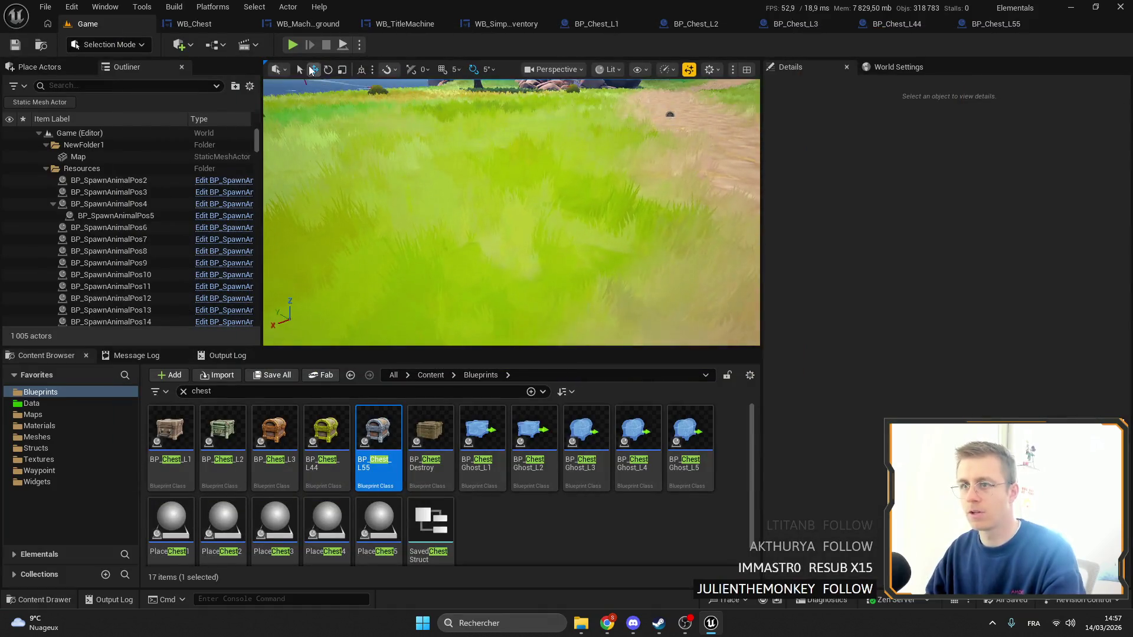
# Start a new play test, open the chest, and clear its name back to Chest (Copper)
pyautogui.click(293, 45)
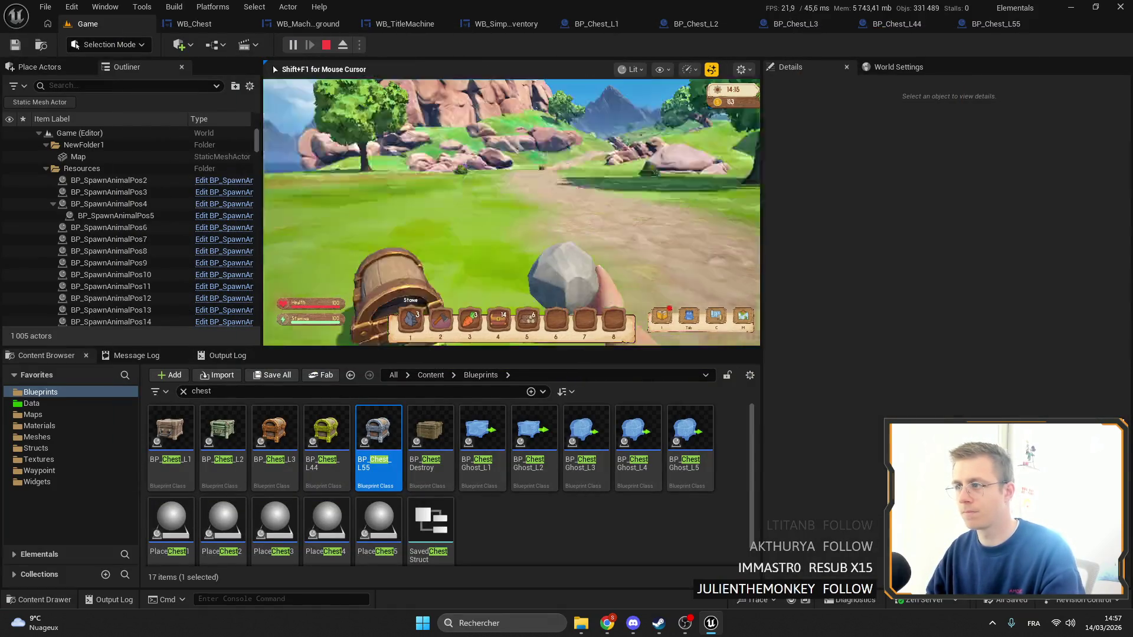
pyautogui.press('F11')
pyautogui.press('e')
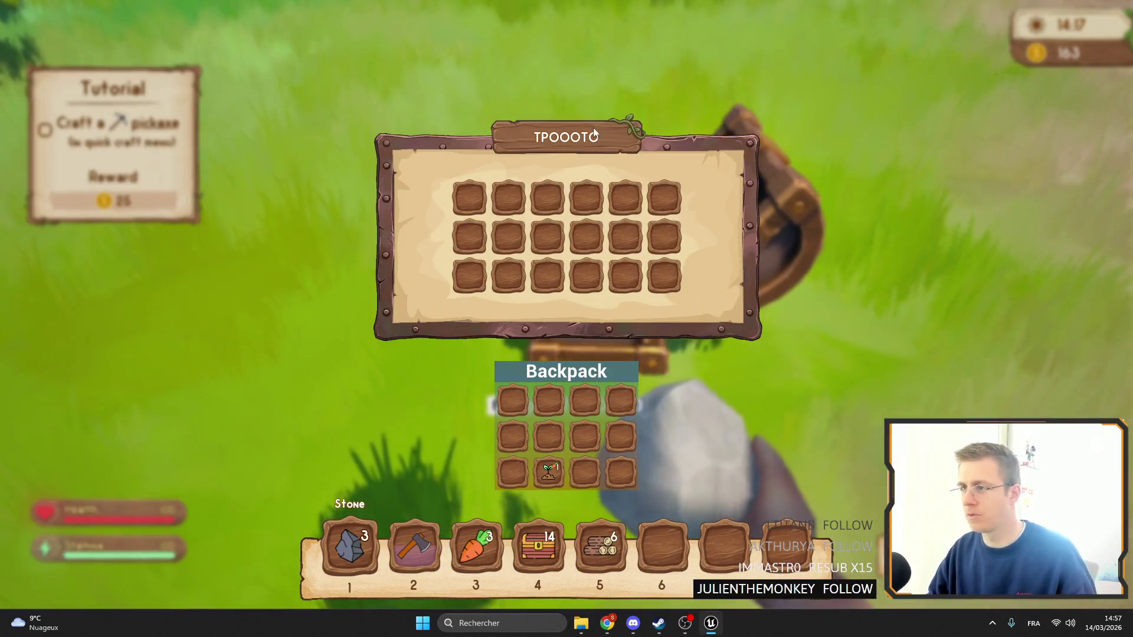
pyautogui.doubleClick(593, 135)
pyautogui.press('BackSpace')
pyautogui.press('Return')
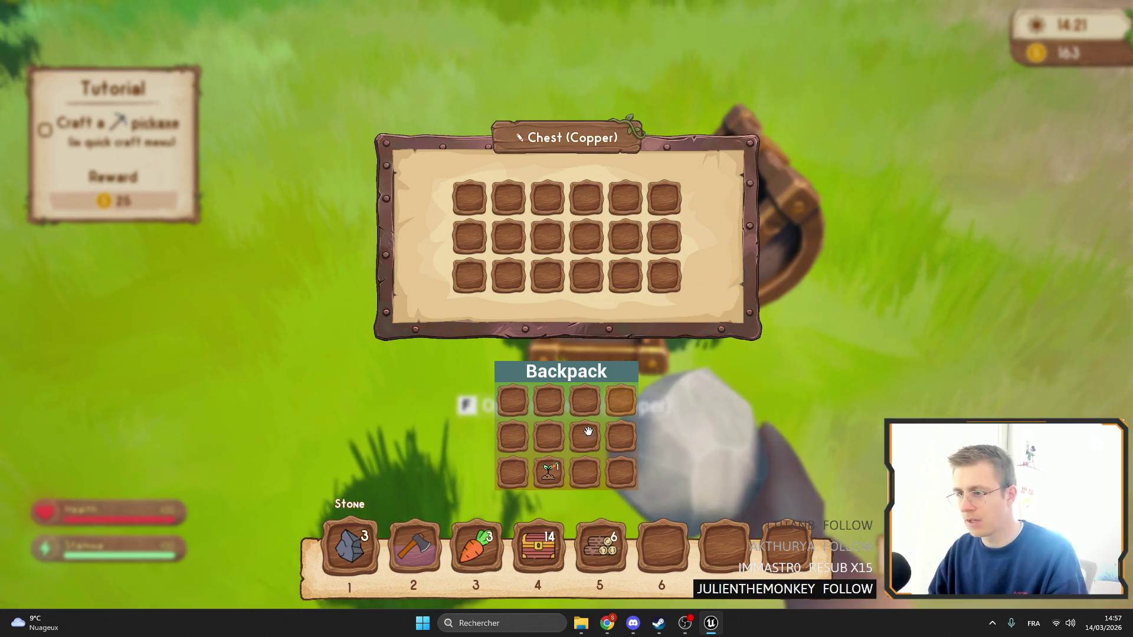
# Move the sapling, wood, chests, axe and stone from backpack and hotbar into the chest
pyautogui.moveTo(600, 545); pyautogui.dragTo(479, 239)
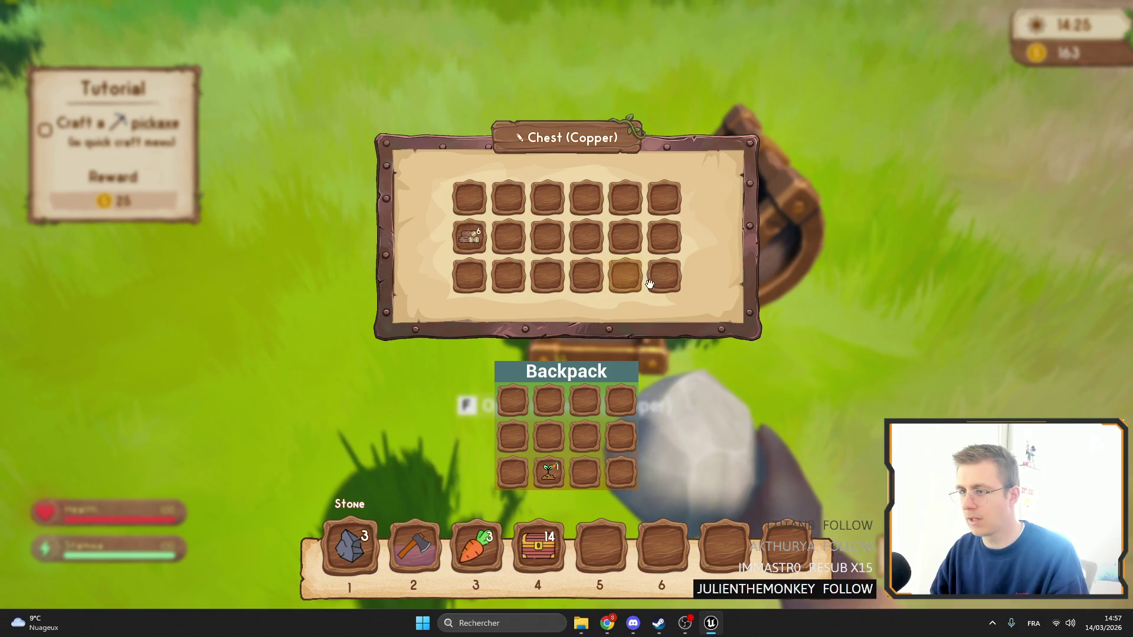
pyautogui.moveTo(470, 239); pyautogui.dragTo(583, 475)
pyautogui.press('Escape')
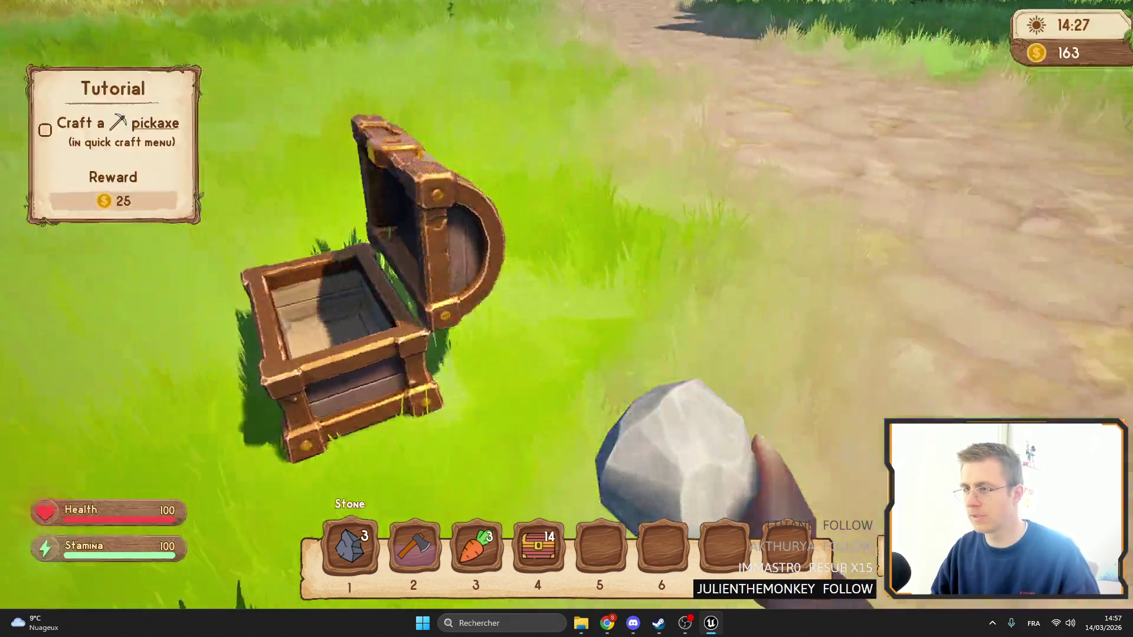
pyautogui.press('f')
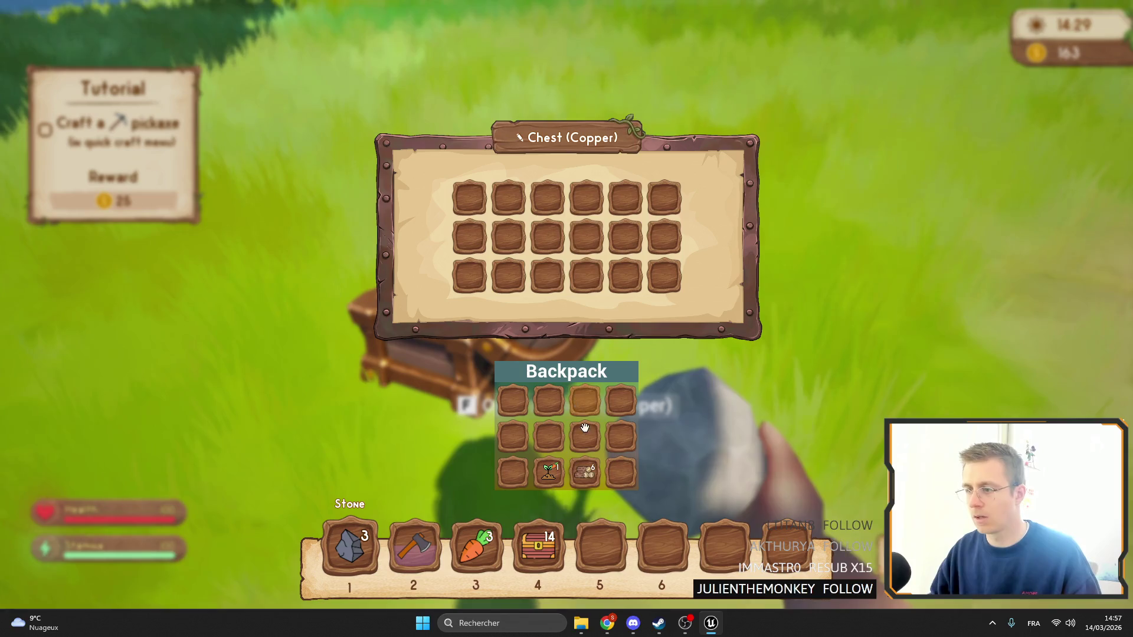
pyautogui.keyDown('shift'); pyautogui.click(548, 472); pyautogui.keyUp('shift')
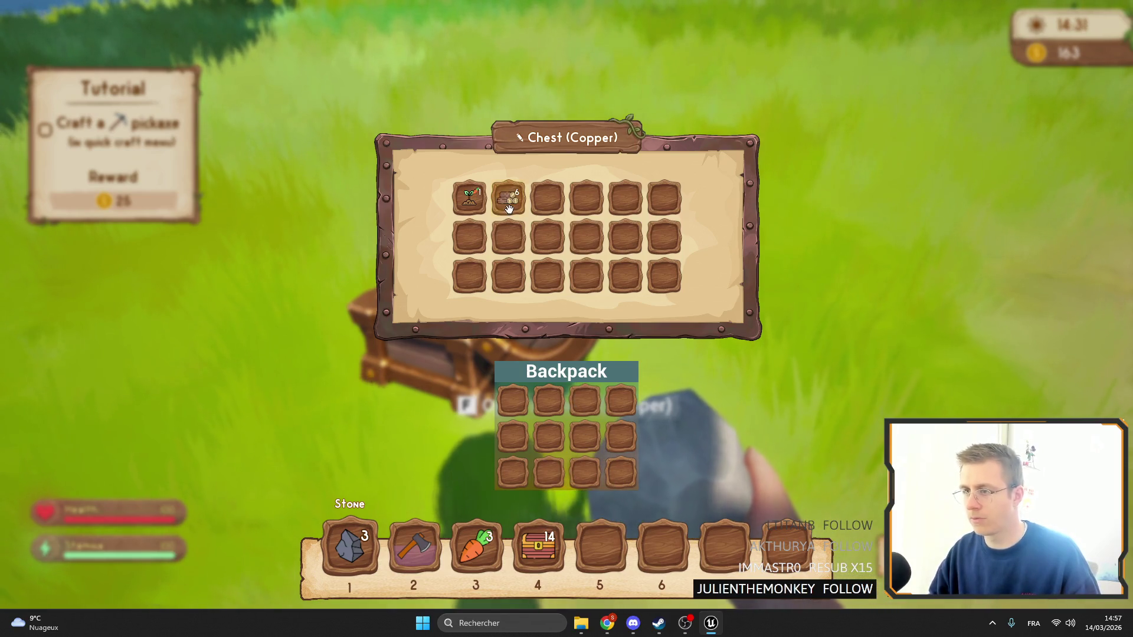
pyautogui.moveTo(584, 475); pyautogui.dragTo(600, 543)
pyautogui.keyDown('shift'); pyautogui.click(600, 546); pyautogui.keyUp('shift')
pyautogui.keyDown('shift'); pyautogui.click(538, 546); pyautogui.keyUp('shift')
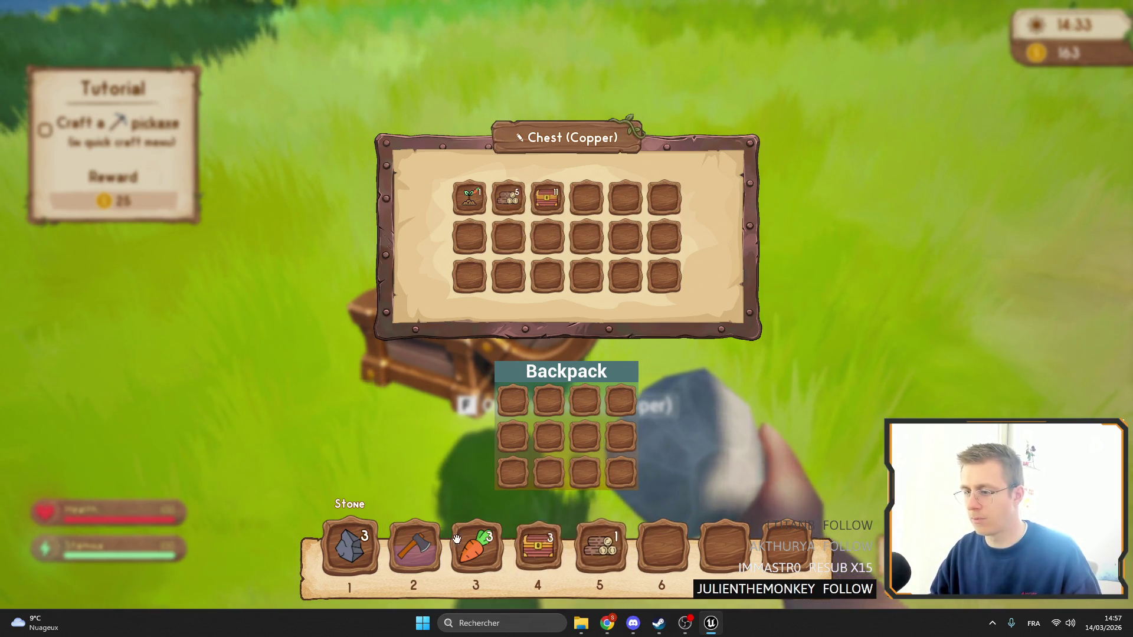
pyautogui.keyDown('shift'); pyautogui.click(414, 546); pyautogui.keyUp('shift')
pyautogui.keyDown('shift'); pyautogui.click(349, 546); pyautogui.keyUp('shift')
# Reopen the chest to confirm its contents persist, then exit full screen and stop the test
pyautogui.press('Escape')
pyautogui.press('f')
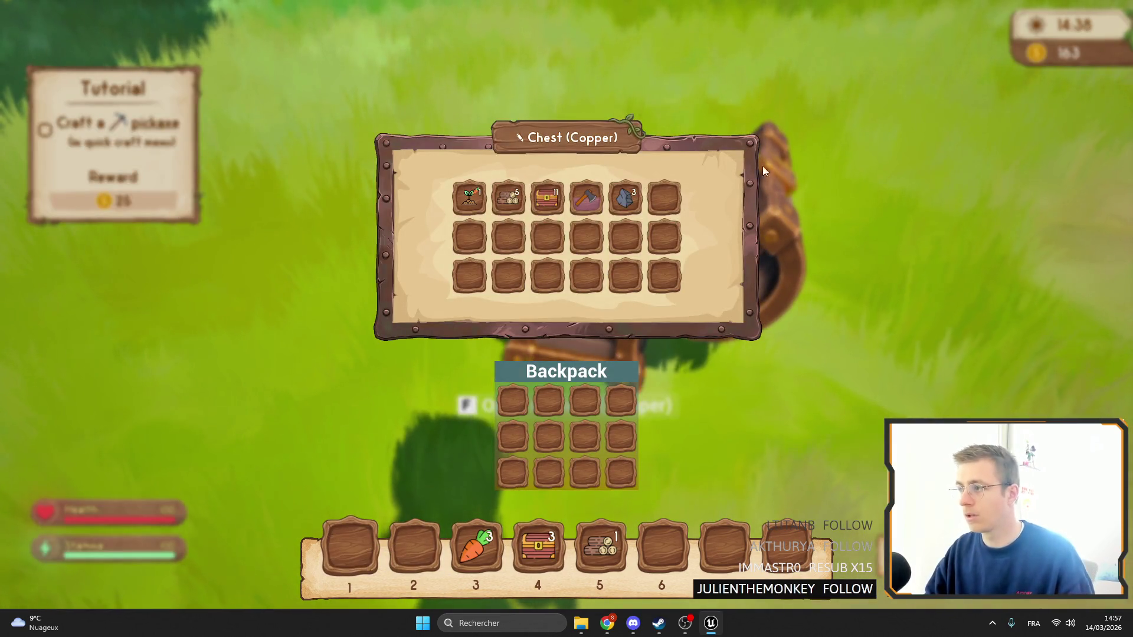
pyautogui.press('Escape')
pyautogui.press('f')
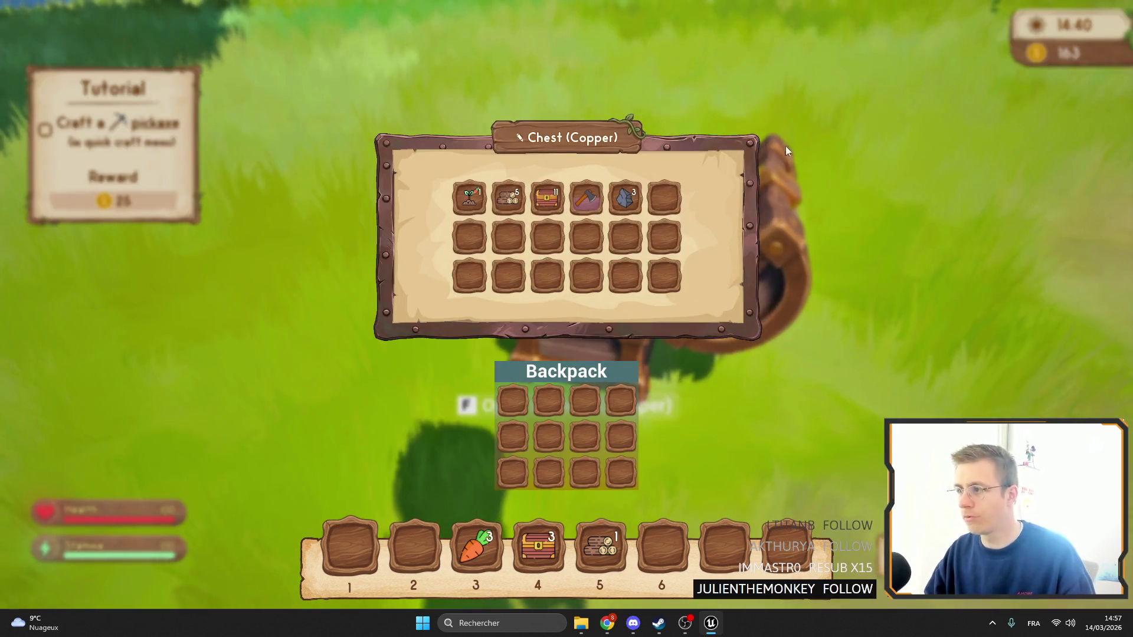
pyautogui.press('Escape')
pyautogui.press('F11')
pyautogui.press('Escape')
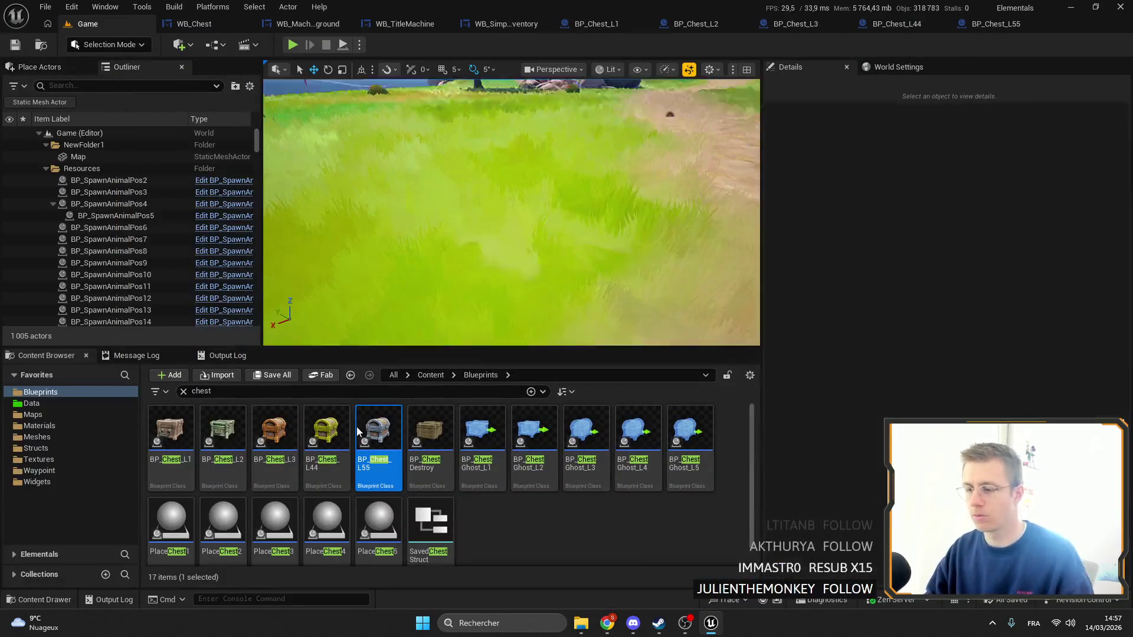
# Browse from WB_MachineBackground to its Panels folder and add a Widget Blueprint based on User Widget
pyautogui.click(183, 26)
pyautogui.click(280, 24)
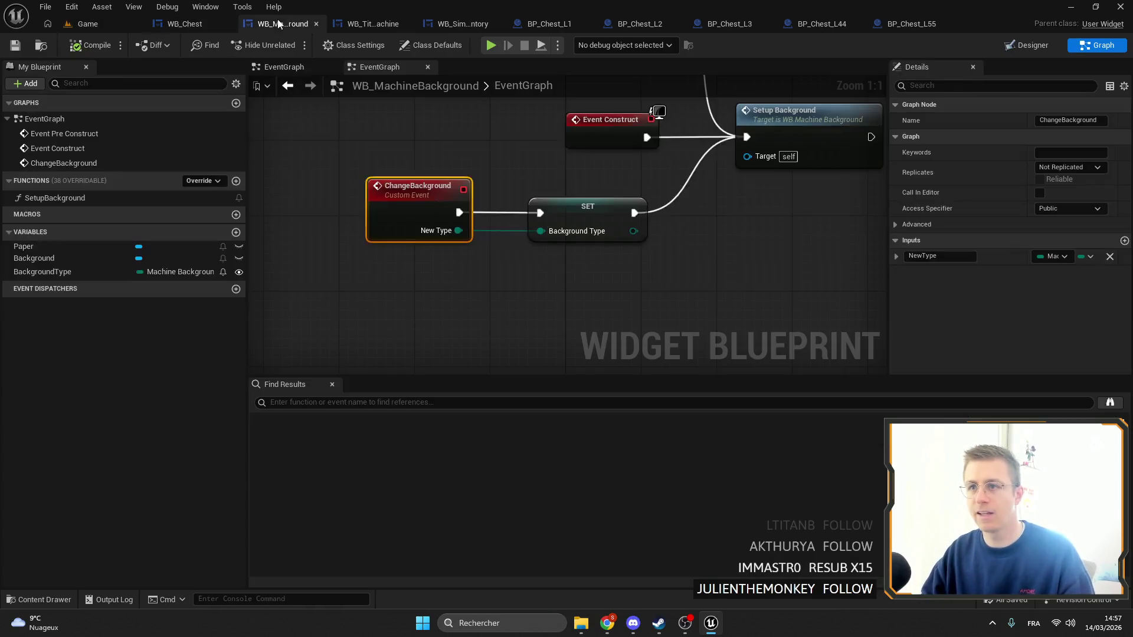
pyautogui.click(37, 45)
pyautogui.rightClick(232, 490)
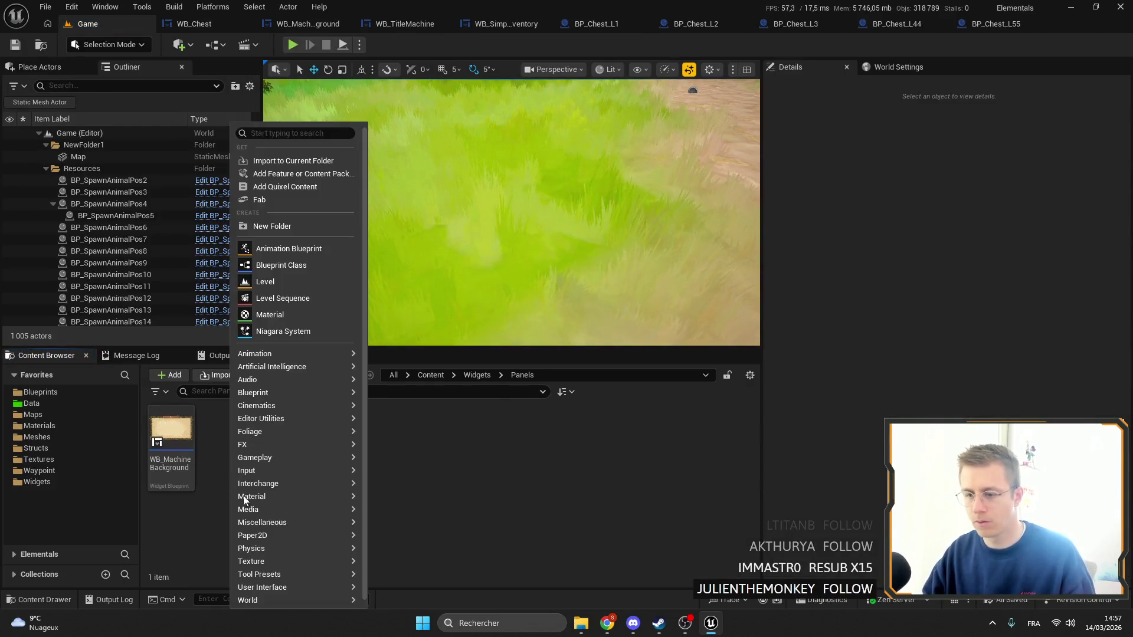
pyautogui.moveTo(293, 589)
pyautogui.click(401, 580)
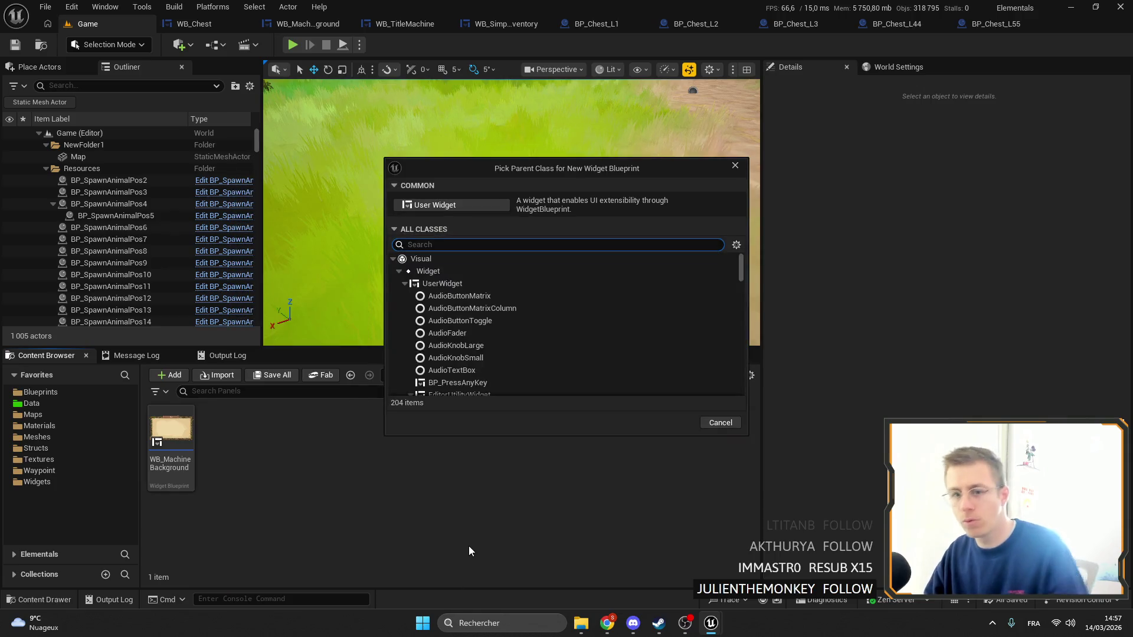
pyautogui.click(463, 206)
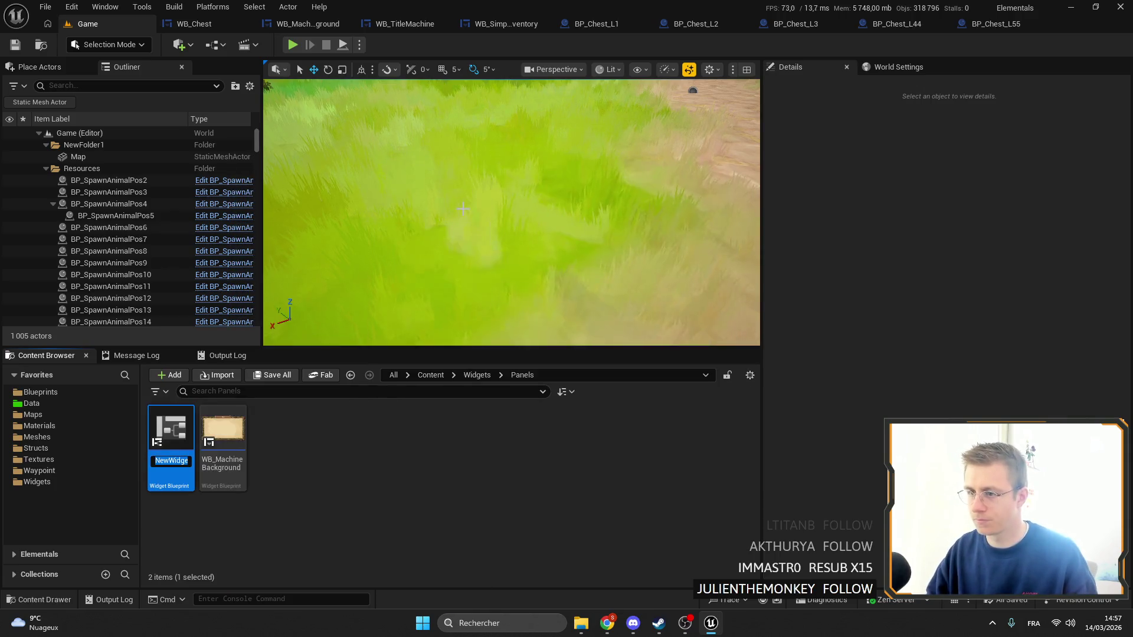
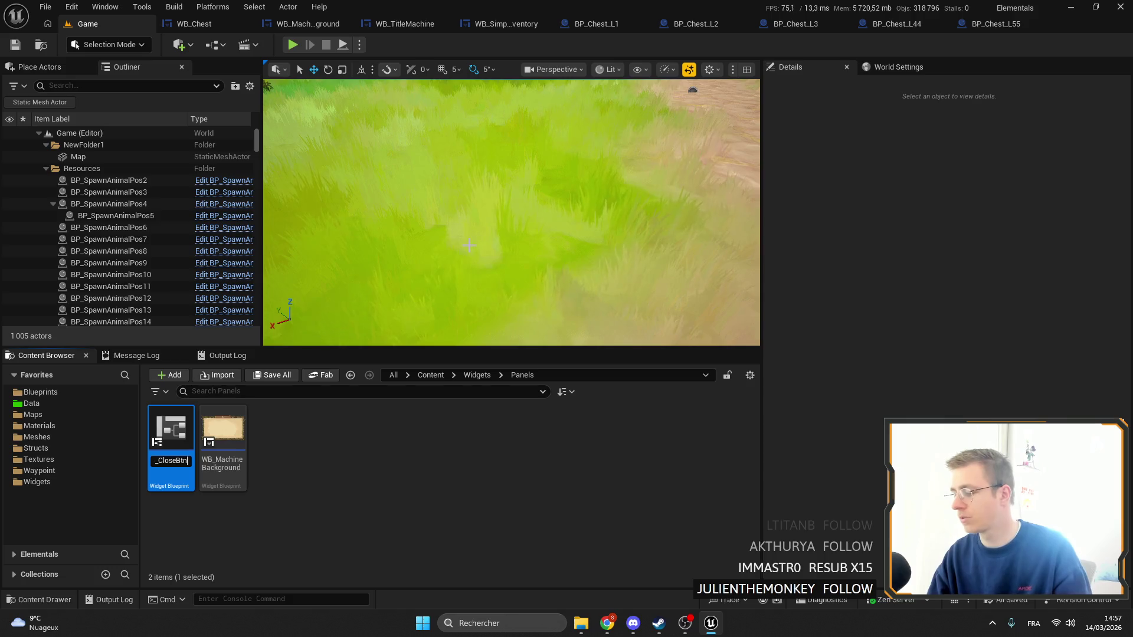
# Confirm the name WB_CloseBtn, open it, and set the designer preview to Custom 100×100
pyautogui.press('Return')
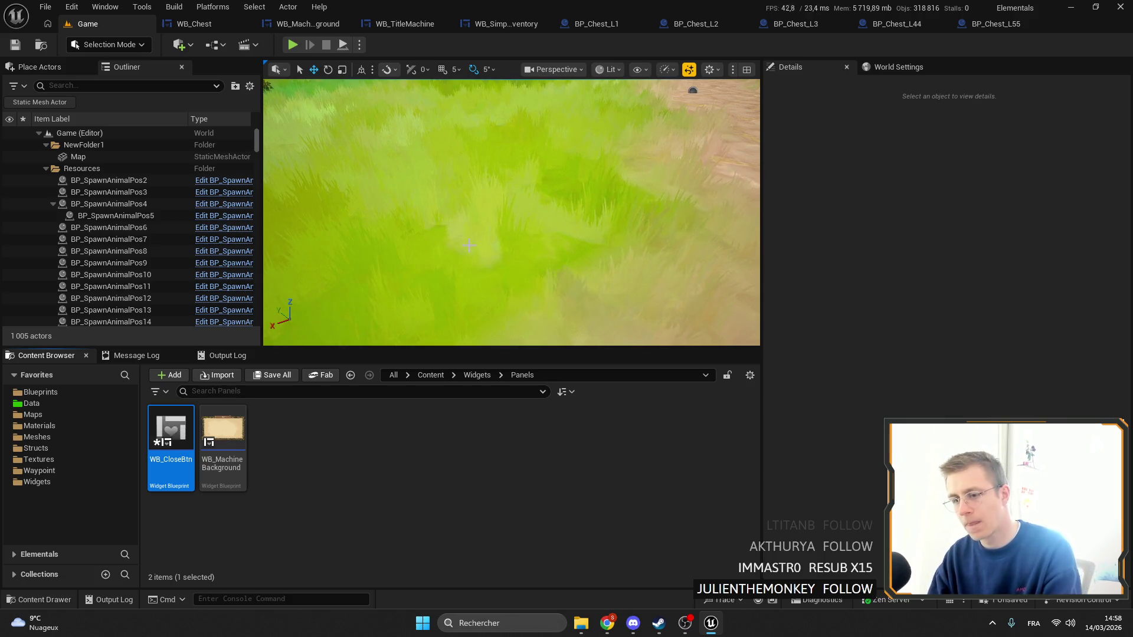
pyautogui.press('Return')
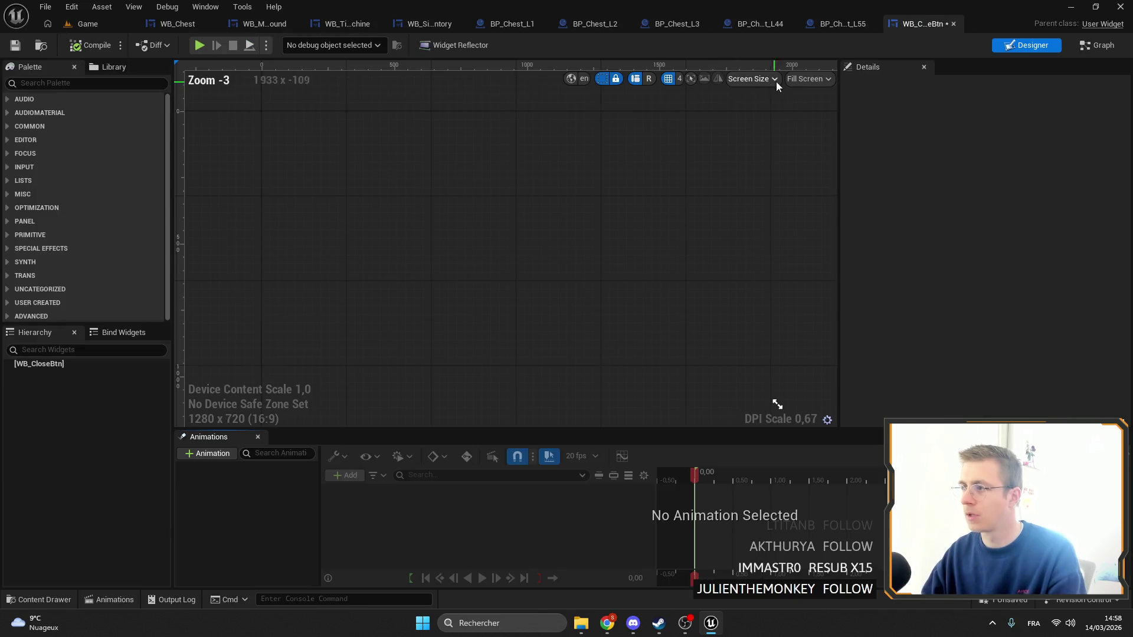
pyautogui.click(807, 79)
pyautogui.click(817, 105)
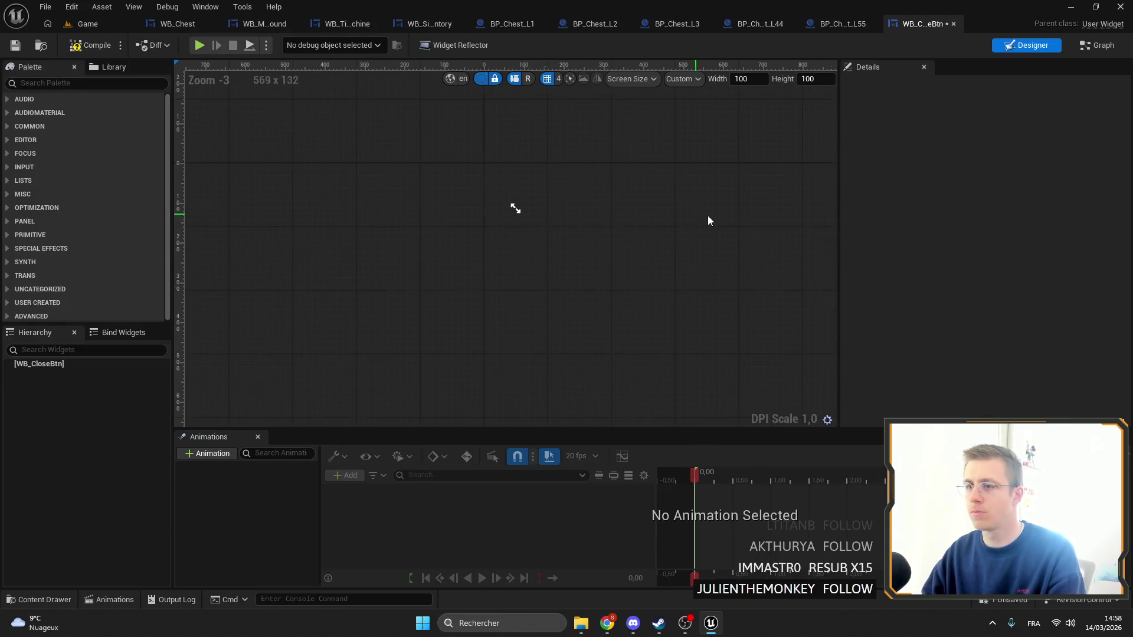
# Add a Canvas Panel to WB_CloseBtn and place an Image inside it
pyautogui.write('c')
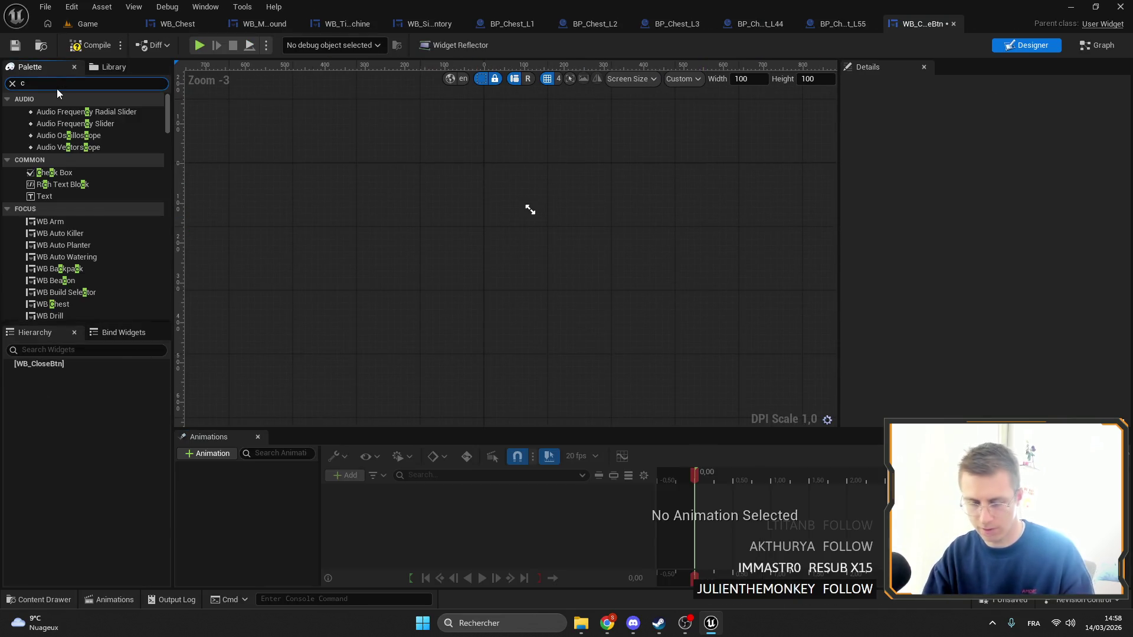
pyautogui.write('anvas')
pyautogui.moveTo(63, 119); pyautogui.dragTo(33, 367)
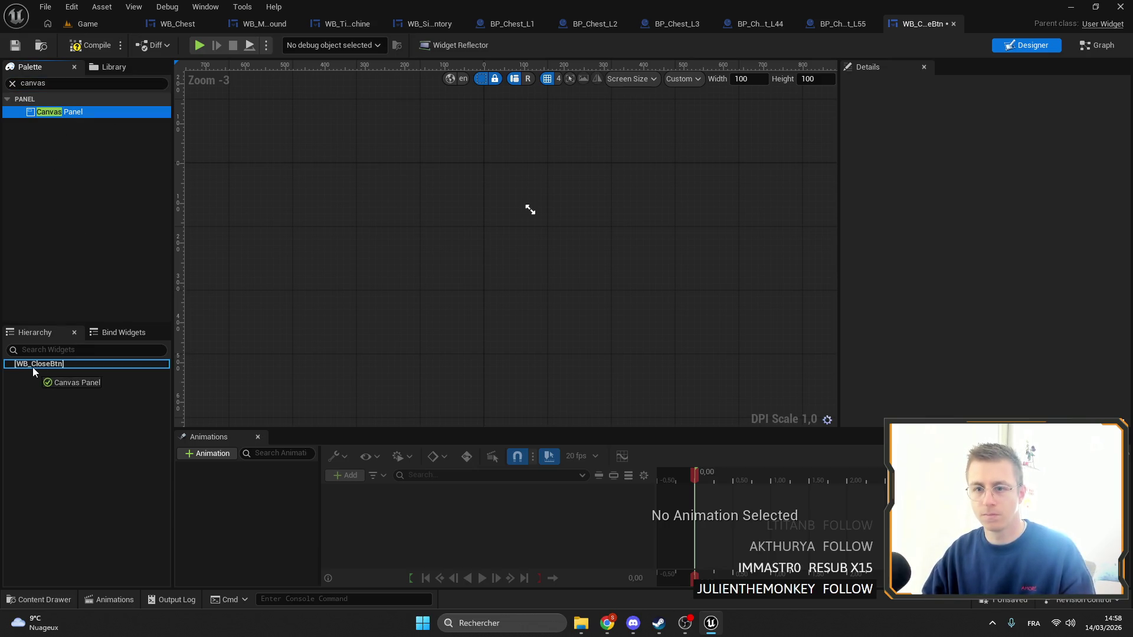
pyautogui.click(68, 83)
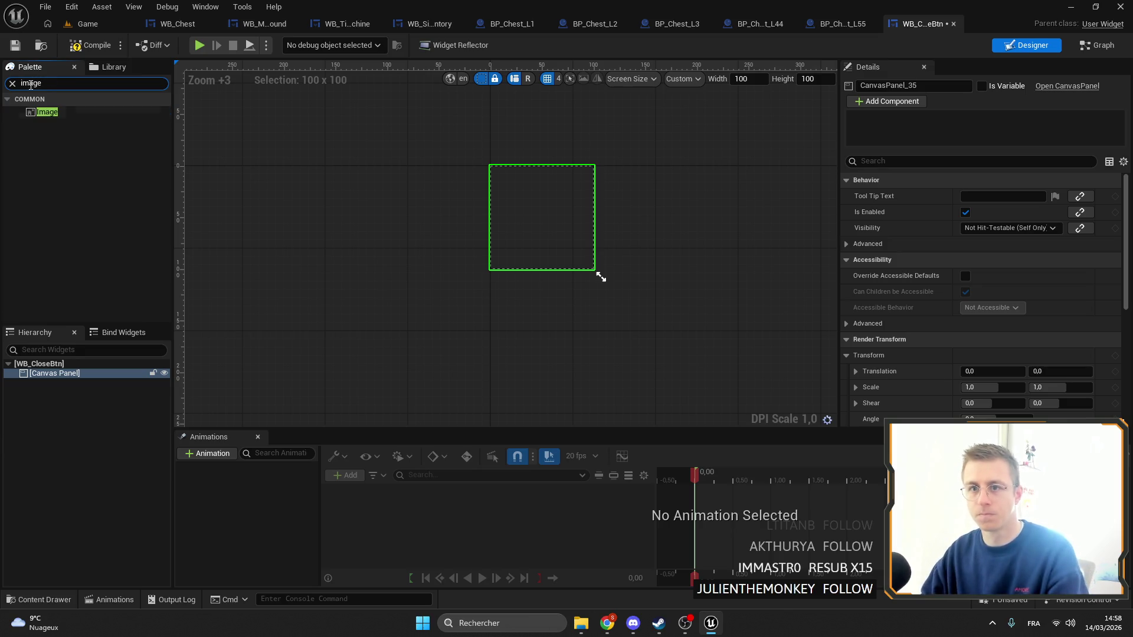
pyautogui.click(50, 114)
pyautogui.moveTo(59, 381); pyautogui.dragTo(59, 384)
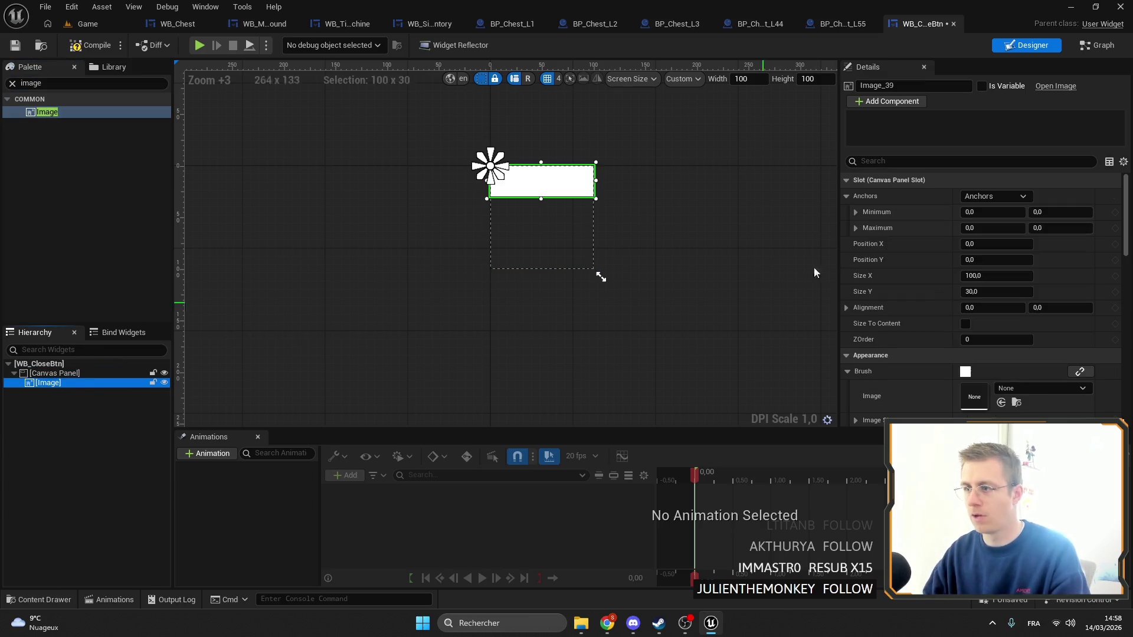
# Anchor the Image to fill the whole canvas and wrap it in a Scale Box
pyautogui.click(1003, 195)
pyautogui.click(1102, 353)
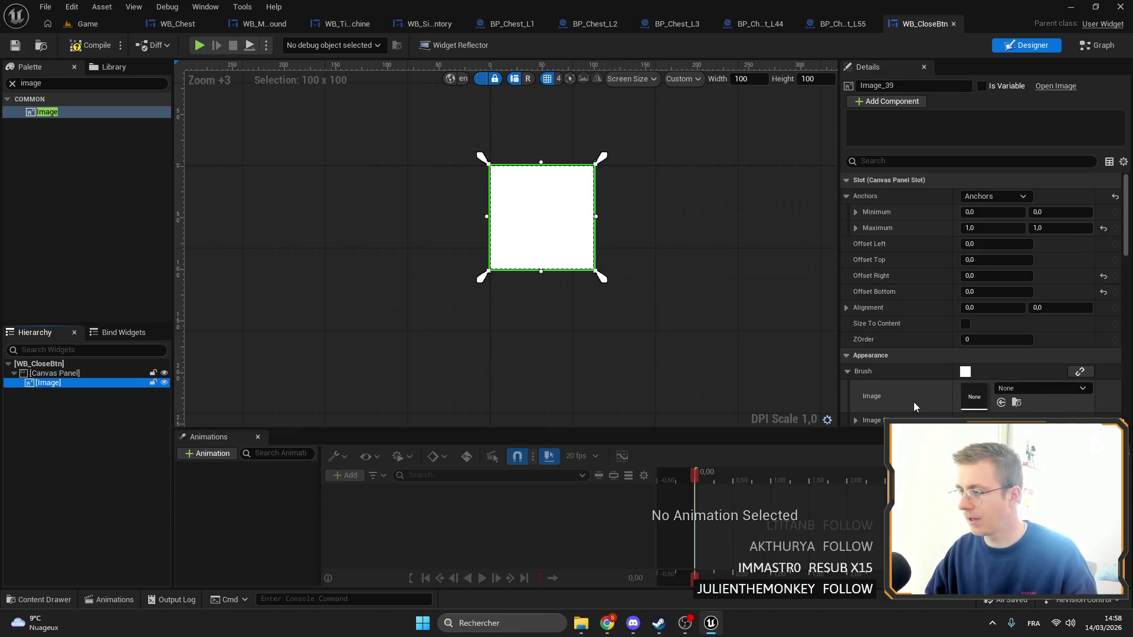
pyautogui.rightClick(63, 383)
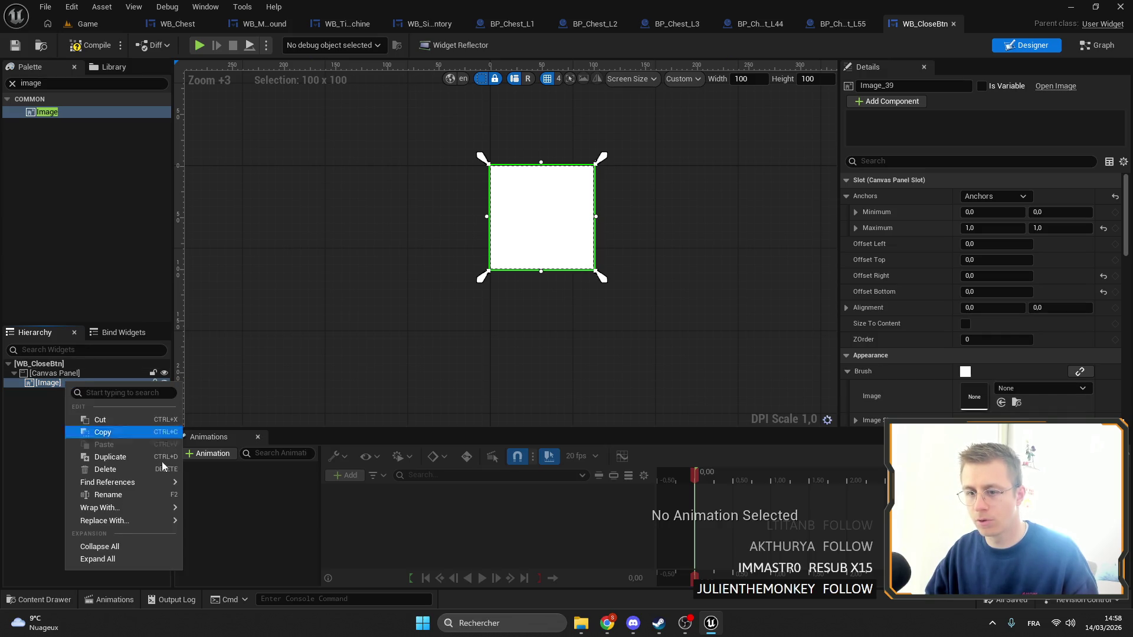
pyautogui.moveTo(141, 509)
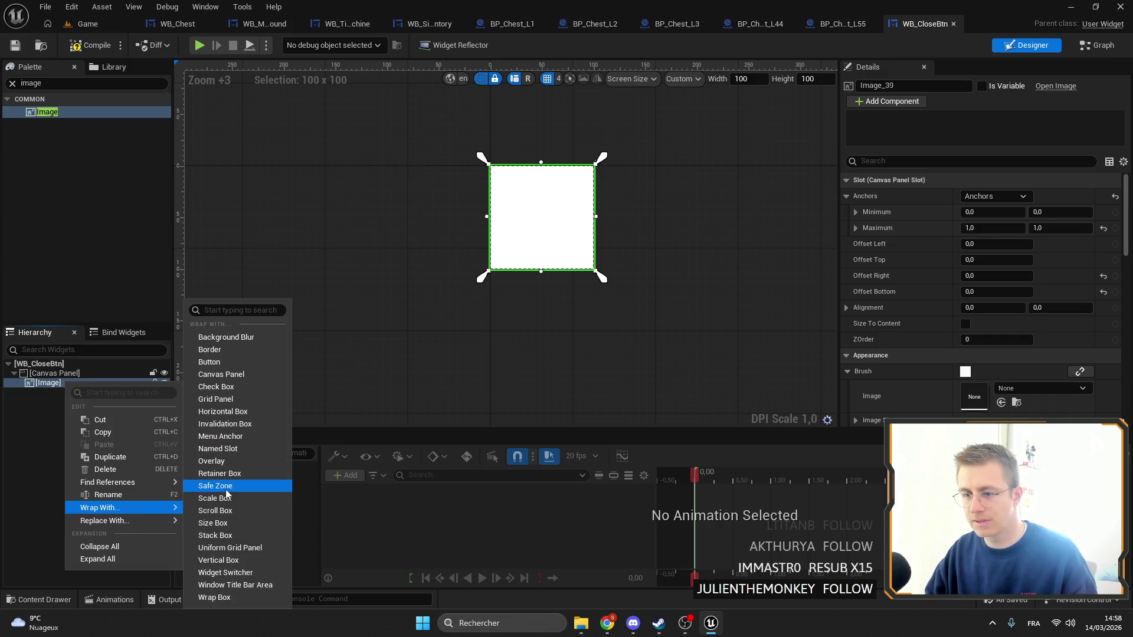
pyautogui.click(243, 499)
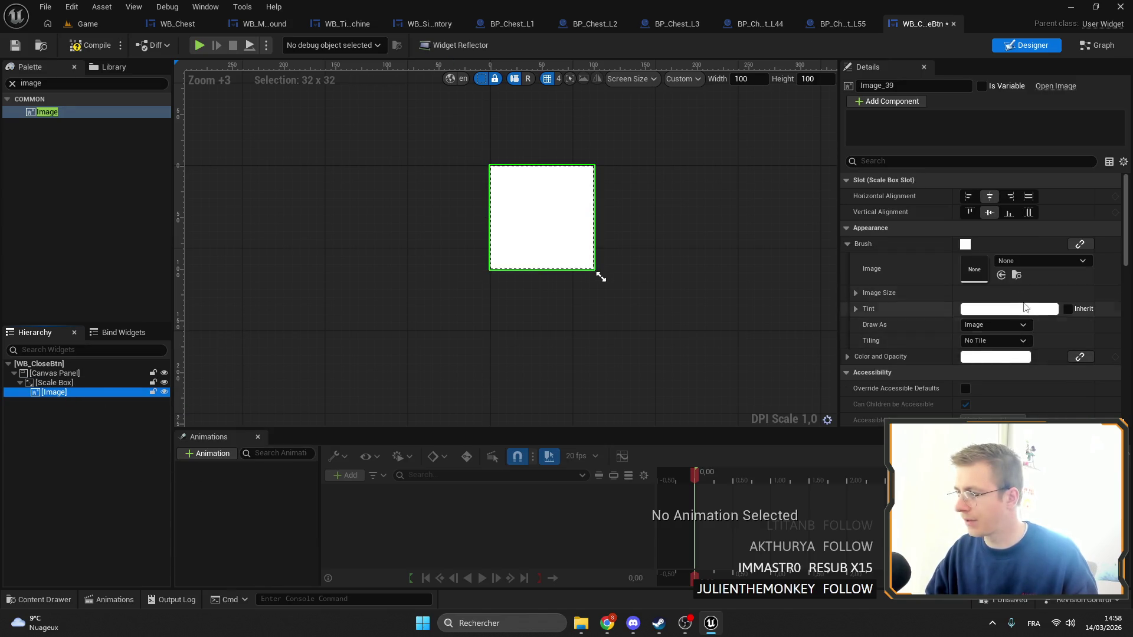
# Search the Brush Image picker for 'close' and assign the Close_Btn texture
pyautogui.click(1006, 262)
pyautogui.write('bo')
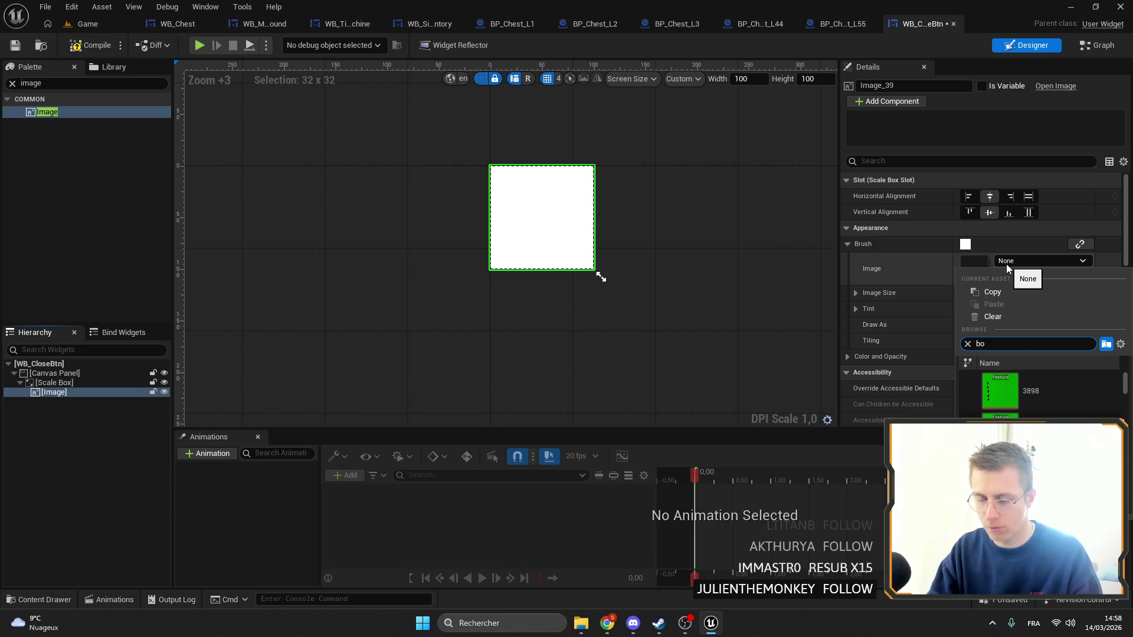
pyautogui.press('BackSpace')
pyautogui.write('utton')
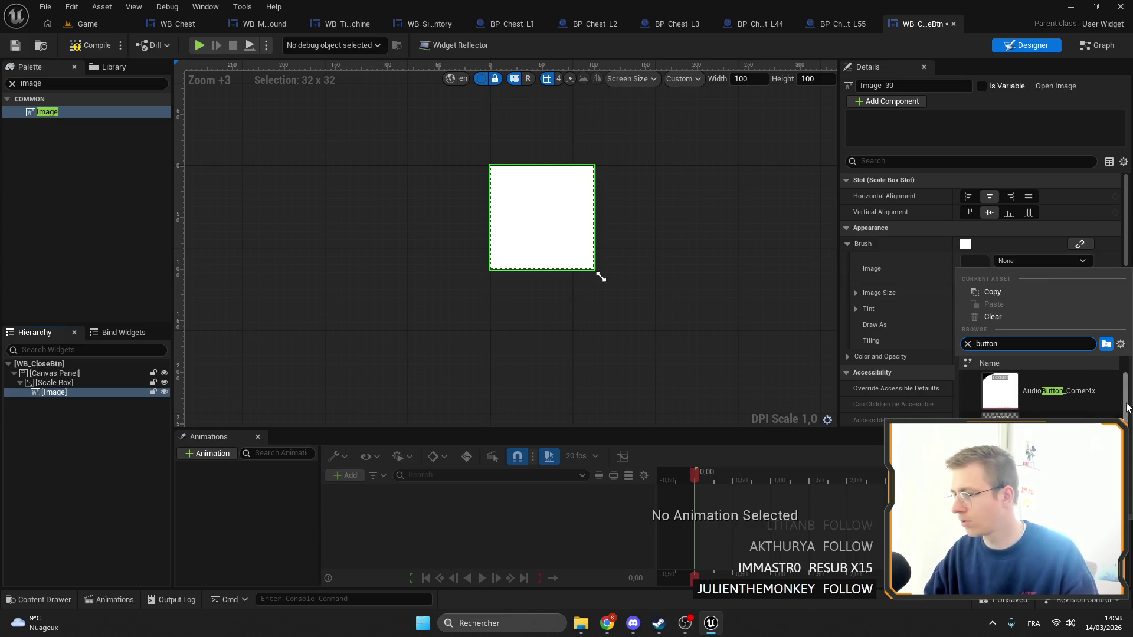
pyautogui.scroll(-2, 1051, 396)
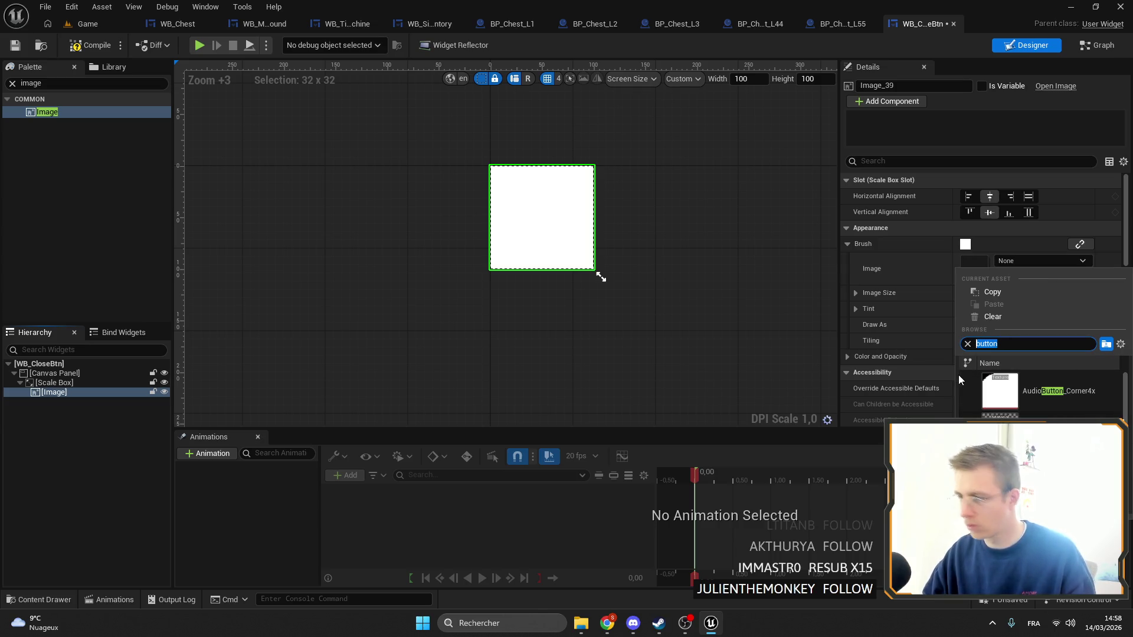
pyautogui.write('close')
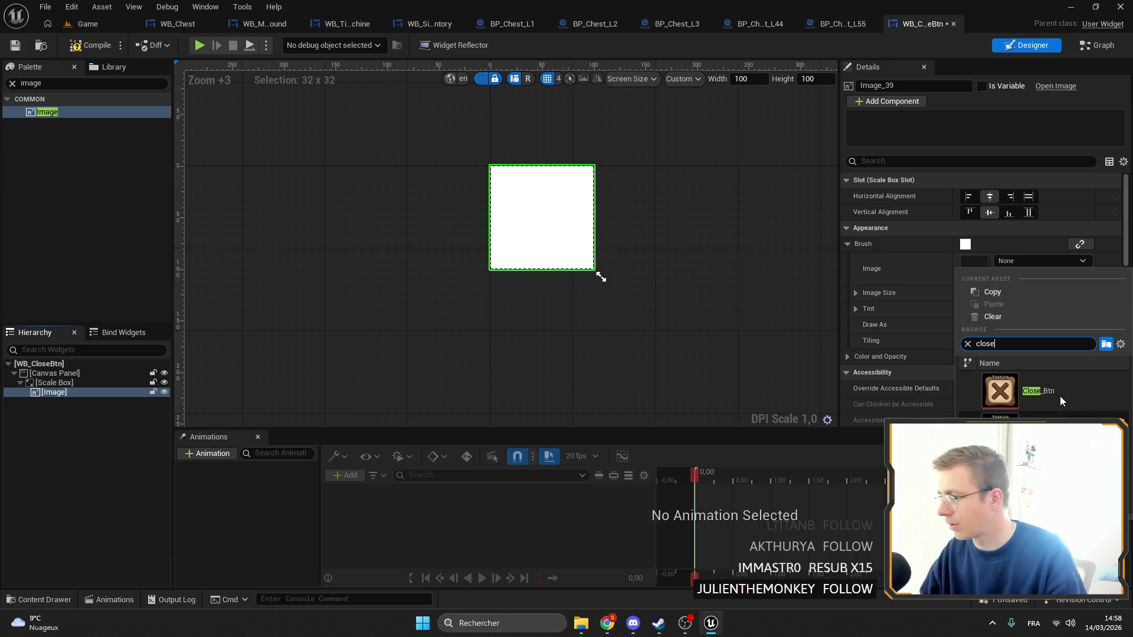
pyautogui.press('Return')
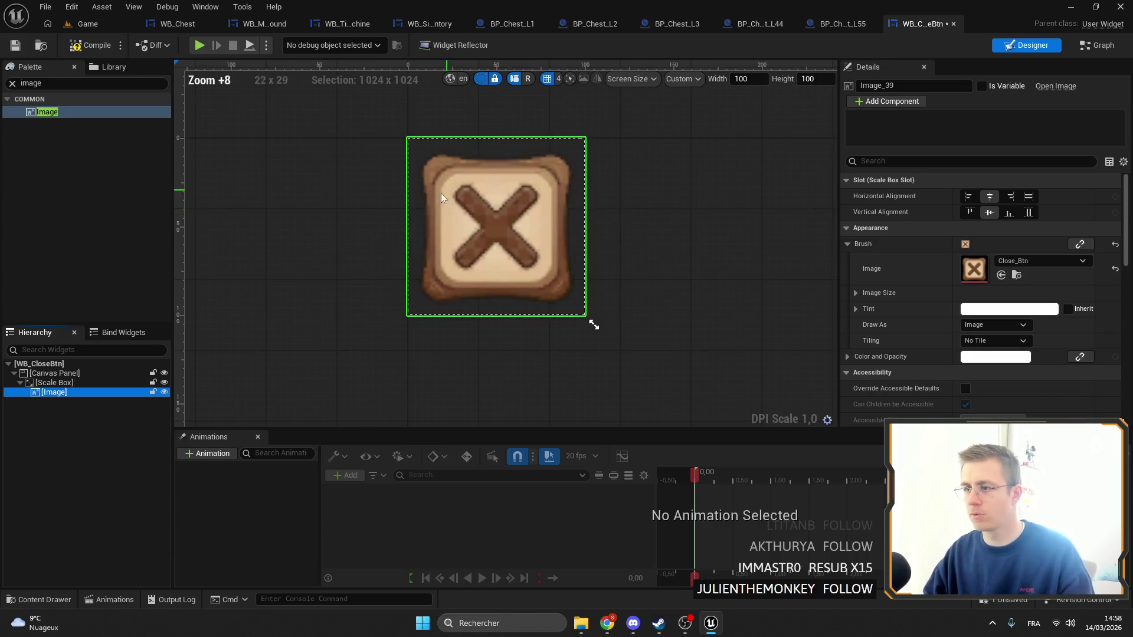
# Locate the Close_Btn texture among the project assets, inspect it, then return to WB_CloseBtn
pyautogui.scroll(-6, 515, 253)
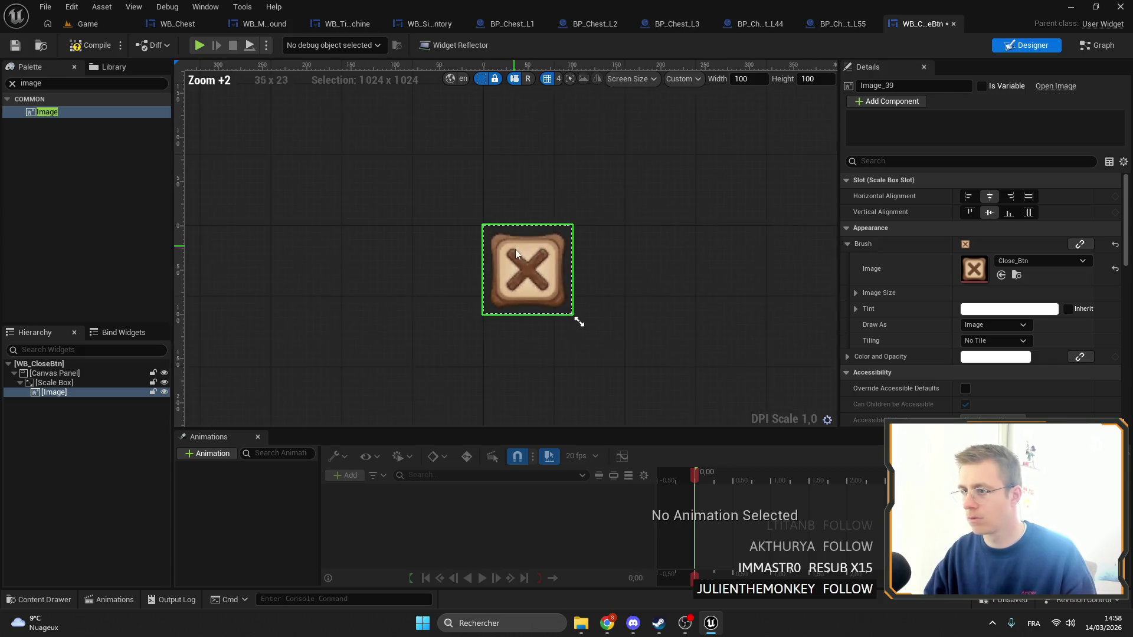
pyautogui.scroll(8, 524, 270)
pyautogui.scroll(-4, 525, 270)
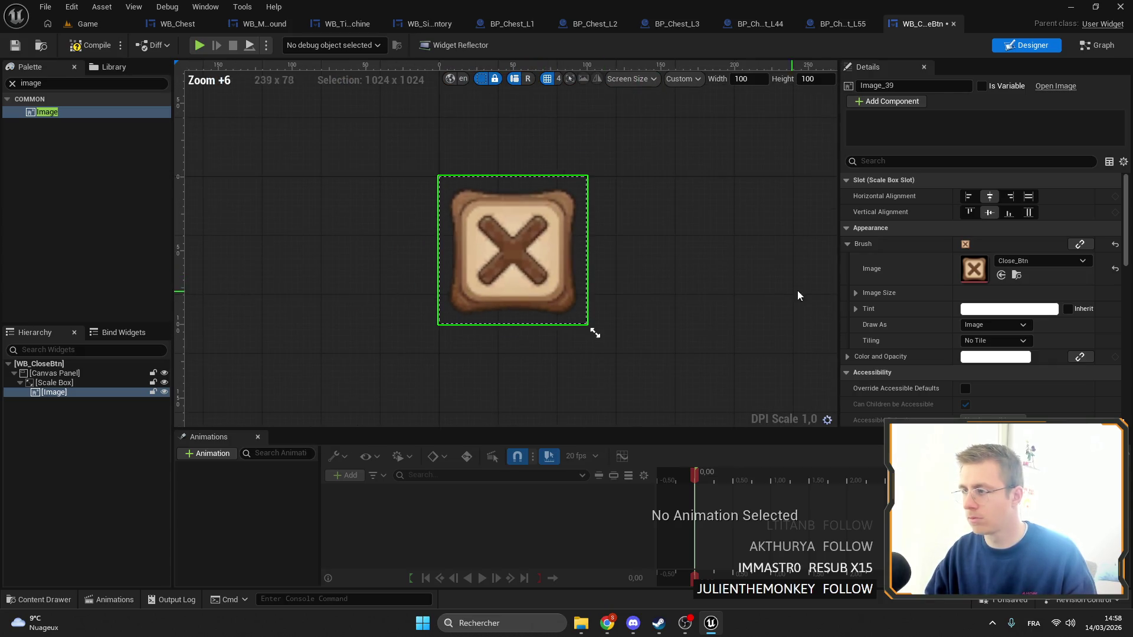
pyautogui.click(1016, 275)
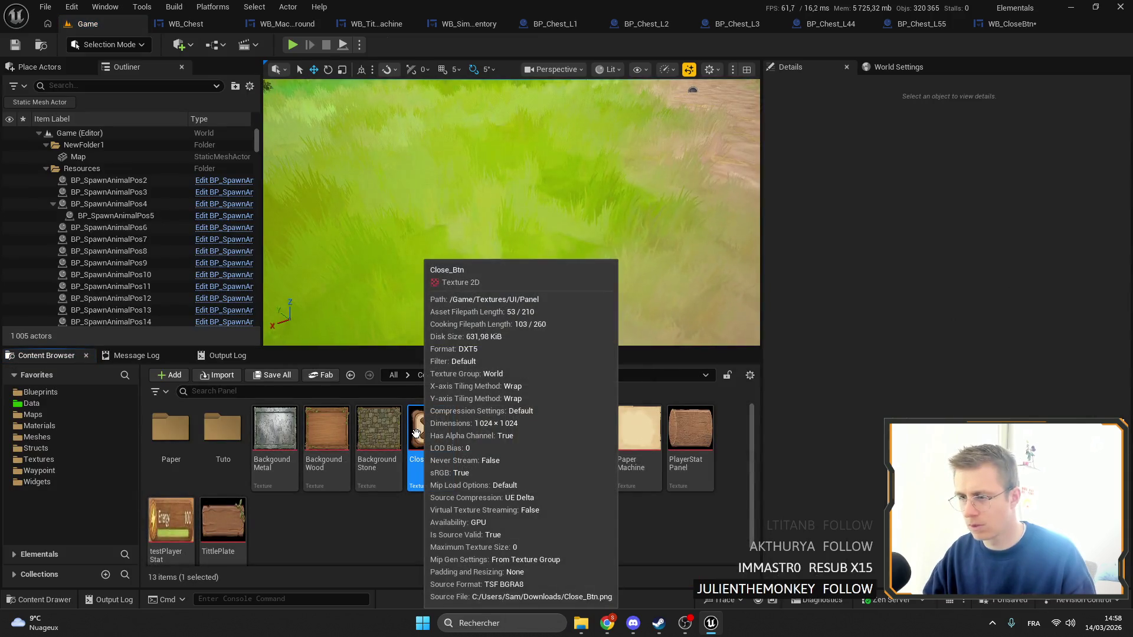
pyautogui.doubleClick(416, 433)
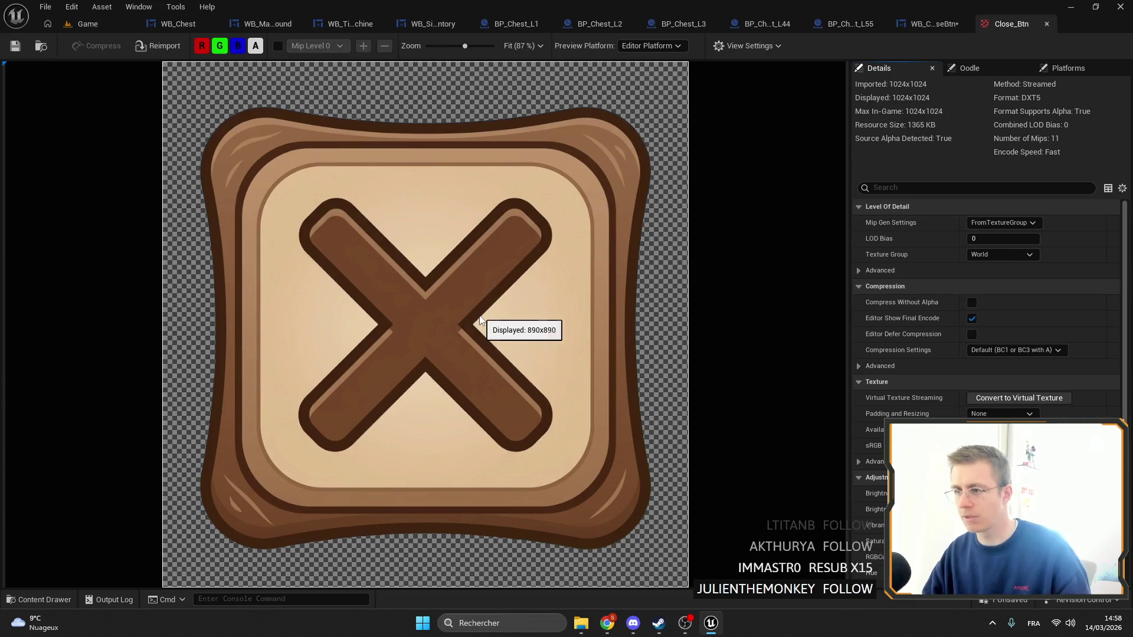
pyautogui.click(1046, 24)
# Frame the whole X button in the designer and select the Scale Box holding it
pyautogui.scroll(5, 645, 268)
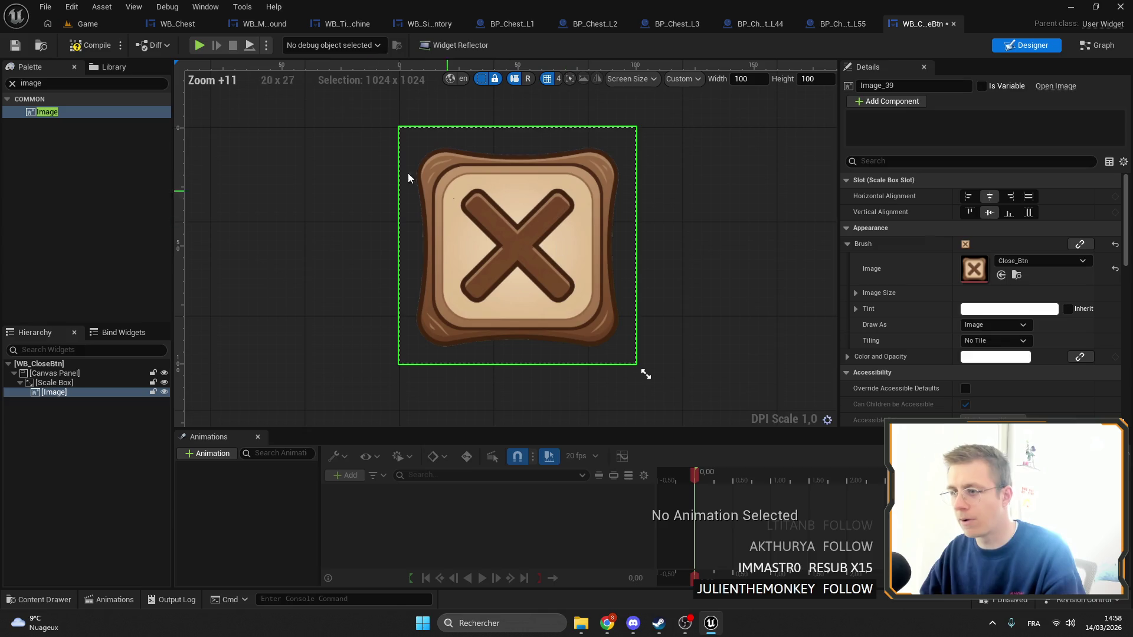
pyautogui.scroll(9, 445, 224)
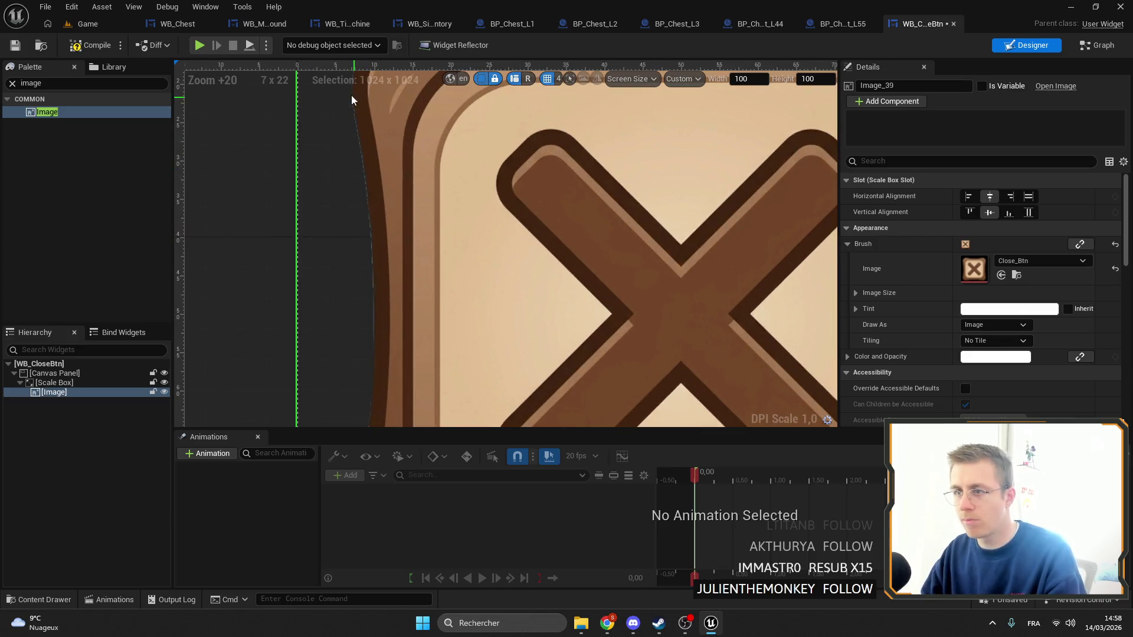
pyautogui.moveTo(381, 331)
pyautogui.mouseDown()
pyautogui.moveTo(603, 217)
pyautogui.moveTo(494, 453)
pyautogui.mouseUp()
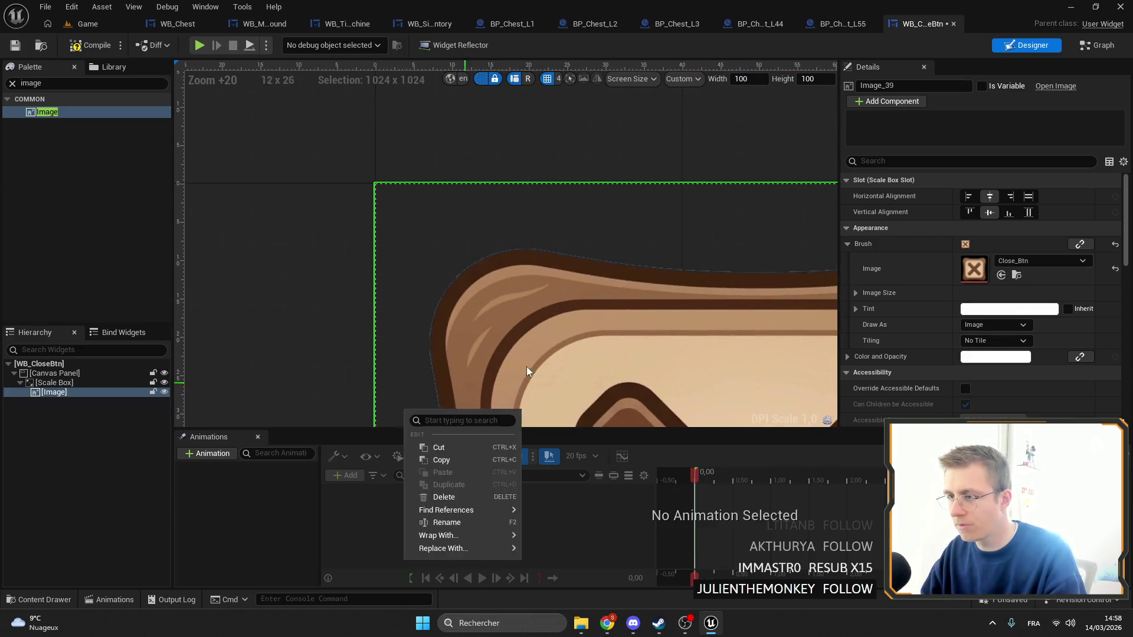
pyautogui.moveTo(526, 367)
pyautogui.mouseDown()
pyautogui.moveTo(324, 255)
pyautogui.moveTo(501, 161)
pyautogui.moveTo(561, 166)
pyautogui.moveTo(546, 190)
pyautogui.moveTo(579, 255)
pyautogui.mouseUp()
pyautogui.scroll(-5, 579, 255)
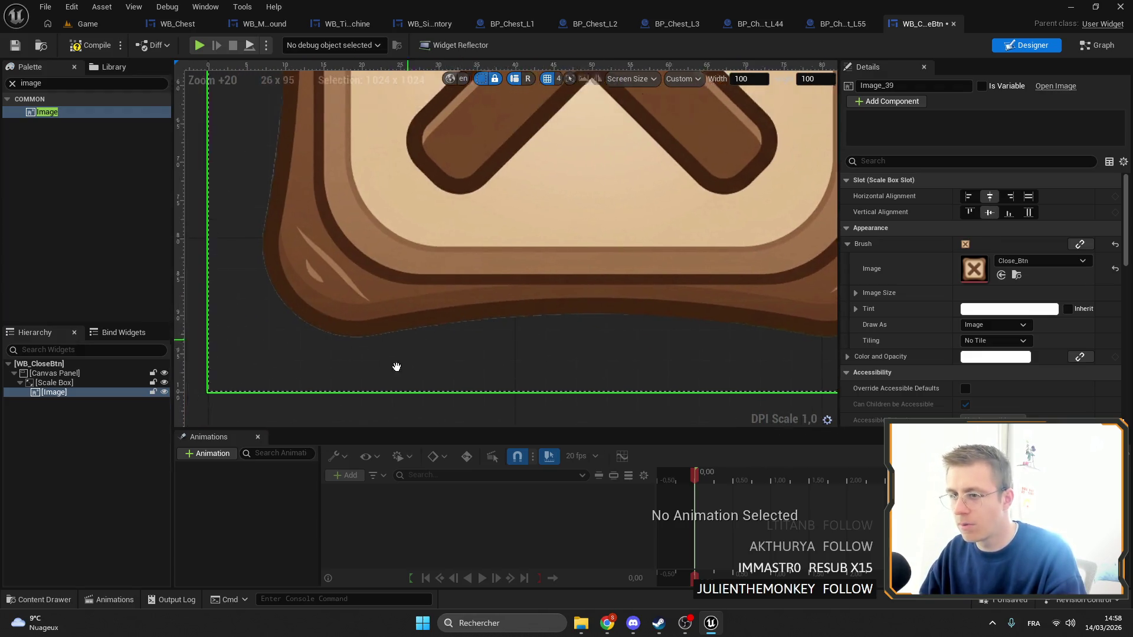
pyautogui.moveTo(394, 367); pyautogui.dragTo(450, 293)
pyautogui.scroll(-4, 451, 293)
pyautogui.click(24, 383)
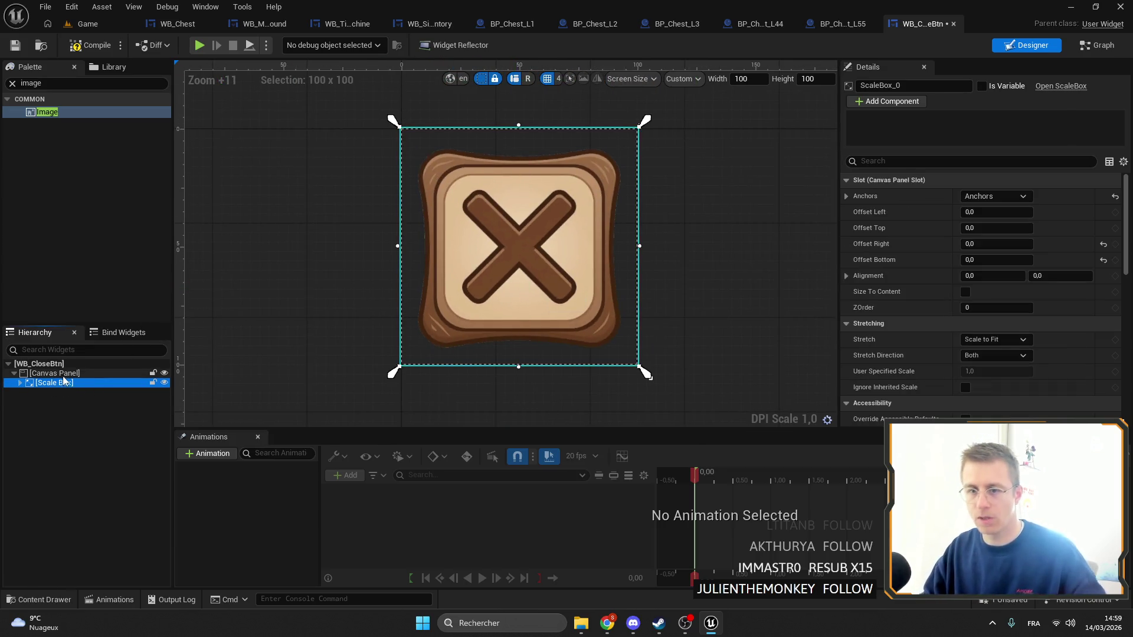
# Duplicate the Scale Box and switch the duplicate image's texture to Close_Btn_Cross
pyautogui.hotkey('ctrl', 'd')
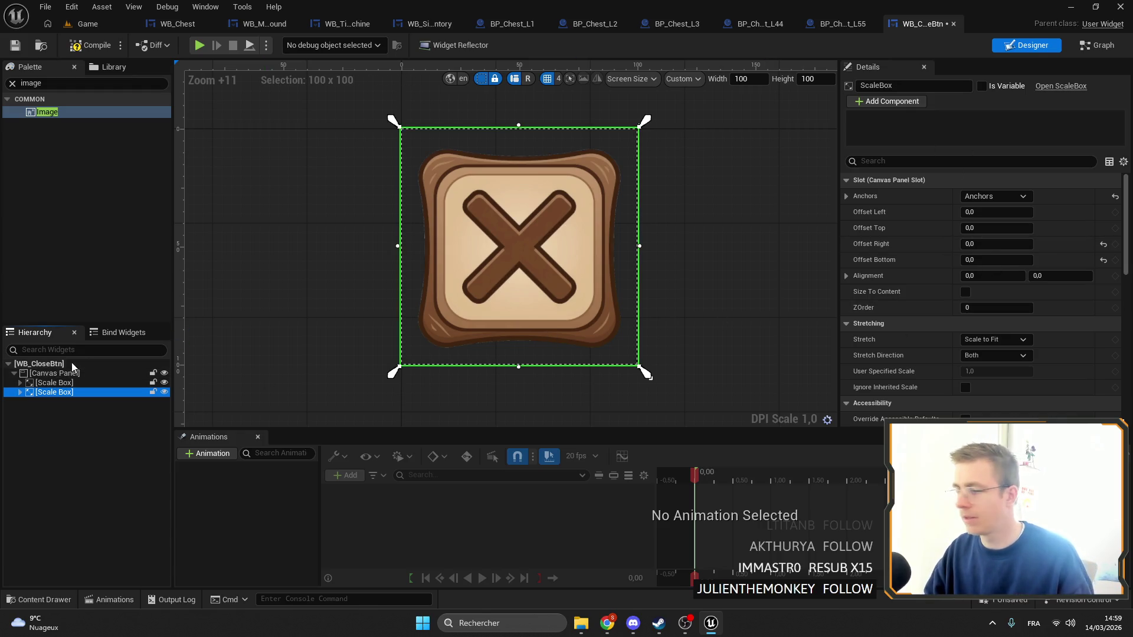
pyautogui.click(20, 383)
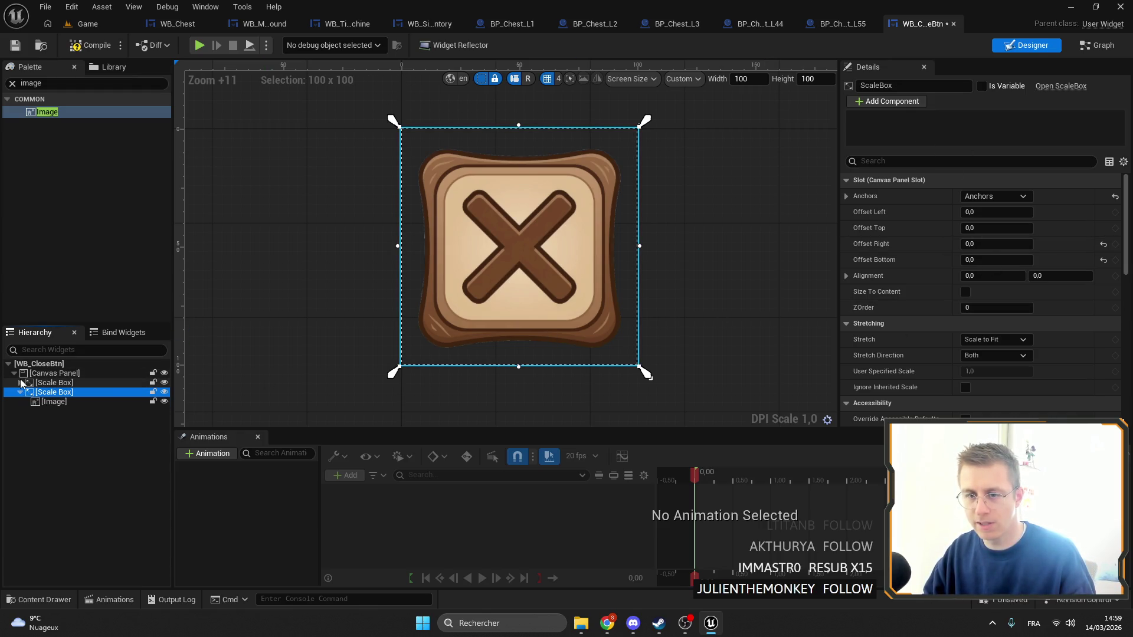
pyautogui.scroll(-5, 997, 300)
pyautogui.click(52, 402)
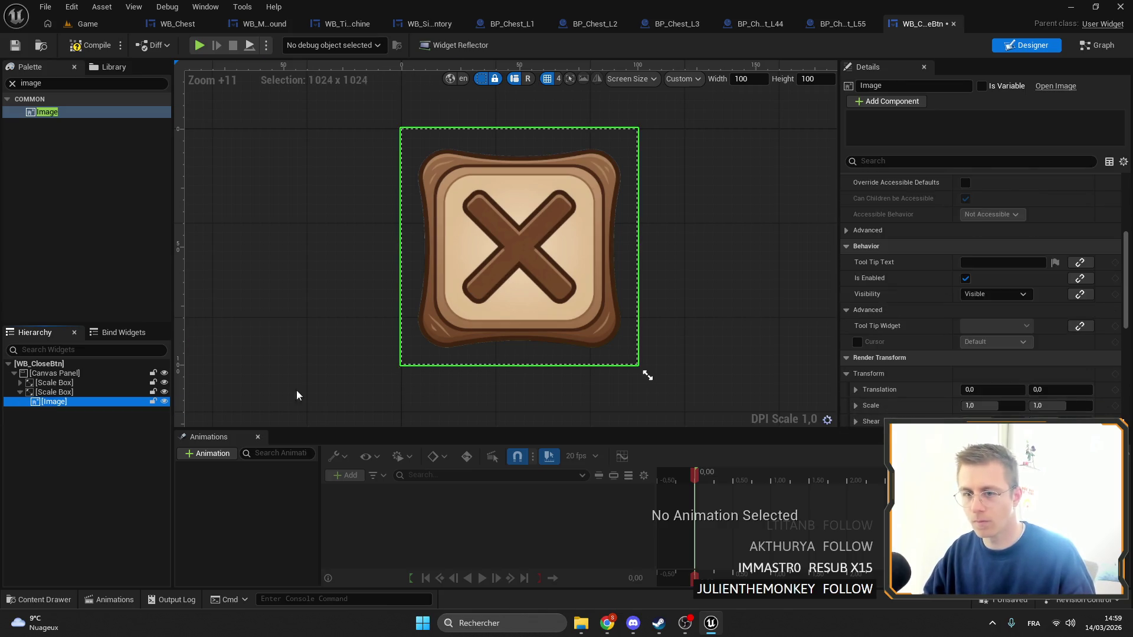
pyautogui.scroll(5, 961, 258)
pyautogui.click(1039, 261)
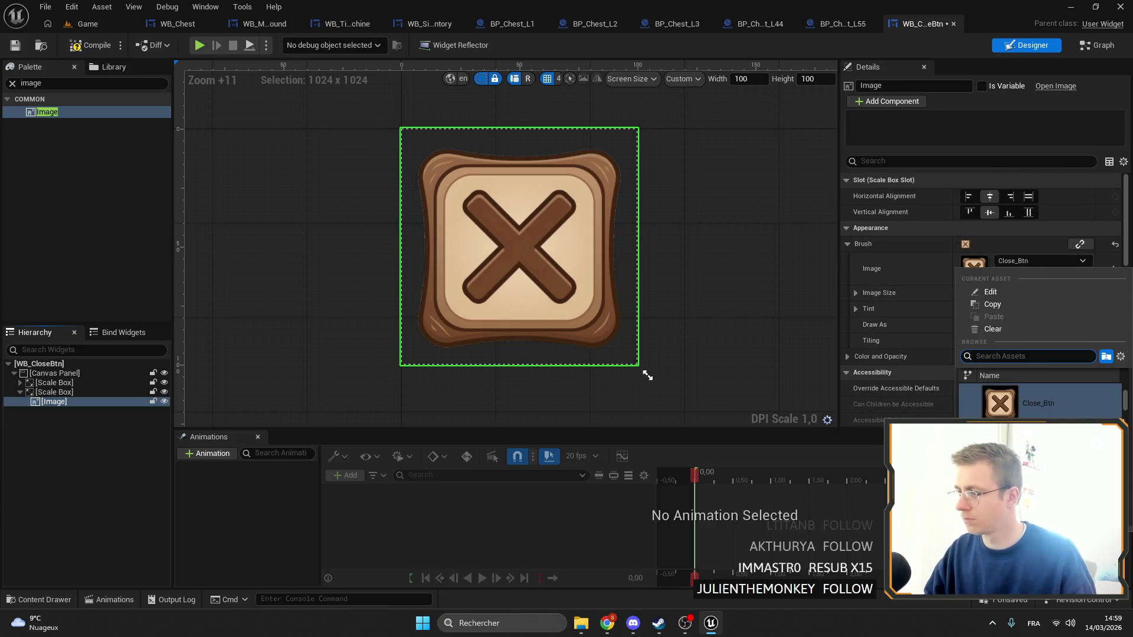
pyautogui.click(997, 401)
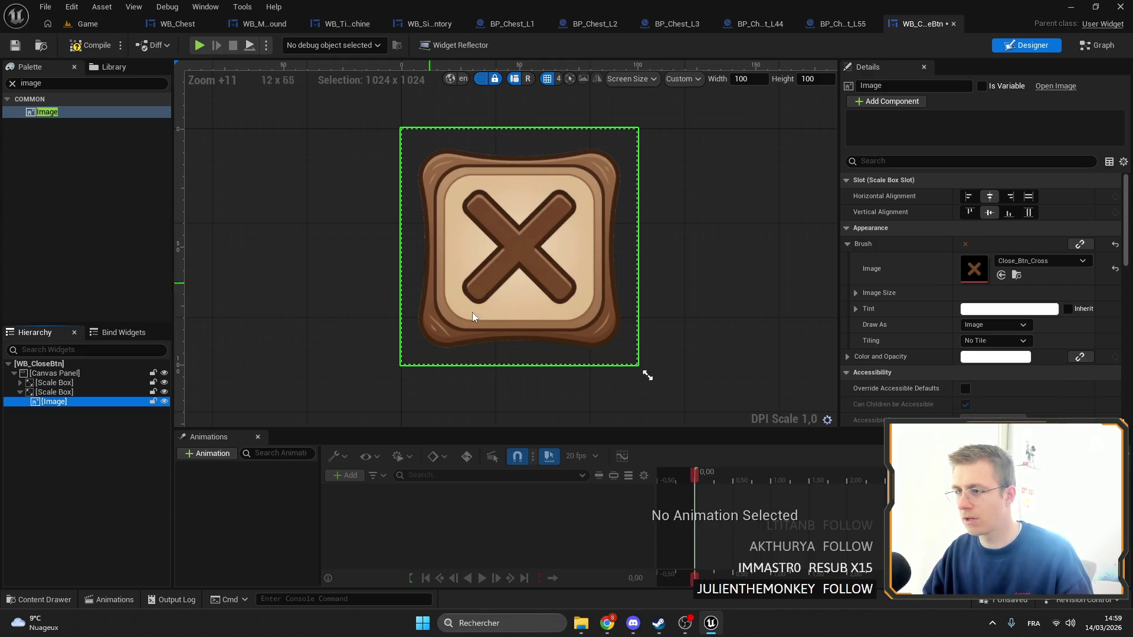
# Tint the cross image grey in the Color Picker, adjusting its brightness
pyautogui.scroll(-4, 940, 308)
pyautogui.click(985, 243)
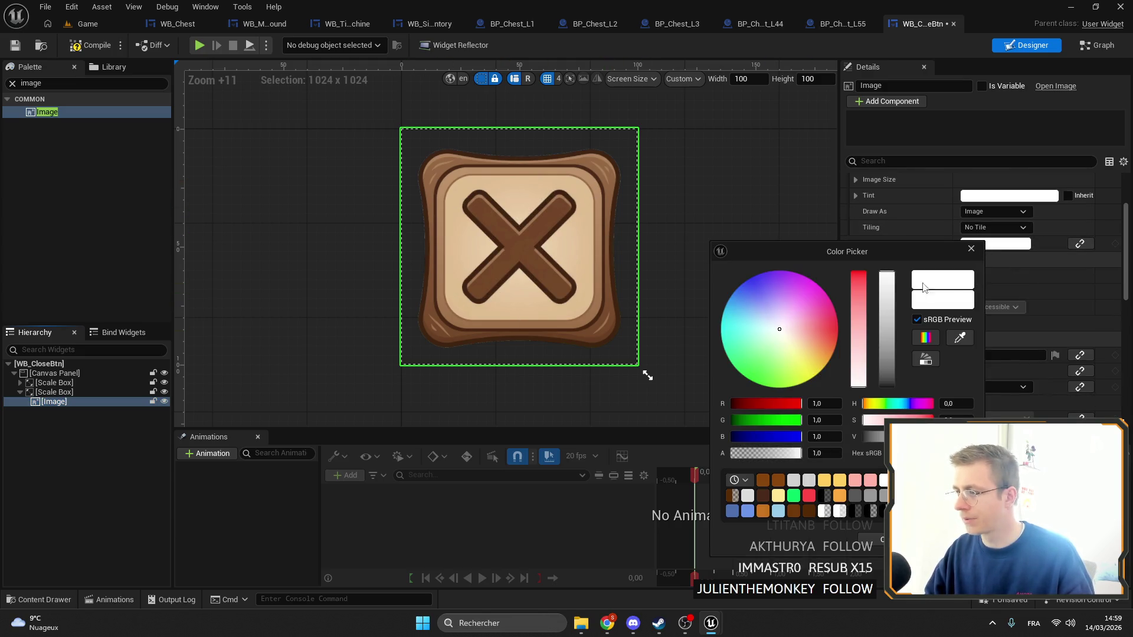
pyautogui.moveTo(861, 379)
pyautogui.mouseDown()
pyautogui.moveTo(859, 277)
pyautogui.moveTo(859, 377)
pyautogui.moveTo(859, 278)
pyautogui.moveTo(882, 373)
pyautogui.moveTo(878, 289)
pyautogui.moveTo(887, 388)
pyautogui.mouseUp()
pyautogui.hotkey('ctrl', 'z')
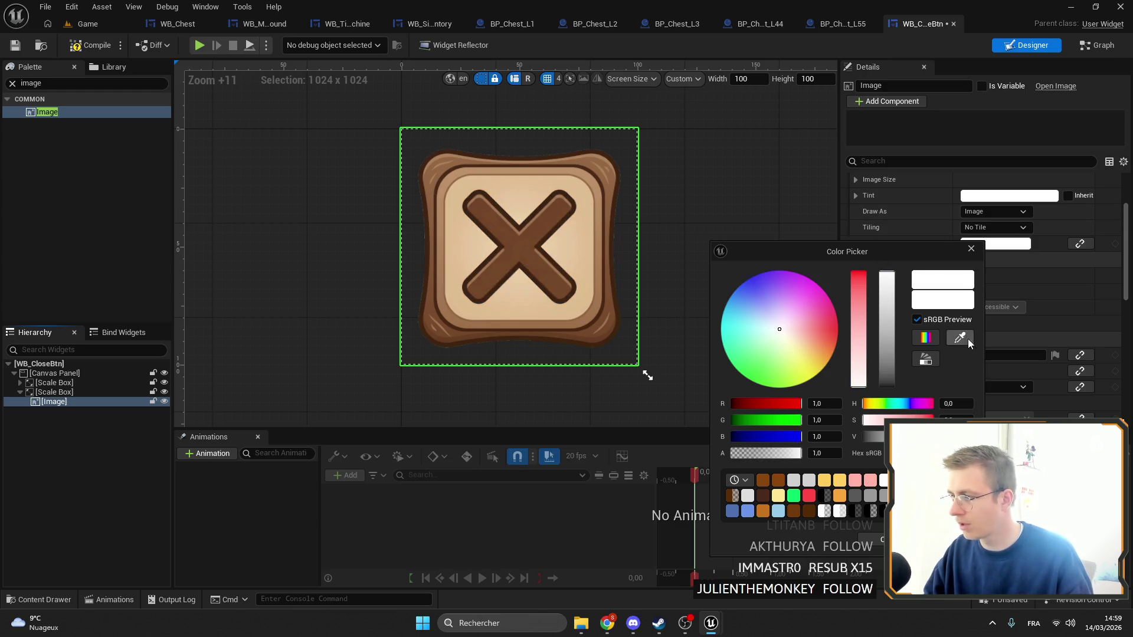
pyautogui.click(967, 341)
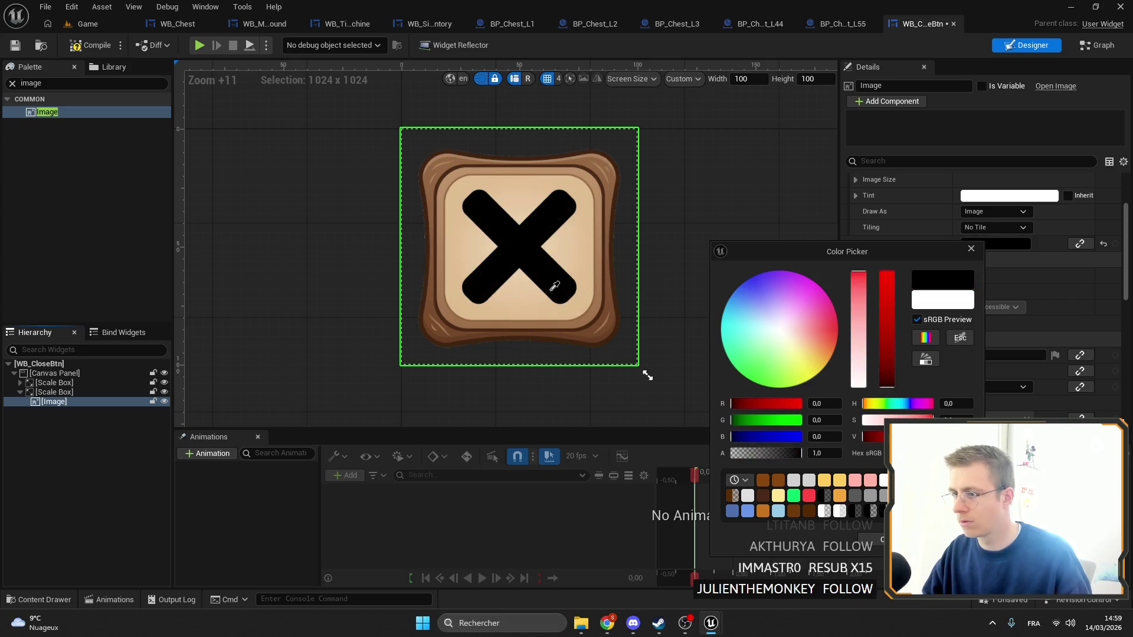
pyautogui.click(601, 308)
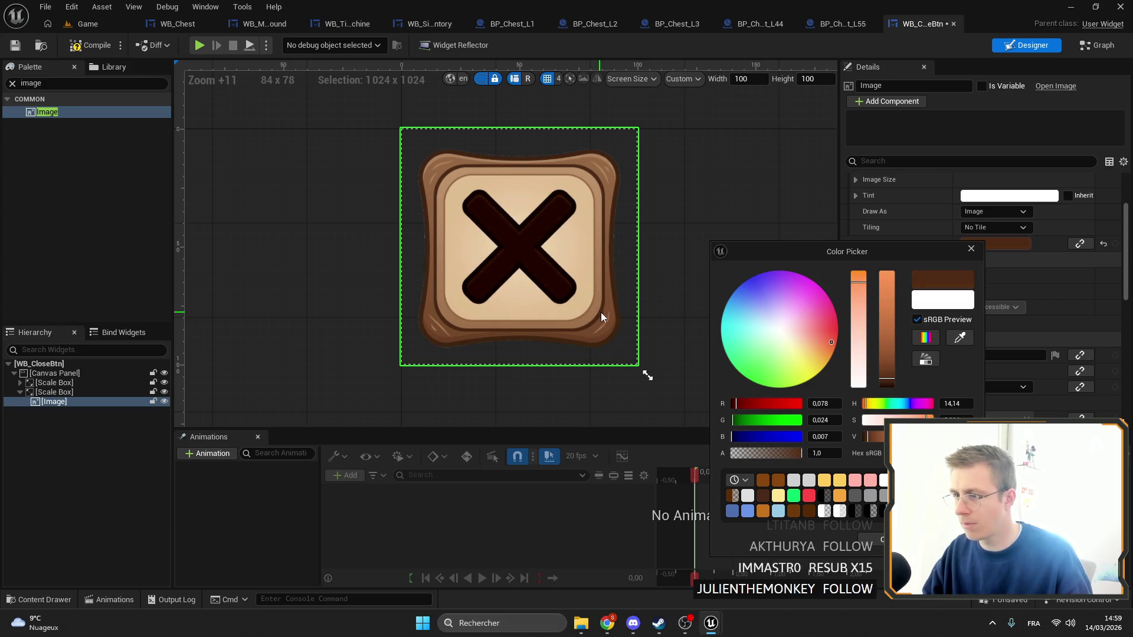
pyautogui.moveTo(868, 436); pyautogui.dragTo(934, 437)
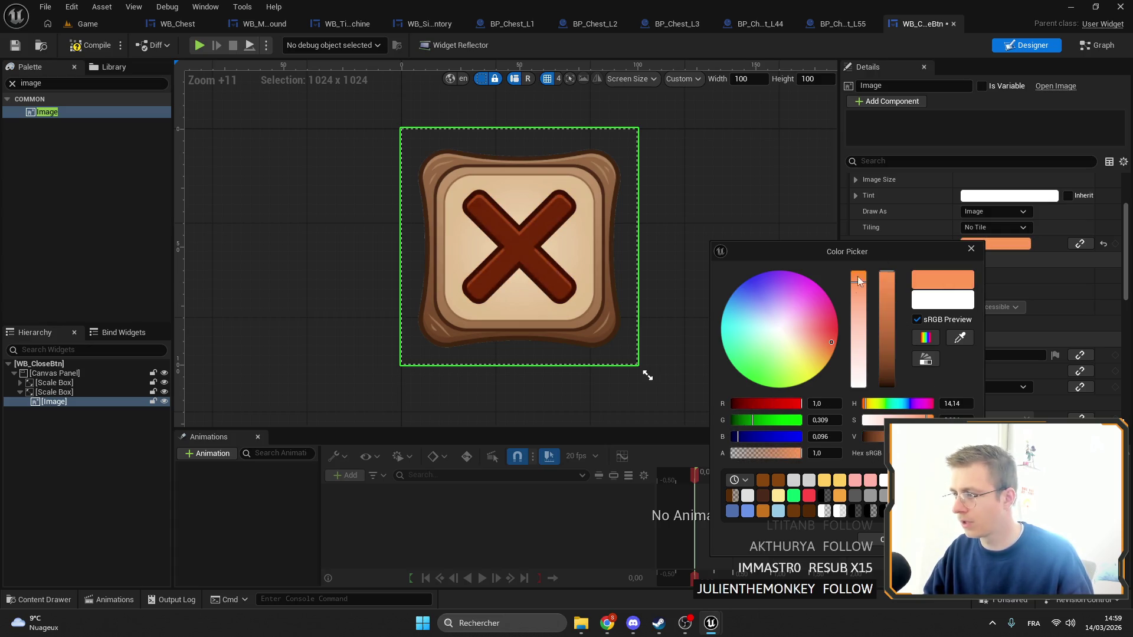
pyautogui.moveTo(858, 282); pyautogui.dragTo(875, 279)
pyautogui.click(859, 386)
pyautogui.moveTo(886, 354)
pyautogui.mouseDown()
pyautogui.moveTo(887, 283)
pyautogui.moveTo(887, 354)
pyautogui.moveTo(887, 342)
pyautogui.mouseUp()
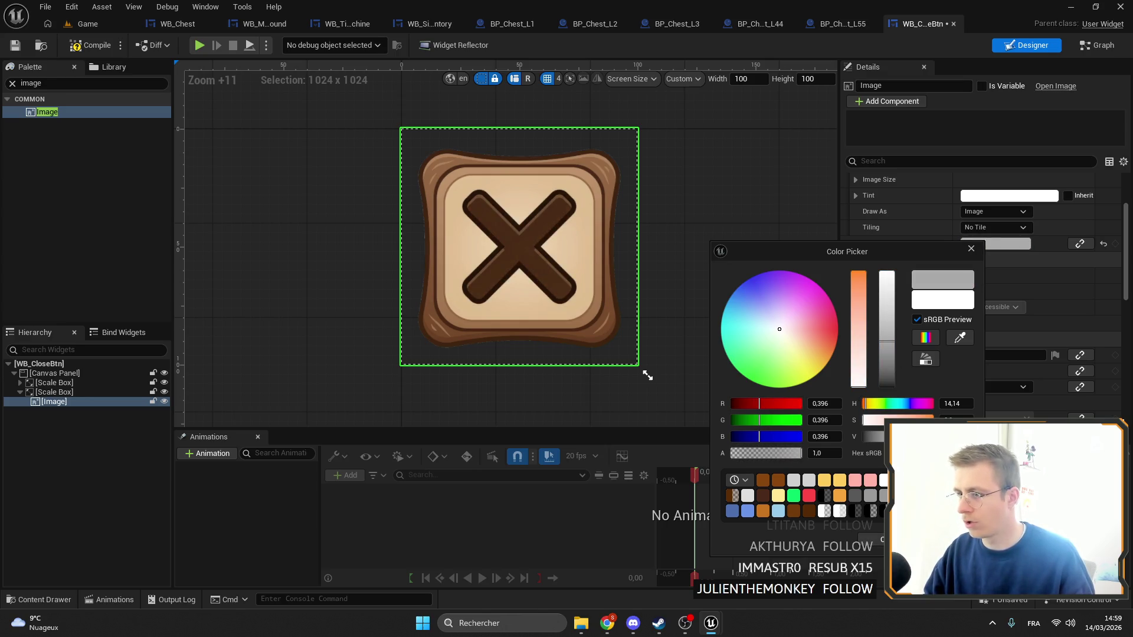
pyautogui.click(571, 250)
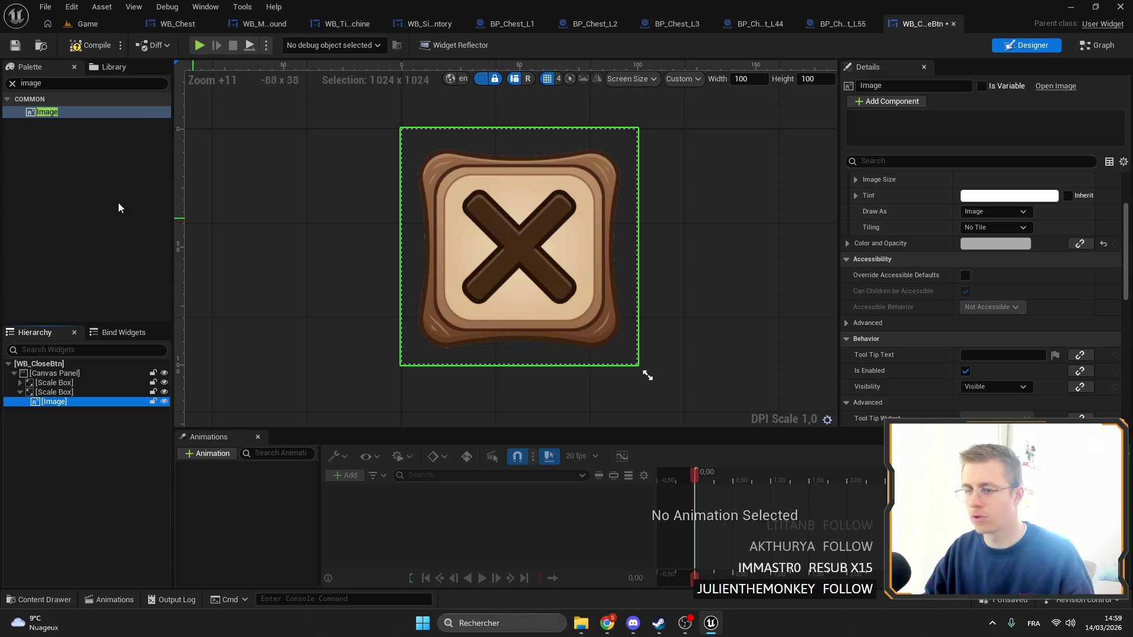
# Save, set the second Scale Box to Not Hit-Testable (Self & All Children), and compile
pyautogui.hotkey('ctrl', 's')
pyautogui.click(147, 392)
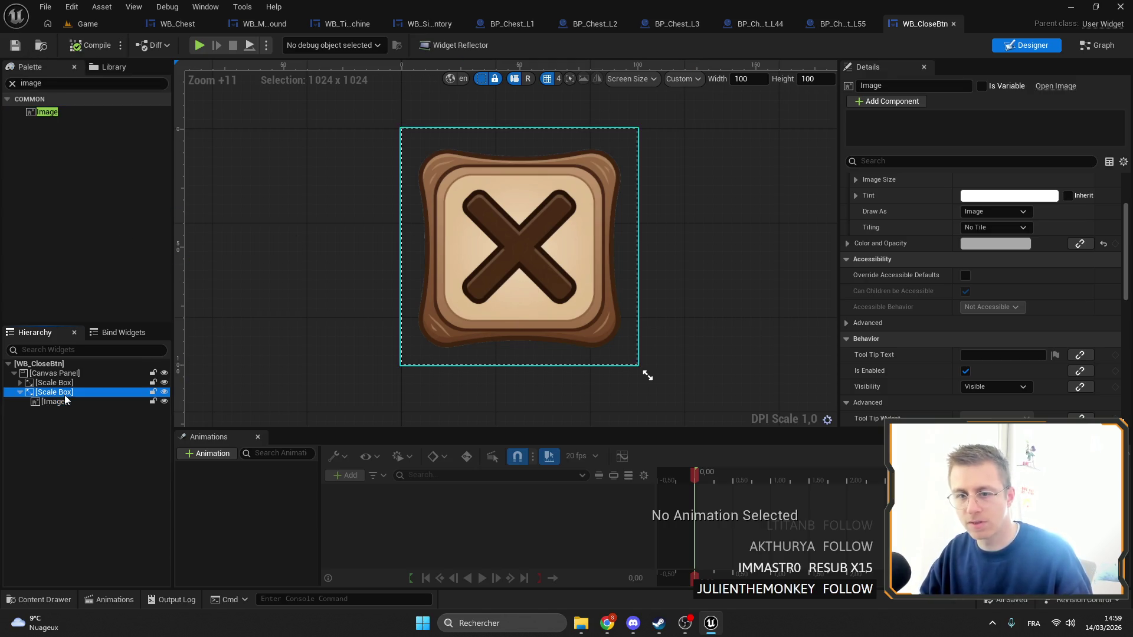
pyautogui.scroll(-3, 1007, 304)
pyautogui.scroll(-2, 1011, 277)
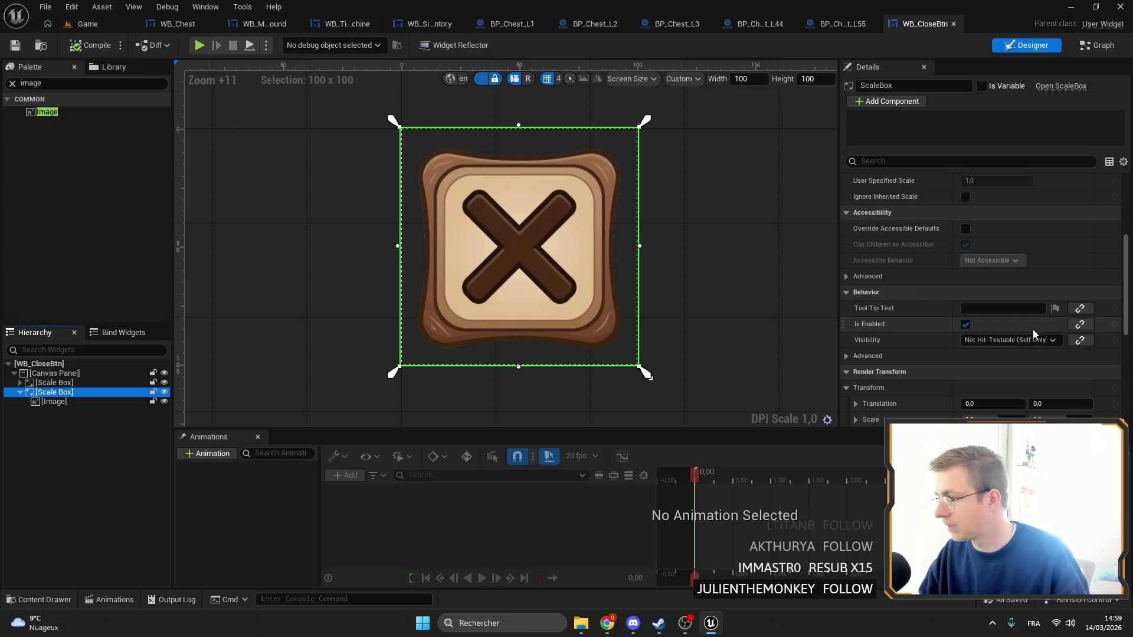
pyautogui.click(1023, 341)
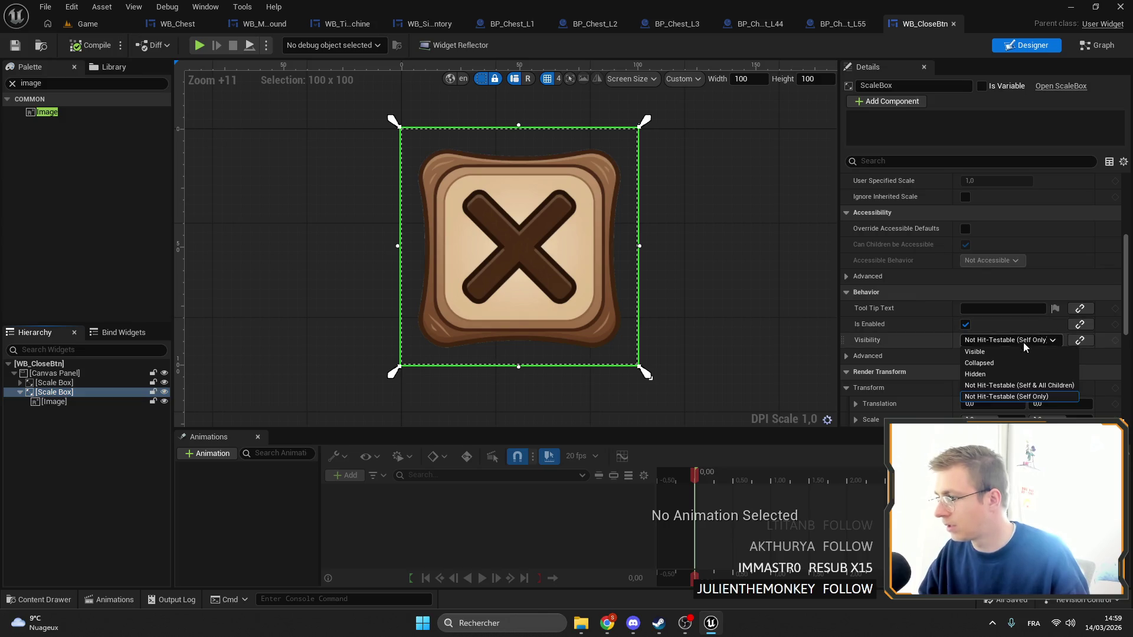
pyautogui.click(993, 385)
pyautogui.click(90, 47)
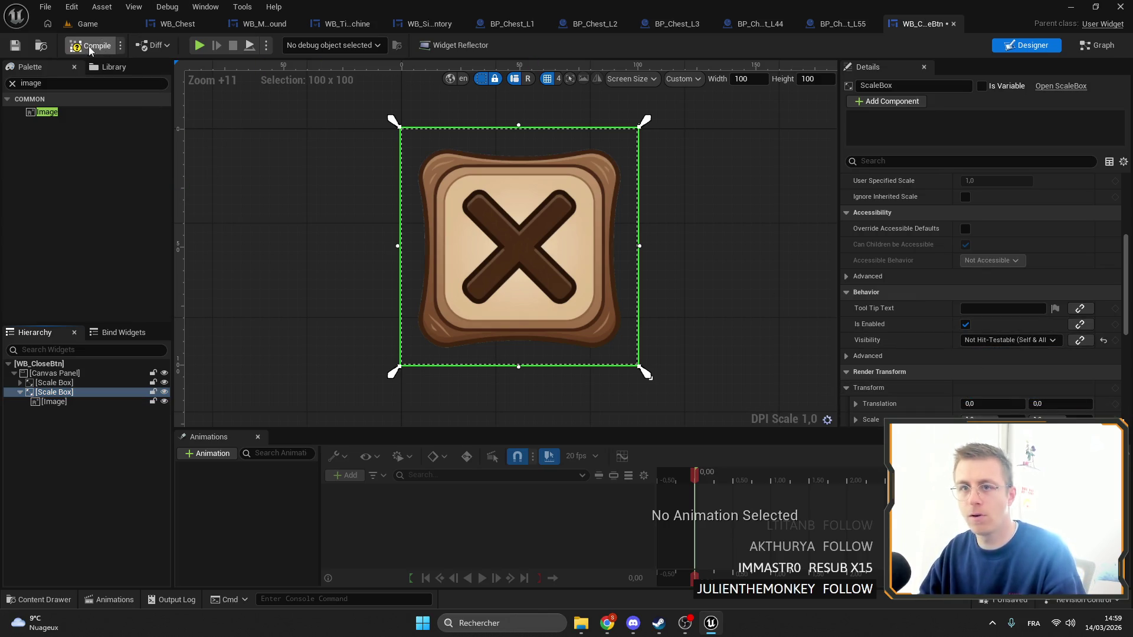
pyautogui.click(59, 84)
# Add a Button under the Canvas Panel and bring up its anchor presets
pyautogui.write('butt')
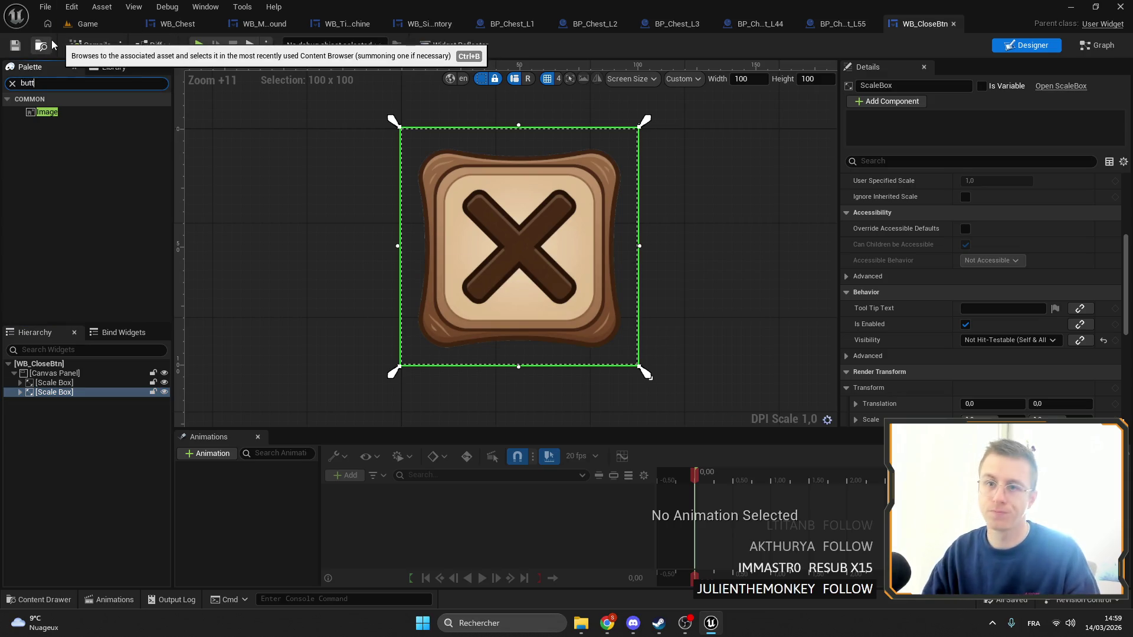
pyautogui.moveTo(45, 140); pyautogui.dragTo(52, 397)
pyautogui.scroll(5, 1074, 277)
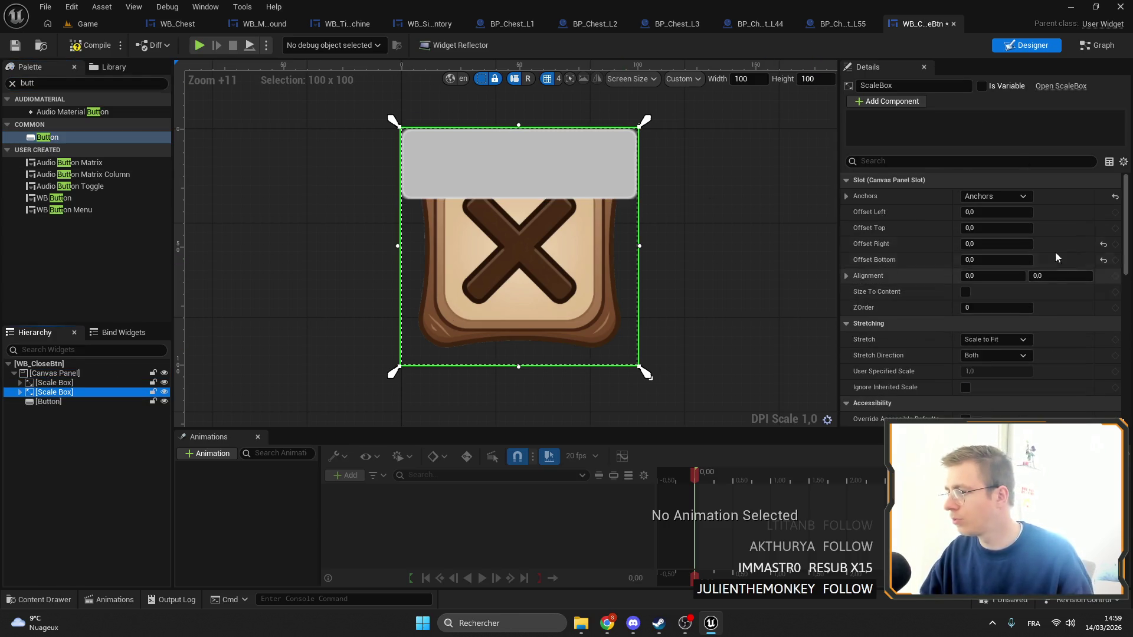
pyautogui.click(995, 197)
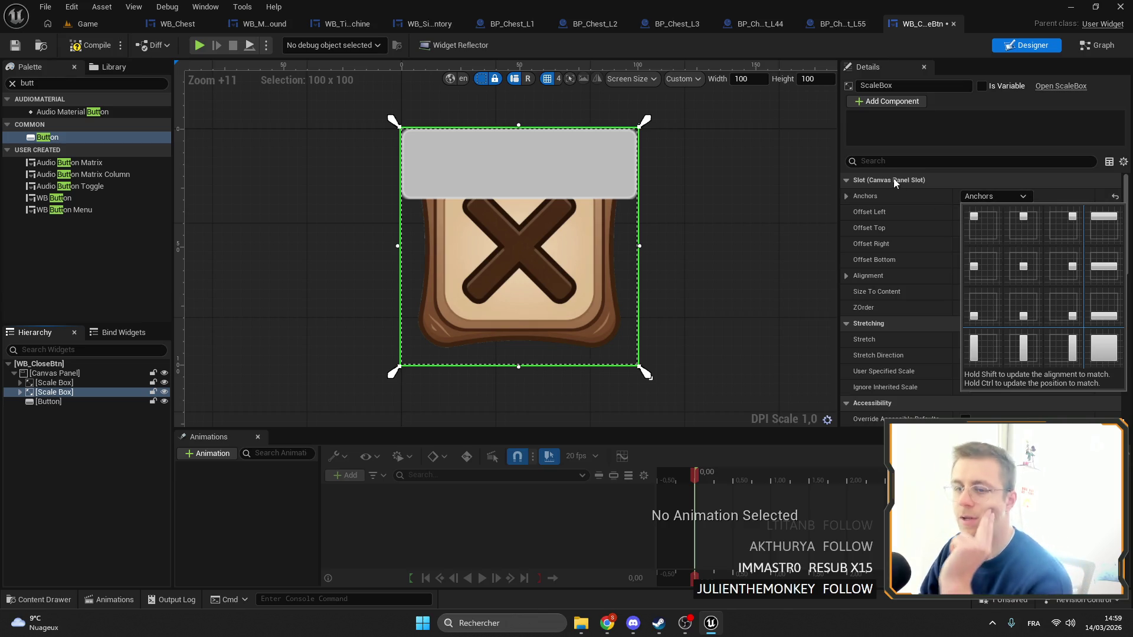
# Create an OnMouseButtonDown_0 function for the close image, then return to the Designer
pyautogui.click(34, 384)
pyautogui.click(20, 383)
pyautogui.click(53, 393)
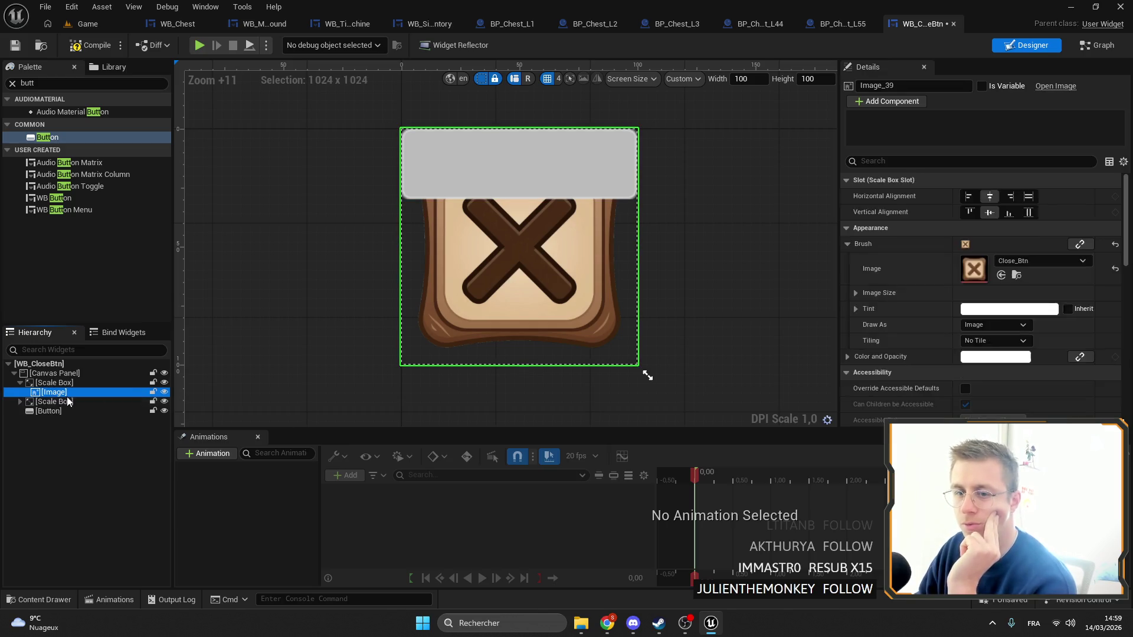
pyautogui.scroll(-10, 978, 339)
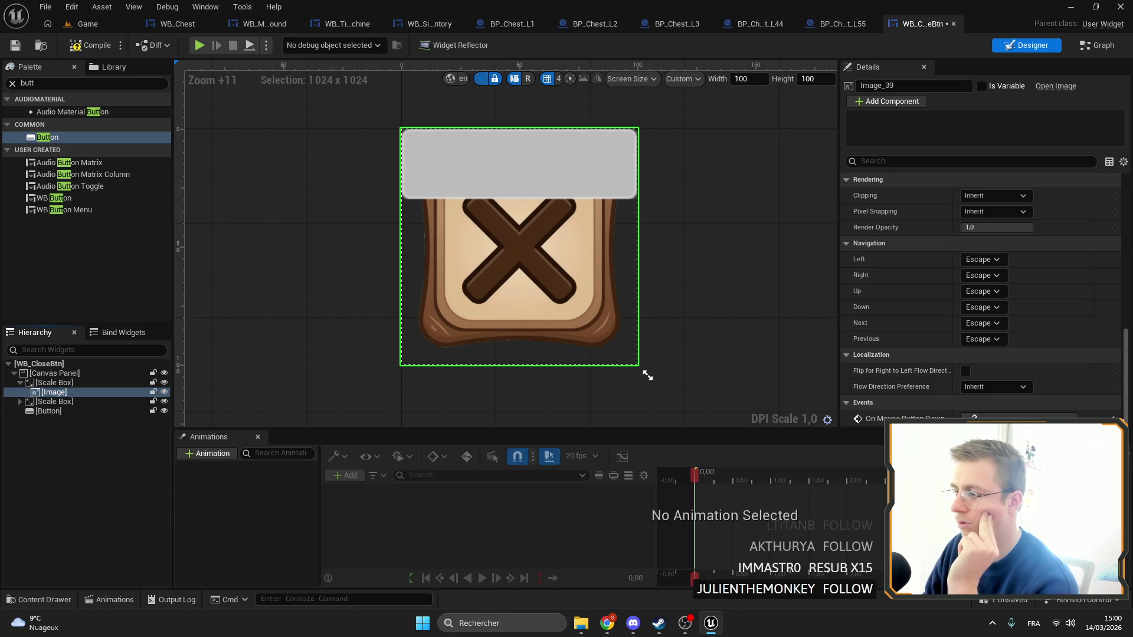
pyautogui.click(997, 434)
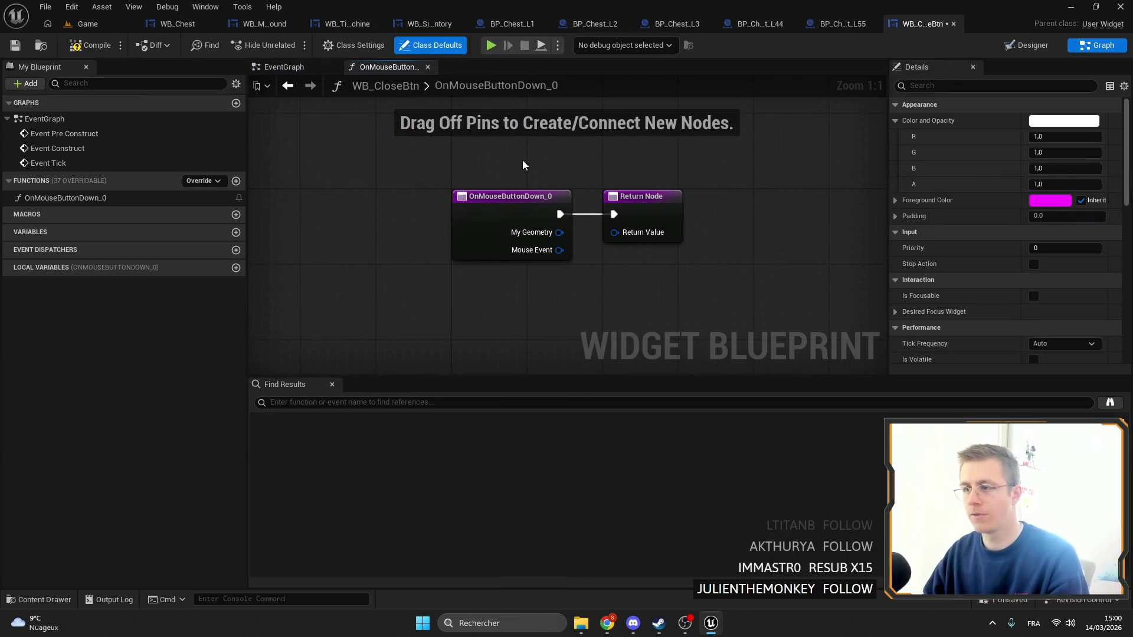
pyautogui.moveTo(648, 212); pyautogui.dragTo(830, 213)
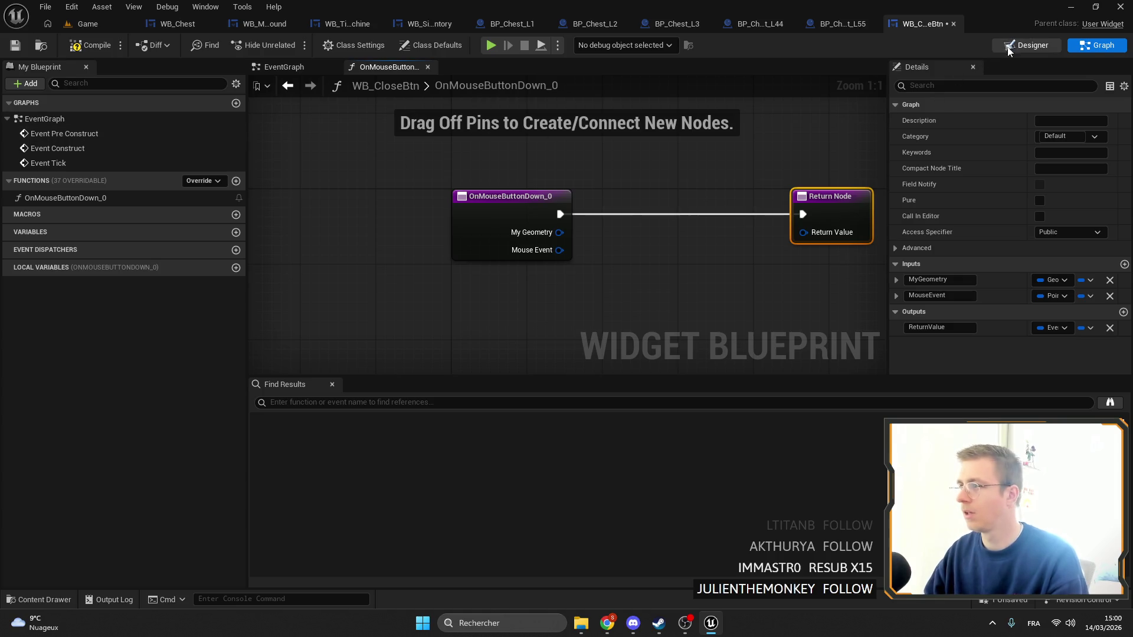
pyautogui.hotkey('alt', 'Left')
pyautogui.click(56, 410)
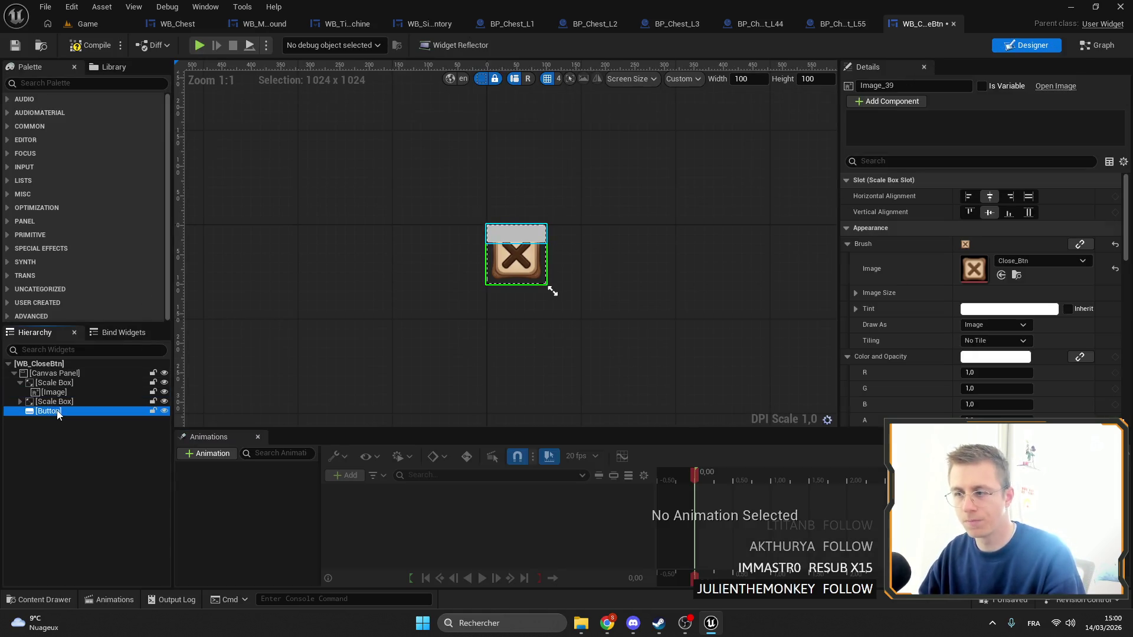
# Delete the added Button and tick Is Variable on the close image (Image_39)
pyautogui.press('Delete')
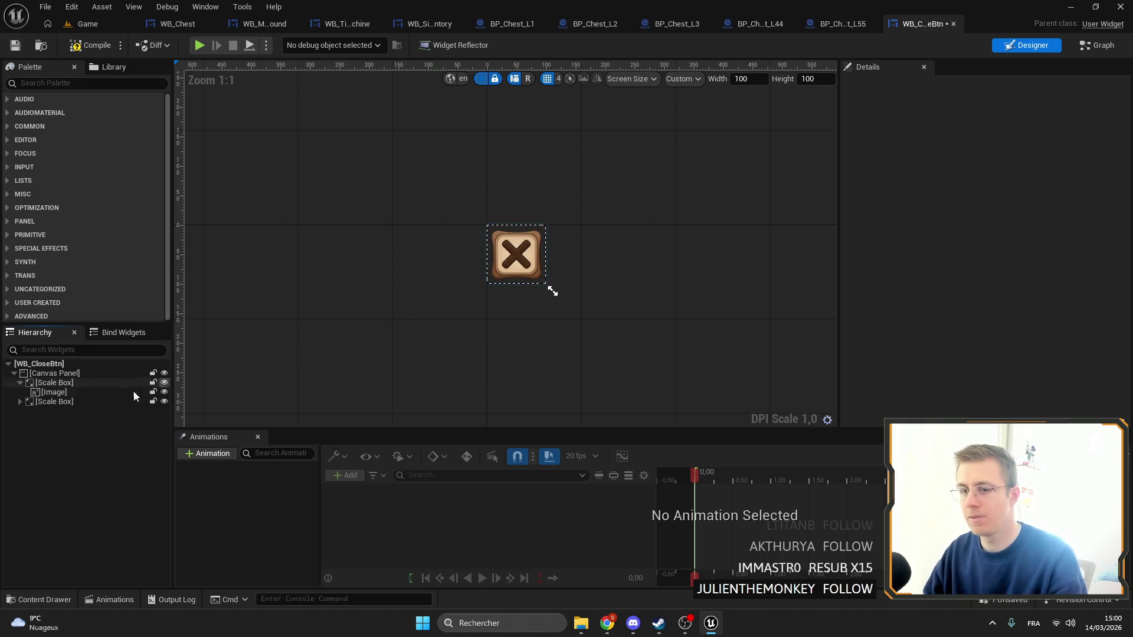
pyautogui.click(54, 392)
pyautogui.scroll(-5, 1056, 242)
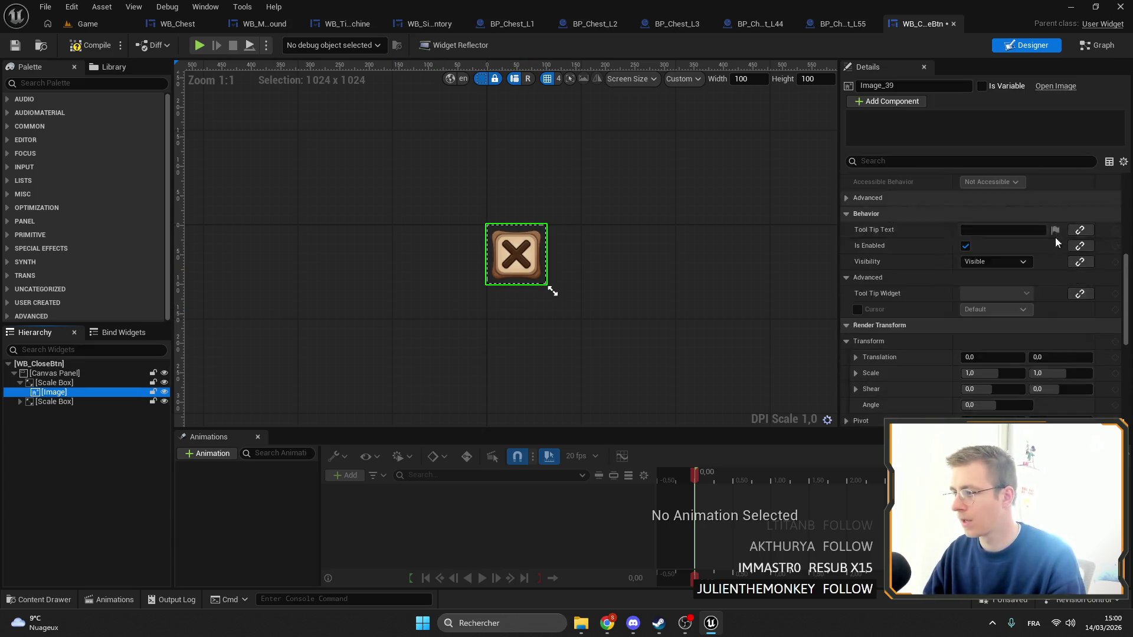
pyautogui.scroll(-5, 1057, 242)
pyautogui.click(981, 87)
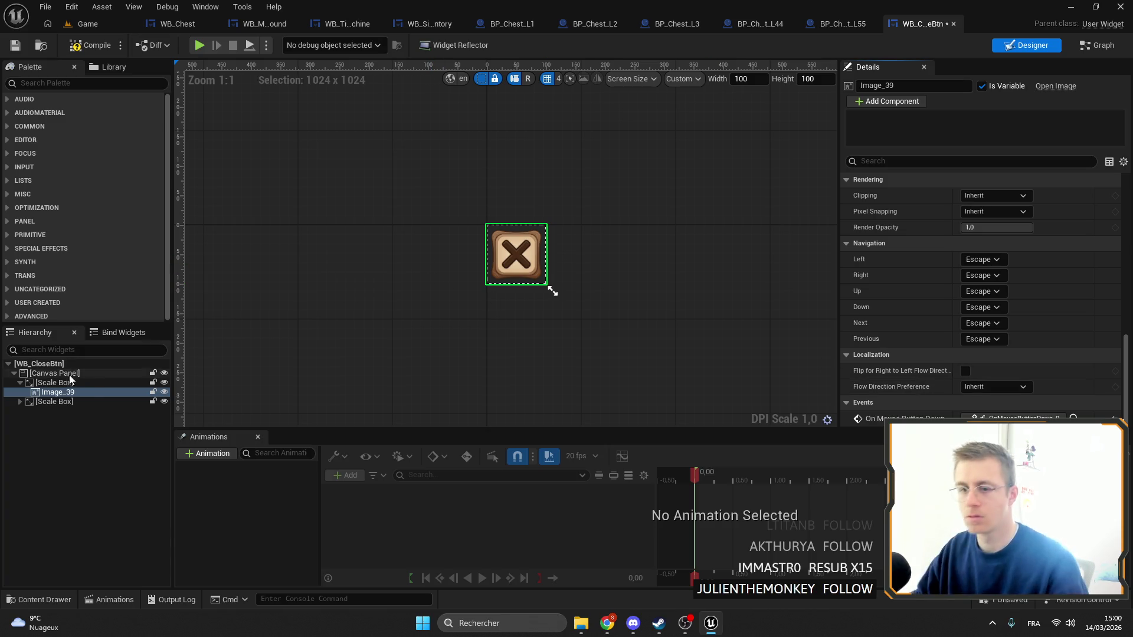
# Delete the OnMouseButtonDown_0 function in the graph, compile and save, and return to the Designer
pyautogui.click(20, 402)
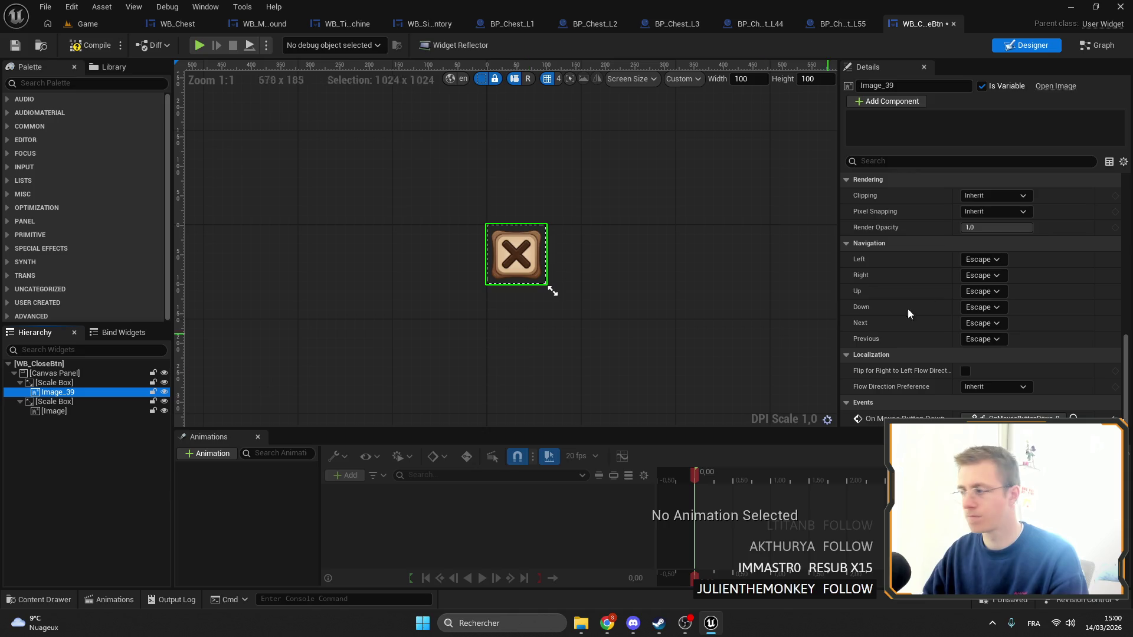
pyautogui.click(1059, 417)
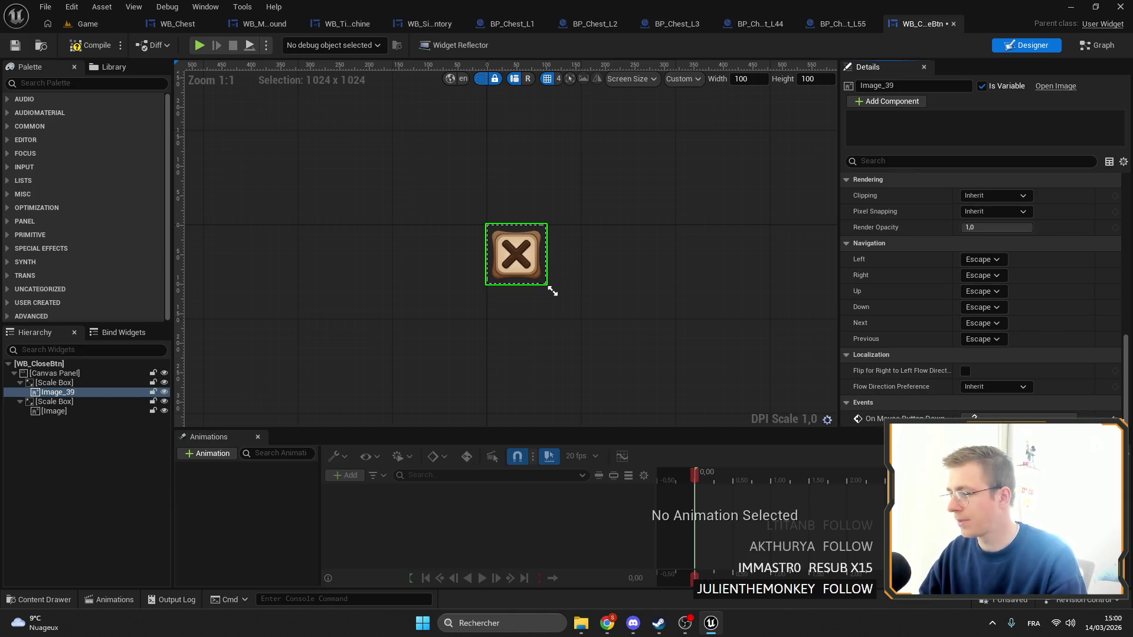
pyautogui.click(1090, 47)
pyautogui.click(94, 198)
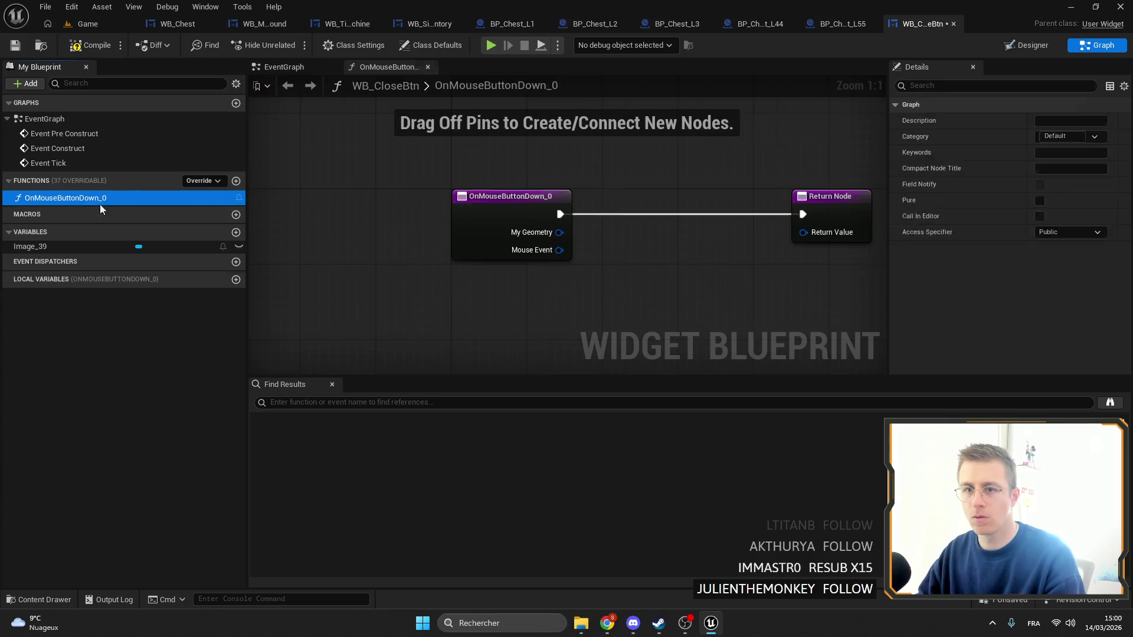
pyautogui.press('Delete')
pyautogui.click(14, 45)
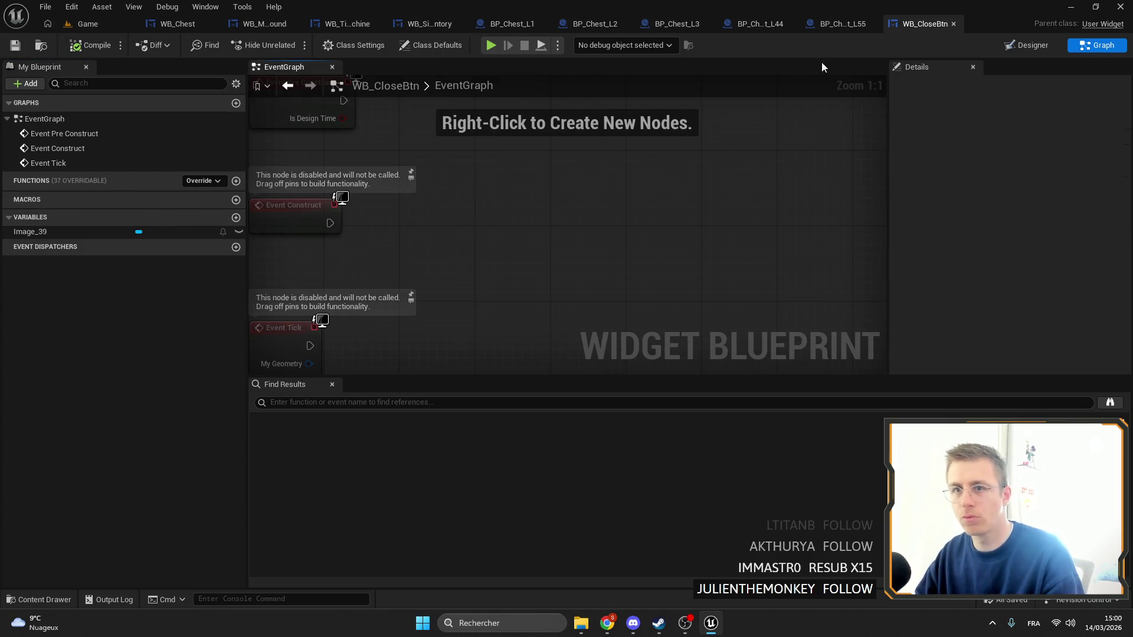
pyautogui.hotkey('alt', 'Left')
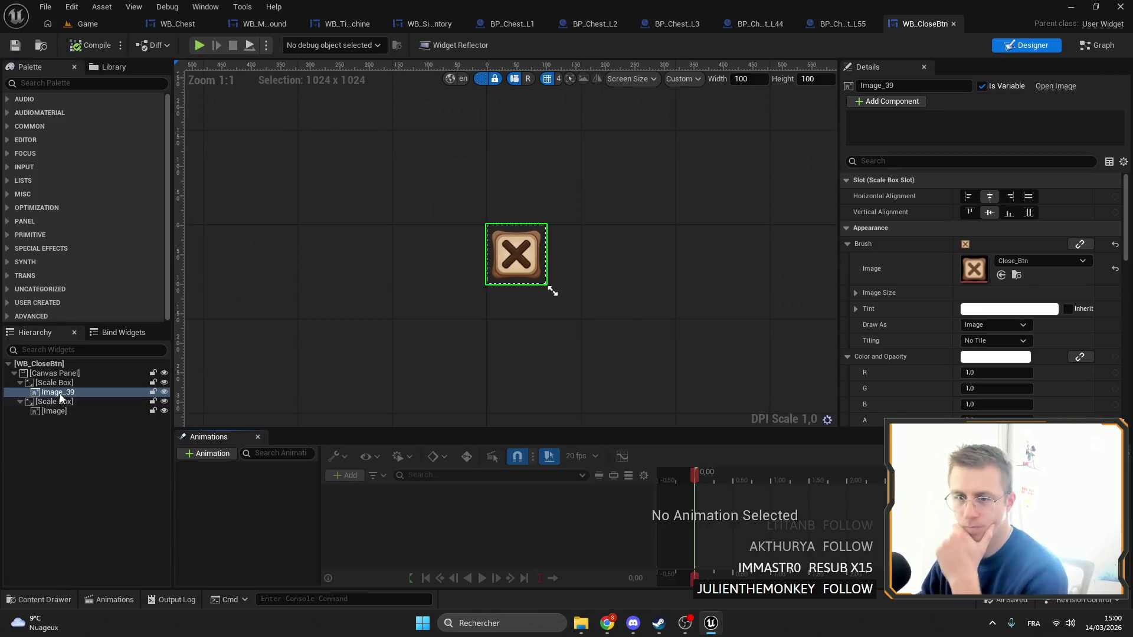
pyautogui.click(20, 382)
pyautogui.click(22, 392)
pyautogui.click(53, 373)
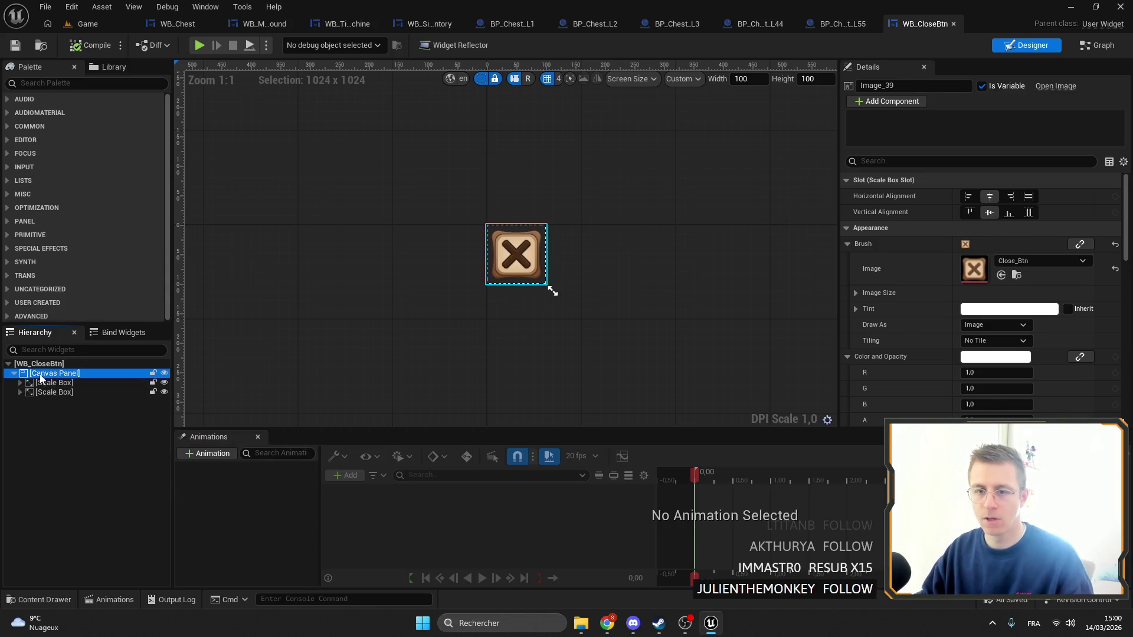
# Add Button_97 under the Canvas Panel, anchor it to stretch across the canvas, and save
pyautogui.click(61, 82)
pyautogui.write('bu')
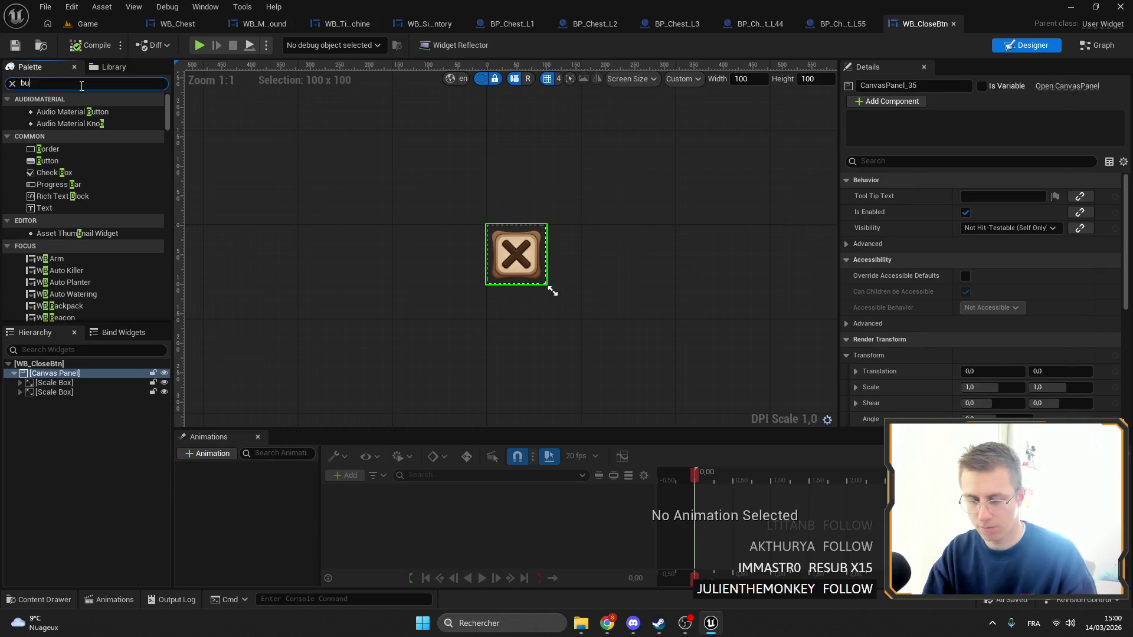
pyautogui.click(40, 145)
pyautogui.click(44, 140)
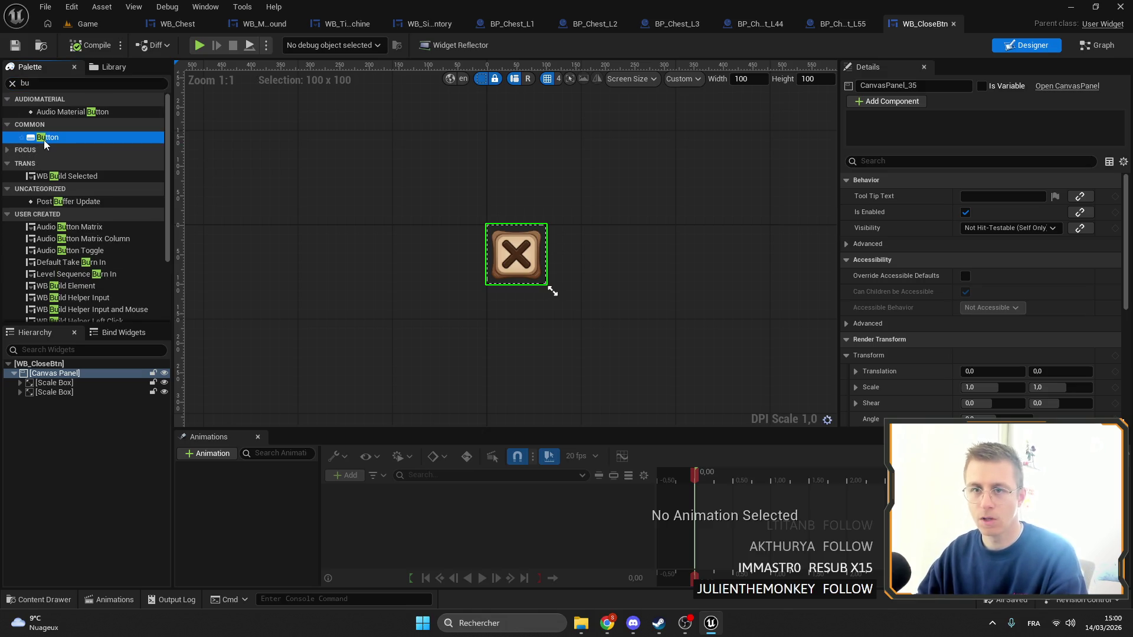
pyautogui.moveTo(42, 141); pyautogui.dragTo(56, 377)
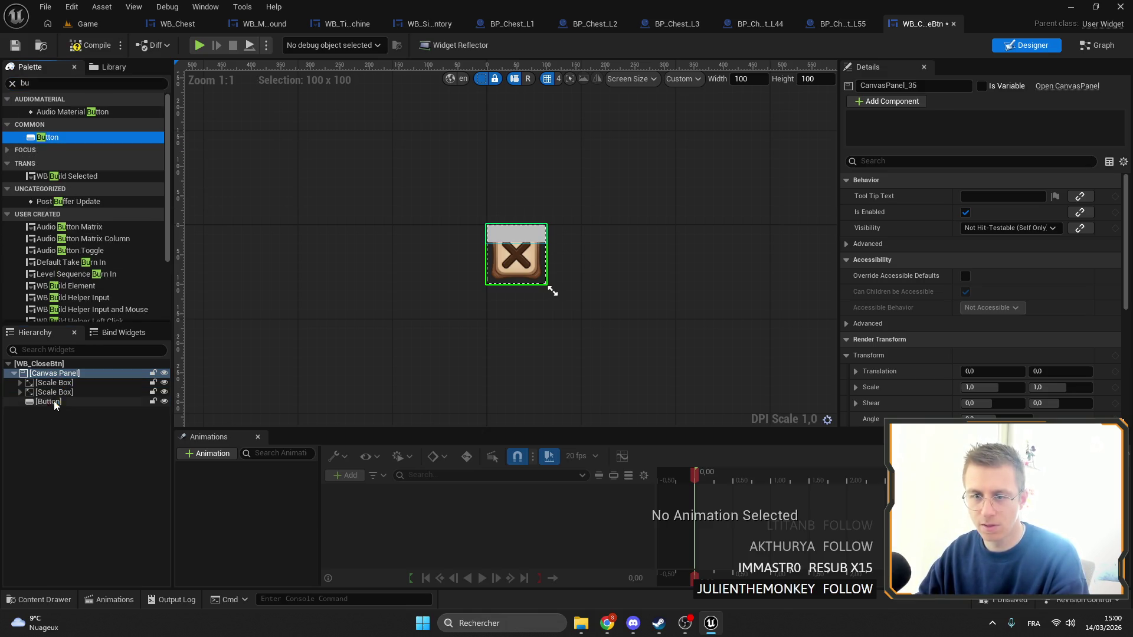
pyautogui.click(995, 196)
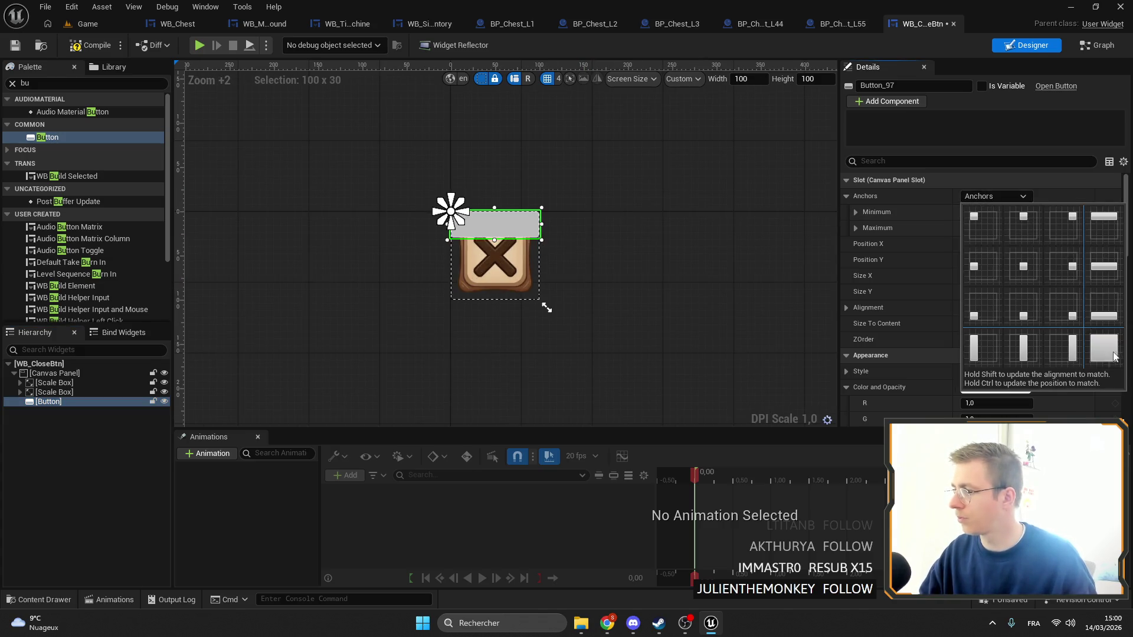
pyautogui.keyDown('ctrl'); pyautogui.click(1074, 357); pyautogui.keyUp('ctrl')
pyautogui.scroll(2, 501, 262)
pyautogui.scroll(5, 501, 257)
pyautogui.hotkey('ctrl', 's')
# Set the Button's Background Color alpha to 0 so it is fully transparent
pyautogui.scroll(-4, 977, 350)
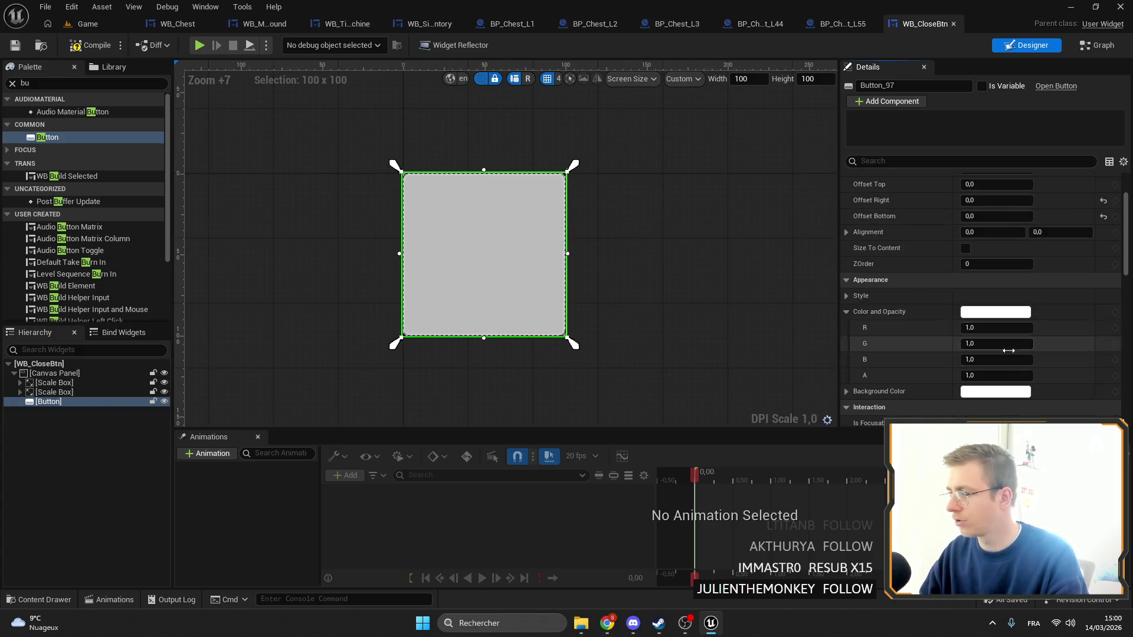
pyautogui.click(995, 335)
pyautogui.moveTo(768, 482); pyautogui.dragTo(635, 484)
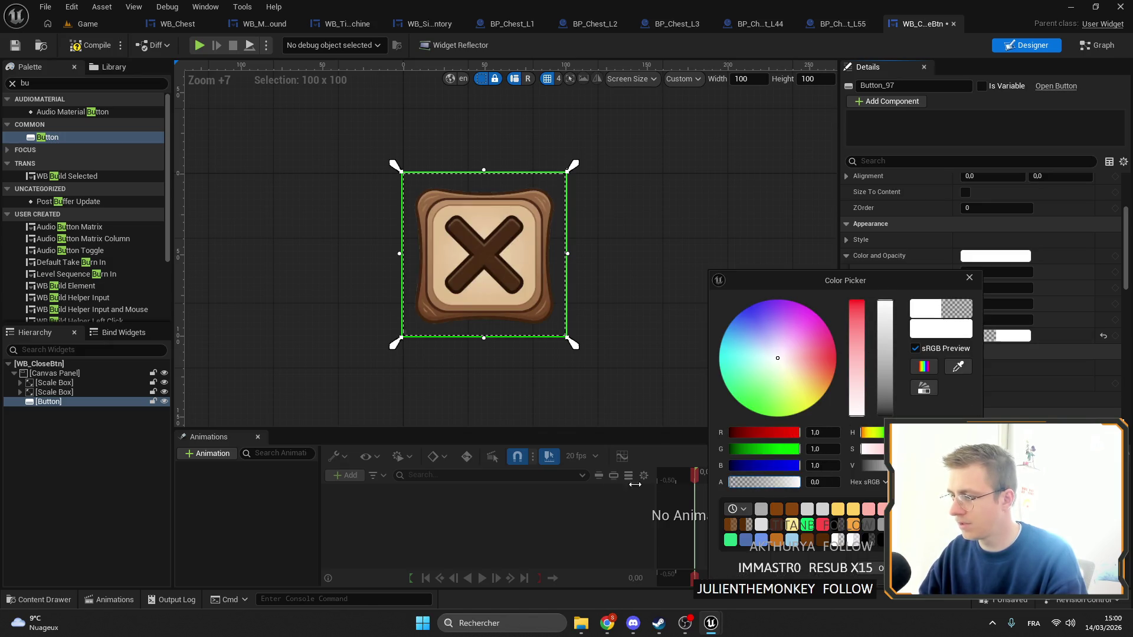
pyautogui.click(496, 194)
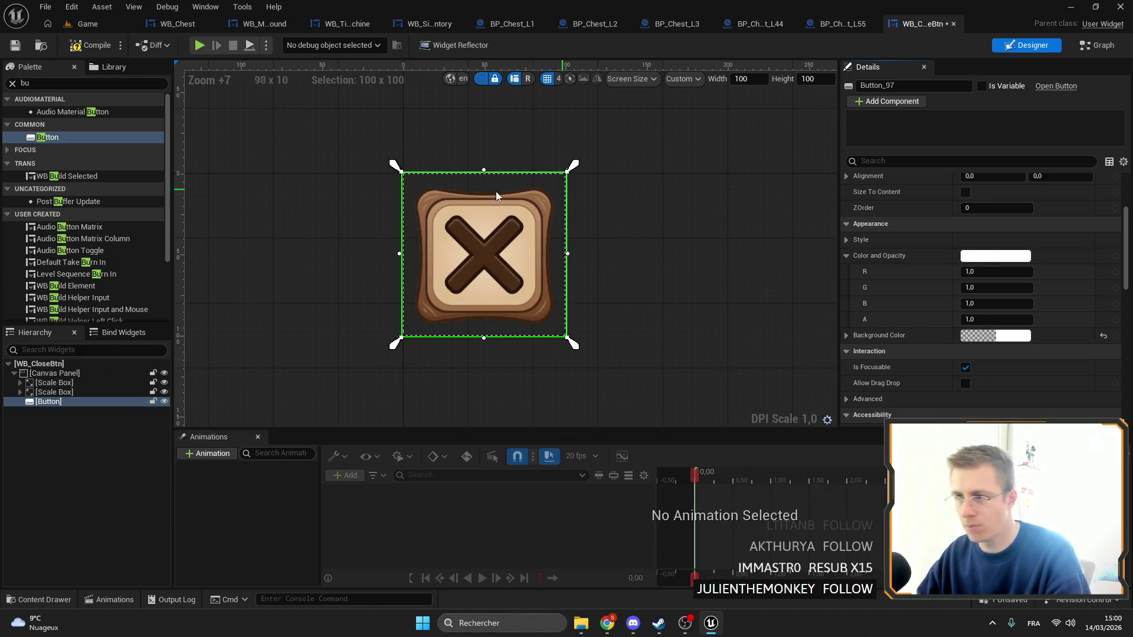
pyautogui.scroll(2, 416, 238)
pyautogui.scroll(1, 416, 239)
# Trim the button's edges to about 83 × 82 around the X icon and pull its anchors inward
pyautogui.moveTo(395, 256); pyautogui.dragTo(407, 256)
pyautogui.moveTo(508, 153); pyautogui.dragTo(506, 172)
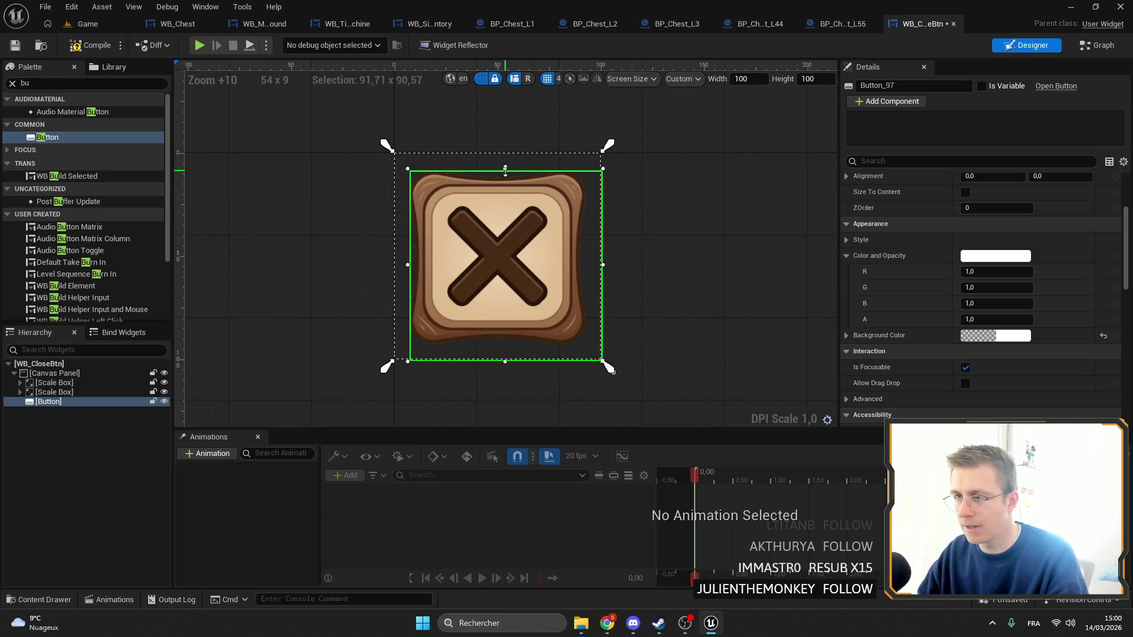
pyautogui.moveTo(603, 265); pyautogui.dragTo(585, 266)
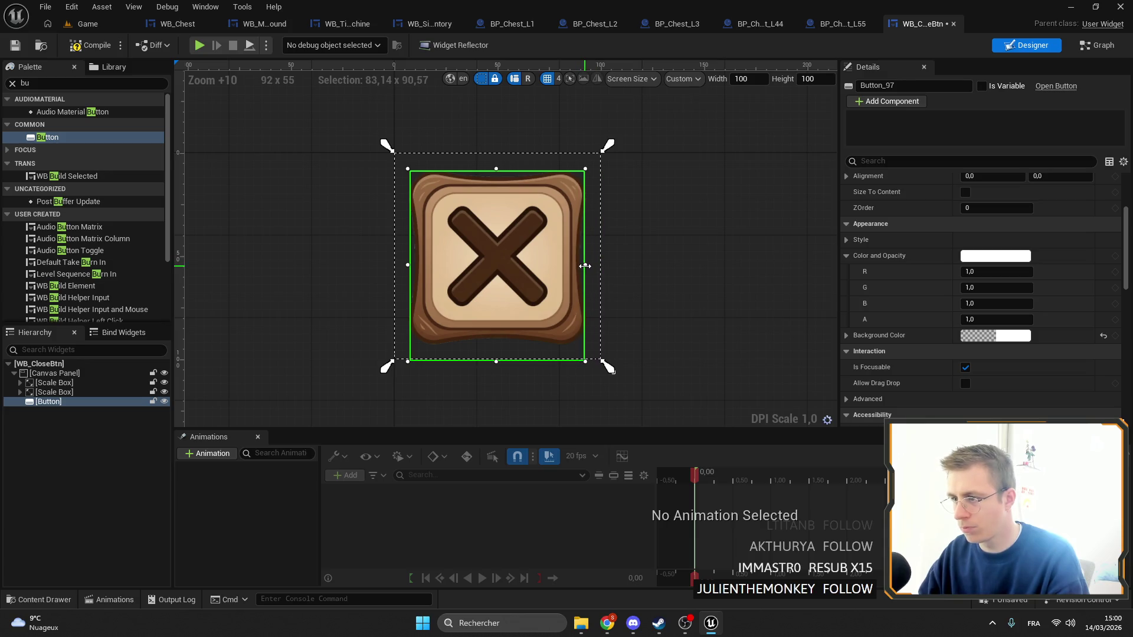
pyautogui.moveTo(502, 360); pyautogui.dragTo(500, 342)
pyautogui.hotkey('ctrl', 'z')
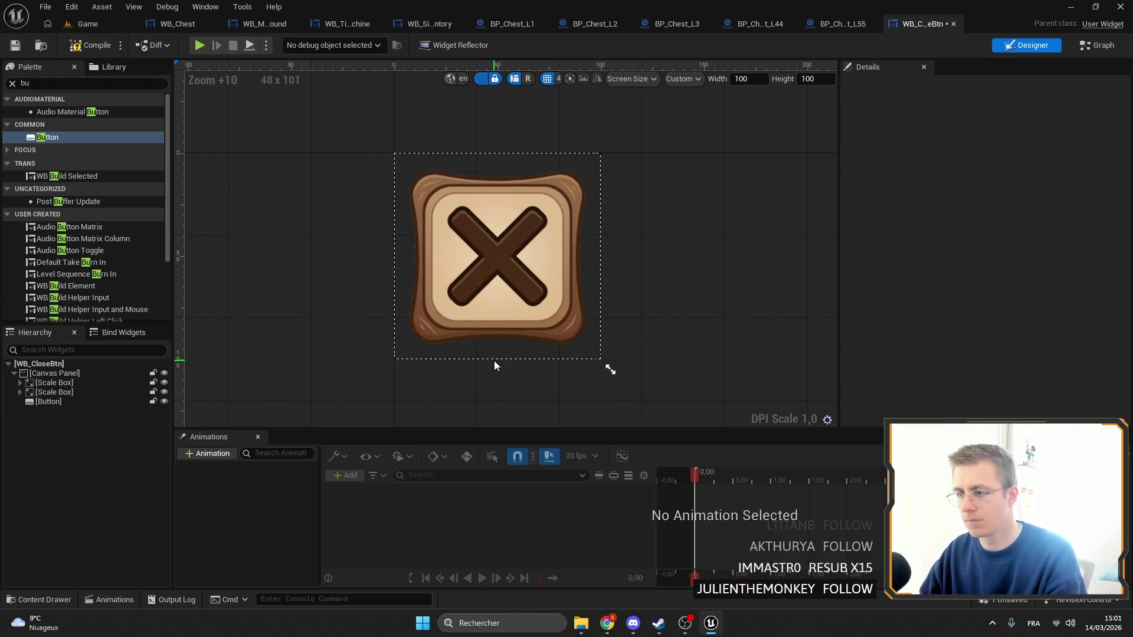
pyautogui.click(497, 323)
pyautogui.moveTo(497, 362); pyautogui.dragTo(496, 345)
pyautogui.moveTo(388, 366); pyautogui.dragTo(406, 347)
pyautogui.moveTo(609, 146); pyautogui.dragTo(590, 166)
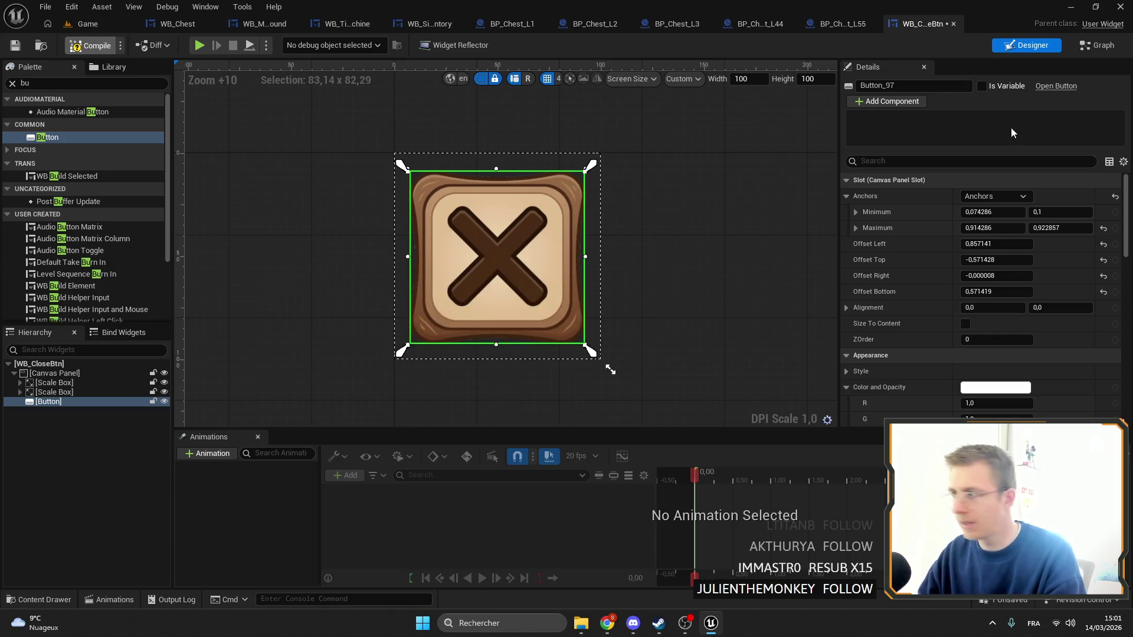
# Rename the button widget to Button and tick Is Variable
pyautogui.moveTo(895, 86); pyautogui.dragTo(879, 86)
pyautogui.press('Return')
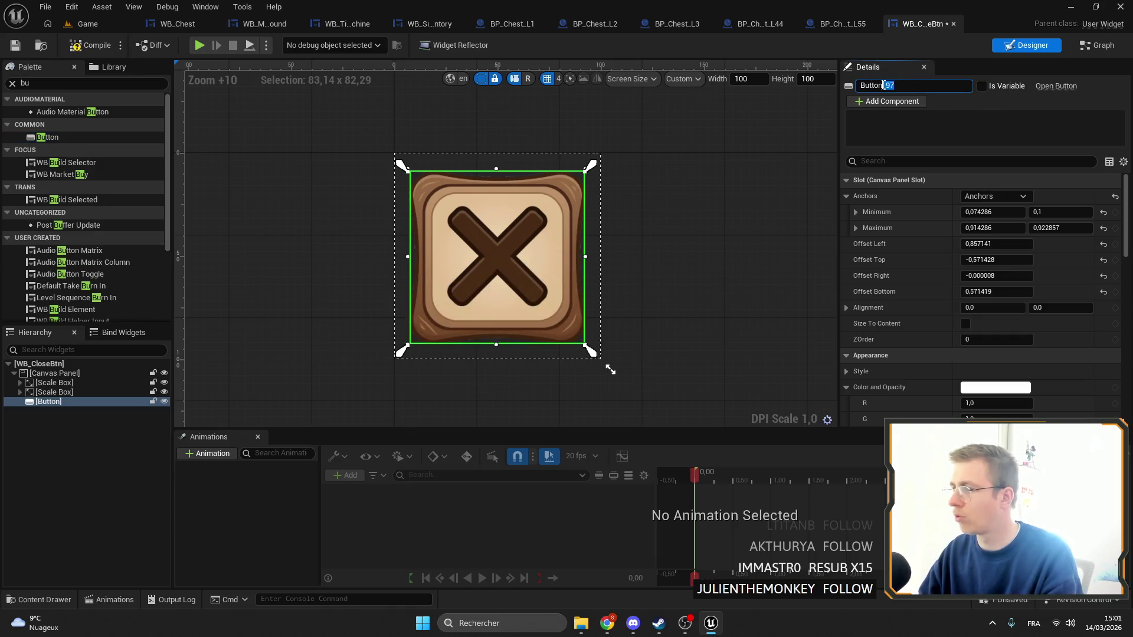
pyautogui.scroll(-5, 984, 236)
pyautogui.click(981, 86)
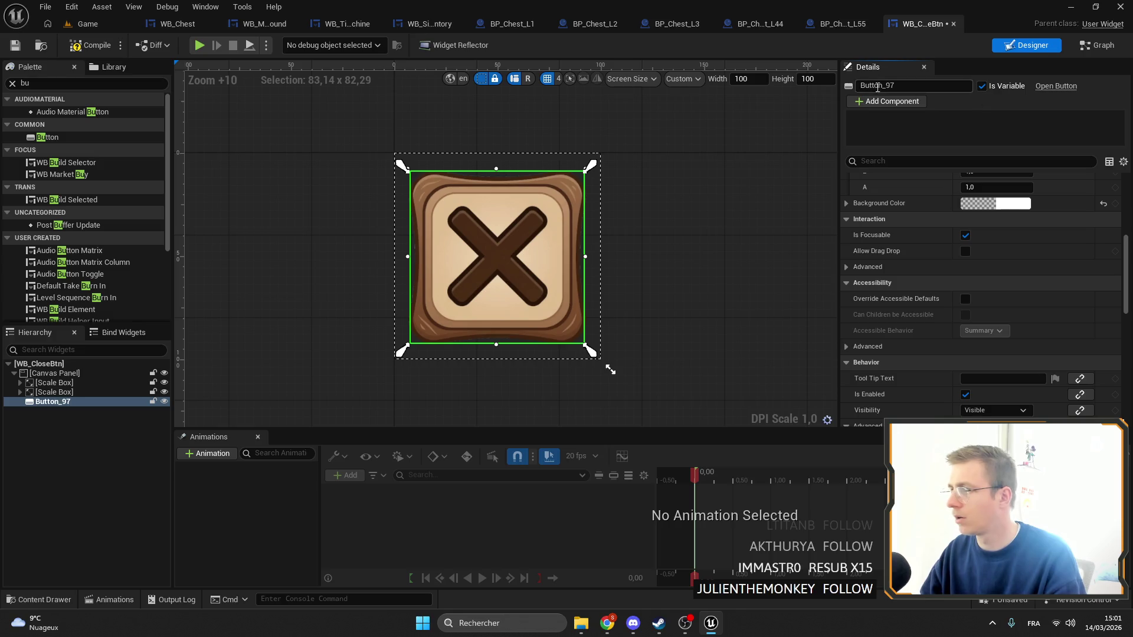
pyautogui.click(885, 88)
pyautogui.press('Return')
pyautogui.scroll(-5, 979, 295)
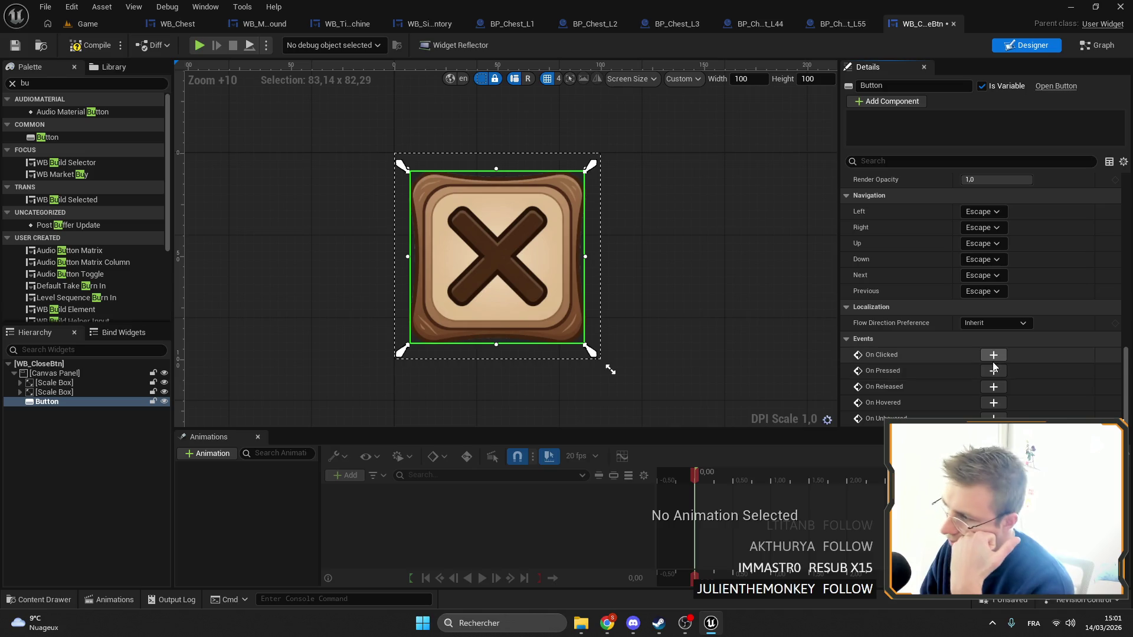
# Add On Hovered, On Unhovered and On Clicked events for Button
pyautogui.click(993, 404)
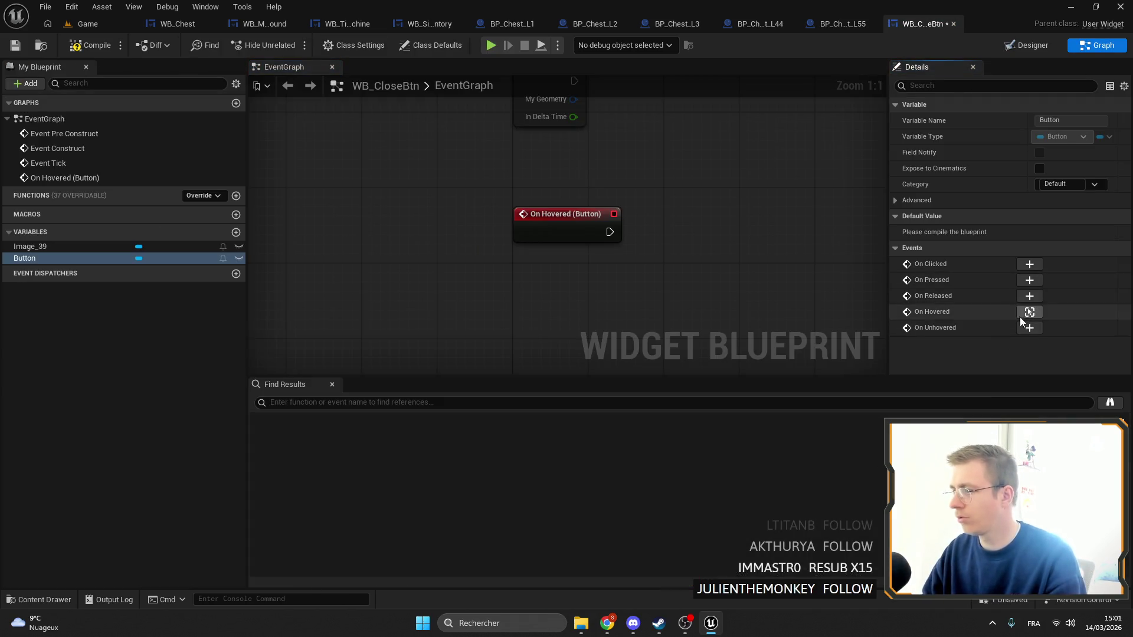
pyautogui.click(1029, 327)
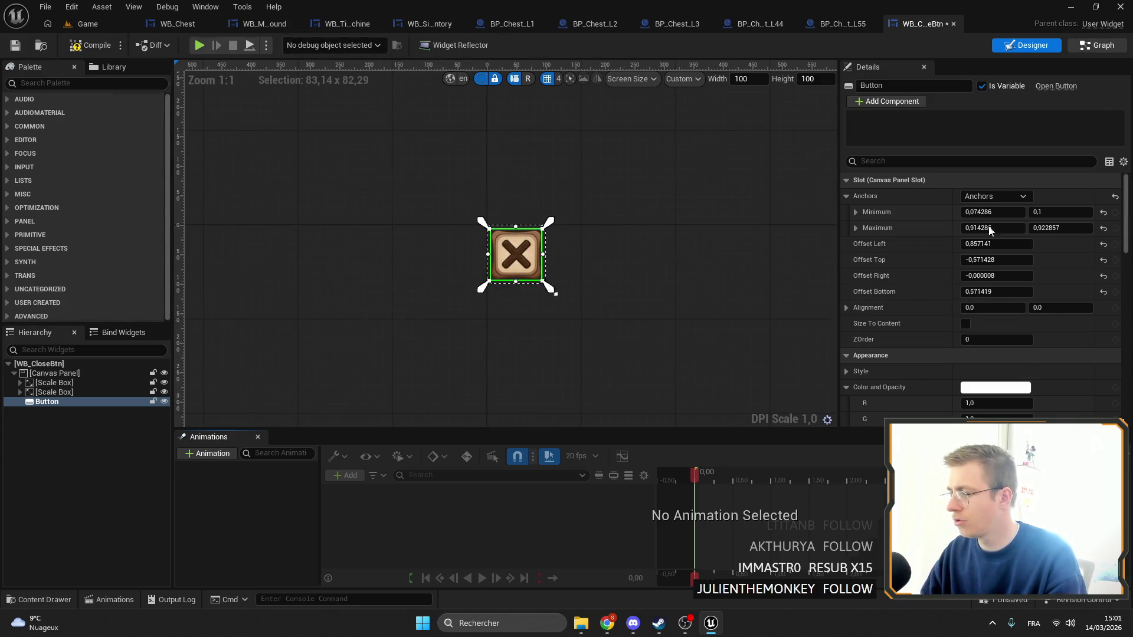
pyautogui.click(1088, 47)
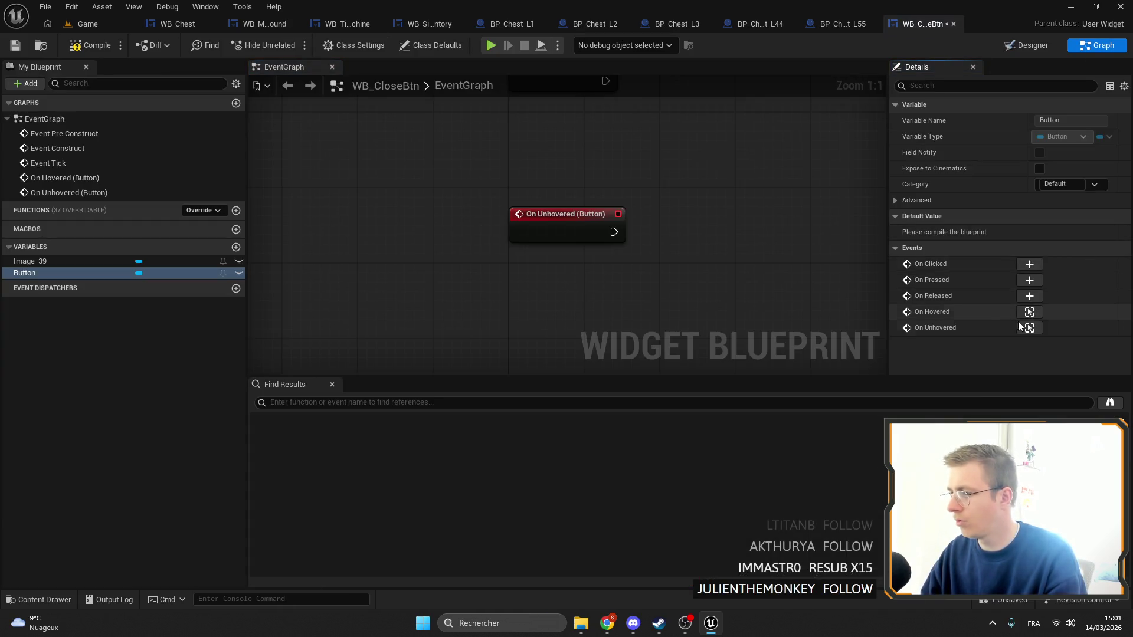
pyautogui.click(1029, 263)
pyautogui.scroll(-2, 462, 263)
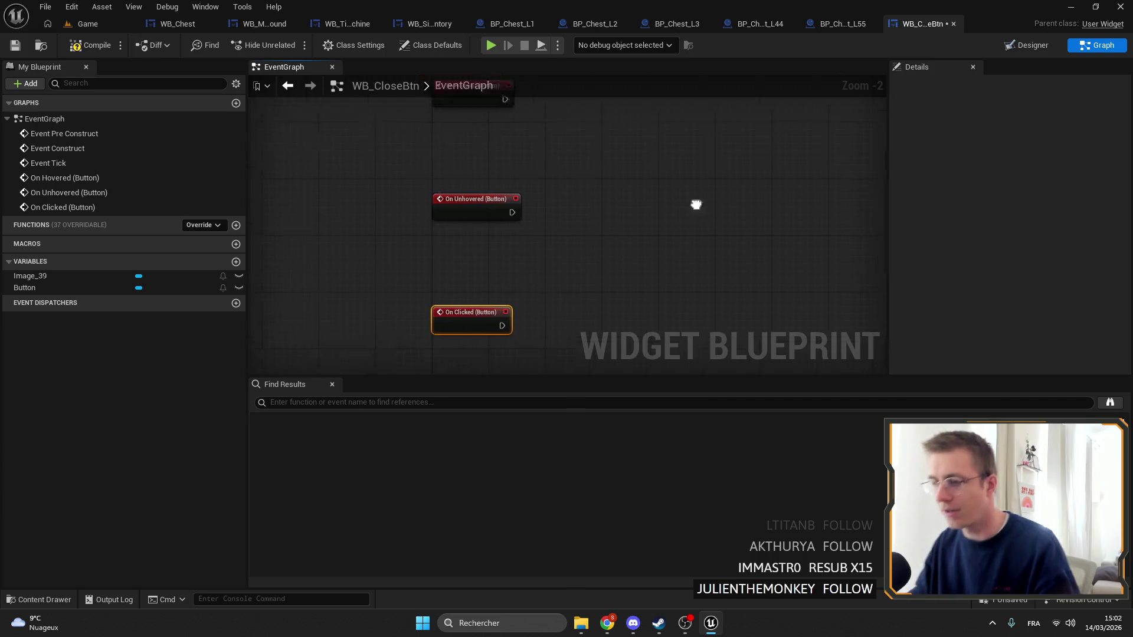
# Chain a Play Sound 2D node after On Hovered with Sound set to HoverBtn_Cue
pyautogui.click(494, 166)
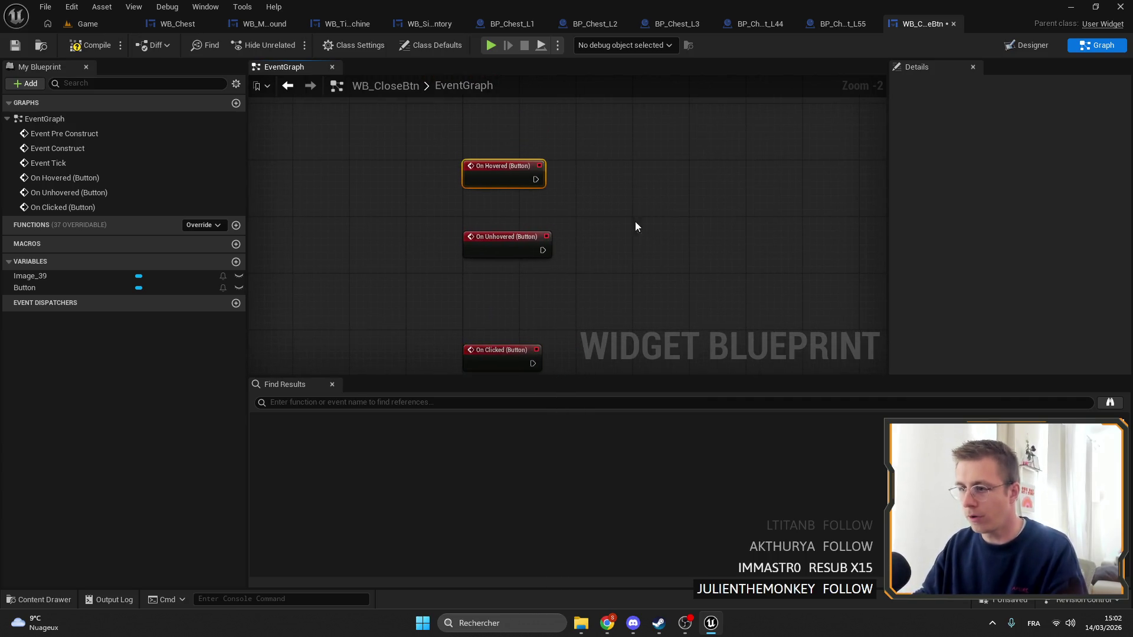
pyautogui.moveTo(635, 222); pyautogui.dragTo(609, 186)
pyautogui.moveTo(514, 146); pyautogui.dragTo(553, 146)
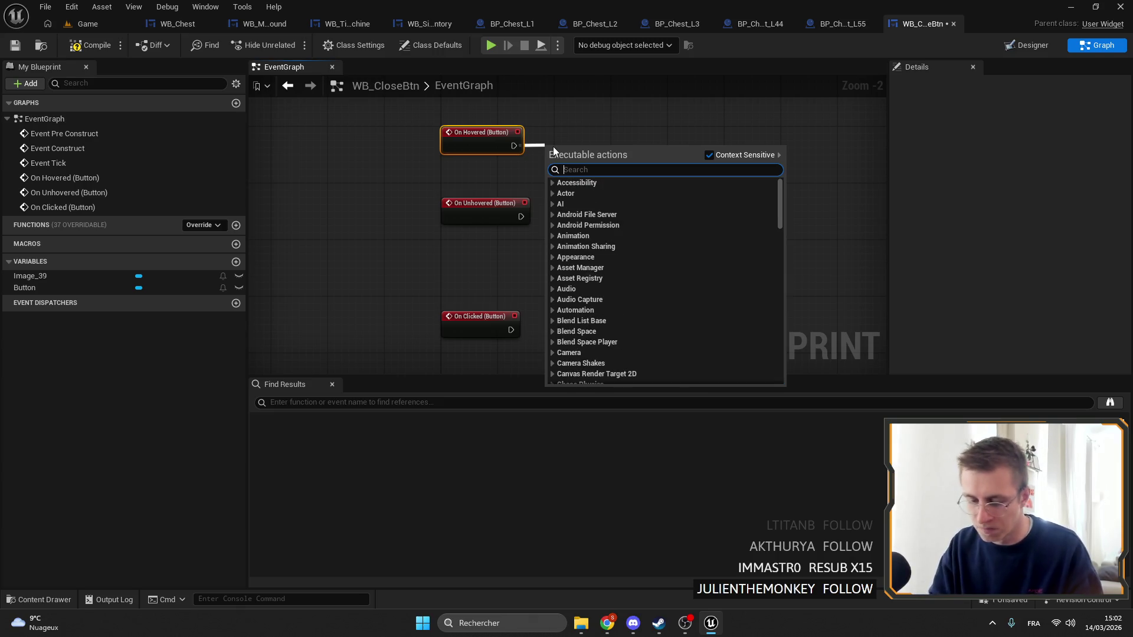
pyautogui.write('play')
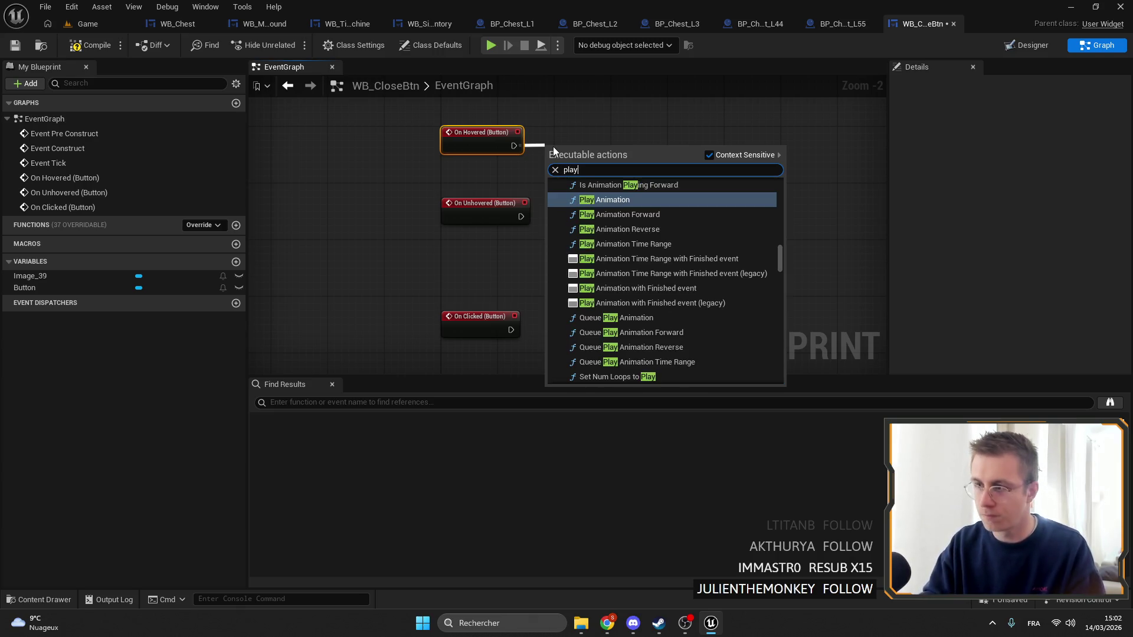
pyautogui.write(' sound')
pyautogui.press('Return')
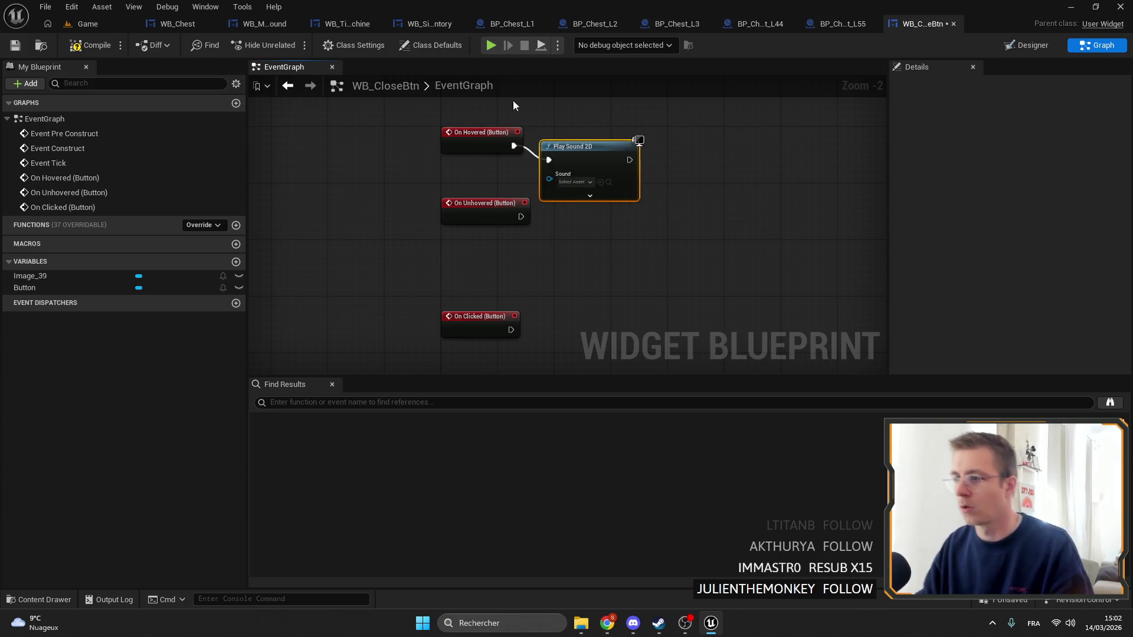
pyautogui.keyDown('shift'); pyautogui.click(470, 128); pyautogui.keyUp('shift')
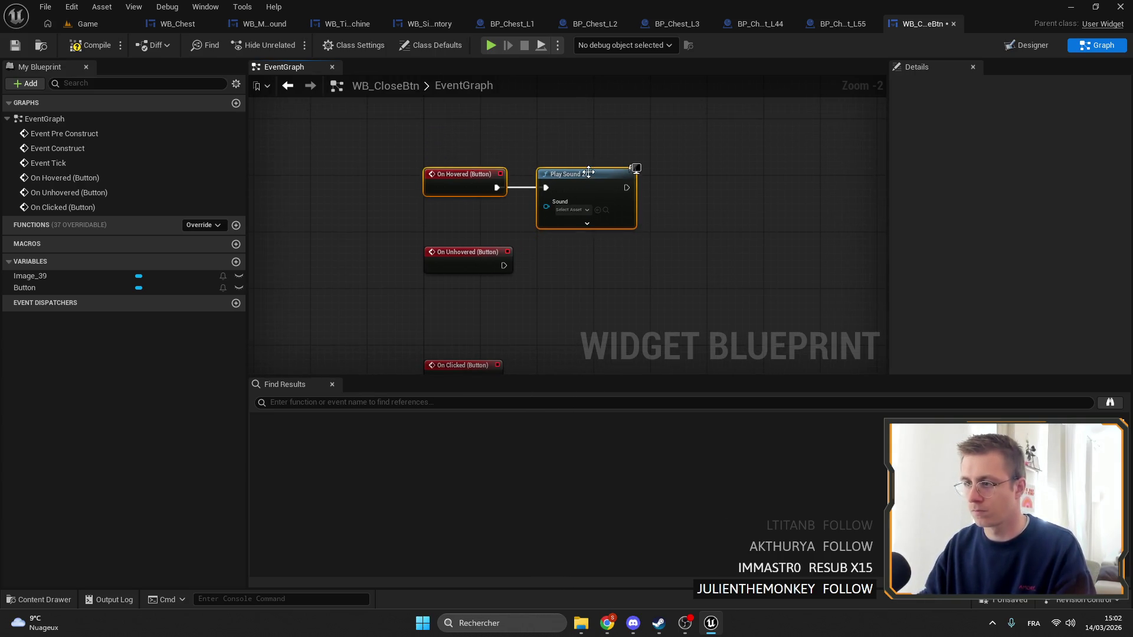
pyautogui.scroll(2, 561, 203)
pyautogui.click(561, 218)
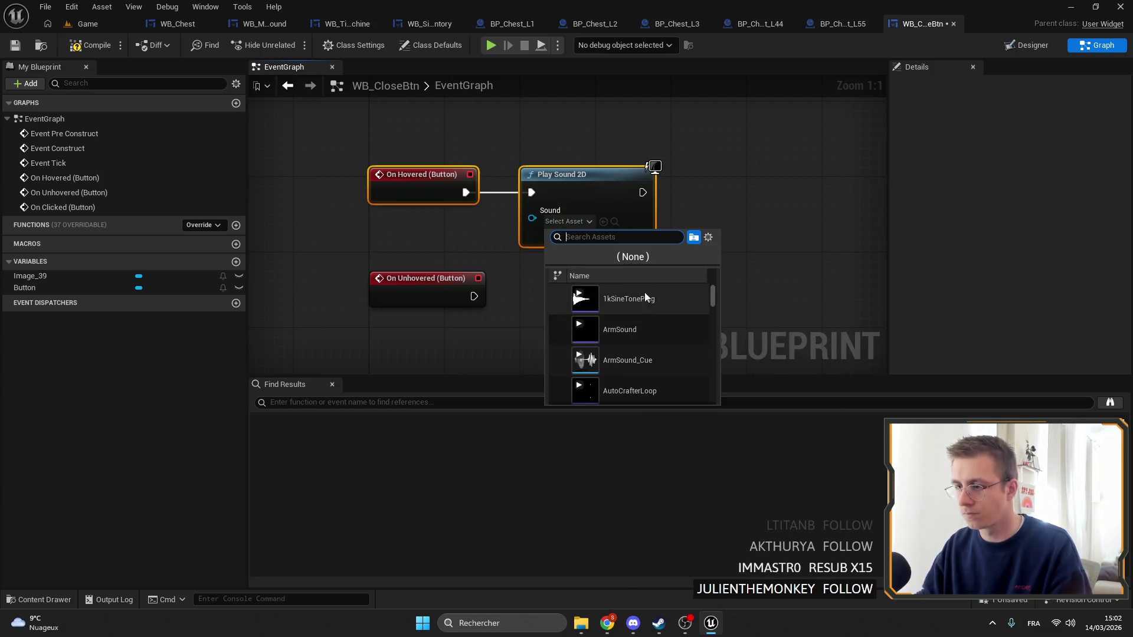
pyautogui.write('hover')
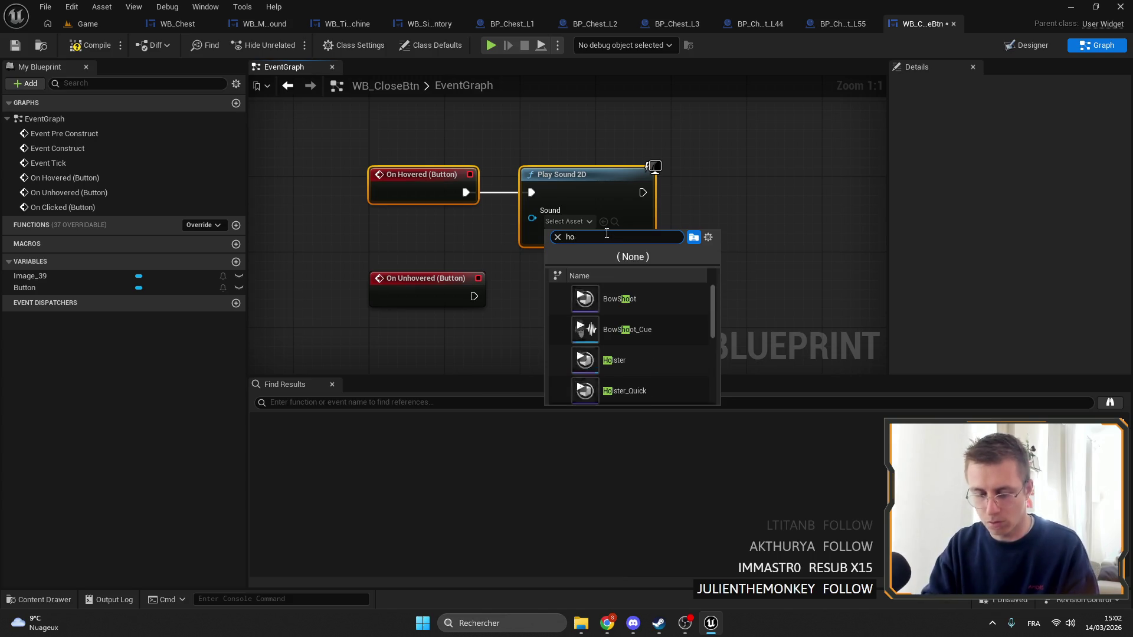
pyautogui.click(657, 328)
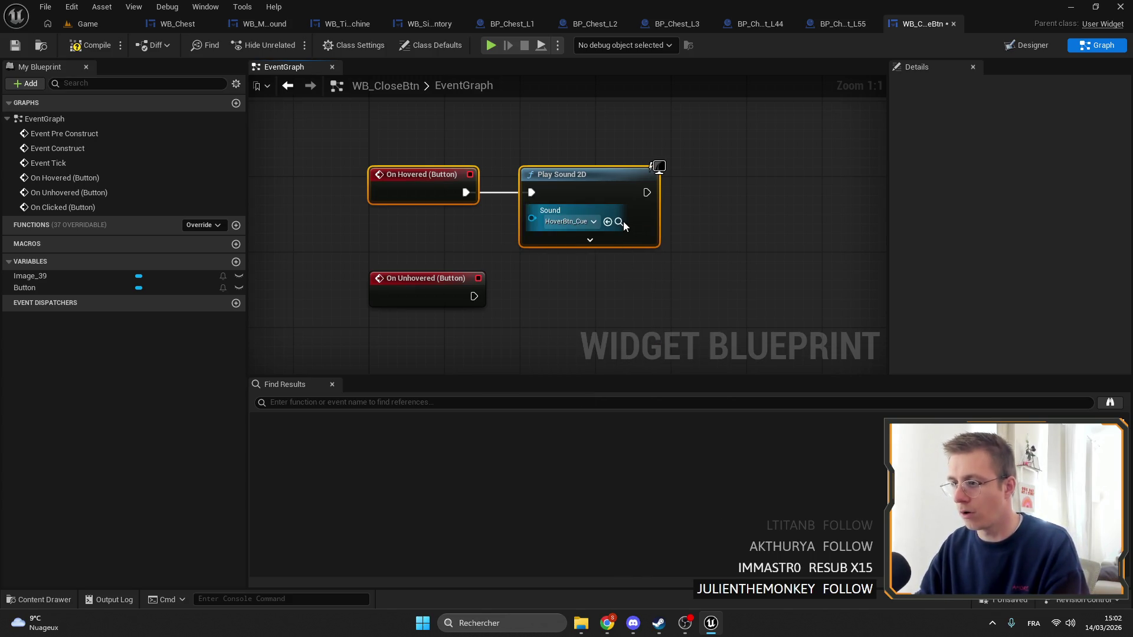
# Locate HoverBtn_Cue, glance at WB_Chest, then add a NewEventDispatcher to WB_CloseBtn
pyautogui.click(624, 221)
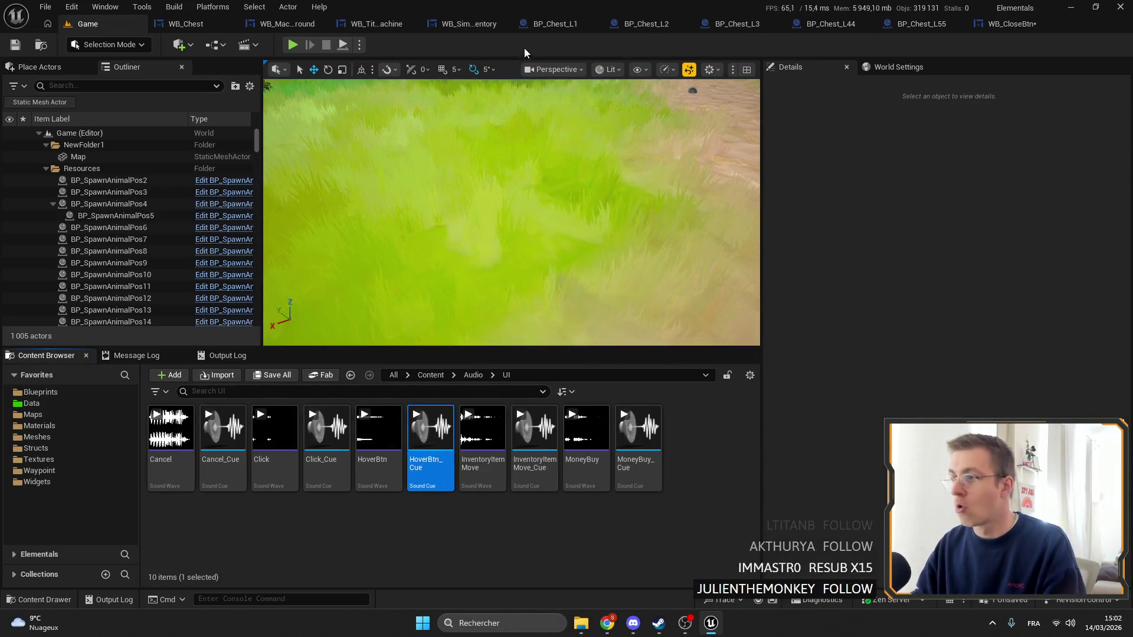
pyautogui.click(182, 24)
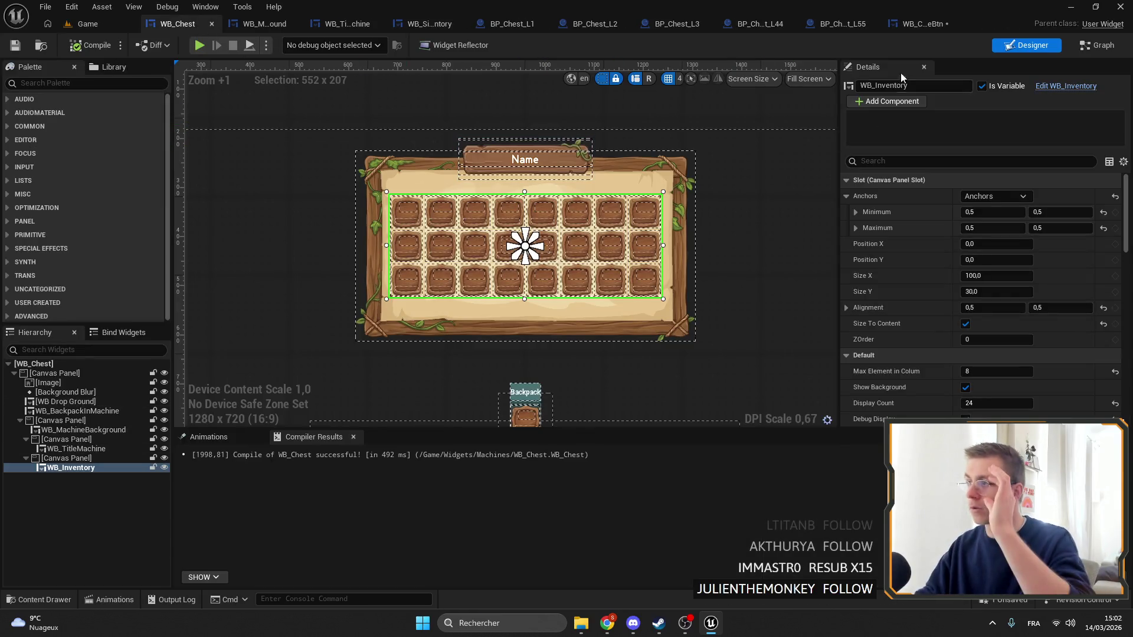
pyautogui.click(917, 25)
pyautogui.moveTo(511, 226)
pyautogui.mouseDown()
pyautogui.moveTo(554, 176)
pyautogui.moveTo(537, 261)
pyautogui.mouseUp()
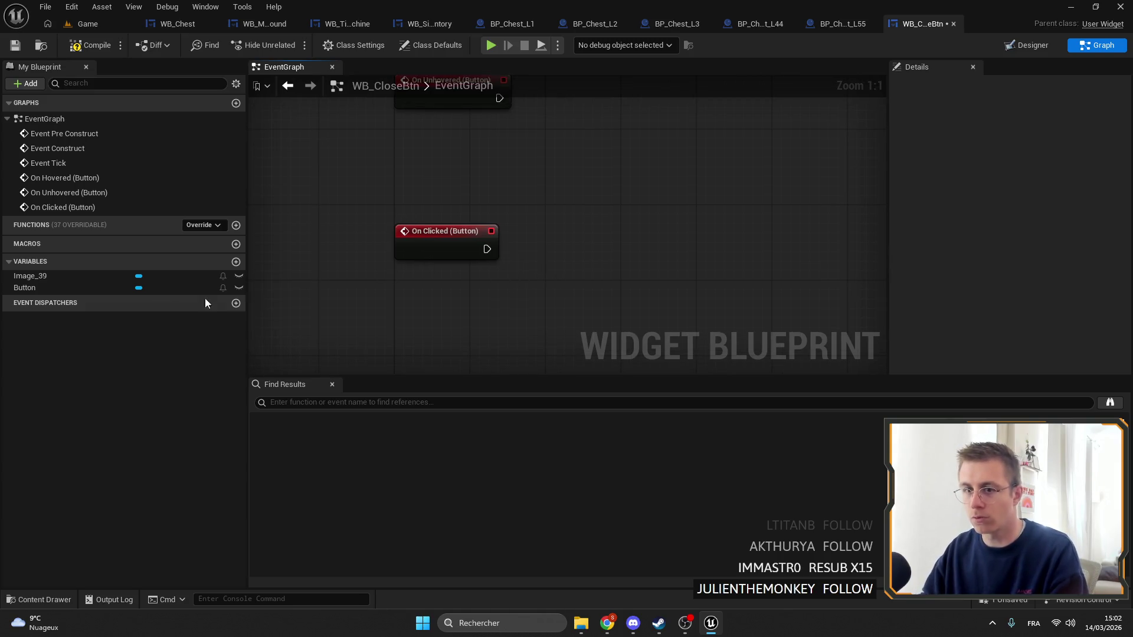
pyautogui.click(236, 303)
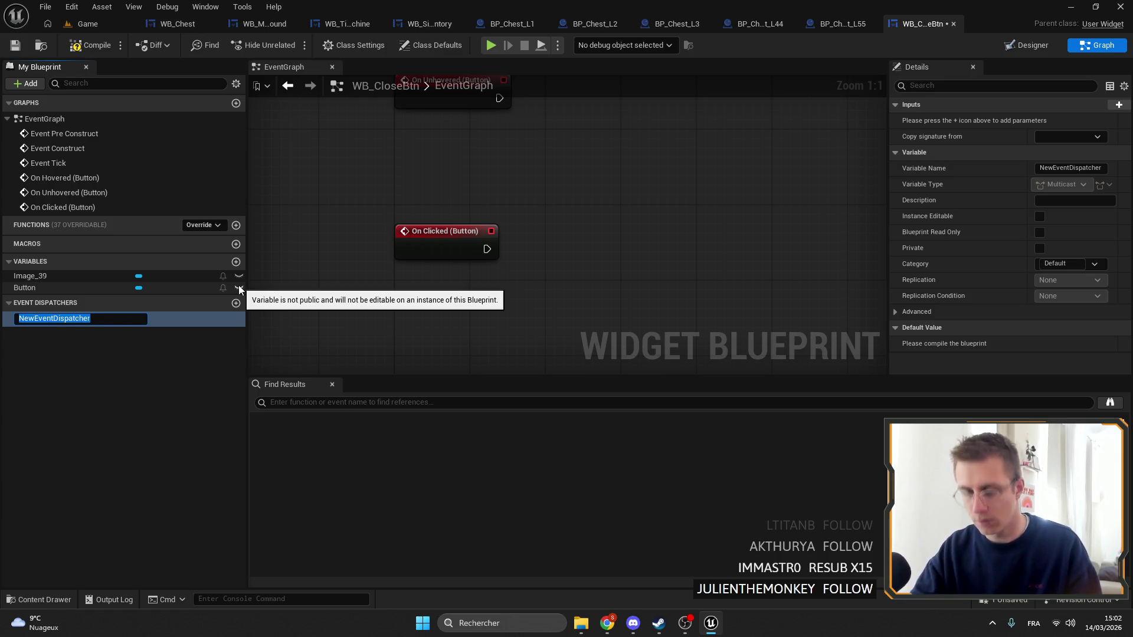
pyautogui.write('OnC')
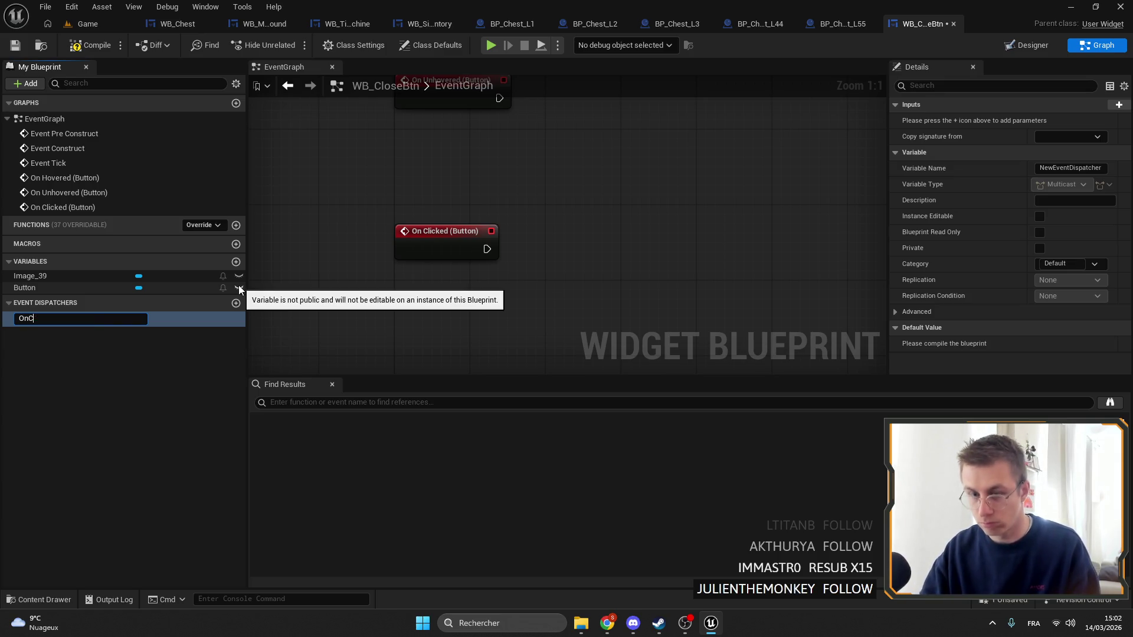
pyautogui.write('lick')
pyautogui.press('Return')
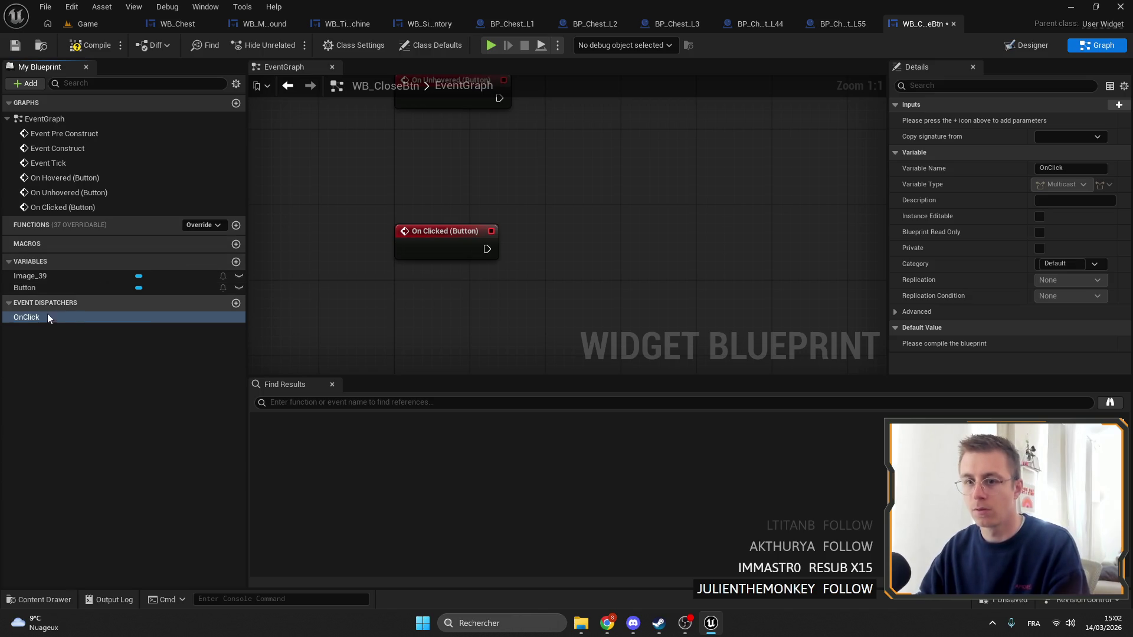
pyautogui.moveTo(47, 315); pyautogui.dragTo(620, 226)
pyautogui.click(643, 250)
pyautogui.moveTo(487, 248)
pyautogui.mouseDown()
pyautogui.moveTo(622, 253)
pyautogui.moveTo(563, 253)
pyautogui.mouseUp()
pyautogui.write('play a')
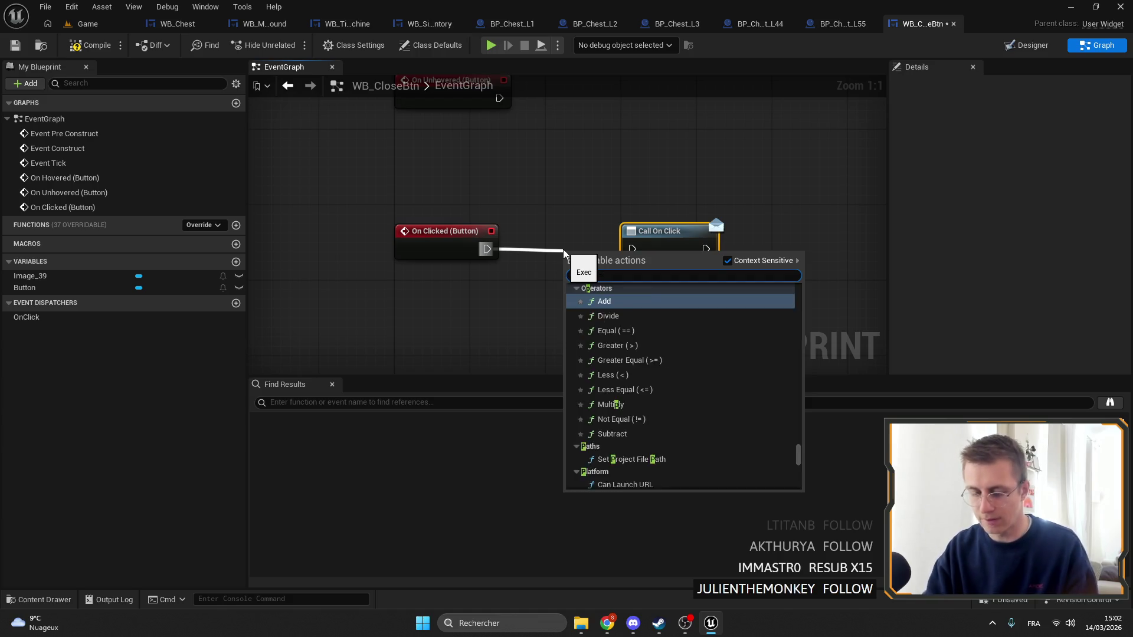
pyautogui.press('Down')
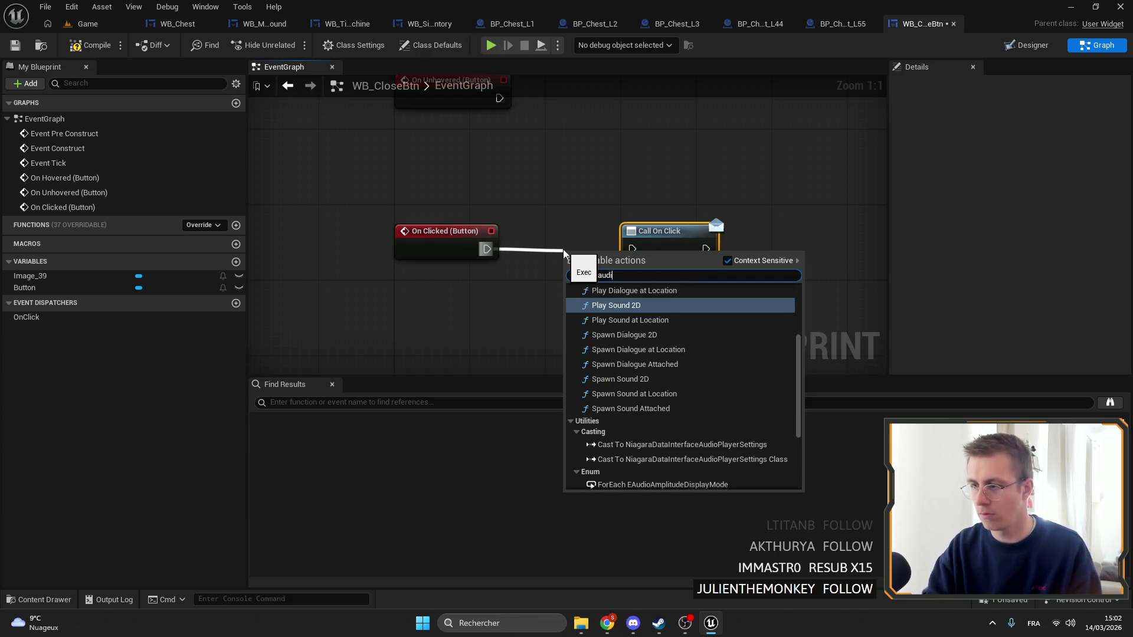
pyautogui.press('Return')
pyautogui.moveTo(673, 231)
pyautogui.mouseDown()
pyautogui.moveTo(599, 236)
pyautogui.moveTo(730, 252)
pyautogui.moveTo(759, 243)
pyautogui.mouseUp()
pyautogui.click(630, 282)
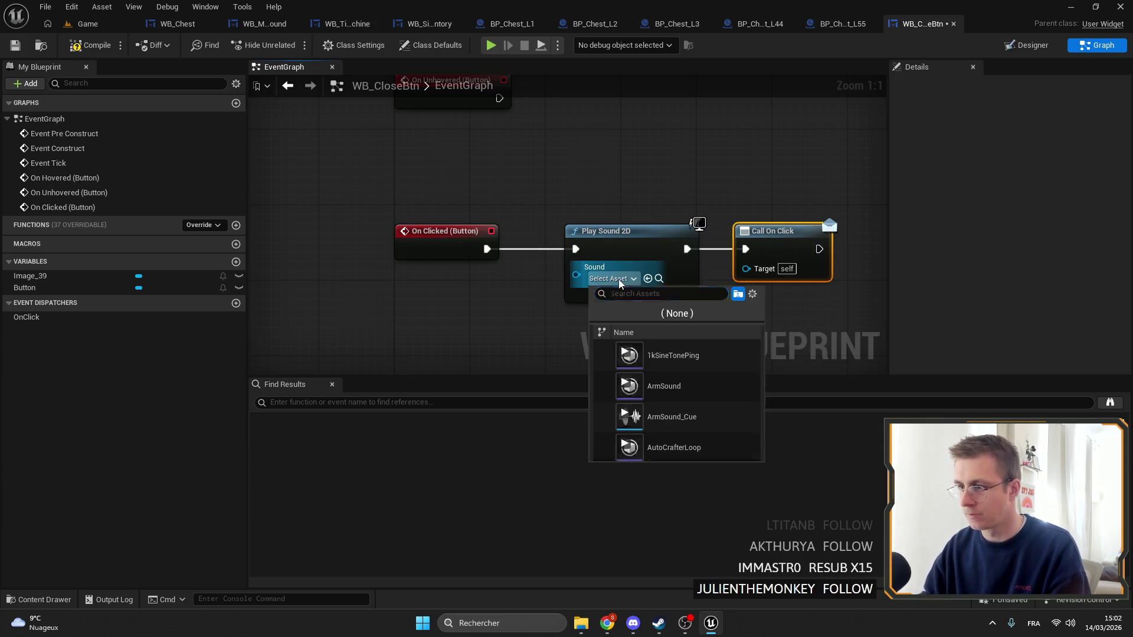
pyautogui.write('click')
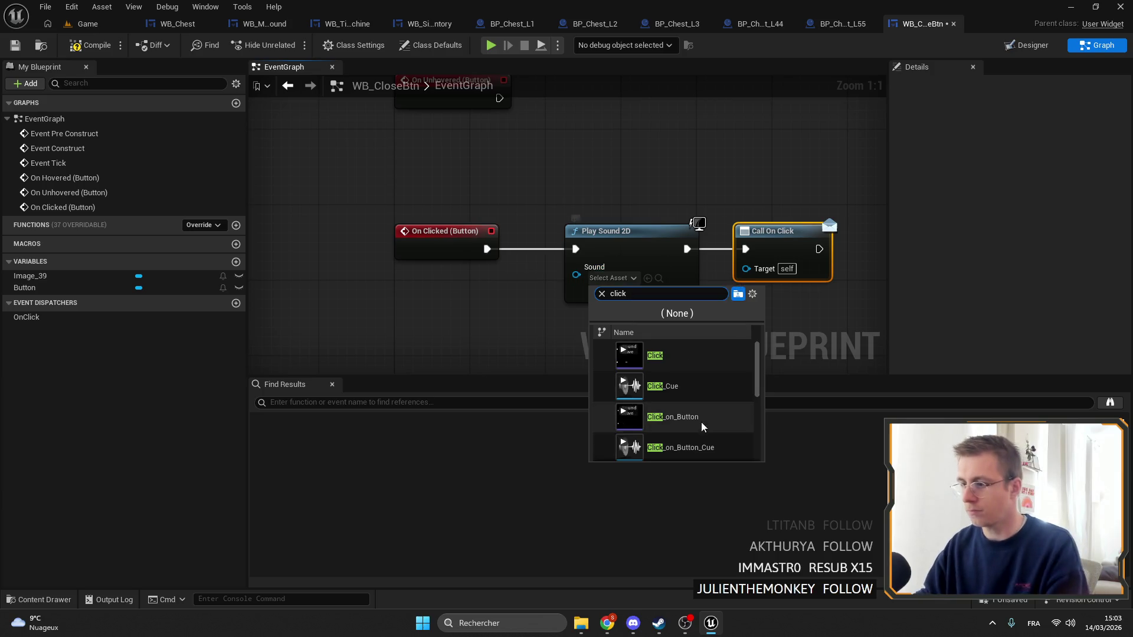
pyautogui.click(672, 417)
pyautogui.moveTo(819, 293); pyautogui.dragTo(725, 304)
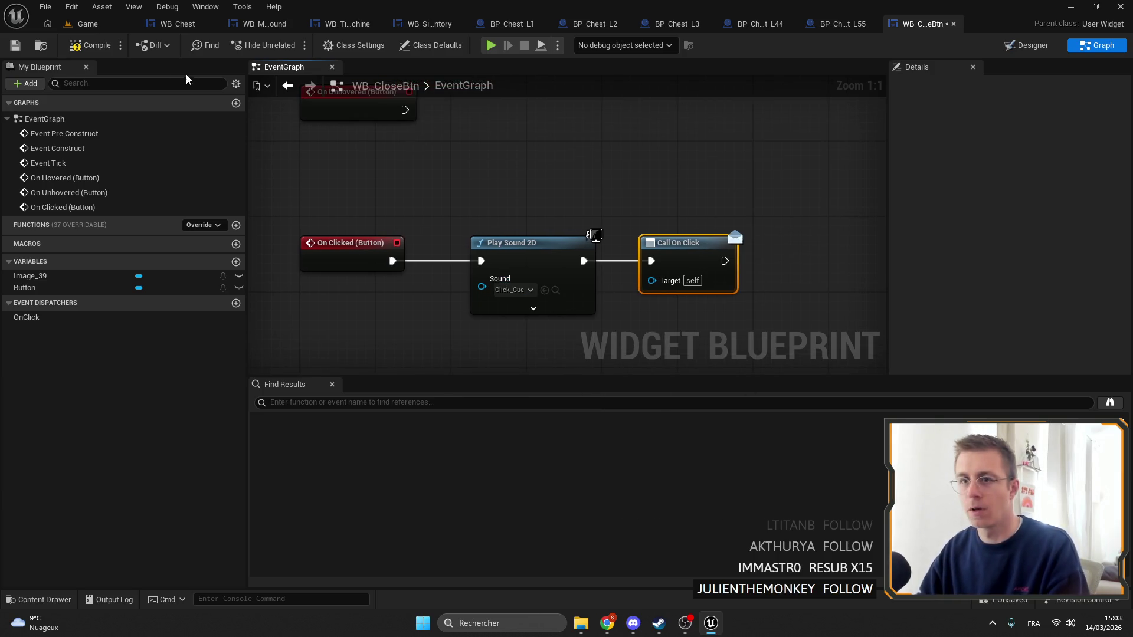
pyautogui.click(90, 52)
pyautogui.moveTo(519, 208); pyautogui.dragTo(530, 158)
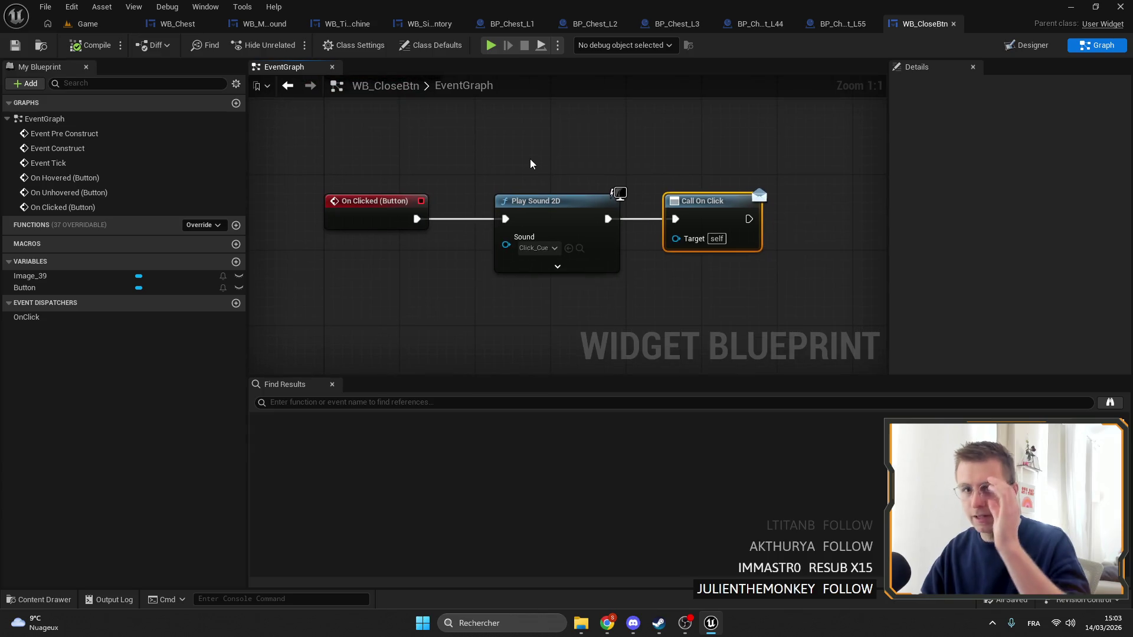
pyautogui.scroll(-5, 534, 183)
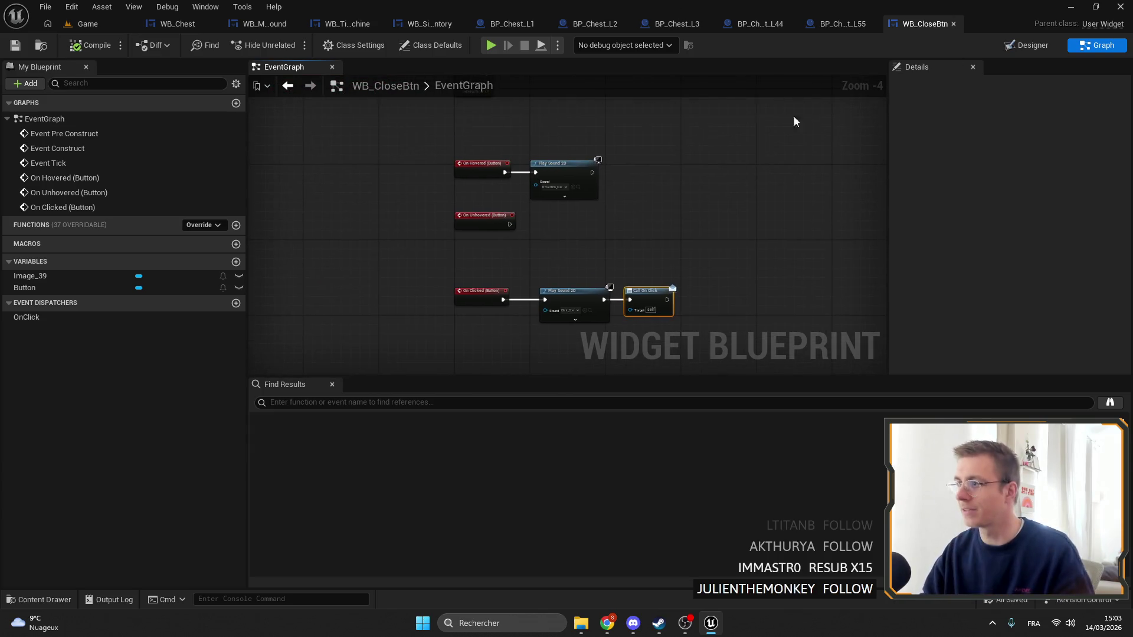
# In Designer, select the root Canvas Panel and create a new animation named OnHover
pyautogui.click(1017, 51)
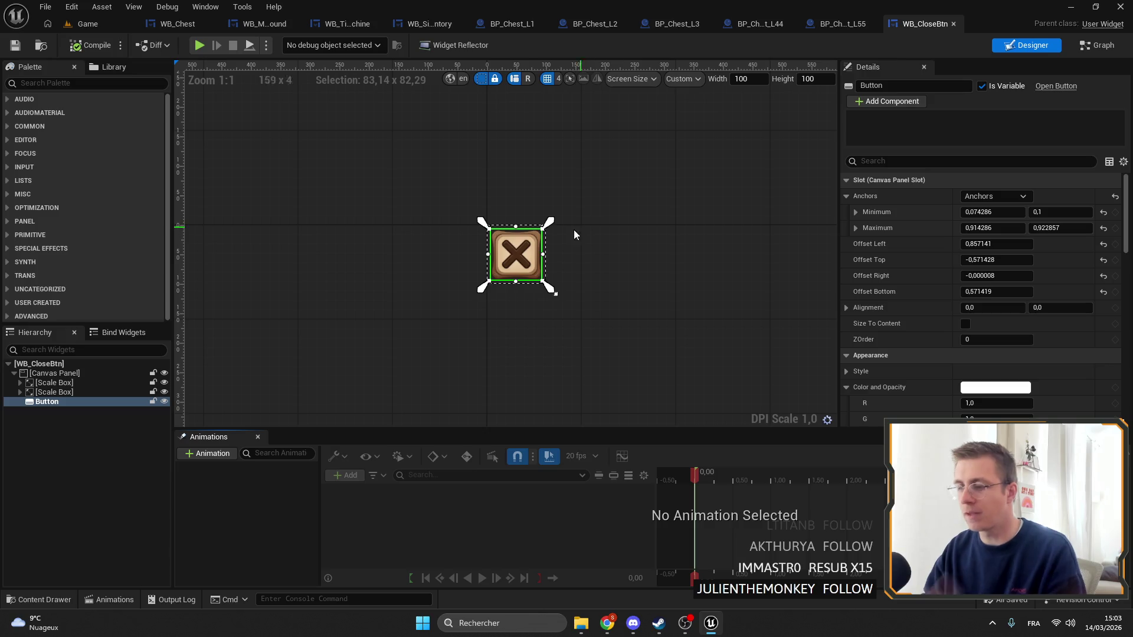
pyautogui.click(47, 373)
pyautogui.click(208, 453)
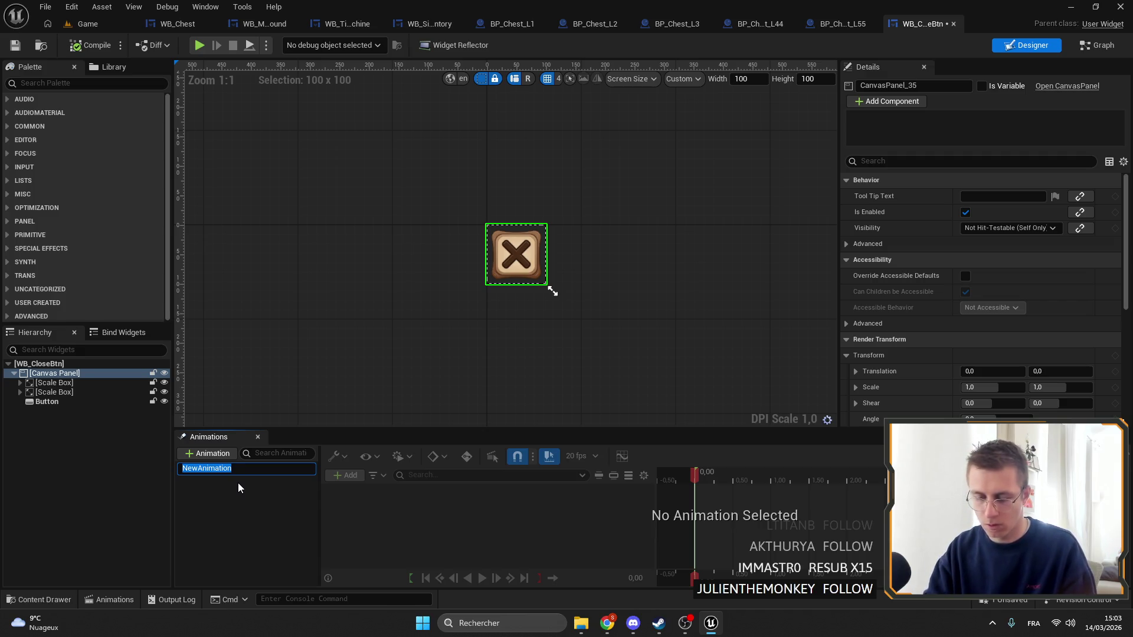
pyautogui.write('OnHover')
pyautogui.press('Return')
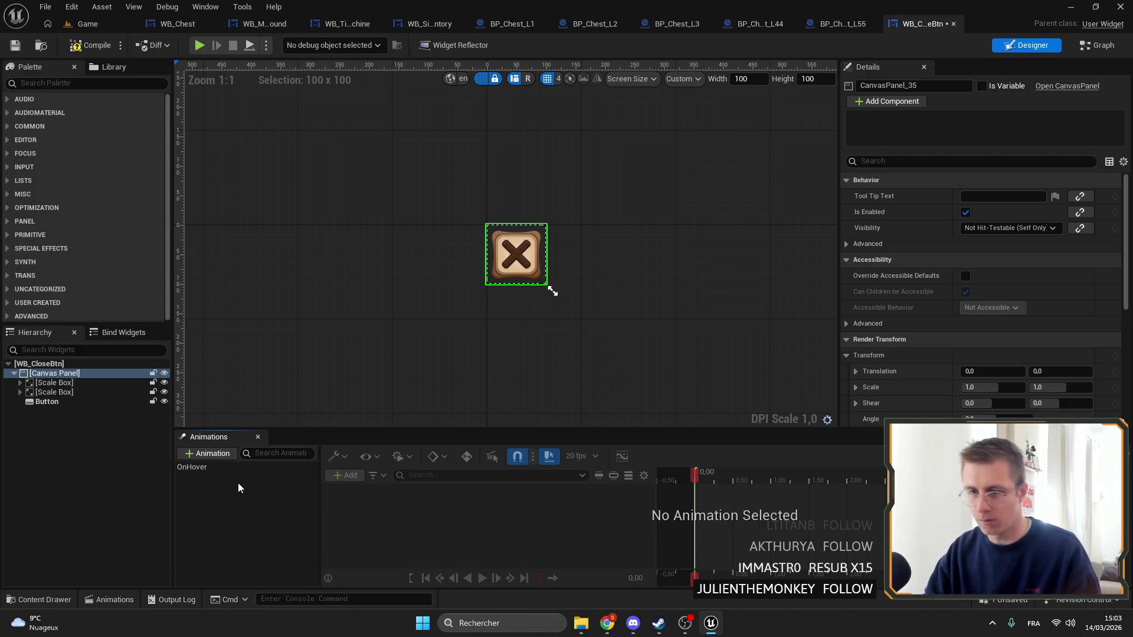
pyautogui.click(229, 471)
# Add a Canvas Panel track with a Transform, keeping only the Scale sub-track
pyautogui.click(334, 475)
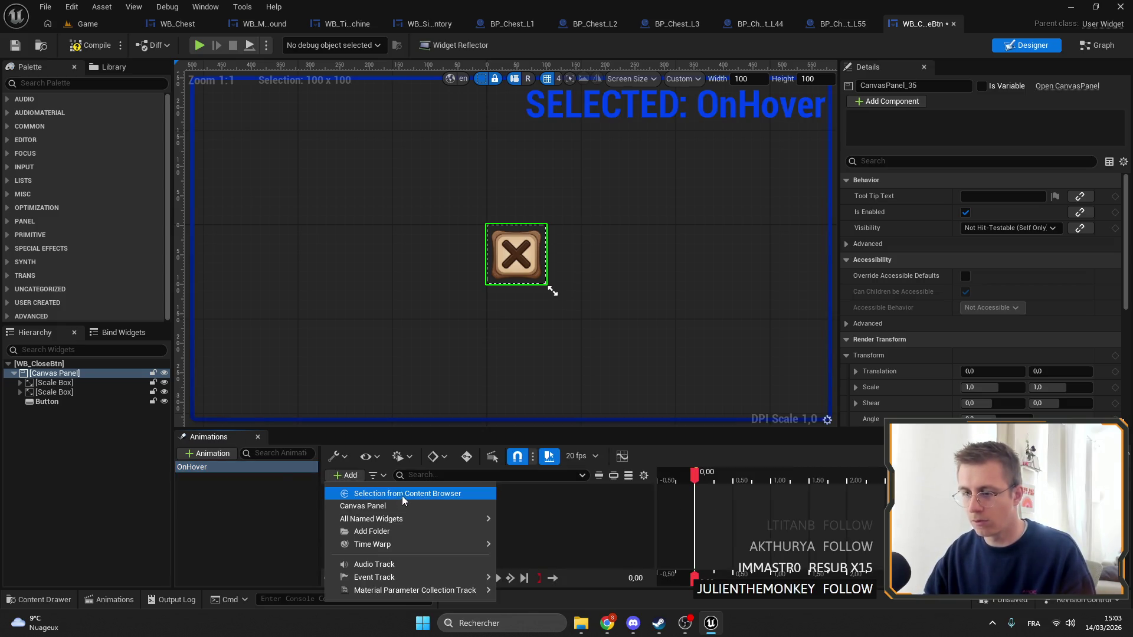
pyautogui.click(381, 507)
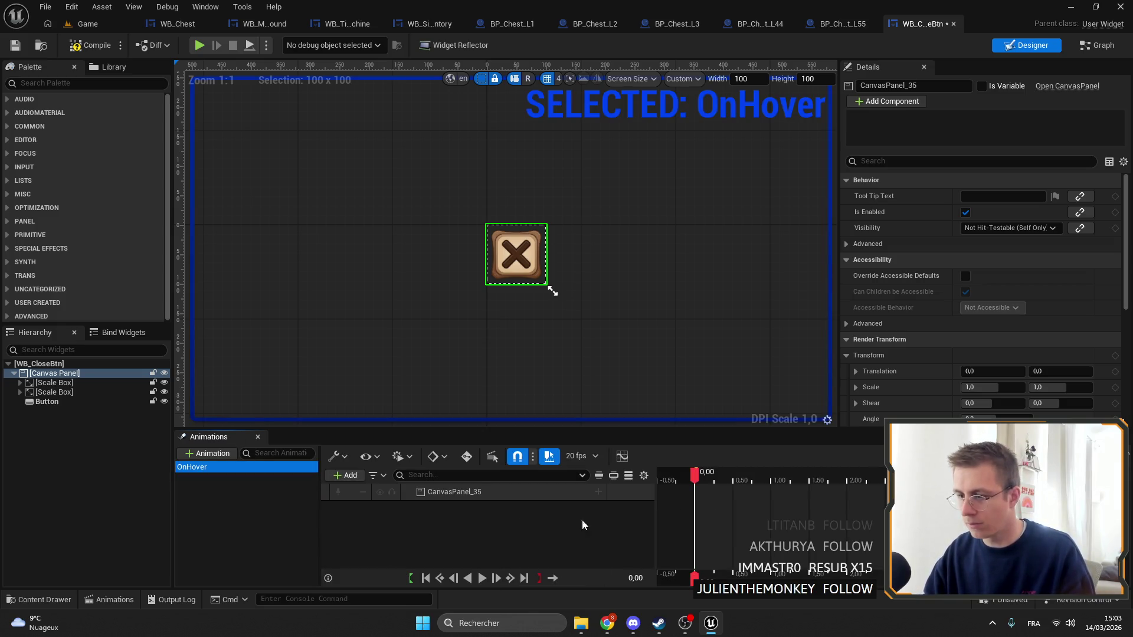
pyautogui.click(600, 492)
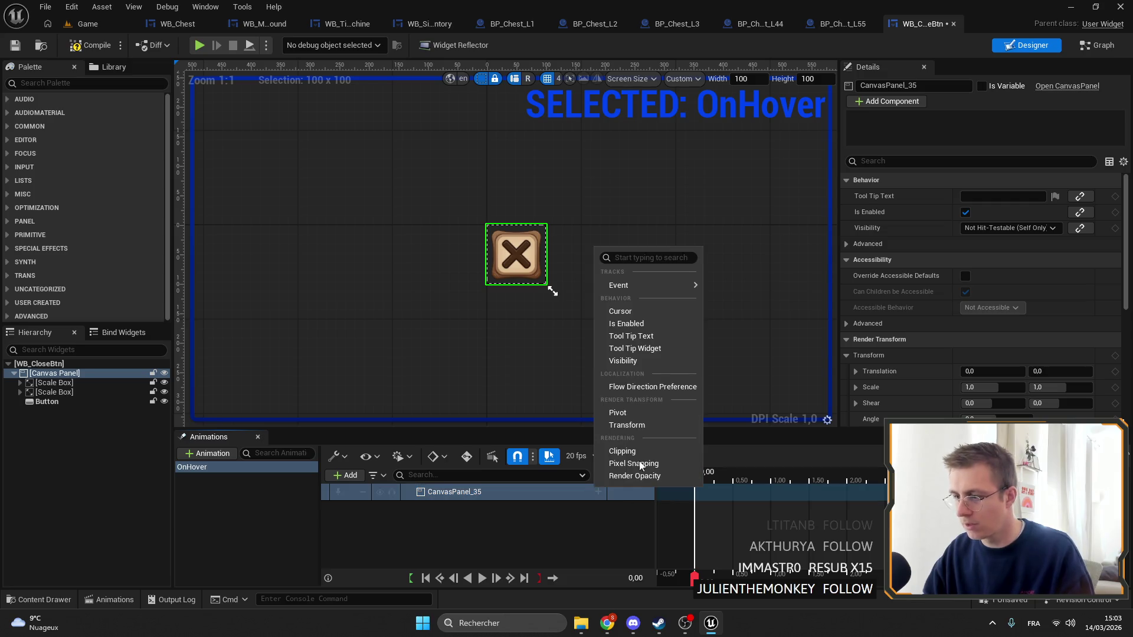
pyautogui.click(637, 426)
pyautogui.click(416, 509)
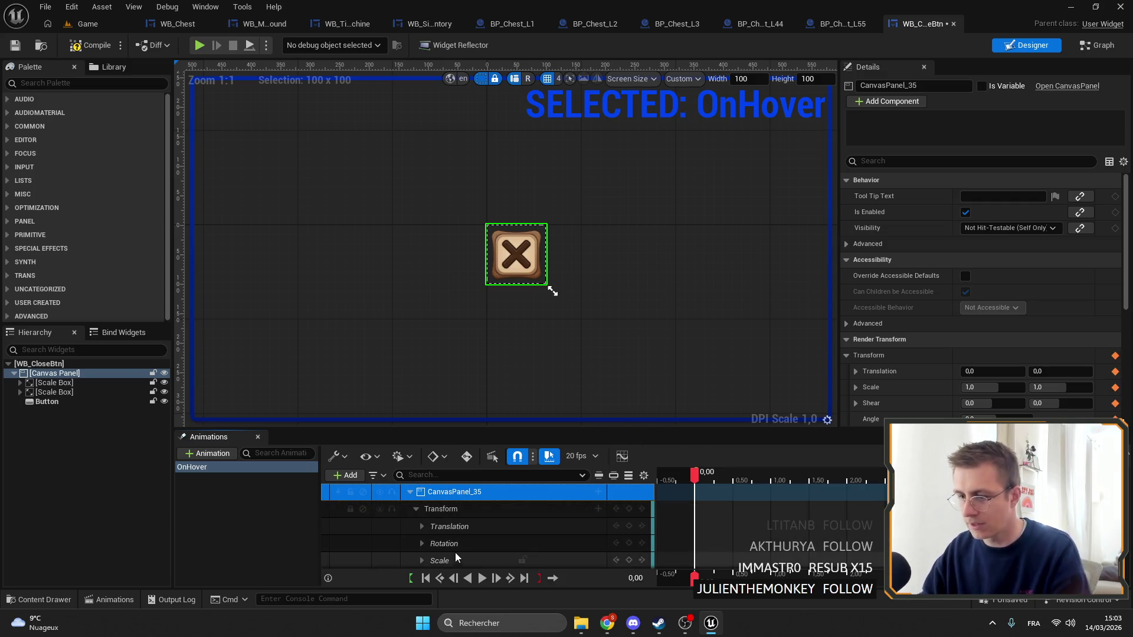
pyautogui.click(455, 527)
pyautogui.press('Delete')
pyautogui.click(447, 524)
pyautogui.press('Delete')
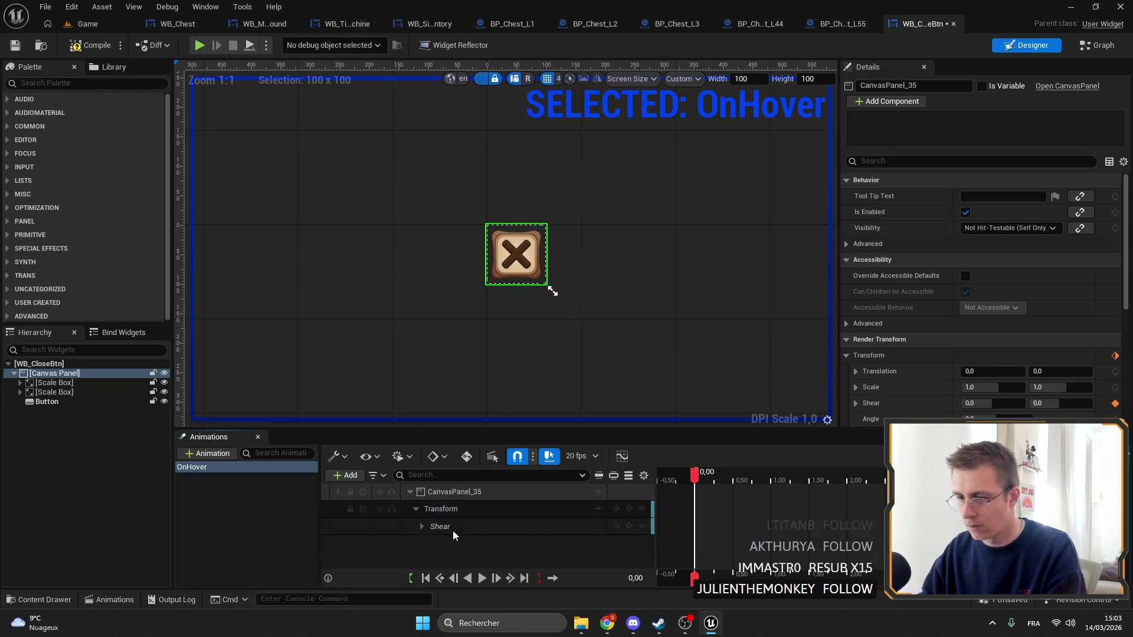
pyautogui.hotkey('ctrl', 'z')
pyautogui.click(443, 543)
pyautogui.press('Delete')
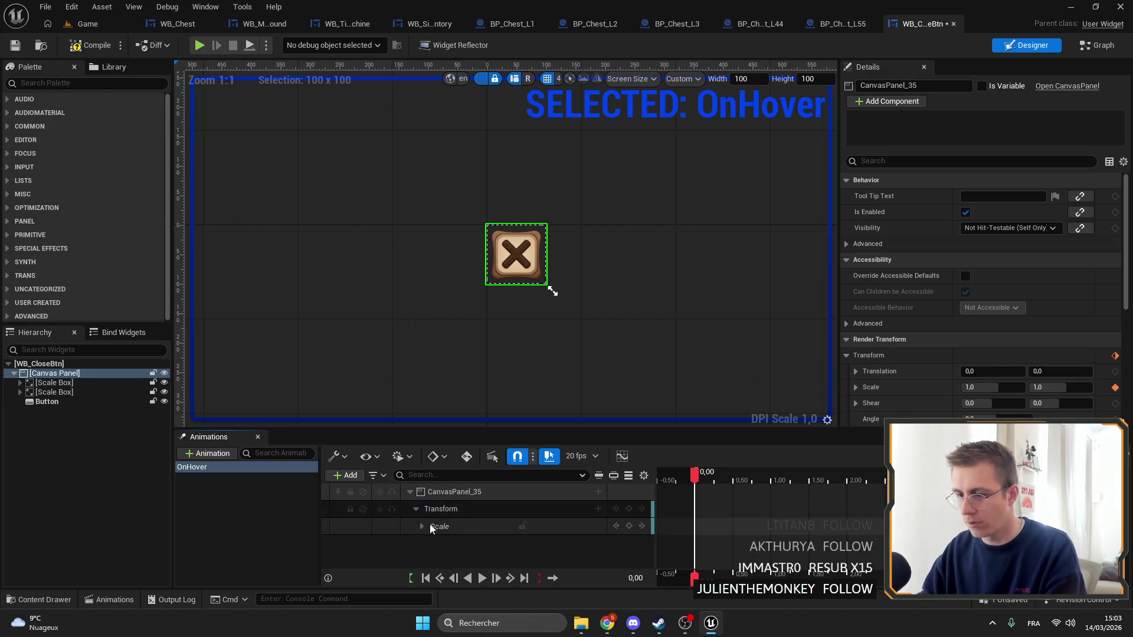
# Key Scale at 1.0 at 0 s and 1.1 for X and Y at 0.5 s
pyautogui.click(421, 526)
pyautogui.click(524, 543)
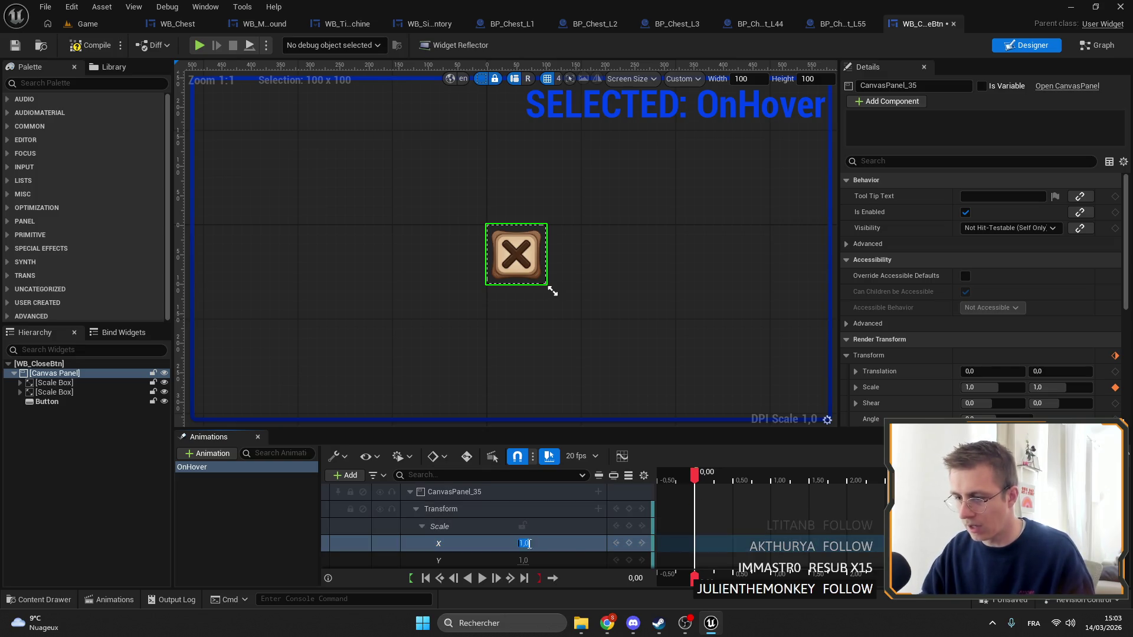
pyautogui.write('1')
pyautogui.press('Return')
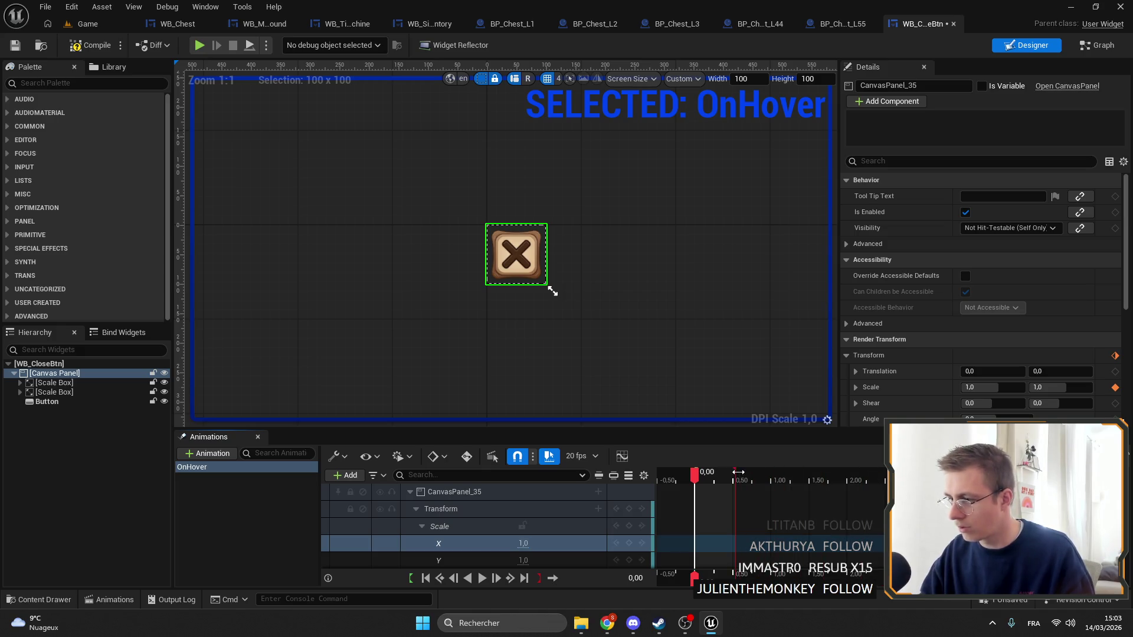
pyautogui.moveTo(695, 476); pyautogui.dragTo(733, 477)
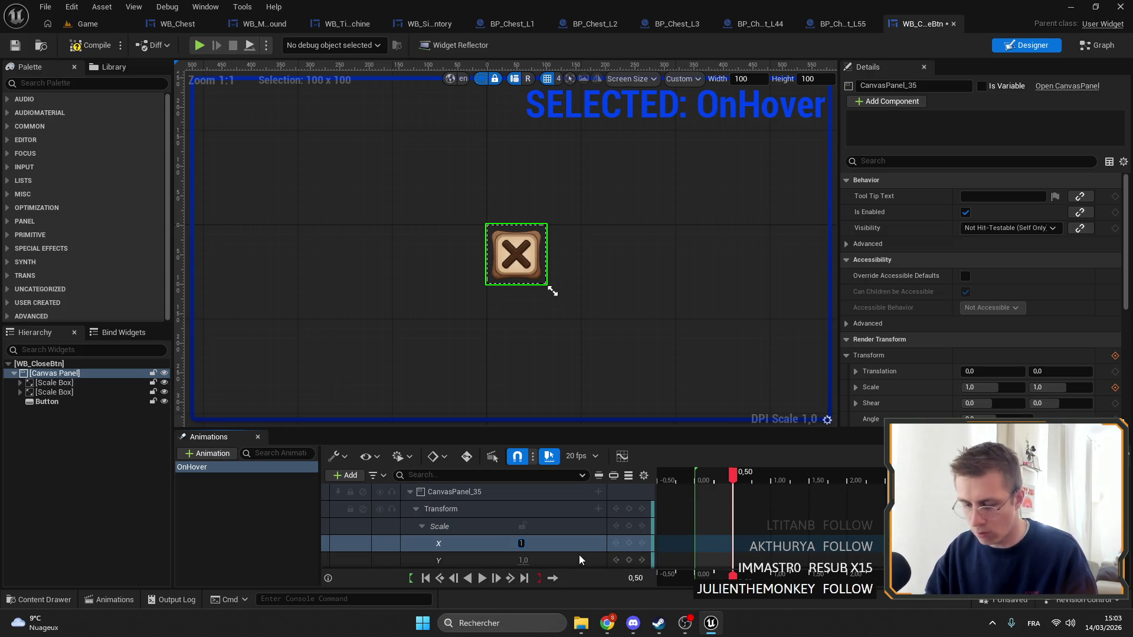
pyautogui.write('1,1')
pyautogui.press('Return')
pyautogui.press('Tab')
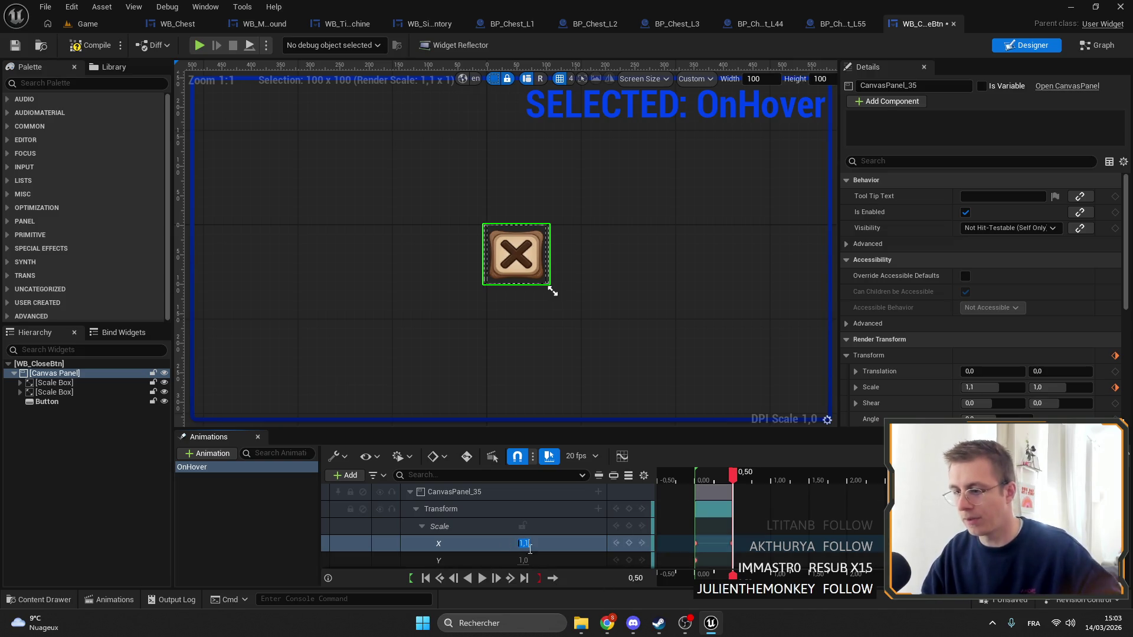
pyautogui.write('1,1')
pyautogui.press('Return')
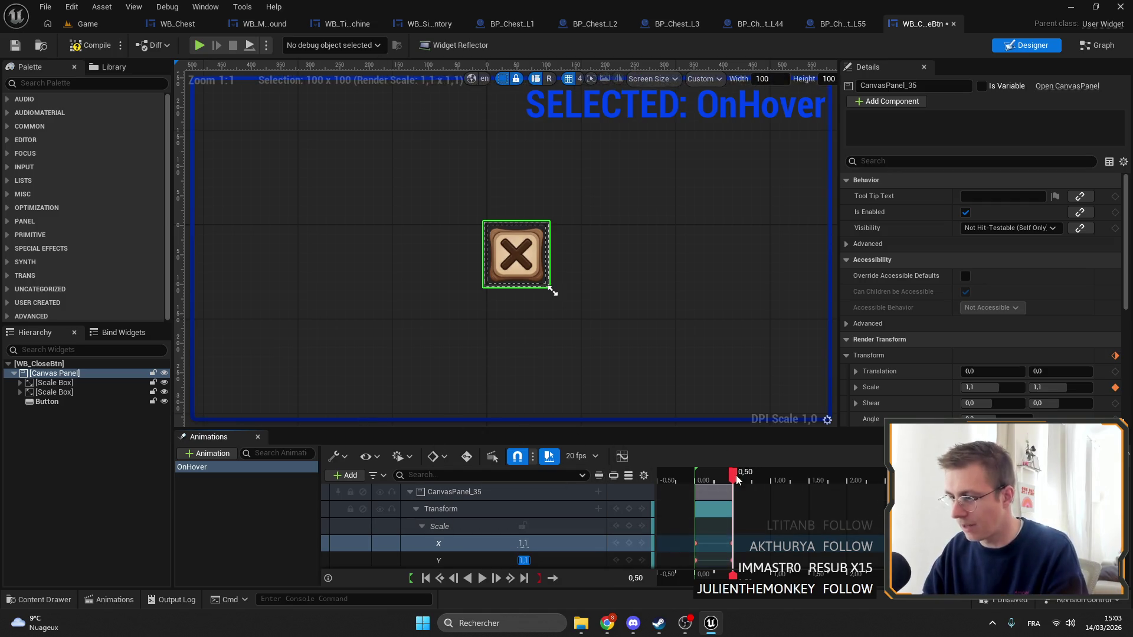
pyautogui.moveTo(733, 475)
pyautogui.mouseDown()
pyautogui.moveTo(691, 475)
pyautogui.moveTo(732, 476)
pyautogui.moveTo(700, 476)
pyautogui.mouseUp()
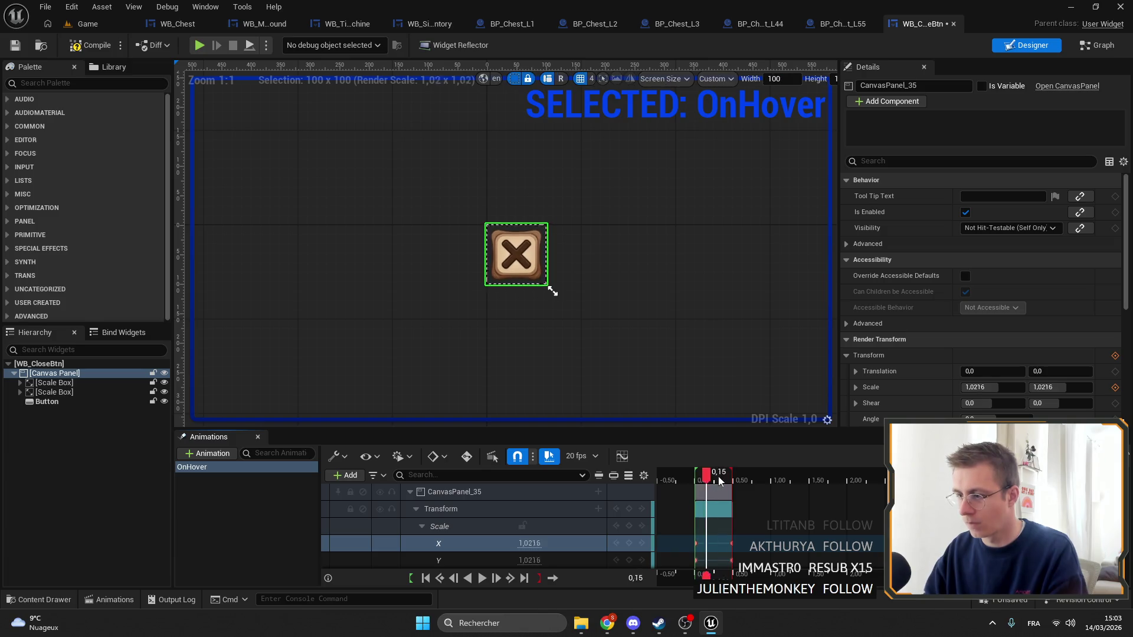
pyautogui.keyDown('ctrl'); pyautogui.click(193, 466); pyautogui.keyUp('ctrl')
pyautogui.rightClick(193, 466)
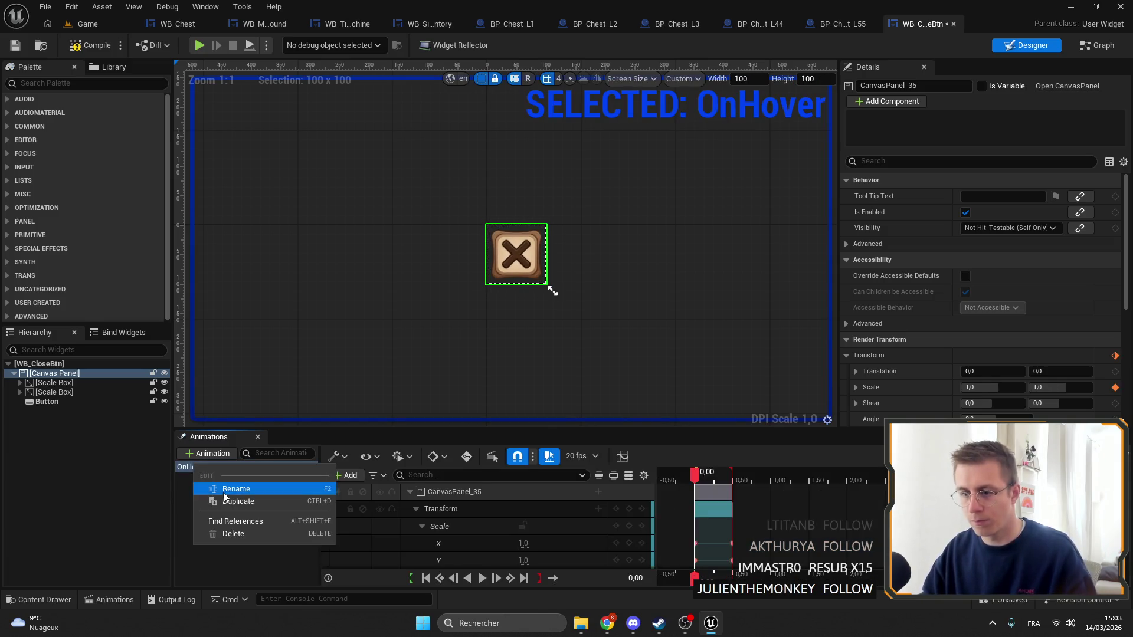
# Duplicate OnHover as OnUnhover and set its starting Scale X and Y to 1.1
pyautogui.click(240, 510)
pyautogui.write('OnUnhover')
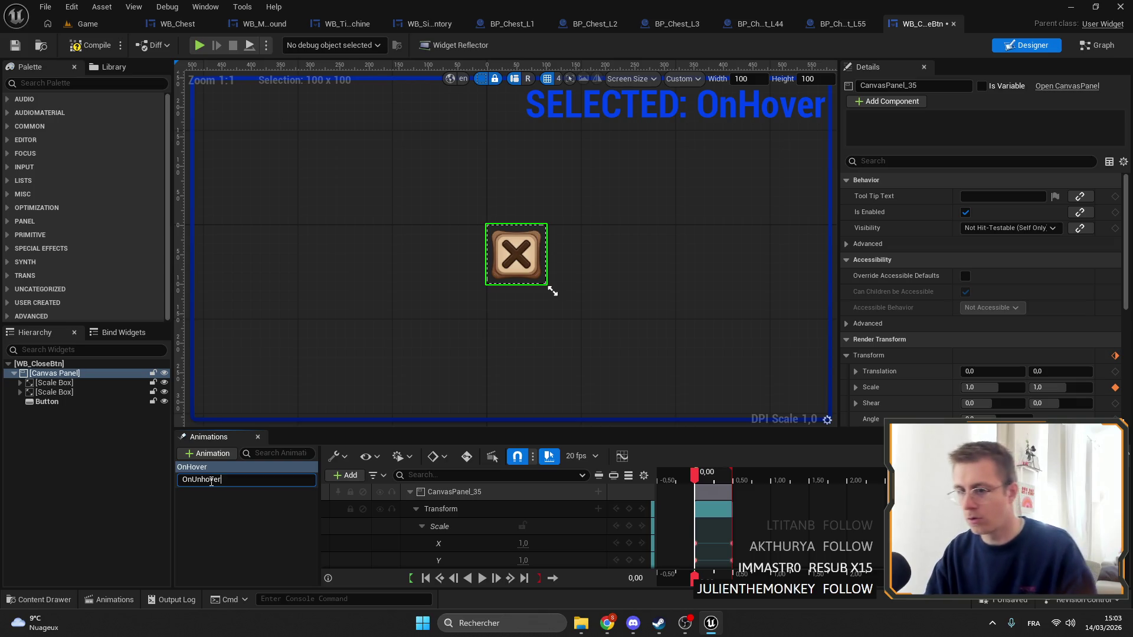
pyautogui.press('Return')
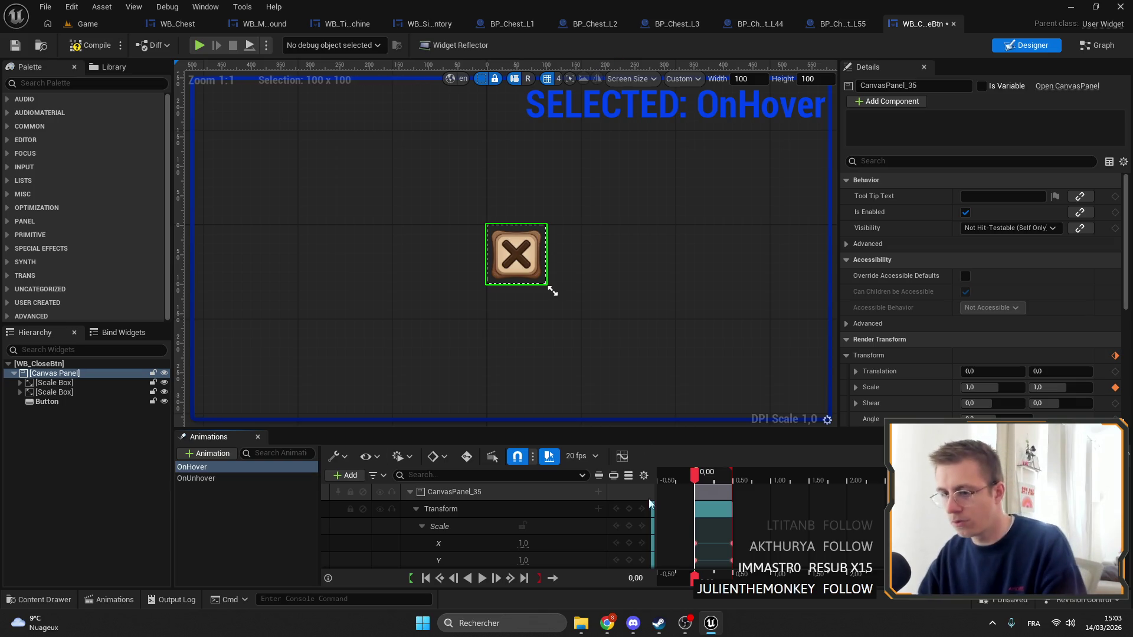
pyautogui.hscroll(1, 727, 506)
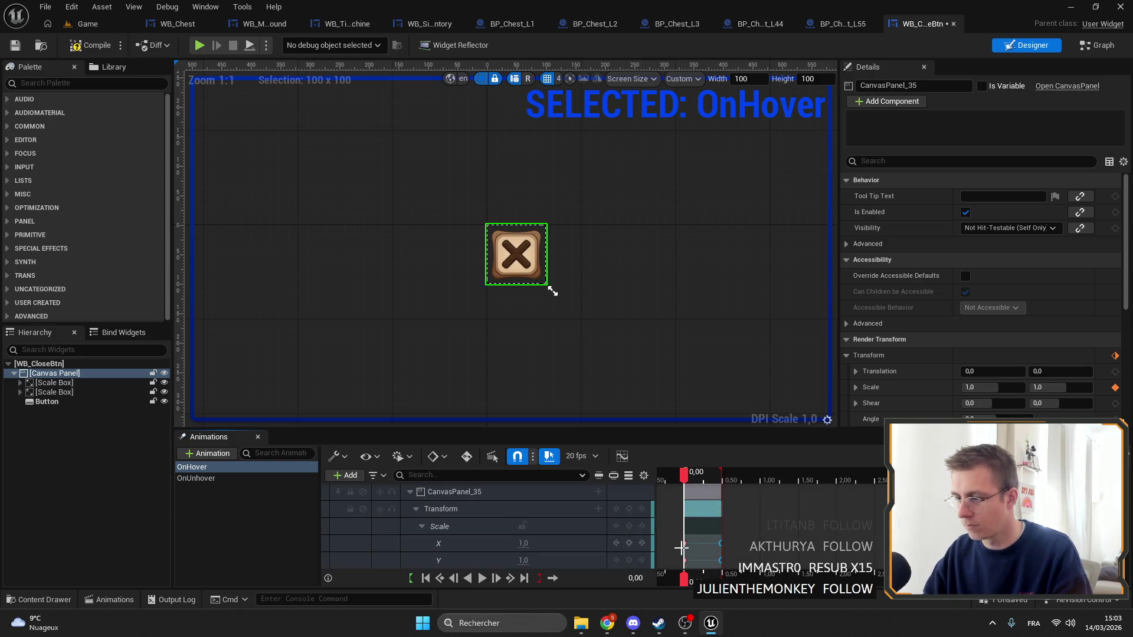
pyautogui.click(527, 544)
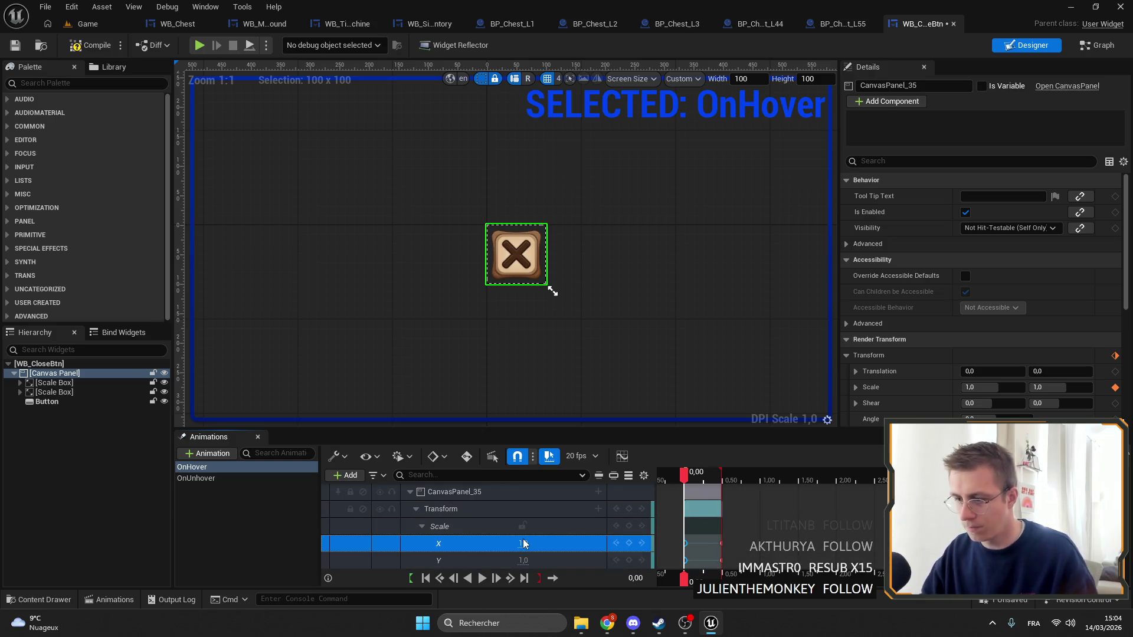
pyautogui.click(532, 549)
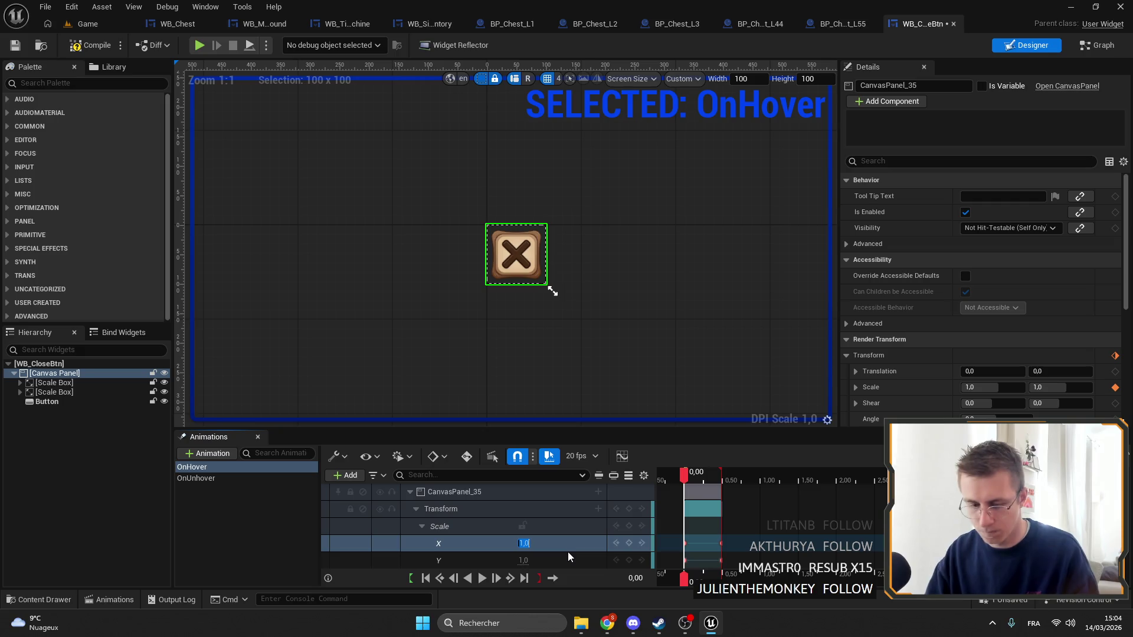
pyautogui.write('1,1')
pyautogui.press('Return')
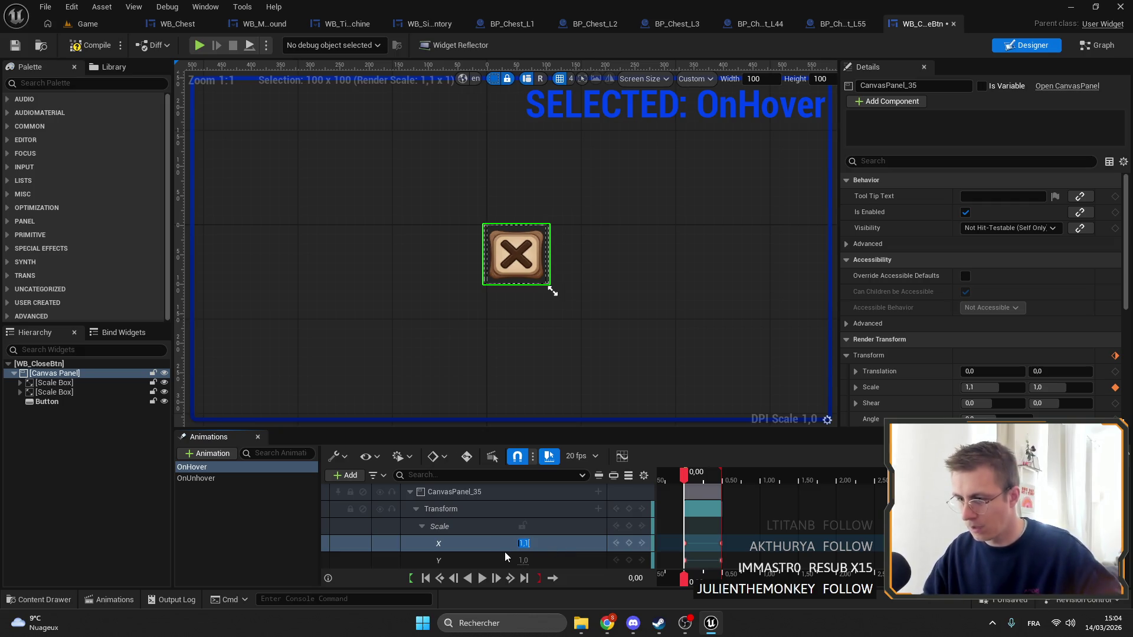
pyautogui.click(523, 559)
pyautogui.click(524, 558)
pyautogui.write('1,1')
pyautogui.press('Return')
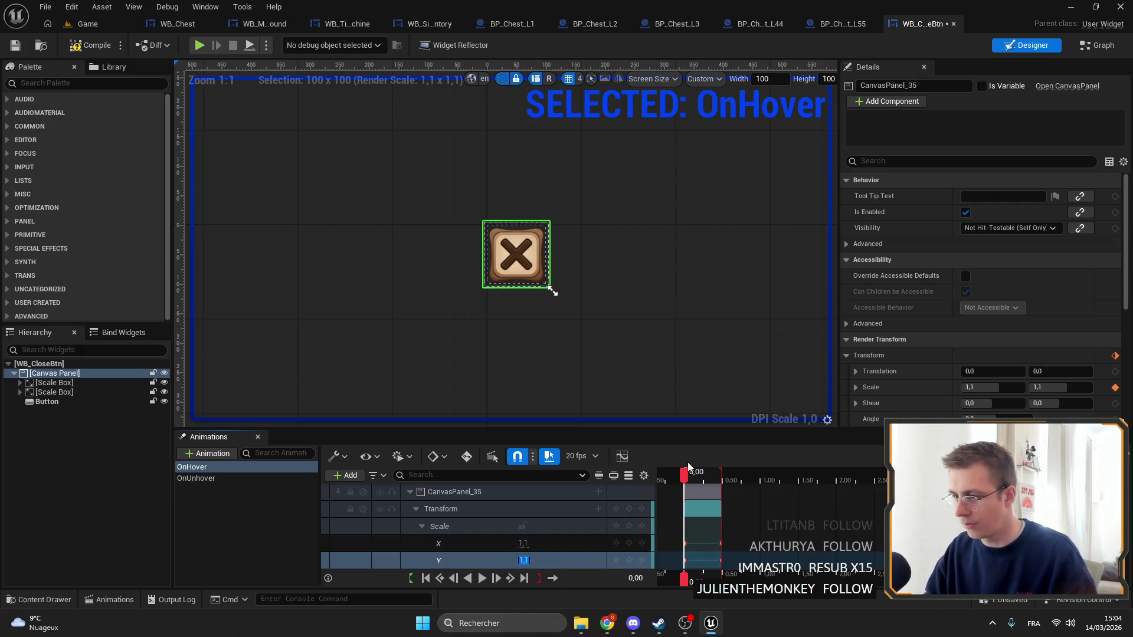
# Key Scale X and Y back to 1.0 at 0.5 s
pyautogui.moveTo(711, 487); pyautogui.dragTo(722, 488)
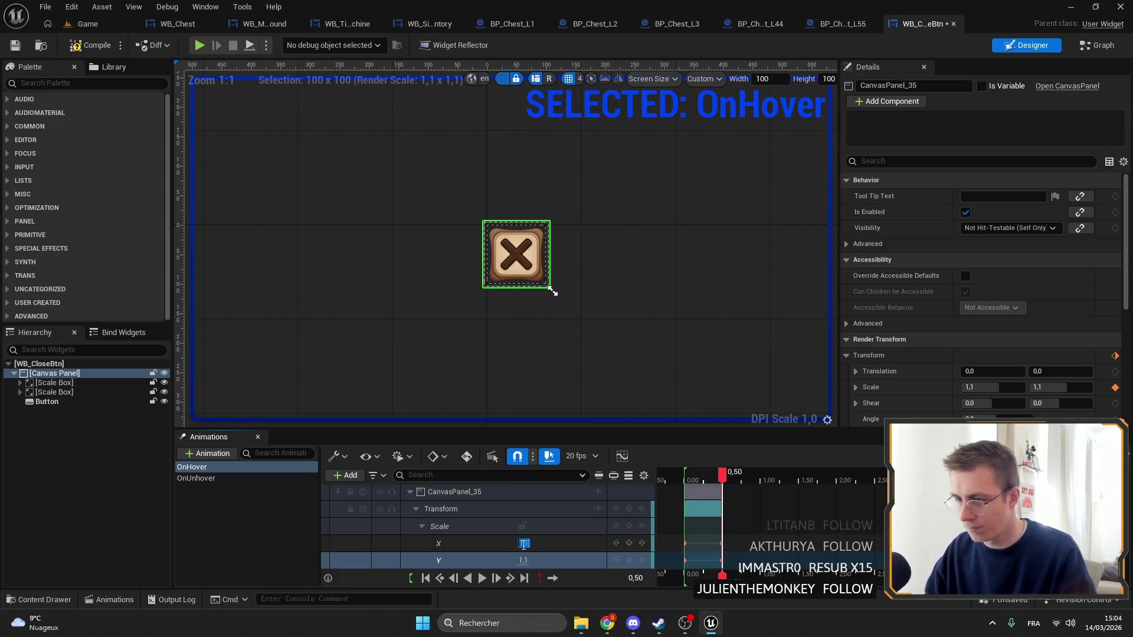
pyautogui.write('1,0')
pyautogui.press('Return')
pyautogui.click(524, 561)
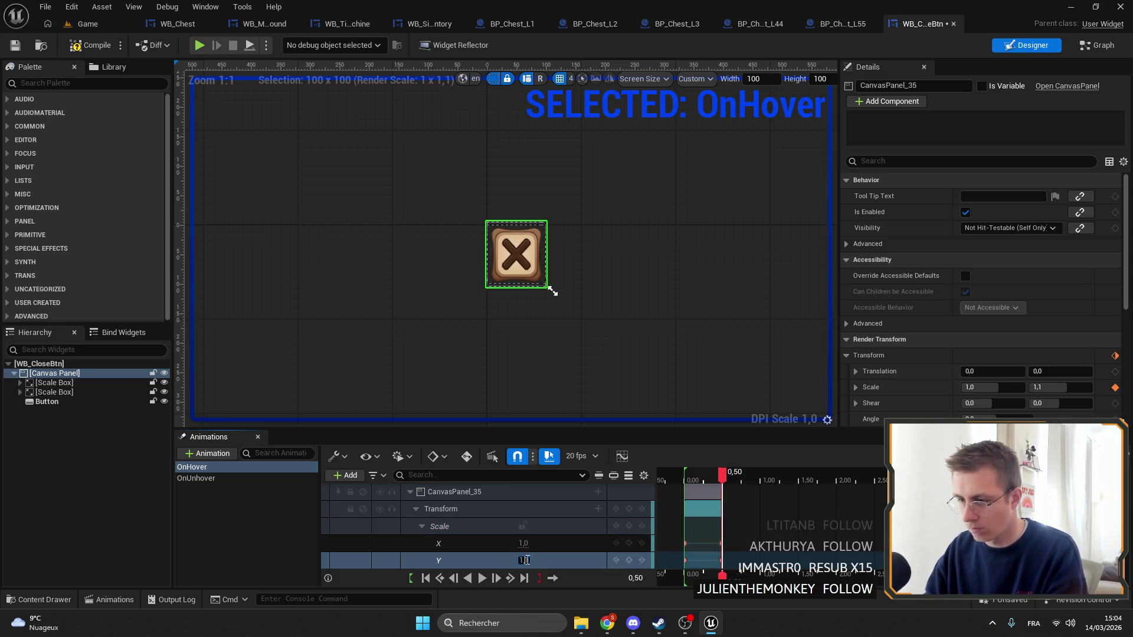
pyautogui.write('1,0')
pyautogui.press('Return')
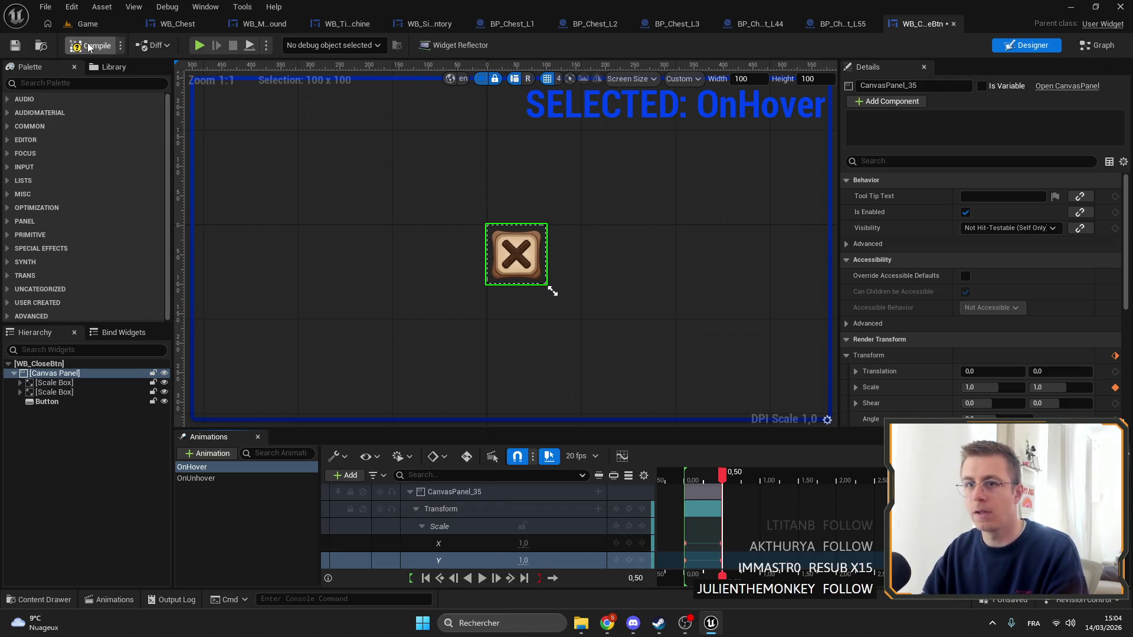
# Compile and save WB_CloseBtn, then delete the disabled construct and tick events in the Event Graph
pyautogui.click(16, 46)
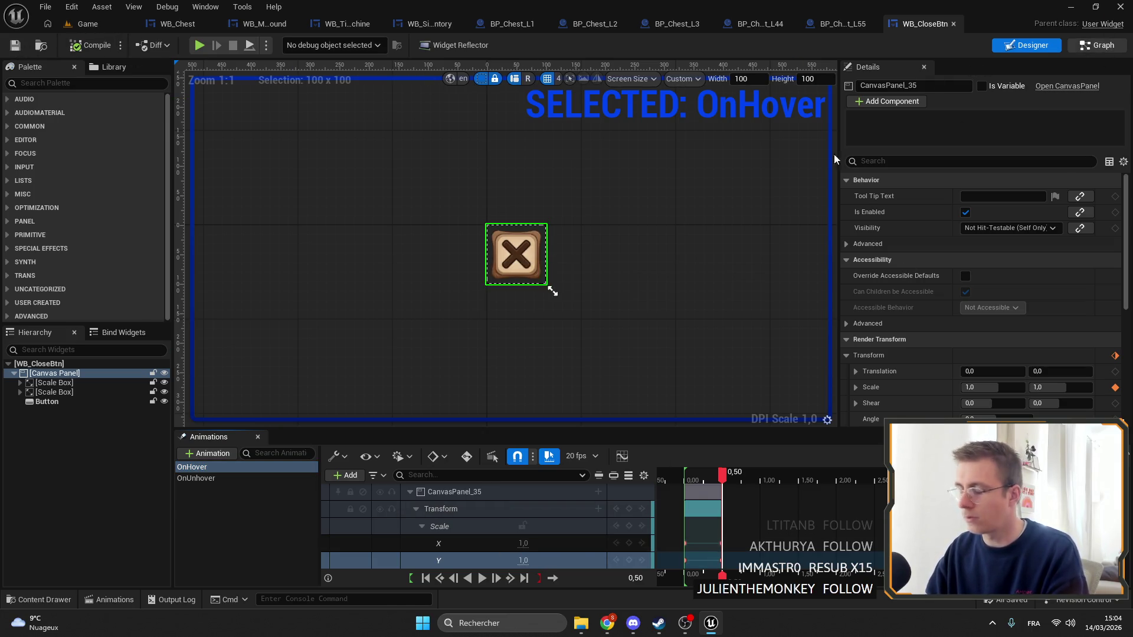
pyautogui.click(1099, 45)
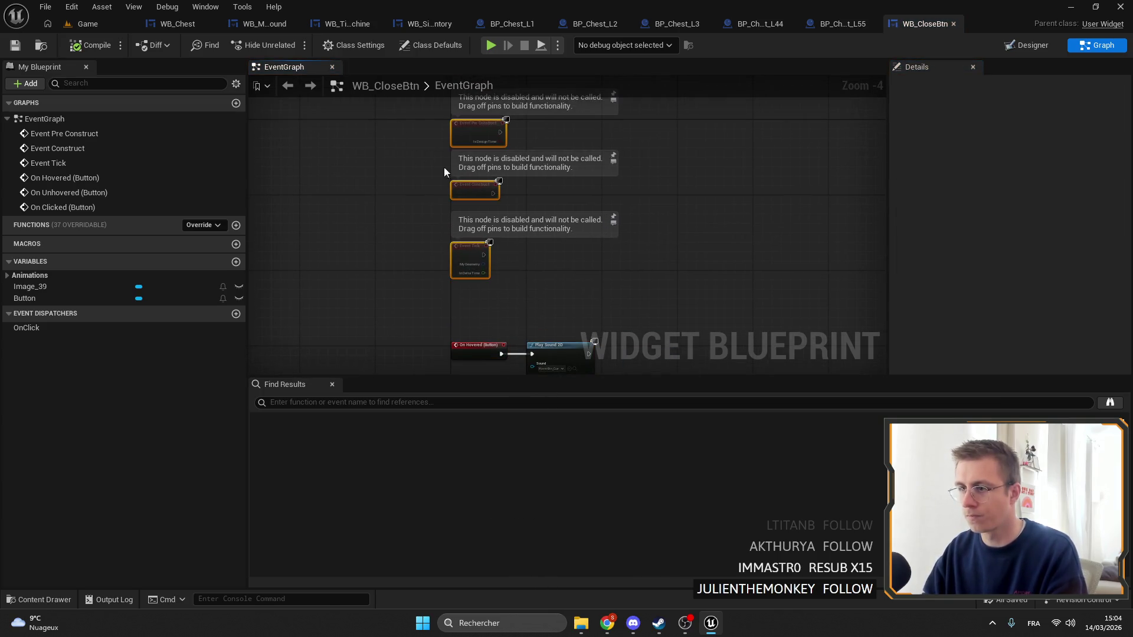
pyautogui.press('Delete')
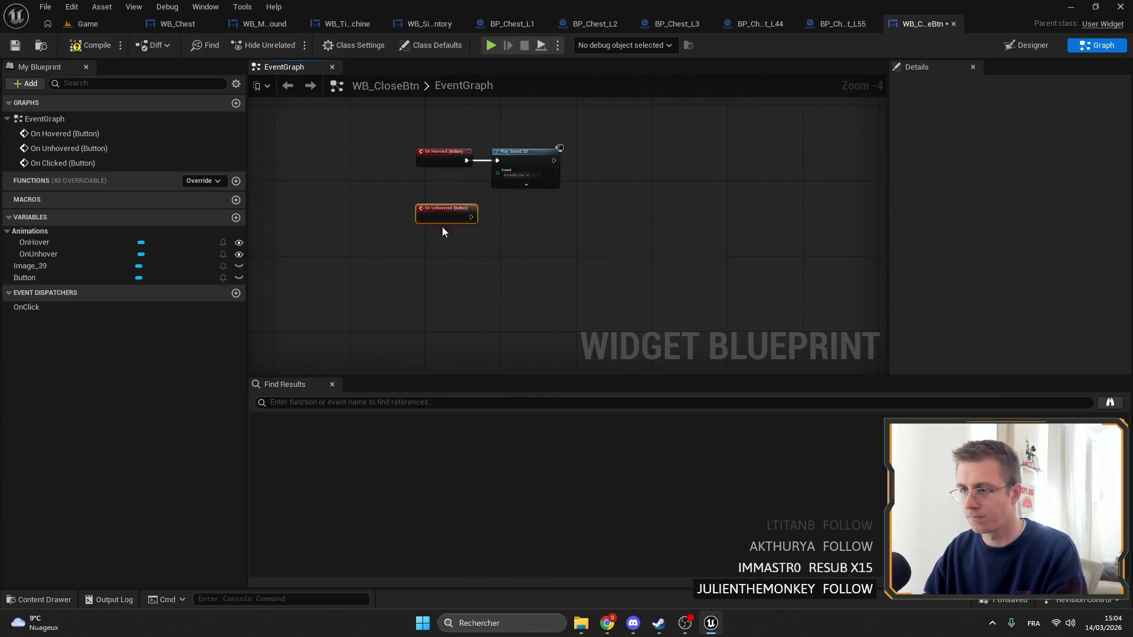
# Add a Stop Animation node for OnUnhover, wired after the Play Sound 2D node
pyautogui.scroll(3, 491, 203)
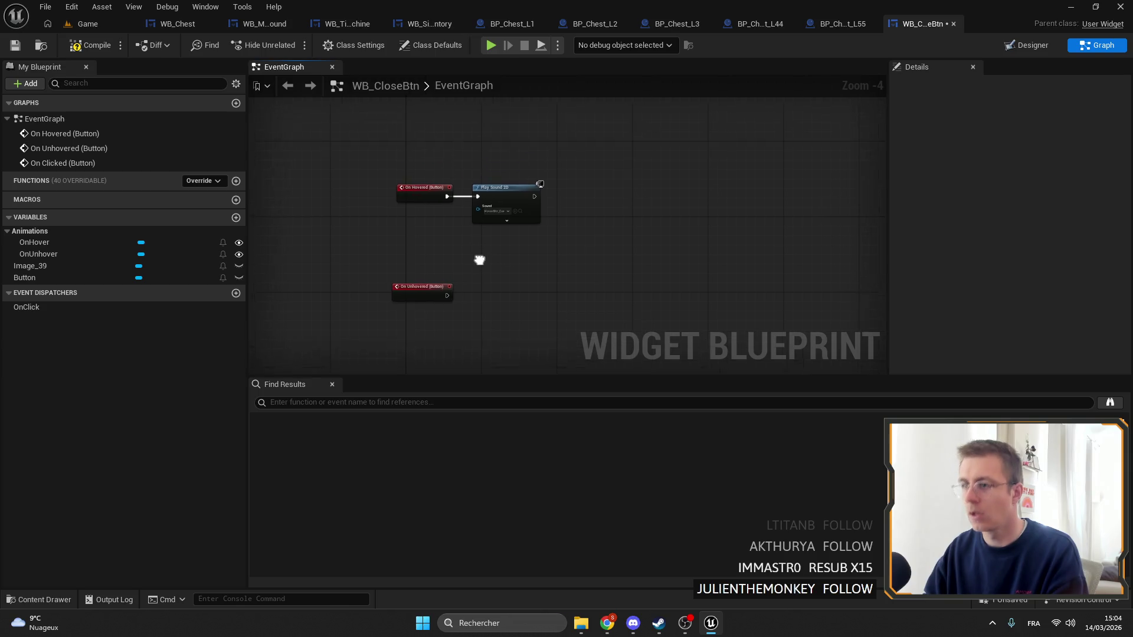
pyautogui.click(37, 253)
pyautogui.moveTo(68, 259); pyautogui.dragTo(582, 180)
pyautogui.scroll(2, 596, 202)
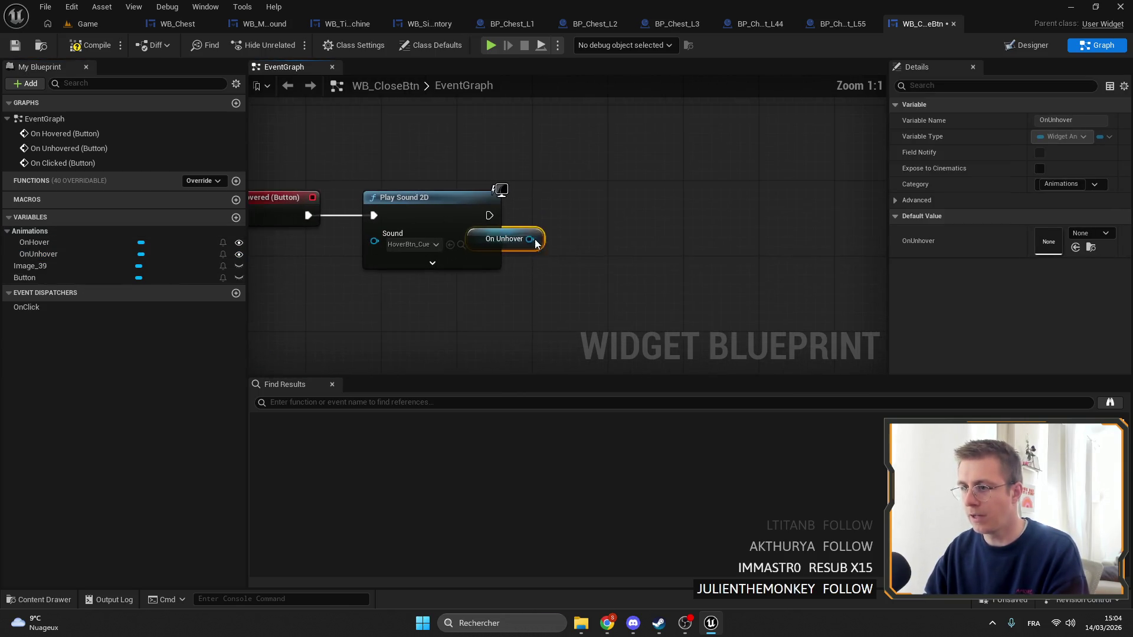
pyautogui.moveTo(530, 238); pyautogui.dragTo(562, 238)
pyautogui.write('STOP')
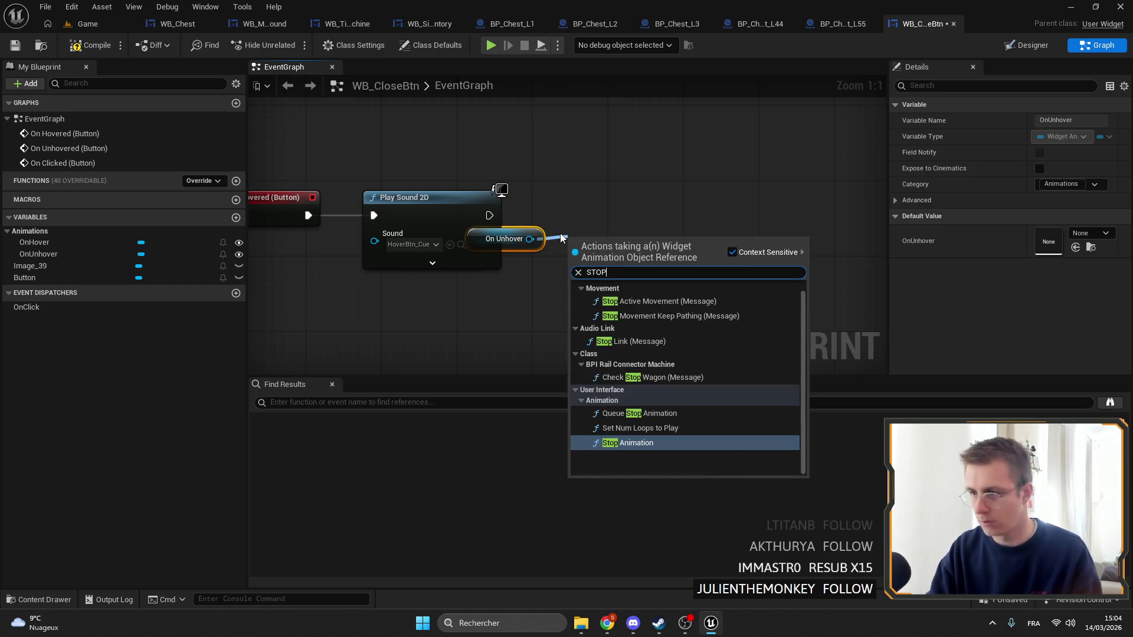
pyautogui.press('Return')
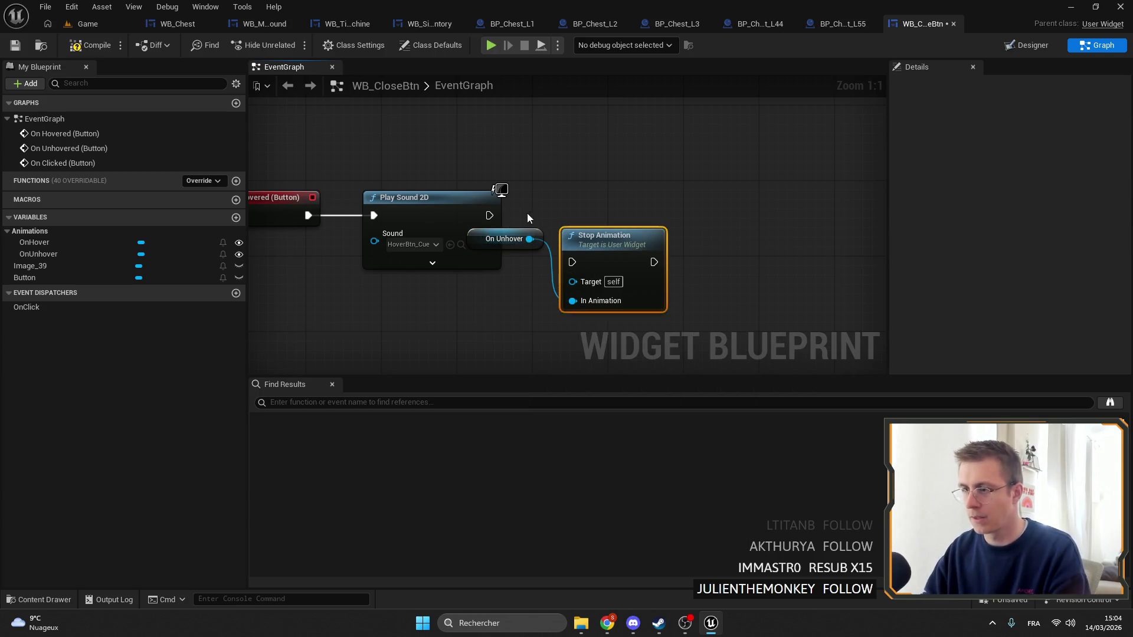
pyautogui.moveTo(490, 215)
pyautogui.mouseDown()
pyautogui.moveTo(603, 258)
pyautogui.moveTo(573, 262)
pyautogui.mouseUp()
pyautogui.moveTo(597, 242)
pyautogui.mouseDown()
pyautogui.moveTo(605, 203)
pyautogui.moveTo(589, 191)
pyautogui.mouseUp()
pyautogui.moveTo(509, 248)
pyautogui.mouseDown()
pyautogui.moveTo(535, 278)
pyautogui.moveTo(424, 265)
pyautogui.mouseUp()
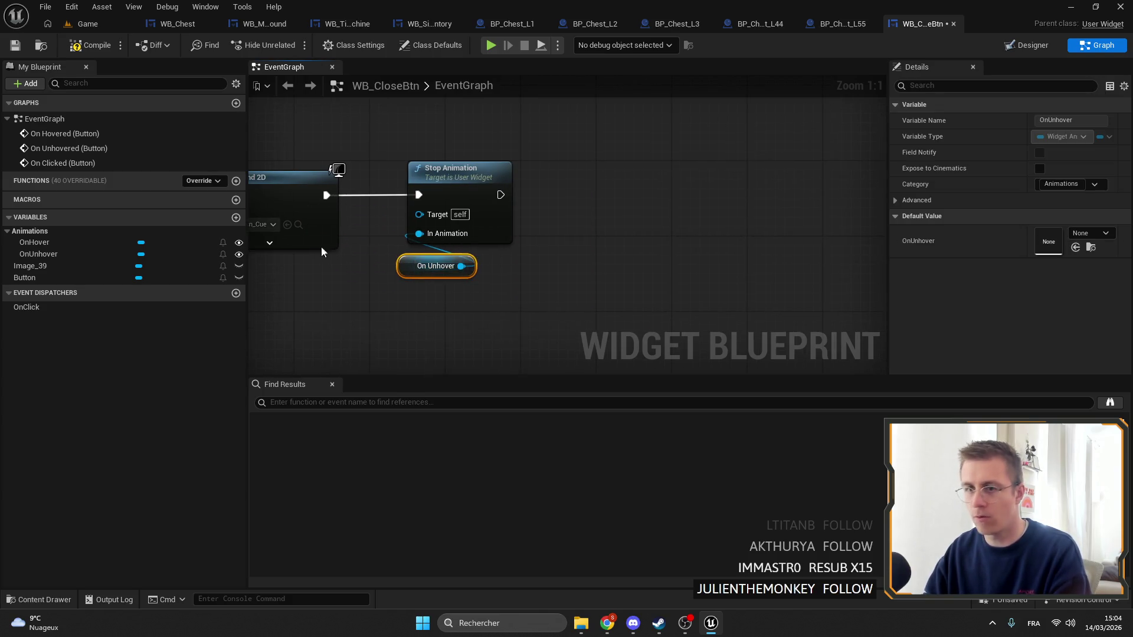
# Chain a Play Animation node fed by OnHover after Stop Animation
pyautogui.moveTo(34, 242)
pyautogui.mouseDown()
pyautogui.moveTo(348, 243)
pyautogui.moveTo(581, 190)
pyautogui.moveTo(747, 187)
pyautogui.mouseUp()
pyautogui.click(615, 199)
pyautogui.write('play')
pyautogui.press('Return')
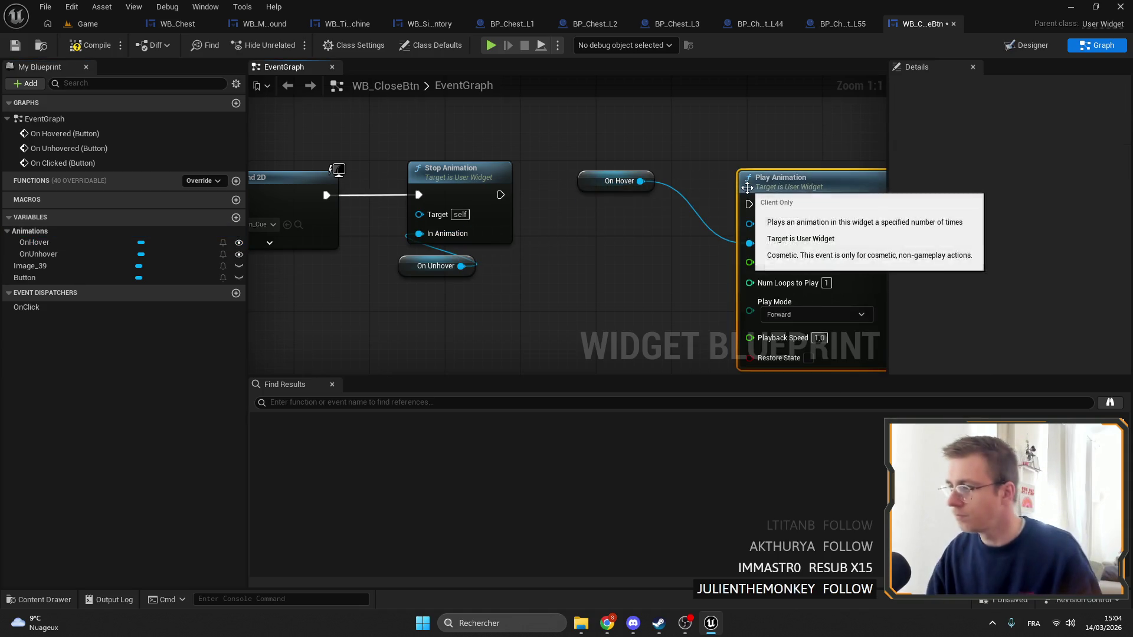
pyautogui.moveTo(499, 195)
pyautogui.mouseDown()
pyautogui.moveTo(749, 204)
pyautogui.moveTo(764, 173)
pyautogui.moveTo(751, 169)
pyautogui.mouseUp()
pyautogui.moveTo(619, 188); pyautogui.dragTo(638, 235)
pyautogui.moveTo(661, 174); pyautogui.dragTo(726, 236)
pyautogui.moveTo(743, 171); pyautogui.dragTo(632, 177)
# Copy the chain for On Unhovered, stopping OnHover and playing OnUnhover, then save and return to WB_Chest
pyautogui.scroll(-3, 635, 296)
pyautogui.scroll(-2, 577, 245)
pyautogui.hotkey('ctrl', 'c')
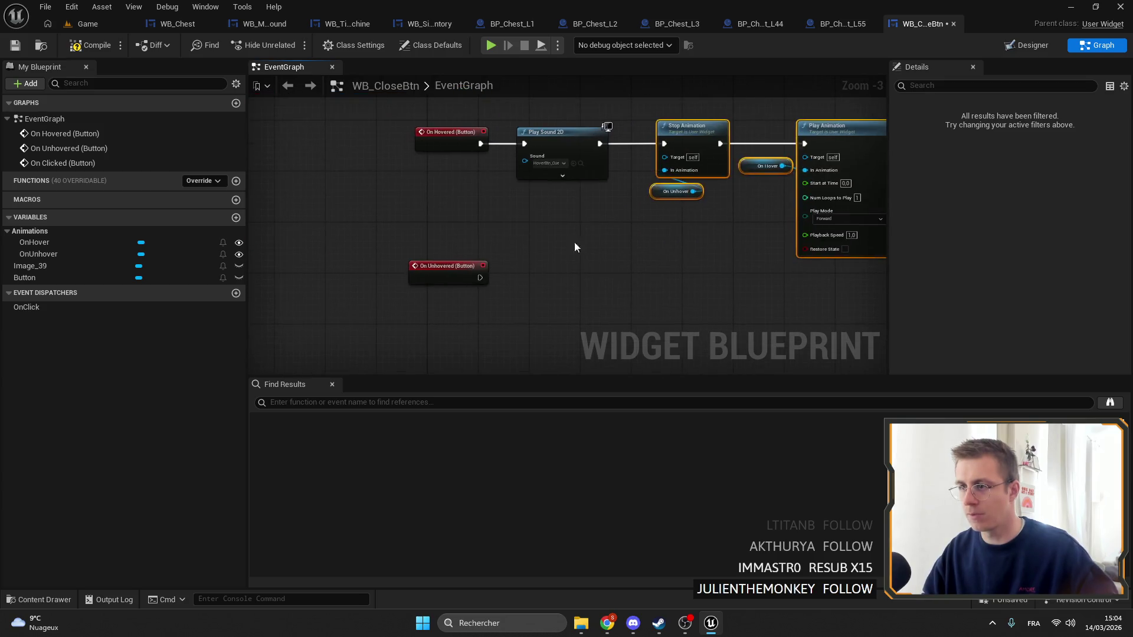
pyautogui.hotkey('ctrl', 'v')
pyautogui.scroll(2, 577, 246)
pyautogui.moveTo(461, 201); pyautogui.dragTo(499, 205)
pyautogui.scroll(3, 409, 197)
pyautogui.moveTo(421, 205)
pyautogui.mouseDown()
pyautogui.moveTo(511, 219)
pyautogui.moveTo(493, 190)
pyautogui.mouseUp()
pyautogui.moveTo(622, 238)
pyautogui.mouseDown()
pyautogui.moveTo(437, 274)
pyautogui.moveTo(423, 249)
pyautogui.moveTo(481, 242)
pyautogui.mouseUp()
pyautogui.press('Escape')
pyautogui.moveTo(512, 276)
pyautogui.mouseDown()
pyautogui.moveTo(466, 247)
pyautogui.moveTo(501, 277)
pyautogui.moveTo(678, 243)
pyautogui.mouseUp()
pyautogui.hotkey('ctrl', 's')
pyautogui.click(177, 23)
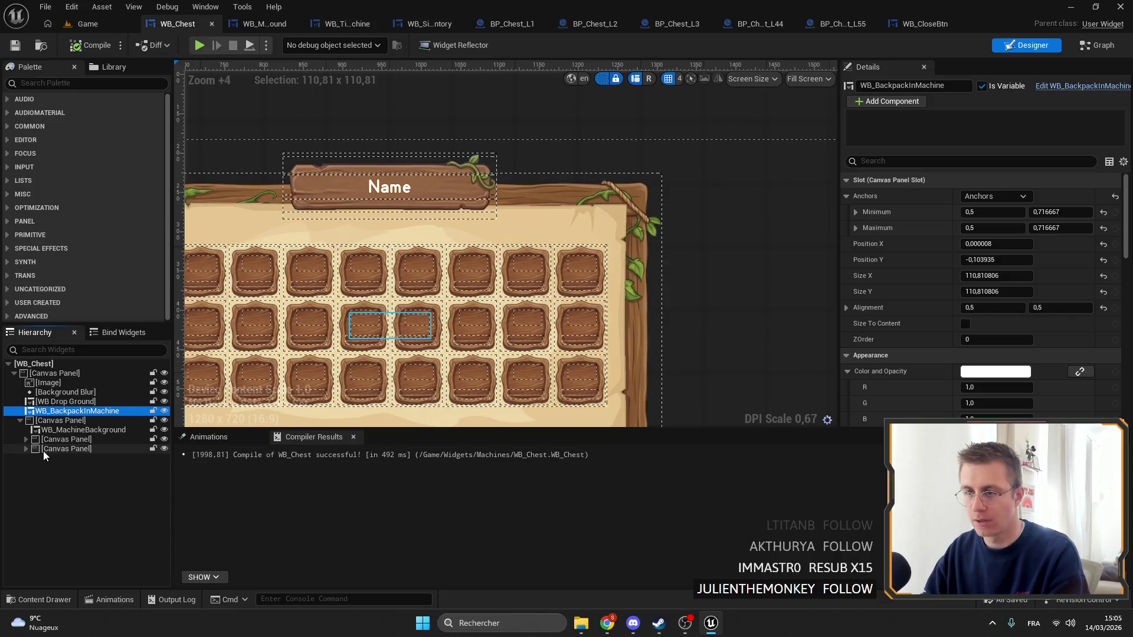
# Add a WB_CloseBtn into the canvas panel holding WB_MachineBackground
pyautogui.click(536, 175)
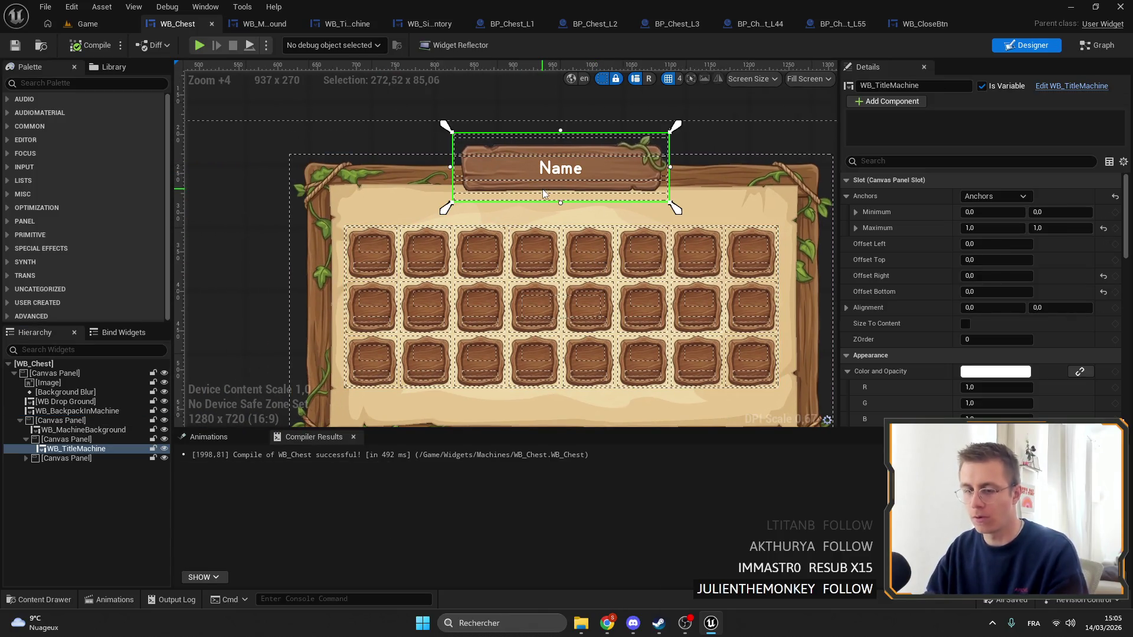
pyautogui.click(80, 430)
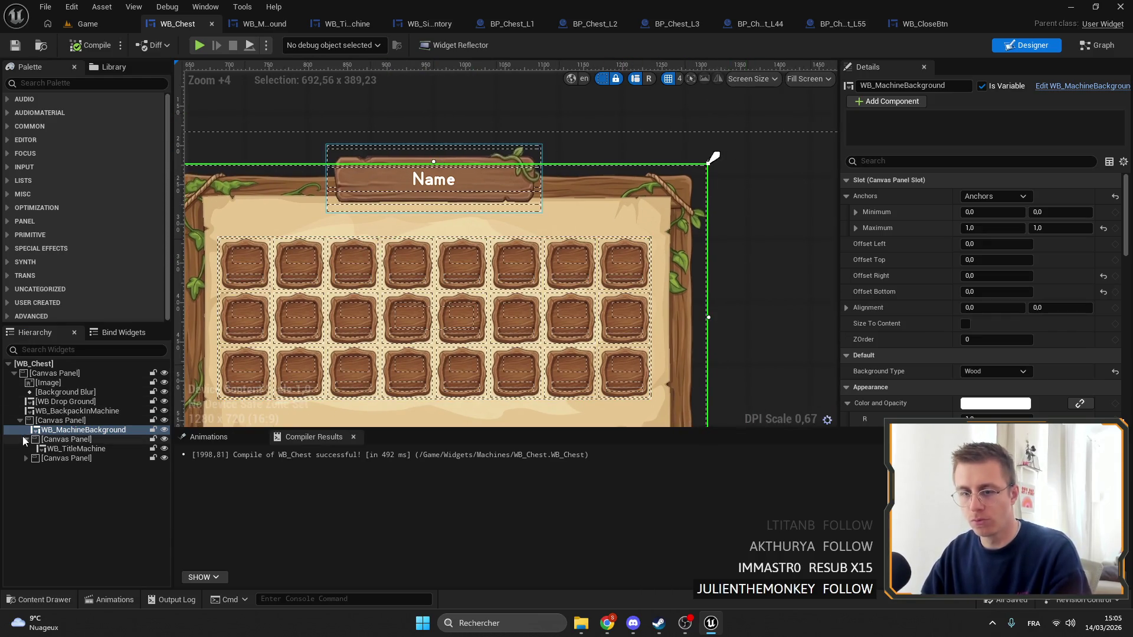
pyautogui.click(26, 440)
pyautogui.click(59, 449)
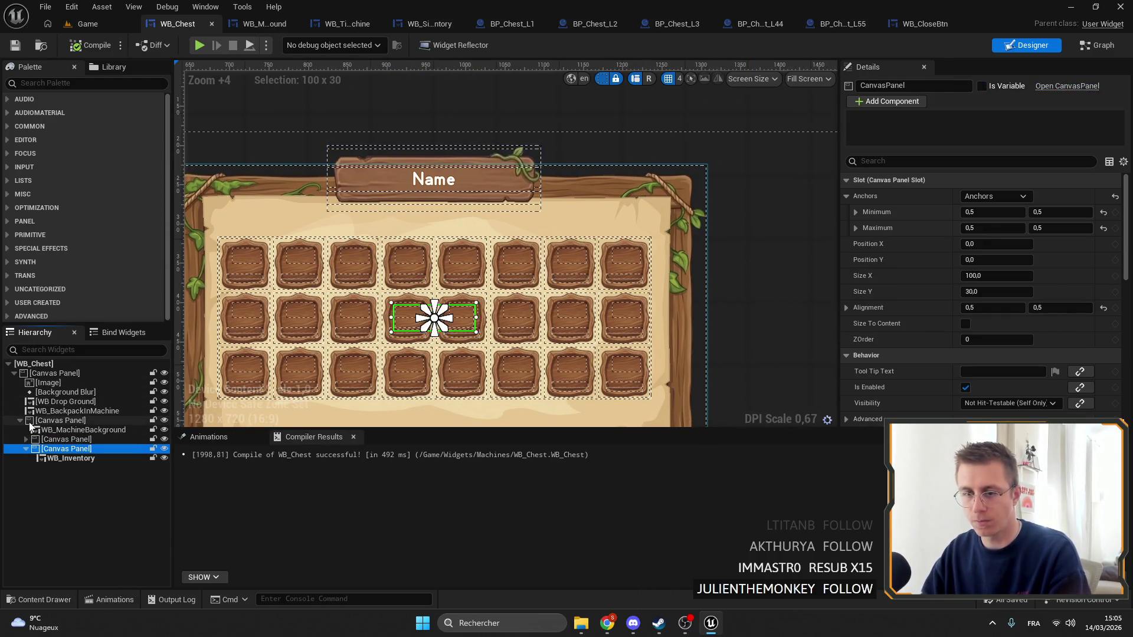
pyautogui.click(59, 420)
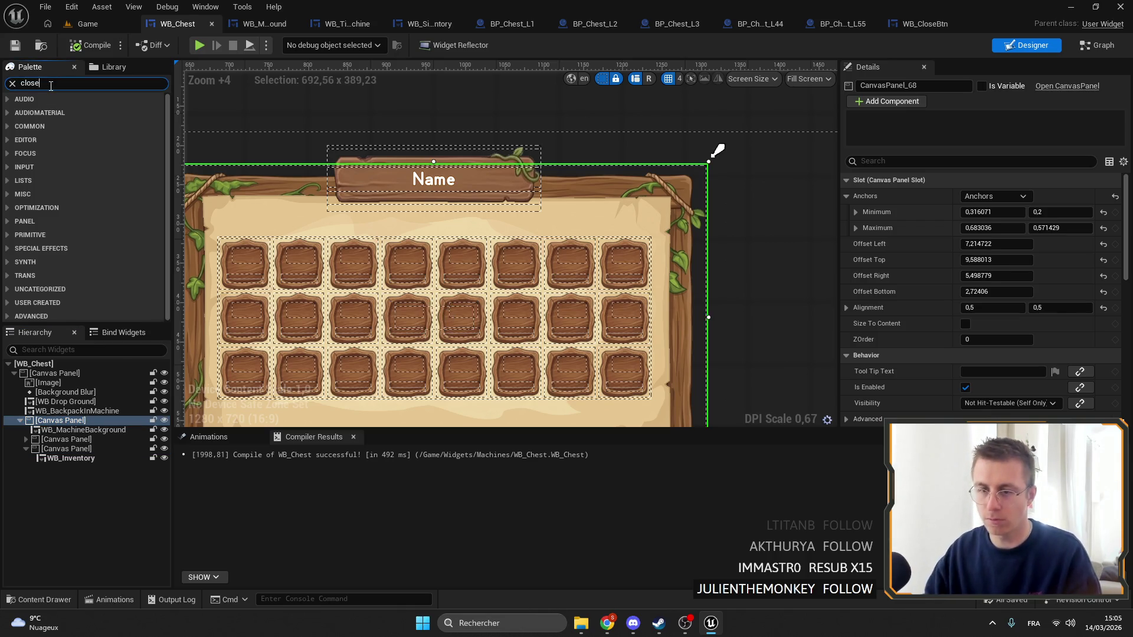
pyautogui.moveTo(59, 112)
pyautogui.mouseDown()
pyautogui.moveTo(70, 130)
pyautogui.moveTo(54, 422)
pyautogui.mouseUp()
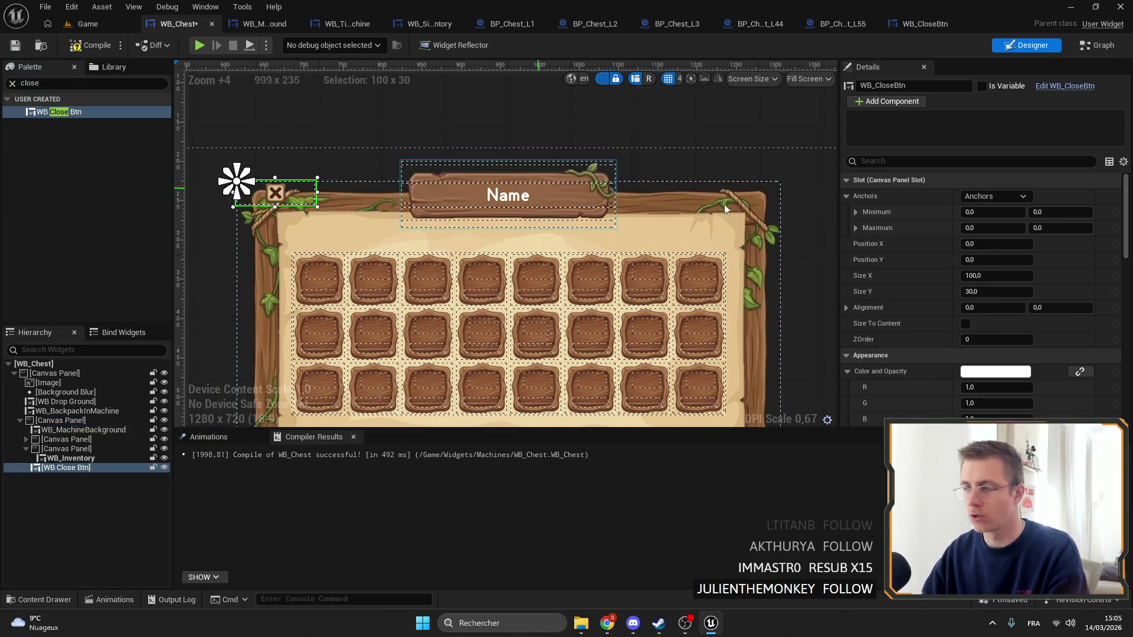
# Anchor the close button top-right, move the anchor toward the frame's corner, and open Downloads
pyautogui.click(1003, 196)
pyautogui.click(1063, 252)
pyautogui.scroll(13, 783, 193)
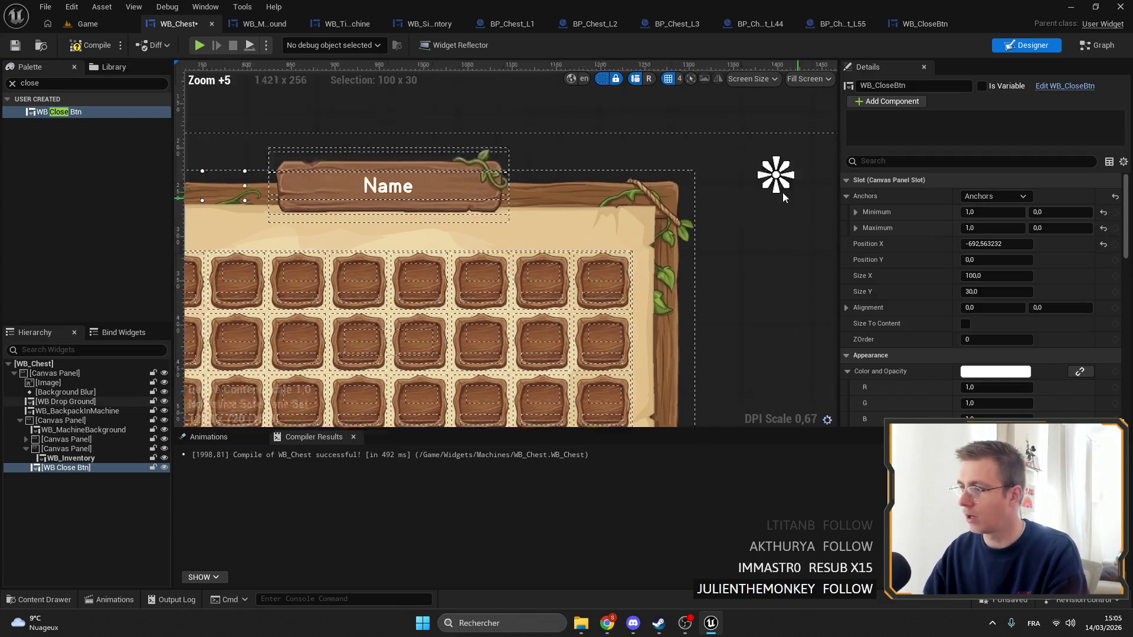
pyautogui.moveTo(782, 192)
pyautogui.mouseDown()
pyautogui.moveTo(596, 140)
pyautogui.moveTo(614, 103)
pyautogui.moveTo(497, 185)
pyautogui.moveTo(526, 167)
pyautogui.mouseUp()
pyautogui.scroll(-11, 526, 172)
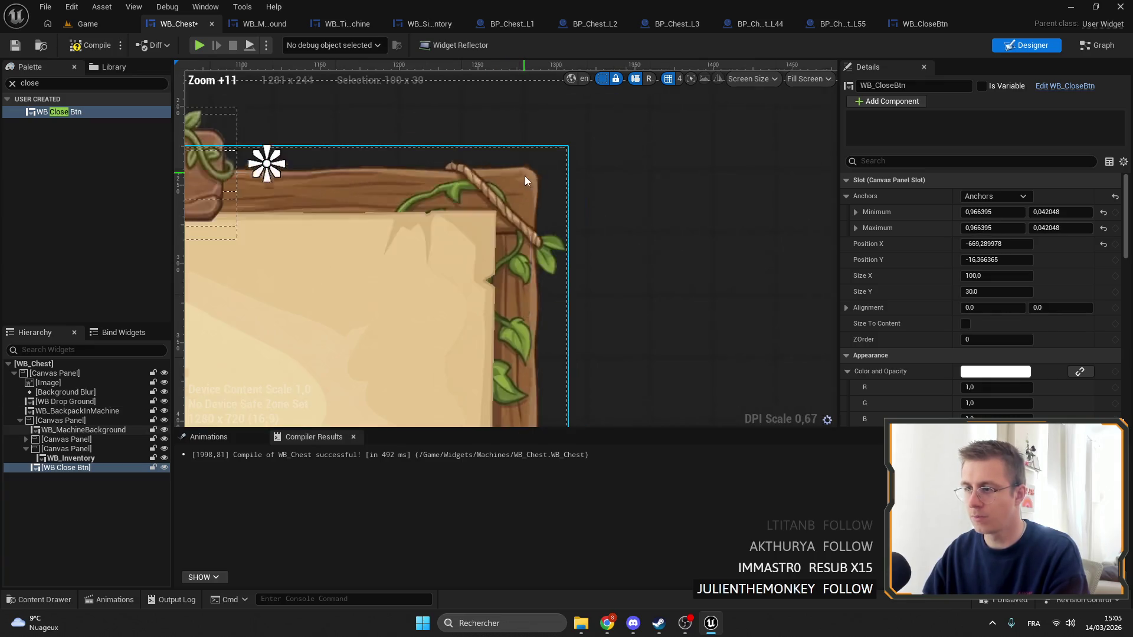
pyautogui.click(581, 623)
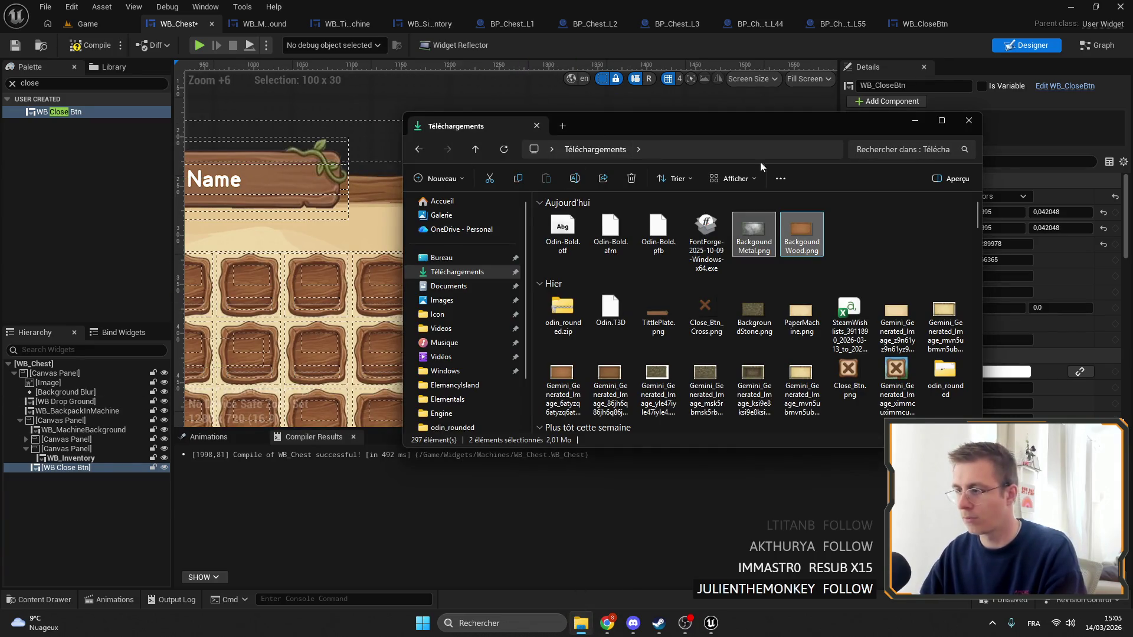
# Check the furnace mockup in Photos, then drag the anchor onto the frame's top-right corner (0.97019 / 0.043012)
pyautogui.click(916, 121)
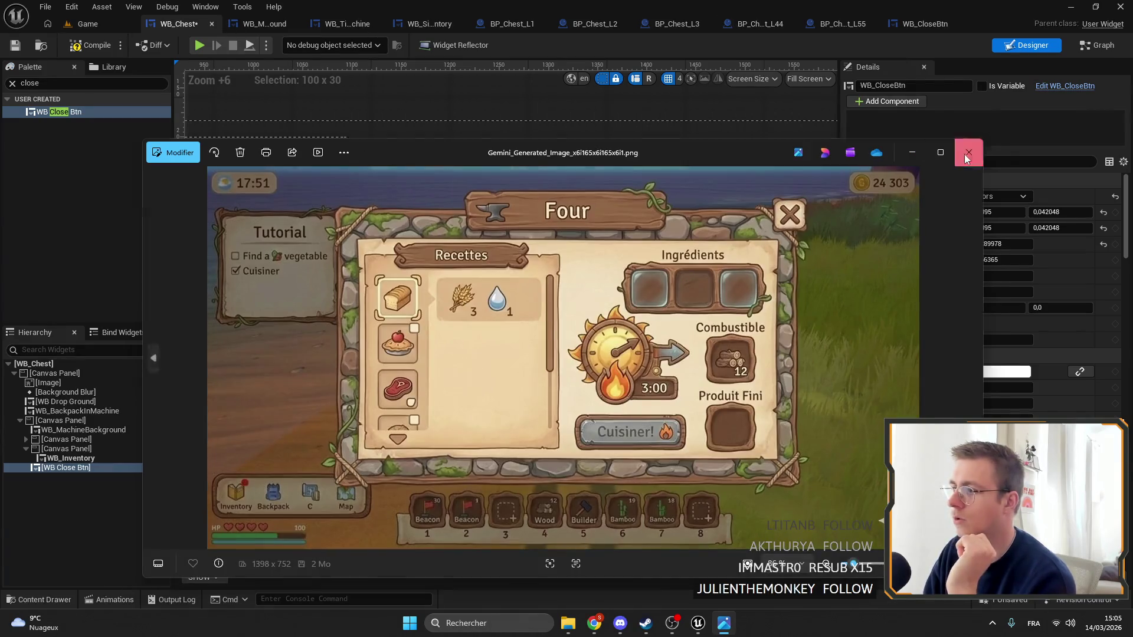
pyautogui.click(968, 154)
pyautogui.scroll(5, 576, 189)
pyautogui.moveTo(532, 178)
pyautogui.mouseDown()
pyautogui.moveTo(577, 190)
pyautogui.moveTo(599, 210)
pyautogui.mouseUp()
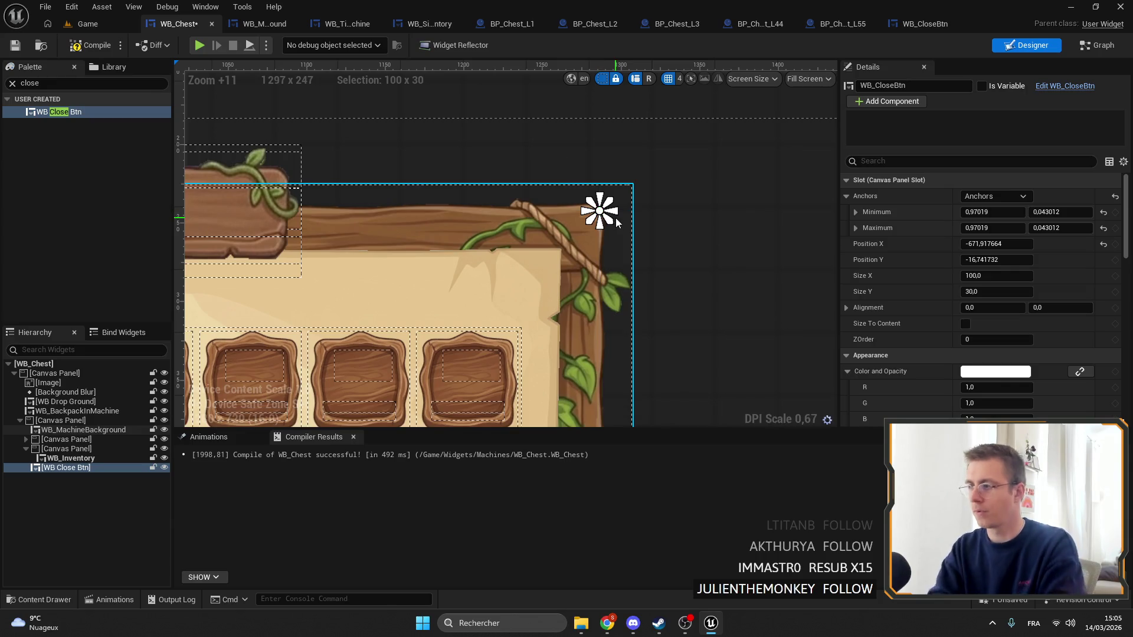
# Set the close button's position to 0,0 and its alignment to 0.5, 0.5
pyautogui.click(997, 244)
pyautogui.write('0')
pyautogui.press('Tab')
pyautogui.write('0')
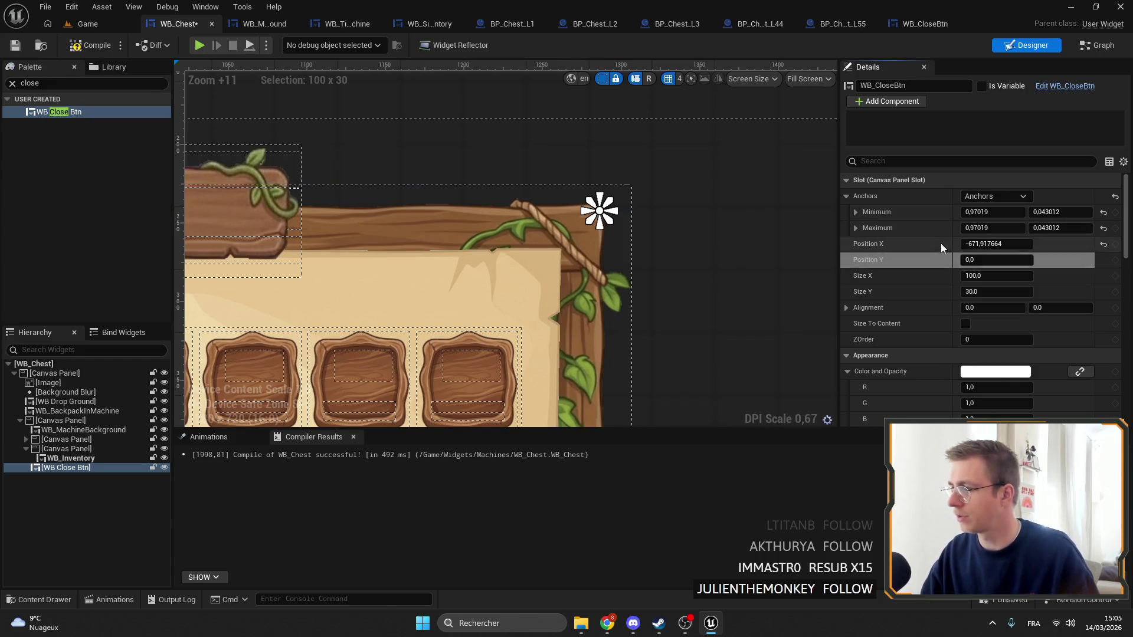
pyautogui.press('Return')
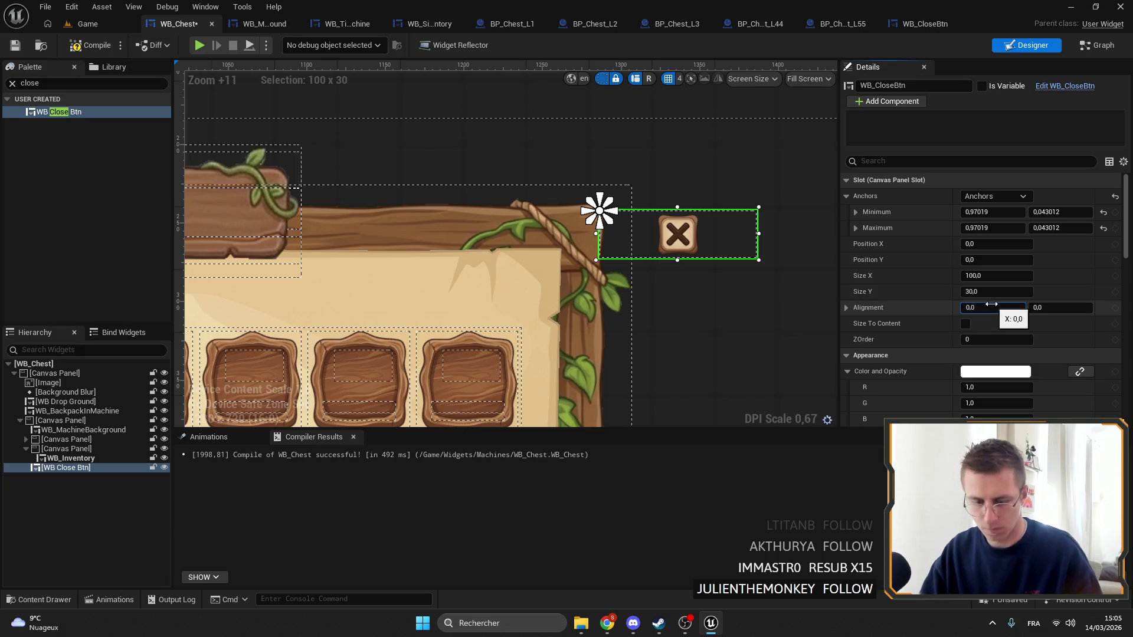
pyautogui.write('0,5')
pyautogui.press('Return')
pyautogui.press('BackSpace')
pyautogui.press('Return')
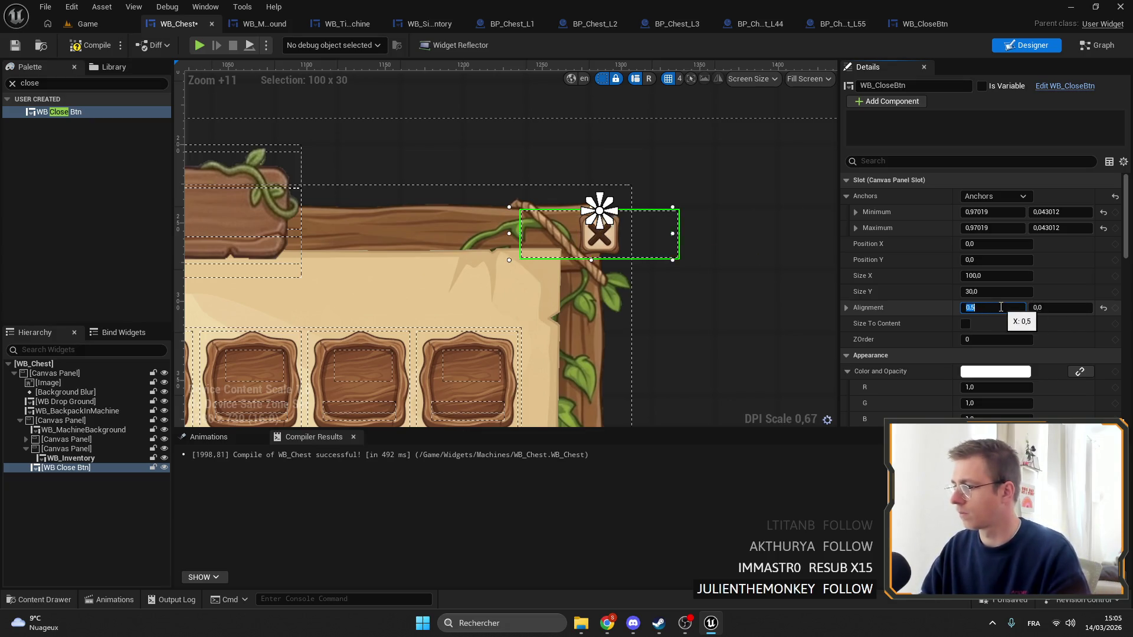
pyautogui.click(1054, 307)
pyautogui.write('0,5')
pyautogui.press('Return')
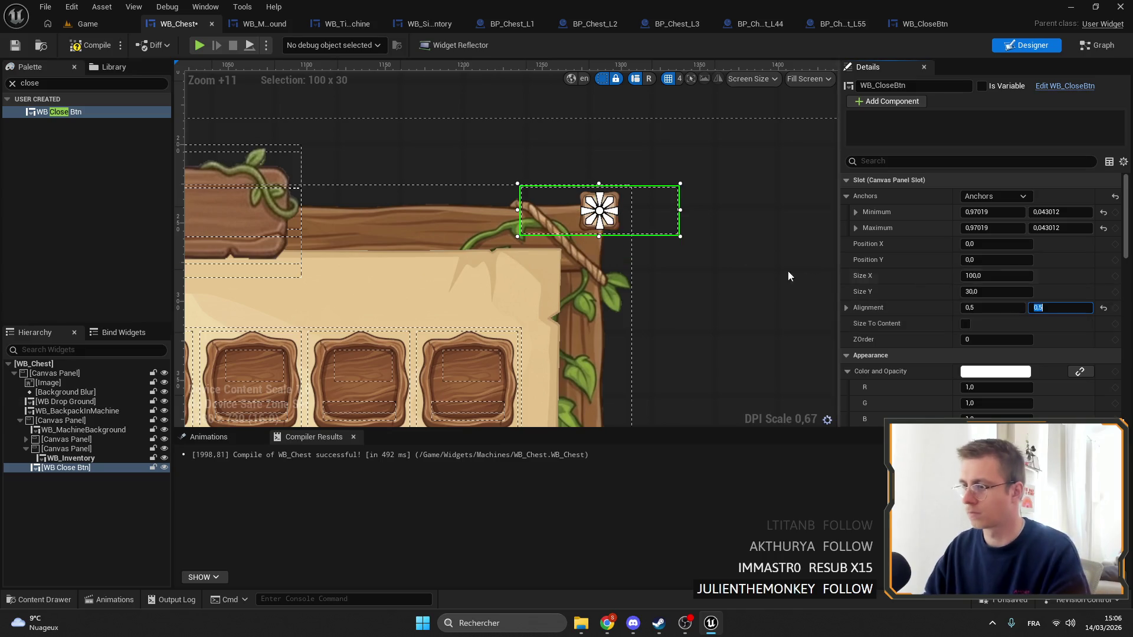
# Try a 40×40 size for the close button
pyautogui.click(996, 292)
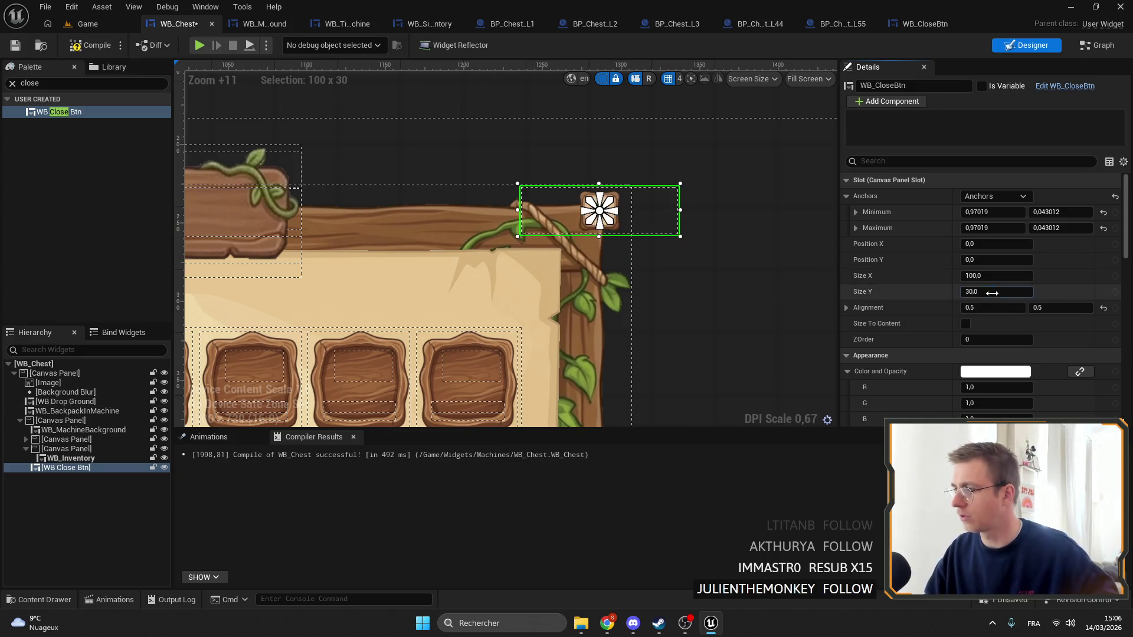
pyautogui.write('100')
pyautogui.press('Return')
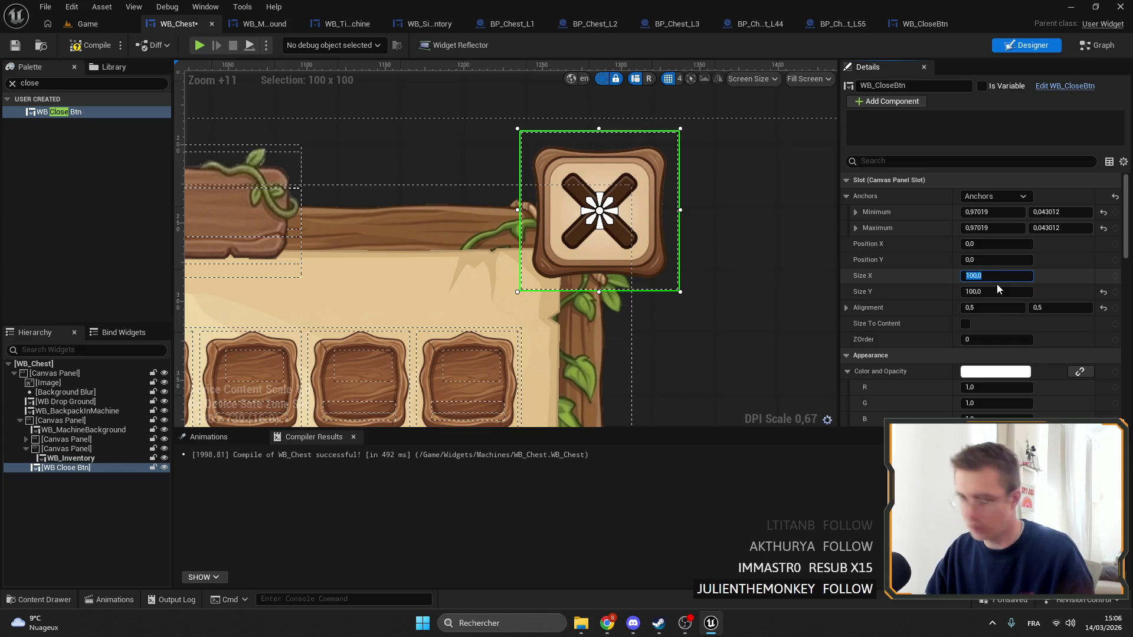
pyautogui.write('40')
pyautogui.press('Return')
pyautogui.press('Tab')
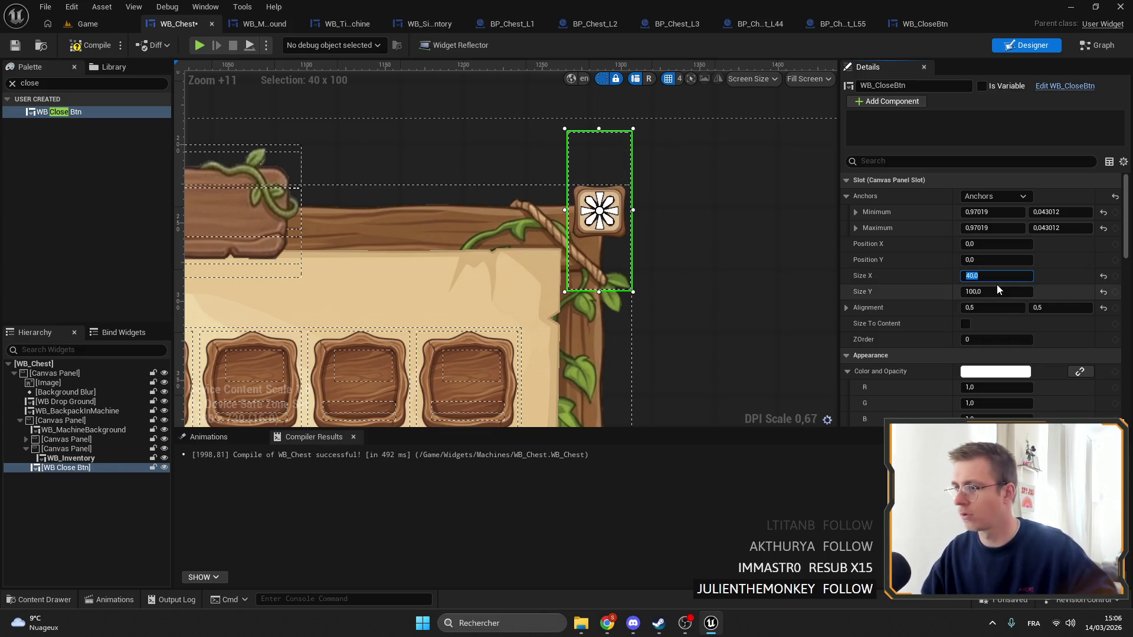
pyautogui.write('40,0')
pyautogui.press('Return')
# Resize the close button to 60×60
pyautogui.scroll(1, 601, 273)
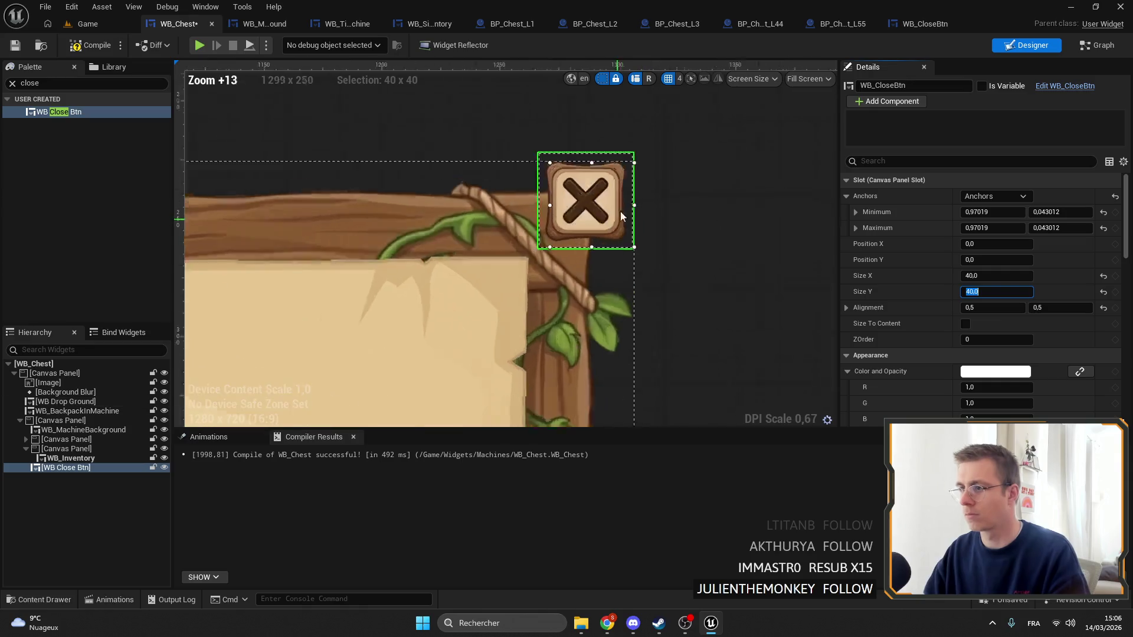
pyautogui.moveTo(655, 274)
pyautogui.mouseDown()
pyautogui.moveTo(593, 246)
pyautogui.moveTo(631, 321)
pyautogui.mouseUp()
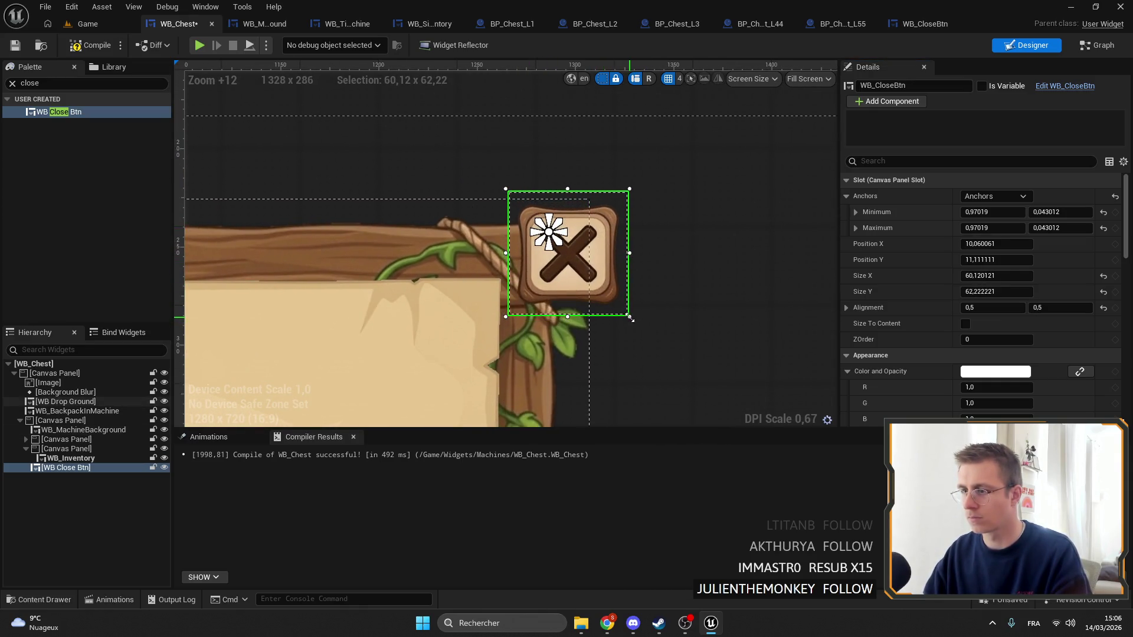
pyautogui.scroll(-10, 631, 320)
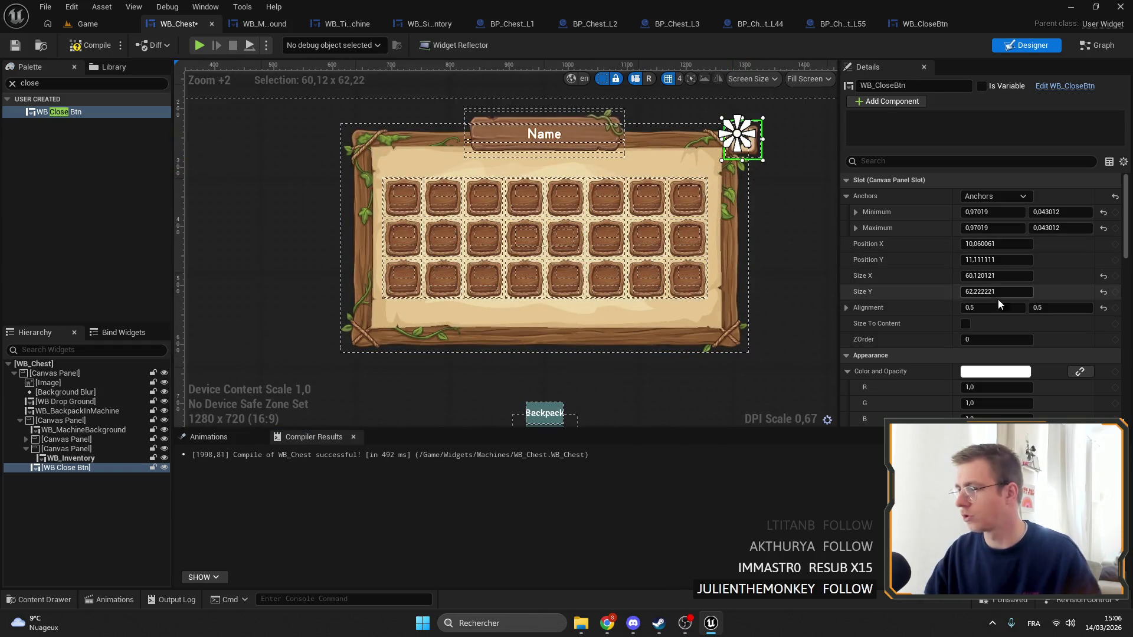
pyautogui.click(1009, 294)
pyautogui.write('60,120121')
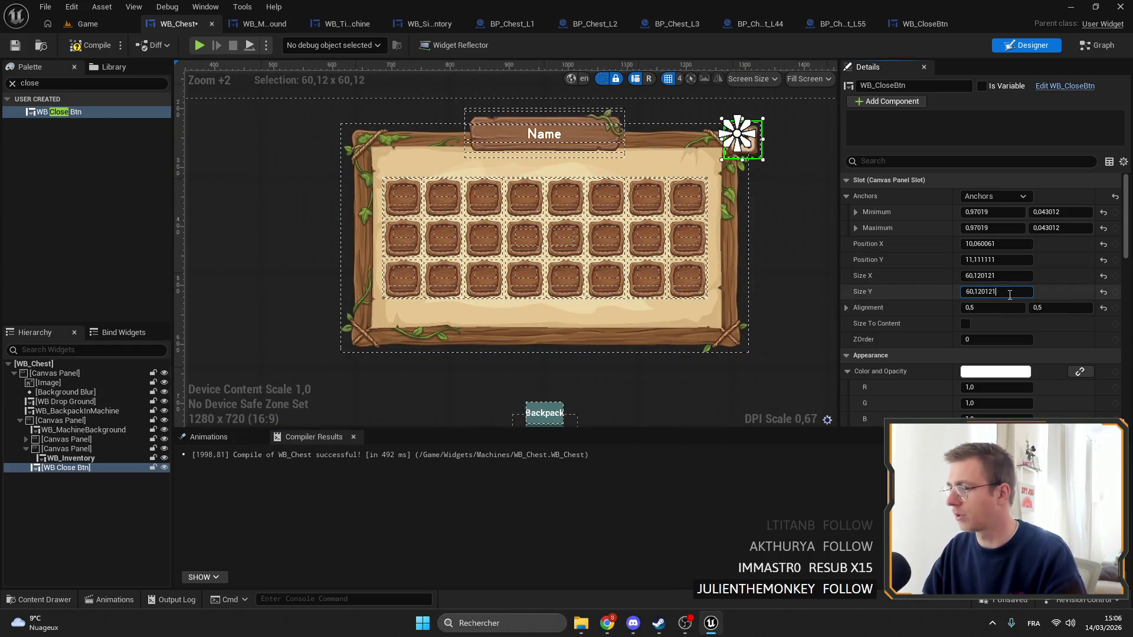
pyautogui.press('BackSpace')
pyautogui.click(1005, 280)
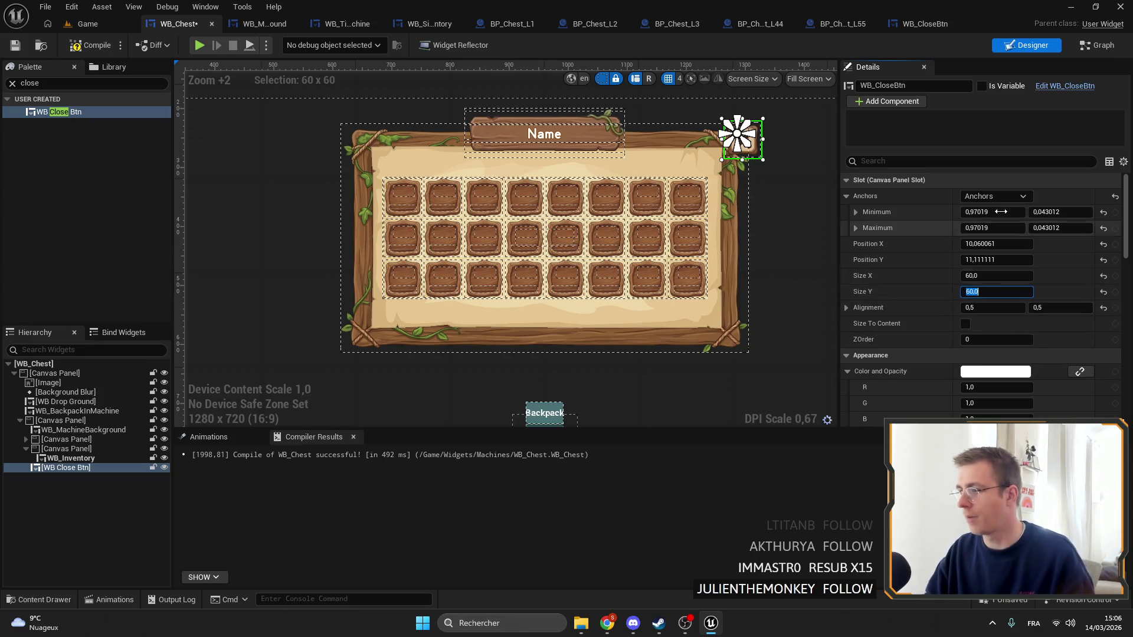
pyautogui.write('60,0')
pyautogui.write('60,0')
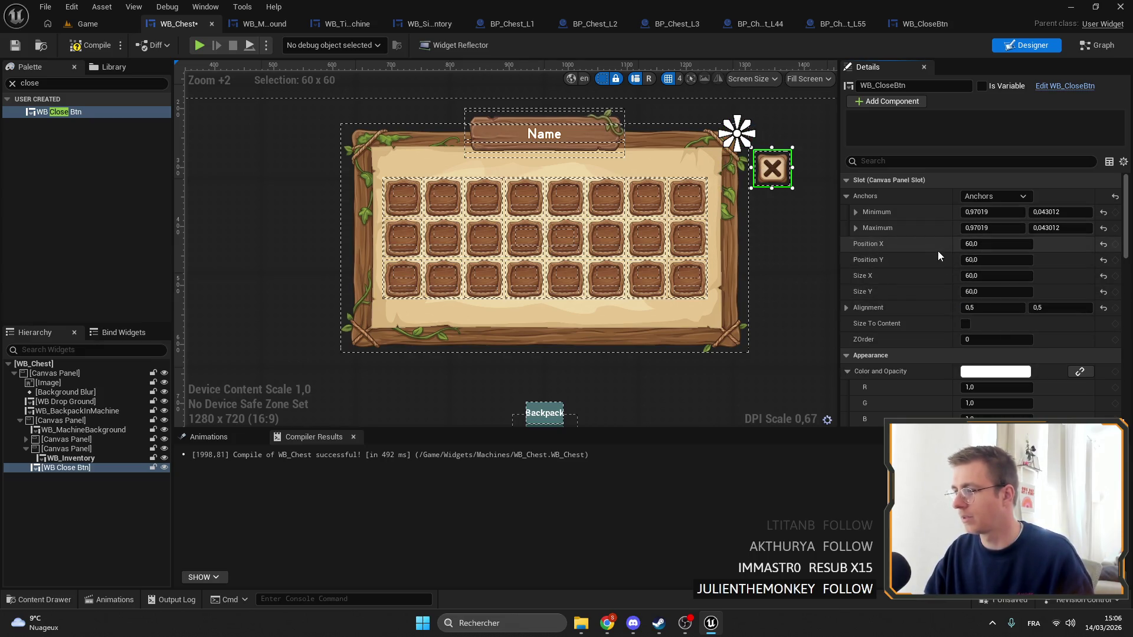
# Reset the button's position offset to 0,0 and select the drop ground layer
pyautogui.click(975, 244)
pyautogui.write('0')
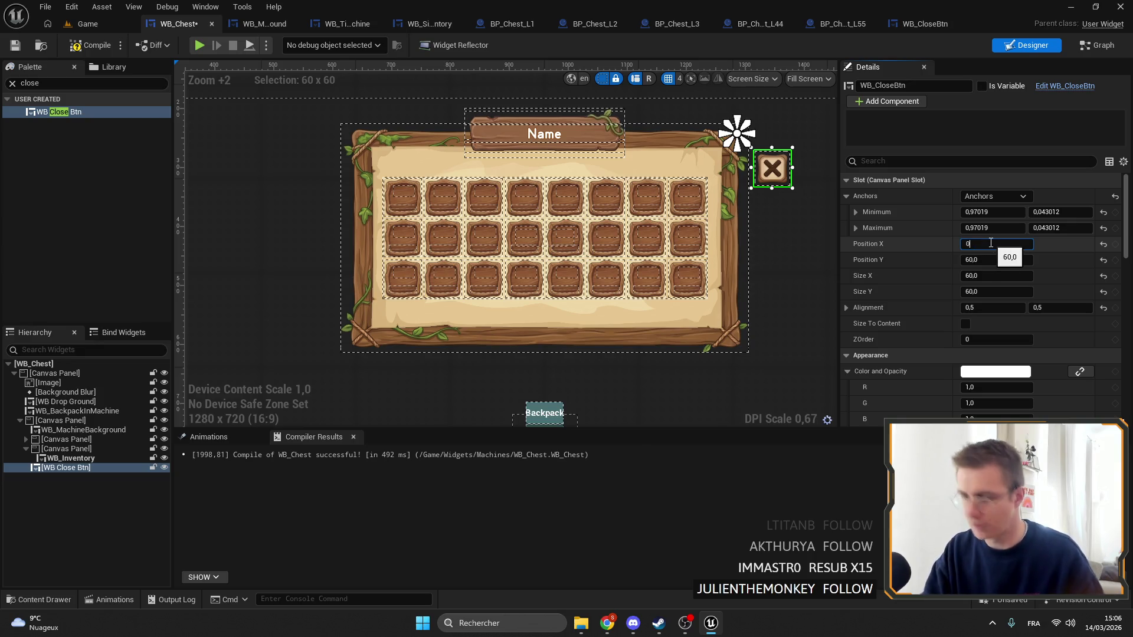
pyautogui.press('Return')
pyautogui.click(974, 260)
pyautogui.write('0')
pyautogui.press('Return')
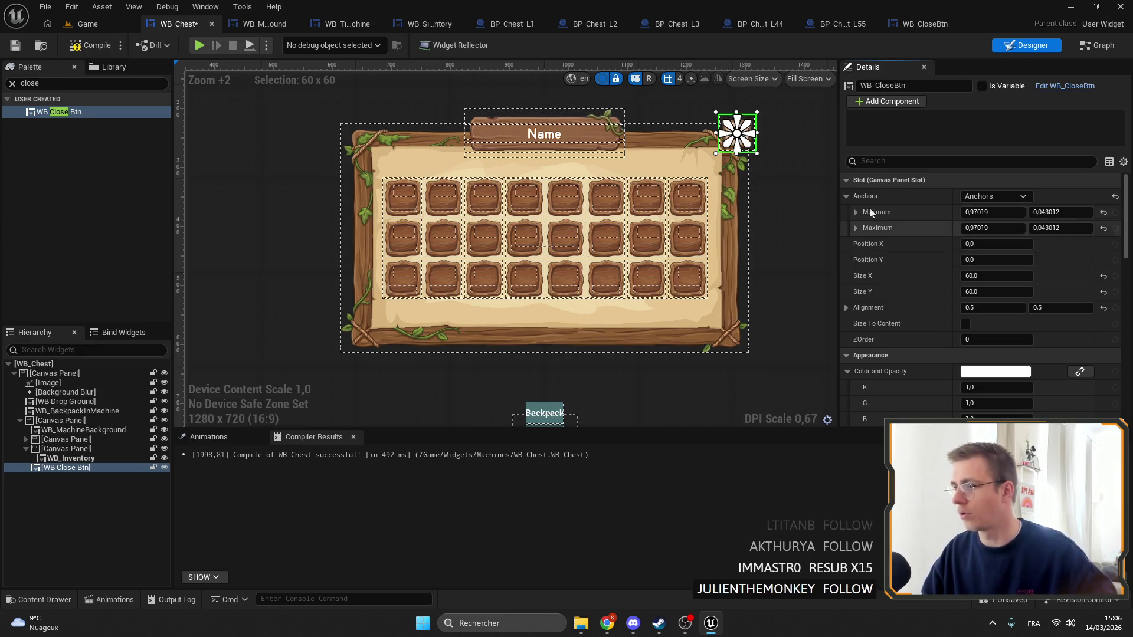
pyautogui.scroll(6, 693, 111)
pyautogui.scroll(4, 660, 171)
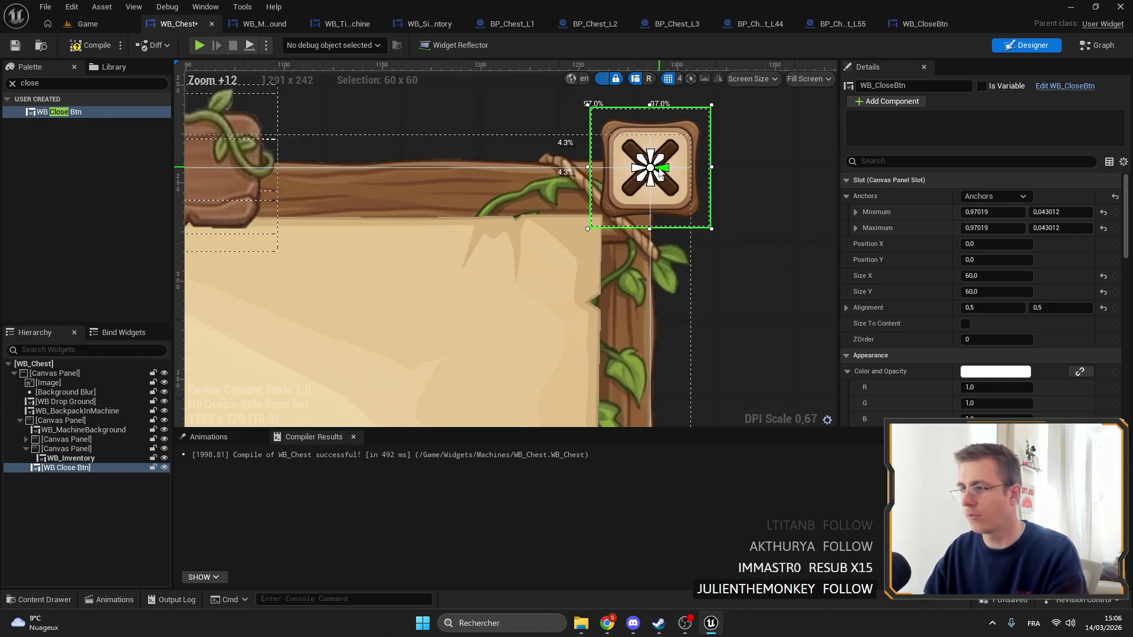
pyautogui.click(800, 186)
pyautogui.scroll(-6, 746, 161)
pyautogui.scroll(4, 744, 164)
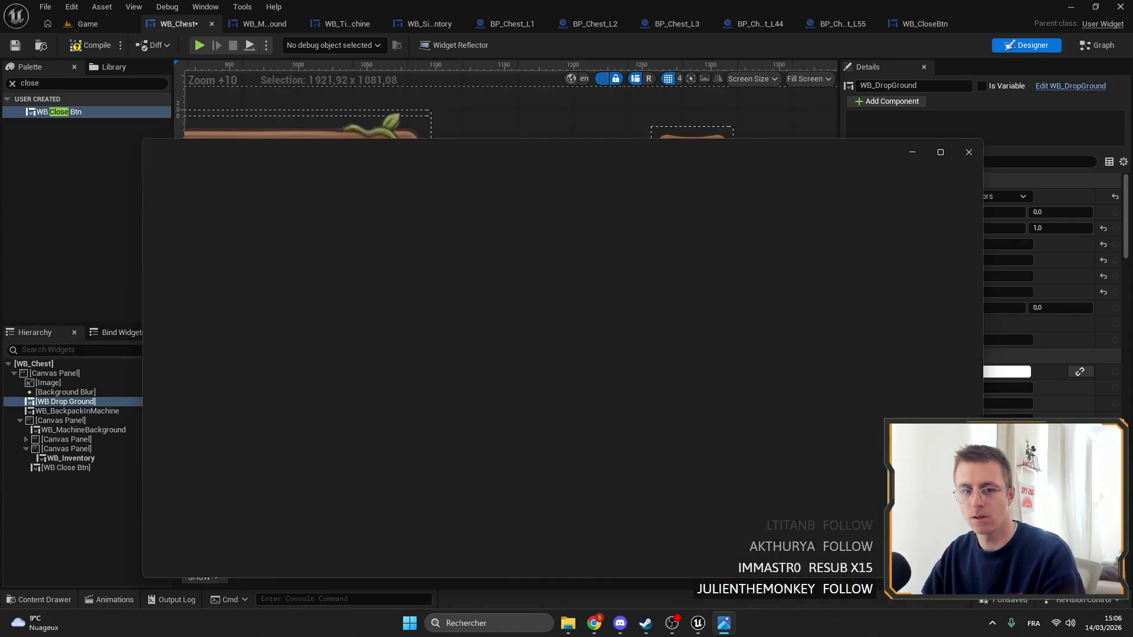
# Move WB_CloseBtn's anchor to the top-right corner and set its X position to 0
pyautogui.hotkey('alt', 'Tab')
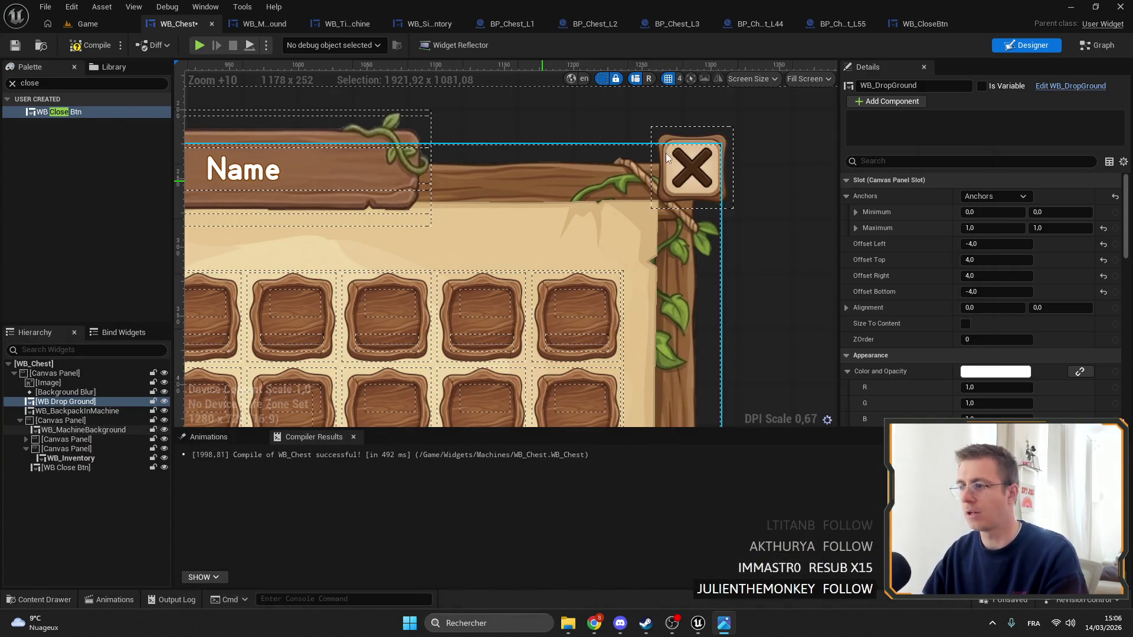
pyautogui.click(690, 177)
pyautogui.moveTo(691, 181); pyautogui.dragTo(683, 180)
pyautogui.click(980, 243)
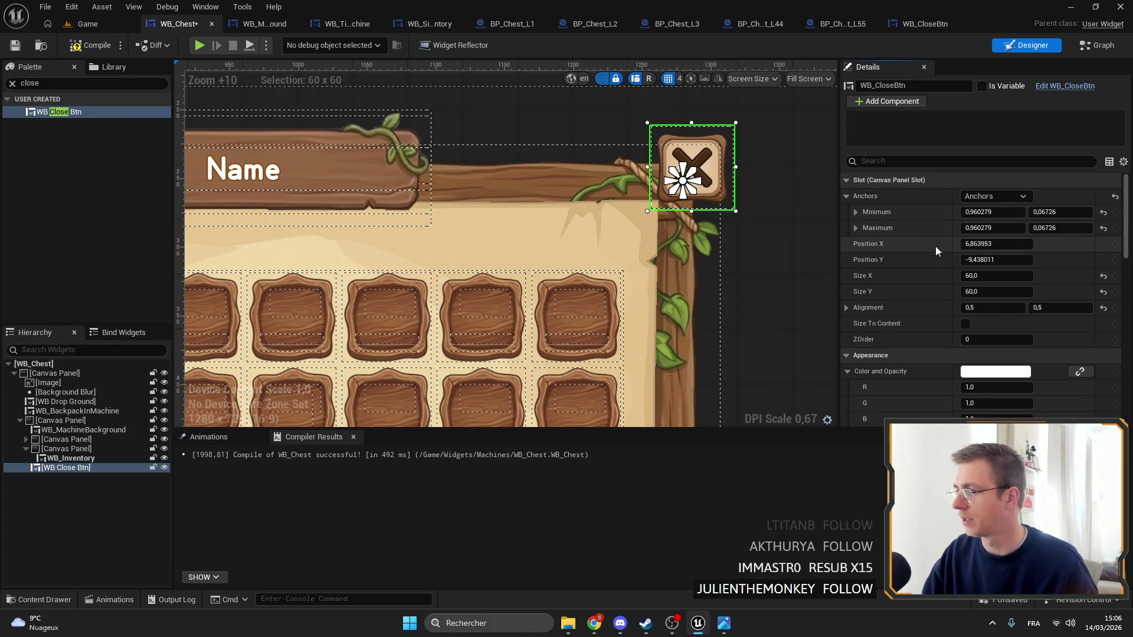
pyautogui.write('0')
pyautogui.press('Tab')
pyautogui.write('0')
pyautogui.press('Return')
pyautogui.scroll(-10, 647, 194)
pyautogui.scroll(4, 629, 193)
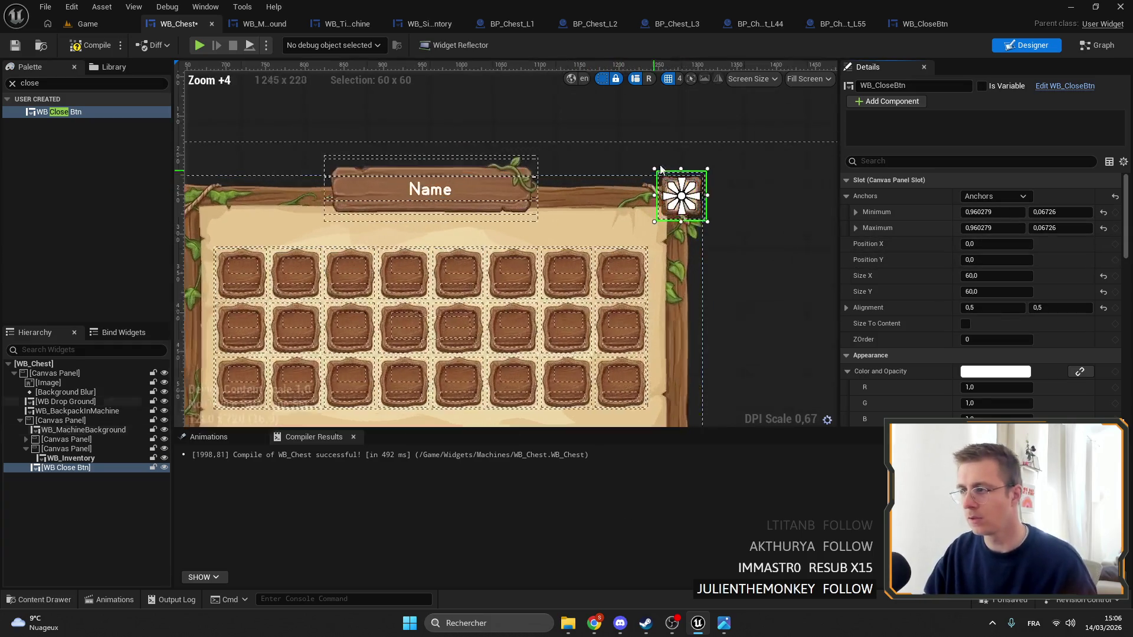
# Set WB Drop Ground's Offset Left and Offset Top to 0
pyautogui.click(675, 137)
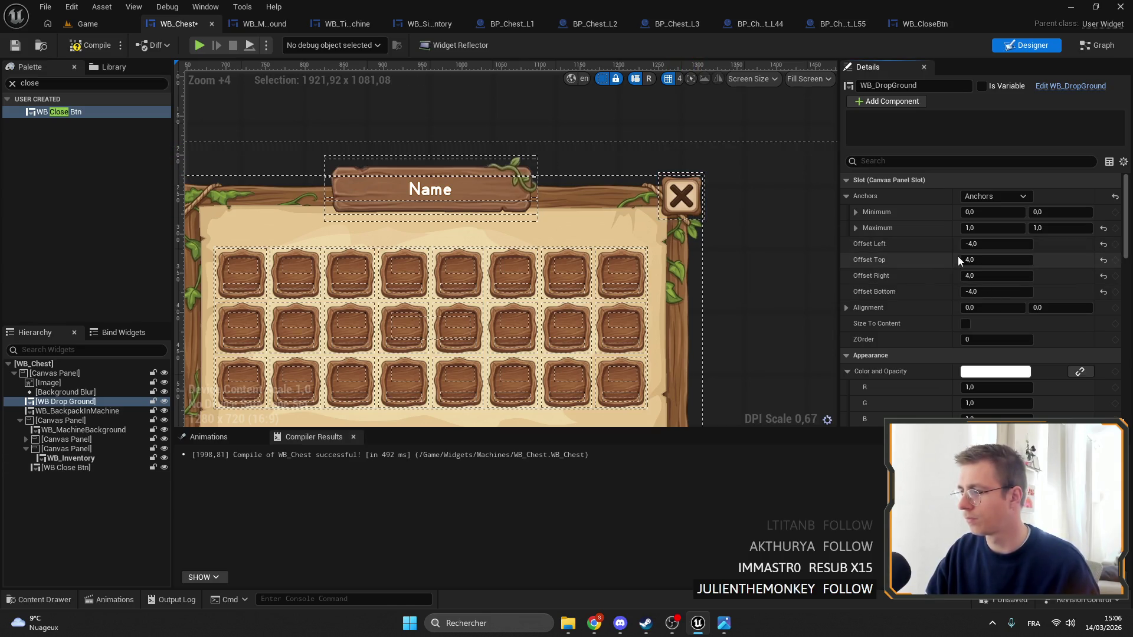
pyautogui.click(973, 244)
pyautogui.write('0')
pyautogui.press('Tab')
pyautogui.write('0')
pyautogui.press('Return')
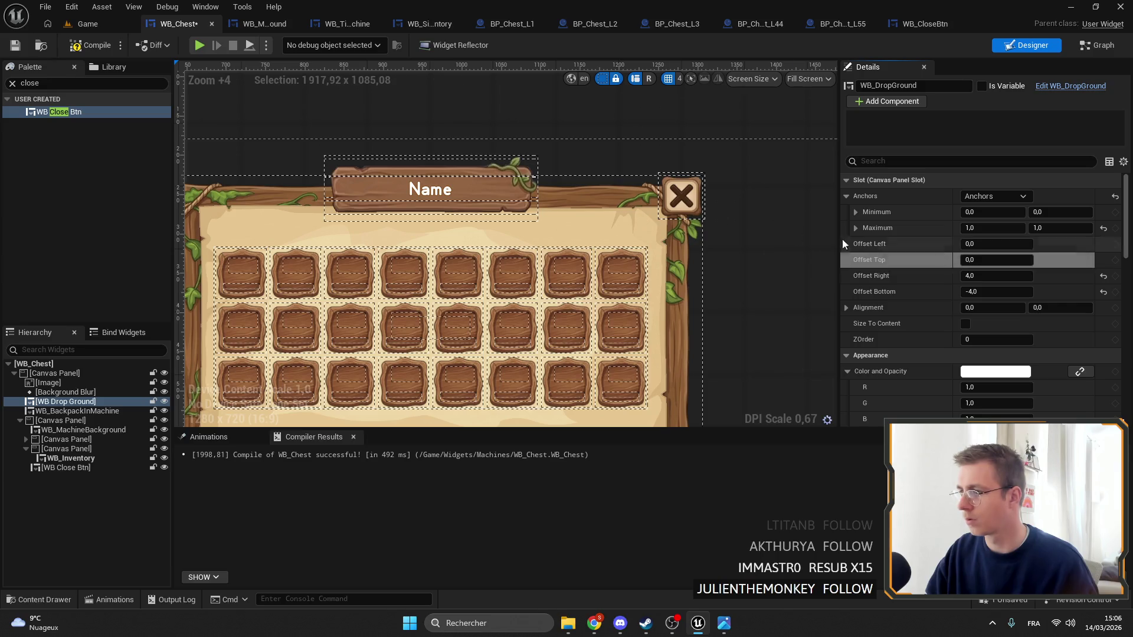
# Nudge WB_CloseBtn's anchor slightly upward and reset its X position to 0
pyautogui.scroll(5, 690, 208)
pyautogui.click(676, 190)
pyautogui.moveTo(676, 189); pyautogui.dragTo(680, 187)
pyautogui.click(1103, 259)
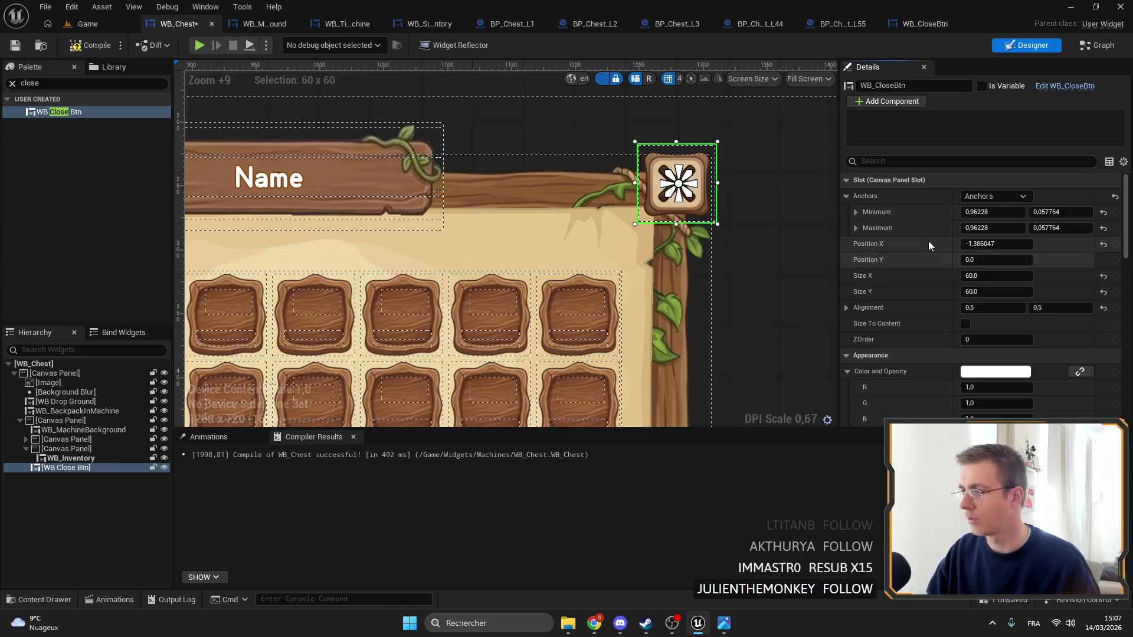
pyautogui.click(1103, 243)
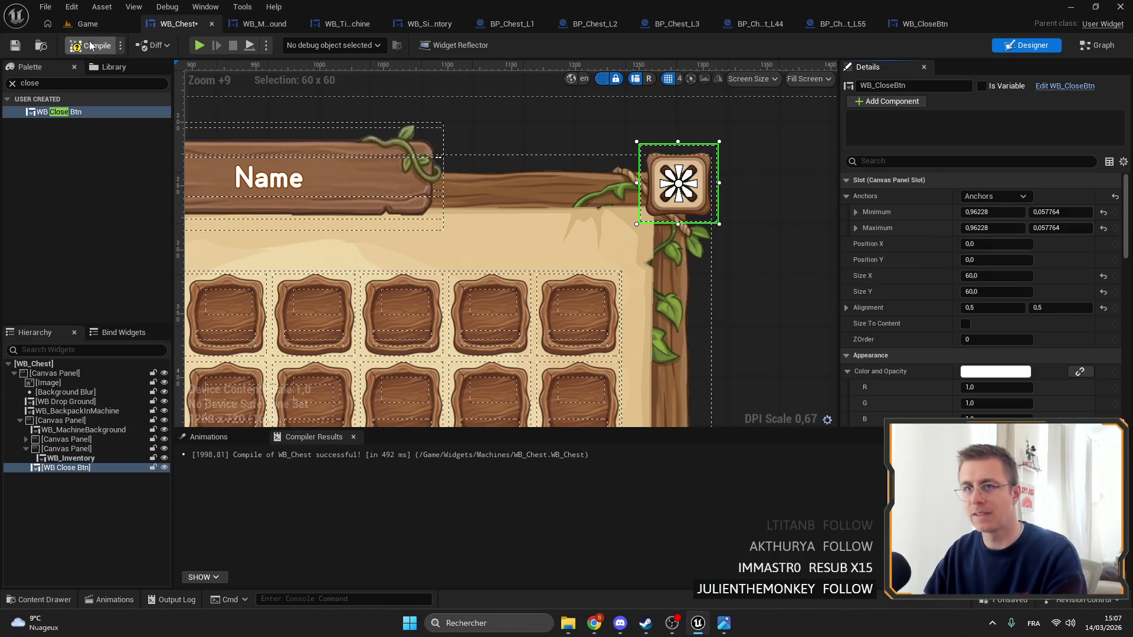
# Compile WB_Chest and select its close button
pyautogui.click(16, 45)
pyautogui.scroll(-4, 580, 203)
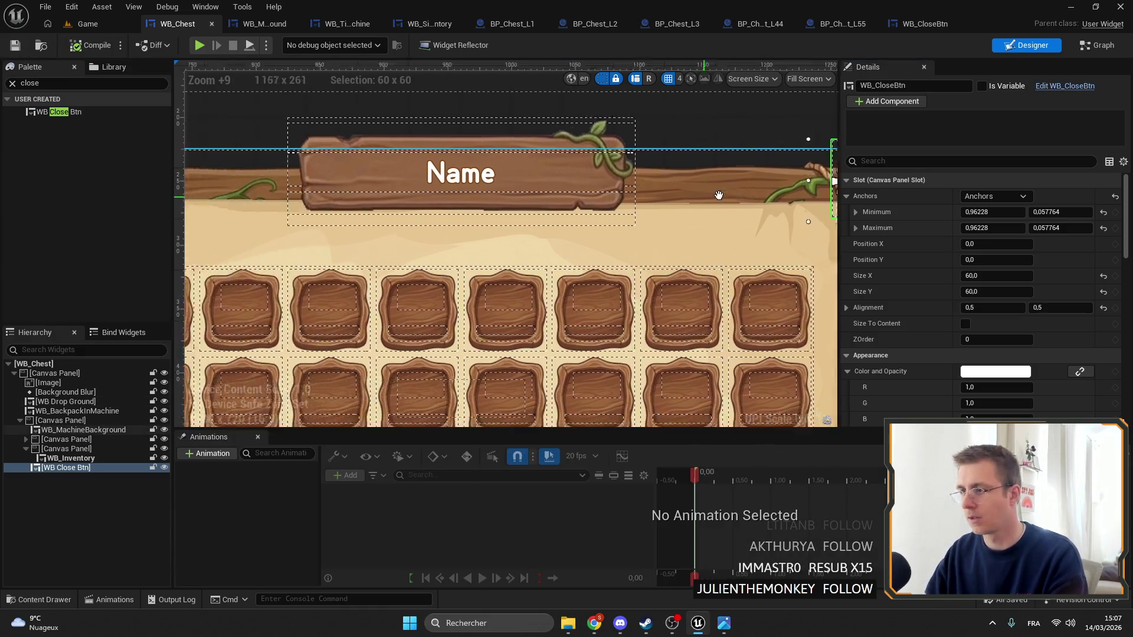
pyautogui.click(788, 192)
pyautogui.scroll(-5, 783, 187)
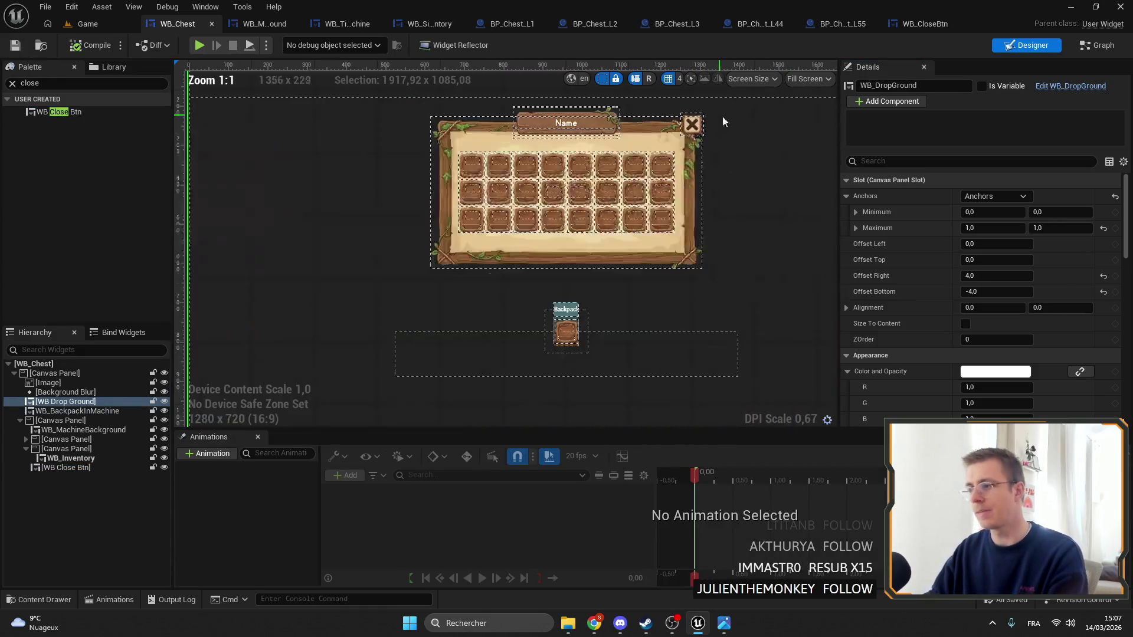
pyautogui.scroll(6, 738, 172)
pyautogui.click(717, 172)
pyautogui.scroll(6, 715, 180)
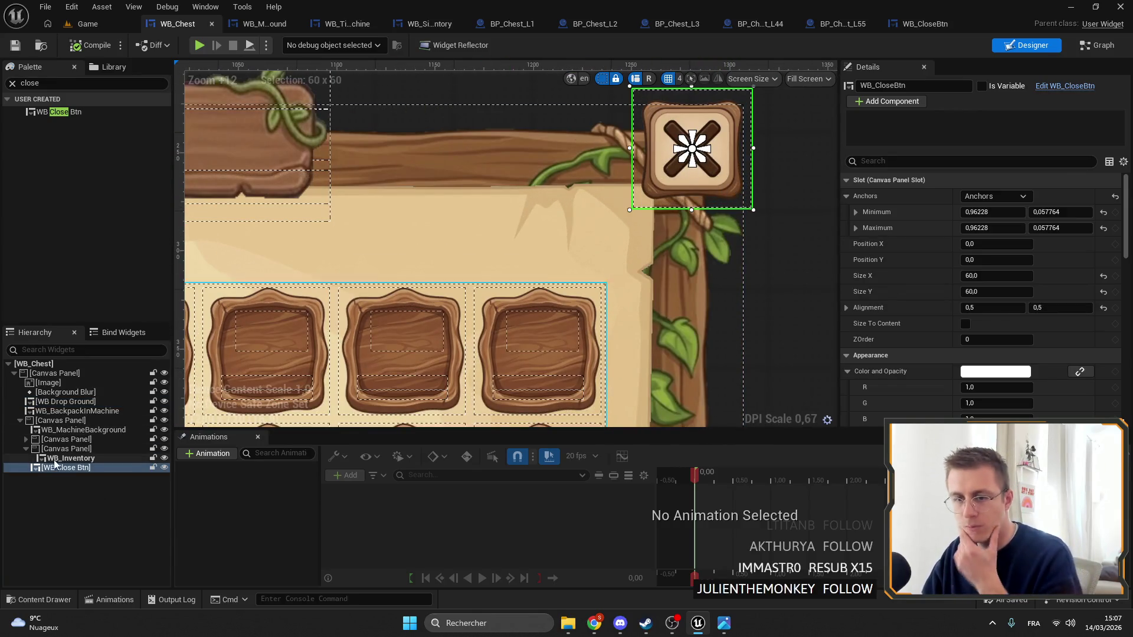
# Add WB_TitleMachine and its panel to the selection, then bring up WB_MachineBackground's Designer
pyautogui.click(26, 440)
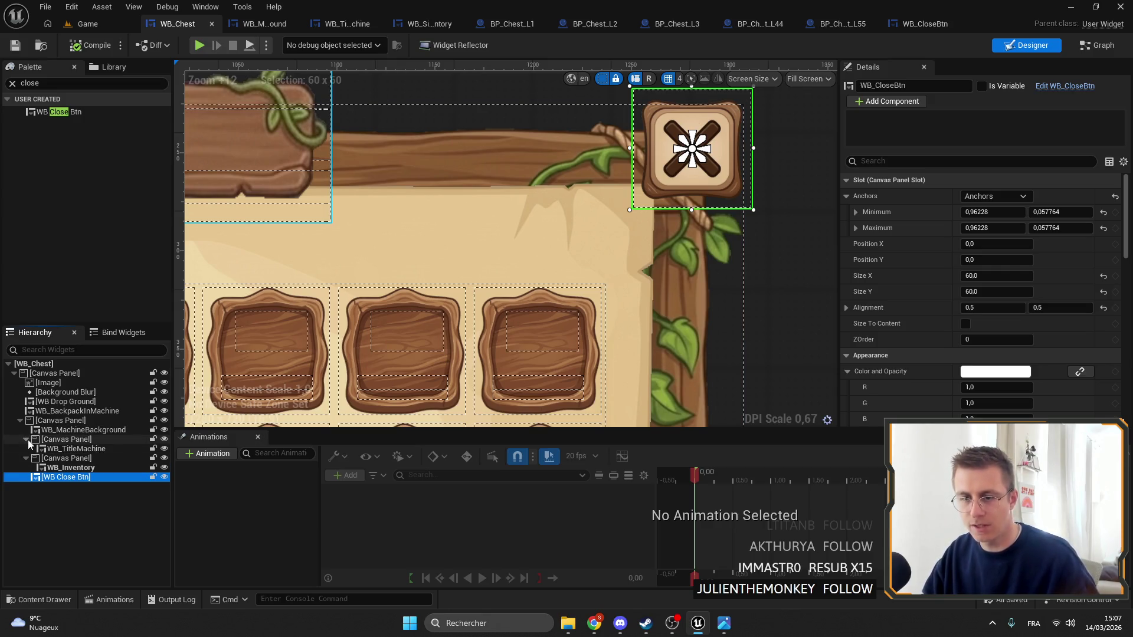
pyautogui.keyDown('ctrl'); pyautogui.click(55, 450); pyautogui.keyUp('ctrl')
pyautogui.keyDown('ctrl'); pyautogui.click(52, 439); pyautogui.keyUp('ctrl')
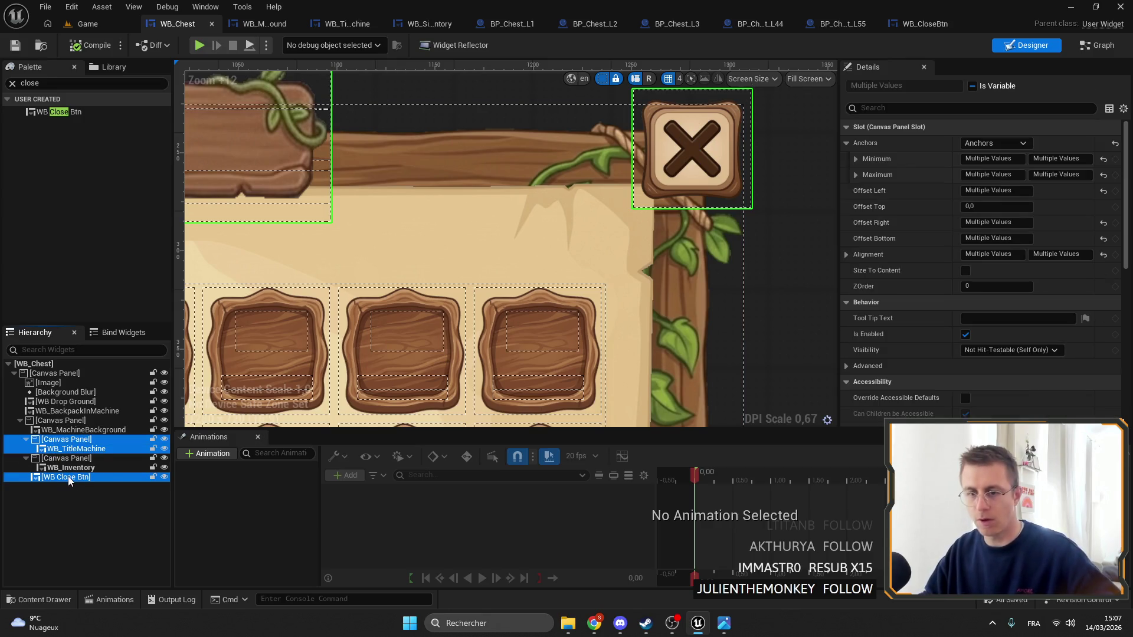
pyautogui.click(485, 185)
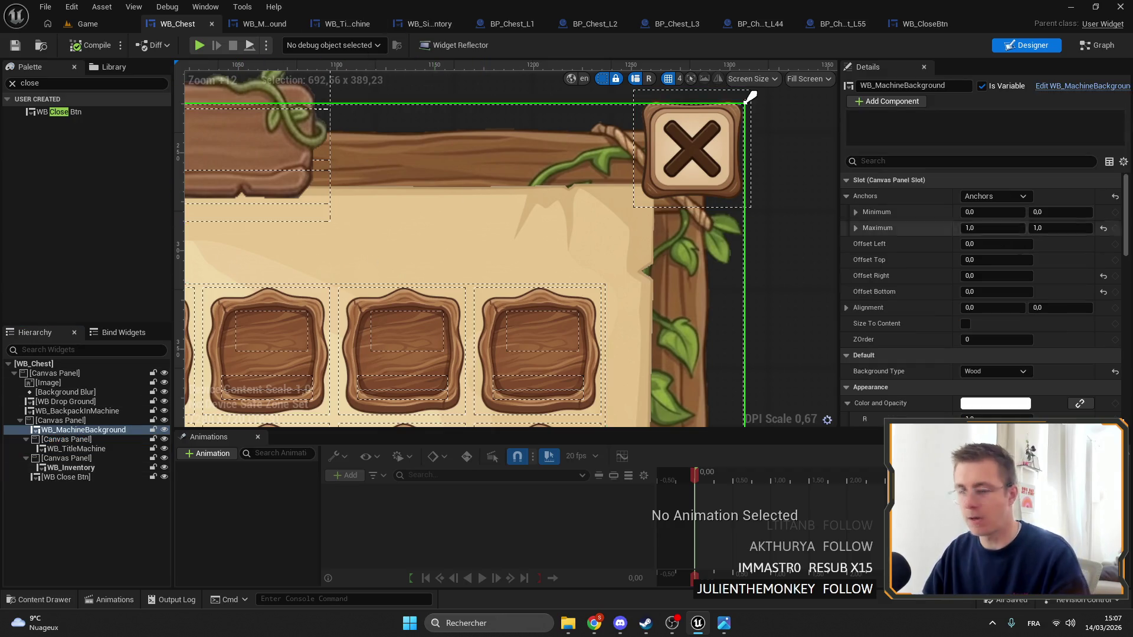
pyautogui.click(1089, 75)
pyautogui.scroll(-2, 785, 155)
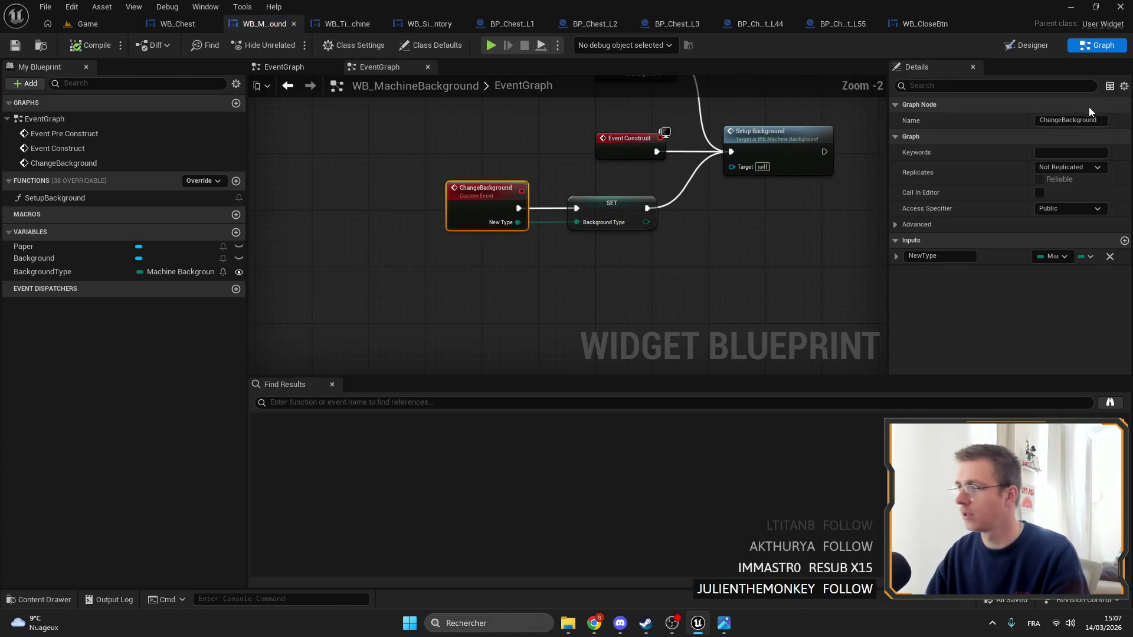
pyautogui.hotkey('ctrl', 'shift', 'alt', 'd')
pyautogui.scroll(-5, 559, 242)
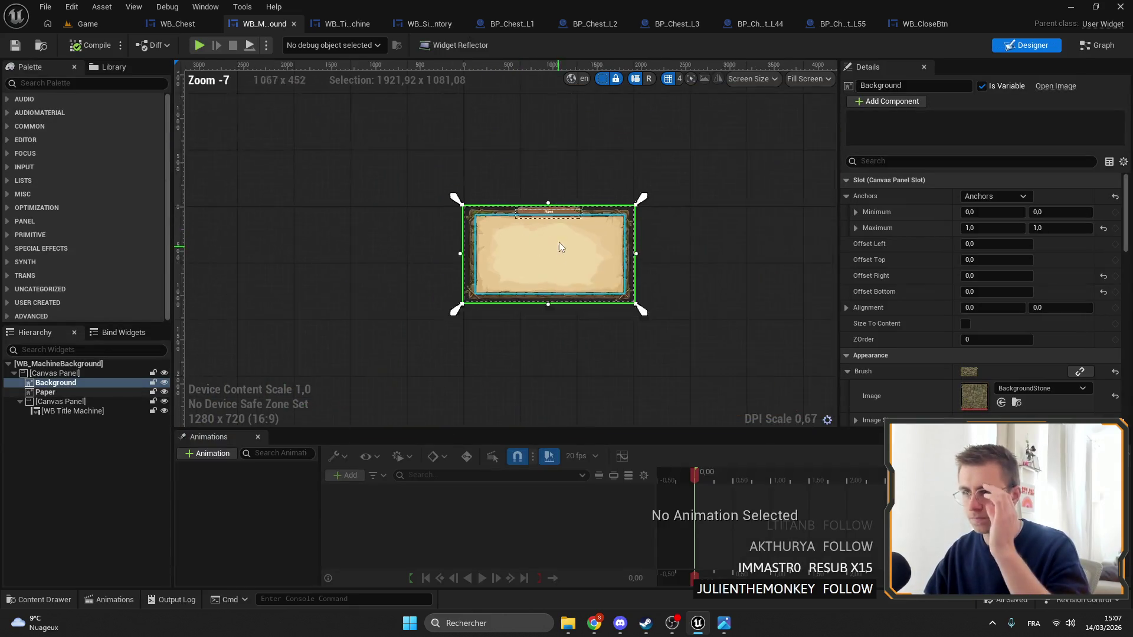
# Paste the close button and title into WB_MachineBackground's root panel, then delete the pasted copies
pyautogui.click(98, 373)
pyautogui.hotkey('ctrl', 'v')
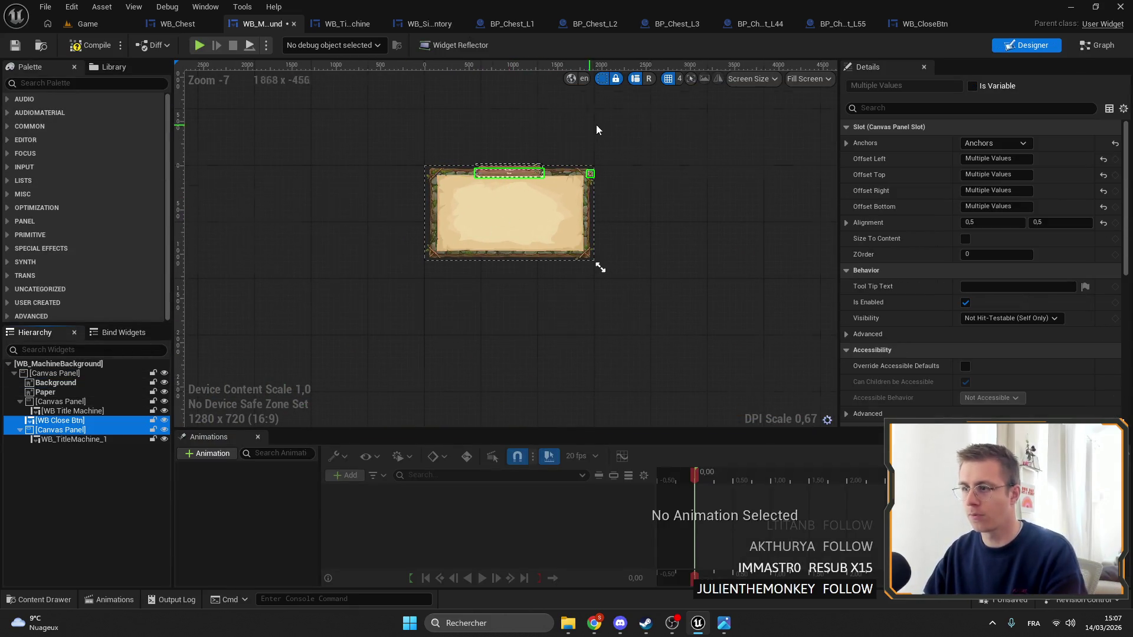
pyautogui.scroll(9, 596, 166)
pyautogui.scroll(-7, 621, 135)
pyautogui.scroll(6, 523, 154)
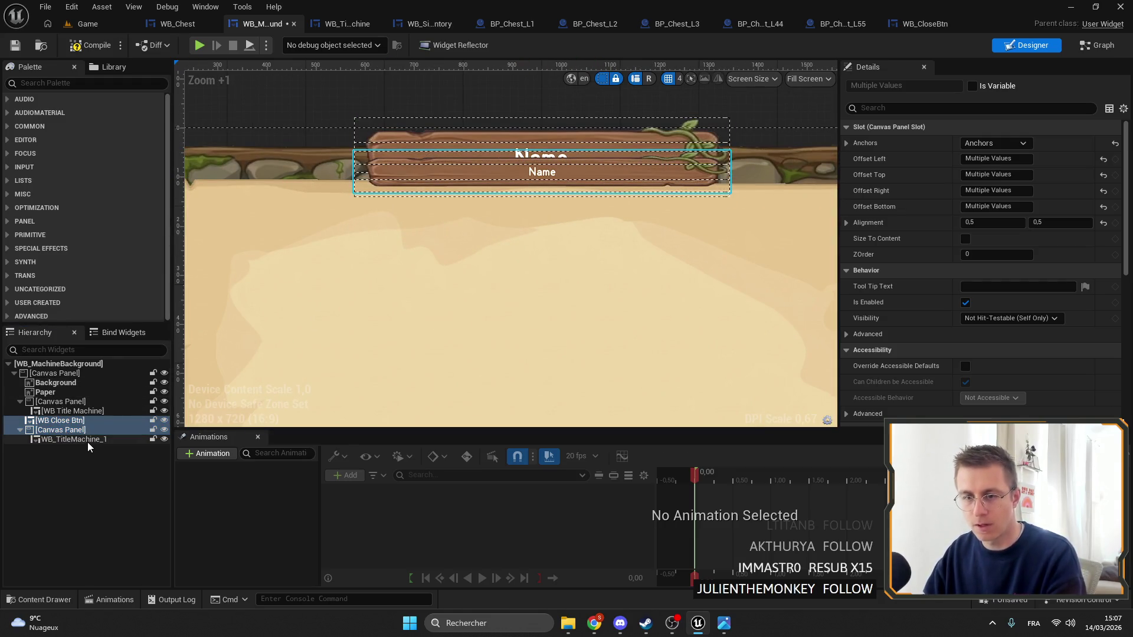
pyautogui.press('Delete')
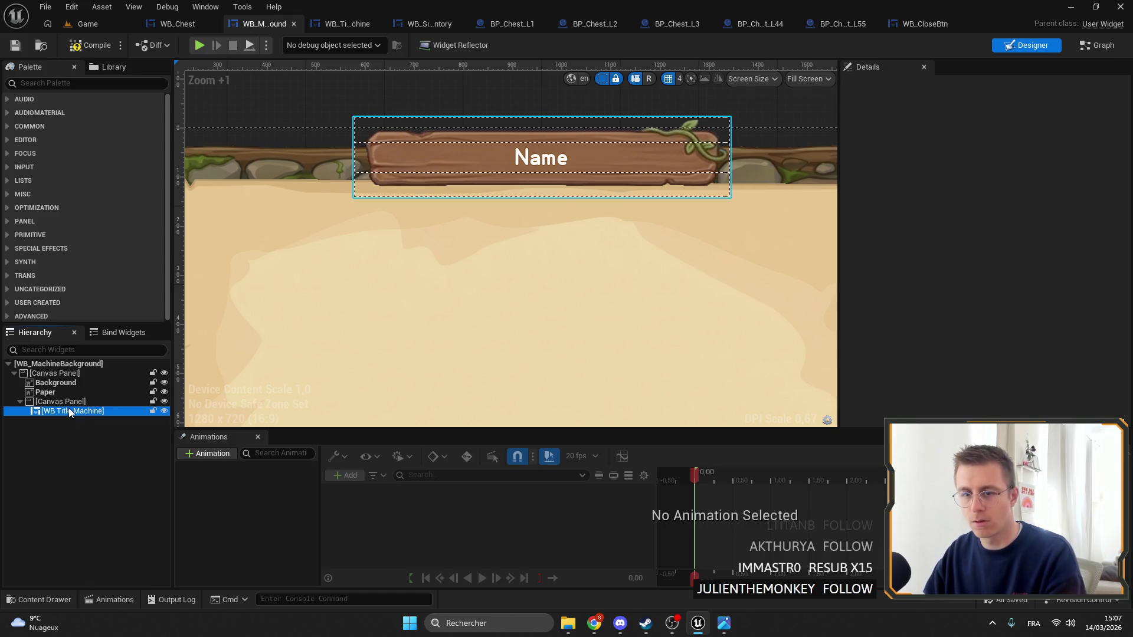
pyautogui.click(69, 411)
pyautogui.scroll(-4, 582, 253)
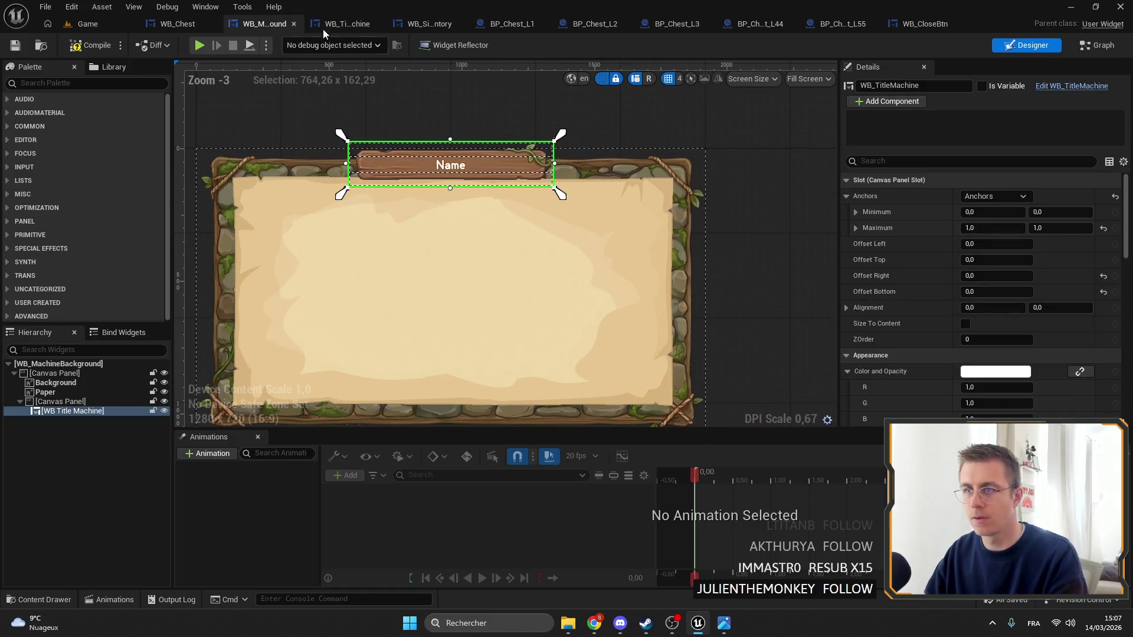
pyautogui.click(171, 25)
# Delete the duplicate WB_TitleMachine banner from WB_Chest and confirm the removal
pyautogui.moveTo(512, 203)
pyautogui.mouseDown()
pyautogui.moveTo(636, 286)
pyautogui.moveTo(604, 268)
pyautogui.mouseUp()
pyautogui.press('Delete')
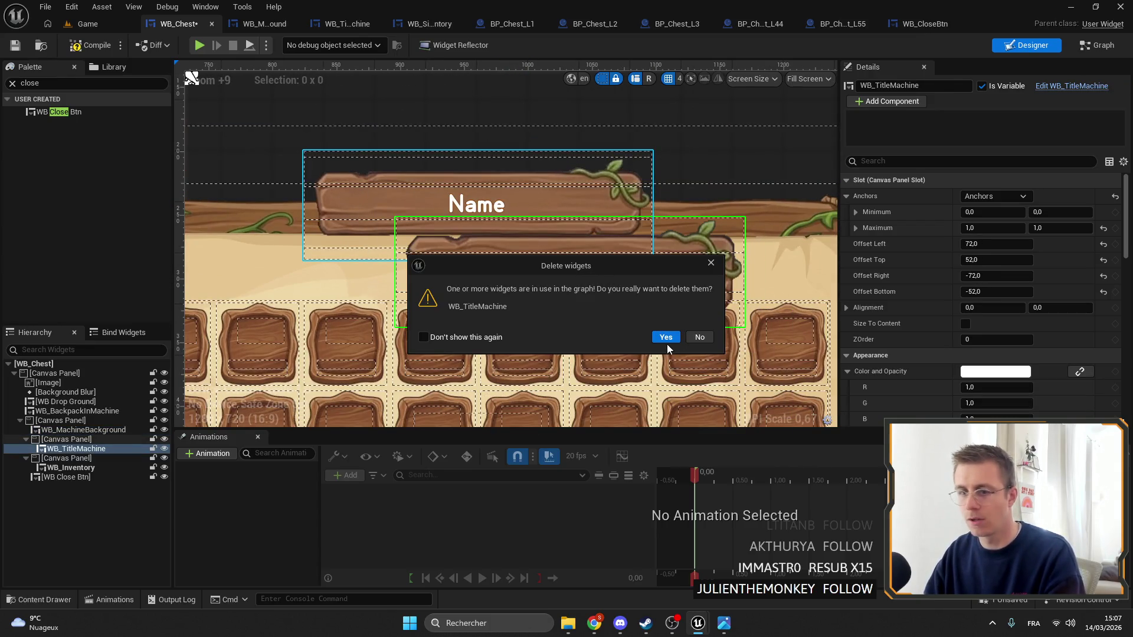
pyautogui.click(661, 342)
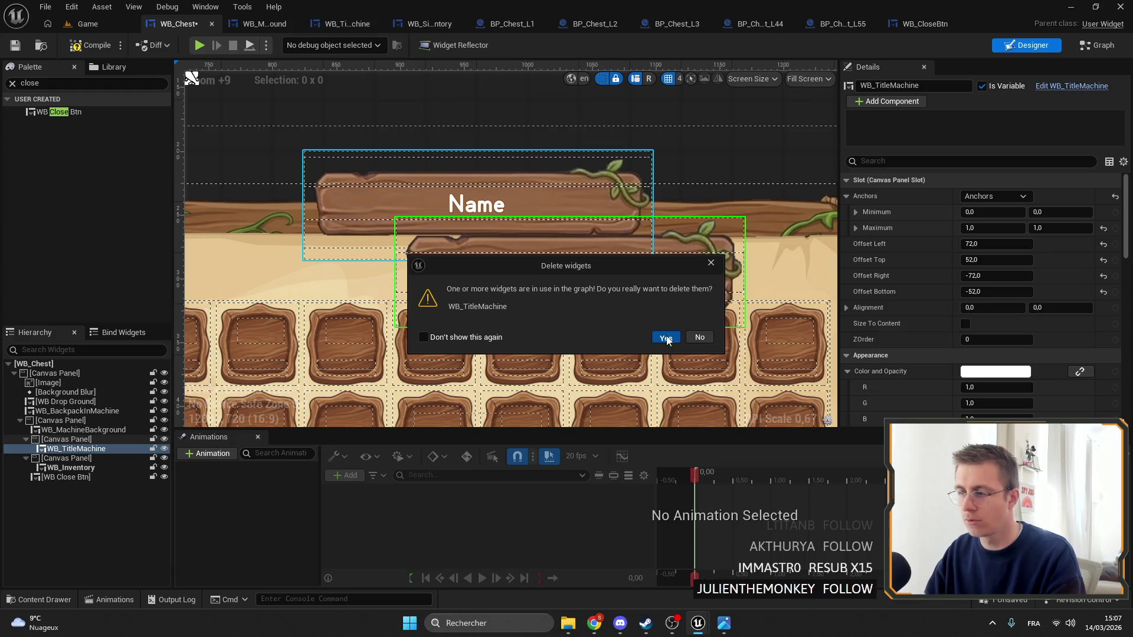
pyautogui.scroll(-6, 552, 167)
pyautogui.scroll(1, 553, 170)
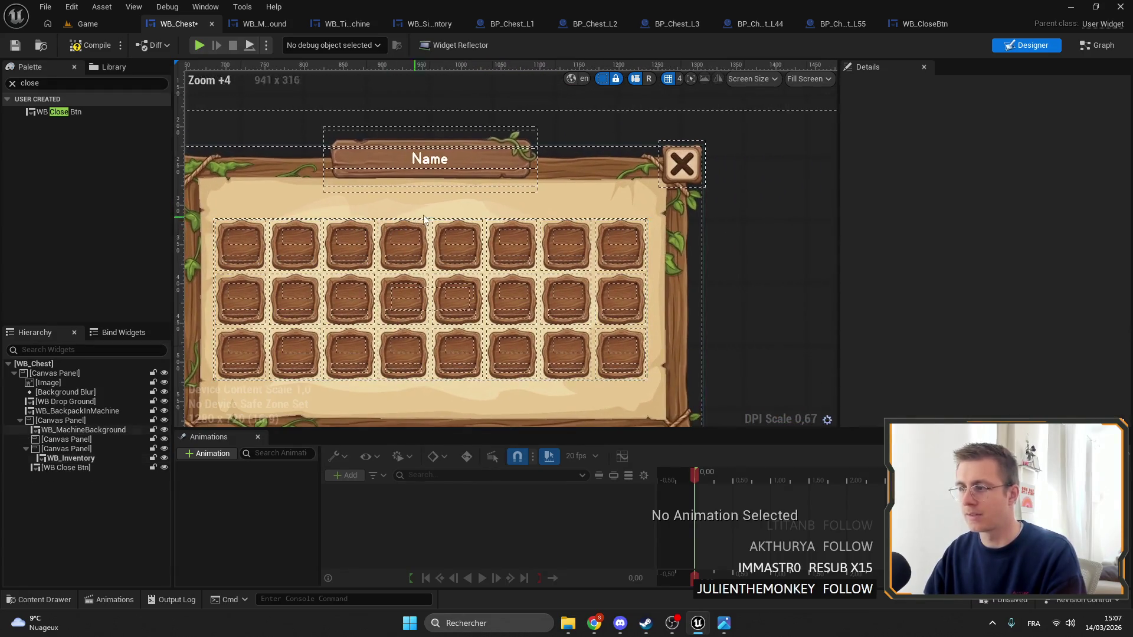
# Select WB_CloseBtn in WB_Chest and check the preview sizing options without changes
pyautogui.click(71, 466)
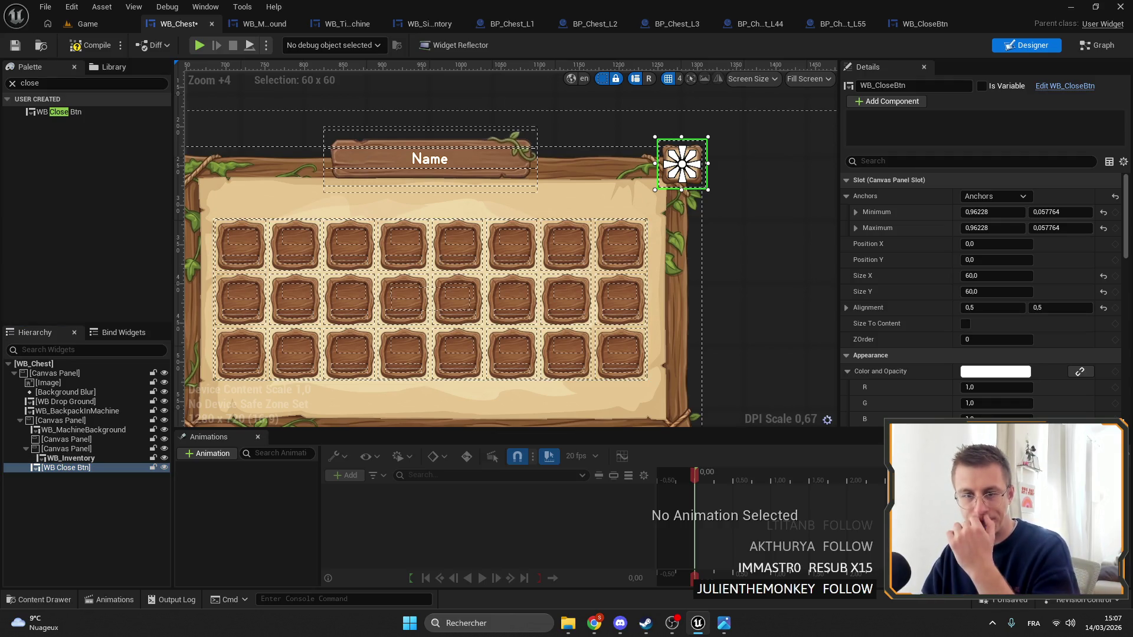
pyautogui.scroll(5, 662, 142)
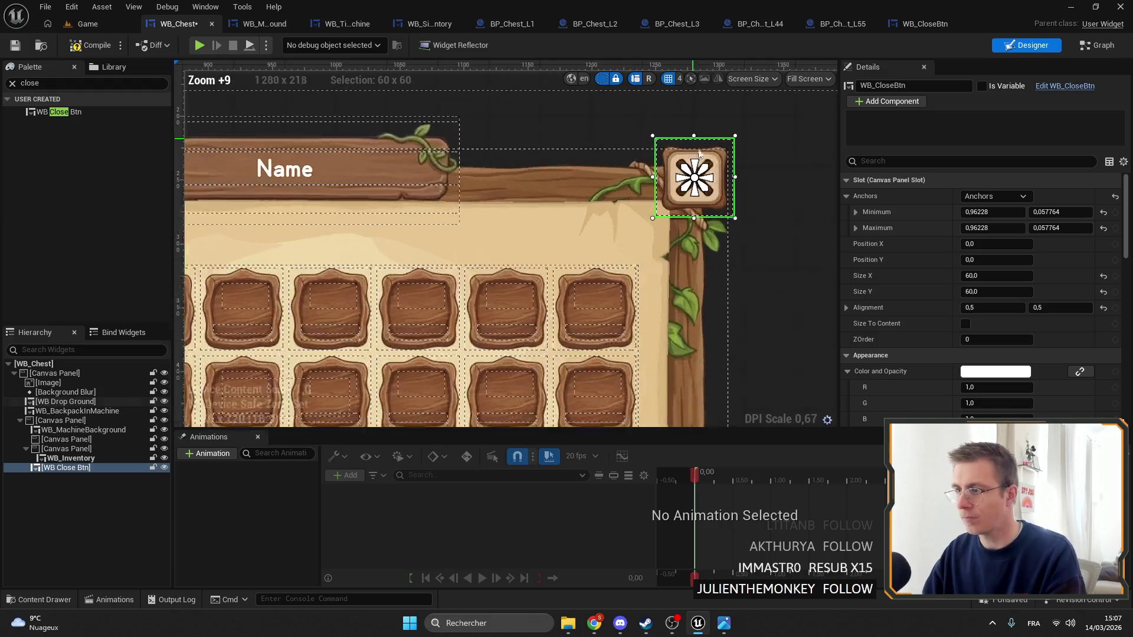
pyautogui.click(66, 468)
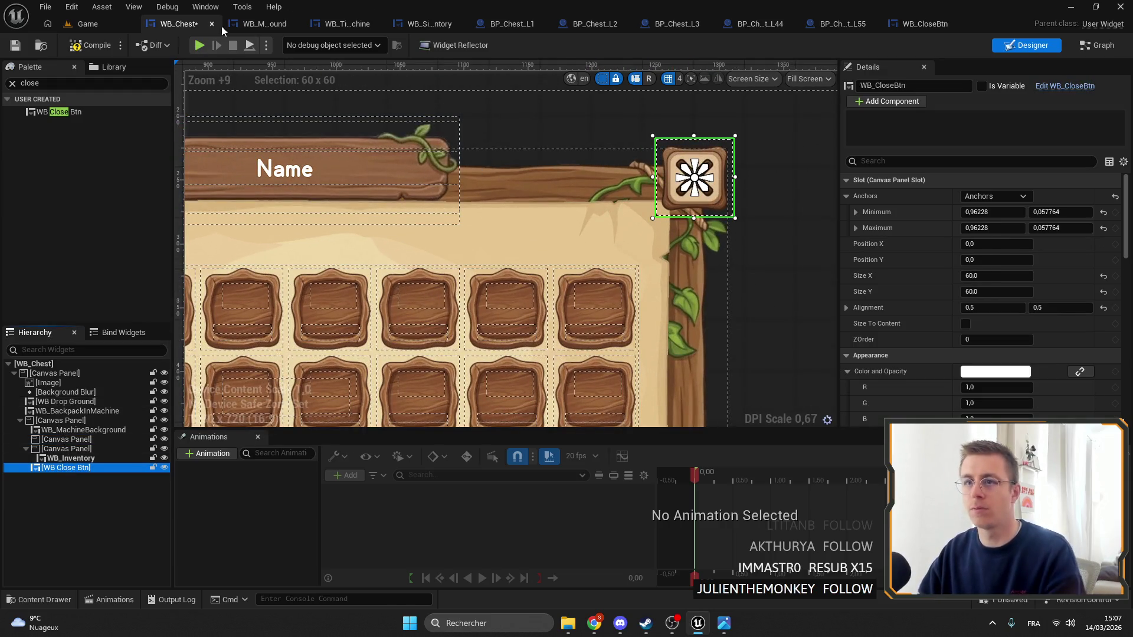
pyautogui.scroll(-6, 477, 190)
pyautogui.click(804, 79)
pyautogui.click(804, 81)
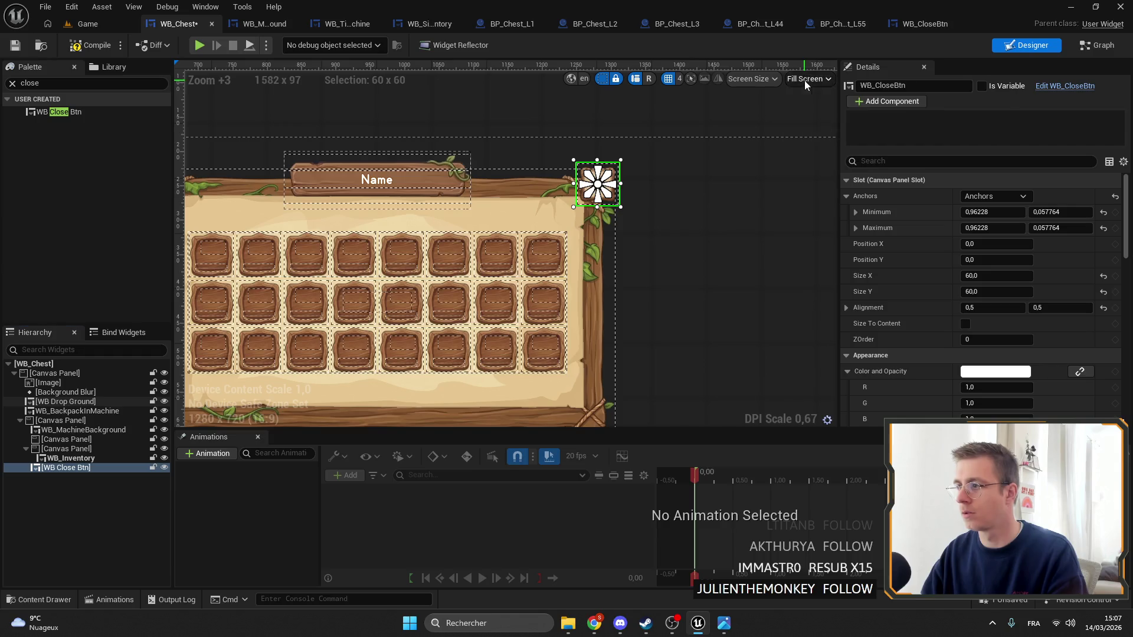
pyautogui.scroll(-6, 745, 193)
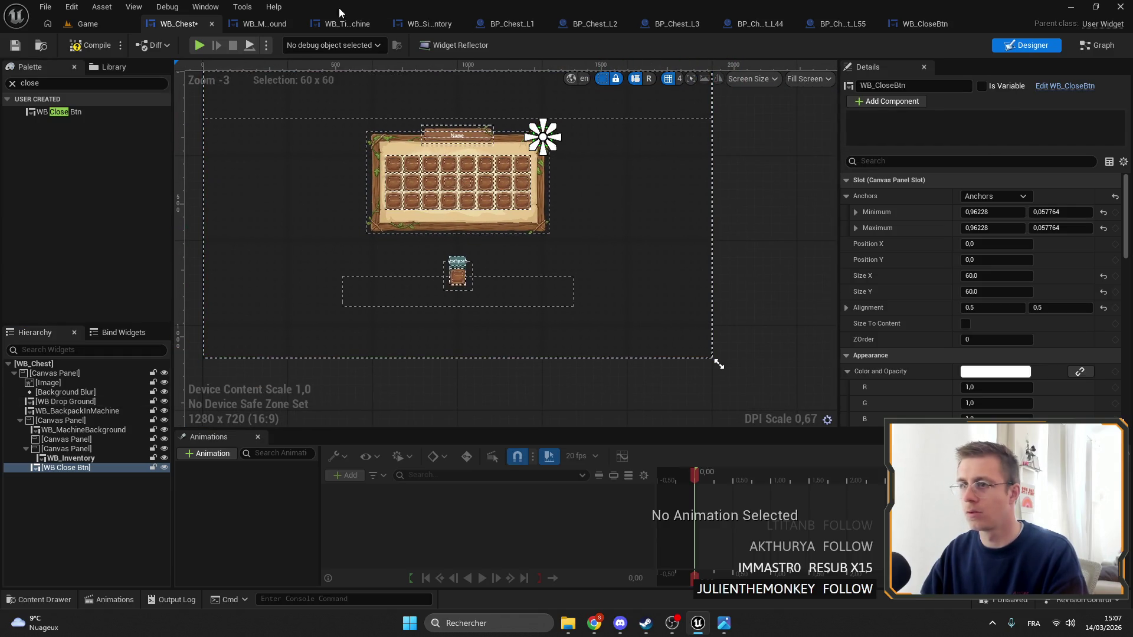
pyautogui.click(263, 24)
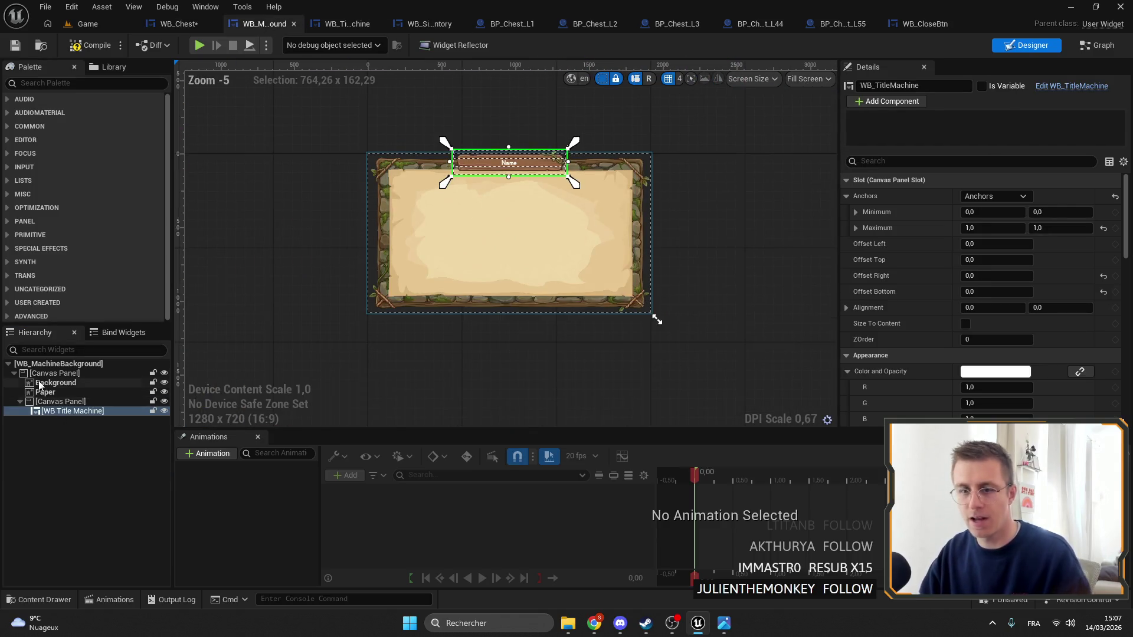
# Set the close button's Position X and Y to 0 in WB_MachineBackground
pyautogui.scroll(6, 537, 147)
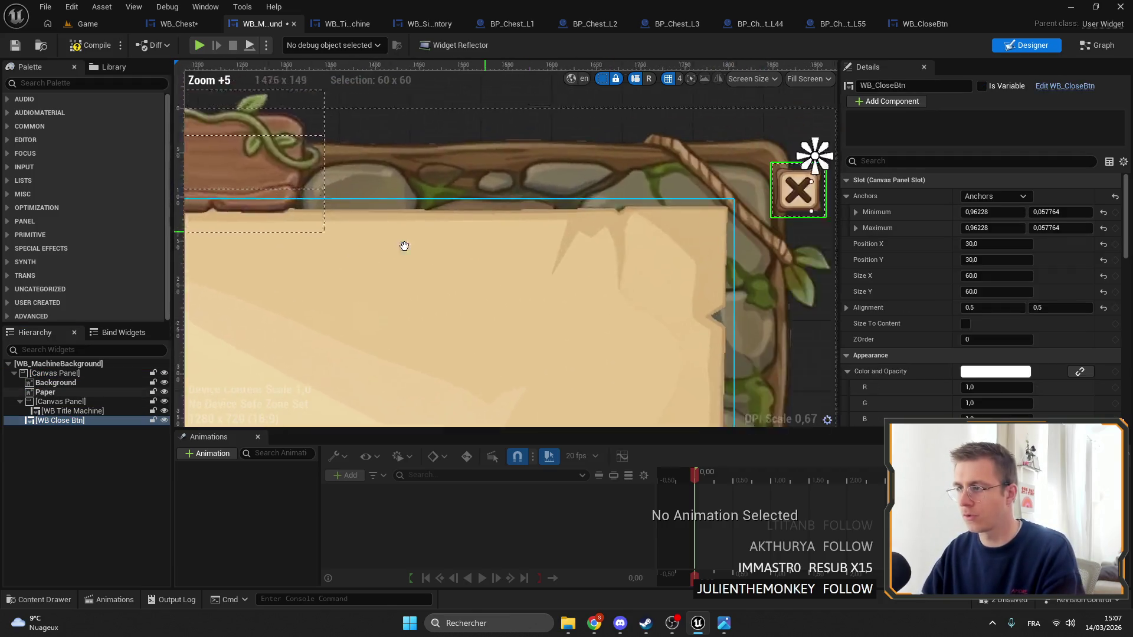
pyautogui.scroll(-6, 590, 218)
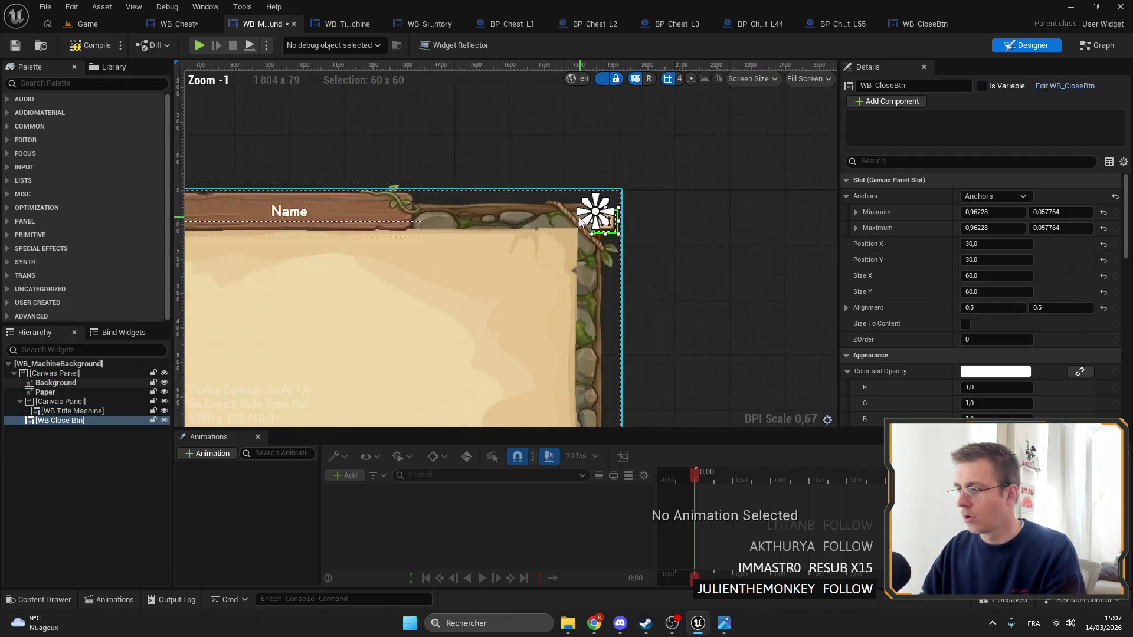
pyautogui.scroll(7, 566, 201)
pyautogui.scroll(-10, 574, 227)
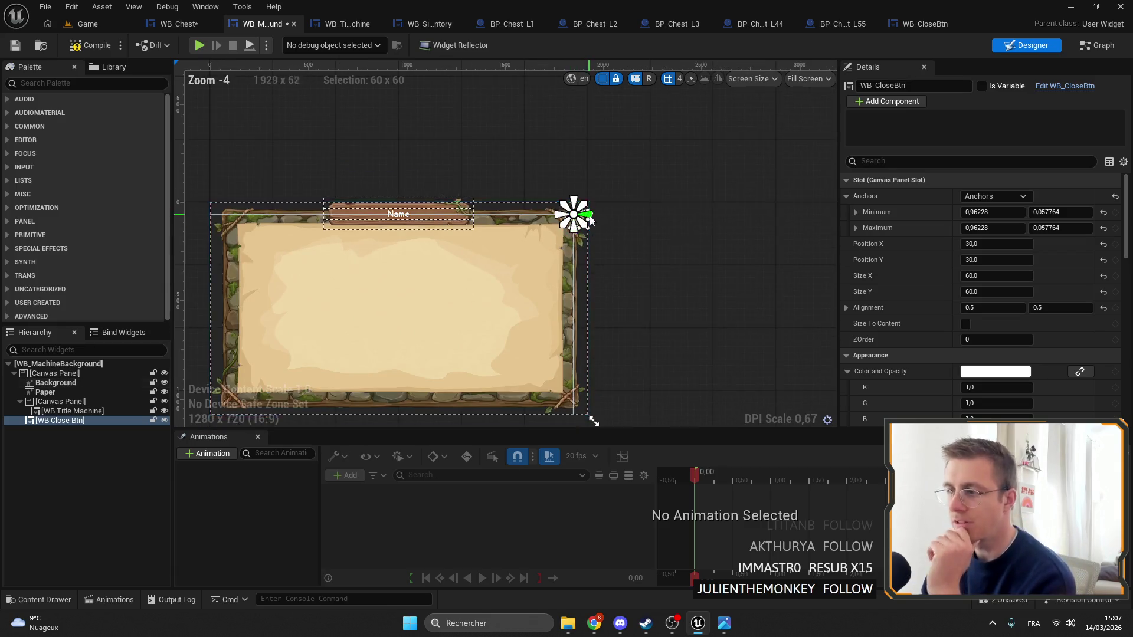
pyautogui.scroll(12, 558, 222)
pyautogui.click(968, 243)
pyautogui.write('0')
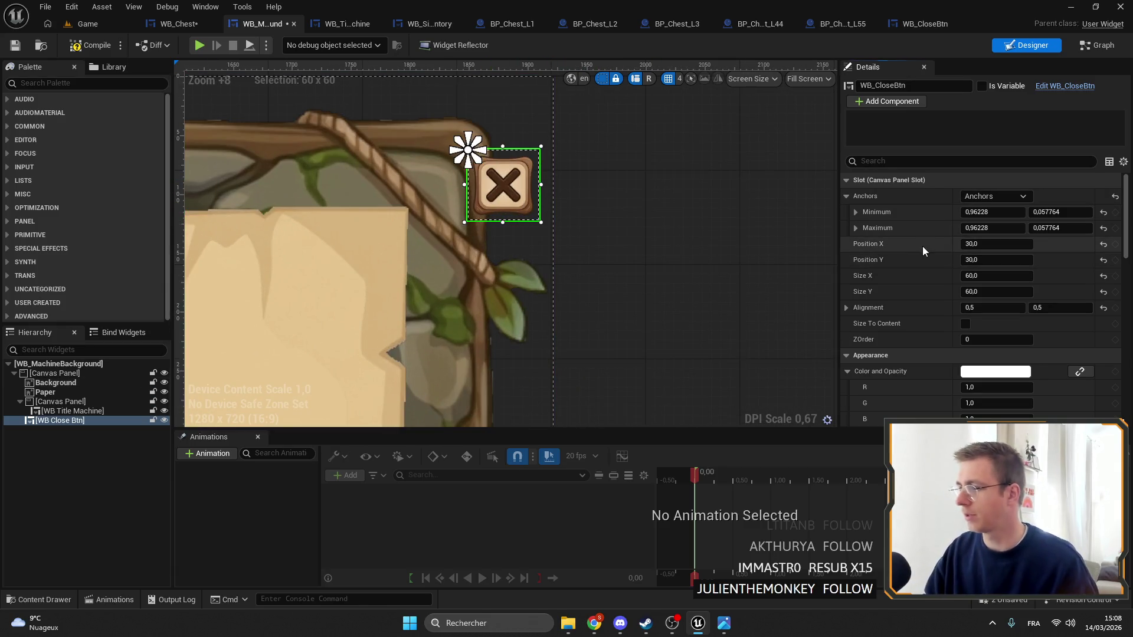
pyautogui.press('Tab')
pyautogui.write('0')
pyautogui.press('Return')
# Enlarge the close button by dragging its slot and corner handles on the canvas
pyautogui.moveTo(521, 191); pyautogui.dragTo(634, 216)
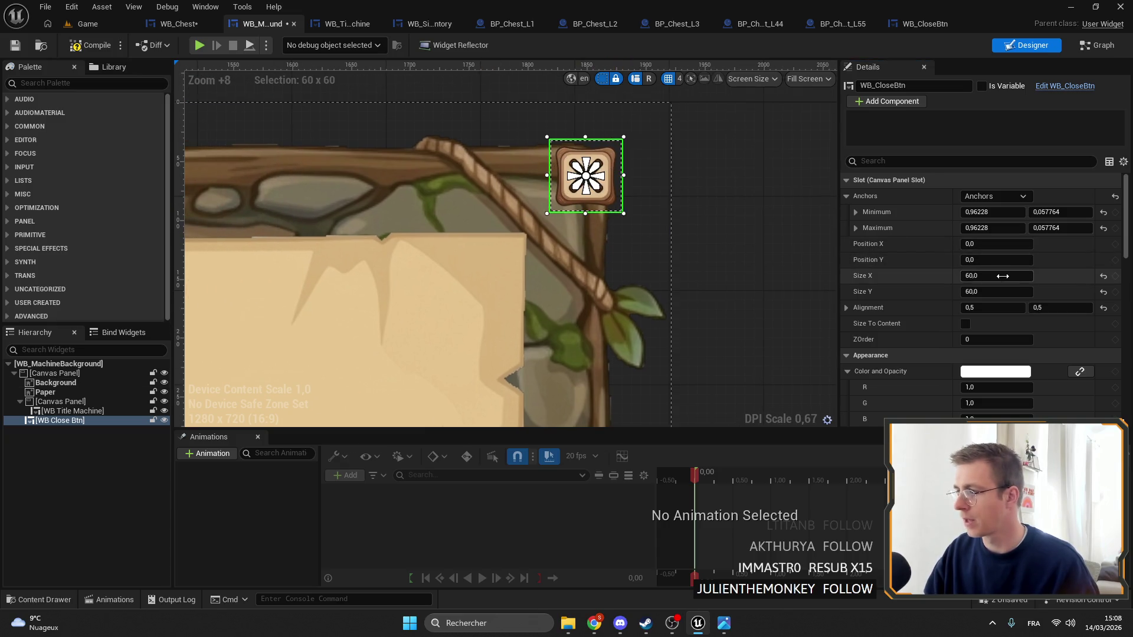
pyautogui.moveTo(1003, 275); pyautogui.dragTo(1033, 276)
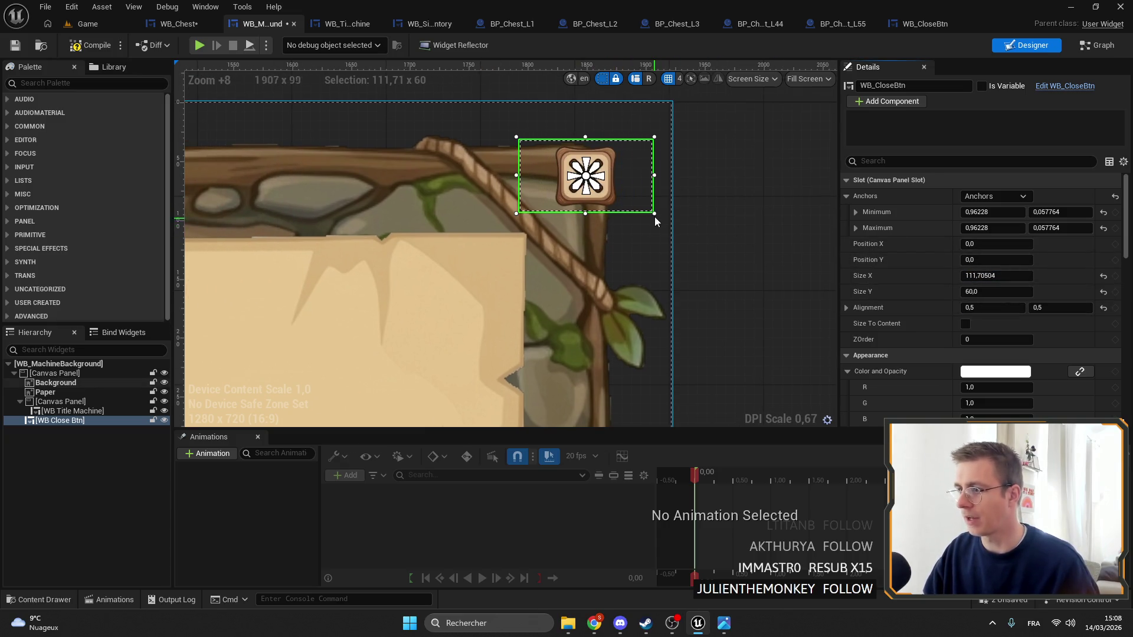
pyautogui.moveTo(655, 217); pyautogui.dragTo(661, 269)
pyautogui.scroll(-6, 660, 269)
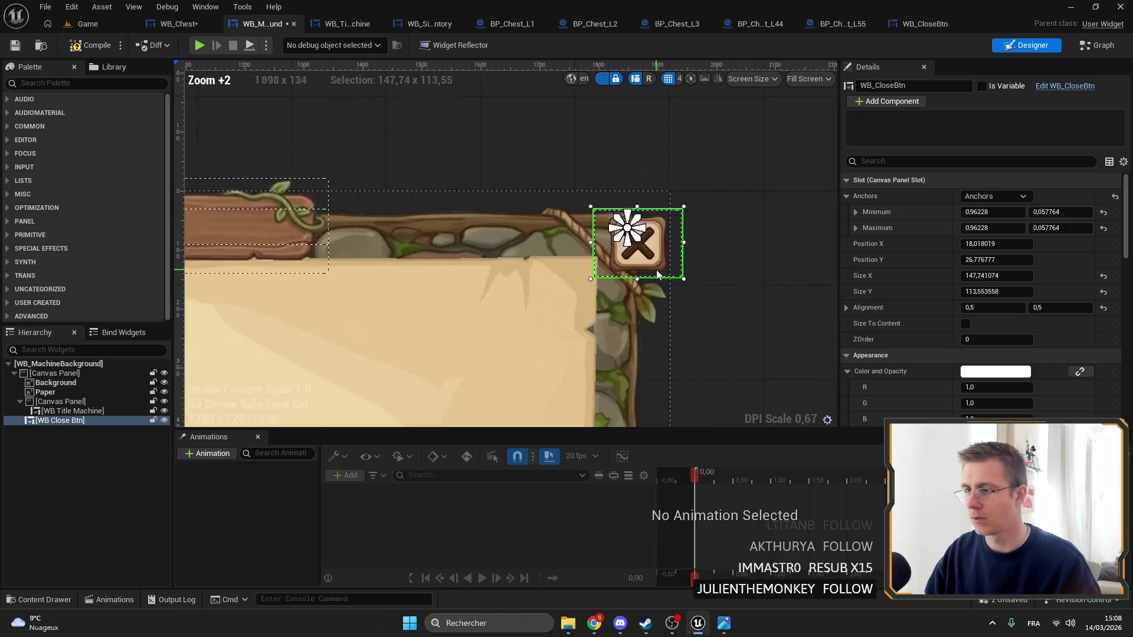
pyautogui.scroll(-8, 657, 272)
pyautogui.scroll(6, 638, 272)
pyautogui.scroll(-3, 638, 271)
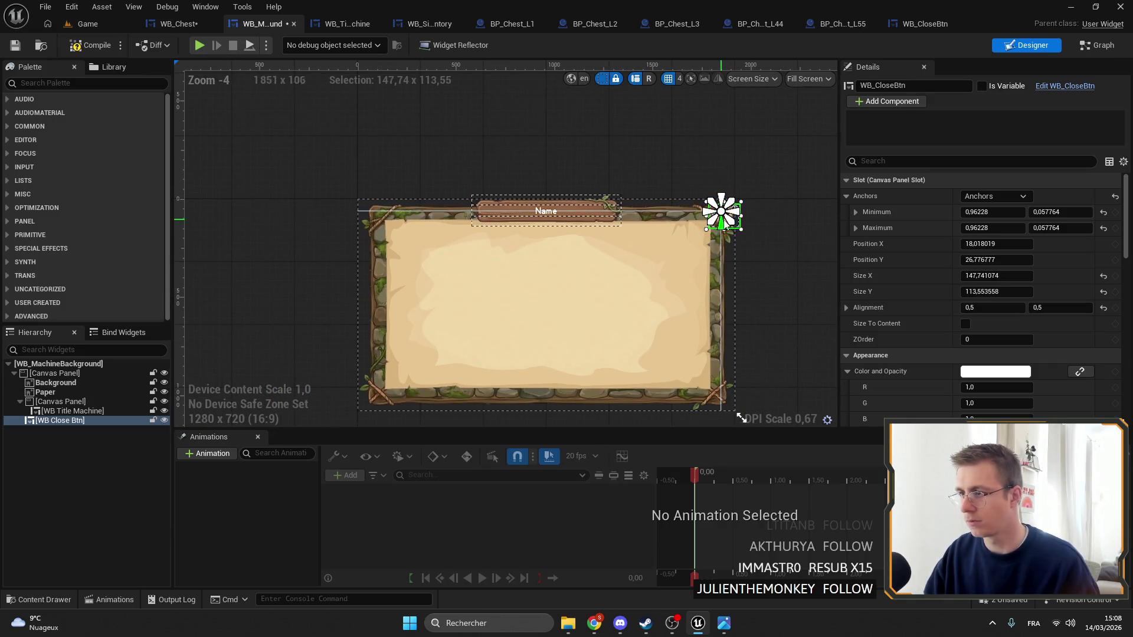
pyautogui.click(756, 231)
pyautogui.scroll(5, 756, 231)
pyautogui.scroll(-6, 701, 220)
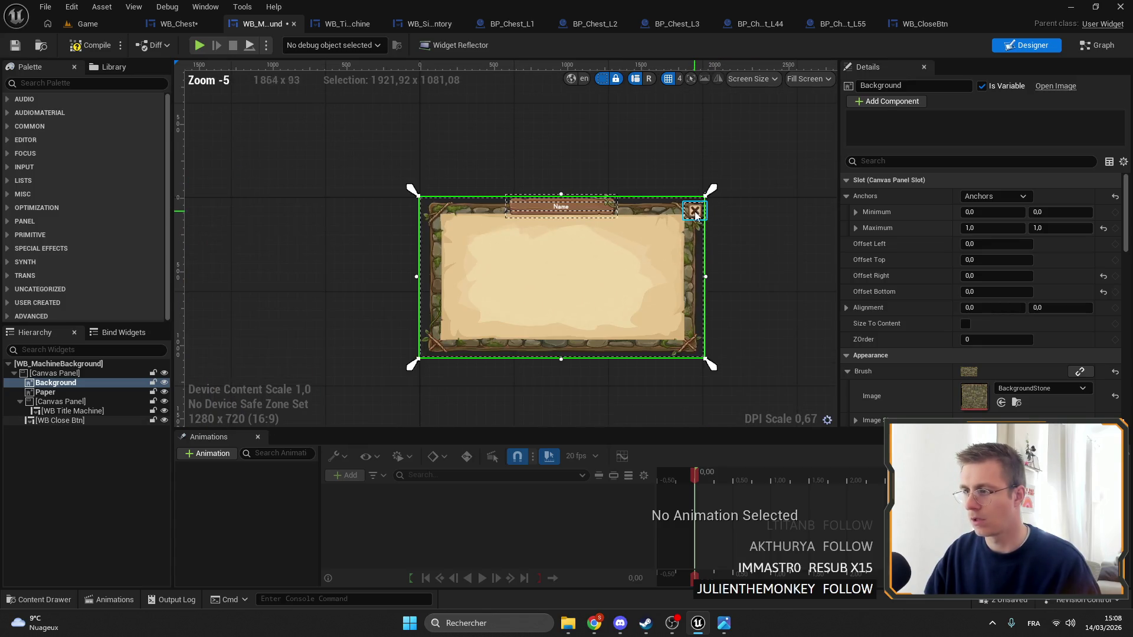
pyautogui.click(696, 214)
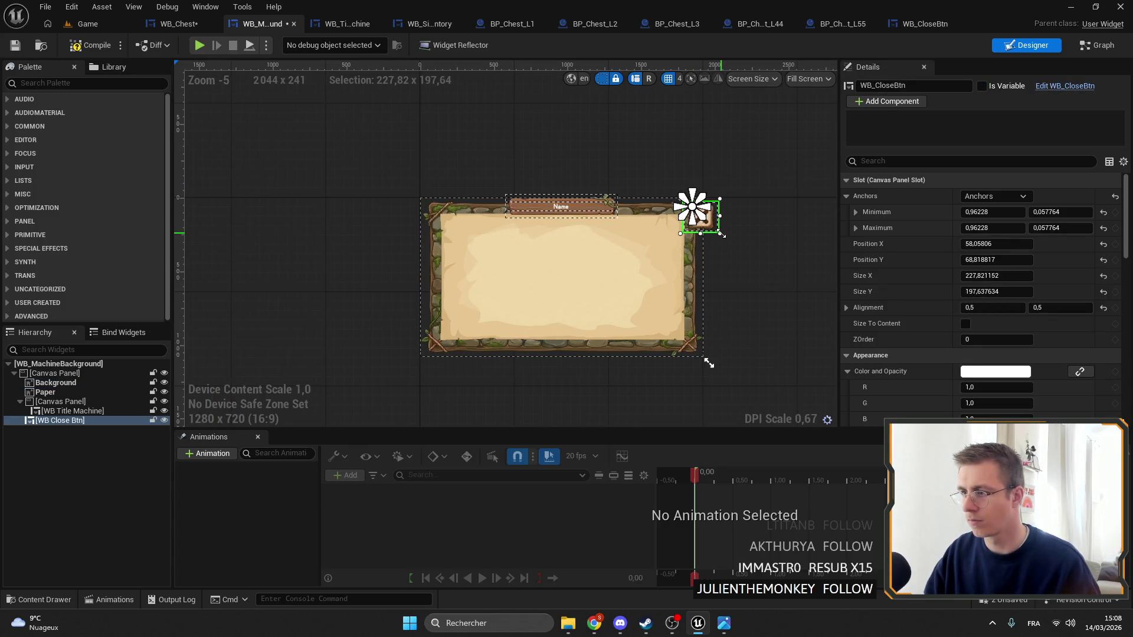
pyautogui.moveTo(721, 234); pyautogui.dragTo(720, 234)
pyautogui.scroll(9, 721, 234)
# Set the close button's Size X and Size Y to 200
pyautogui.click(997, 277)
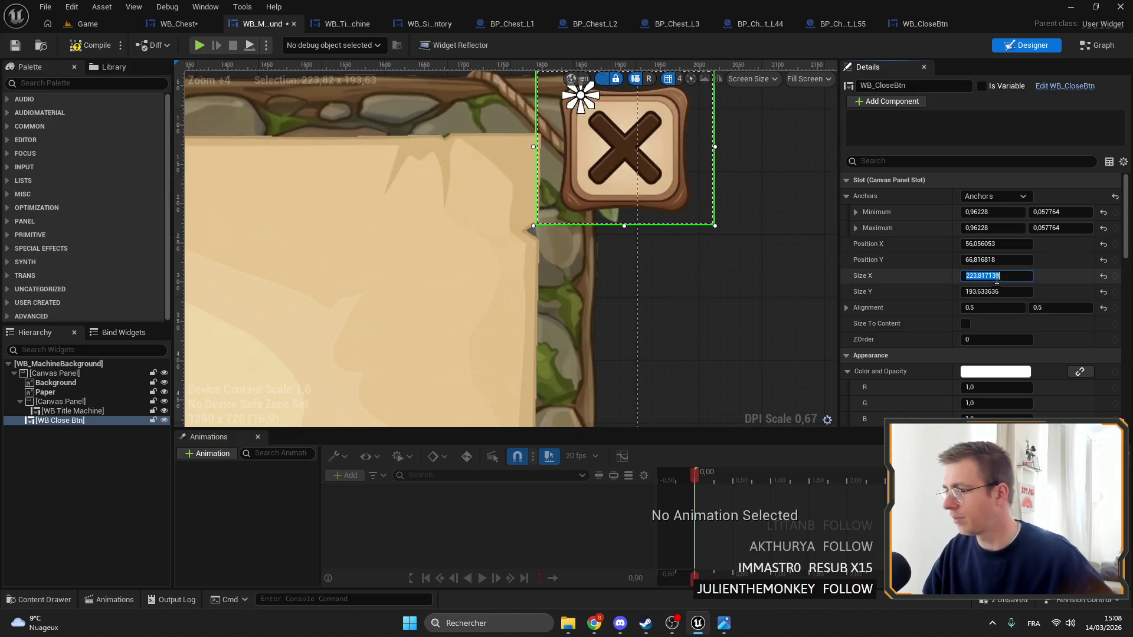
pyautogui.click(1007, 293)
pyautogui.write('200')
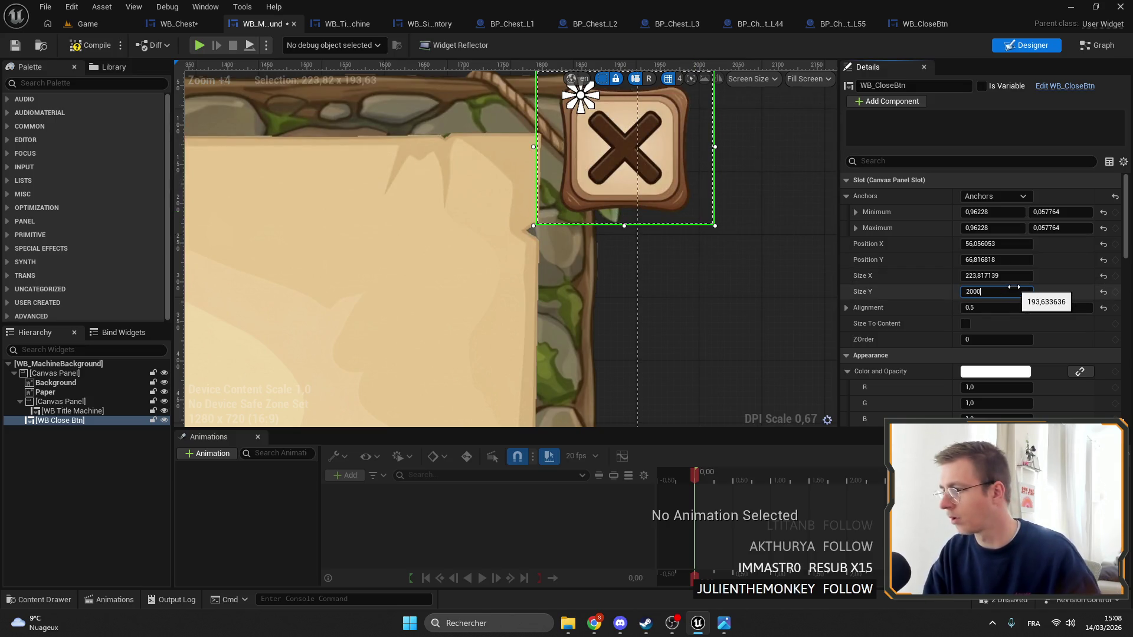
pyautogui.press('Return')
pyautogui.click(995, 275)
pyautogui.write('200')
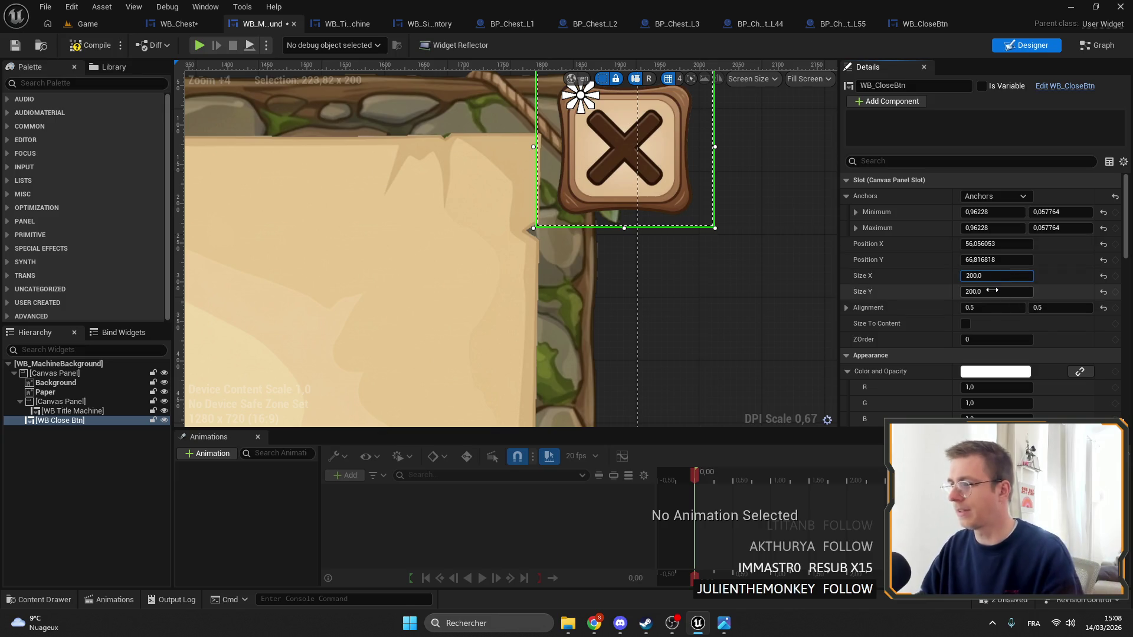
pyautogui.press('Return')
# Undo the last change and reset the close button's Position X and Y to 0
pyautogui.hotkey('ctrl', 'z')
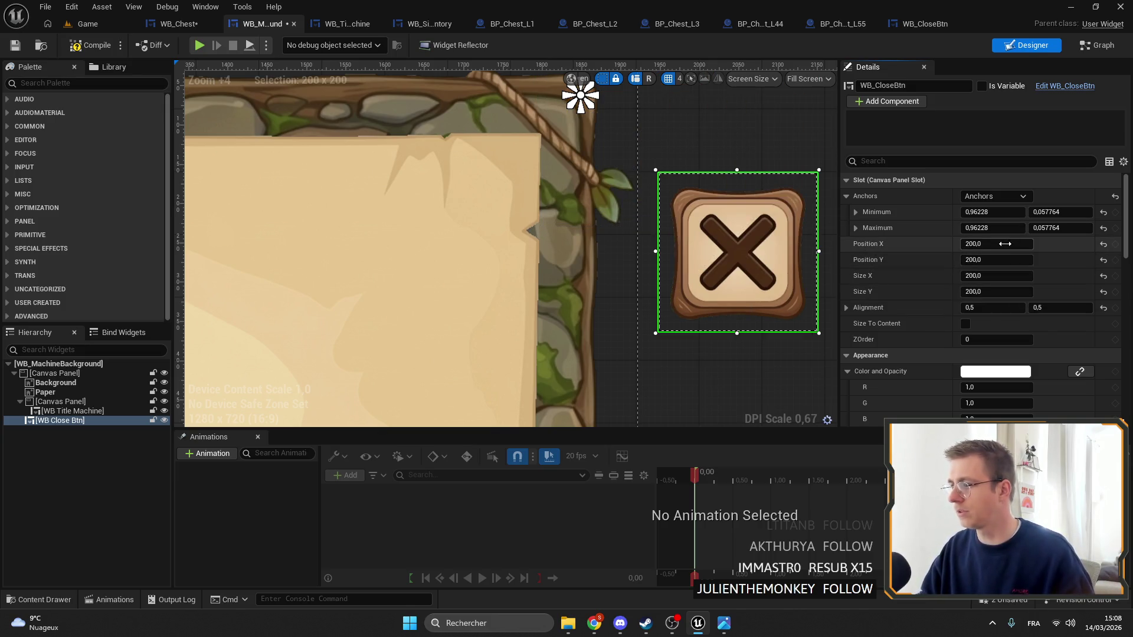
pyautogui.click(1021, 243)
pyautogui.write('0')
pyautogui.press('Return')
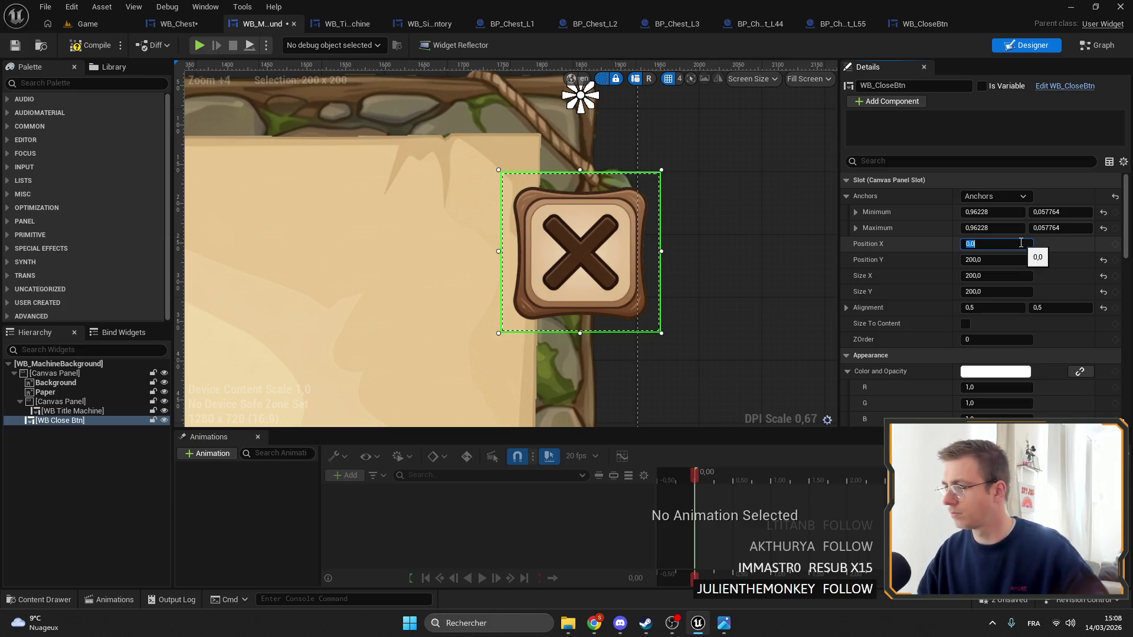
pyautogui.press('Tab')
pyautogui.write('0')
pyautogui.press('Return')
pyautogui.scroll(-11, 683, 223)
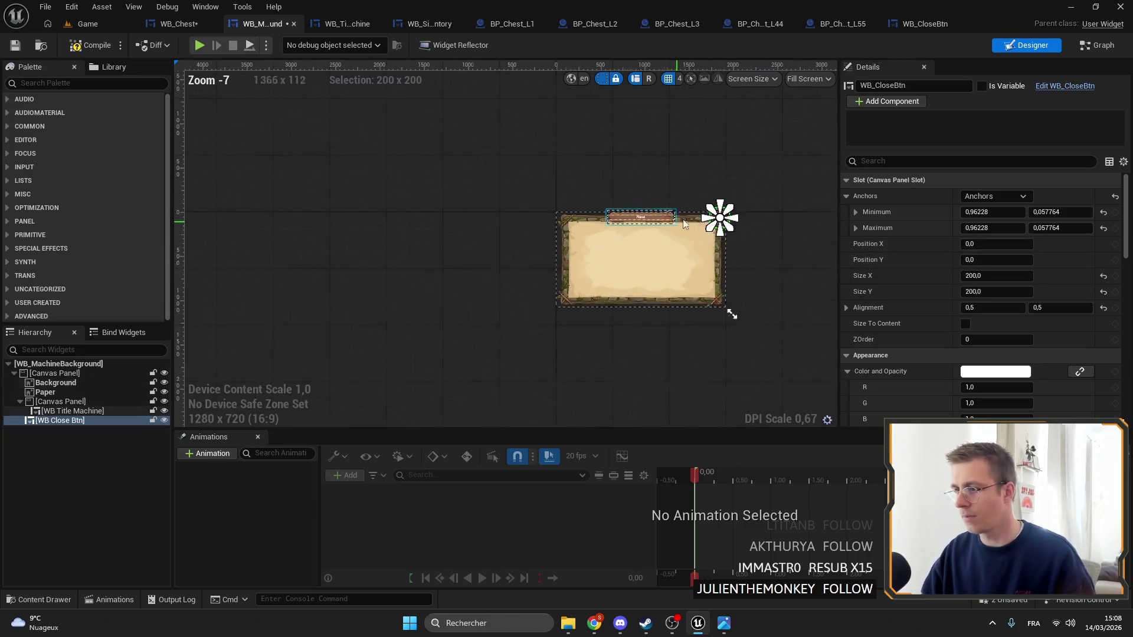
pyautogui.scroll(10, 683, 223)
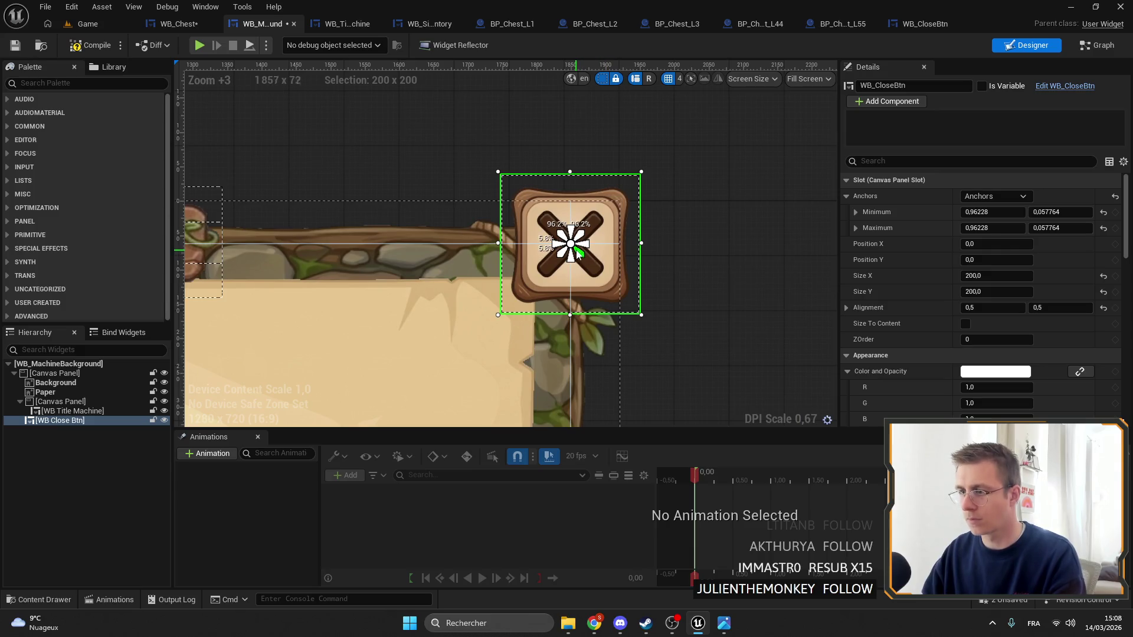
# Stretch the anchor to the button's corners, test by resizing the preview, and save
pyautogui.moveTo(577, 250); pyautogui.dragTo(627, 317)
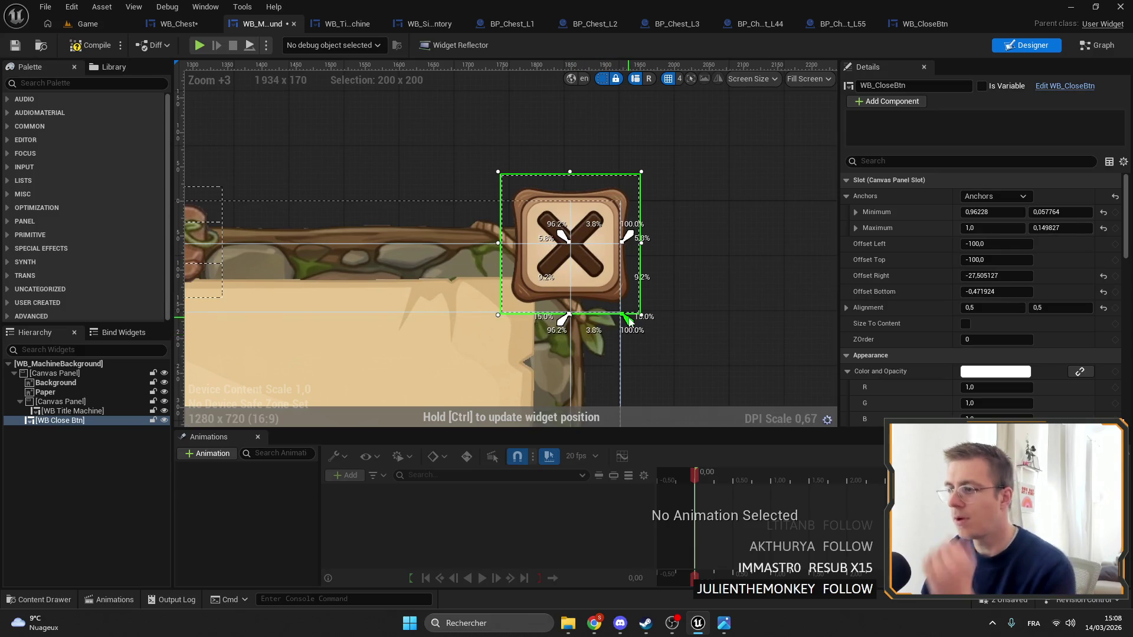
pyautogui.moveTo(564, 236)
pyautogui.mouseDown()
pyautogui.moveTo(475, 183)
pyautogui.moveTo(503, 192)
pyautogui.moveTo(483, 197)
pyautogui.moveTo(495, 200)
pyautogui.mouseUp()
pyautogui.scroll(-10, 682, 298)
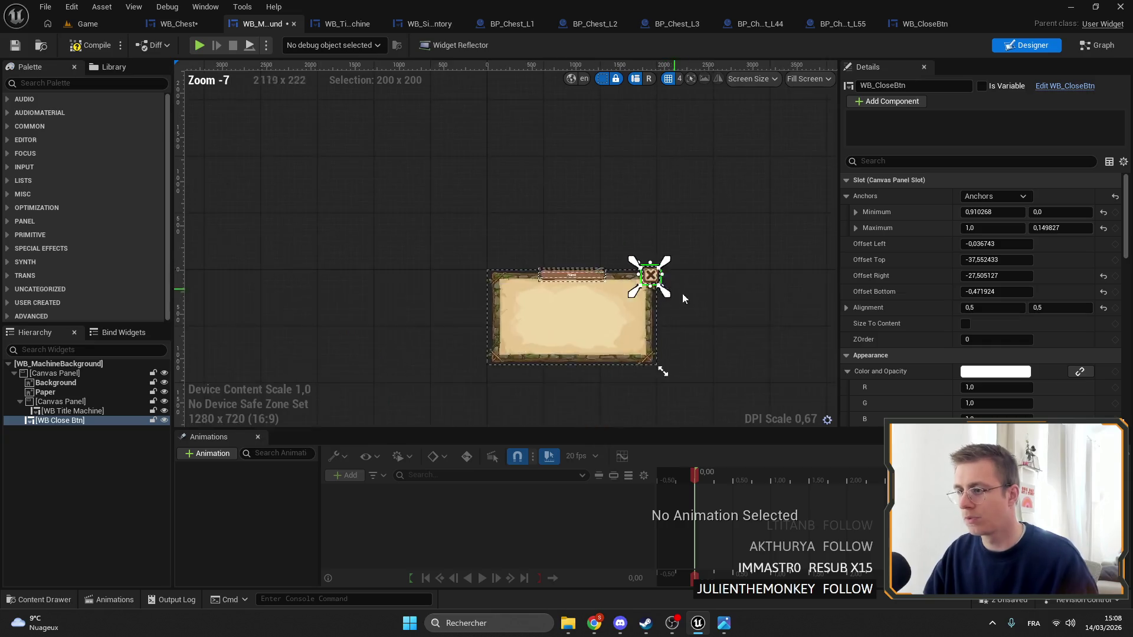
pyautogui.scroll(-3, 737, 363)
pyautogui.moveTo(690, 361)
pyautogui.mouseDown()
pyautogui.moveTo(589, 341)
pyautogui.moveTo(641, 408)
pyautogui.moveTo(702, 377)
pyautogui.moveTo(735, 417)
pyautogui.moveTo(643, 394)
pyautogui.moveTo(660, 352)
pyautogui.moveTo(637, 374)
pyautogui.moveTo(679, 352)
pyautogui.mouseUp()
pyautogui.scroll(8, 643, 302)
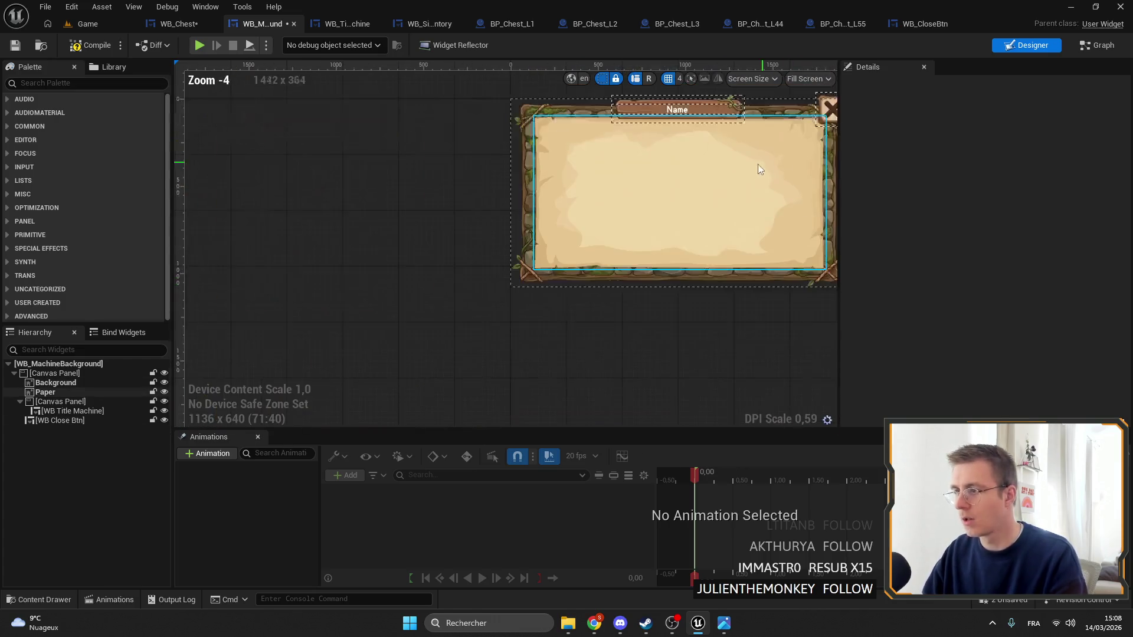
pyautogui.click(16, 46)
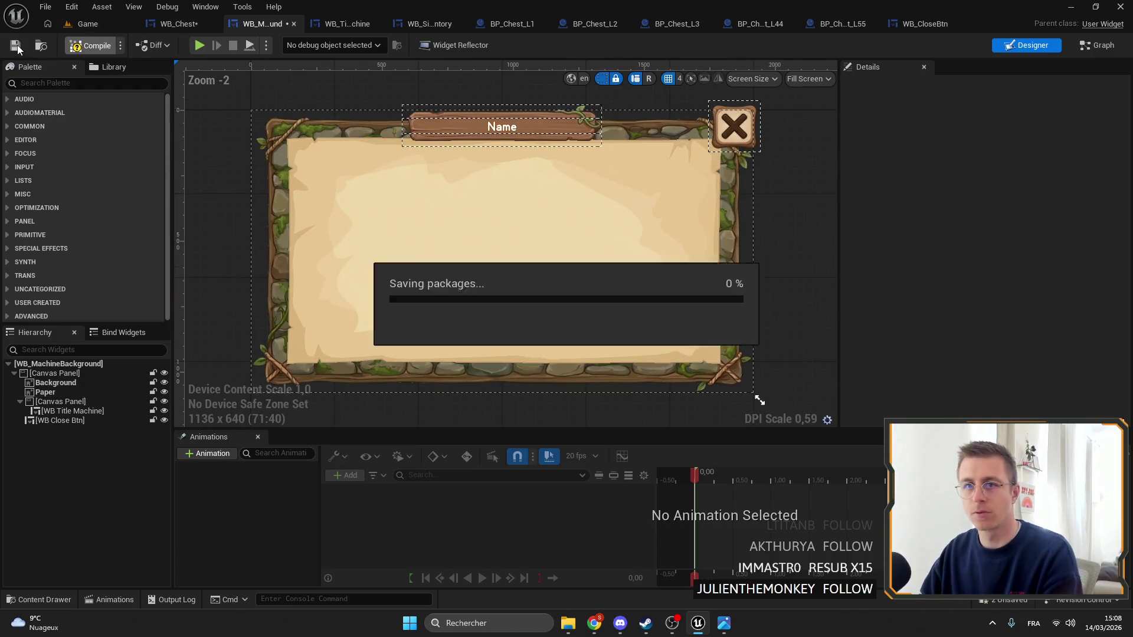
# In WB_Chest, select WB Drop Ground and then WB Close Btn, then open WB_CloseBtn's blueprint
pyautogui.click(173, 26)
pyautogui.click(513, 101)
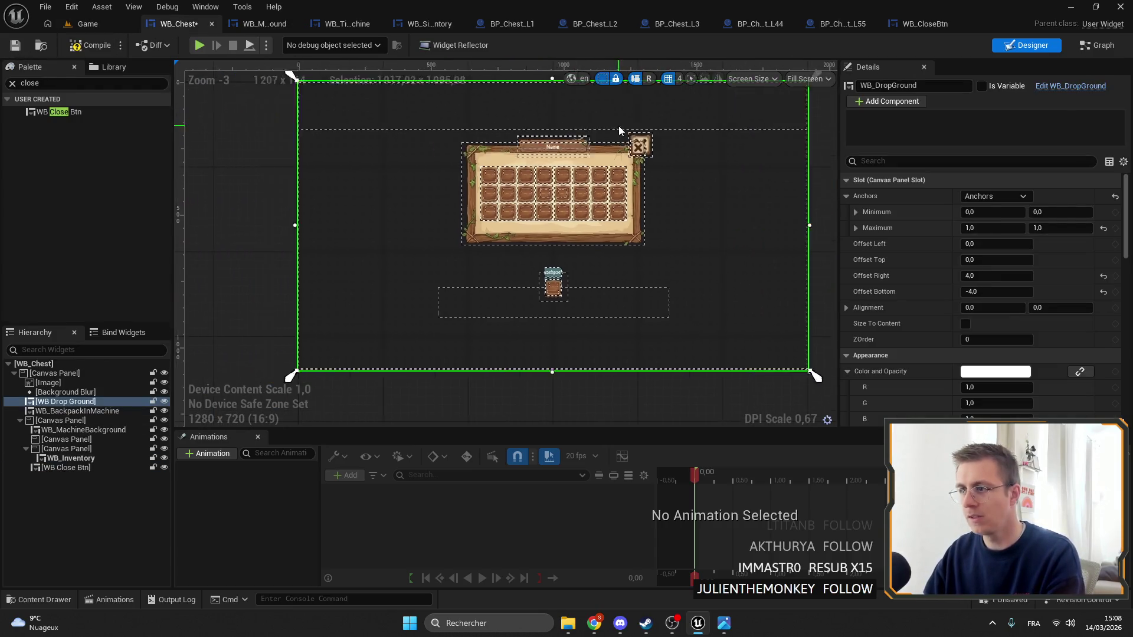
pyautogui.scroll(5, 618, 126)
pyautogui.scroll(3, 669, 140)
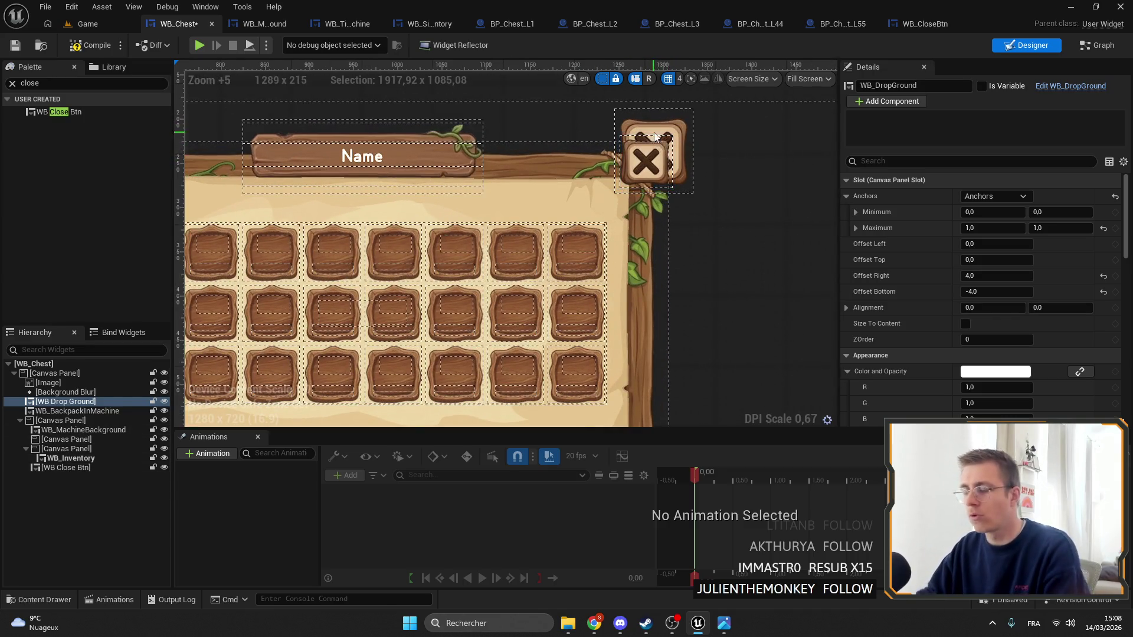
pyautogui.scroll(-2, 655, 137)
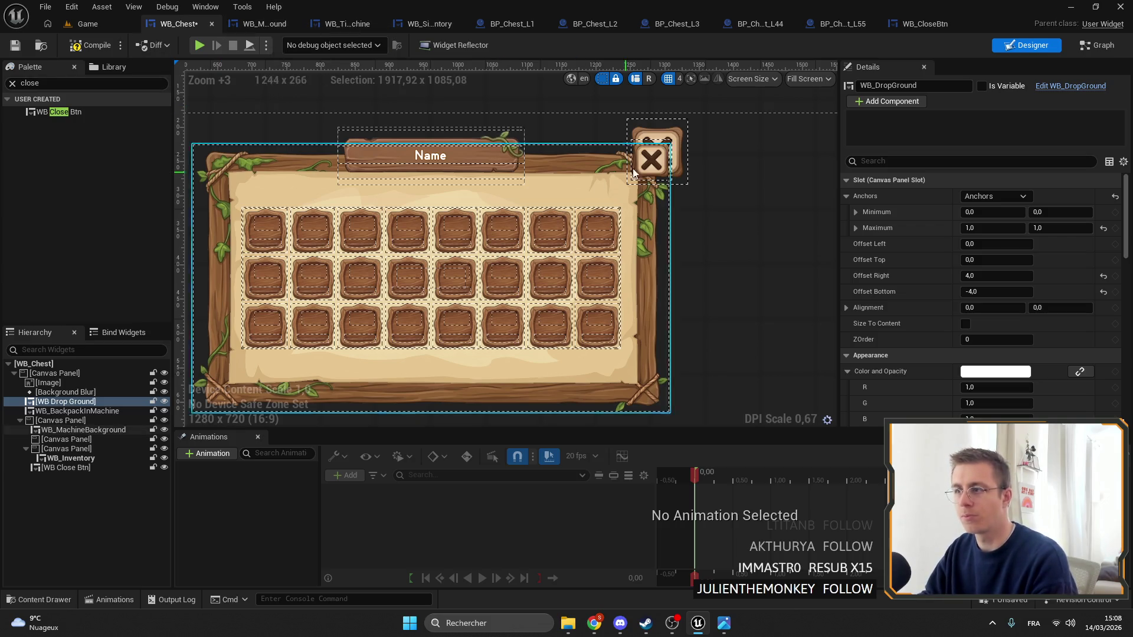
pyautogui.click(665, 156)
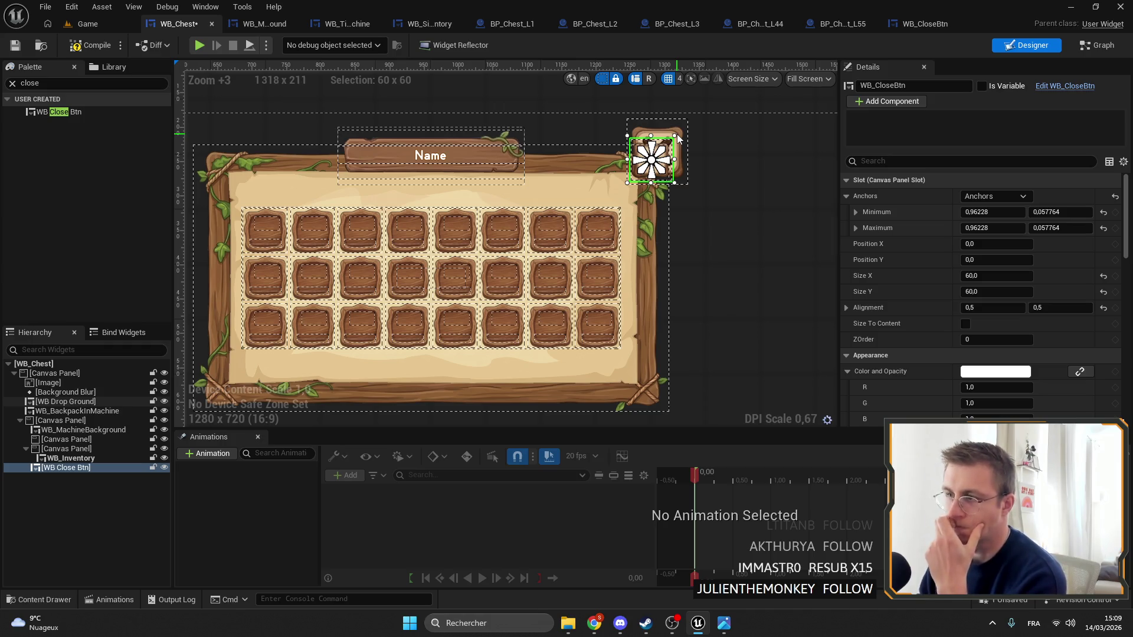
pyautogui.scroll(2, 647, 178)
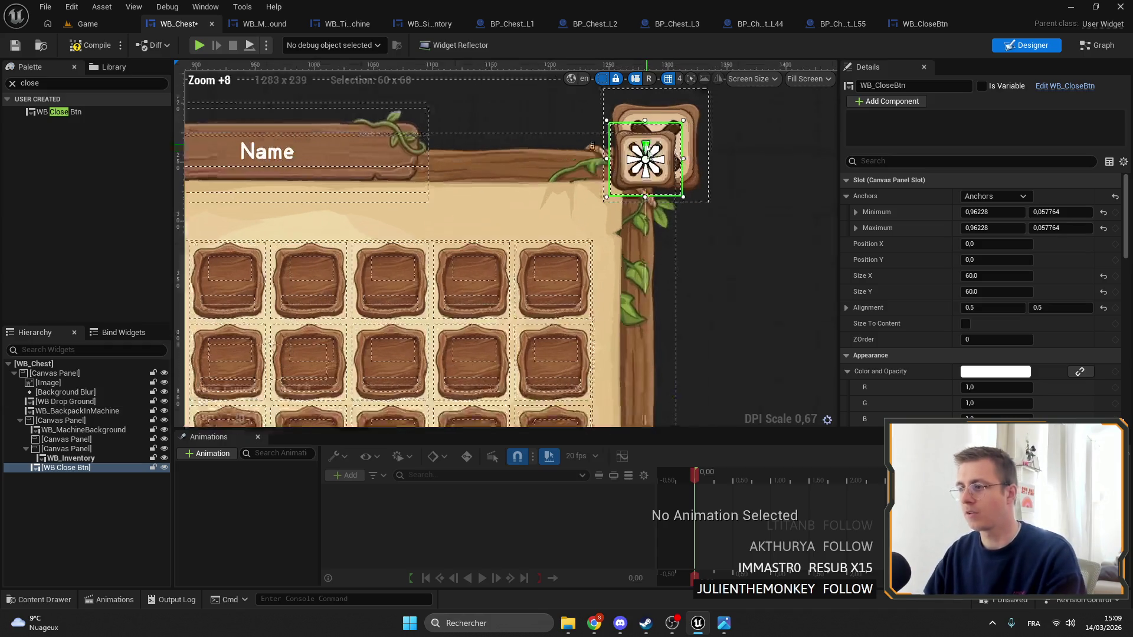
pyautogui.scroll(1, 656, 325)
pyautogui.scroll(-2, 658, 281)
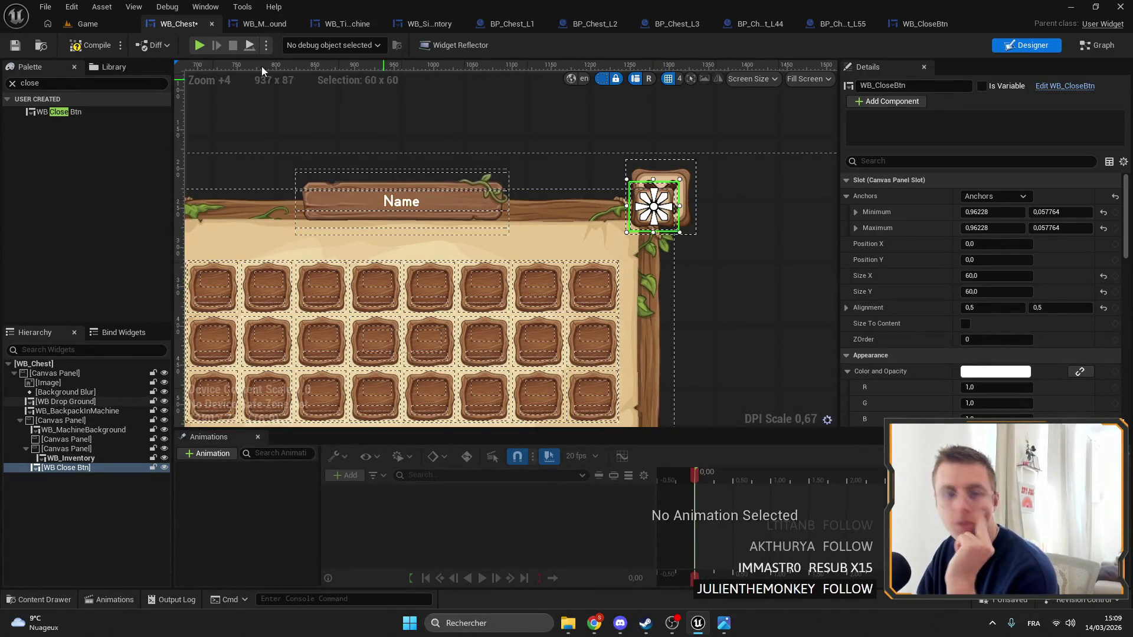
pyautogui.click(915, 27)
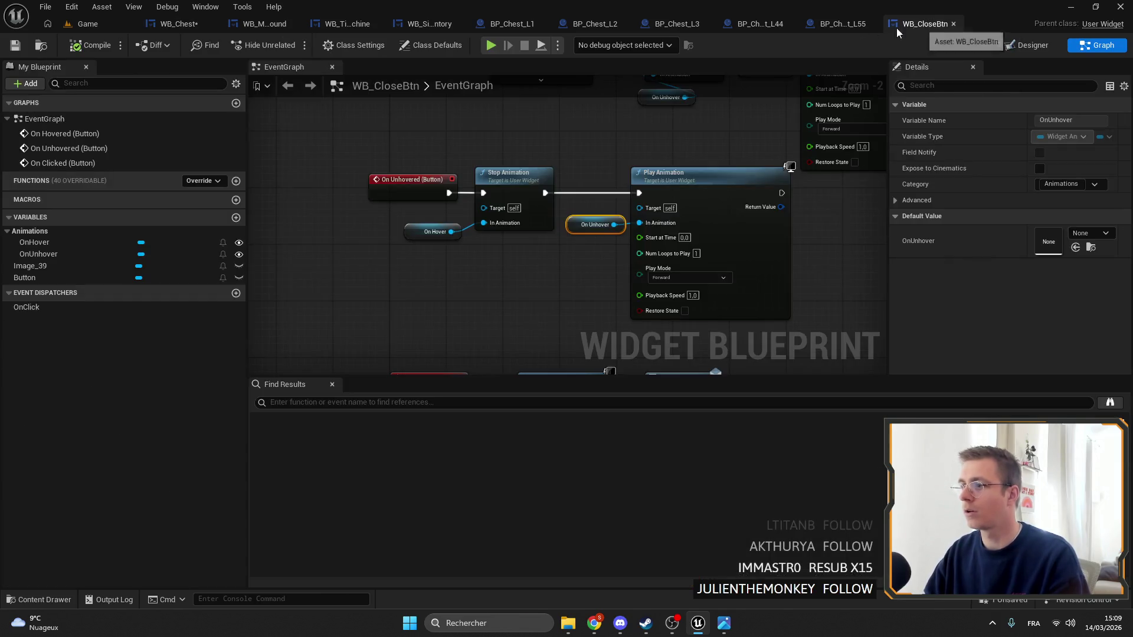
# Give WB_MachineBackground's close button the top-right anchor preset and a 170×170 size
pyautogui.click(264, 24)
pyautogui.scroll(3, 677, 148)
pyautogui.click(676, 147)
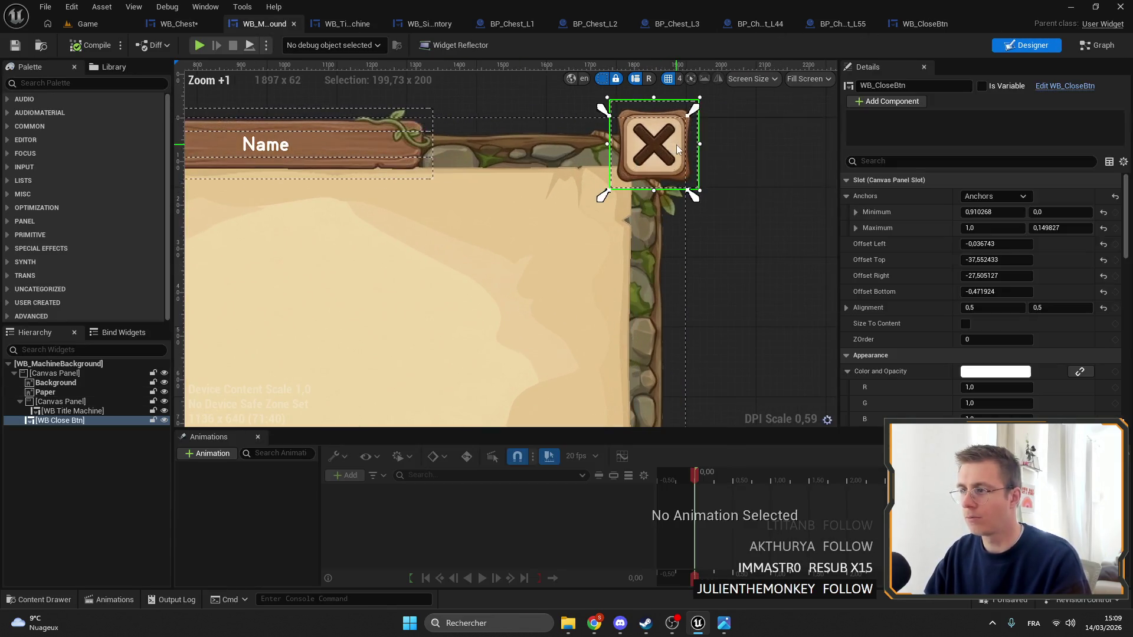
pyautogui.click(995, 196)
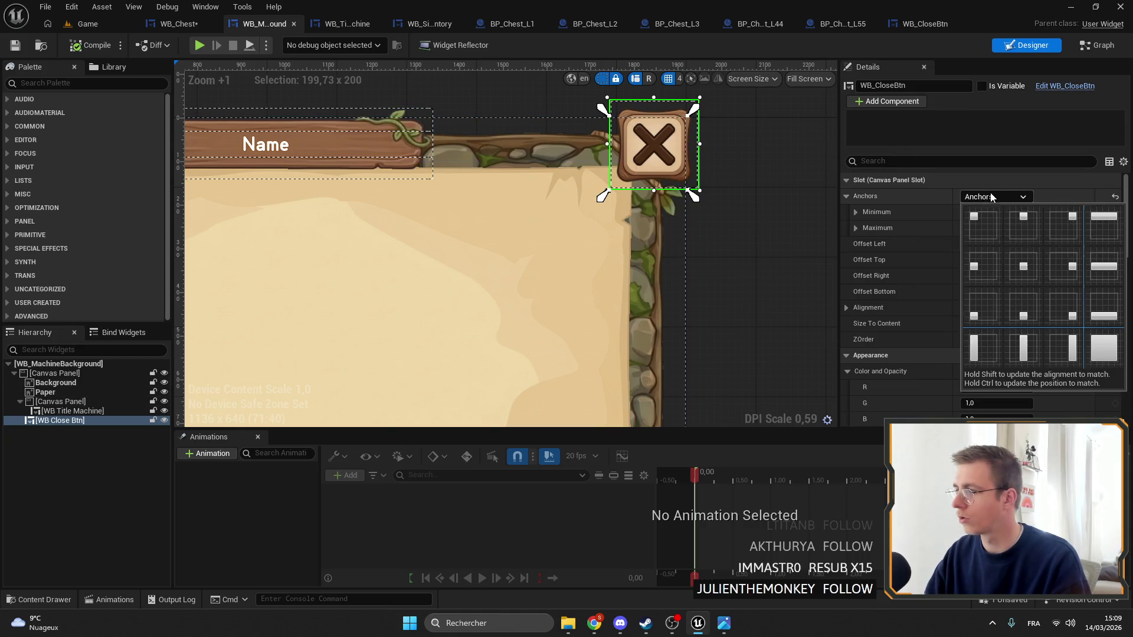
pyautogui.click(1023, 219)
pyautogui.click(995, 196)
pyautogui.click(1064, 223)
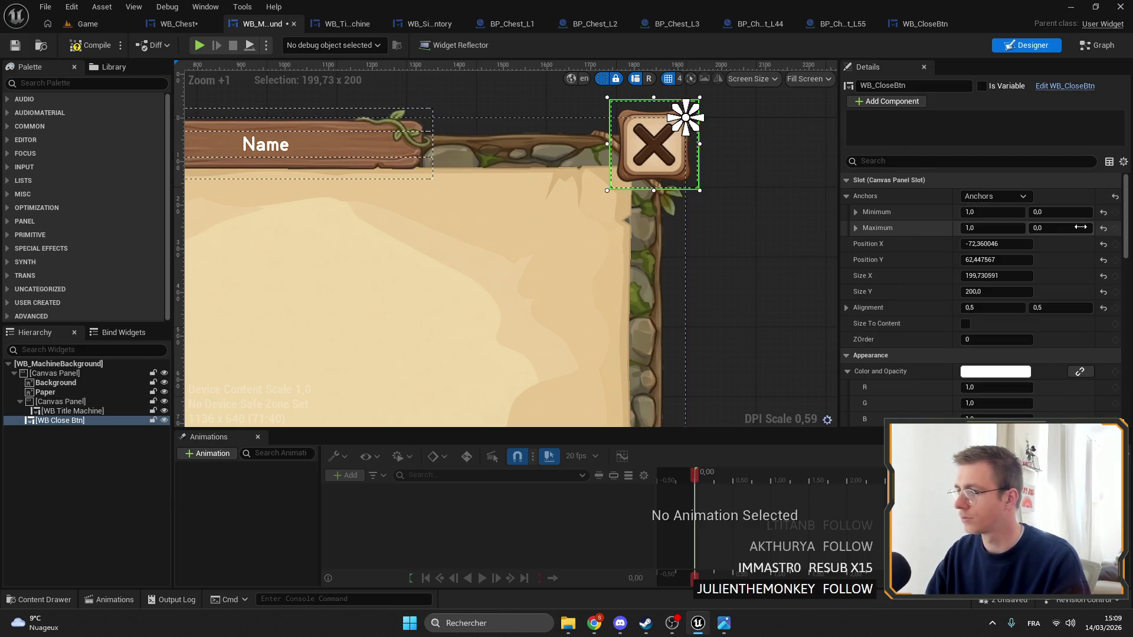
pyautogui.click(1012, 279)
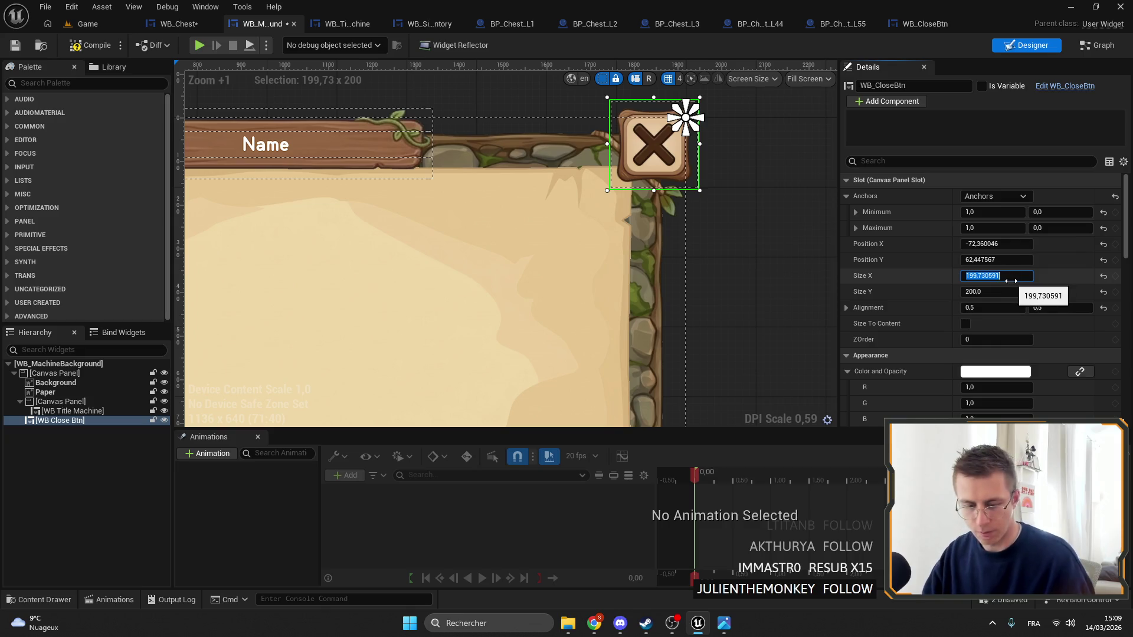
pyautogui.write('170')
pyautogui.press('Return')
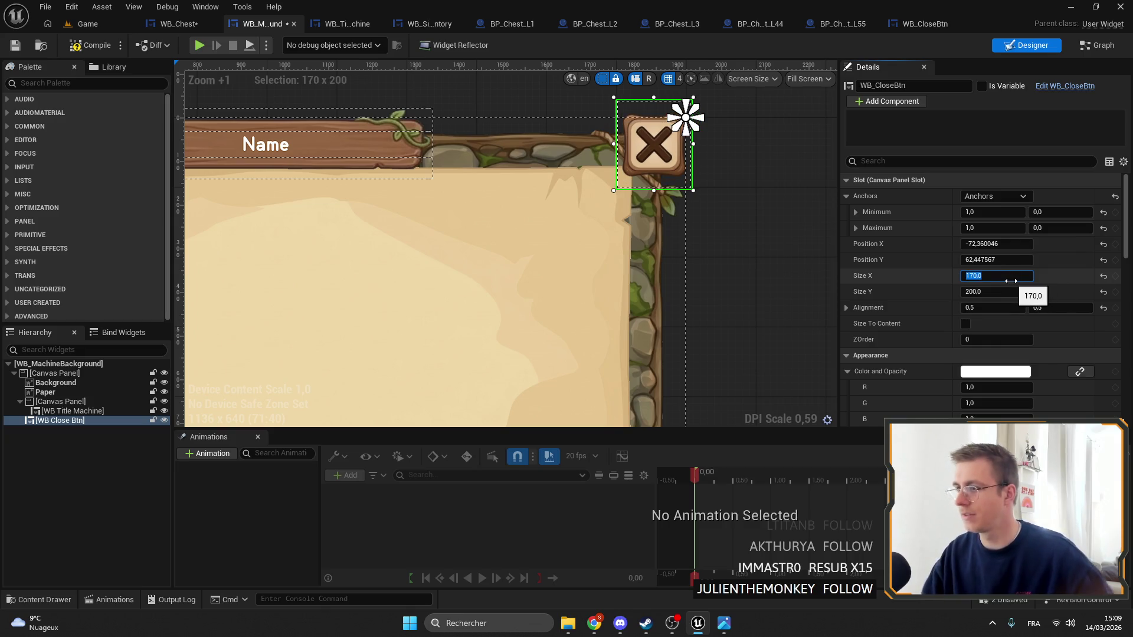
pyautogui.write('170')
pyautogui.press('Return')
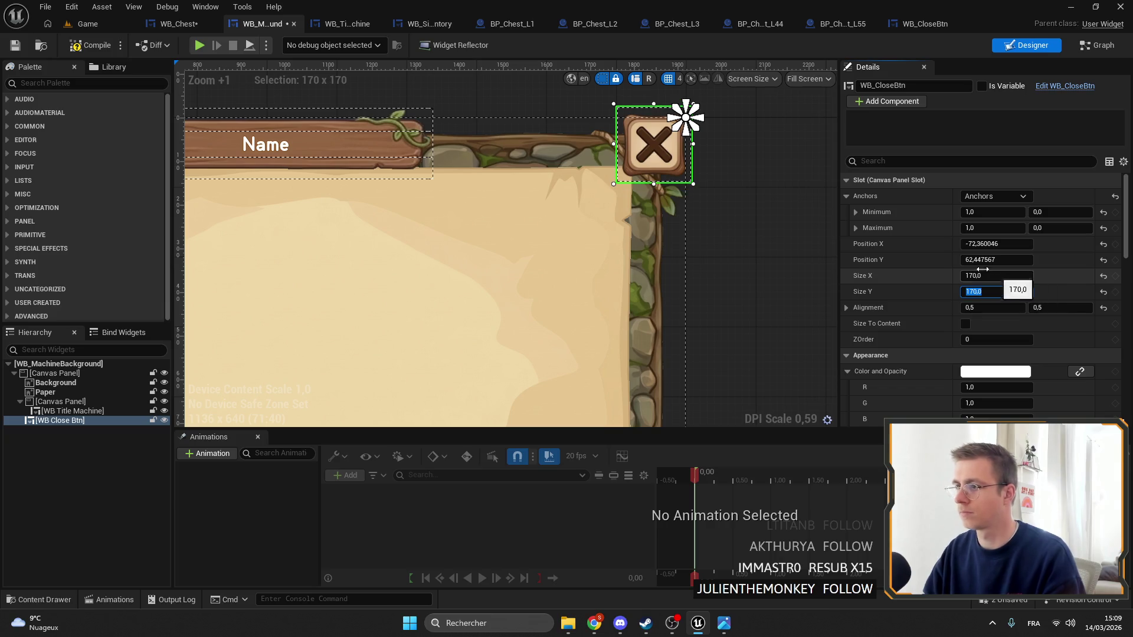
# Stretch the close button's anchors to span 0.91162–1.0 horizontally and 0–0.151875 vertically
pyautogui.scroll(5, 708, 147)
pyautogui.moveTo(708, 146)
pyautogui.mouseDown()
pyautogui.moveTo(645, 177)
pyautogui.moveTo(632, 199)
pyautogui.mouseUp()
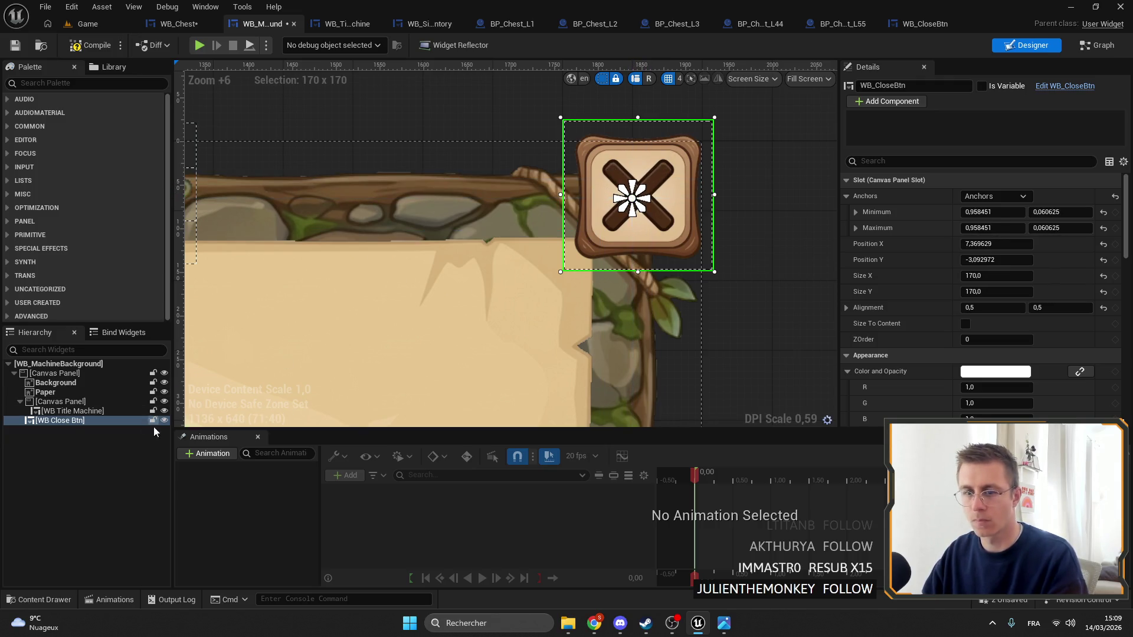
pyautogui.rightClick(60, 422)
pyautogui.moveTo(94, 361)
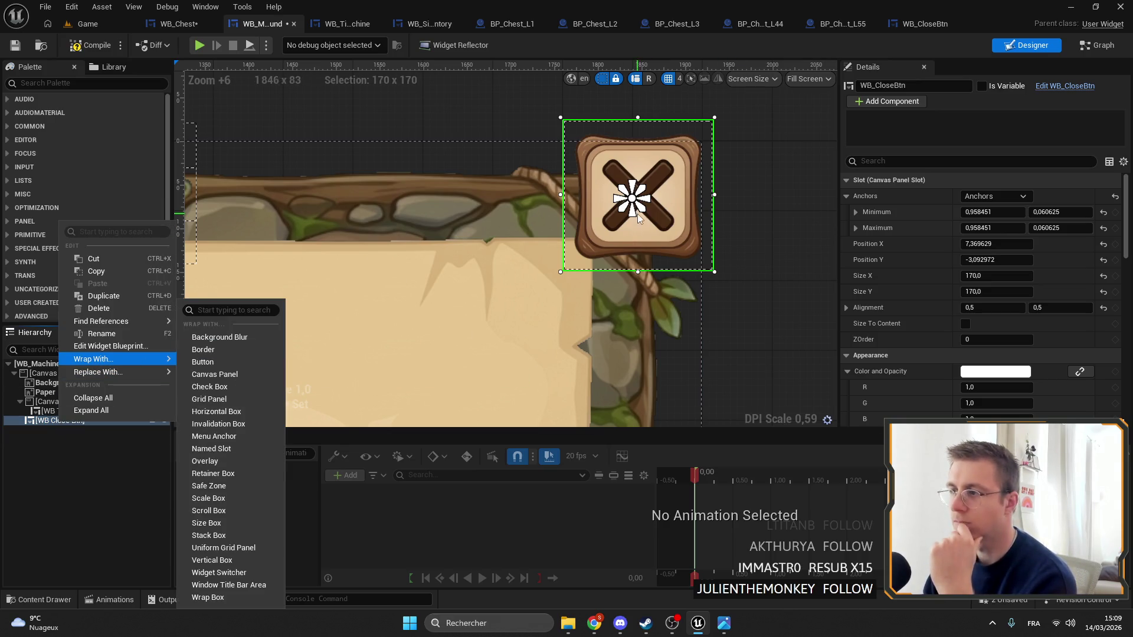
pyautogui.moveTo(639, 206)
pyautogui.mouseDown()
pyautogui.moveTo(638, 280)
pyautogui.moveTo(710, 276)
pyautogui.mouseUp()
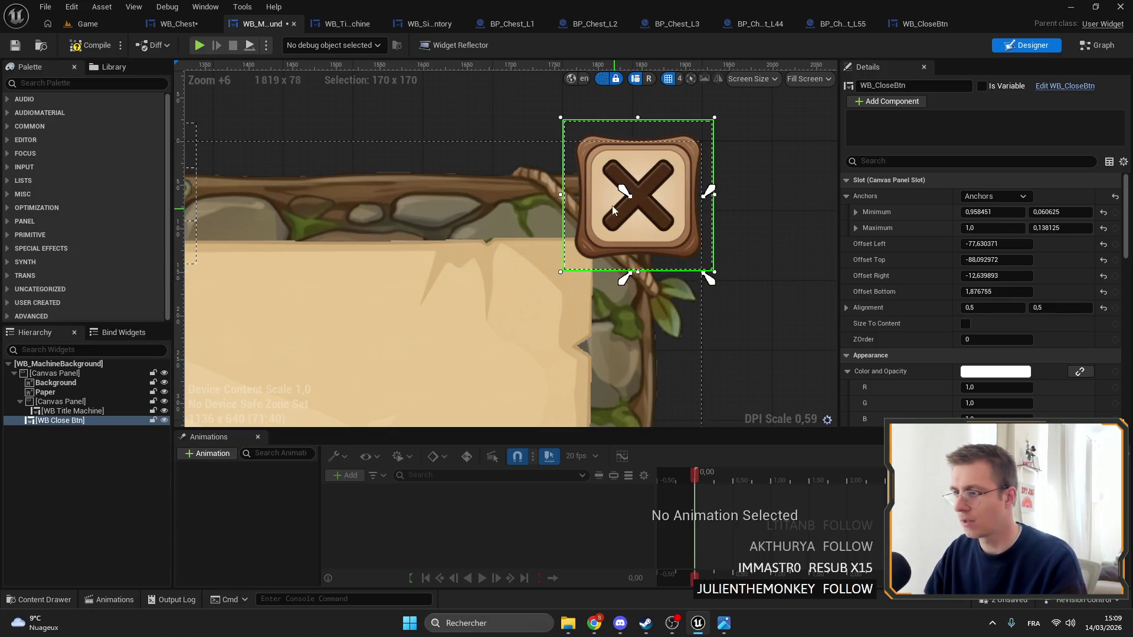
pyautogui.moveTo(614, 195)
pyautogui.mouseDown()
pyautogui.moveTo(537, 144)
pyautogui.moveTo(557, 145)
pyautogui.moveTo(514, 145)
pyautogui.moveTo(550, 148)
pyautogui.mouseUp()
pyautogui.moveTo(546, 278); pyautogui.dragTo(550, 289)
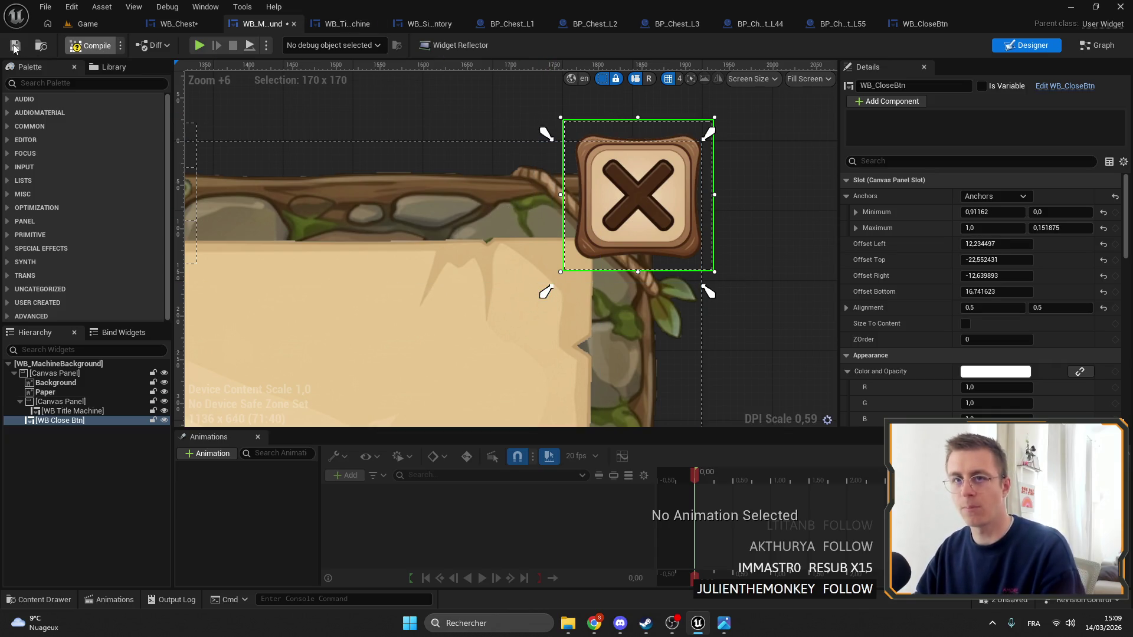
pyautogui.click(177, 24)
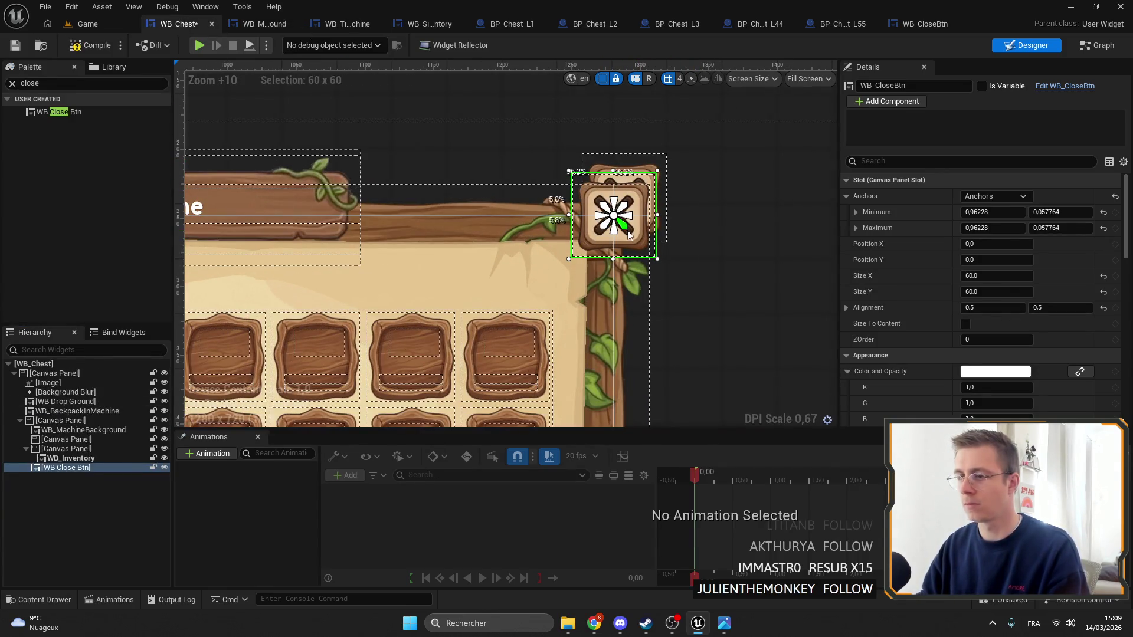
# Delete the extra close button copy from WB_Chest's hierarchy
pyautogui.press('Delete')
pyautogui.hotkey('ctrl', 'z')
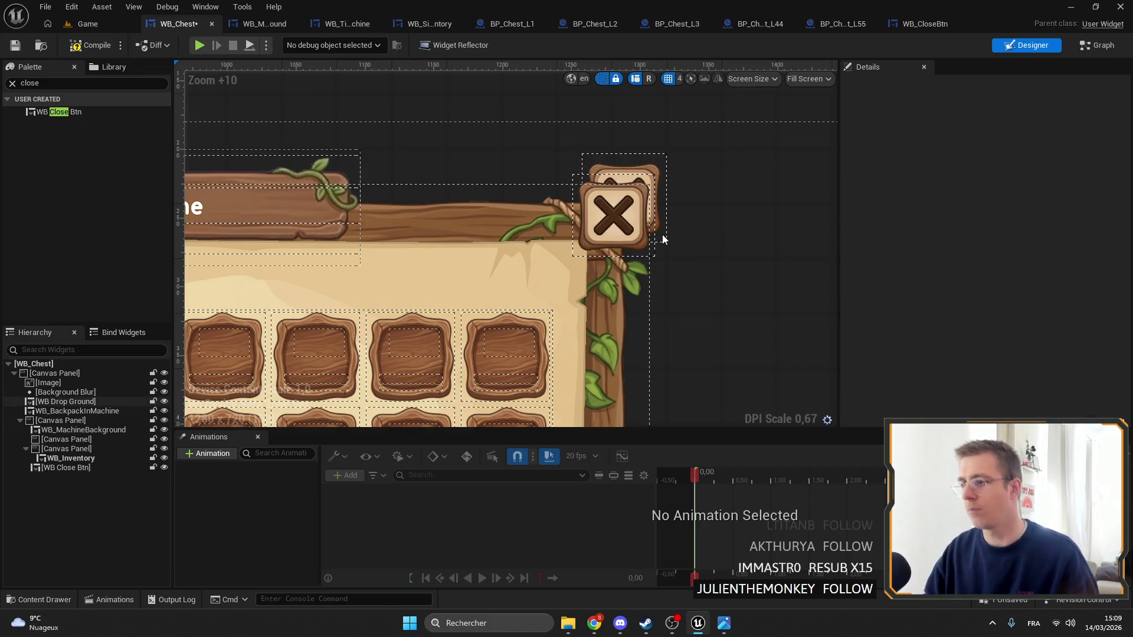
pyautogui.click(640, 236)
pyautogui.press('Delete')
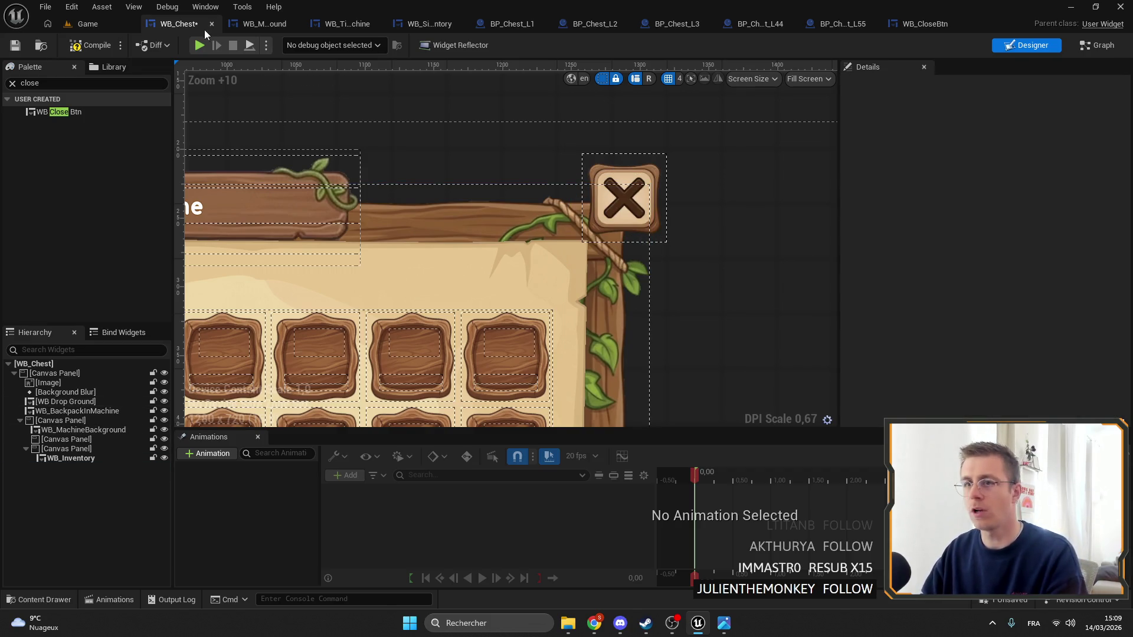
# Move WB_MachineBackground's close button onto the panel's top-right corner, then compile and save
pyautogui.click(268, 24)
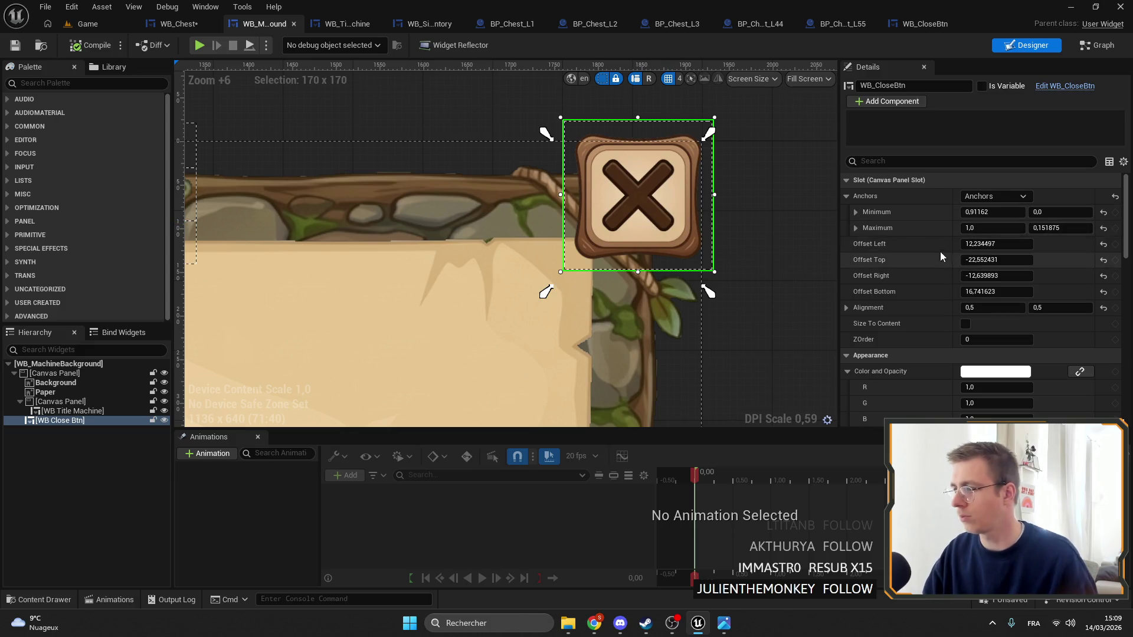
pyautogui.write('170,0')
pyautogui.click(1003, 243)
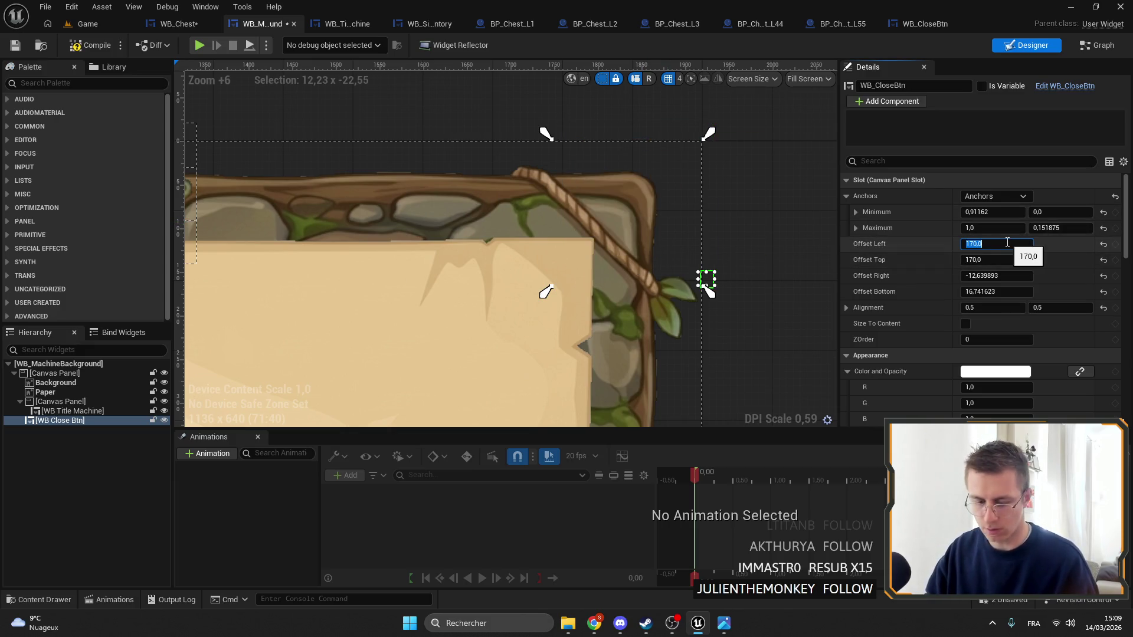
pyautogui.hotkey('ctrl', 'z')
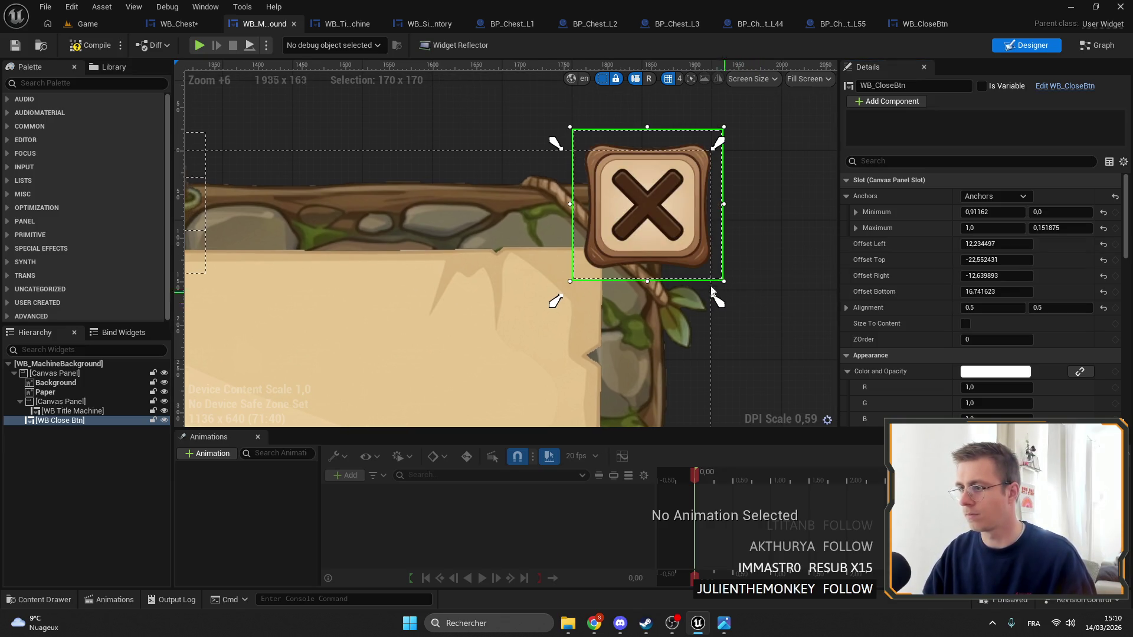
pyautogui.moveTo(665, 224); pyautogui.dragTo(654, 240)
pyautogui.moveTo(555, 314); pyautogui.dragTo(551, 311)
pyautogui.scroll(-10, 719, 144)
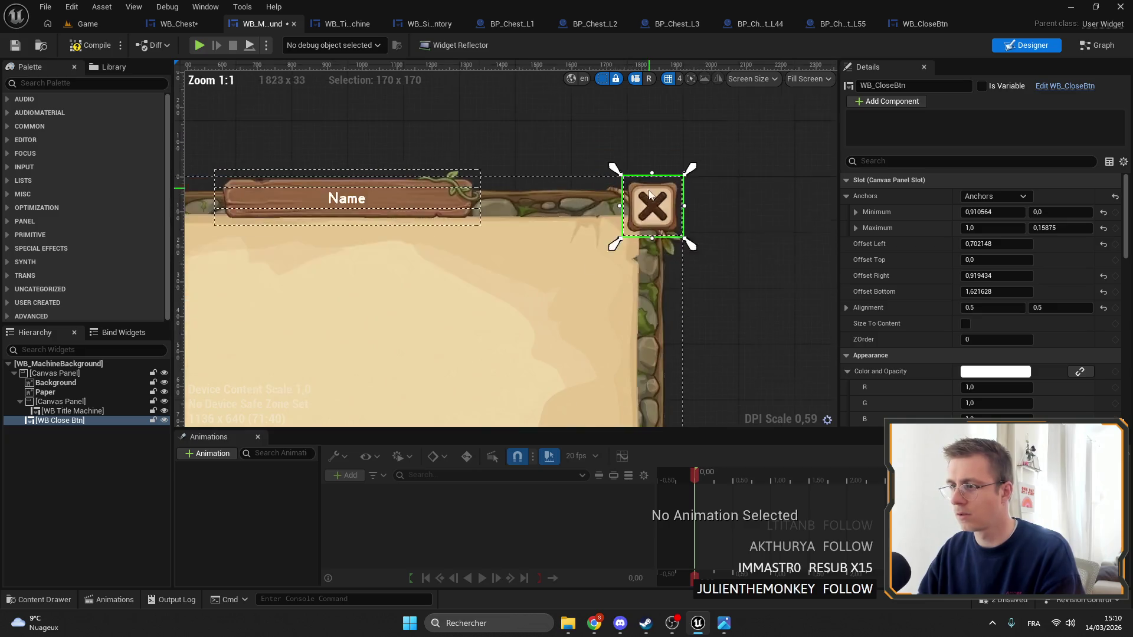
pyautogui.click(82, 46)
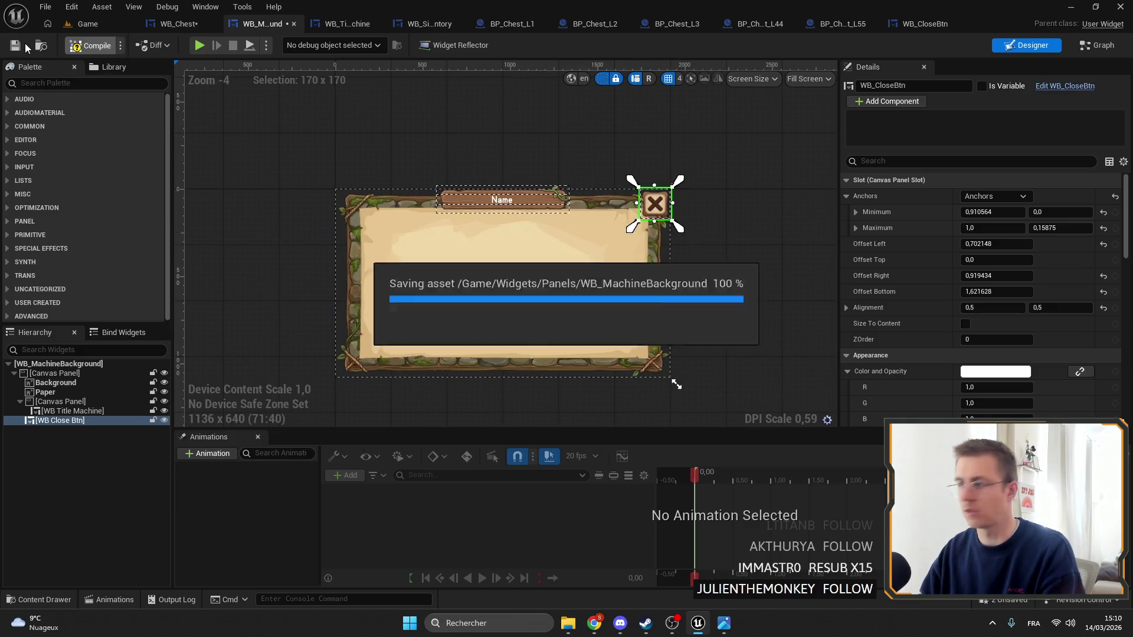
# Delete the leftover WB Close Btn from WB_Chest
pyautogui.click(177, 24)
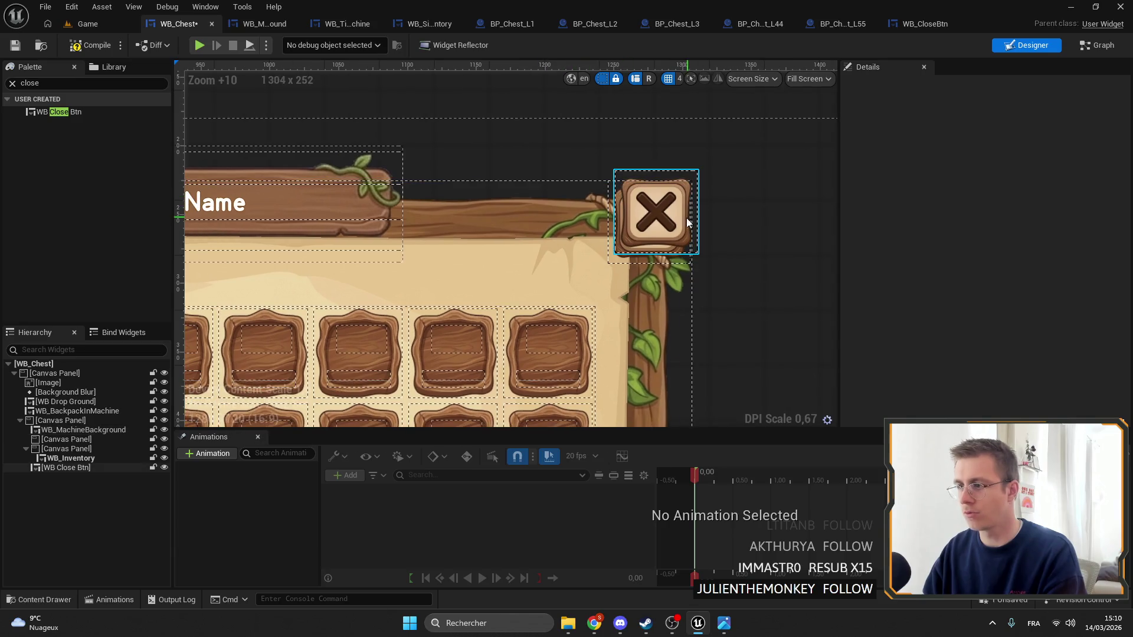
pyautogui.click(663, 238)
pyautogui.press('Delete')
pyautogui.scroll(-6, 719, 215)
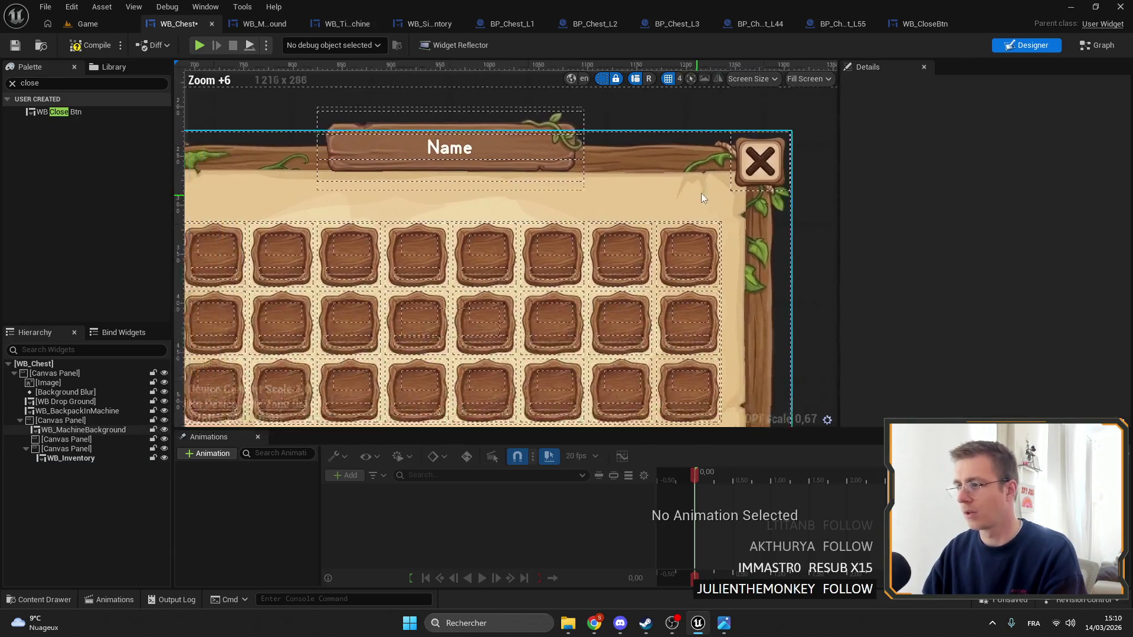
pyautogui.scroll(6, 748, 181)
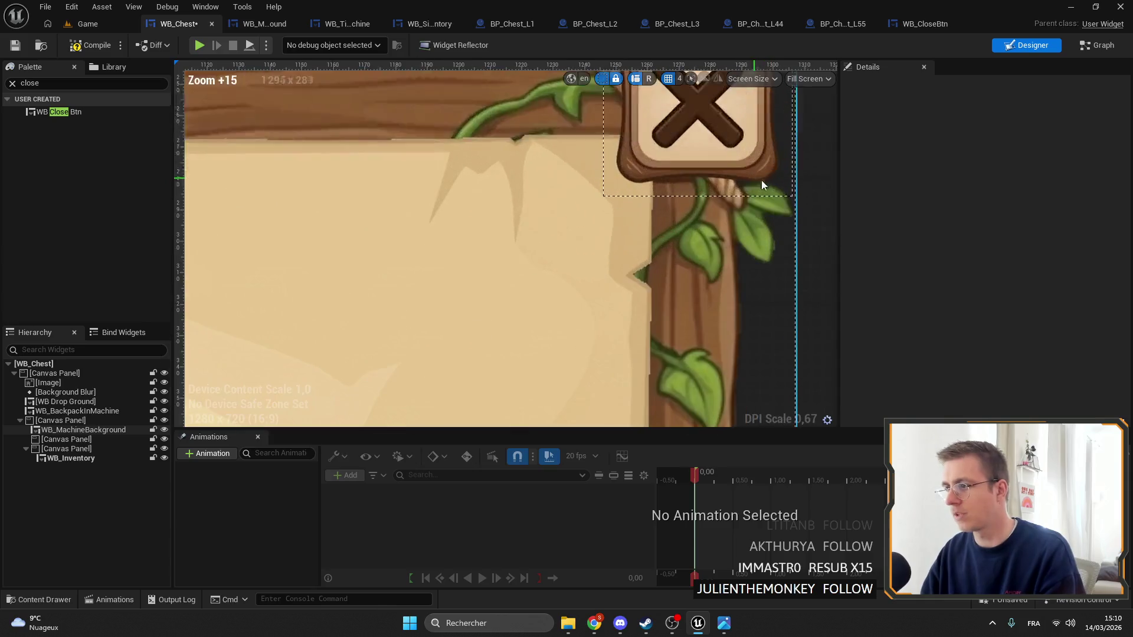
pyautogui.scroll(5, 623, 282)
pyautogui.scroll(-3, 619, 269)
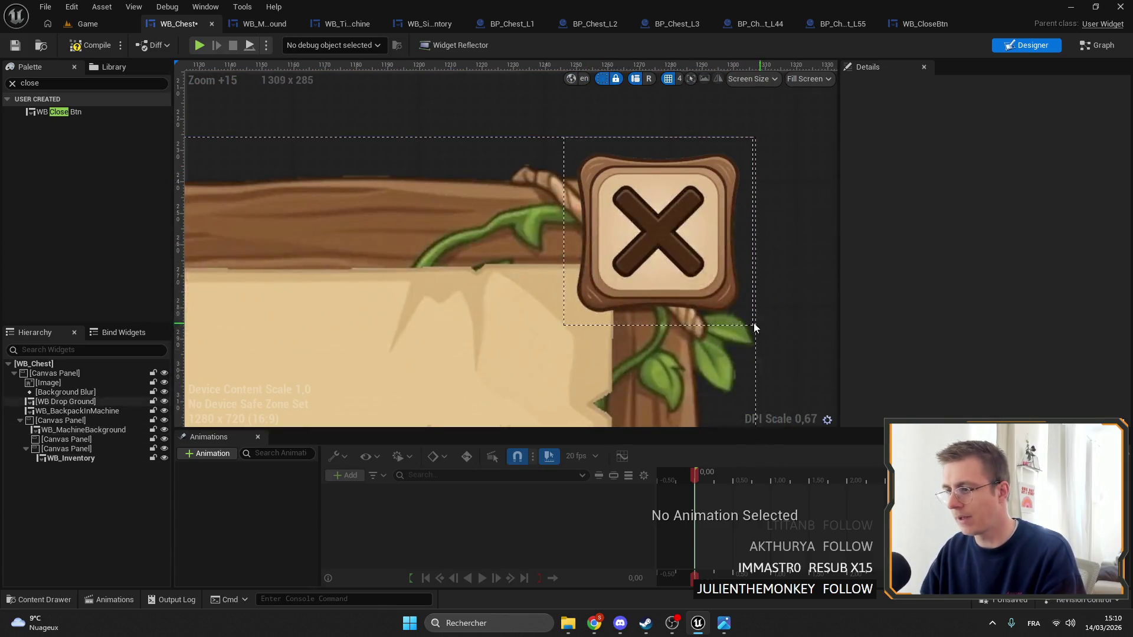
# Nudge the close button over the corner, widen its anchor region leftward, and save WB_MachineBackground
pyautogui.click(257, 23)
pyautogui.scroll(11, 526, 180)
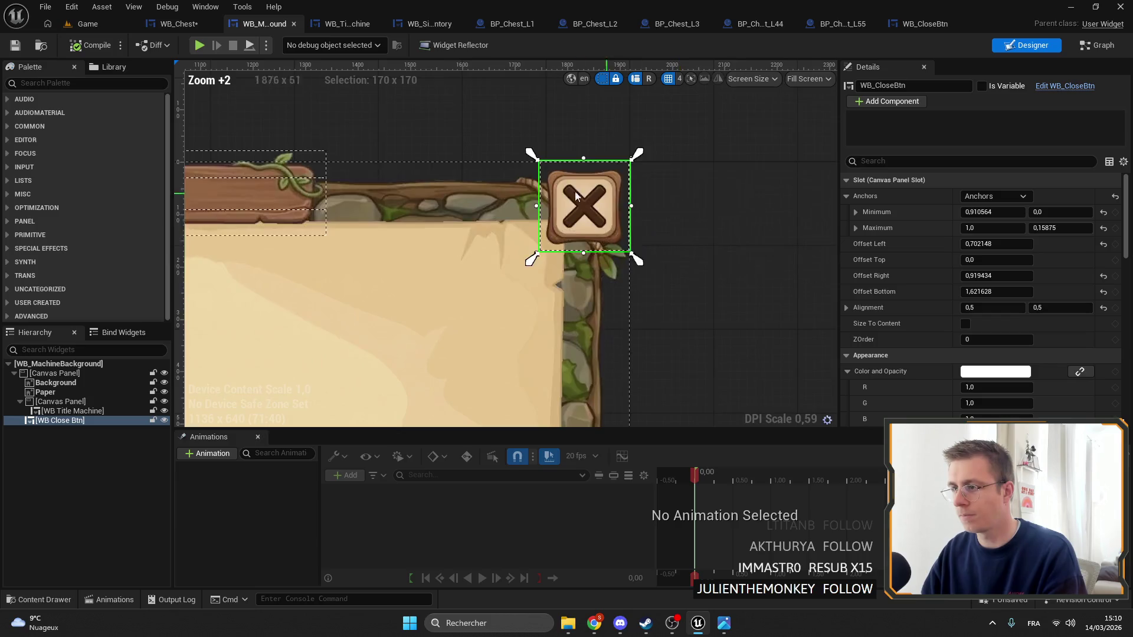
pyautogui.scroll(2, 639, 243)
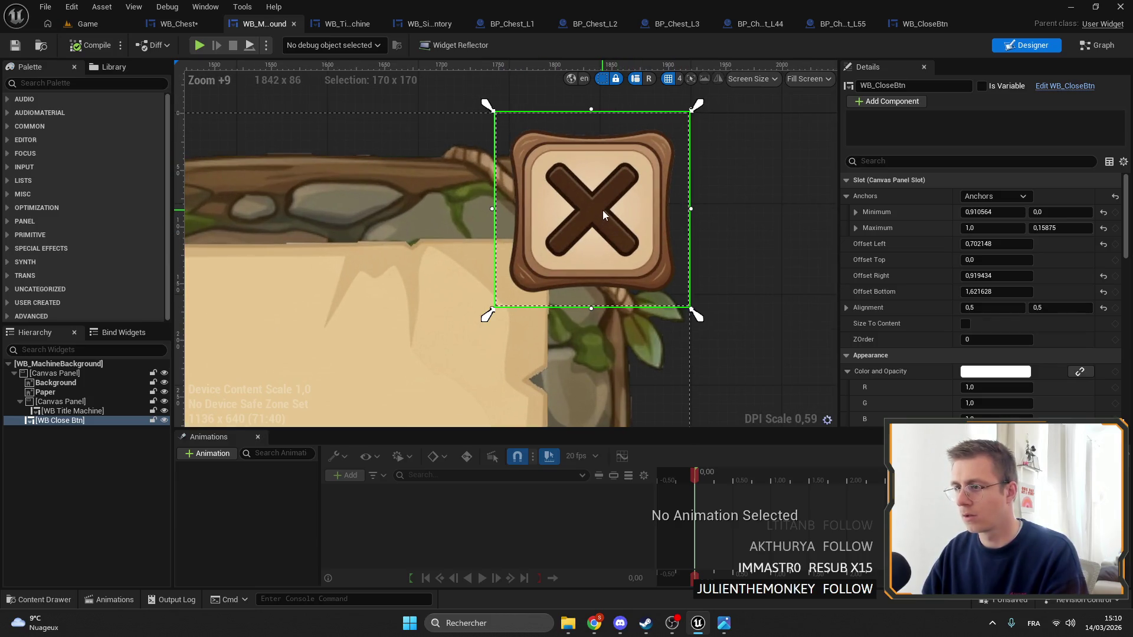
pyautogui.moveTo(599, 210); pyautogui.dragTo(592, 210)
pyautogui.moveTo(695, 315); pyautogui.dragTo(680, 314)
pyautogui.moveTo(488, 315)
pyautogui.mouseDown()
pyautogui.moveTo(433, 302)
pyautogui.moveTo(491, 309)
pyautogui.moveTo(471, 324)
pyautogui.mouseUp()
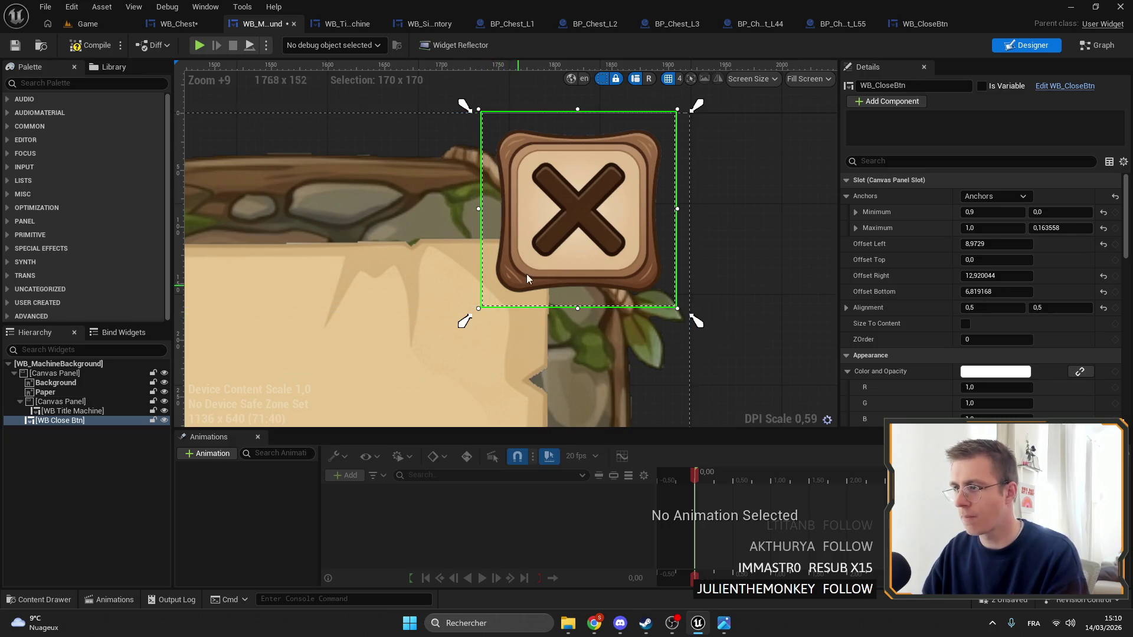
pyautogui.click(14, 46)
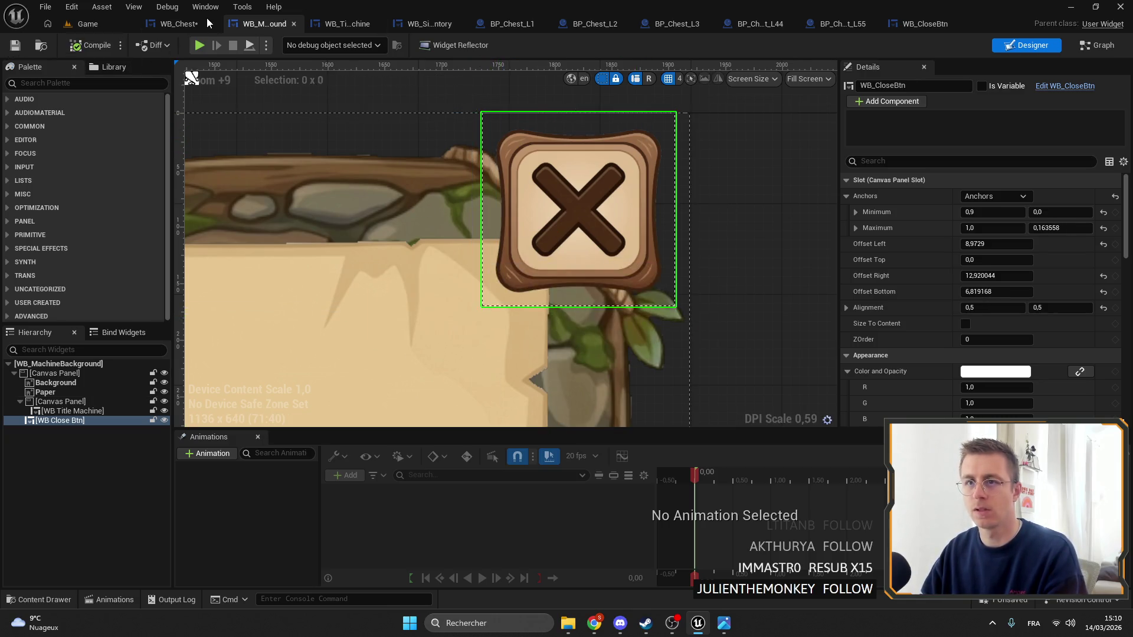
# Anchor WB_MachineBackground's close button to the top-right preset and edit its Size X toward 170
pyautogui.click(204, 20)
pyautogui.scroll(-4, 526, 176)
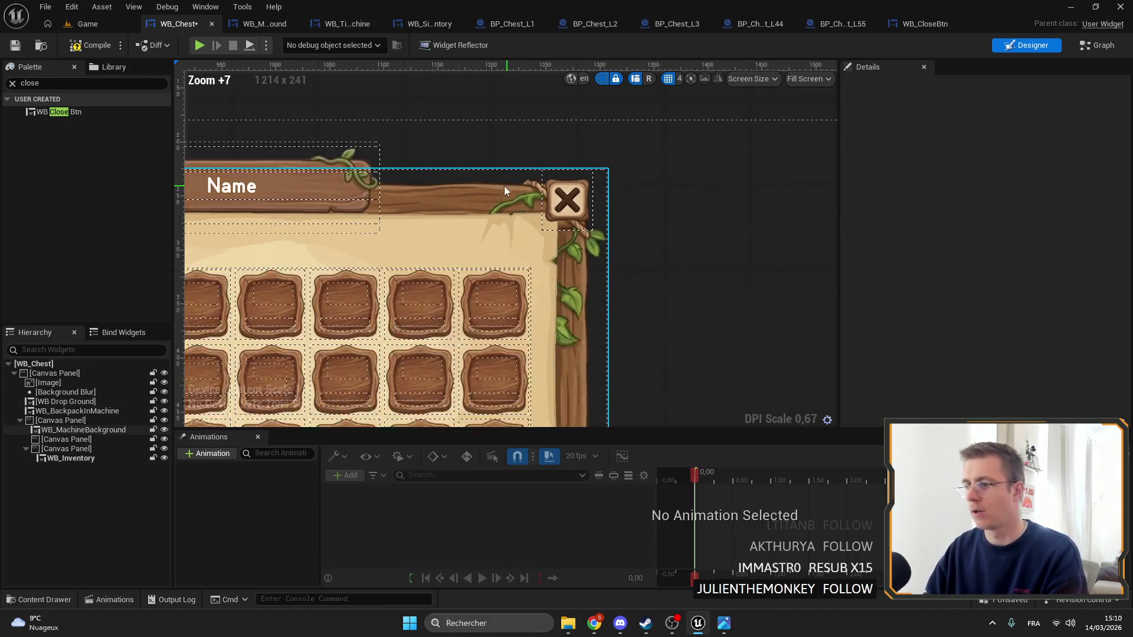
pyautogui.scroll(4, 470, 234)
pyautogui.scroll(3, 599, 204)
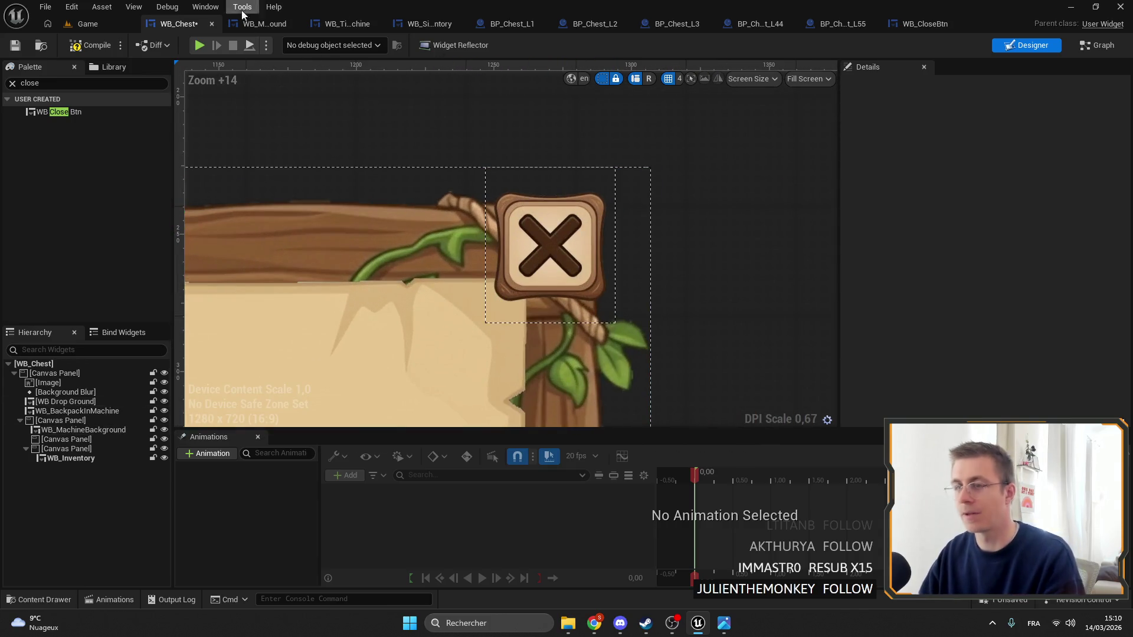
pyautogui.click(242, 27)
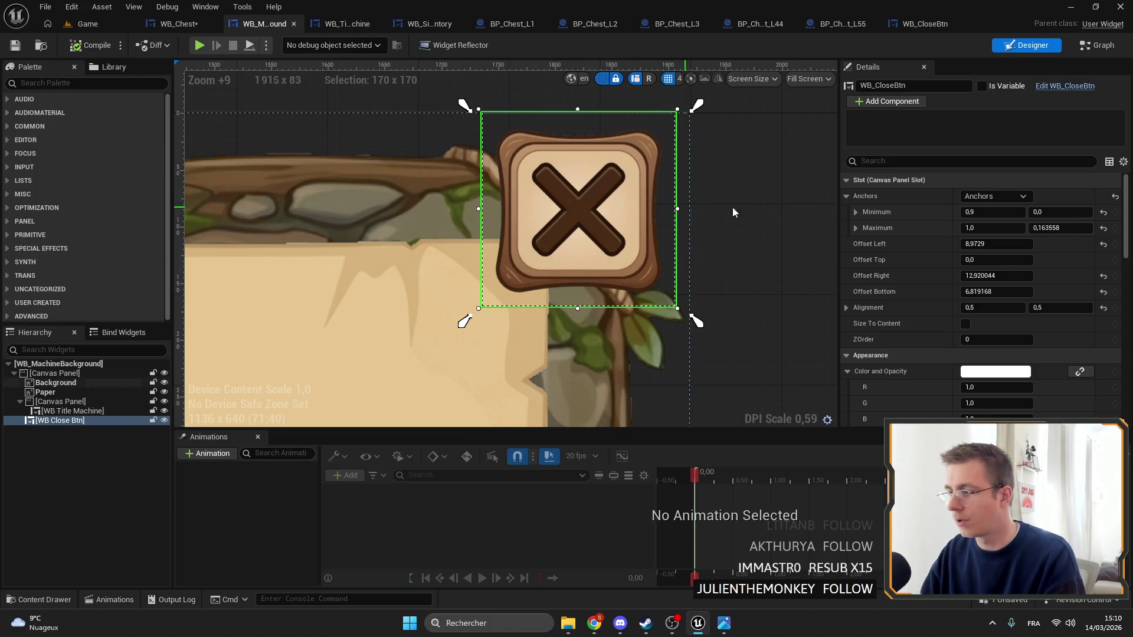
pyautogui.click(996, 196)
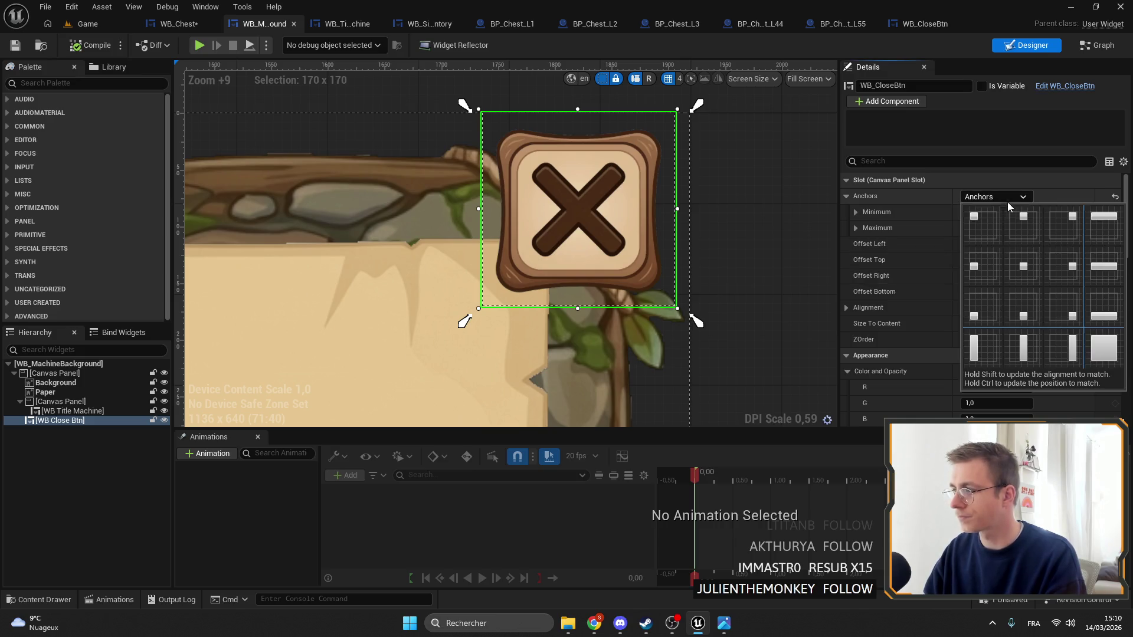
pyautogui.click(1073, 236)
pyautogui.click(1023, 277)
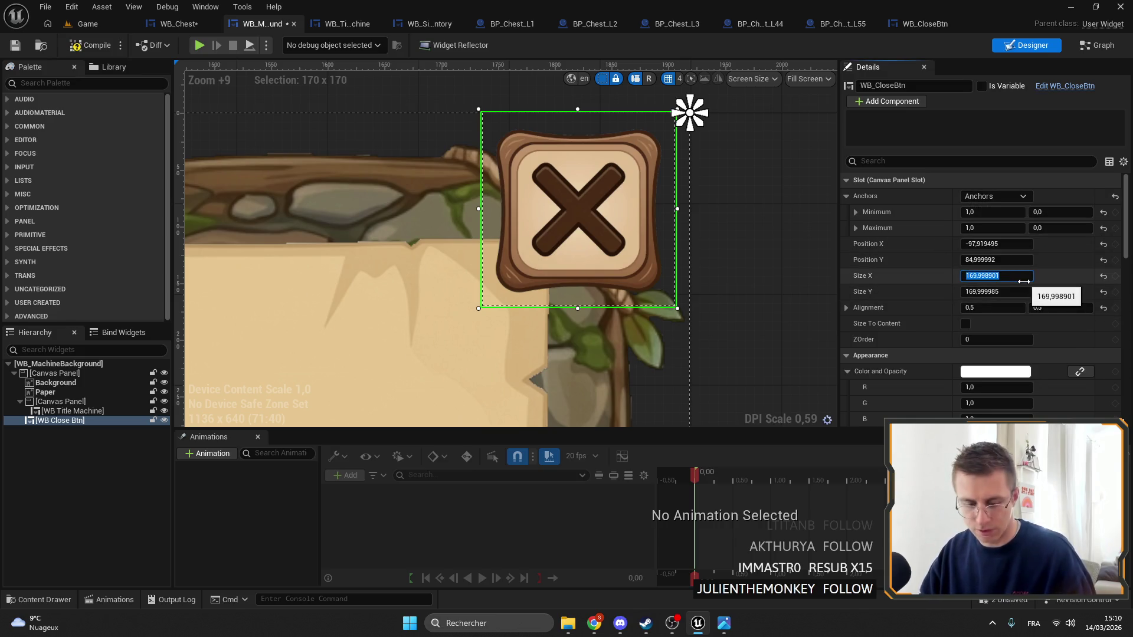
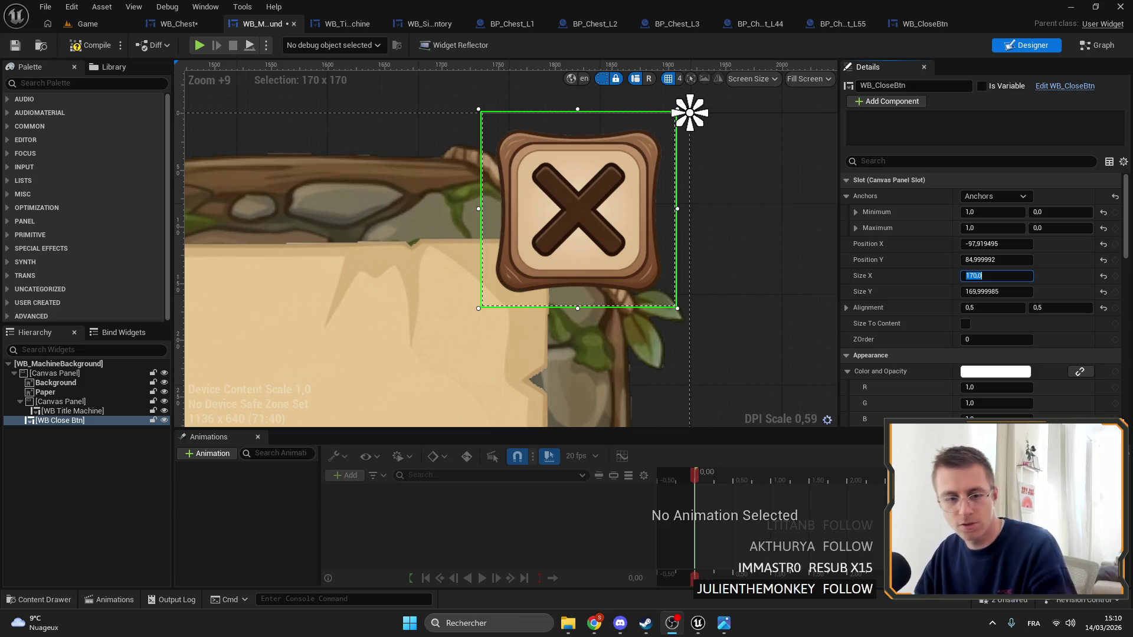
# Search the web for 'UMG' and then 'UMG UI' in the browser
pyautogui.hotkey('alt', 'Tab')
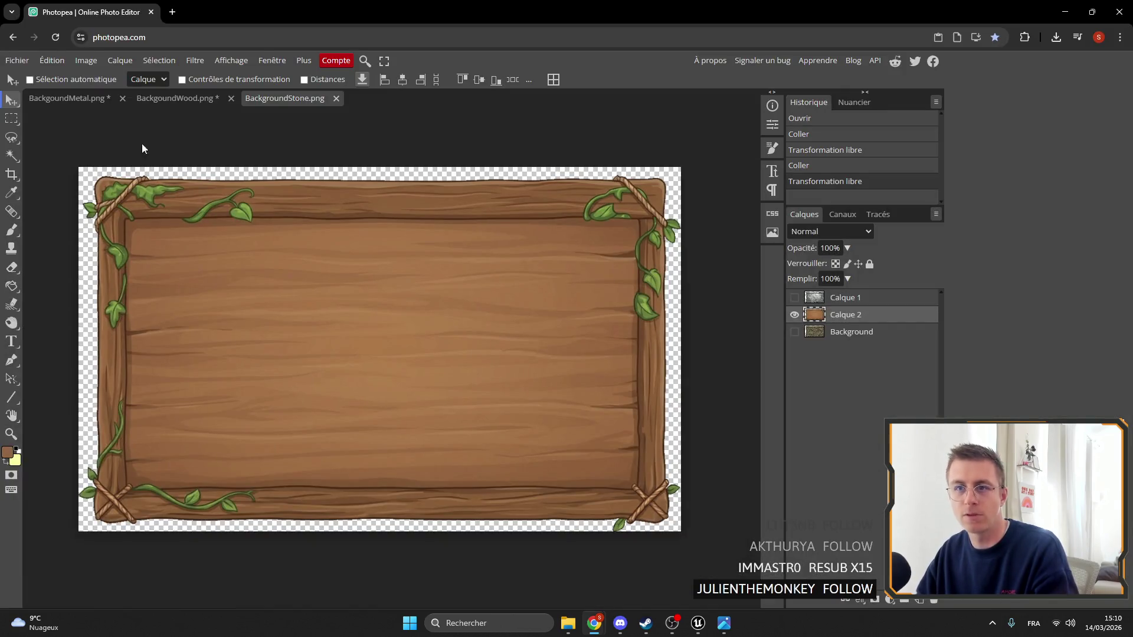
pyautogui.click(172, 12)
pyautogui.write('UMG')
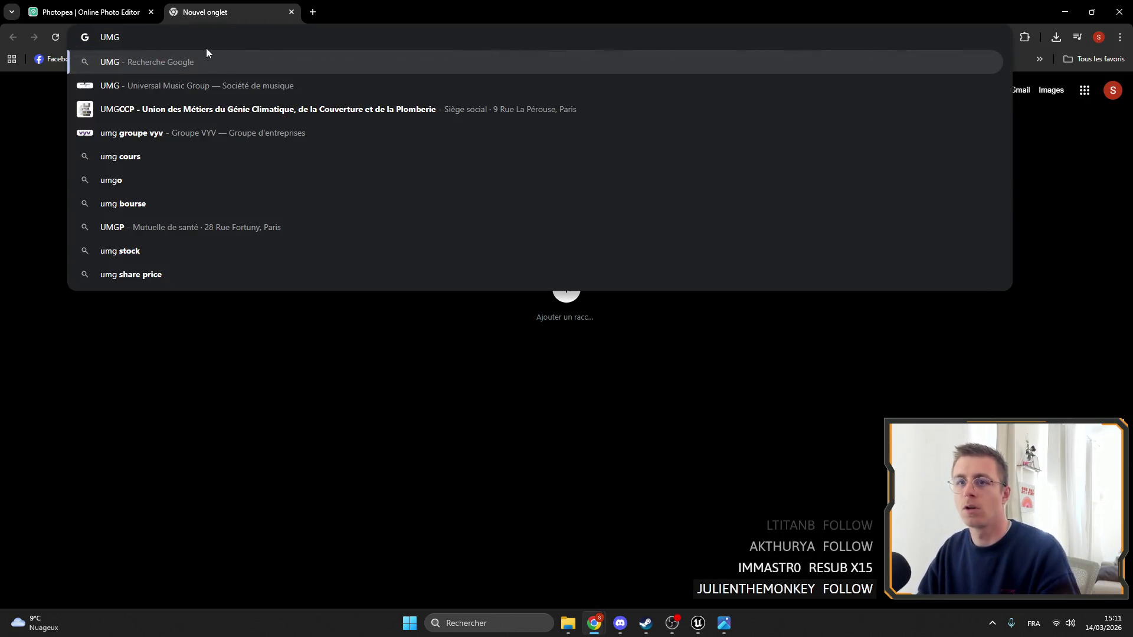
pyautogui.press('Return')
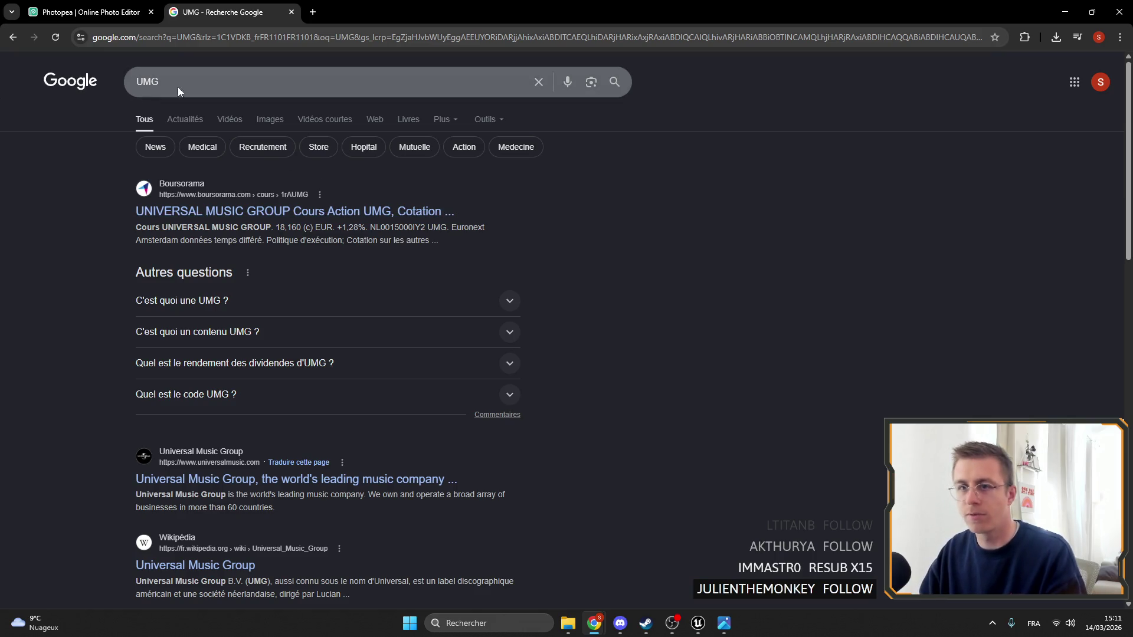
pyautogui.click(180, 83)
pyautogui.write('UI')
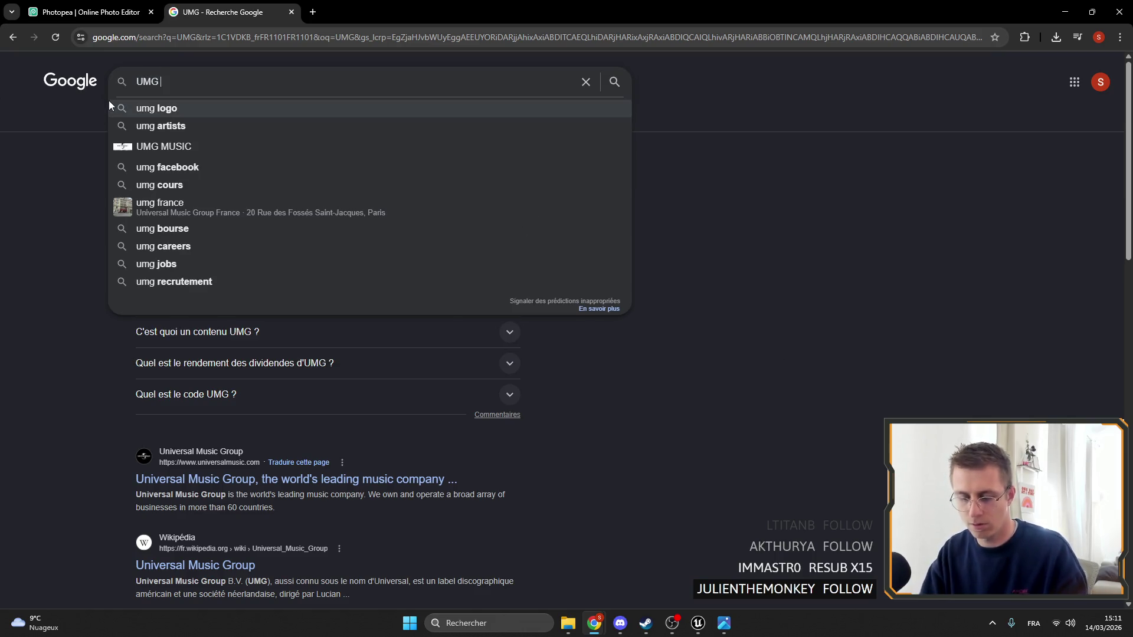
pyautogui.press('Return')
pyautogui.scroll(-5, 87, 222)
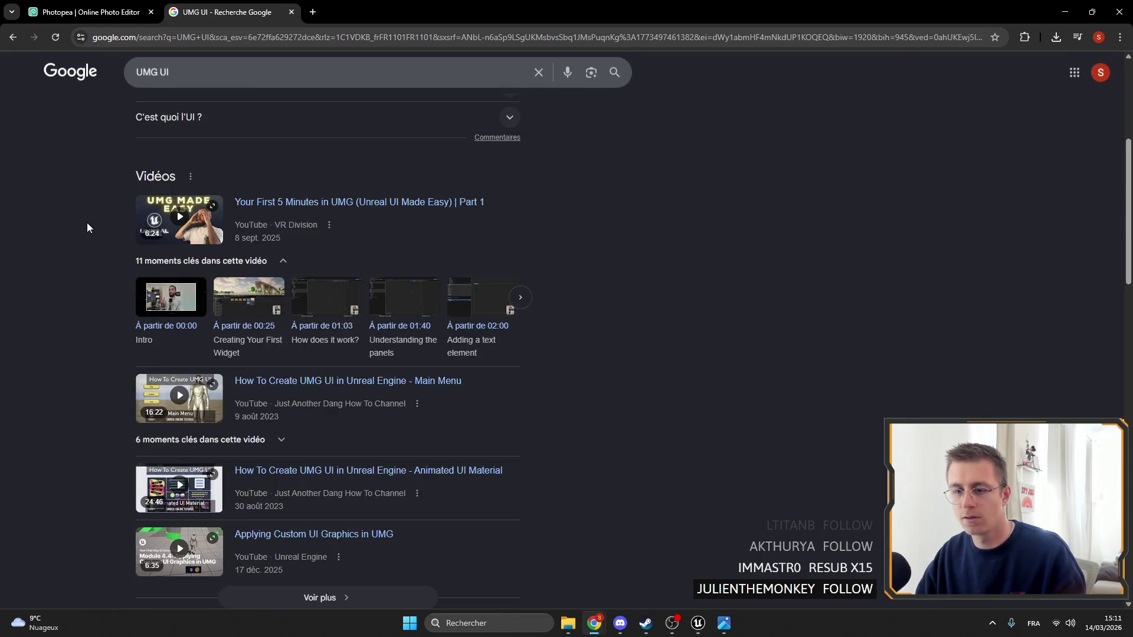
pyautogui.scroll(5, 87, 225)
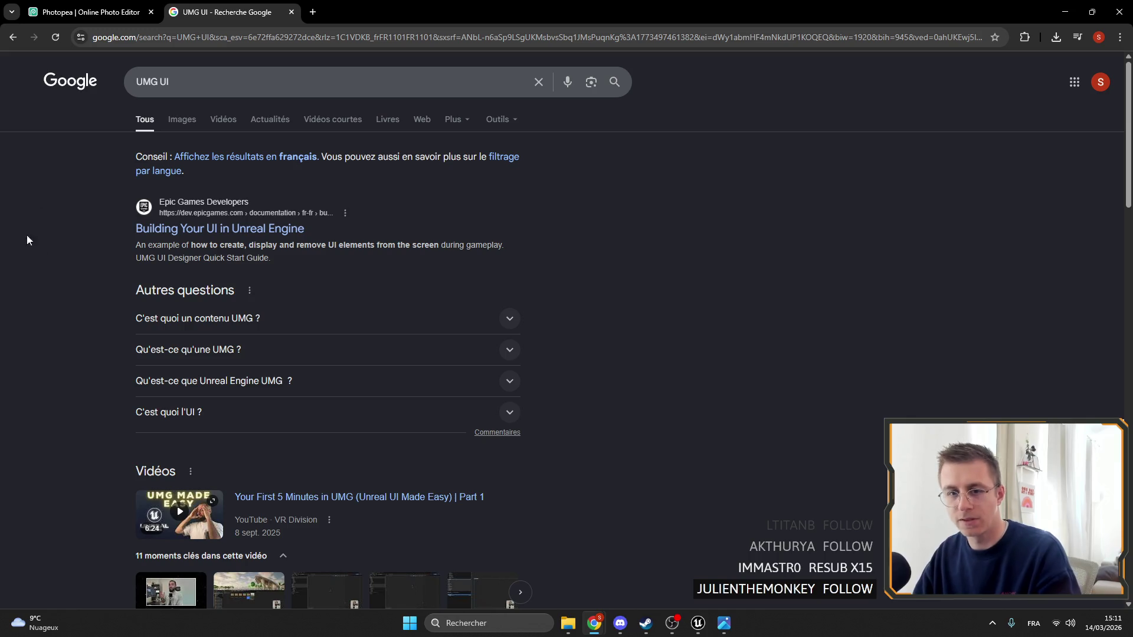
# Search 'CommonUI', read Epic's Common UI documentation page, then return to Unreal
pyautogui.click(698, 623)
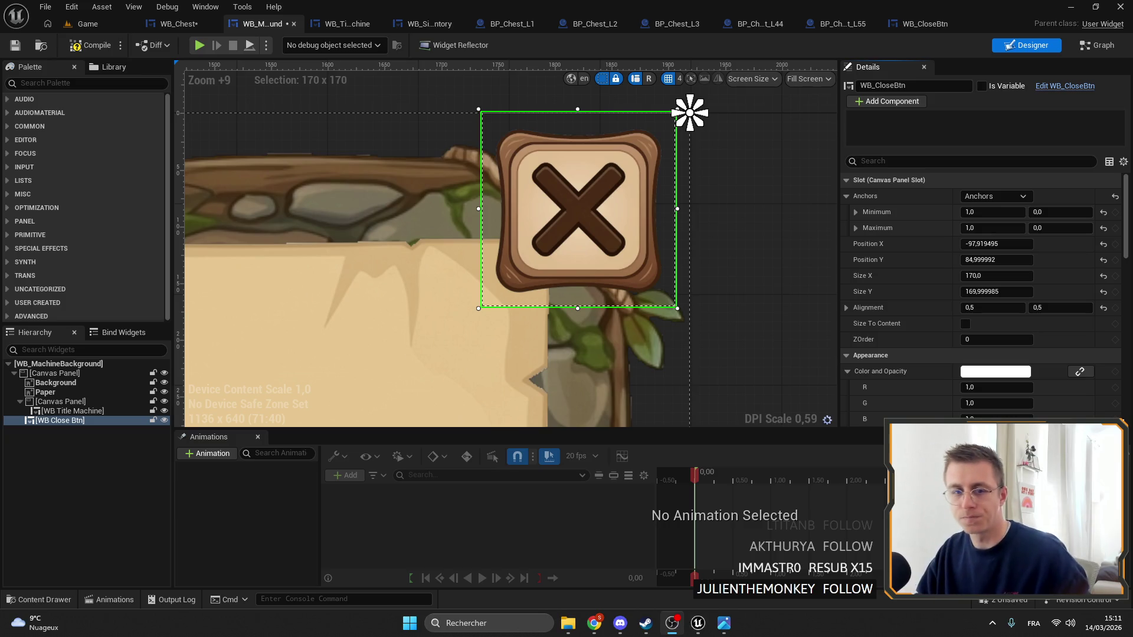
pyautogui.moveTo(595, 623)
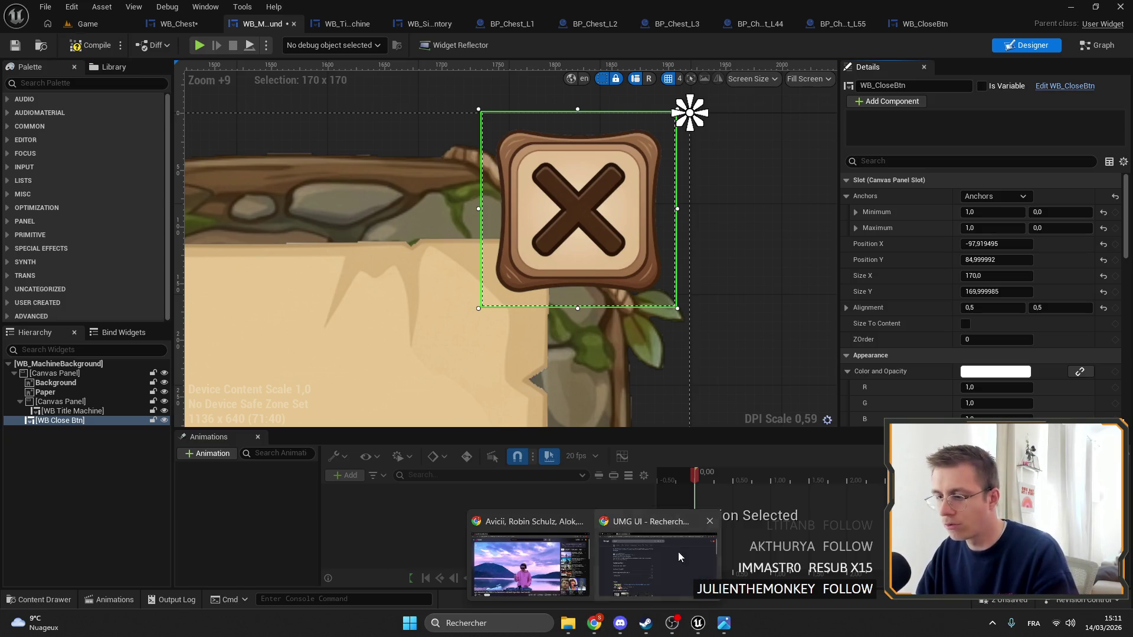
pyautogui.click(658, 561)
pyautogui.write('CommonUI')
pyautogui.press('Return')
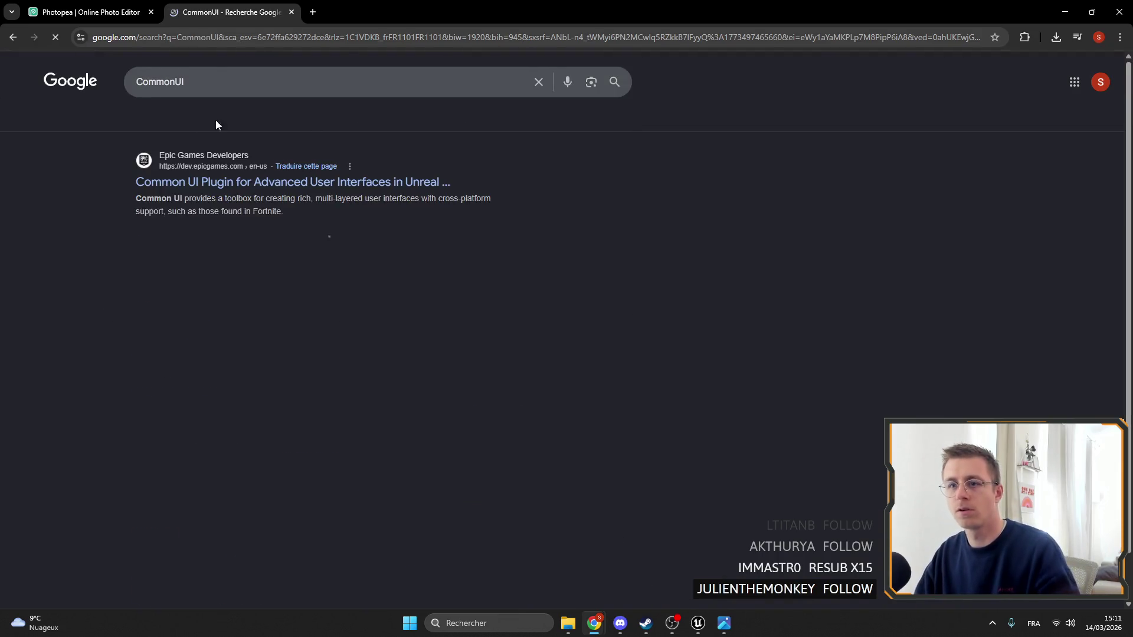
pyautogui.click(243, 182)
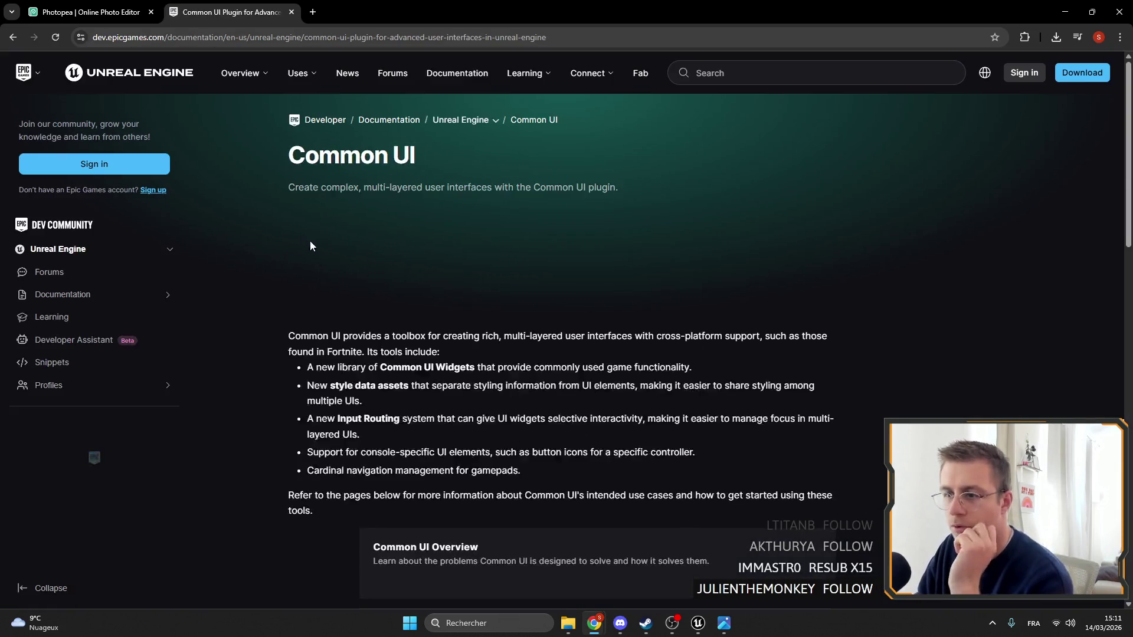
pyautogui.scroll(-20, 309, 240)
pyautogui.scroll(20, 361, 247)
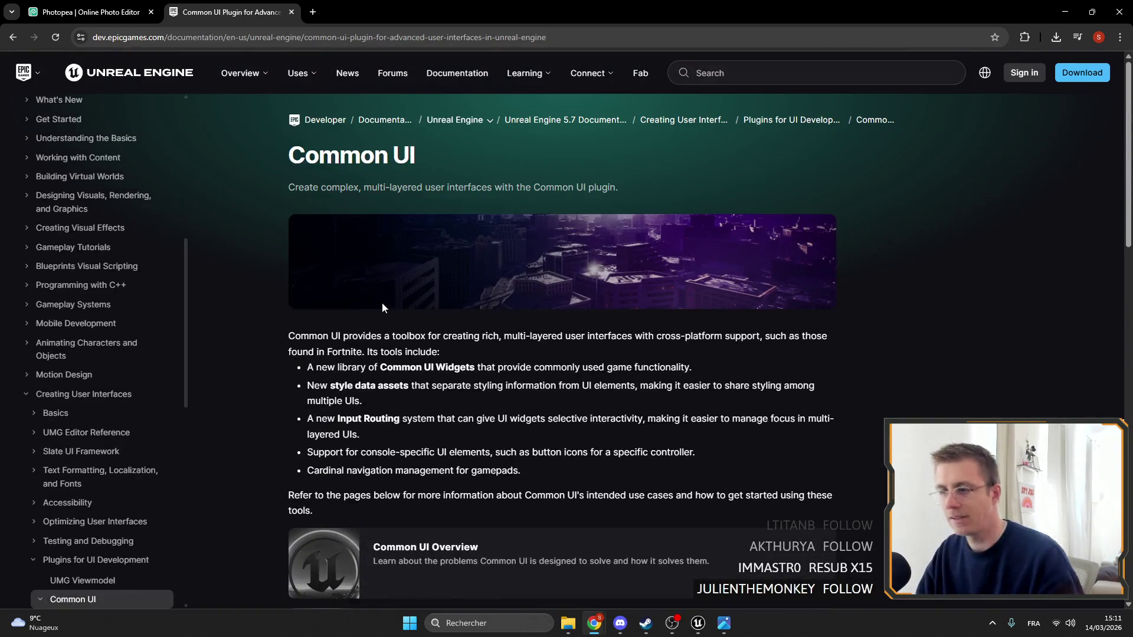
pyautogui.scroll(-18, 321, 185)
pyautogui.scroll(-5, 461, 253)
pyautogui.click(88, 12)
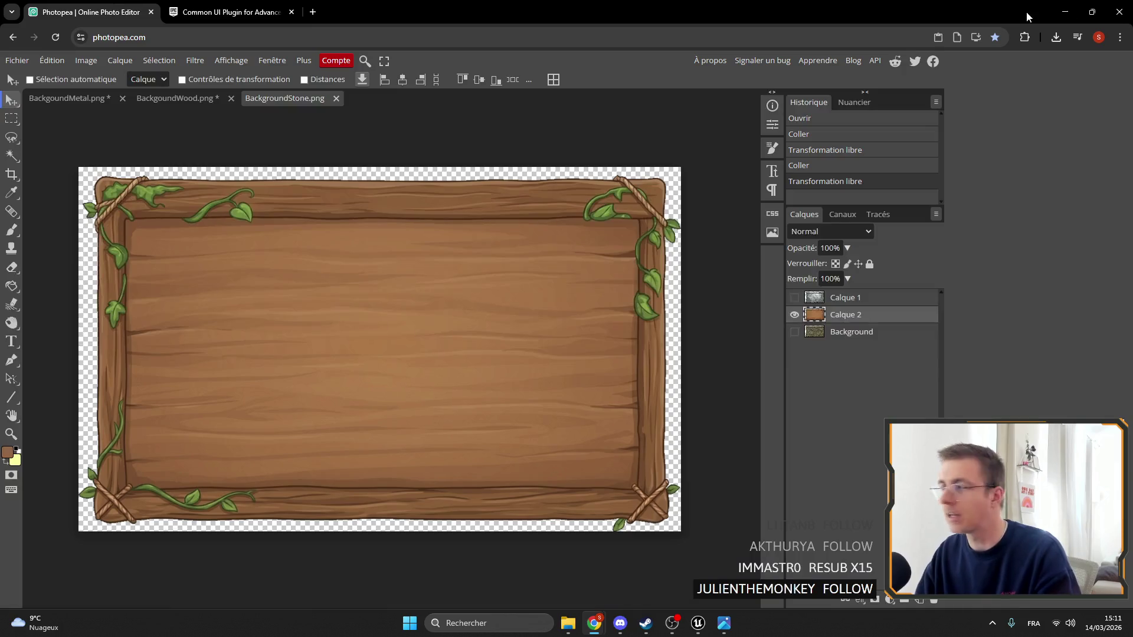
pyautogui.click(1065, 11)
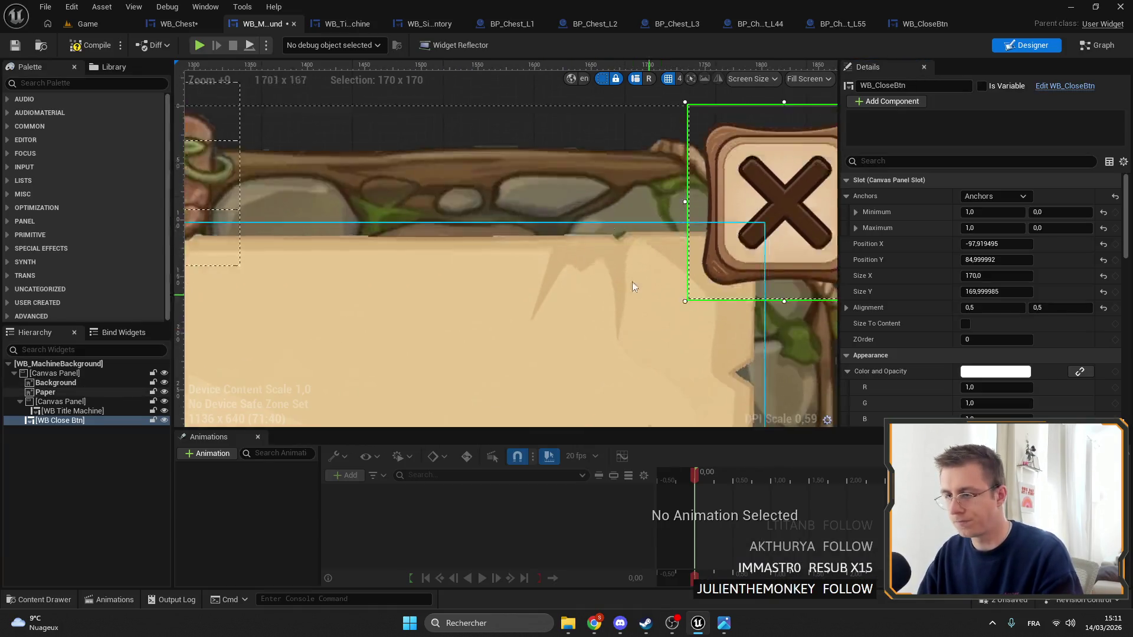
# Try resetting the close button's Position X and Y to 0, then undo back
pyautogui.scroll(-12, 489, 226)
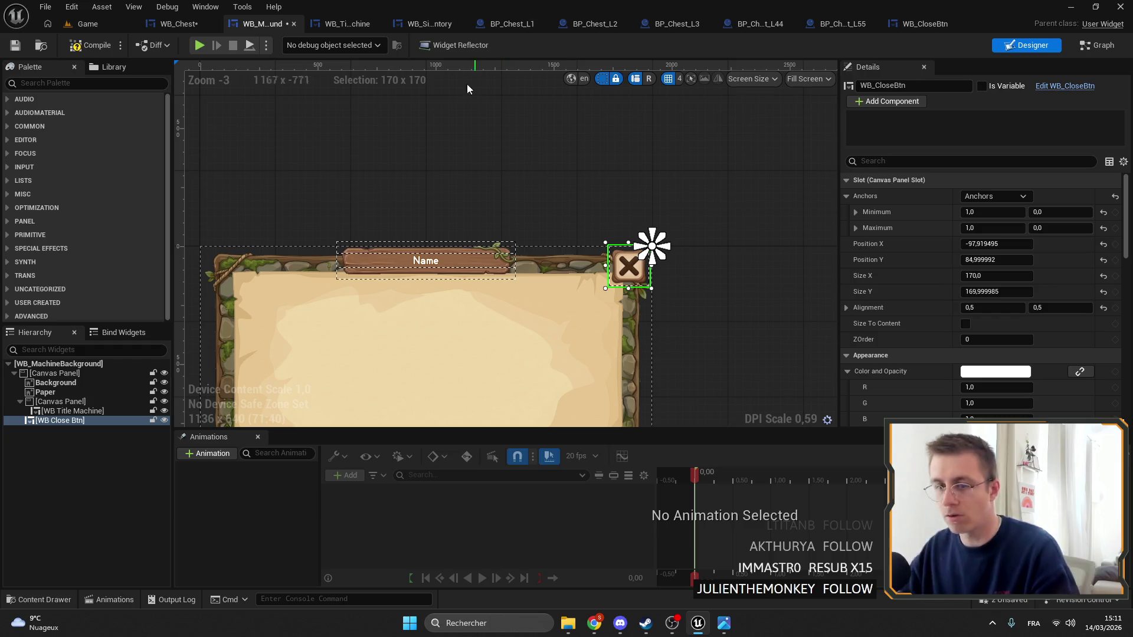
pyautogui.scroll(6, 658, 254)
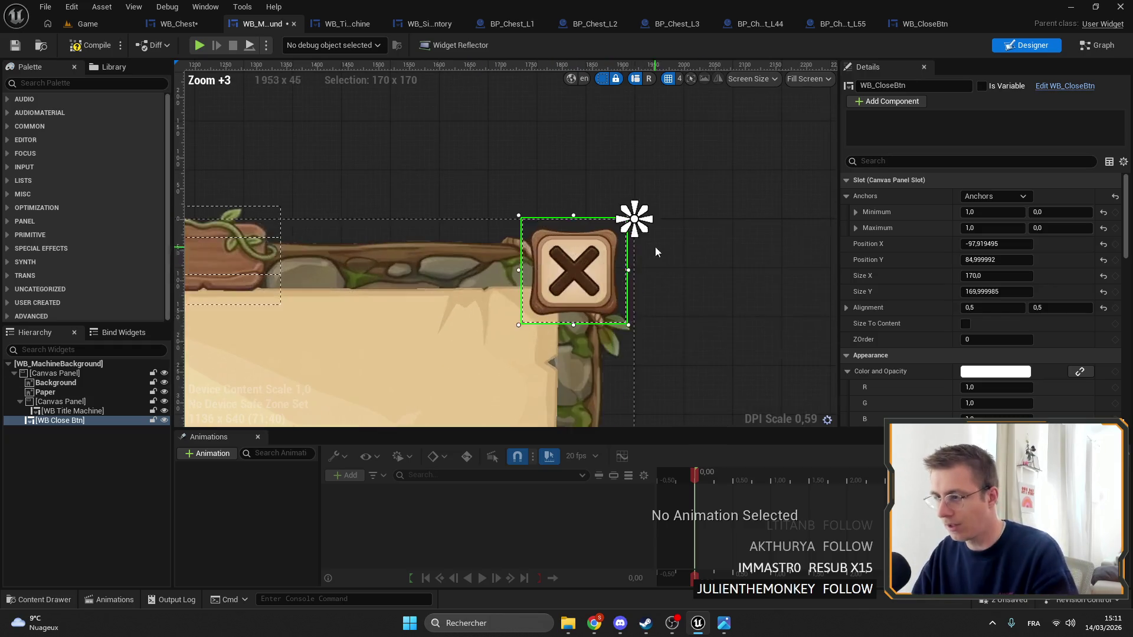
pyautogui.scroll(7, 647, 241)
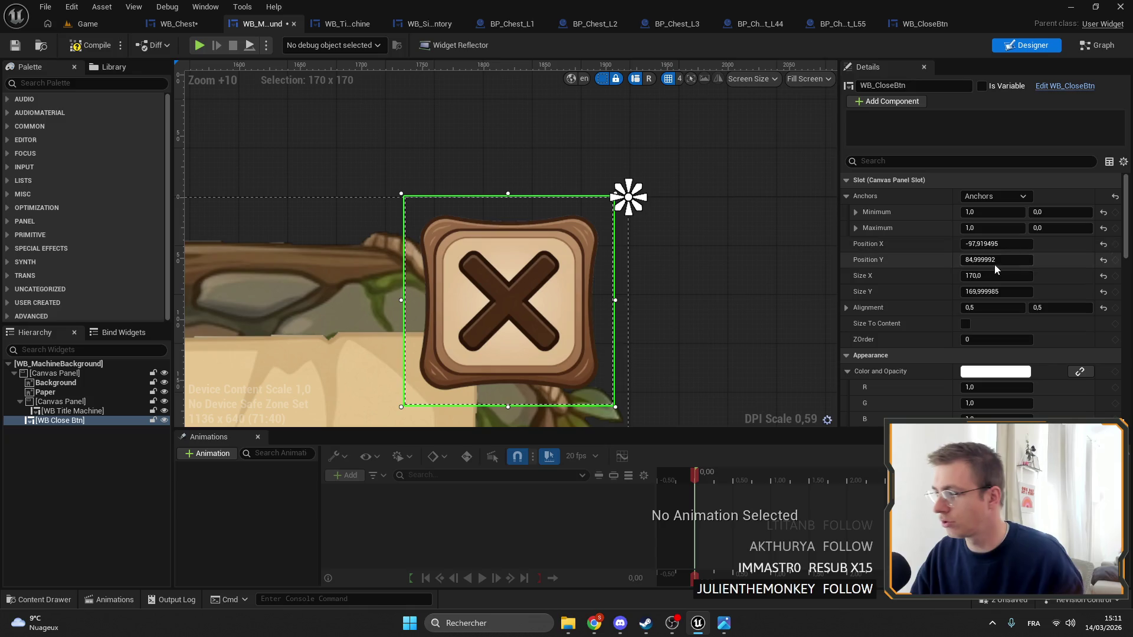
pyautogui.click(930, 257)
pyautogui.write('0')
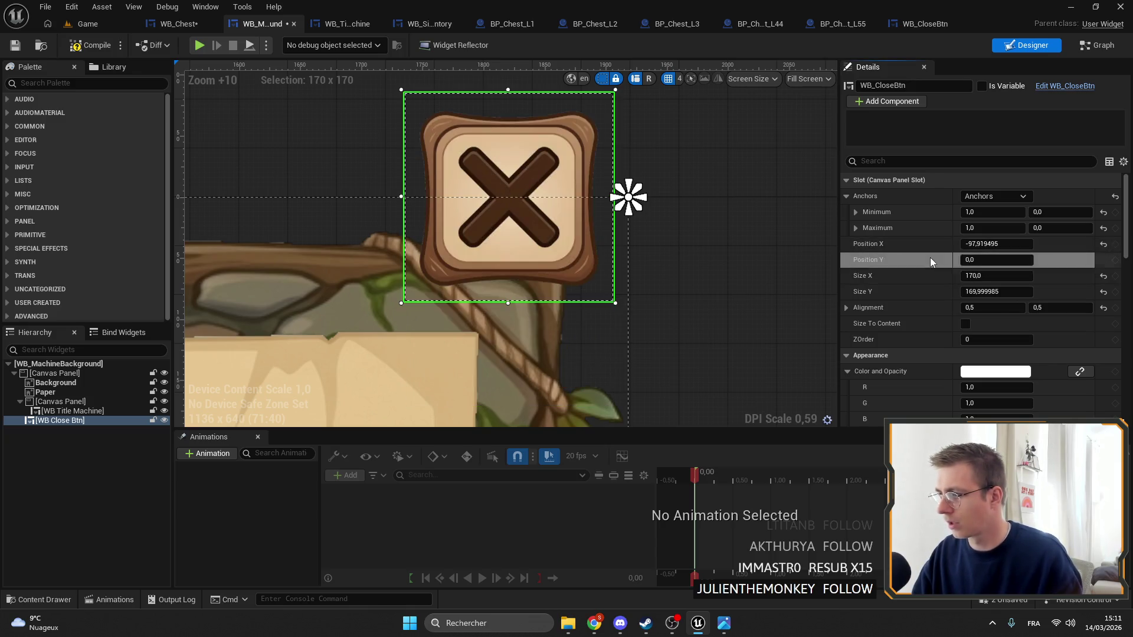
pyautogui.click(933, 242)
pyautogui.hotkey('ctrl', 'z')
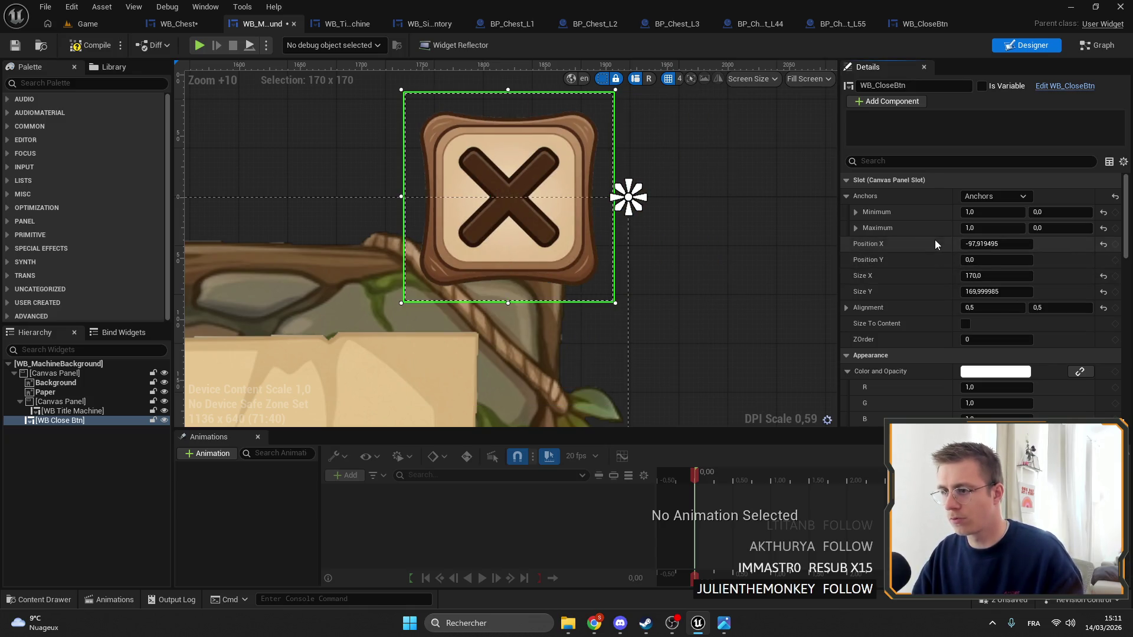
pyautogui.hotkey('ctrl', 'z')
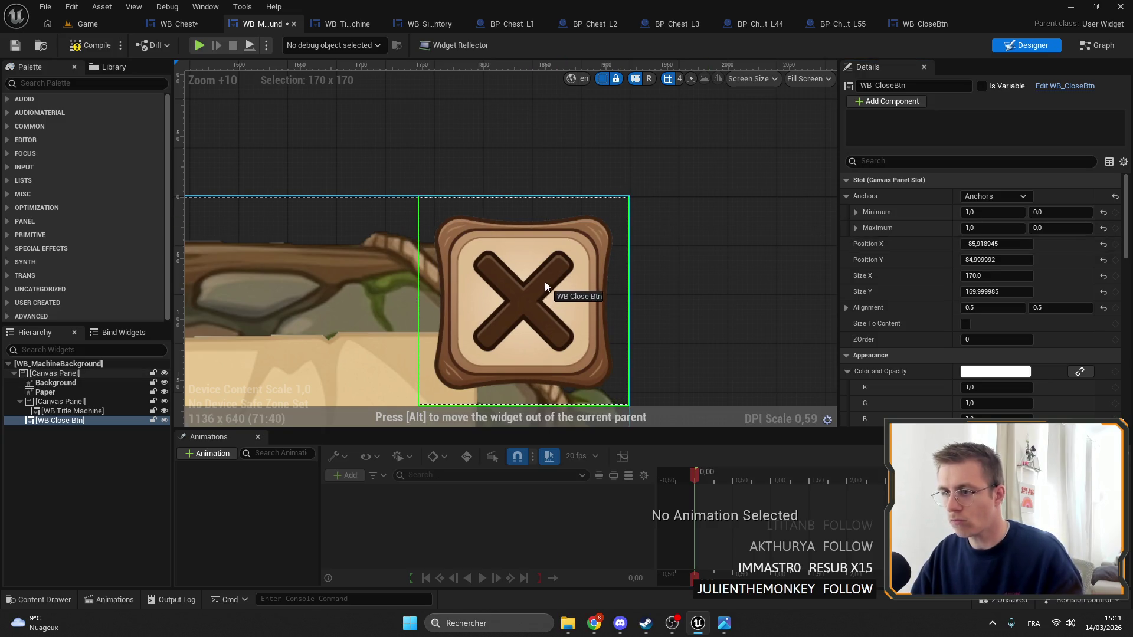
pyautogui.hotkey('ctrl', 'z')
# Nudge the close button onto the frame corner and anchor it across the panel's top-right (0.9–1.0)
pyautogui.moveTo(547, 280); pyautogui.dragTo(537, 276)
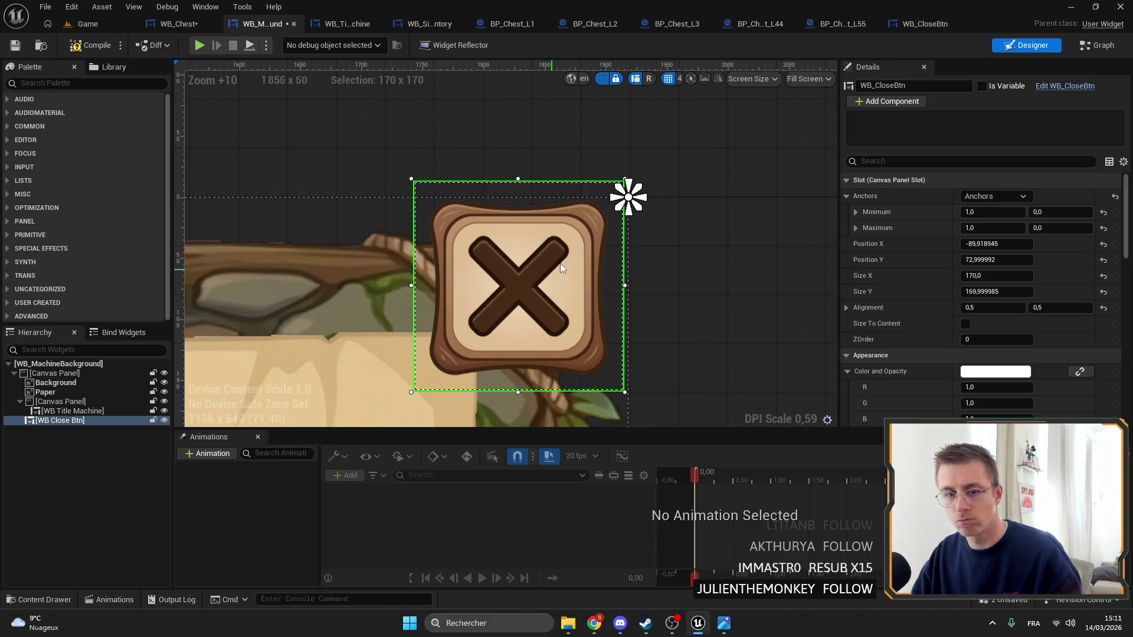
pyautogui.moveTo(619, 207)
pyautogui.mouseDown()
pyautogui.moveTo(413, 366)
pyautogui.moveTo(384, 406)
pyautogui.mouseUp()
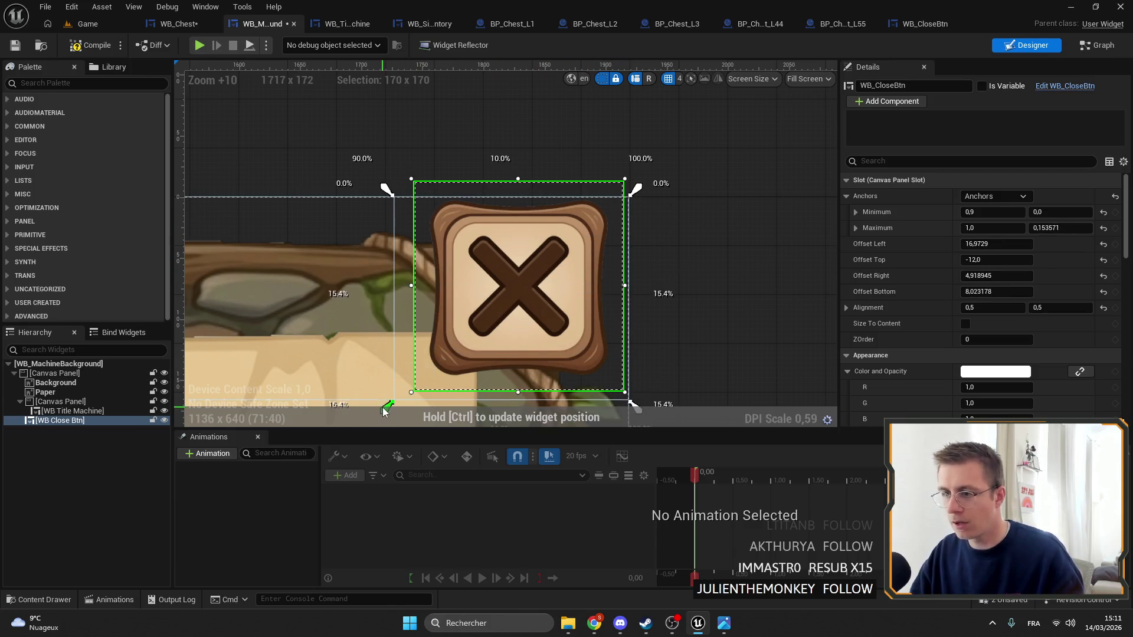
pyautogui.scroll(-4, 497, 179)
pyautogui.moveTo(417, 270); pyautogui.dragTo(413, 295)
pyautogui.scroll(-1, 465, 207)
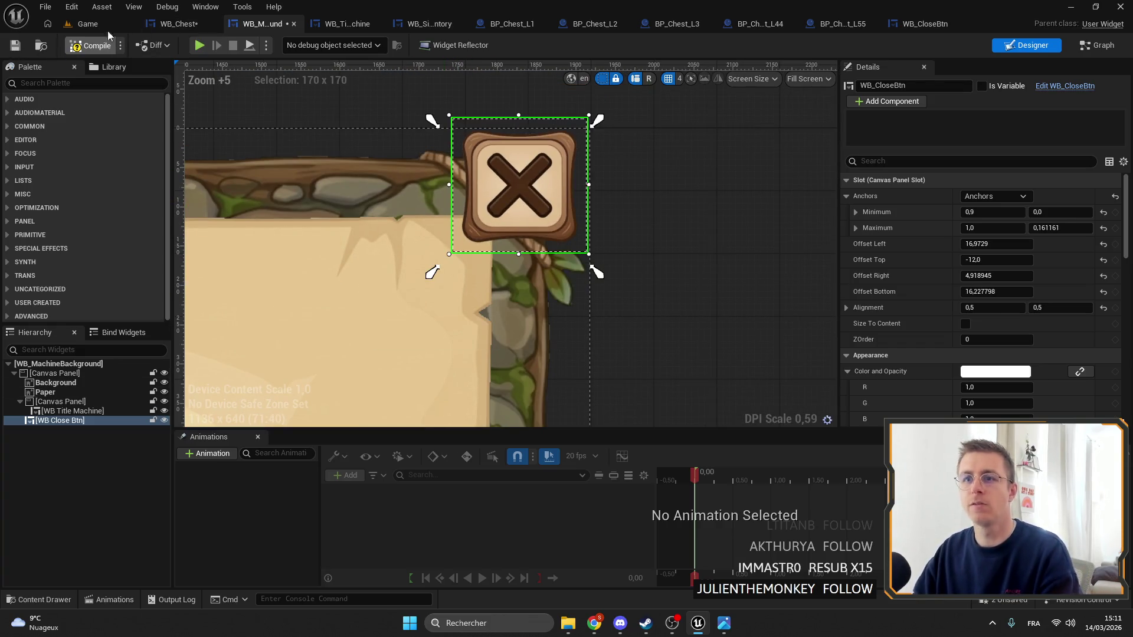
pyautogui.click(164, 25)
# Compile WB_Chest and delete the broken Init node causing the compile error
pyautogui.scroll(-3, 590, 147)
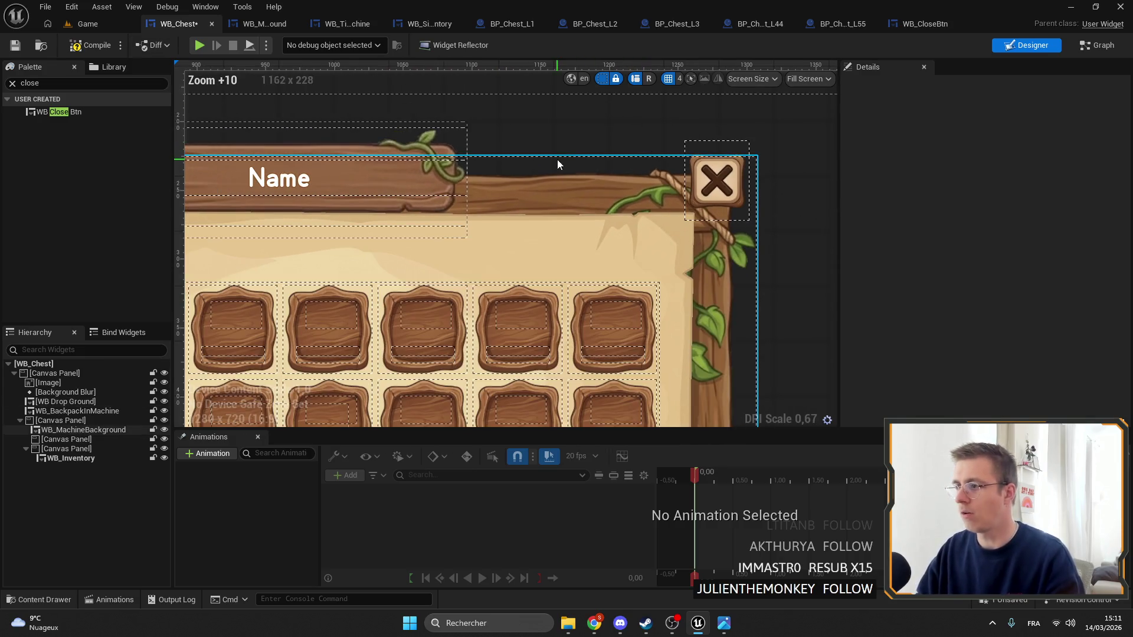
pyautogui.scroll(-4, 646, 187)
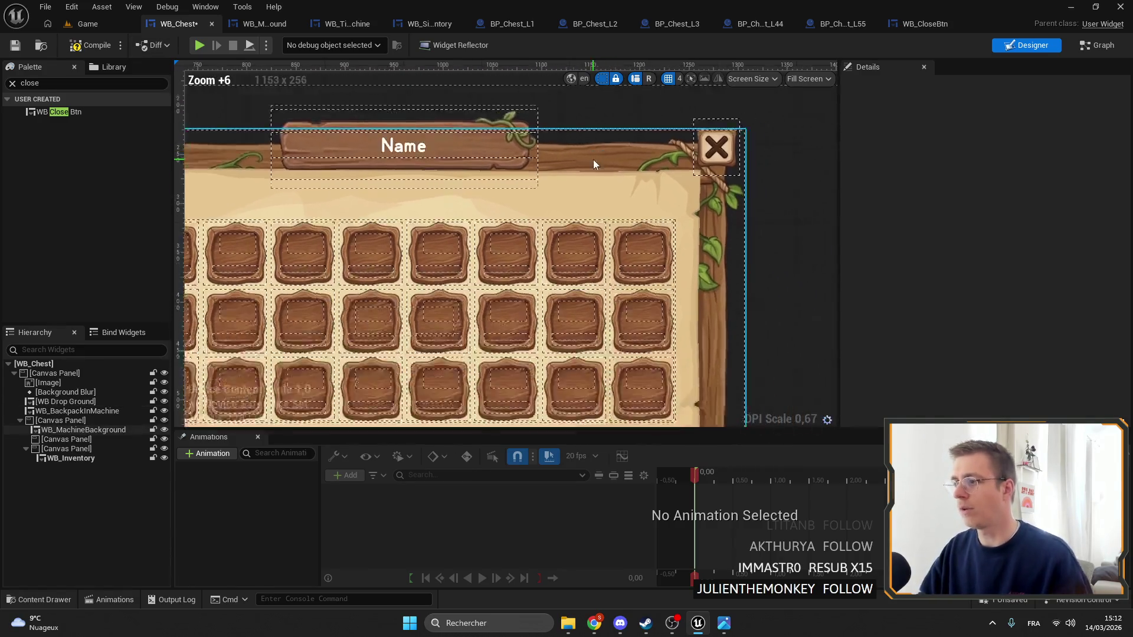
pyautogui.scroll(-3, 593, 160)
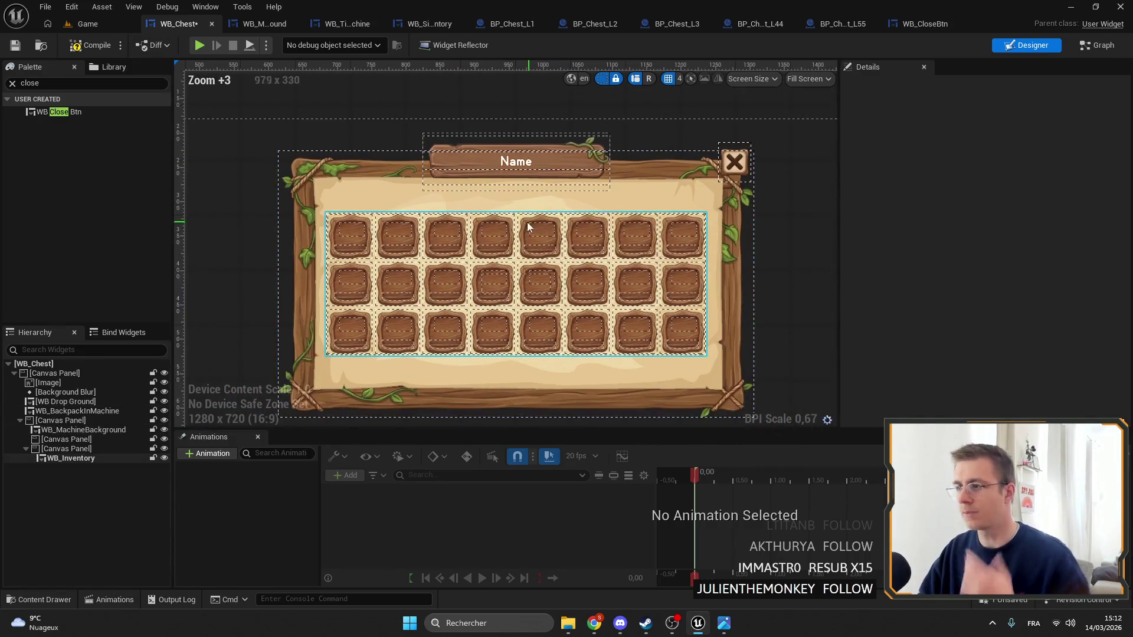
pyautogui.click(15, 46)
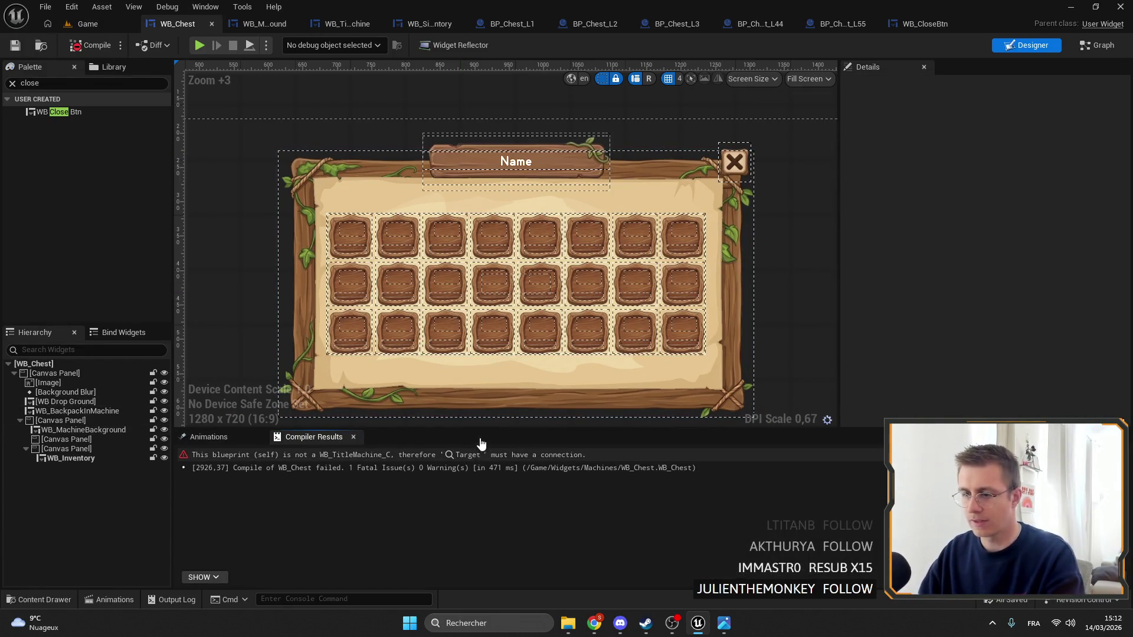
pyautogui.click(480, 444)
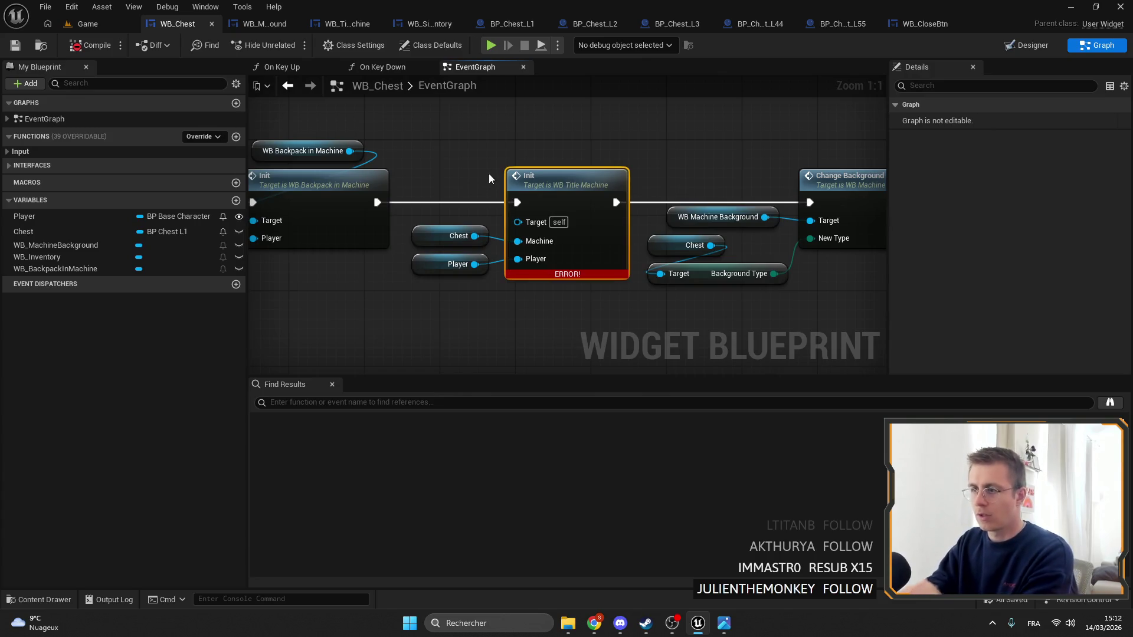
pyautogui.moveTo(490, 179); pyautogui.dragTo(413, 275)
pyautogui.press('Delete')
# Wire the backpack Init into Change Background and tidy the remaining event graph nodes
pyautogui.moveTo(377, 202)
pyautogui.mouseDown()
pyautogui.moveTo(819, 204)
pyautogui.moveTo(810, 203)
pyautogui.mouseUp()
pyautogui.moveTo(838, 289); pyautogui.dragTo(678, 177)
pyautogui.moveTo(718, 216); pyautogui.dragTo(506, 217)
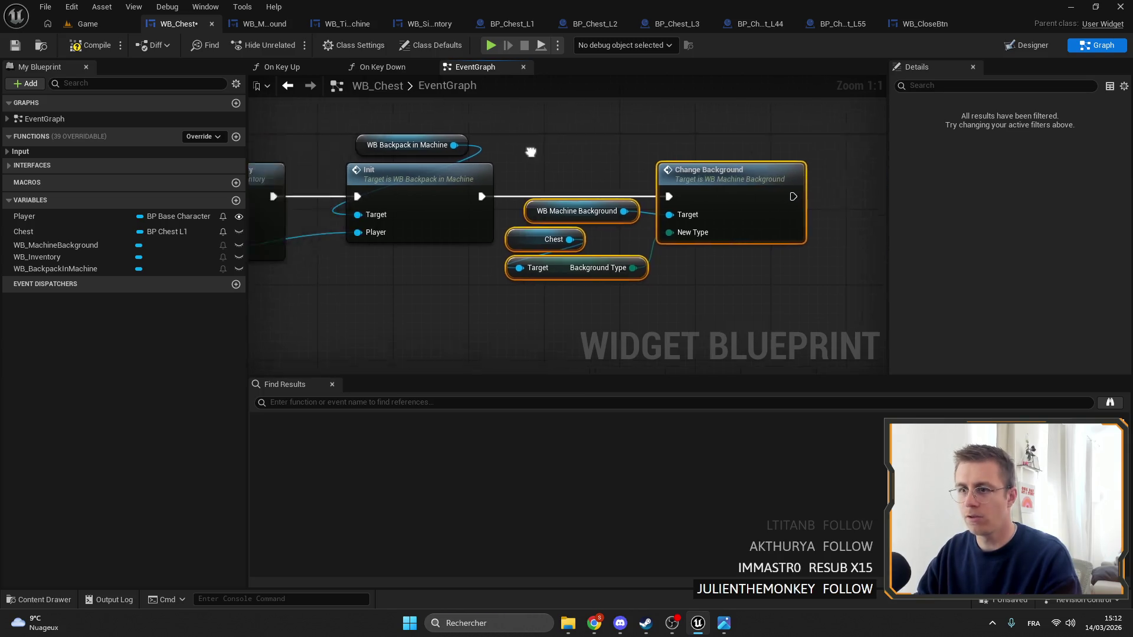
pyautogui.click(548, 137)
pyautogui.moveTo(596, 218)
pyautogui.mouseDown()
pyautogui.moveTo(820, 236)
pyautogui.moveTo(596, 217)
pyautogui.mouseUp()
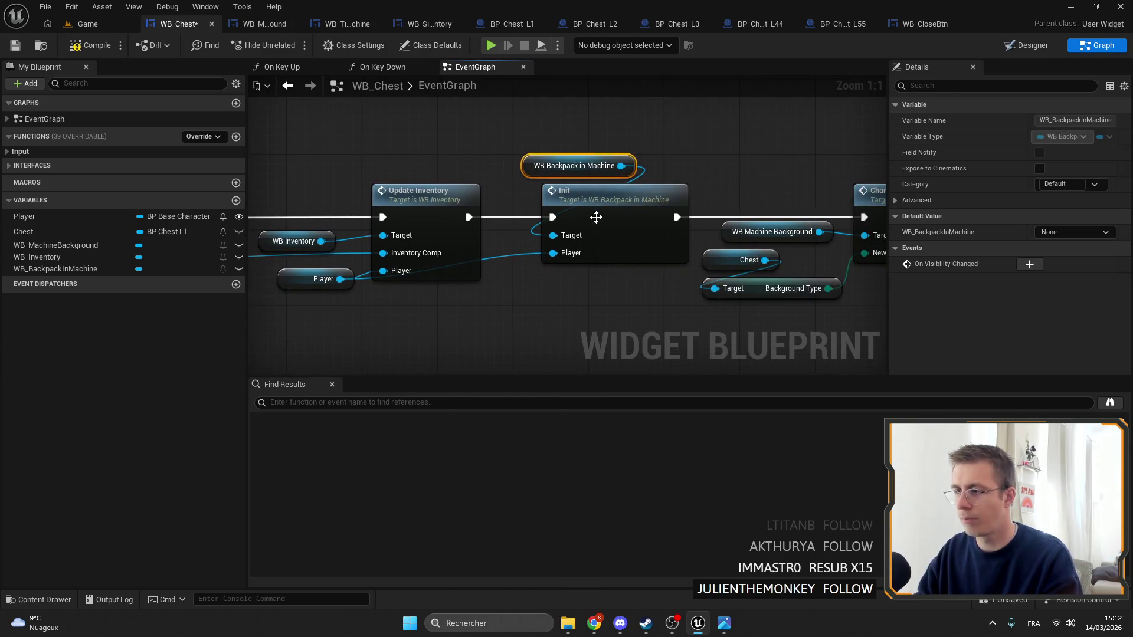
pyautogui.click(597, 217)
pyautogui.doubleClick(601, 210)
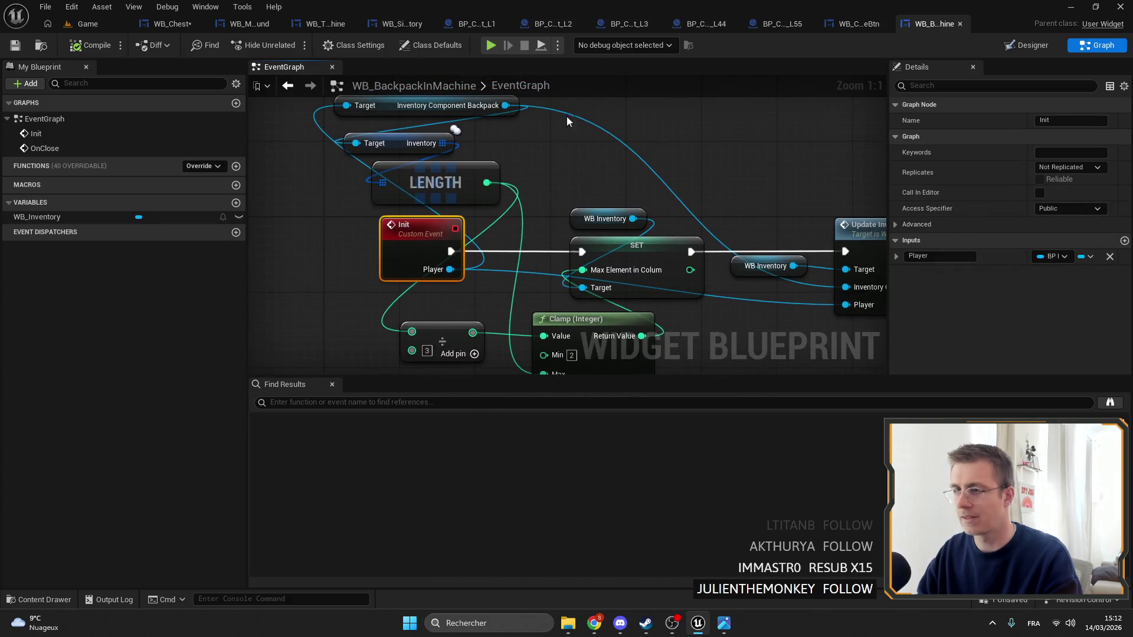
pyautogui.click(168, 23)
pyautogui.scroll(-3, 586, 201)
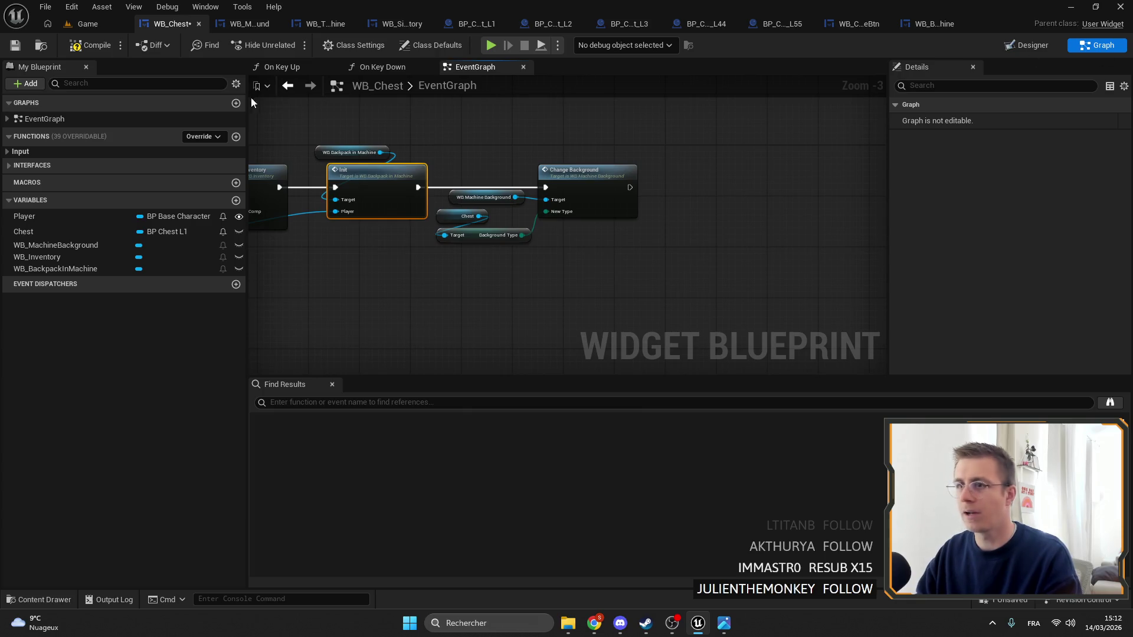
# Place a Get WB_MachineBackground node and search its actions for INIT
pyautogui.moveTo(70, 246)
pyautogui.mouseDown()
pyautogui.moveTo(679, 105)
pyautogui.moveTo(670, 124)
pyautogui.mouseUp()
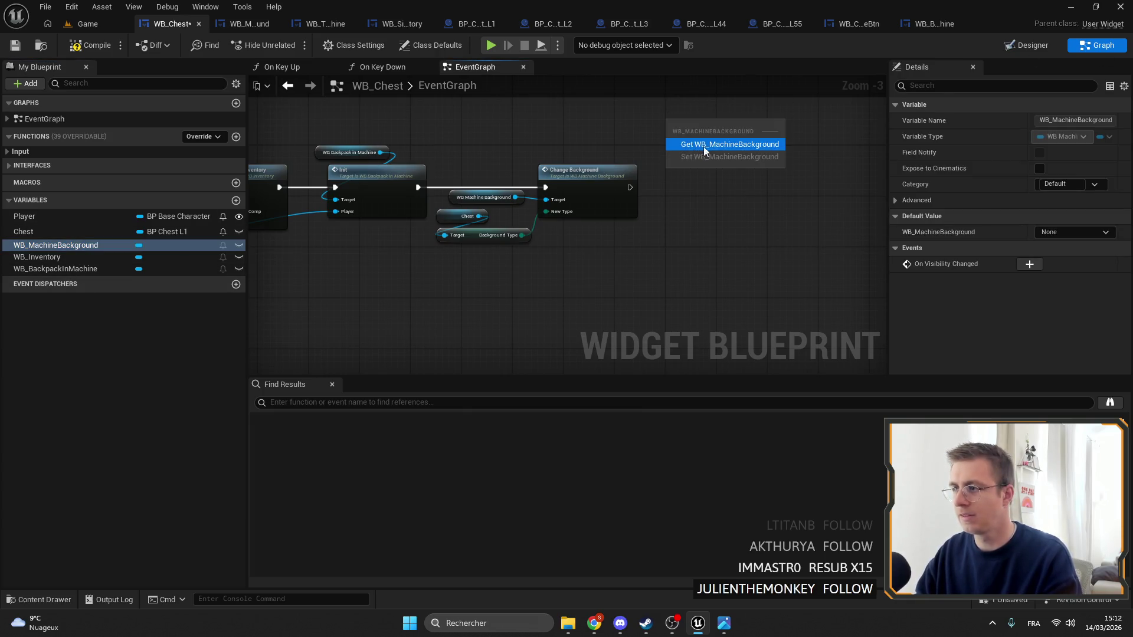
pyautogui.click(703, 146)
pyautogui.moveTo(739, 121); pyautogui.dragTo(766, 126)
pyautogui.write('INIT')
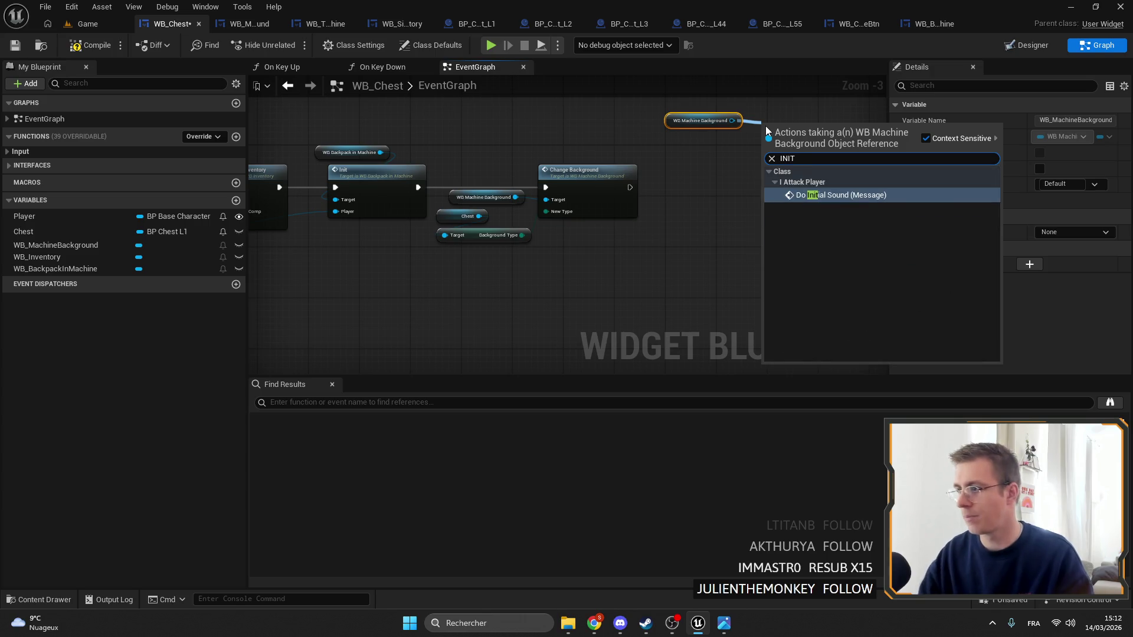
pyautogui.click(696, 154)
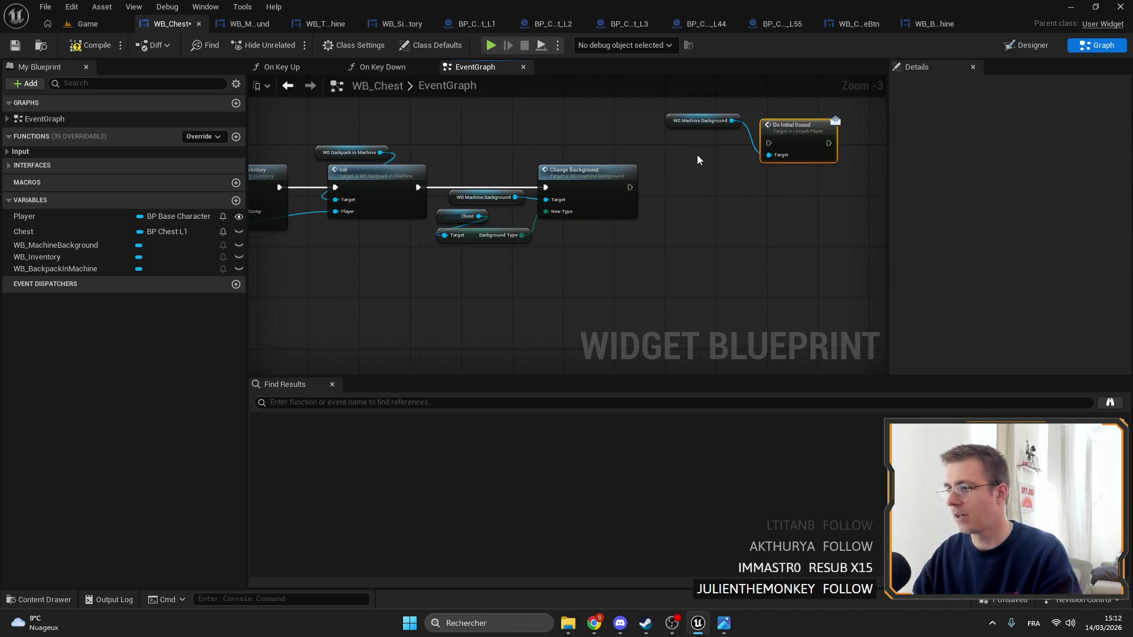
# Mark the close button as a variable and add its On Click event
pyautogui.click(240, 25)
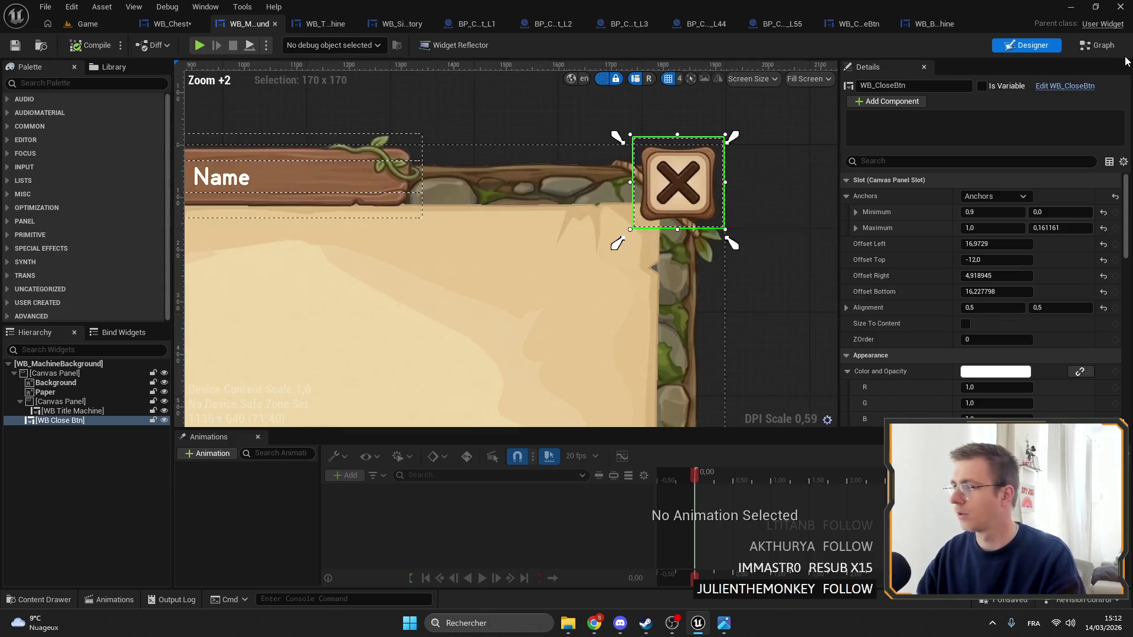
pyautogui.click(981, 86)
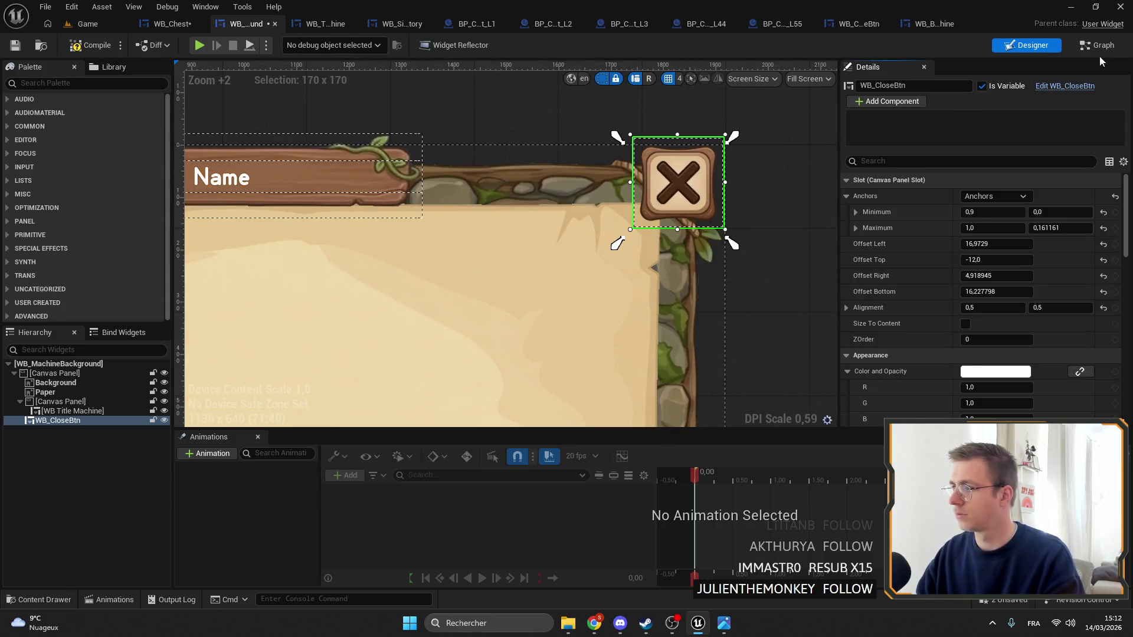
pyautogui.scroll(-10, 997, 319)
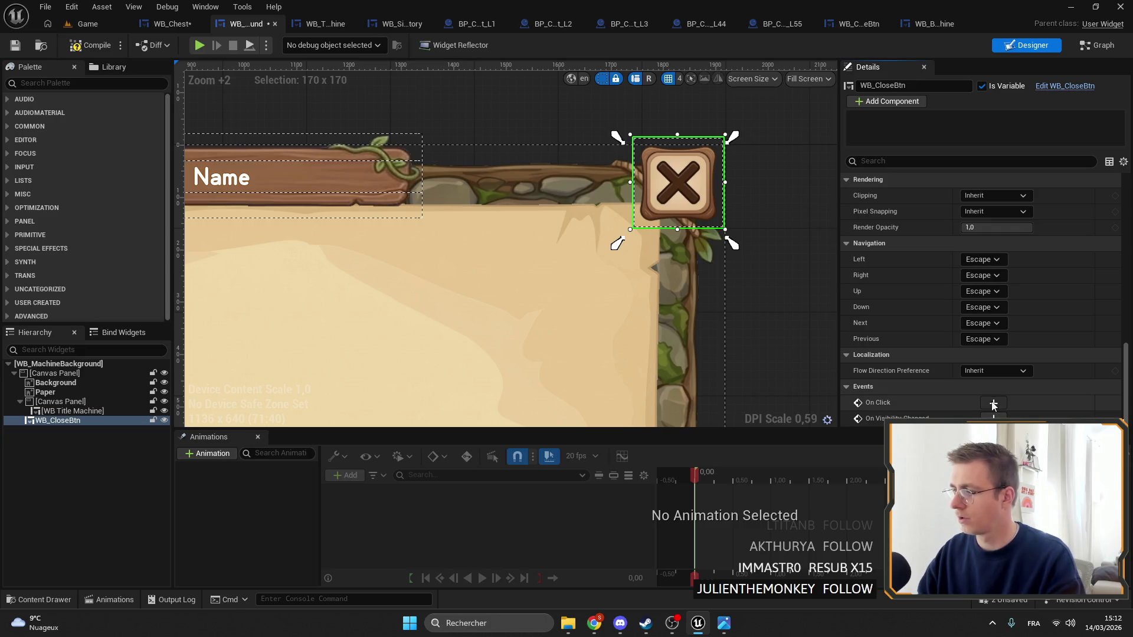
pyautogui.click(993, 403)
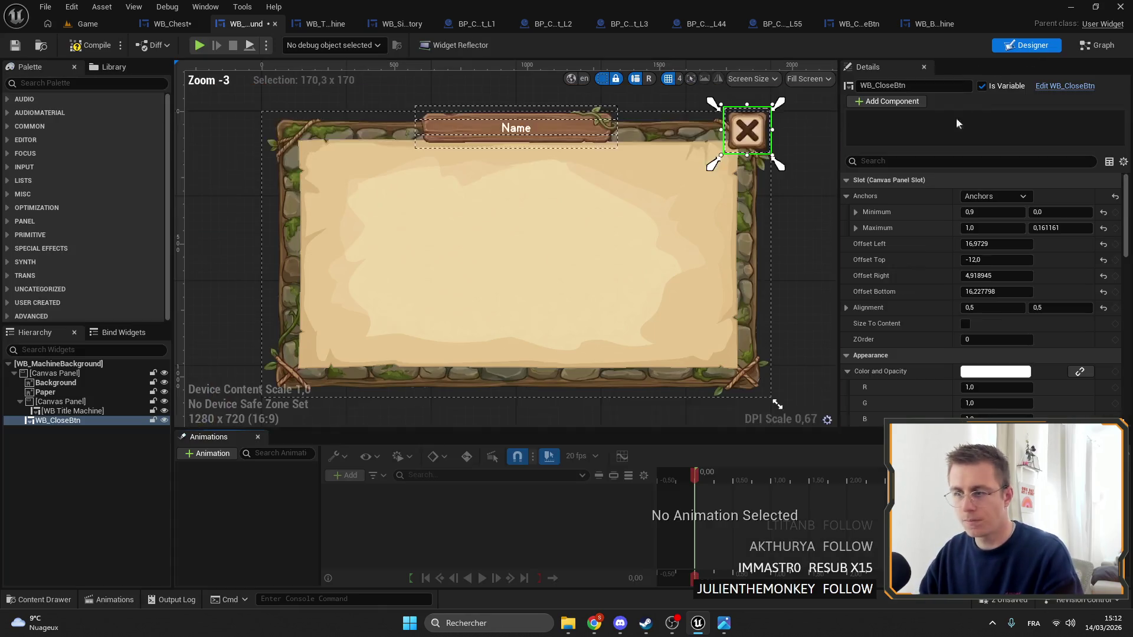
# Back in the Designer, mark the Name title banner WB_TitleMachine as a variable
pyautogui.click(1027, 45)
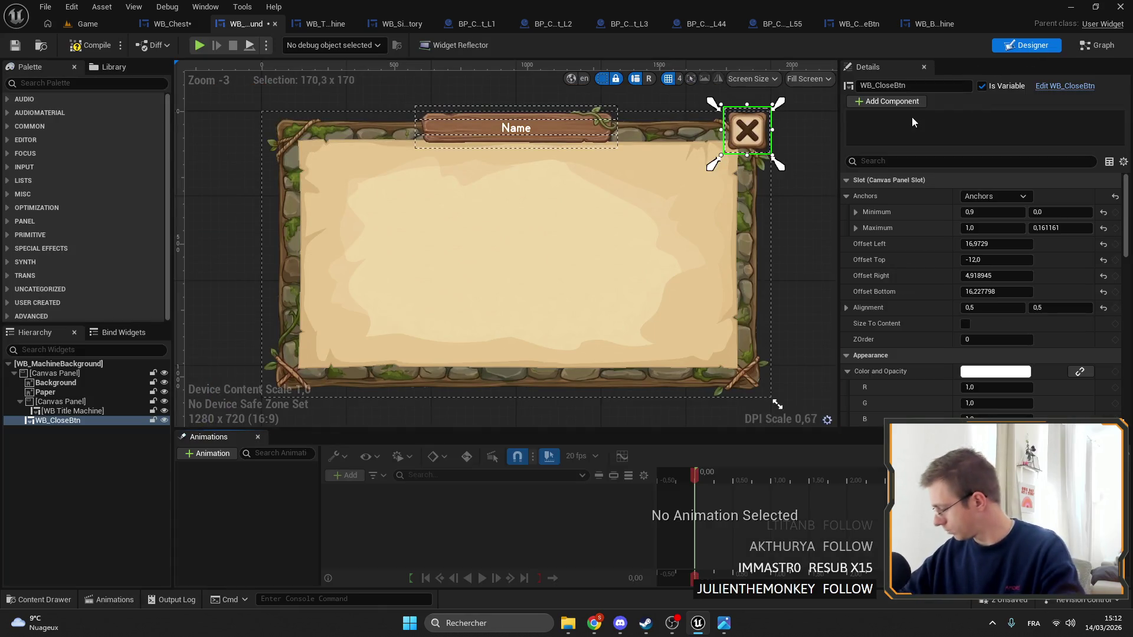
pyautogui.moveTo(653, 145)
pyautogui.mouseDown()
pyautogui.moveTo(582, 200)
pyautogui.moveTo(664, 153)
pyautogui.mouseUp()
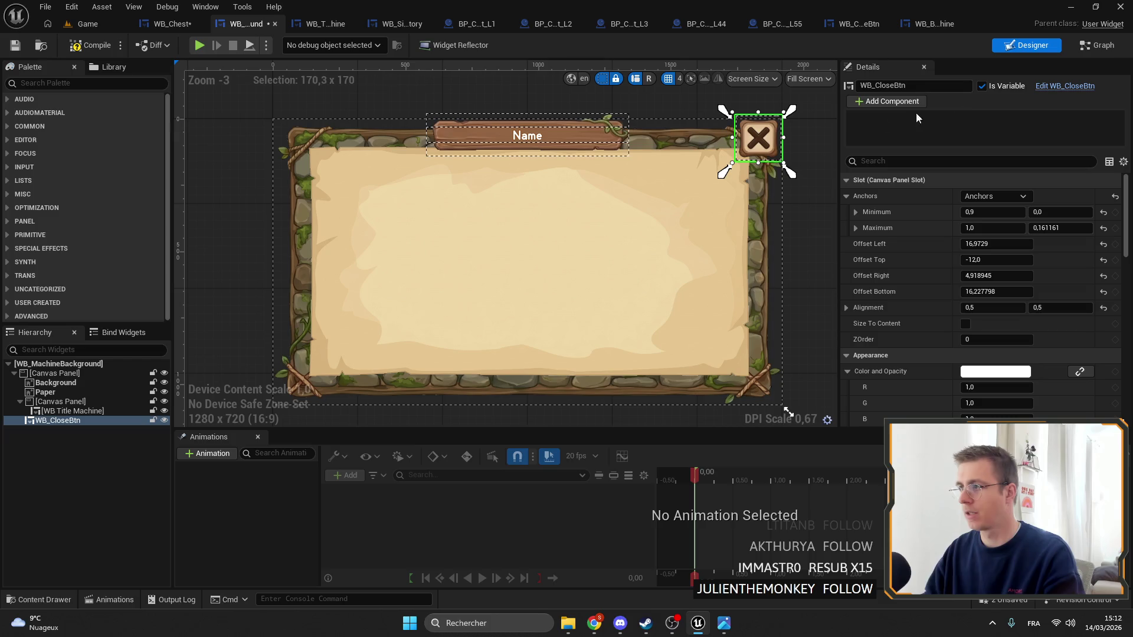
pyautogui.click(555, 131)
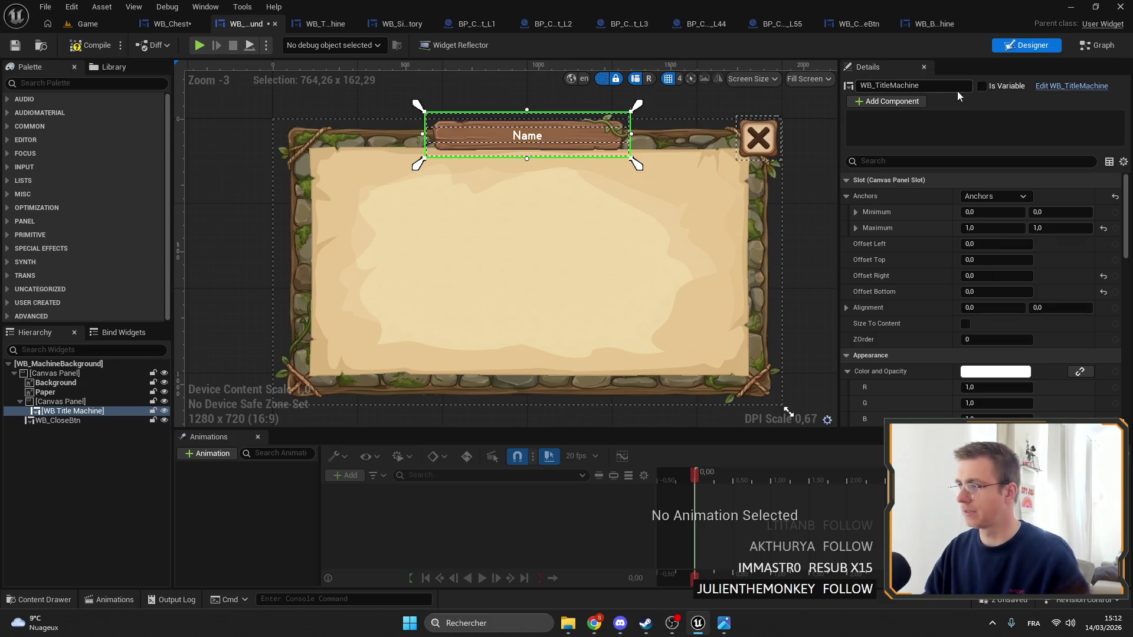
pyautogui.click(982, 87)
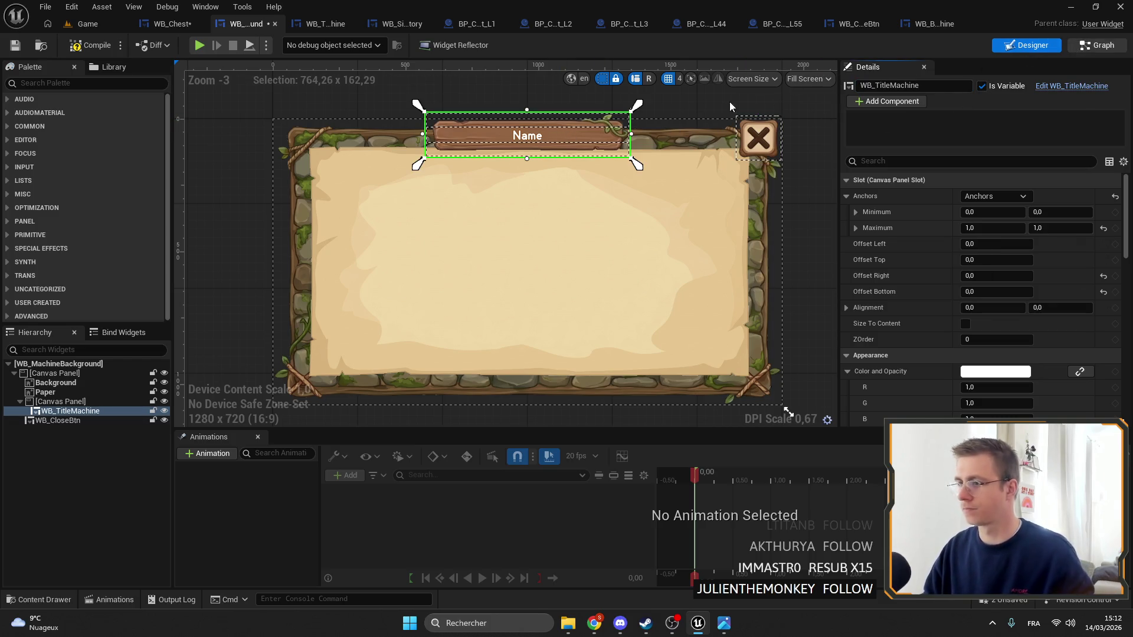
# In WB_MachineBackground's graph, add a Custom Event and name it Init
pyautogui.click(1097, 45)
pyautogui.scroll(-3, 583, 177)
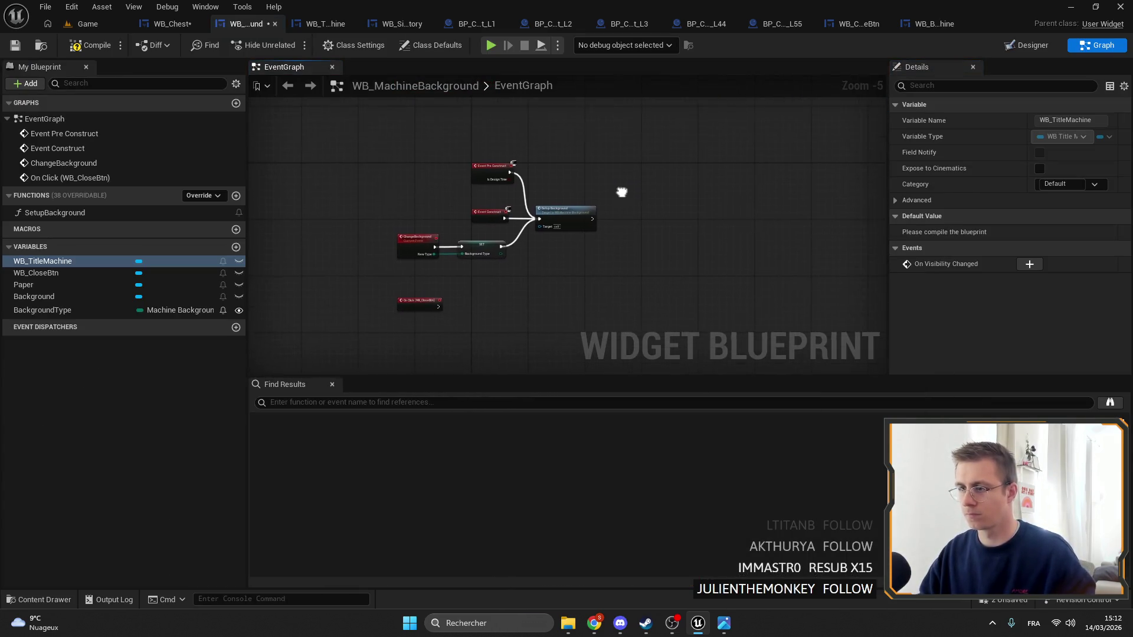
pyautogui.scroll(4, 487, 260)
pyautogui.click(430, 263)
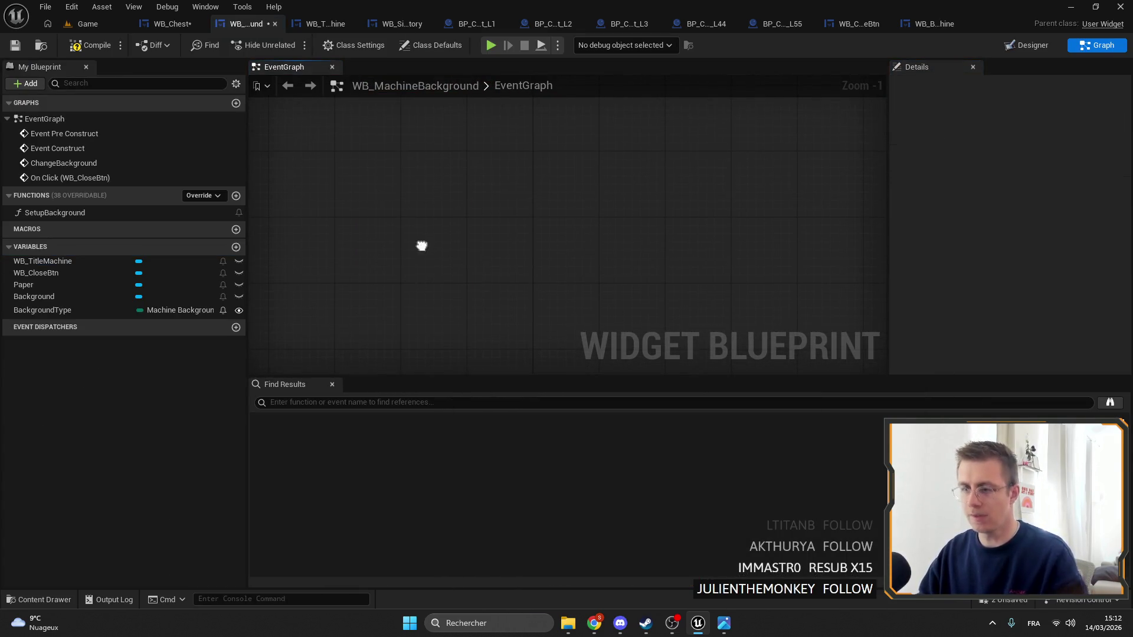
pyautogui.rightClick(421, 246)
pyautogui.write('INIT')
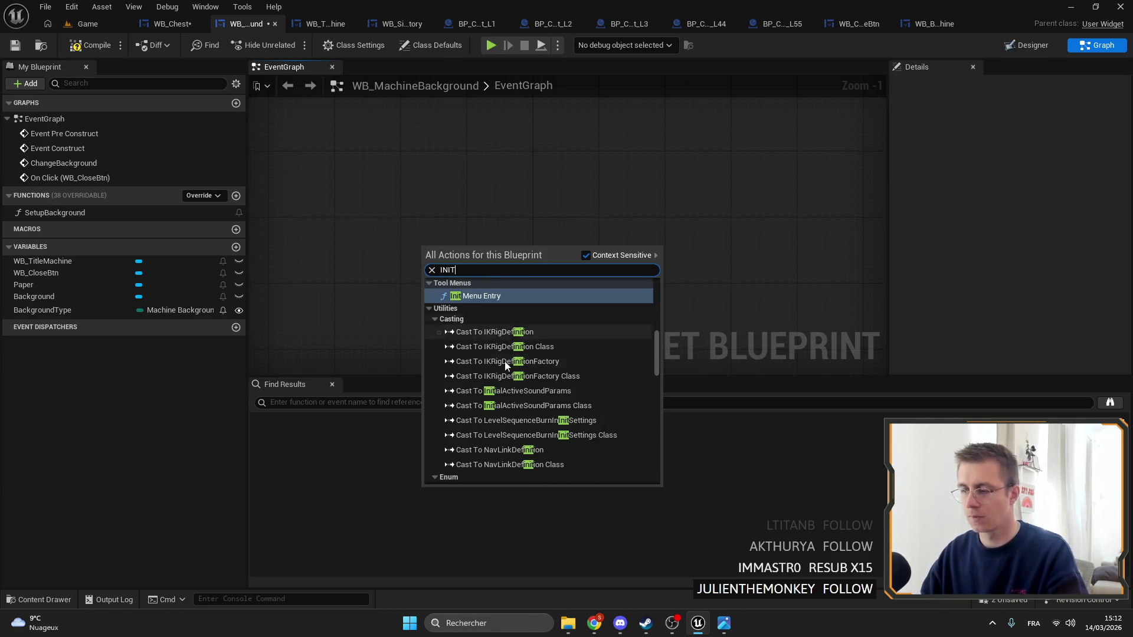
pyautogui.scroll(5, 659, 357)
pyautogui.click(464, 226)
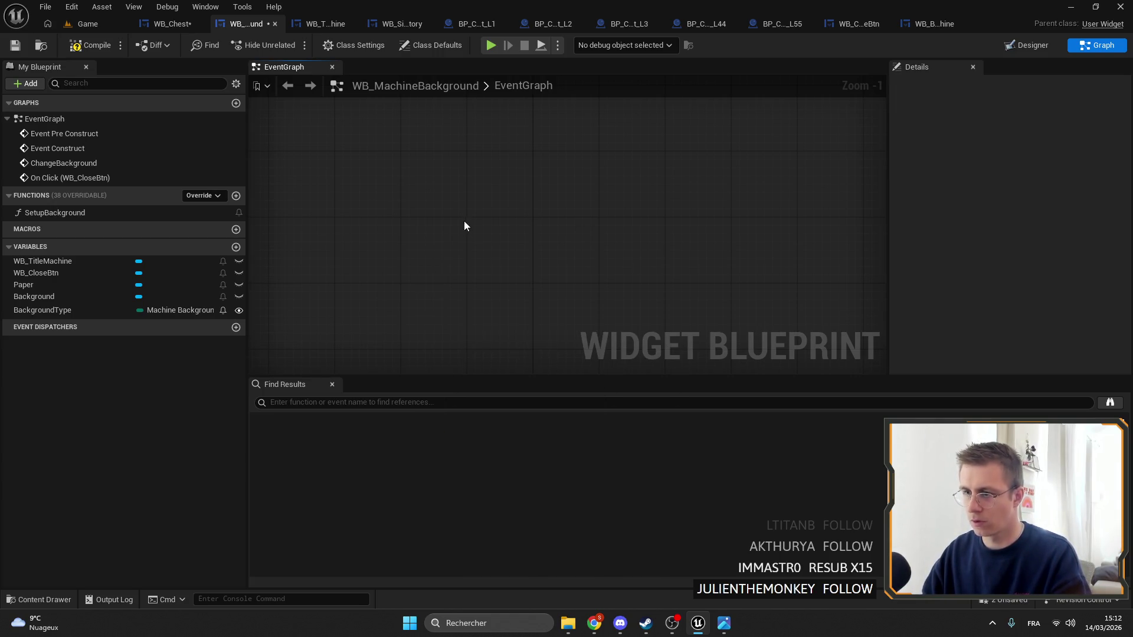
pyautogui.rightClick(464, 226)
pyautogui.write('Custom')
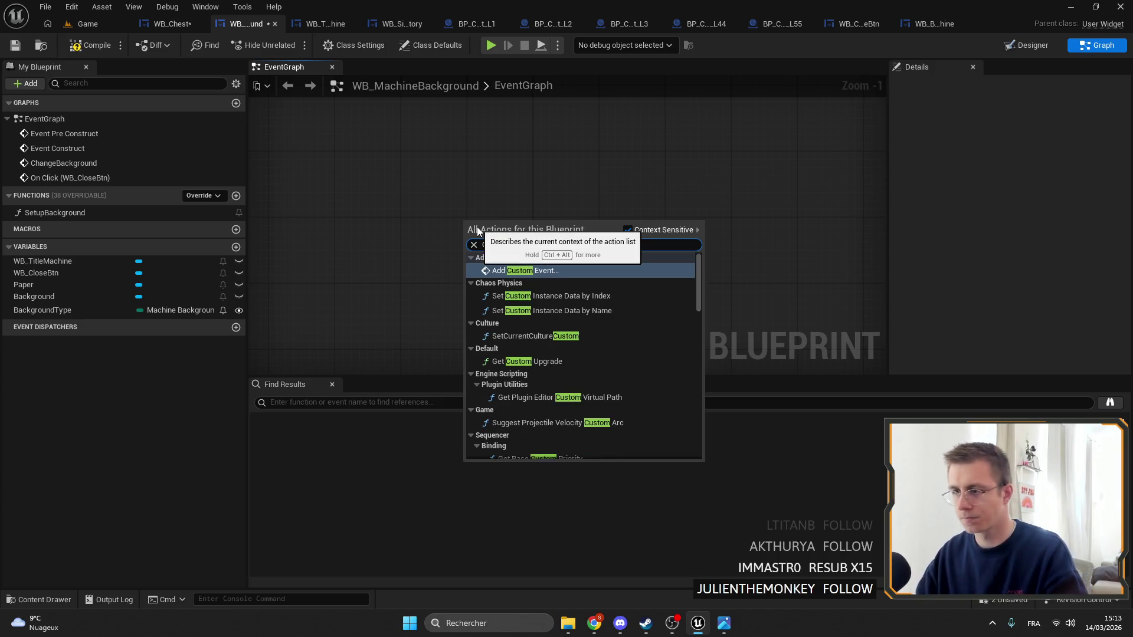
pyautogui.press('Return')
pyautogui.write('Init')
pyautogui.press('Return')
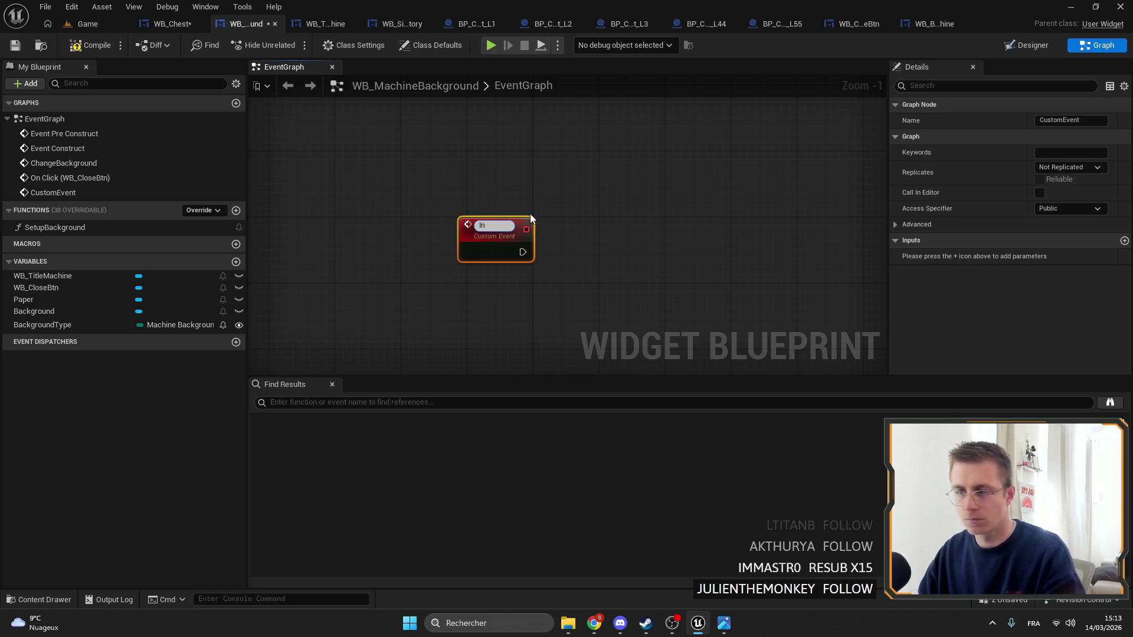
pyautogui.press('Return')
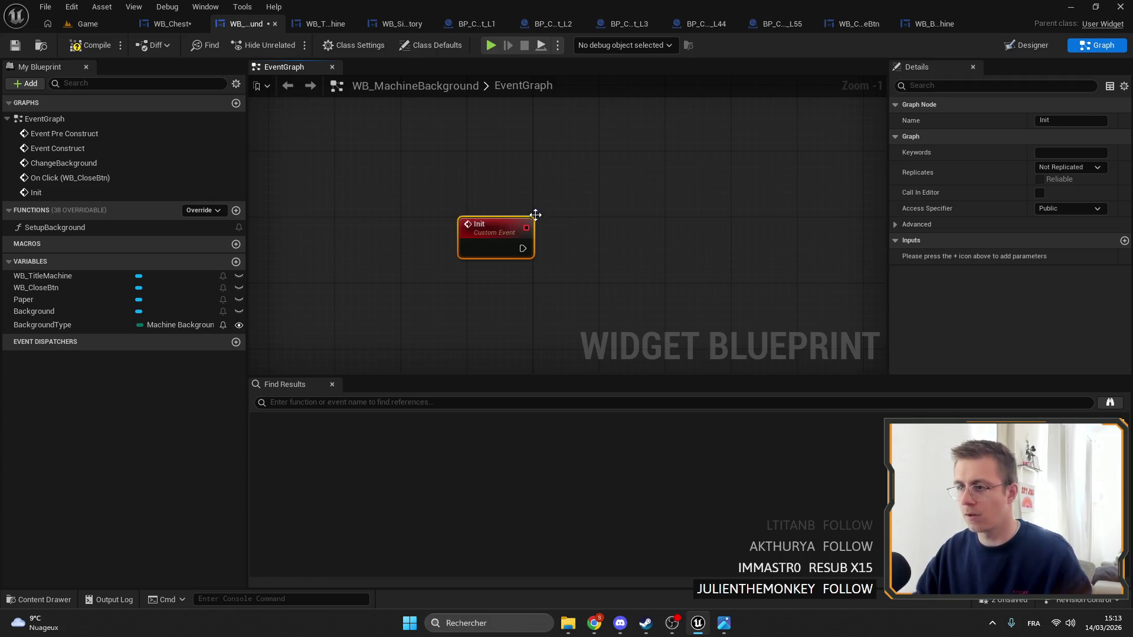
# Add a WB_TitleMachine getter with its Init call, executed from the Init event
pyautogui.rightClick(524, 197)
pyautogui.write('titlemachine')
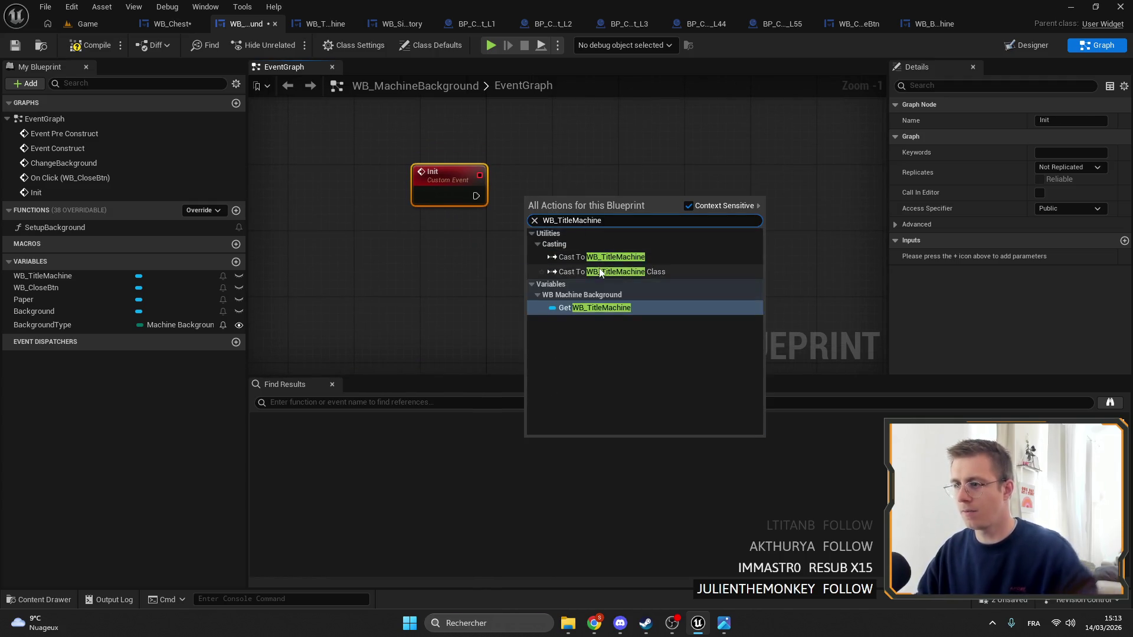
pyautogui.click(588, 310)
pyautogui.moveTo(587, 199); pyautogui.dragTo(635, 196)
pyautogui.scroll(-10, 635, 196)
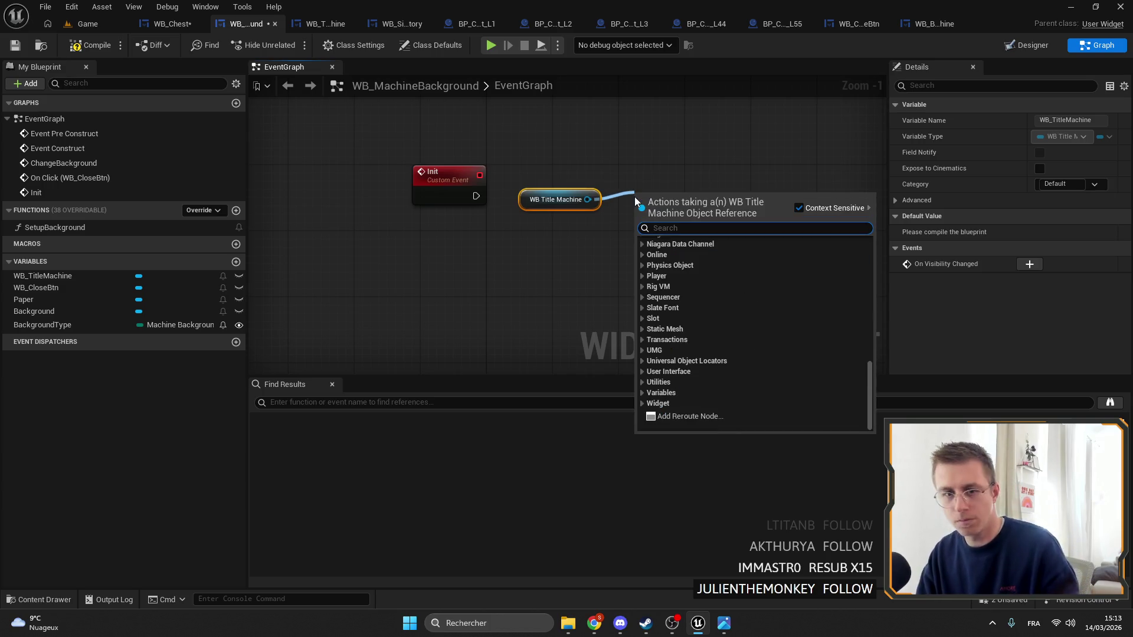
pyautogui.write('init')
pyautogui.press('Return')
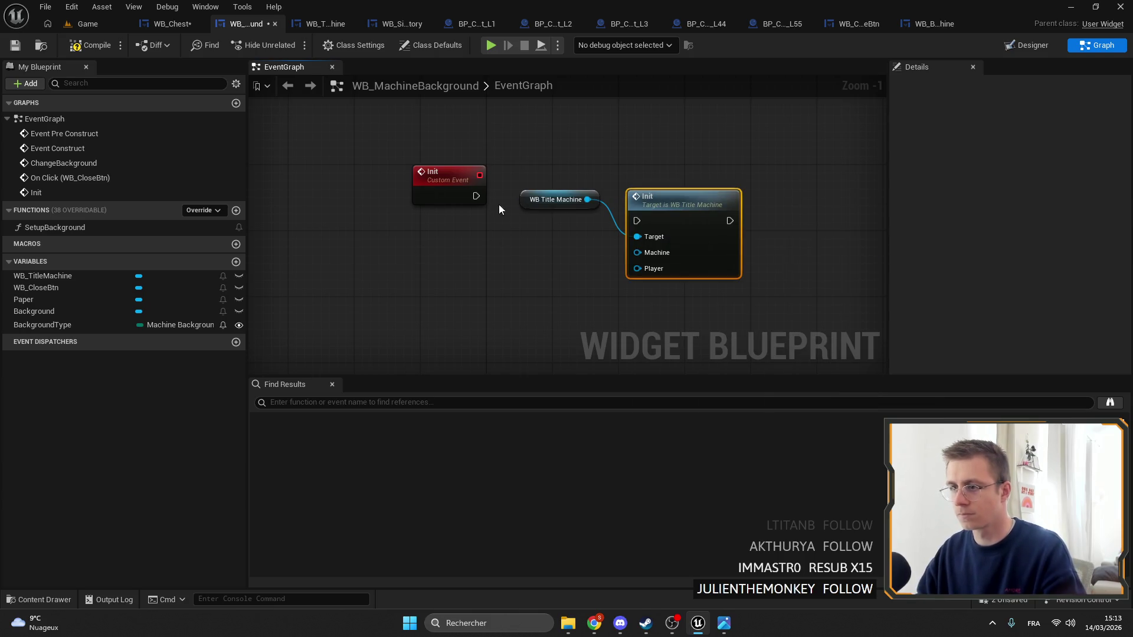
pyautogui.moveTo(476, 196)
pyautogui.mouseDown()
pyautogui.moveTo(661, 222)
pyautogui.moveTo(655, 172)
pyautogui.mouseUp()
pyautogui.moveTo(537, 200)
pyautogui.mouseDown()
pyautogui.moveTo(552, 212)
pyautogui.moveTo(546, 203)
pyautogui.mouseUp()
pyautogui.moveTo(633, 180); pyautogui.dragTo(607, 183)
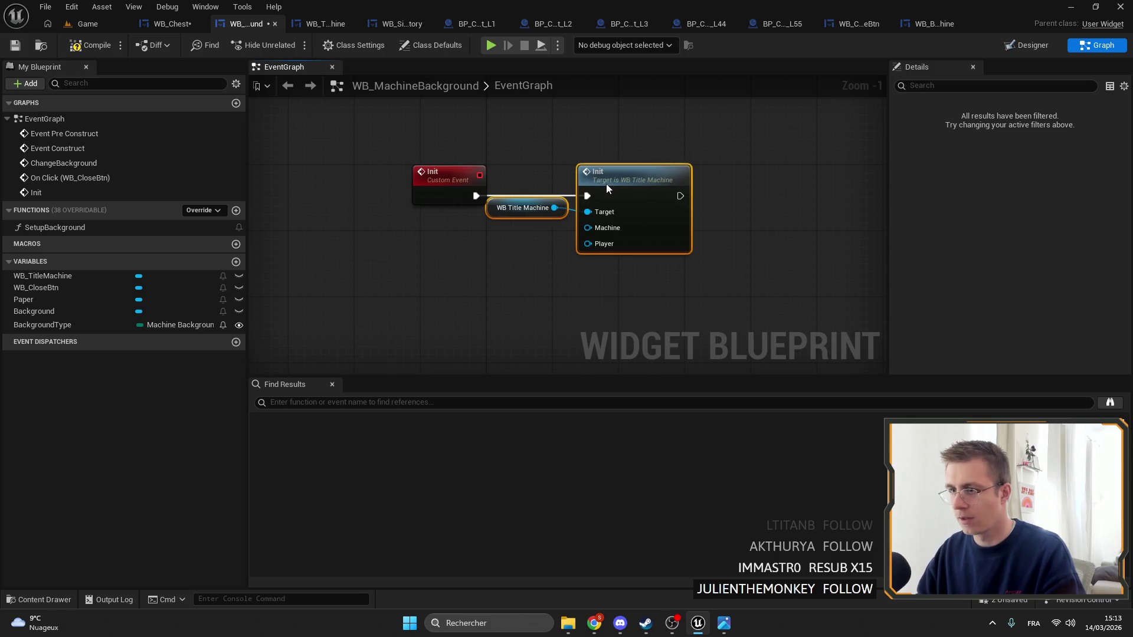
pyautogui.click(558, 148)
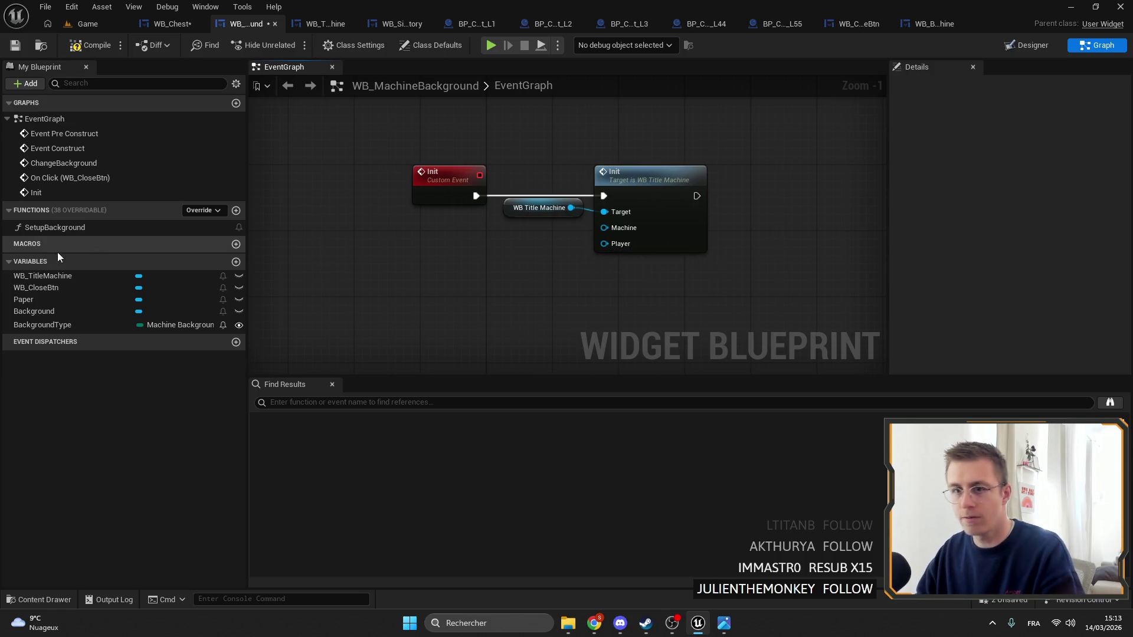
# Promote the Machine and Player inputs to variables, chaining both SET nodes before the title Init, and save
pyautogui.moveTo(605, 228)
pyautogui.mouseDown()
pyautogui.moveTo(439, 198)
pyautogui.moveTo(490, 245)
pyautogui.moveTo(518, 248)
pyautogui.mouseUp()
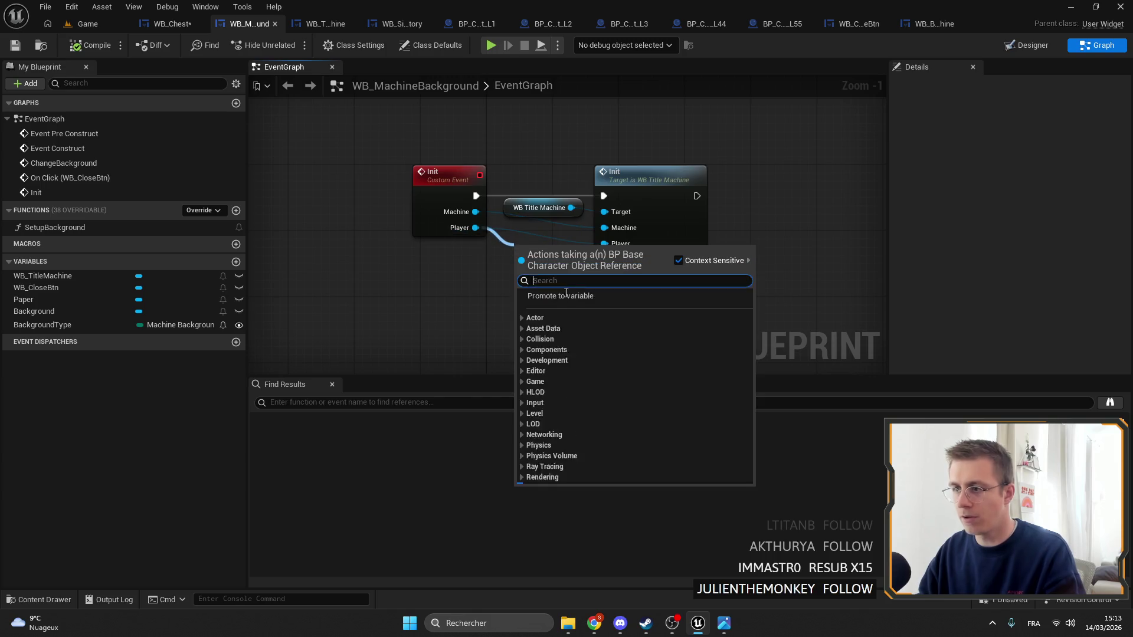
pyautogui.click(567, 318)
pyautogui.moveTo(464, 216); pyautogui.dragTo(492, 311)
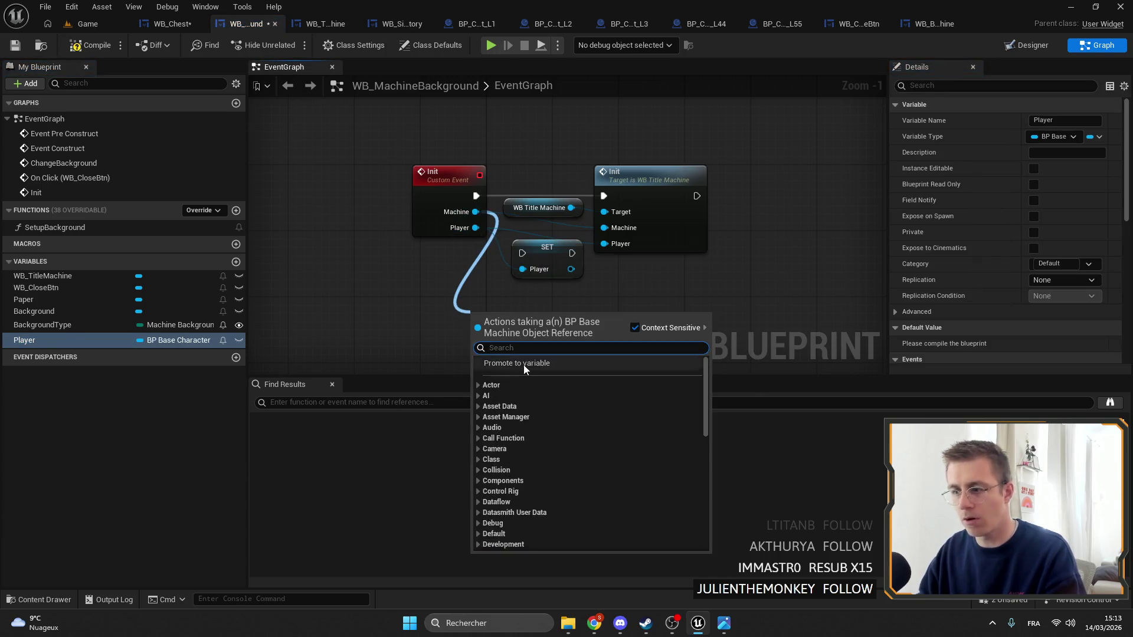
pyautogui.click(523, 365)
pyautogui.moveTo(620, 201); pyautogui.dragTo(778, 201)
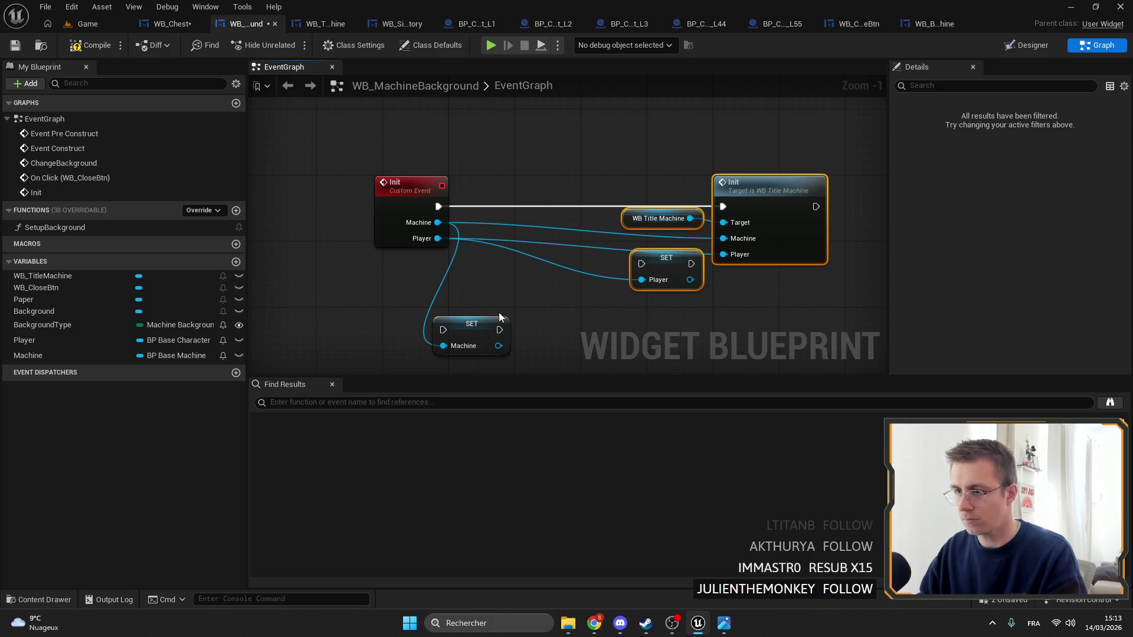
pyautogui.moveTo(467, 324)
pyautogui.mouseDown()
pyautogui.moveTo(509, 207)
pyautogui.moveTo(477, 206)
pyautogui.mouseUp()
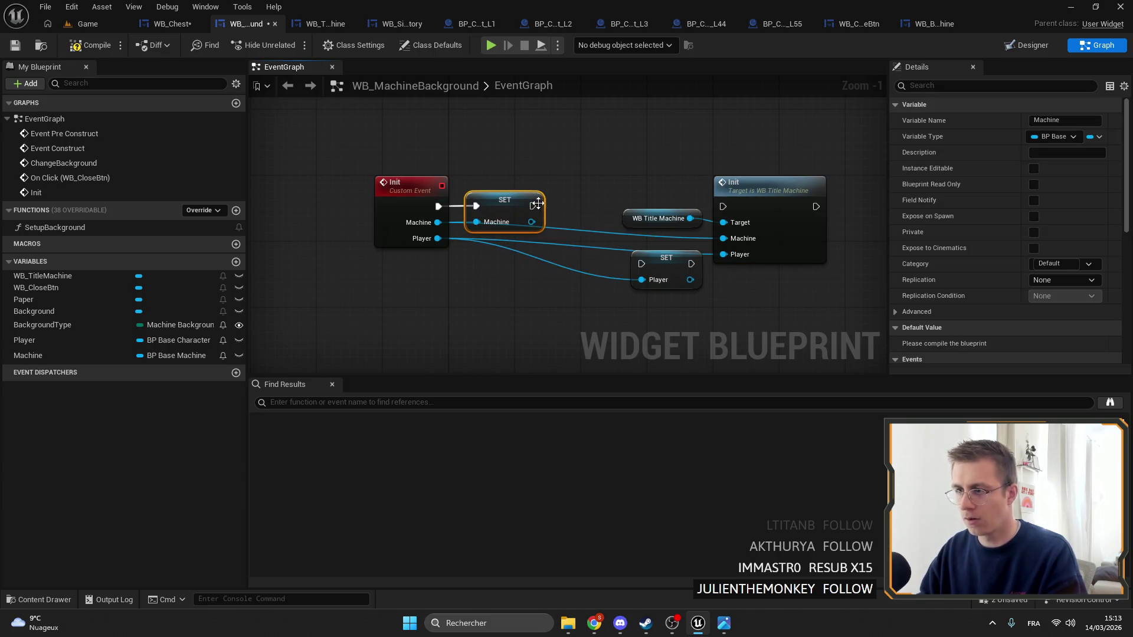
pyautogui.moveTo(669, 263); pyautogui.dragTo(603, 198)
pyautogui.moveTo(532, 206)
pyautogui.mouseDown()
pyautogui.moveTo(722, 207)
pyautogui.moveTo(726, 231)
pyautogui.mouseUp()
pyautogui.moveTo(716, 179); pyautogui.dragTo(741, 179)
pyautogui.click(738, 165)
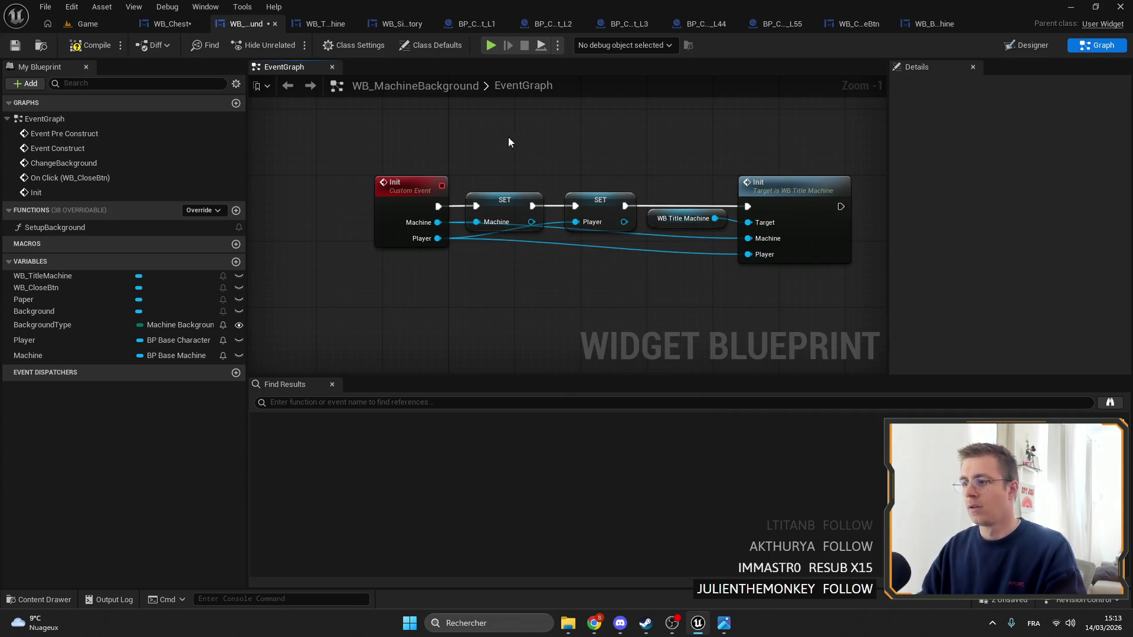
pyautogui.click(14, 46)
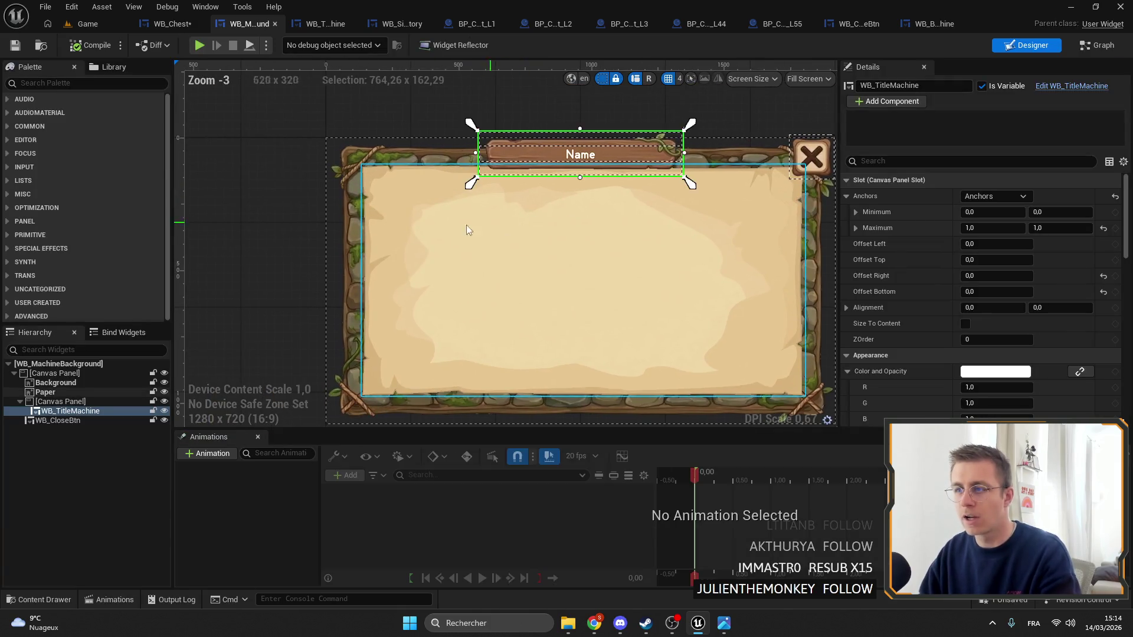
# Inspect the stone background, Paper image and Name title banner in the WB_MachineBackground designer
pyautogui.click(303, 193)
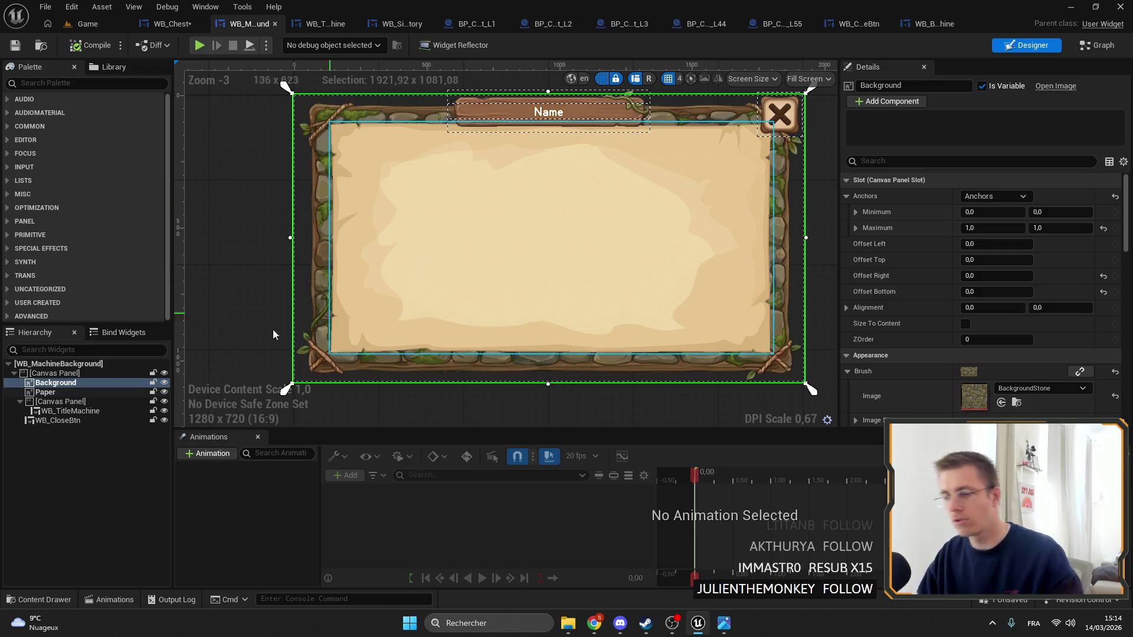
pyautogui.click(398, 317)
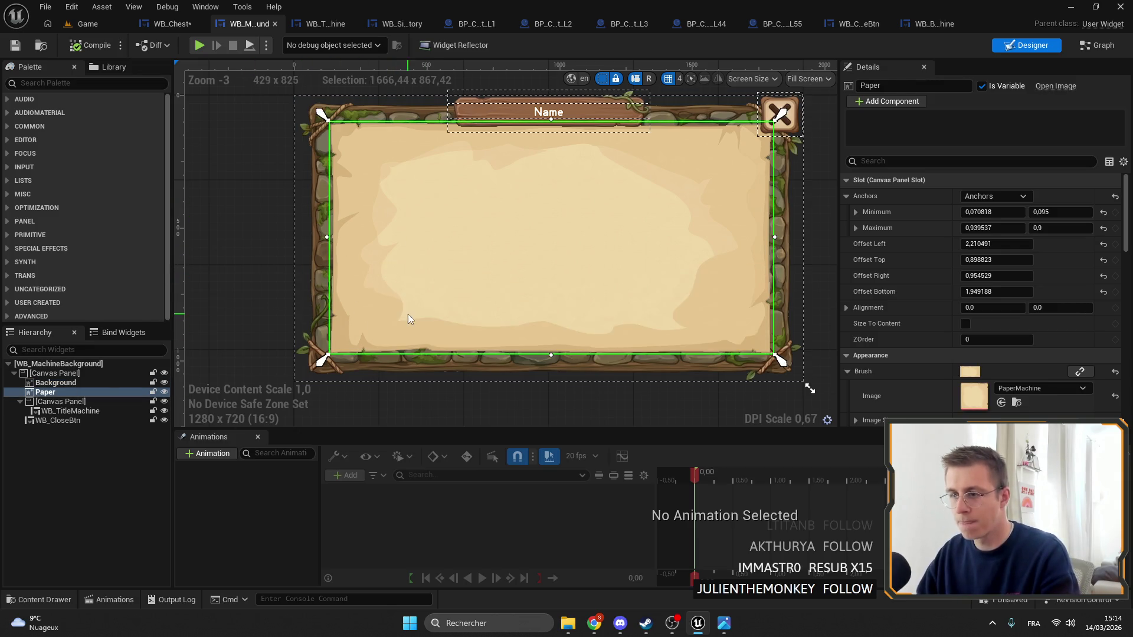
pyautogui.click(584, 110)
pyautogui.scroll(-2, 460, 283)
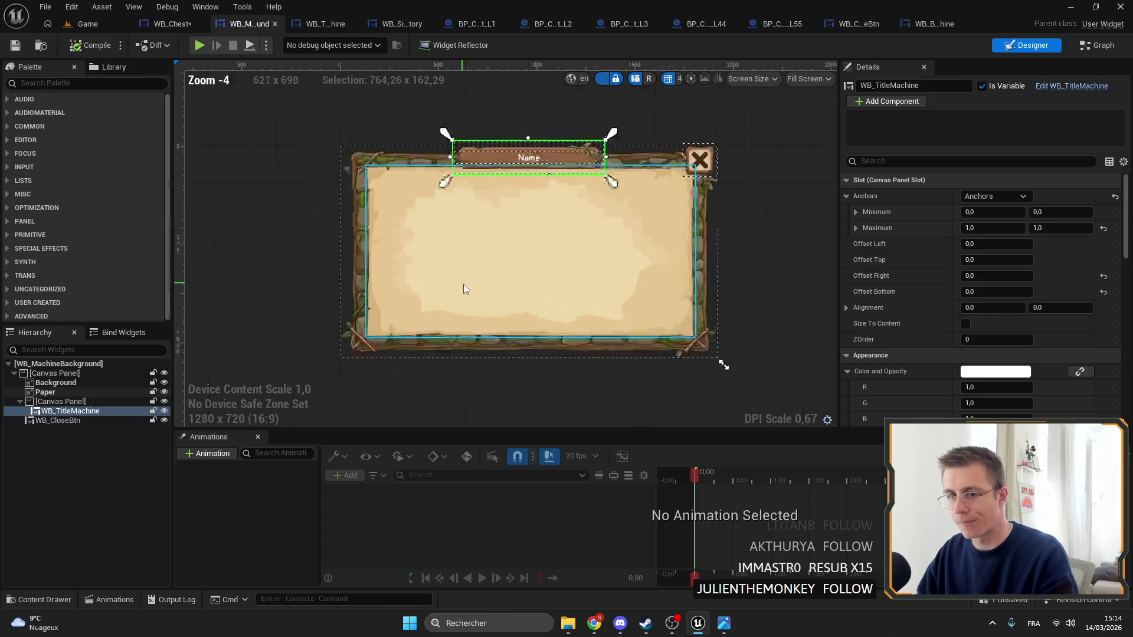
pyautogui.scroll(2, 467, 292)
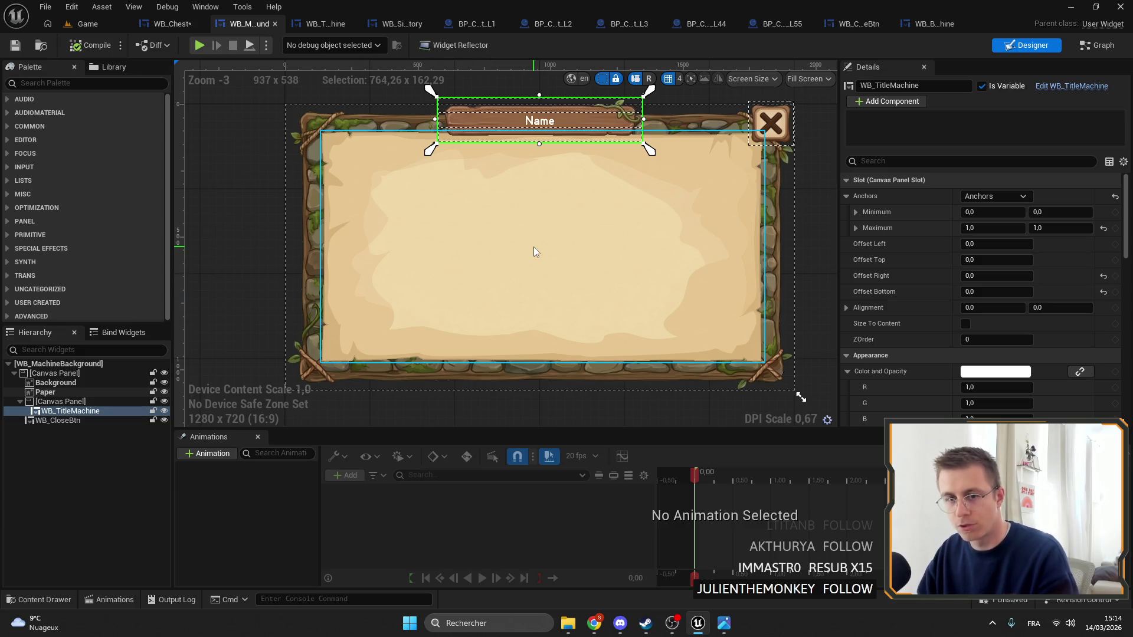
pyautogui.scroll(-1, 447, 265)
pyautogui.scroll(1, 377, 251)
pyautogui.click(363, 246)
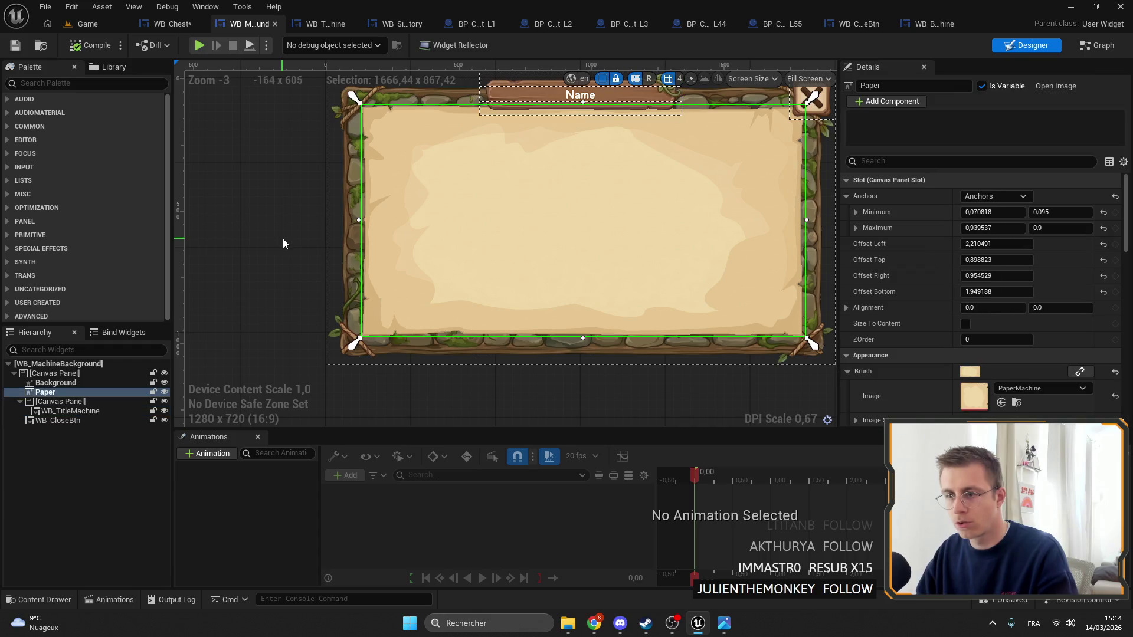
pyautogui.click(270, 231)
# Recentre the chest panel and return to WB_Chest's event graph
pyautogui.moveTo(447, 243); pyautogui.dragTo(395, 249)
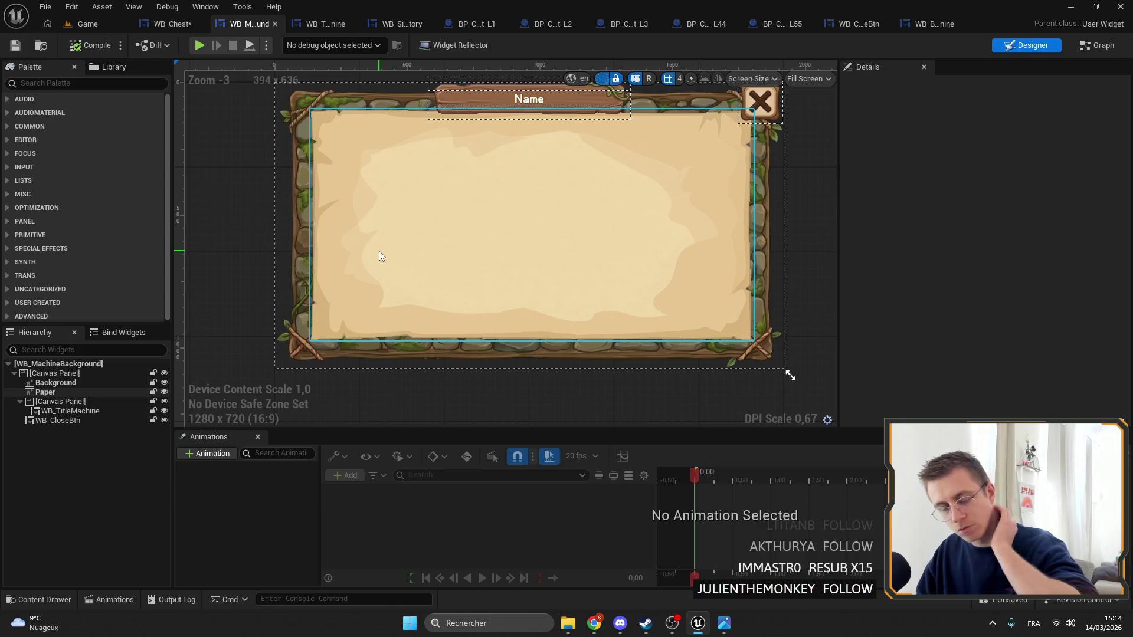
pyautogui.scroll(-1, 495, 195)
pyautogui.scroll(1, 532, 213)
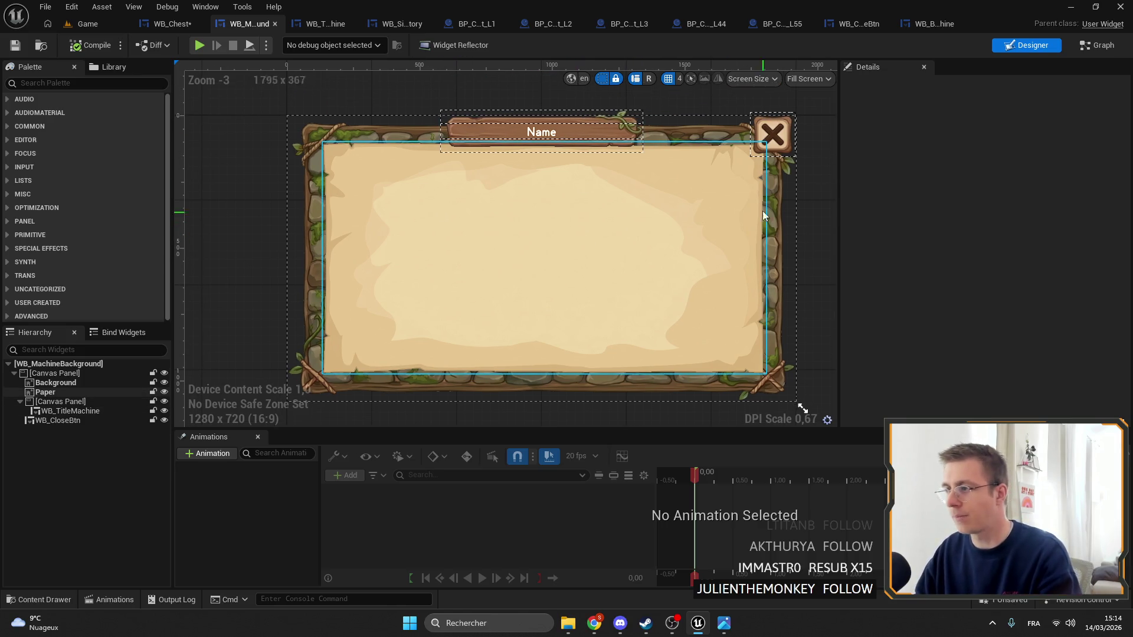
pyautogui.moveTo(763, 216); pyautogui.dragTo(691, 166)
pyautogui.click(171, 23)
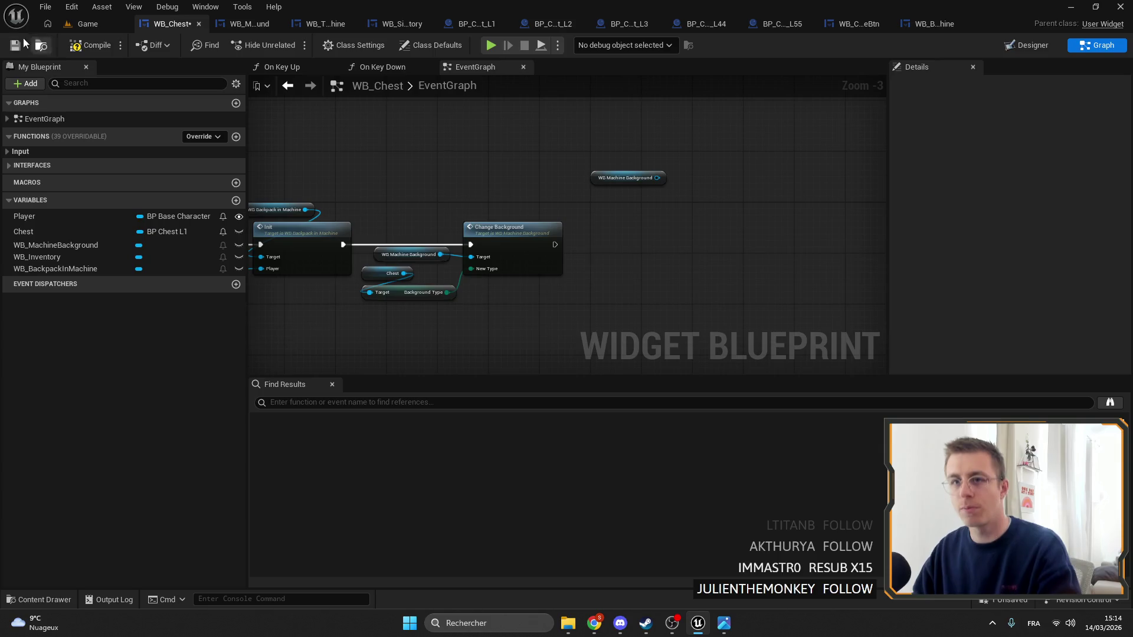
# Save all and add WB Machine Background's Init call, executed after Change Background
pyautogui.click(15, 45)
pyautogui.scroll(4, 732, 307)
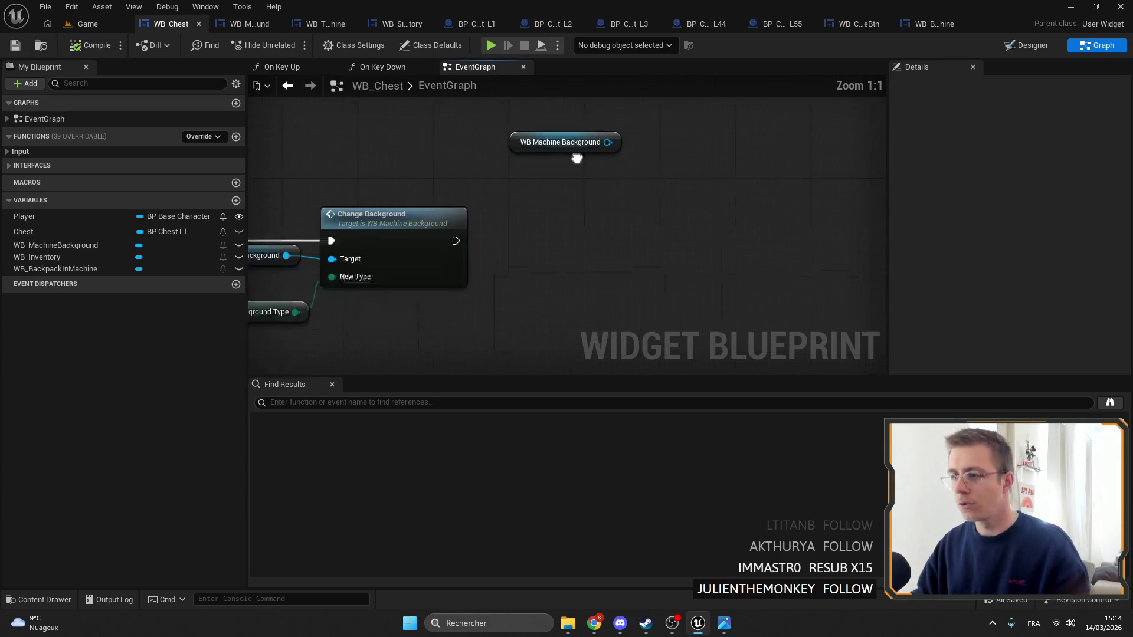
pyautogui.moveTo(623, 116); pyautogui.dragTo(686, 144)
pyautogui.write('ini')
pyautogui.press('Return')
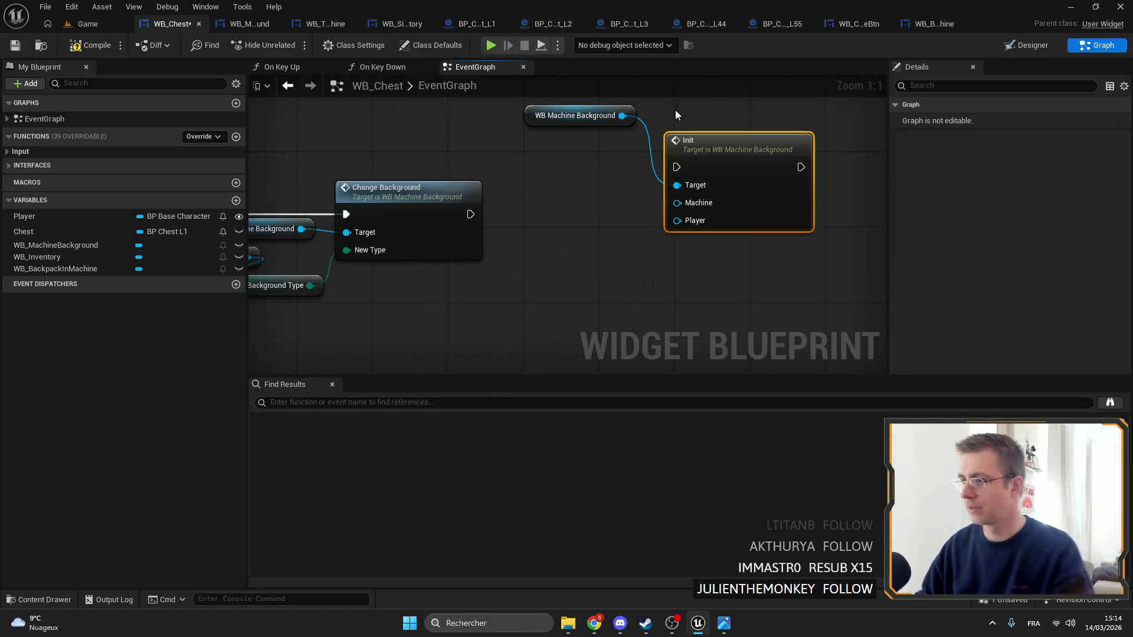
pyautogui.moveTo(587, 177); pyautogui.dragTo(532, 114)
pyautogui.moveTo(470, 214)
pyautogui.mouseDown()
pyautogui.moveTo(677, 167)
pyautogui.moveTo(679, 224)
pyautogui.moveTo(605, 219)
pyautogui.mouseUp()
pyautogui.moveTo(554, 124)
pyautogui.mouseDown()
pyautogui.moveTo(554, 161)
pyautogui.moveTo(571, 173)
pyautogui.mouseUp()
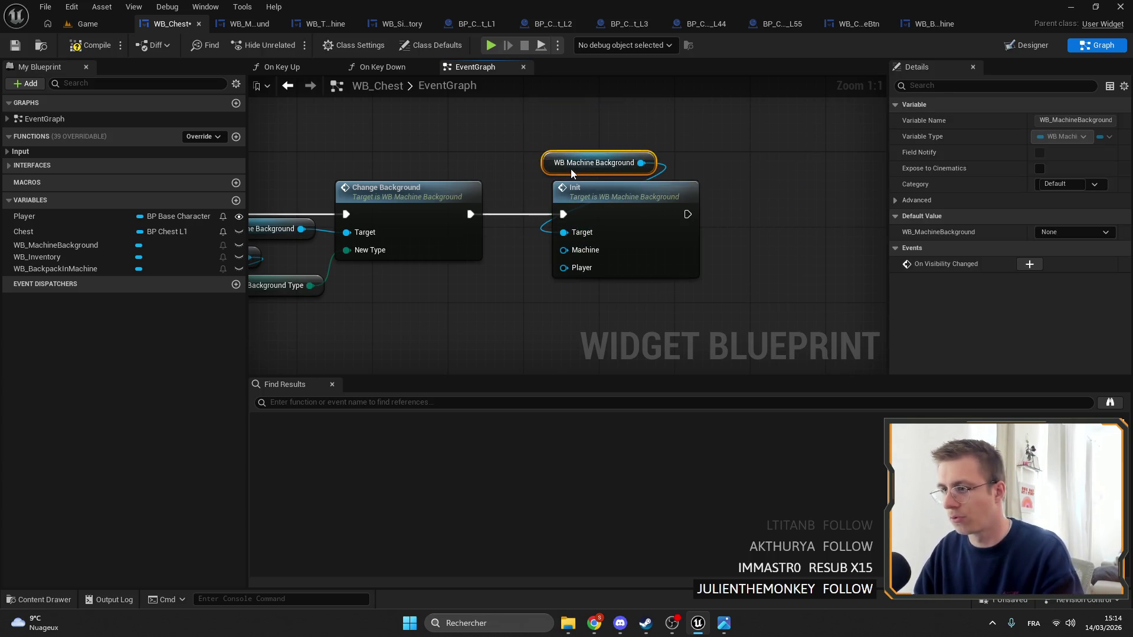
# Feed Chest into Init's Machine input and a Get Player node into its Player input
pyautogui.moveTo(529, 264); pyautogui.dragTo(639, 247)
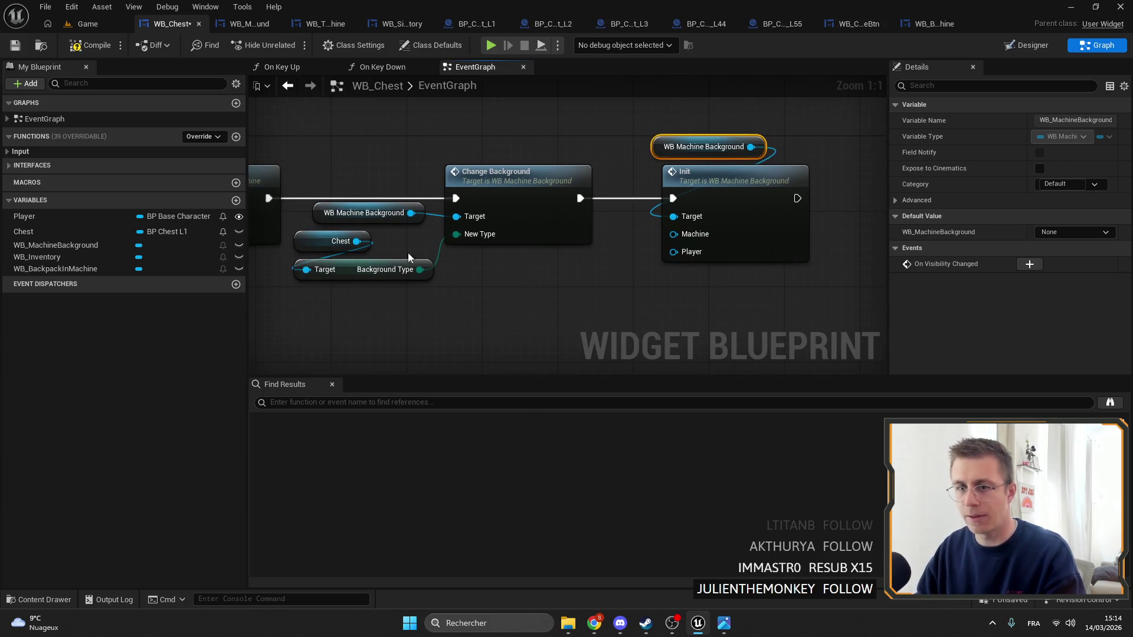
pyautogui.moveTo(29, 232)
pyautogui.mouseDown()
pyautogui.moveTo(618, 224)
pyautogui.moveTo(624, 243)
pyautogui.mouseUp()
pyautogui.click(641, 251)
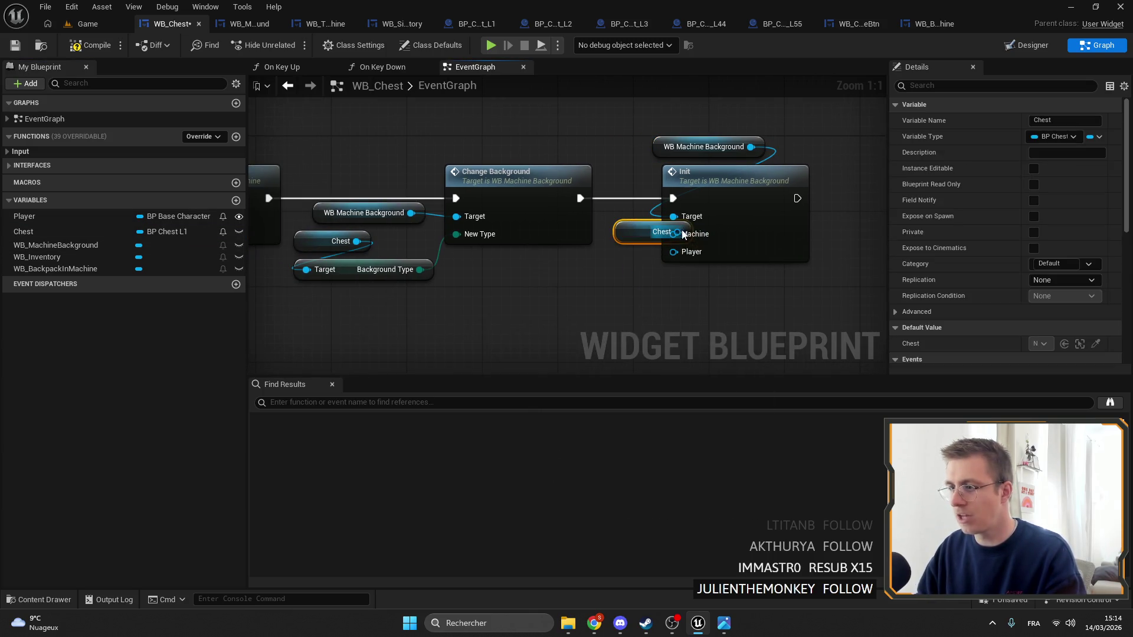
pyautogui.moveTo(708, 127); pyautogui.dragTo(745, 176)
pyautogui.moveTo(745, 176); pyautogui.dragTo(792, 176)
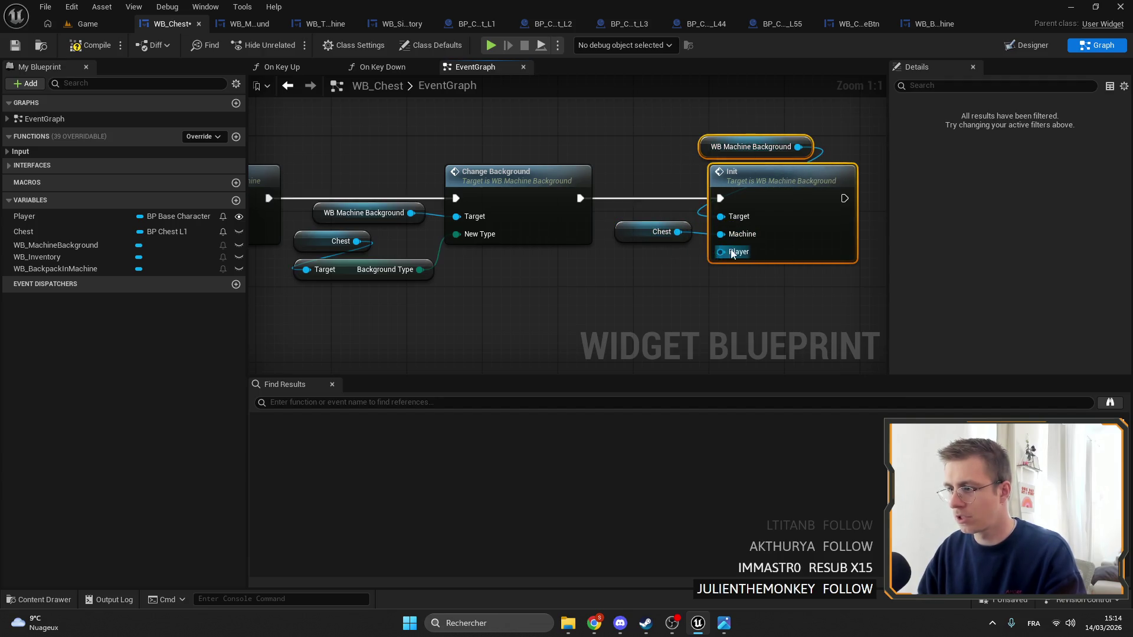
pyautogui.moveTo(720, 252); pyautogui.dragTo(649, 263)
pyautogui.write('player')
pyautogui.press('Return')
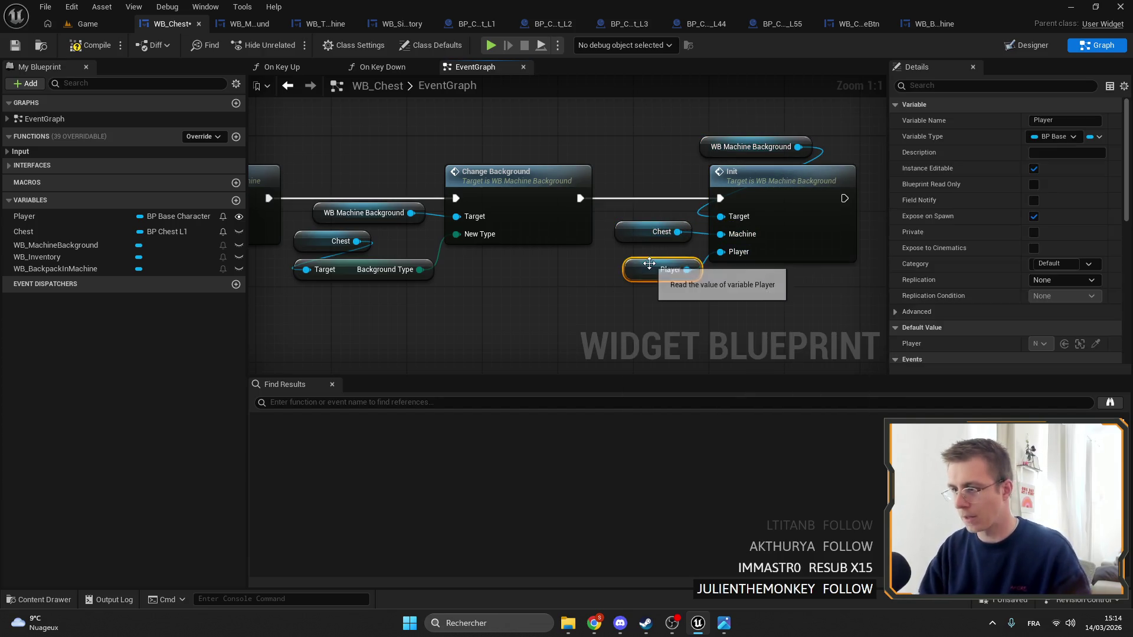
# Follow Init through WB_MachineBackground into WB_TitleMachine's Init implementation
pyautogui.doubleClick(802, 207)
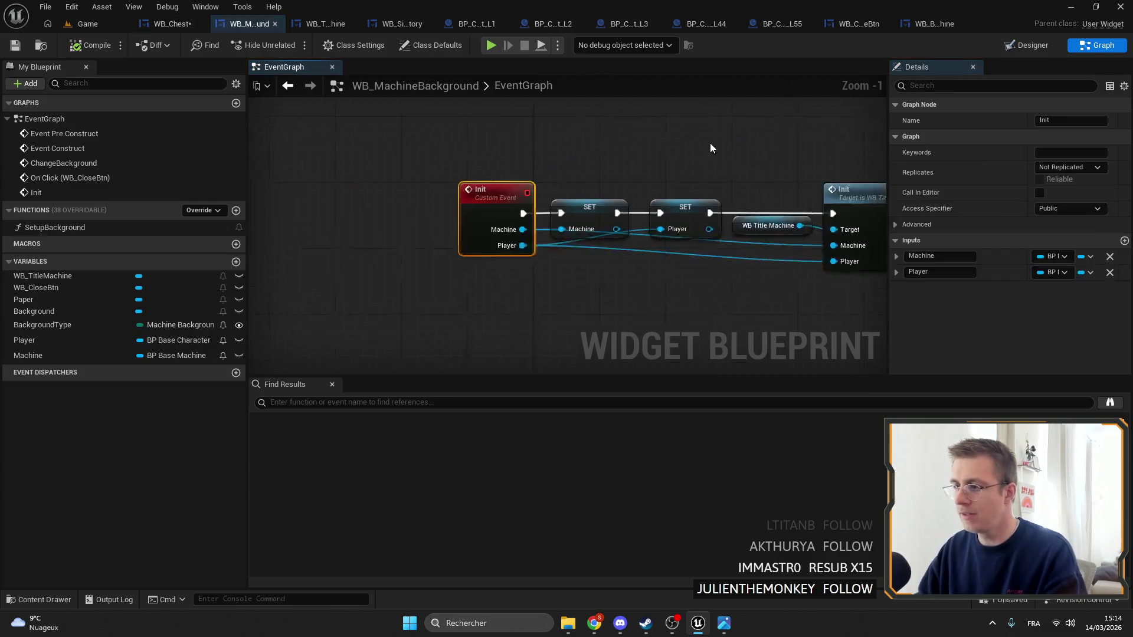
pyautogui.moveTo(584, 125); pyautogui.dragTo(707, 272)
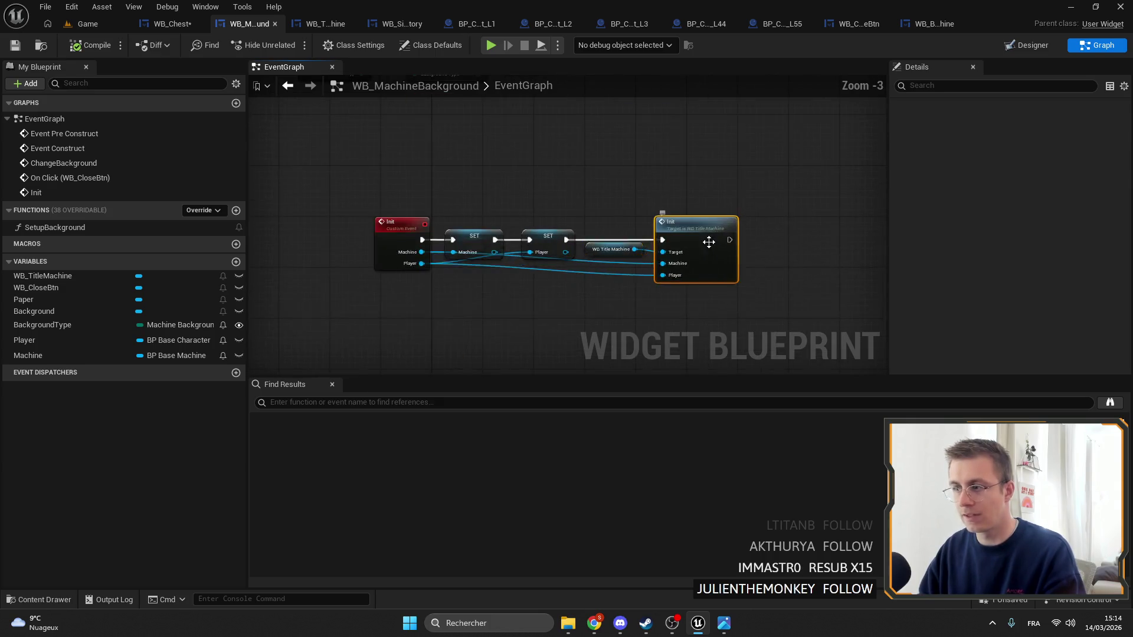
pyautogui.doubleClick(711, 236)
pyautogui.moveTo(524, 167)
pyautogui.mouseDown()
pyautogui.moveTo(536, 199)
pyautogui.moveTo(508, 271)
pyautogui.moveTo(514, 282)
pyautogui.mouseUp()
pyautogui.scroll(1, 503, 220)
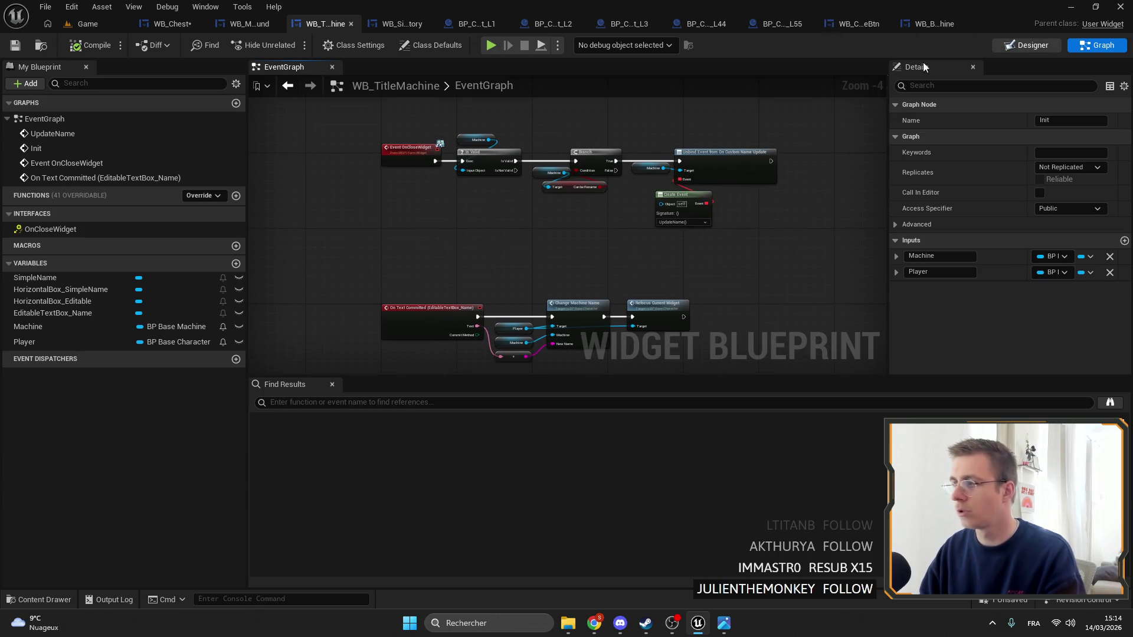
# Review the close button's layout and its On Click event in WB_MachineBackground
pyautogui.click(1027, 45)
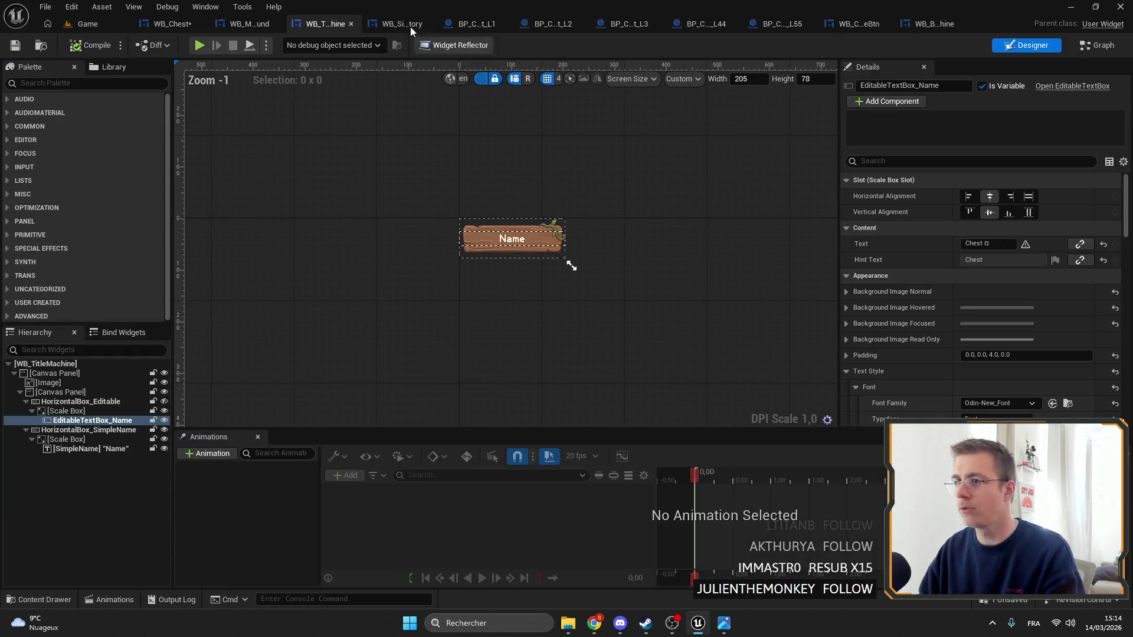
pyautogui.click(248, 24)
pyautogui.scroll(-3, 560, 148)
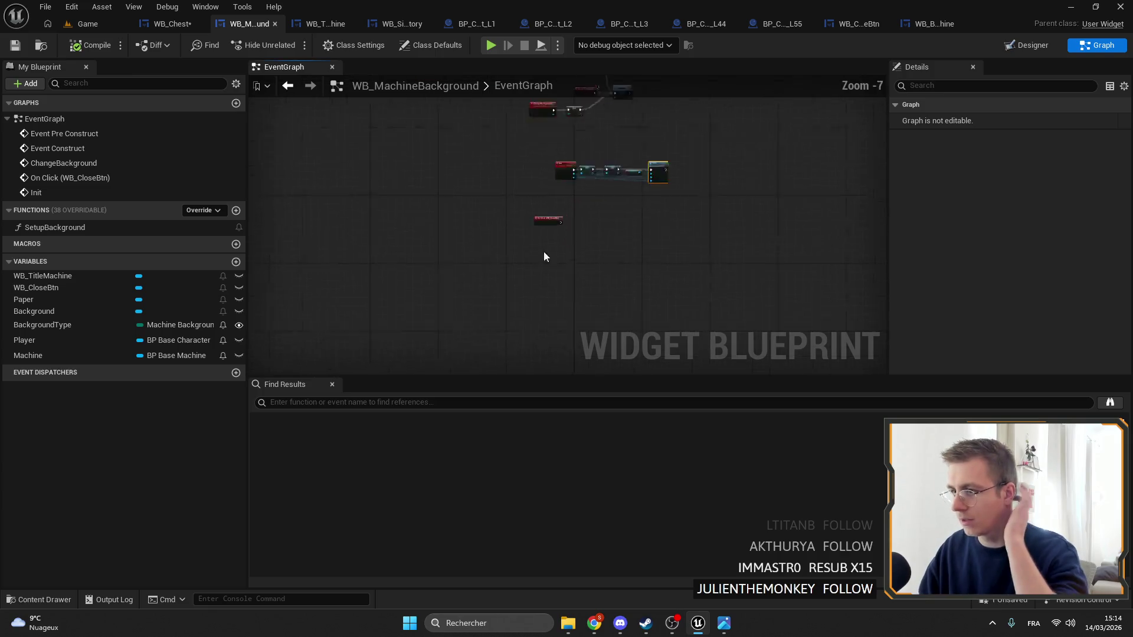
pyautogui.scroll(3, 568, 191)
pyautogui.click(568, 180)
# Inspect WB_Chest's Player, Chest, Close Chest and Close nodes in the event graph
pyautogui.click(153, 24)
pyautogui.scroll(-5, 433, 129)
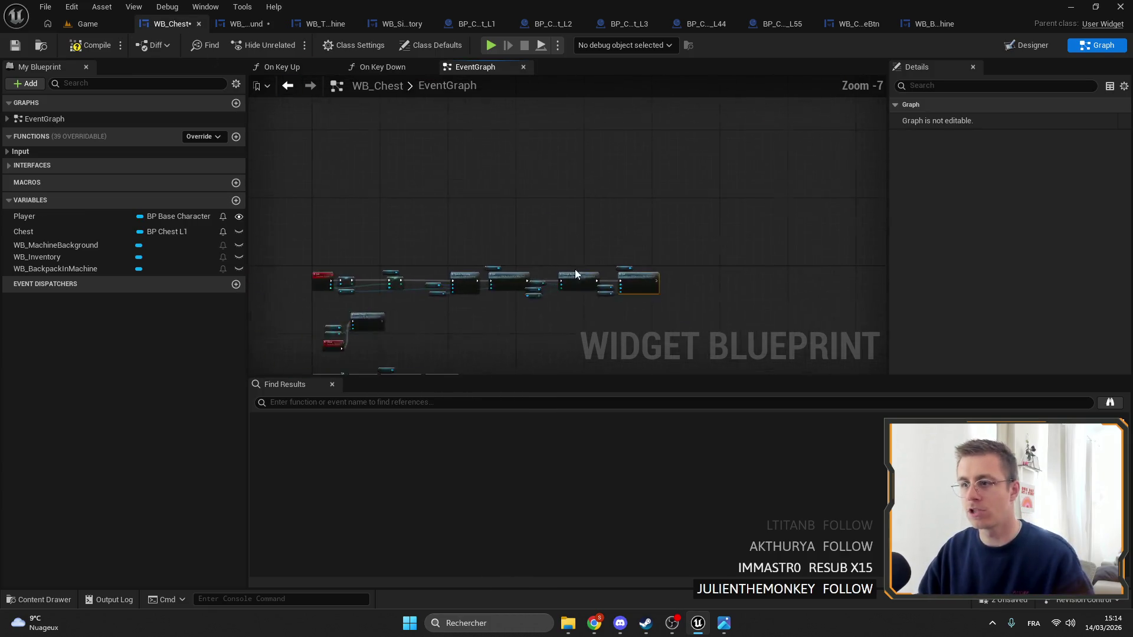
pyautogui.scroll(5, 563, 262)
pyautogui.scroll(2, 563, 262)
pyautogui.moveTo(567, 307); pyautogui.dragTo(407, 167)
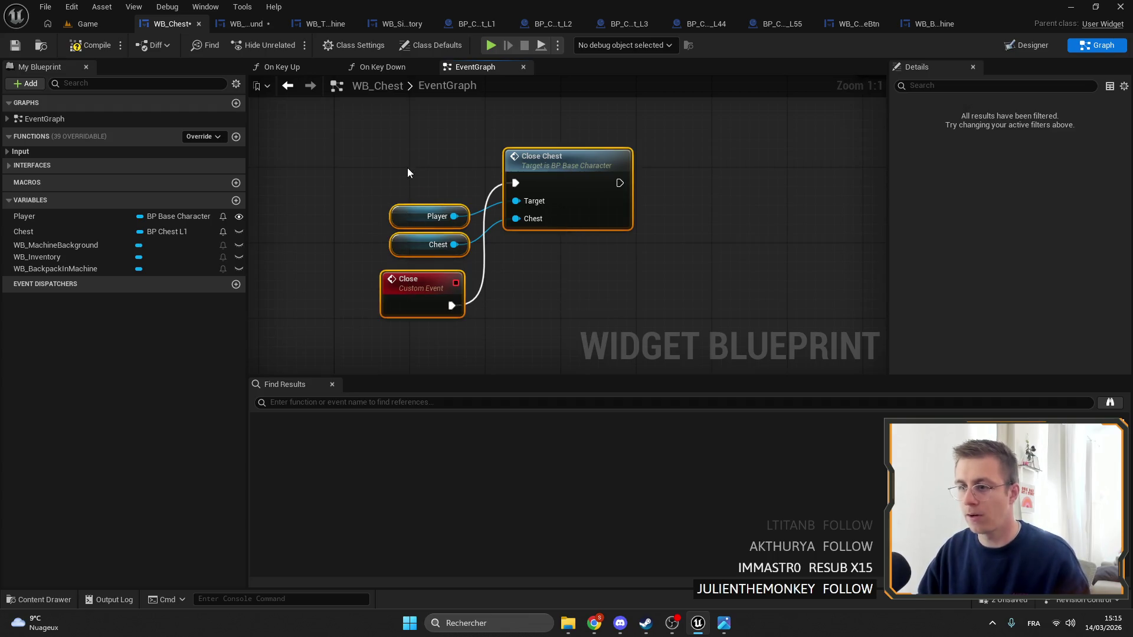
pyautogui.click(421, 164)
pyautogui.moveTo(610, 314)
pyautogui.mouseDown()
pyautogui.moveTo(574, 260)
pyautogui.moveTo(420, 179)
pyautogui.mouseUp()
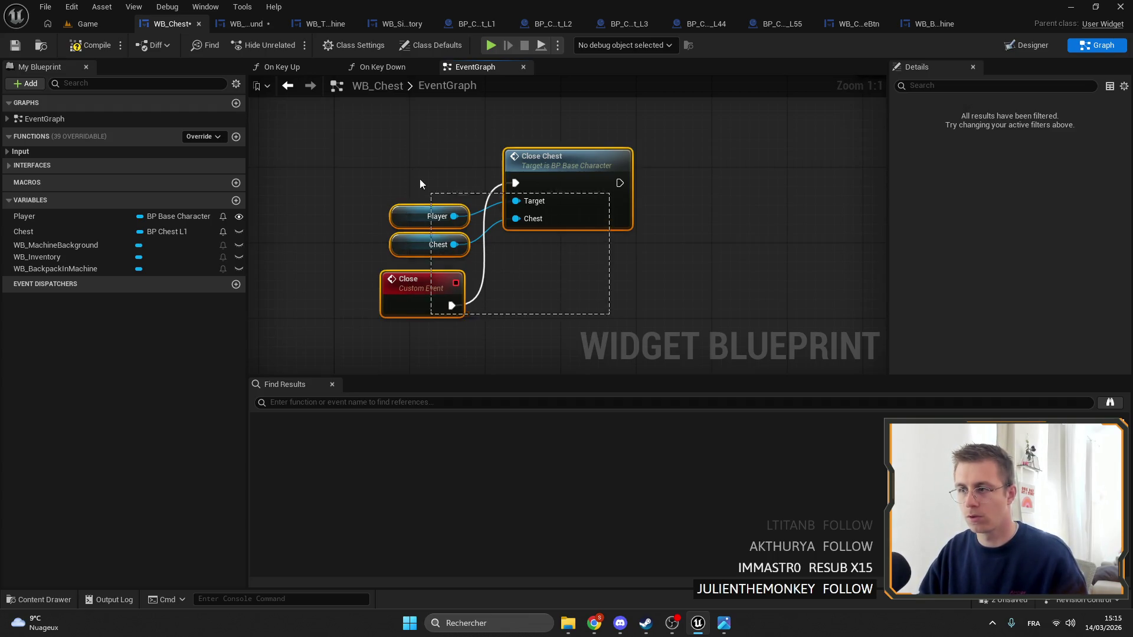
pyautogui.click(542, 260)
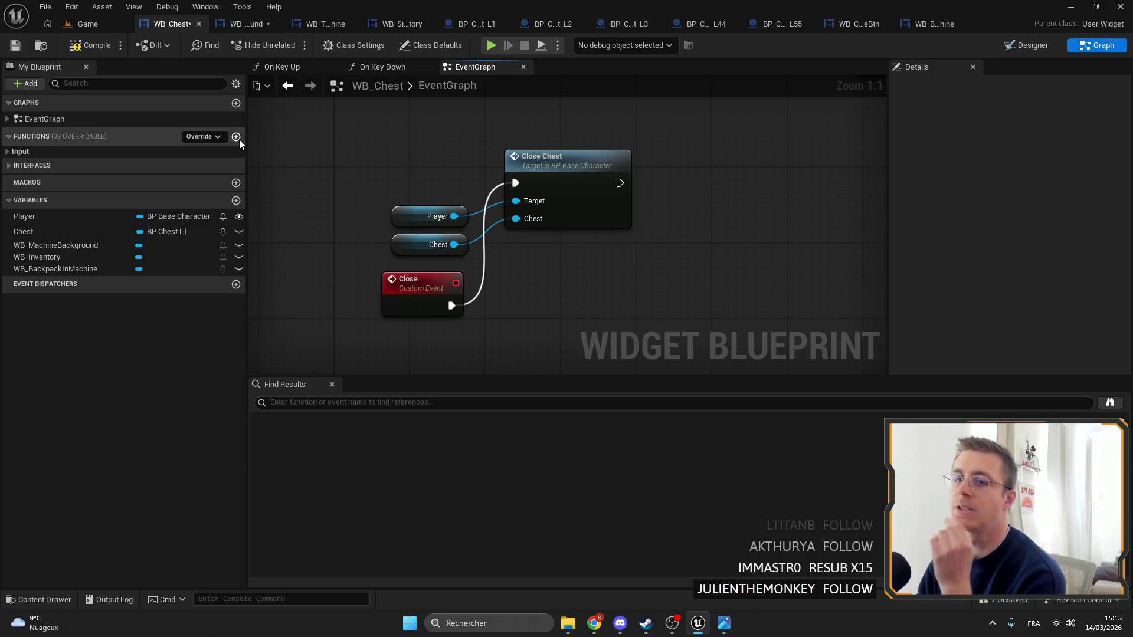
# Check WB_Chest's Class Settings and the Change Background and Init nodes, then open WB_MachineBackground
pyautogui.click(341, 47)
pyautogui.scroll(-5, 960, 236)
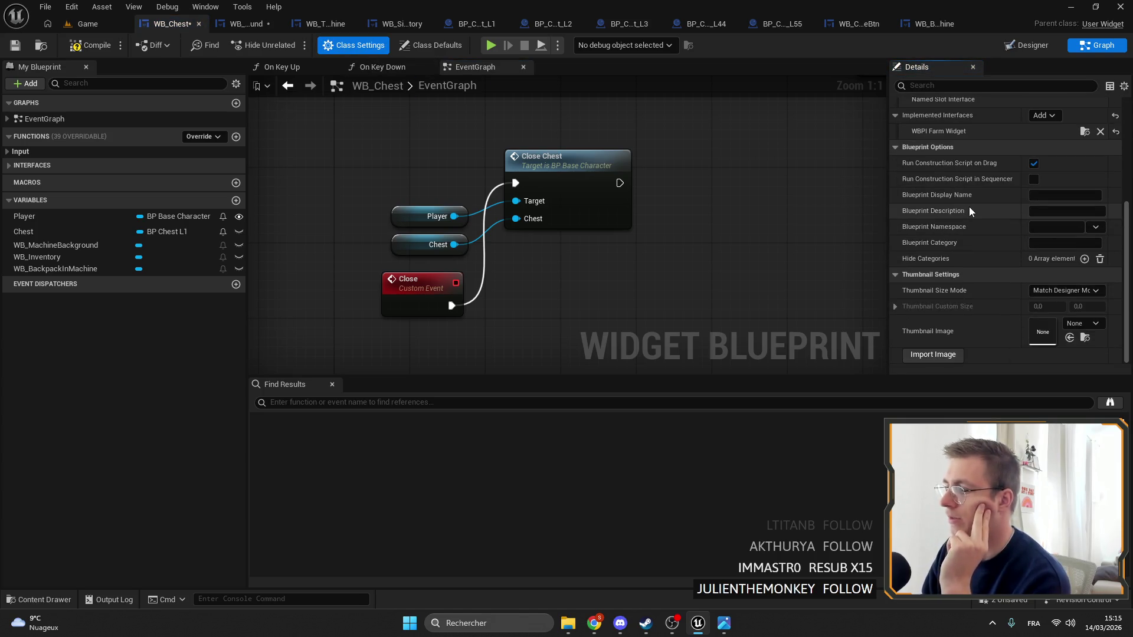
pyautogui.scroll(4, 995, 245)
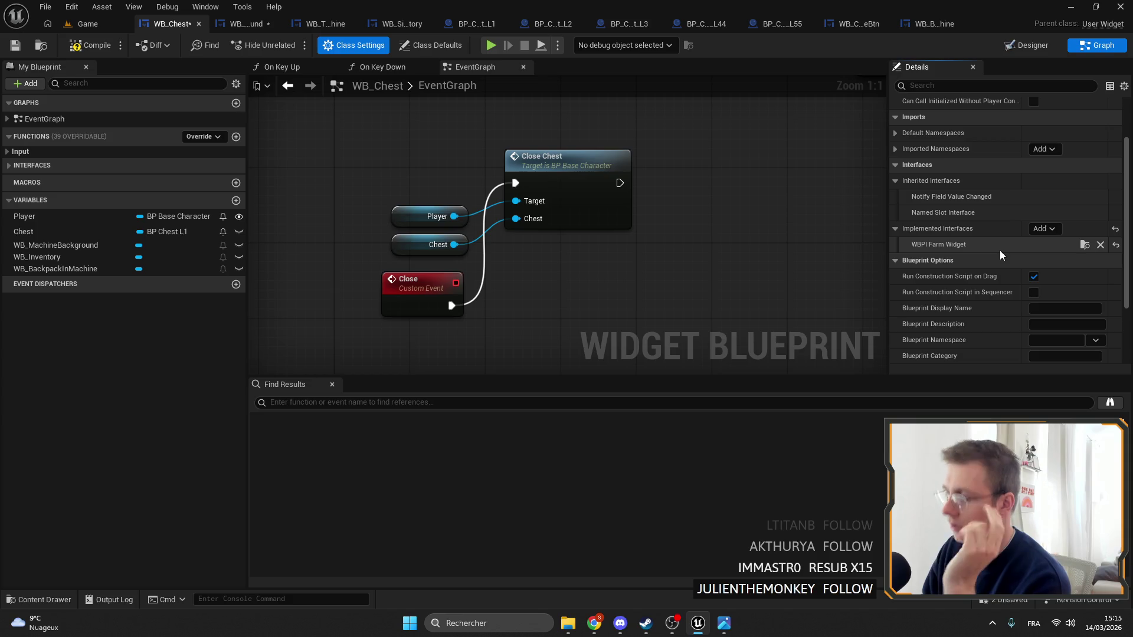
pyautogui.scroll(-1, 759, 218)
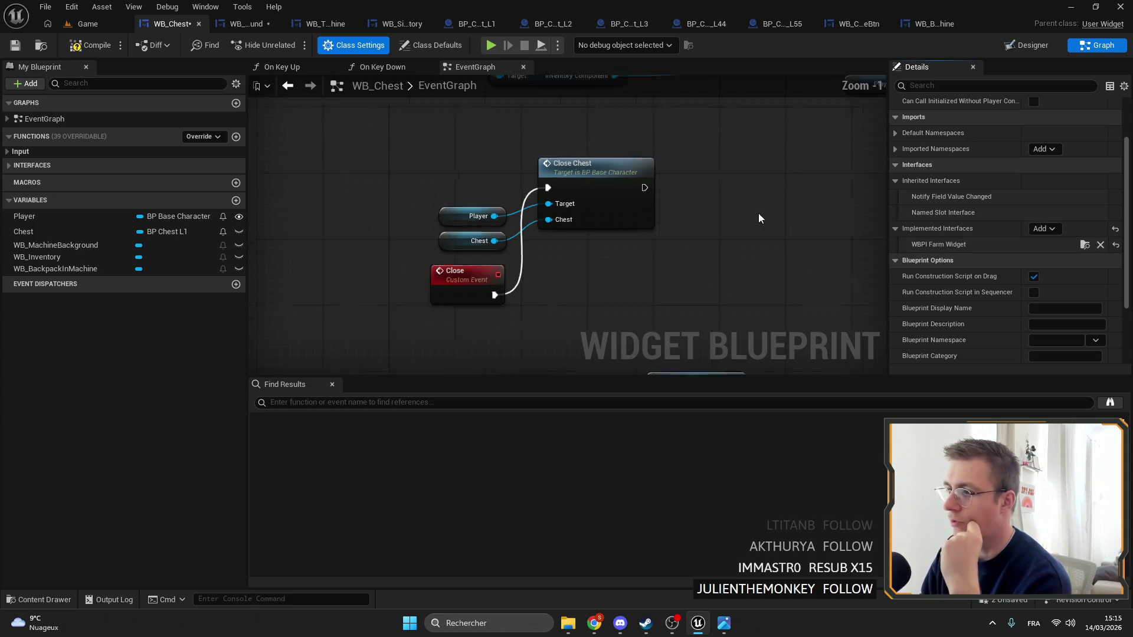
pyautogui.moveTo(759, 218)
pyautogui.mouseDown()
pyautogui.moveTo(671, 282)
pyautogui.moveTo(619, 224)
pyautogui.moveTo(597, 152)
pyautogui.mouseUp()
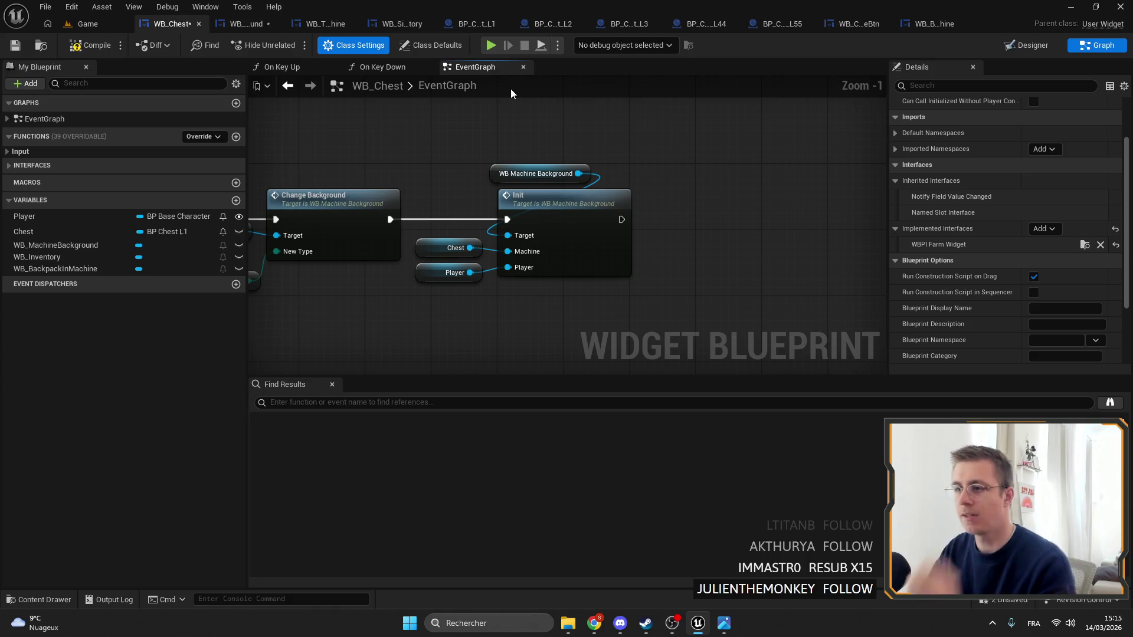
pyautogui.scroll(1, 383, 142)
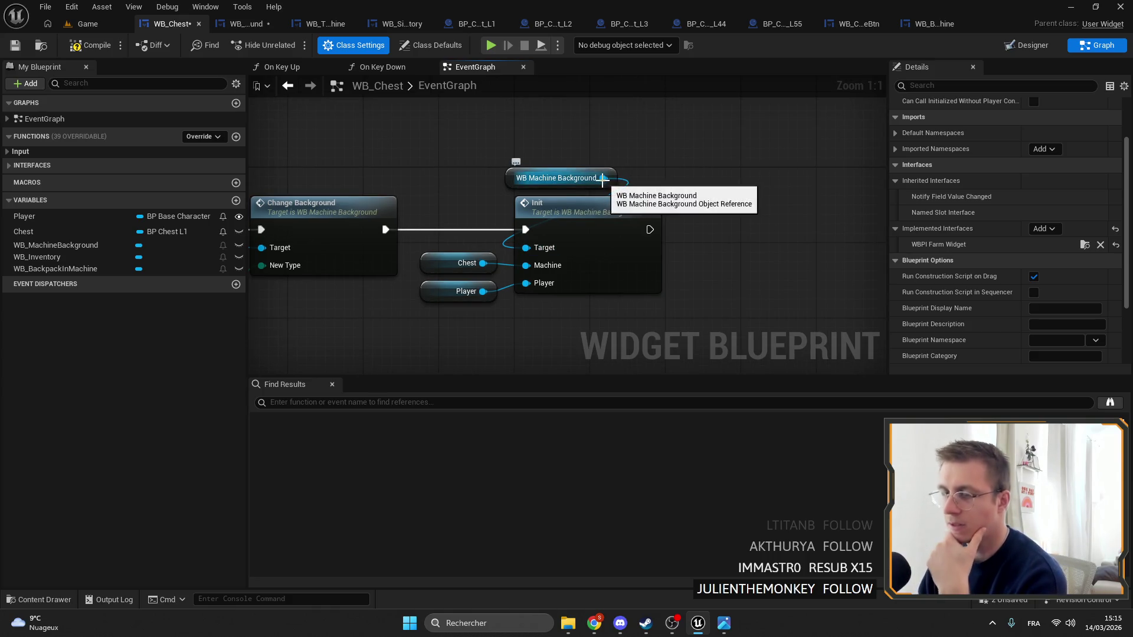
pyautogui.doubleClick(602, 178)
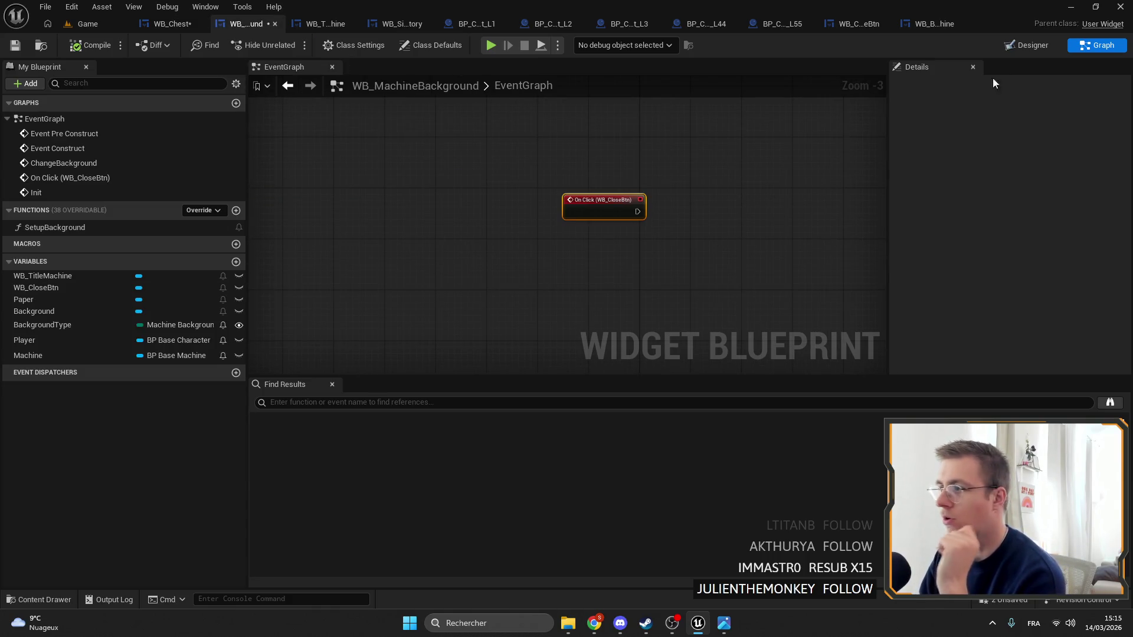
# Go to the close button's On Click event in WB_MachineBackground's graph
pyautogui.click(1026, 45)
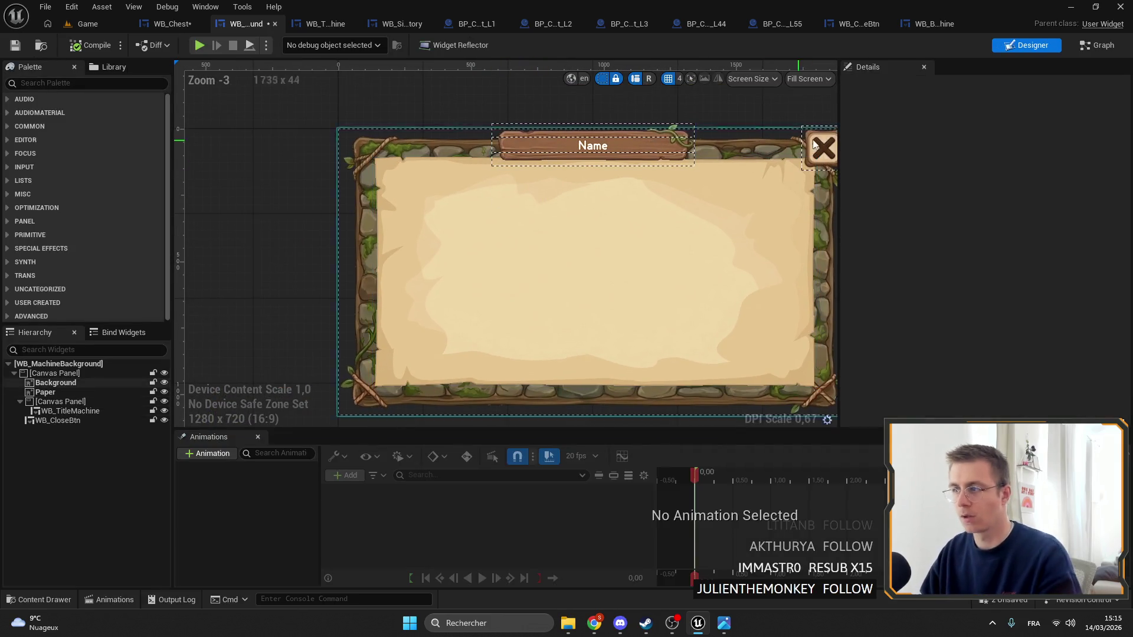
pyautogui.scroll(-5, 979, 272)
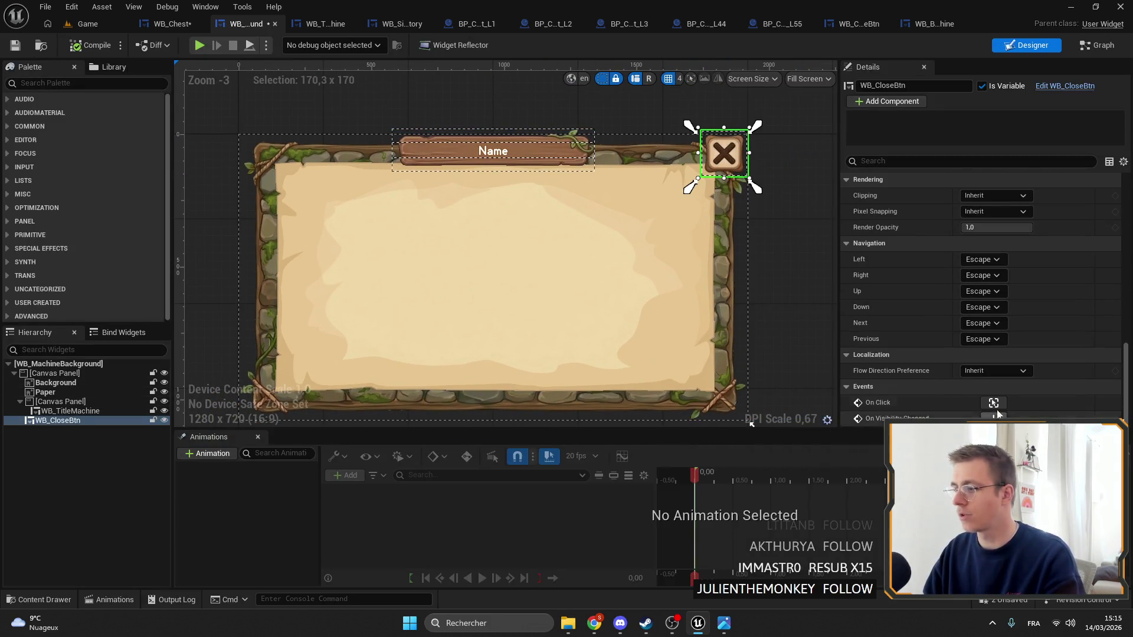
pyautogui.click(1071, 404)
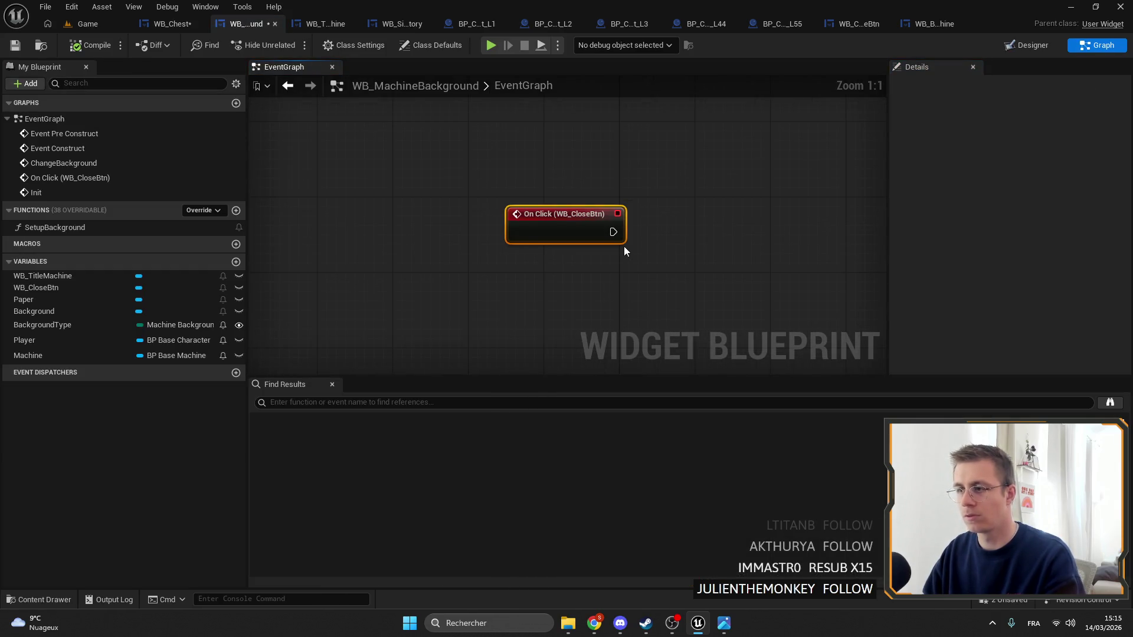
pyautogui.moveTo(621, 246); pyautogui.dragTo(535, 243)
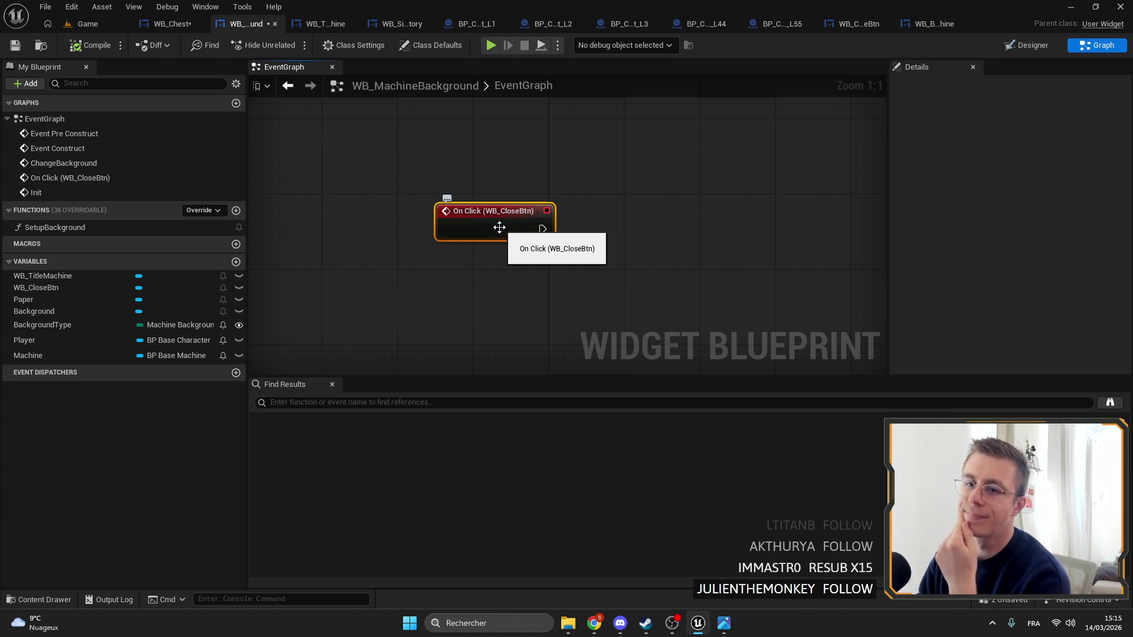
# Add an OnClose event dispatcher and call it from the close button's On Click
pyautogui.click(236, 263)
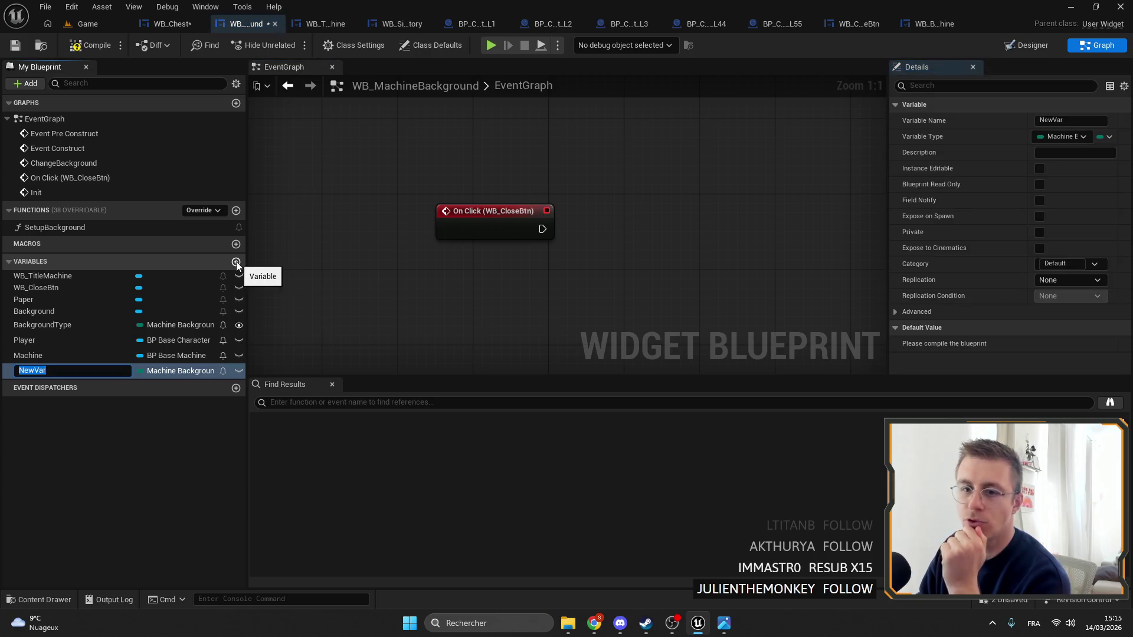
pyautogui.click(39, 371)
pyautogui.press('Delete')
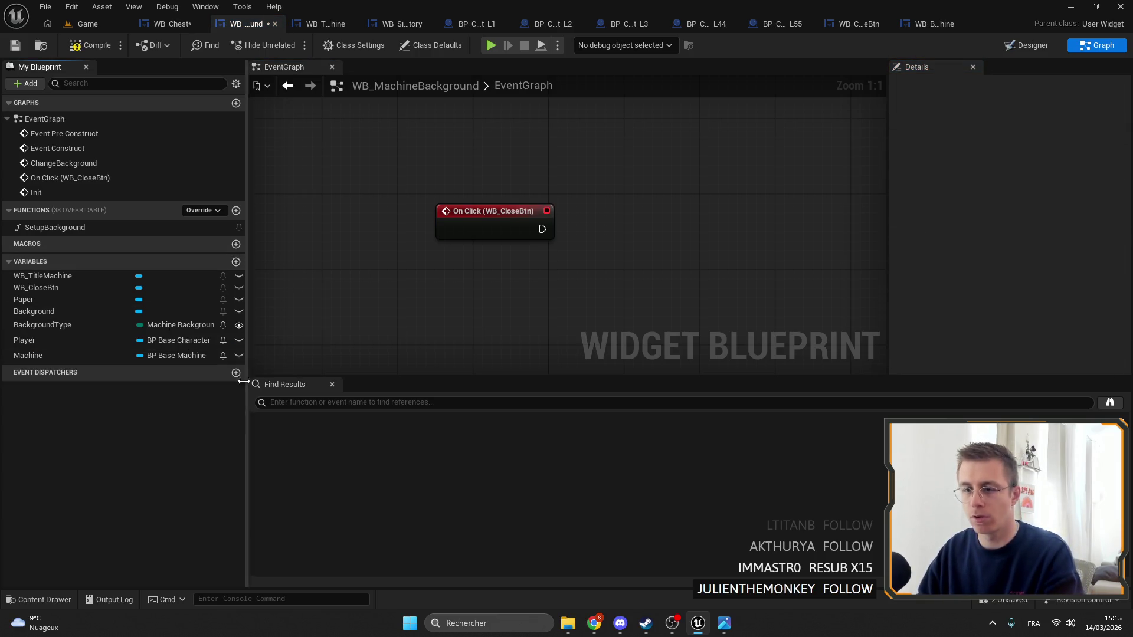
pyautogui.click(236, 372)
pyautogui.write('OnClos')
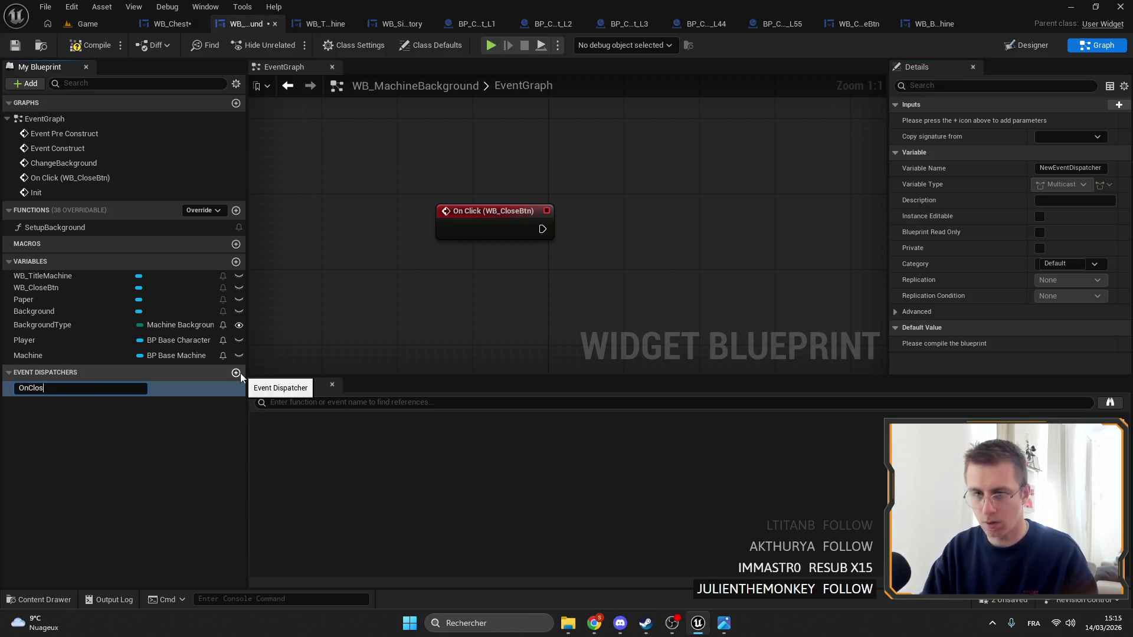
pyautogui.write('e')
pyautogui.press('Return')
pyautogui.moveTo(137, 387)
pyautogui.mouseDown()
pyautogui.moveTo(423, 324)
pyautogui.moveTo(555, 263)
pyautogui.mouseUp()
pyautogui.click(572, 276)
pyautogui.moveTo(505, 214)
pyautogui.mouseDown()
pyautogui.moveTo(561, 243)
pyautogui.moveTo(586, 214)
pyautogui.mouseUp()
# Compile and save WB_MachineBackground, then go to WB_Chest
pyautogui.click(14, 45)
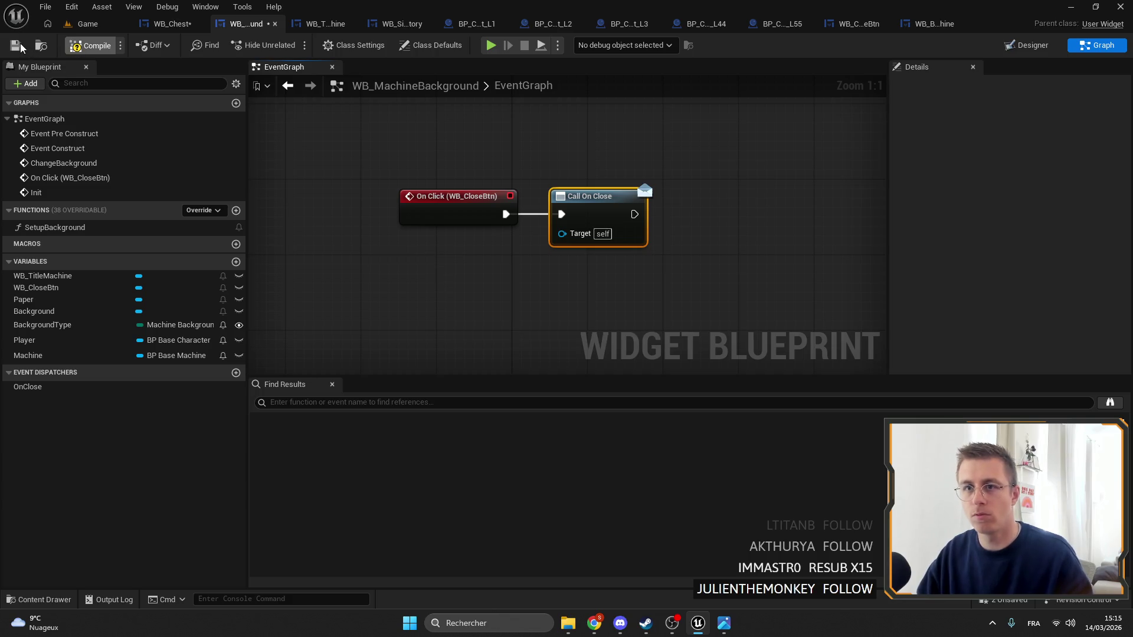
pyautogui.click(165, 23)
pyautogui.scroll(-4, 669, 186)
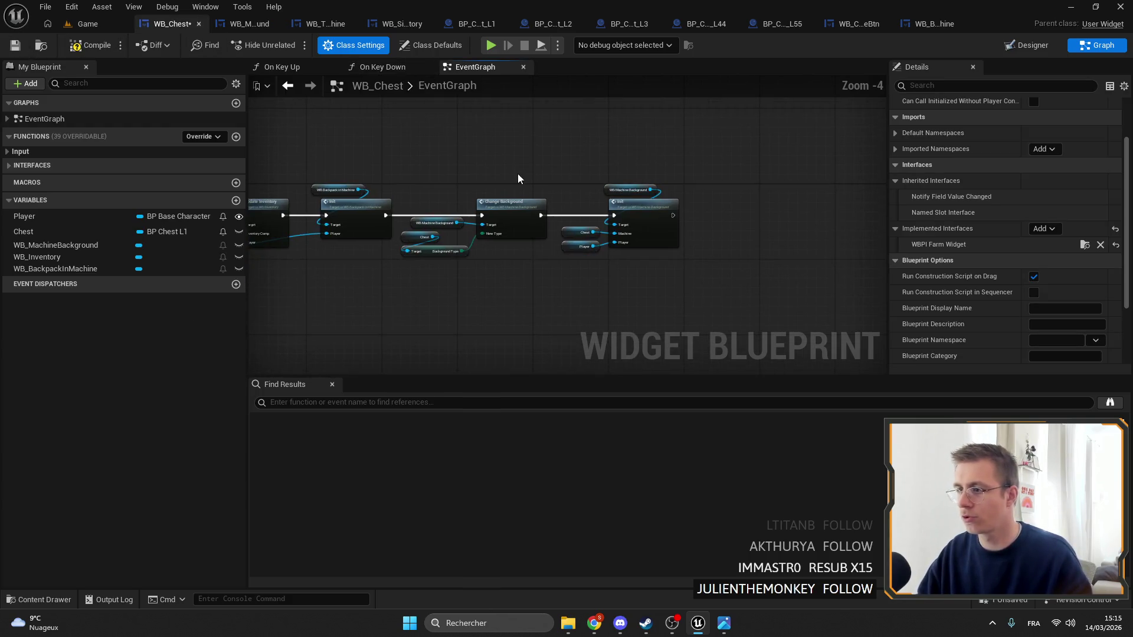
# Add an On Close (WB_MachineBackground) event and connect it to Close Chest
pyautogui.scroll(4, 669, 186)
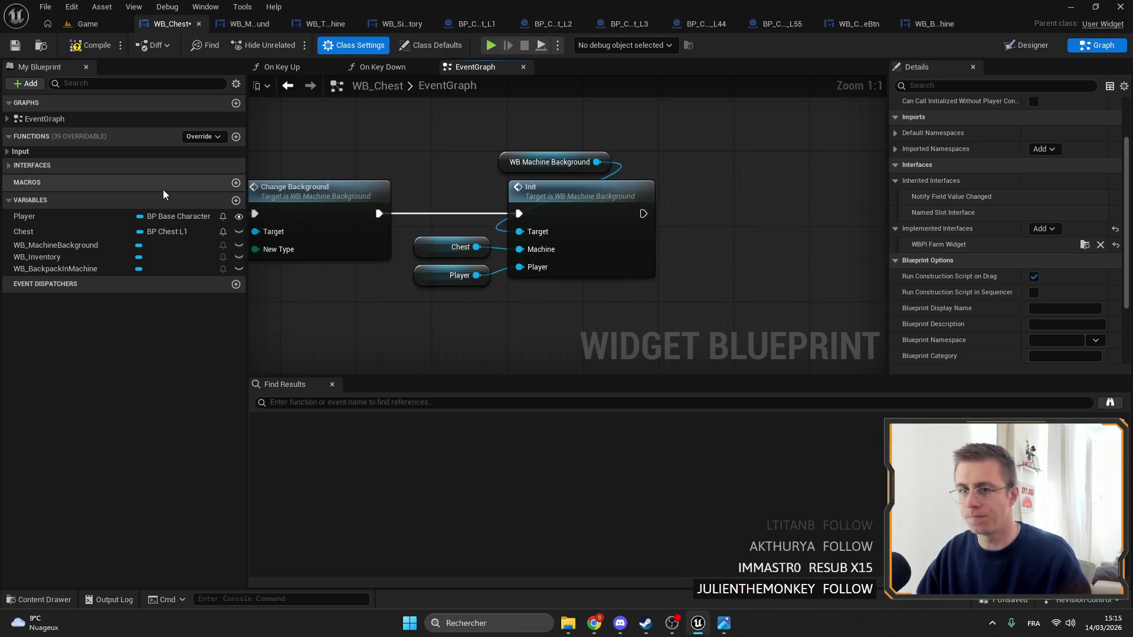
pyautogui.click(1008, 50)
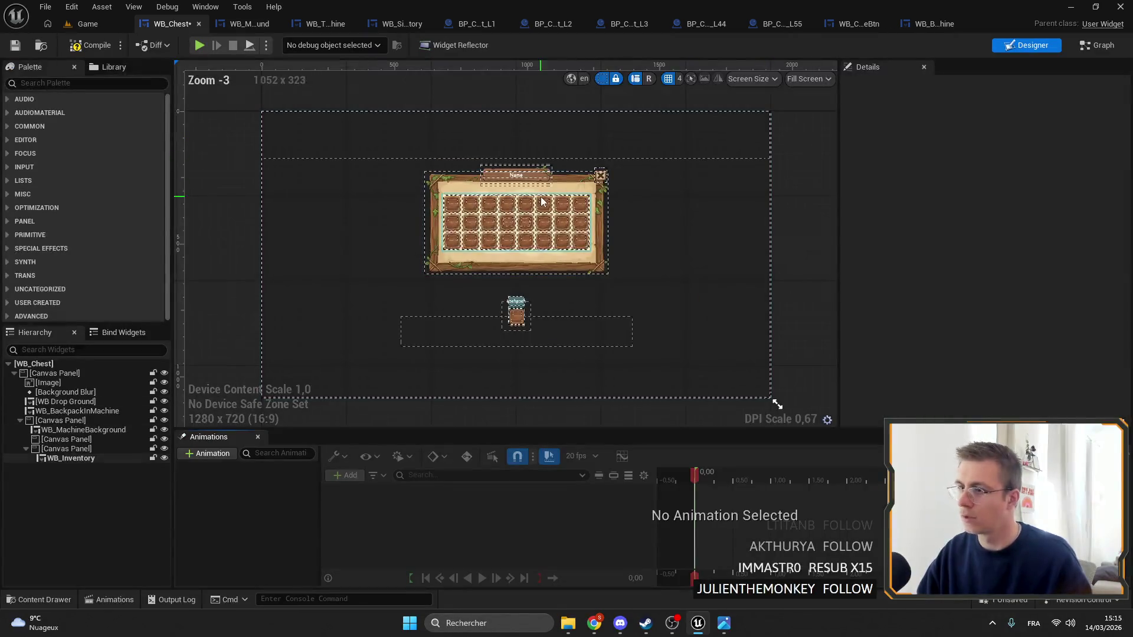
pyautogui.click(517, 223)
pyautogui.scroll(-10, 944, 295)
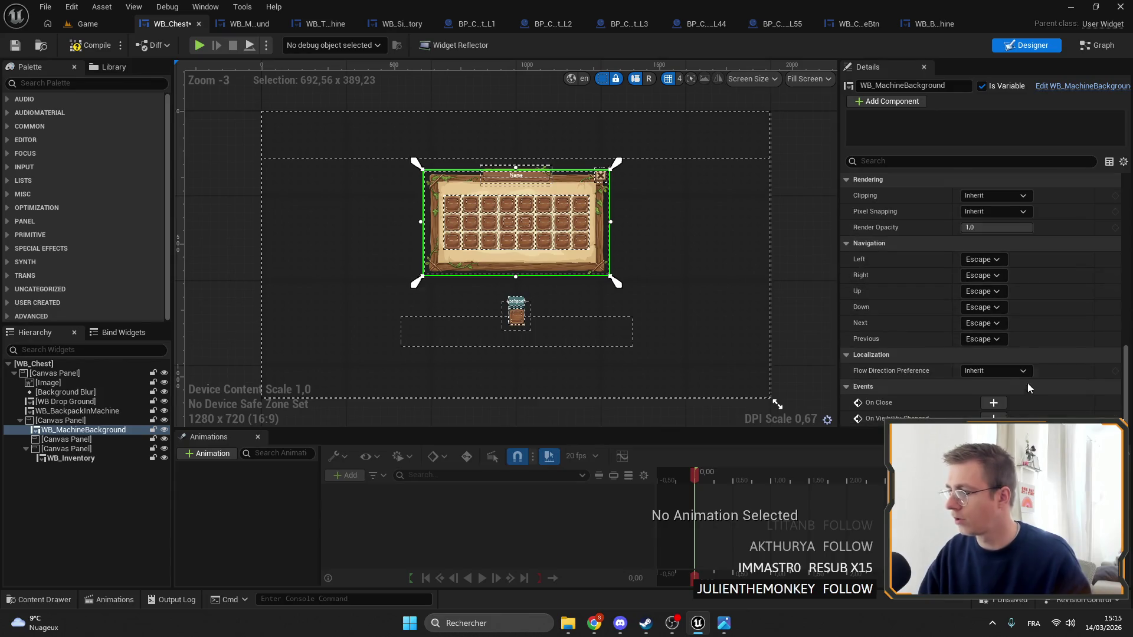
pyautogui.click(993, 403)
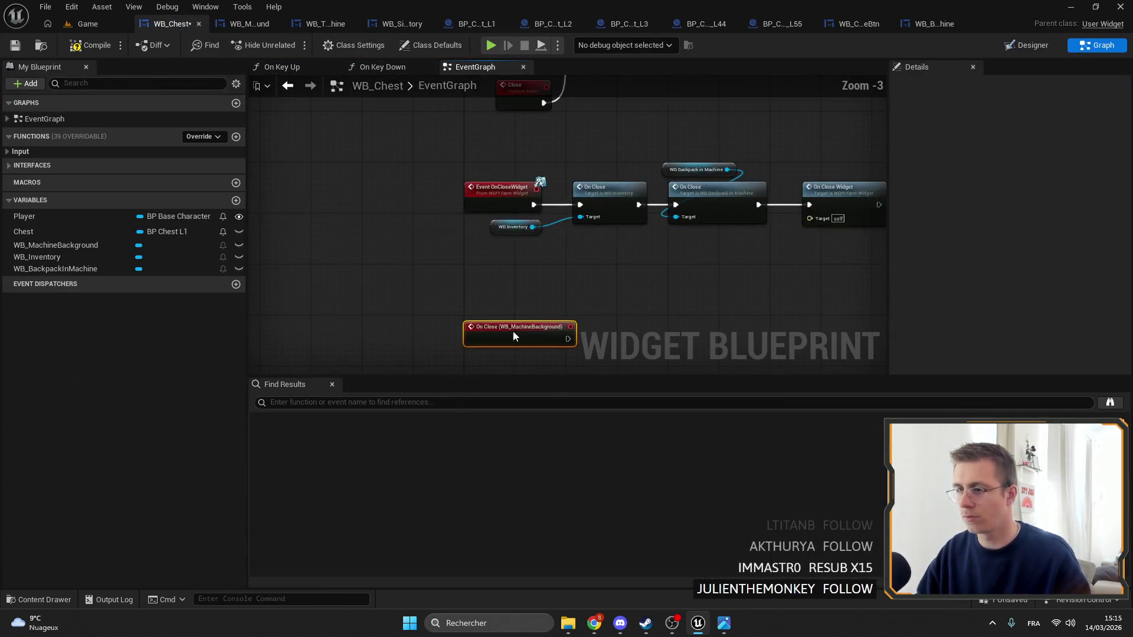
pyautogui.moveTo(512, 331)
pyautogui.mouseDown()
pyautogui.moveTo(498, 253)
pyautogui.moveTo(544, 291)
pyautogui.moveTo(629, 285)
pyautogui.moveTo(614, 287)
pyautogui.mouseUp()
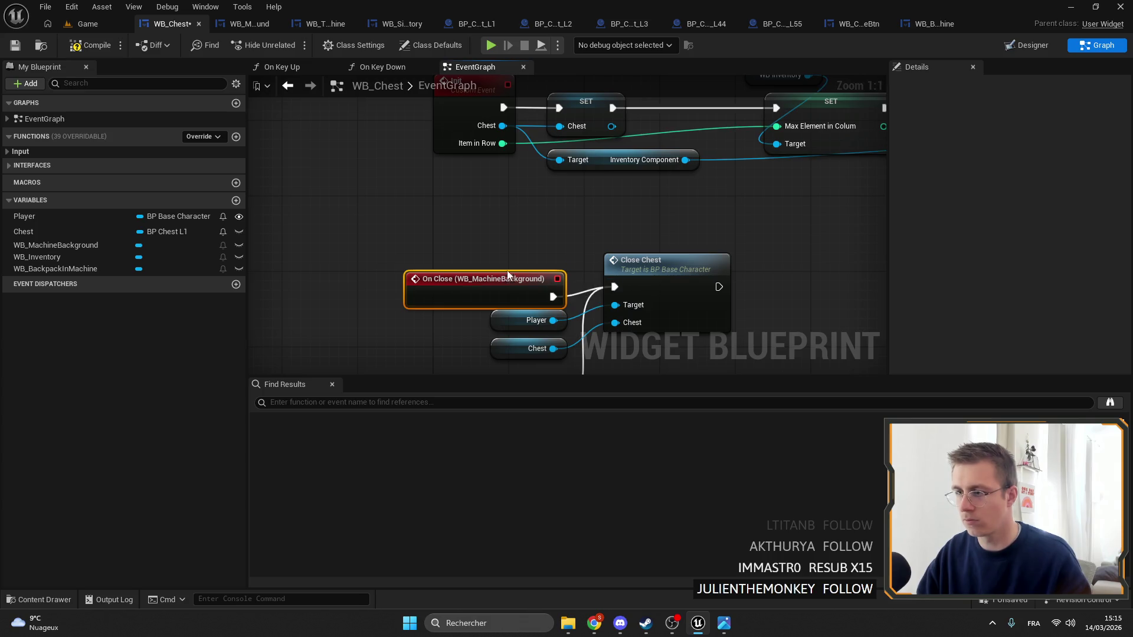
# Compile and save WB_Chest, then return to the Game level
pyautogui.scroll(-5, 508, 270)
pyautogui.moveTo(571, 194); pyautogui.dragTo(503, 121)
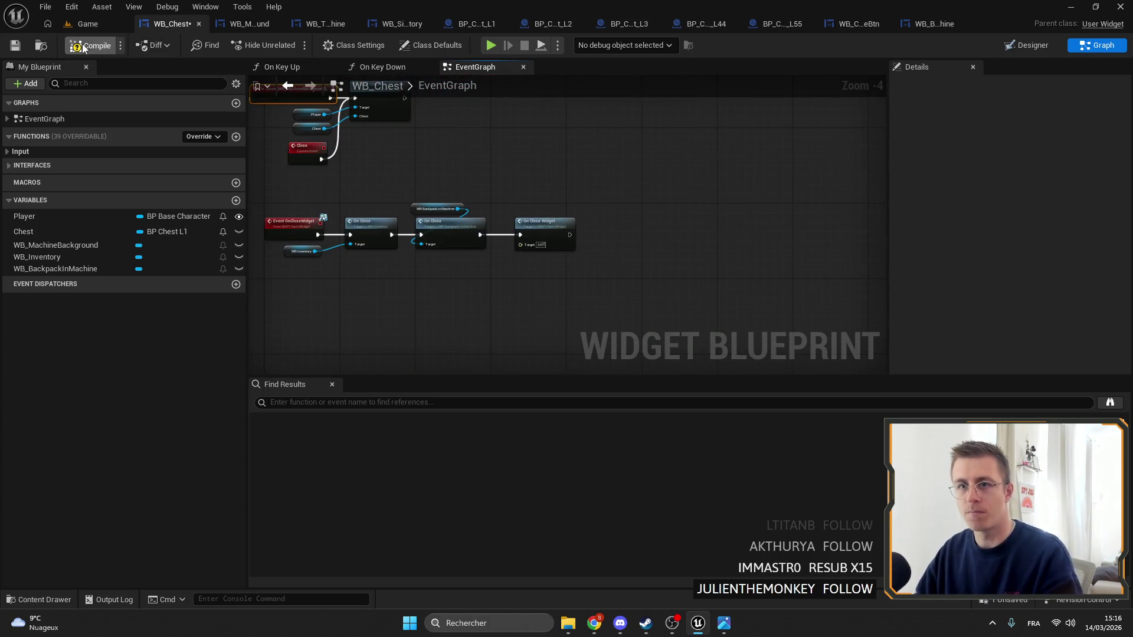
pyautogui.click(16, 49)
pyautogui.click(87, 23)
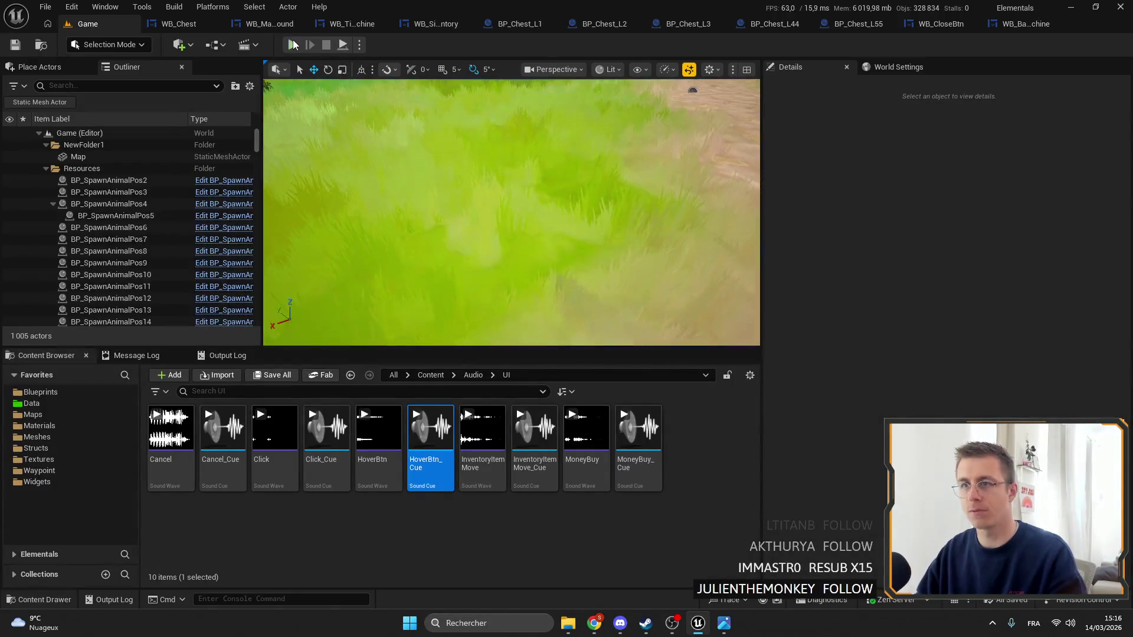
# Play fullscreen, open the chest with F to test its close button, then open WB_CloseBtn
pyautogui.hotkey('alt', 'p')
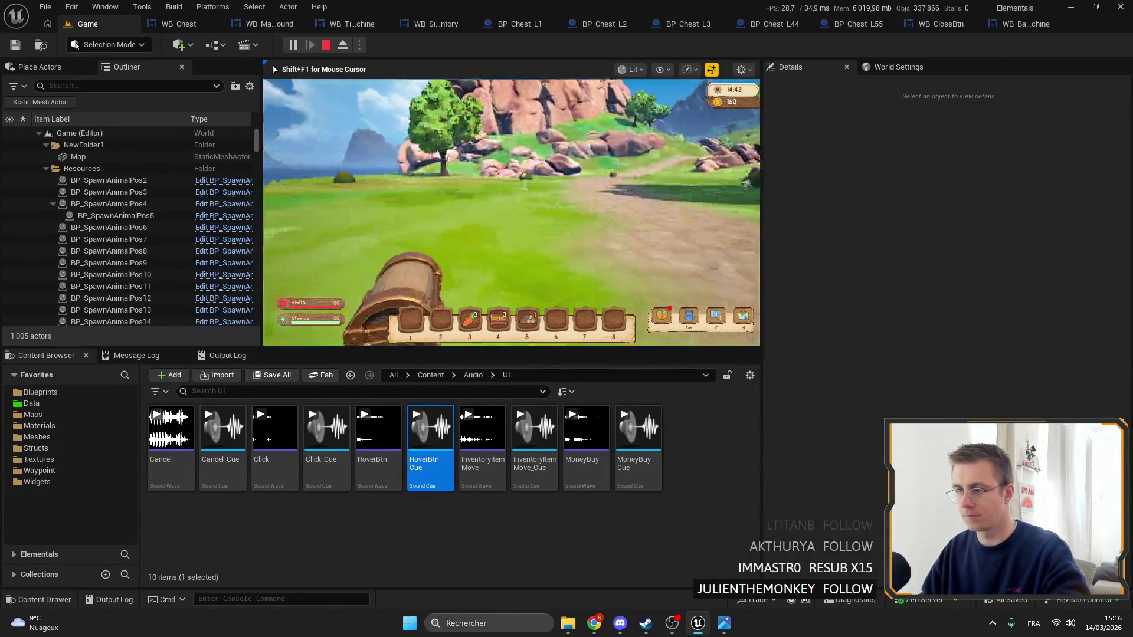
pyautogui.press('F11')
pyautogui.press('f')
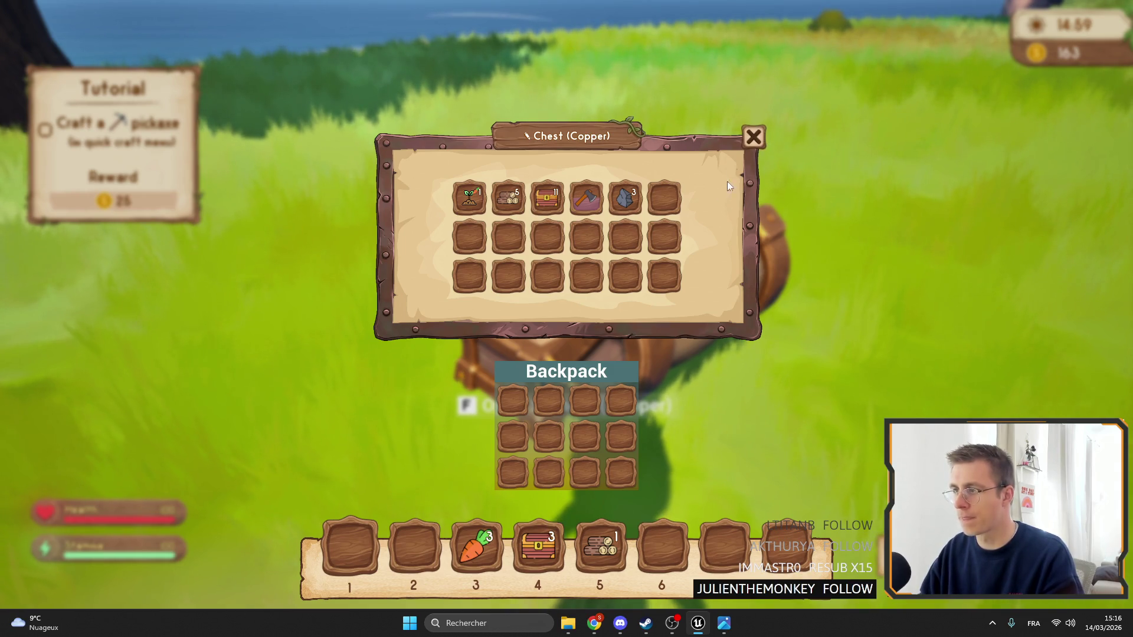
pyautogui.press('Escape')
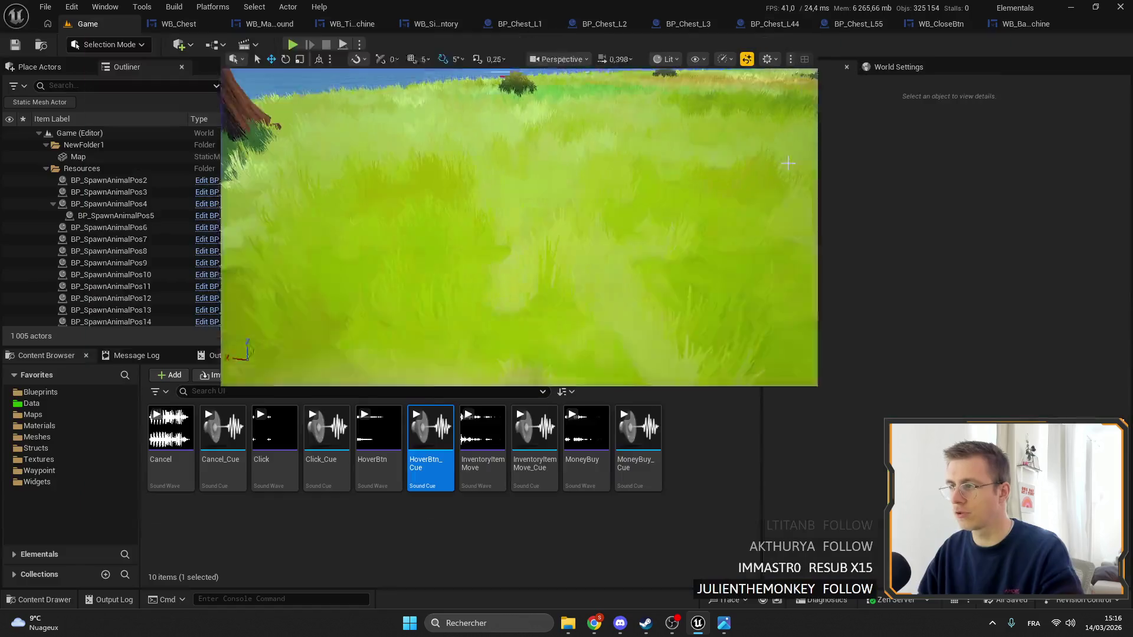
pyautogui.click(941, 25)
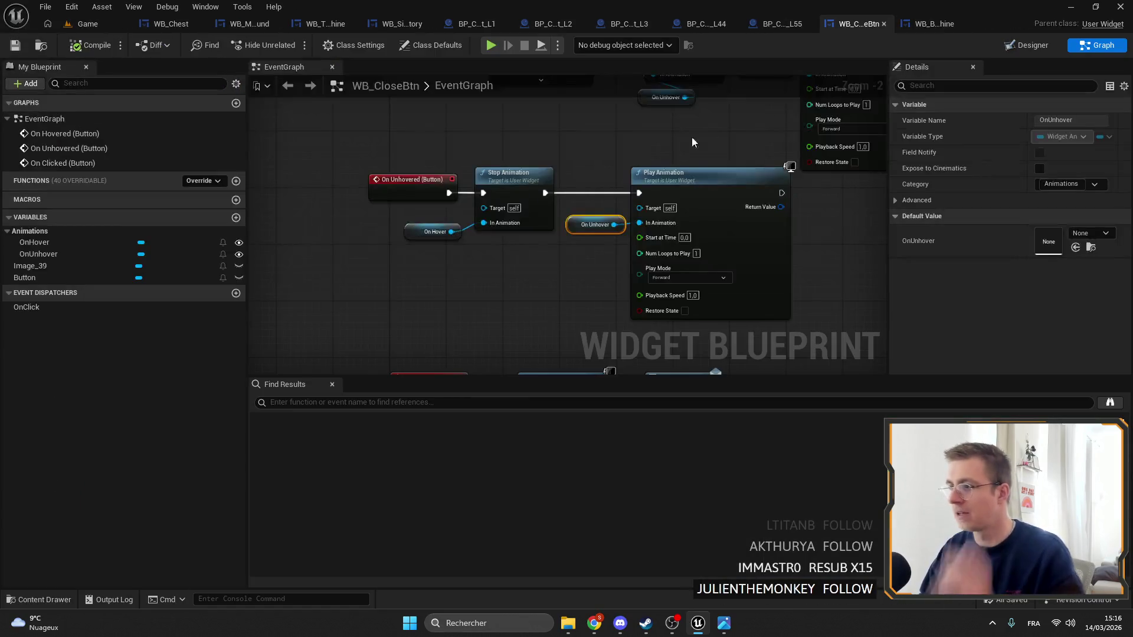
# Give the close Button a custom Hand cursor and save the widget
pyautogui.scroll(-3, 691, 137)
pyautogui.doubleClick(571, 146)
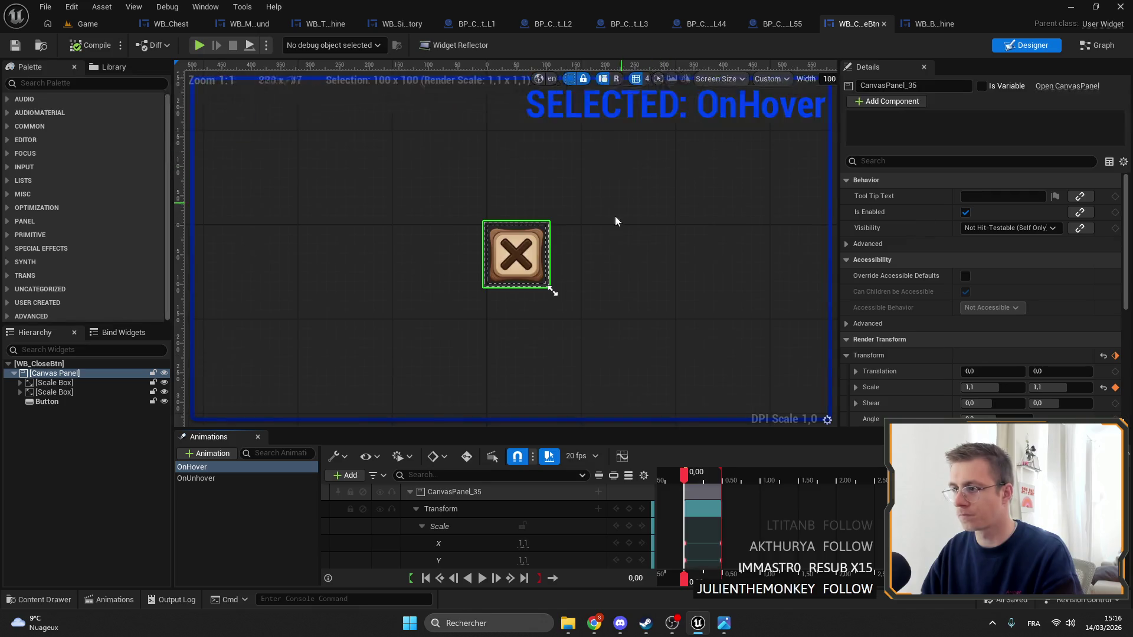
pyautogui.click(70, 402)
pyautogui.scroll(-10, 913, 256)
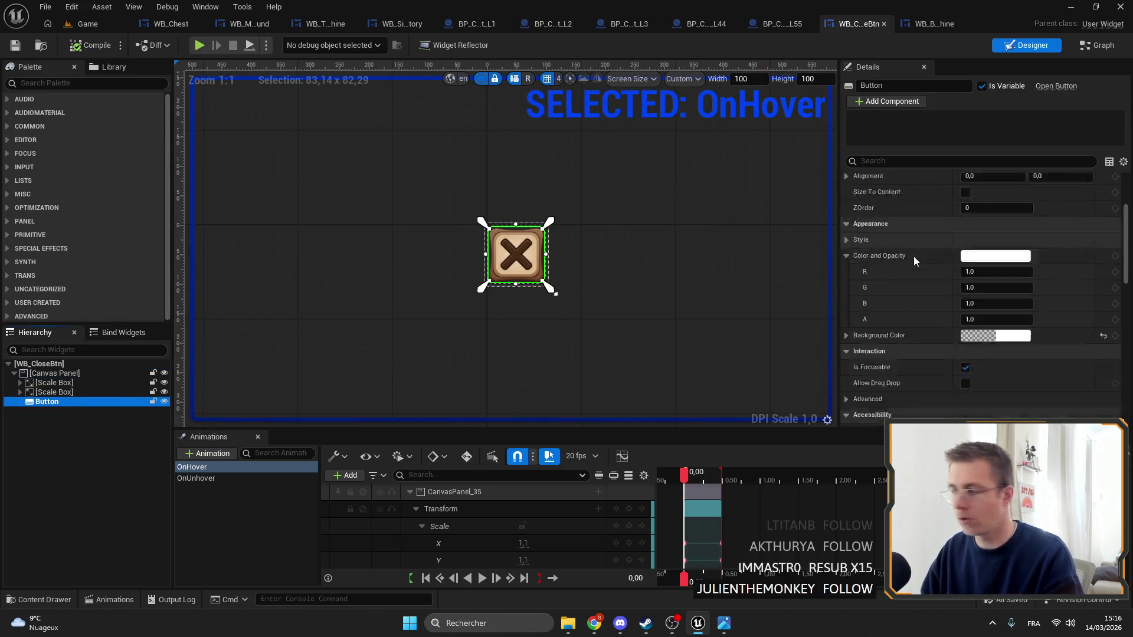
pyautogui.scroll(2, 980, 269)
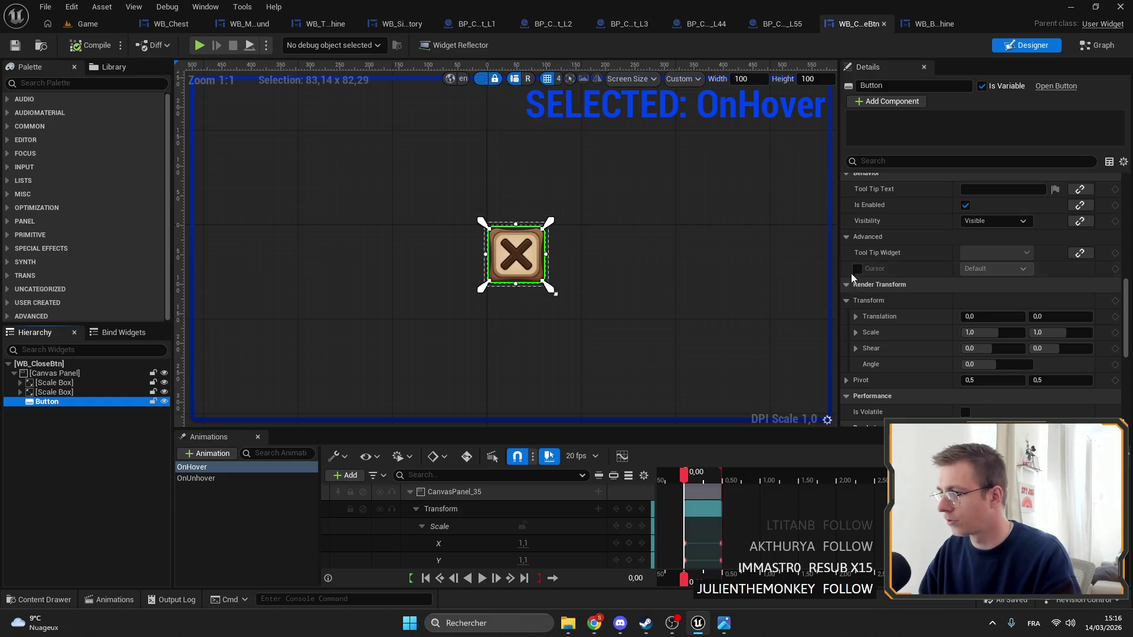
pyautogui.click(857, 270)
pyautogui.click(1010, 269)
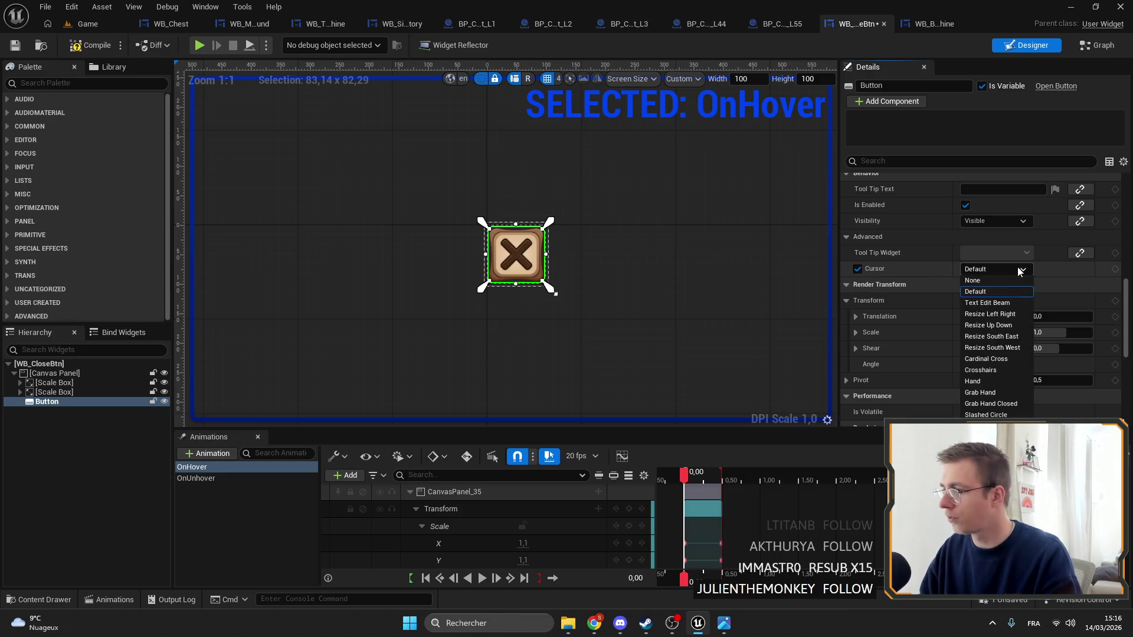
pyautogui.click(973, 382)
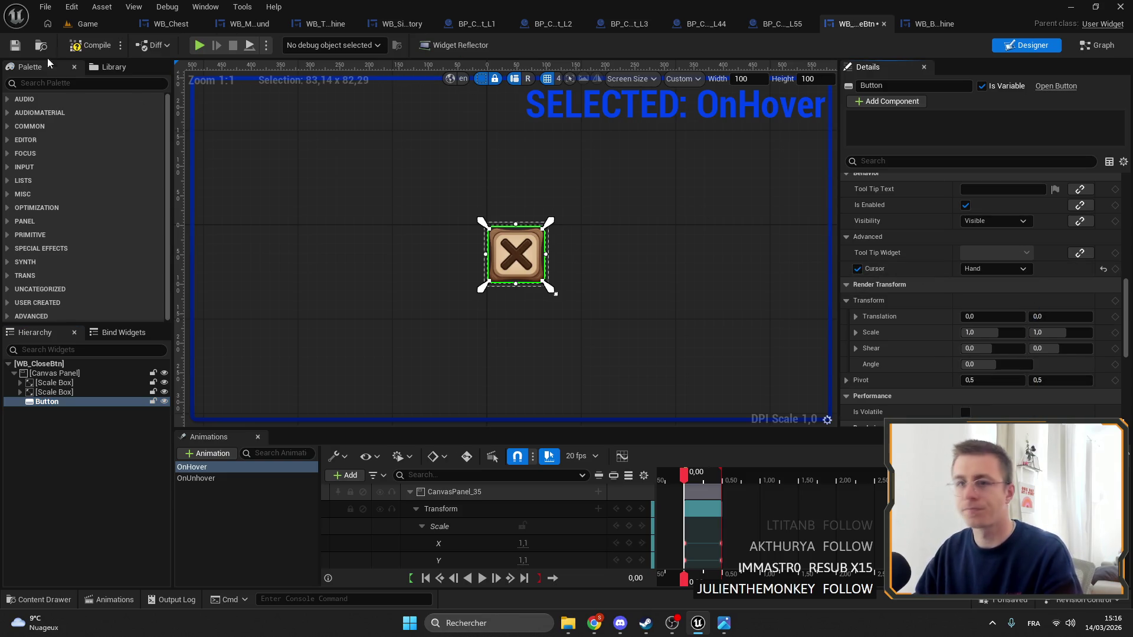
pyautogui.click(15, 45)
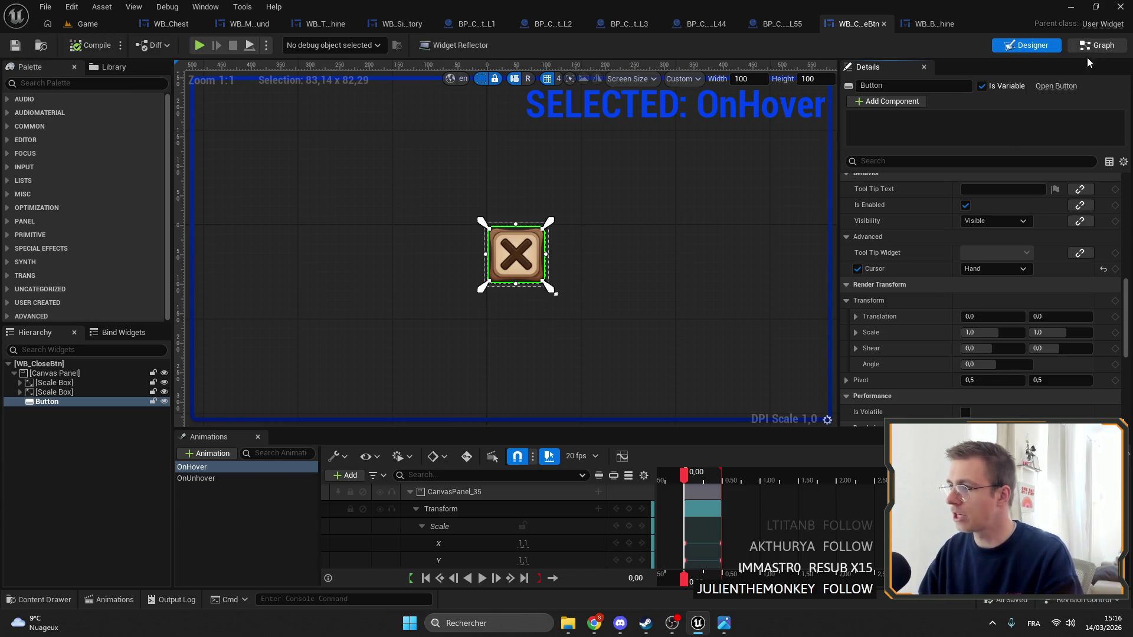
# Review the hover/unhover animation nodes and preview the OnHover and OnUnhover animations
pyautogui.click(1097, 45)
pyautogui.scroll(3, 373, 200)
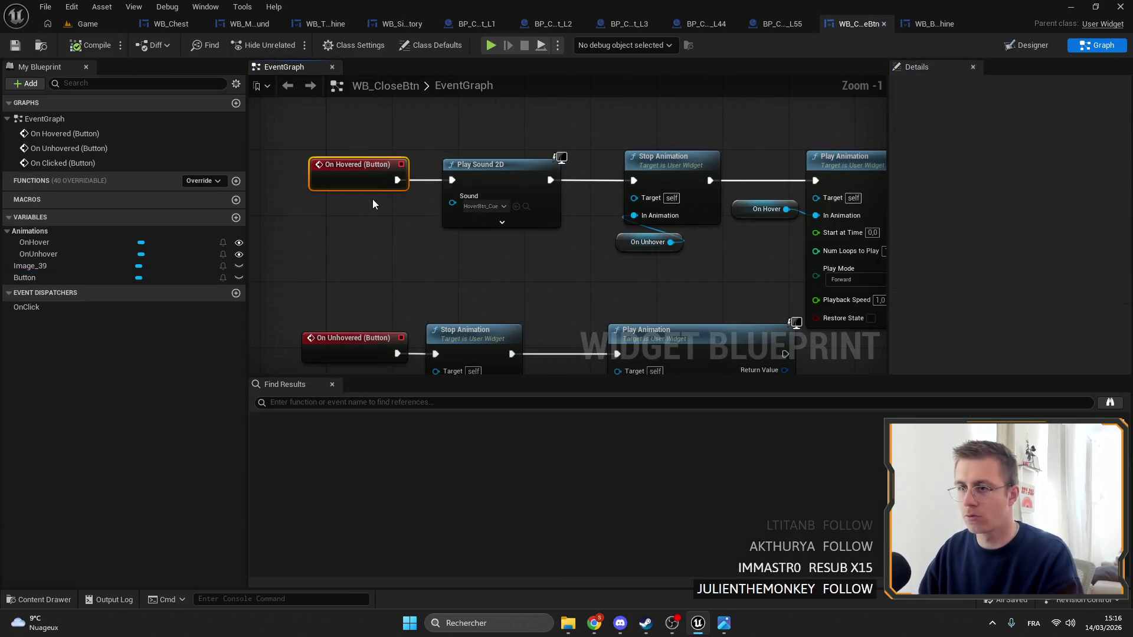
pyautogui.moveTo(470, 137); pyautogui.dragTo(530, 309)
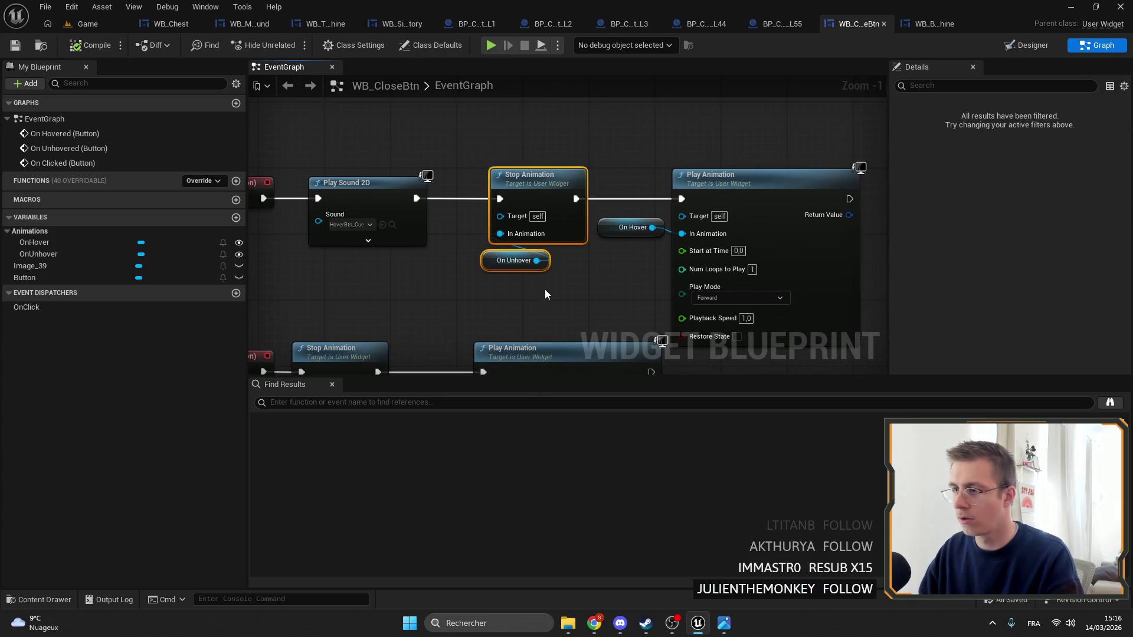
pyautogui.moveTo(584, 168); pyautogui.dragTo(685, 242)
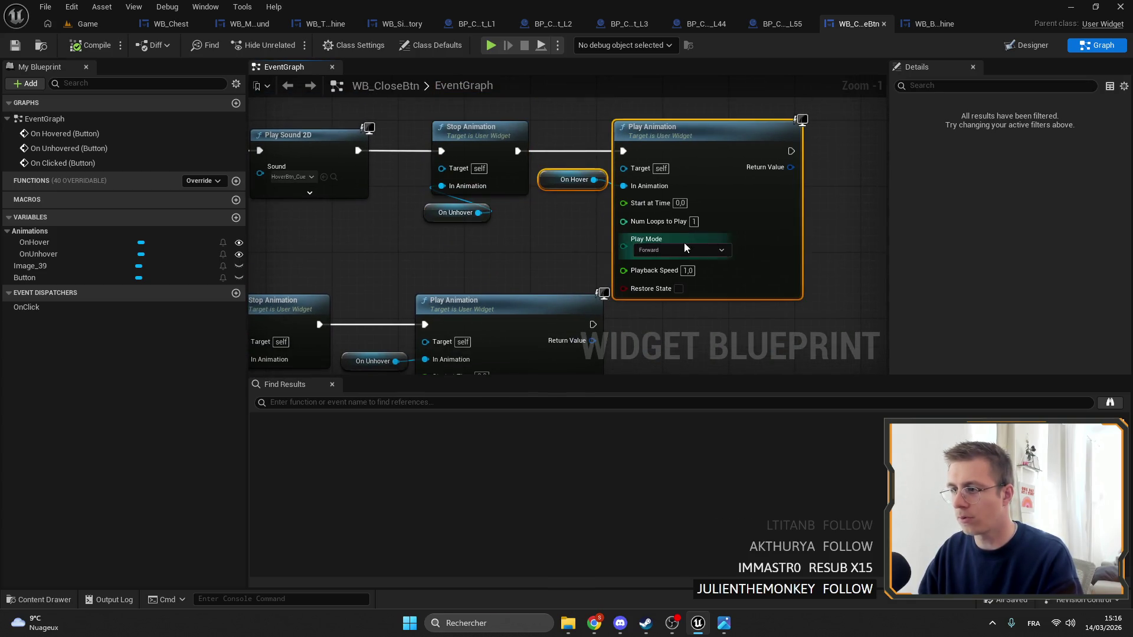
pyautogui.scroll(-2, 459, 238)
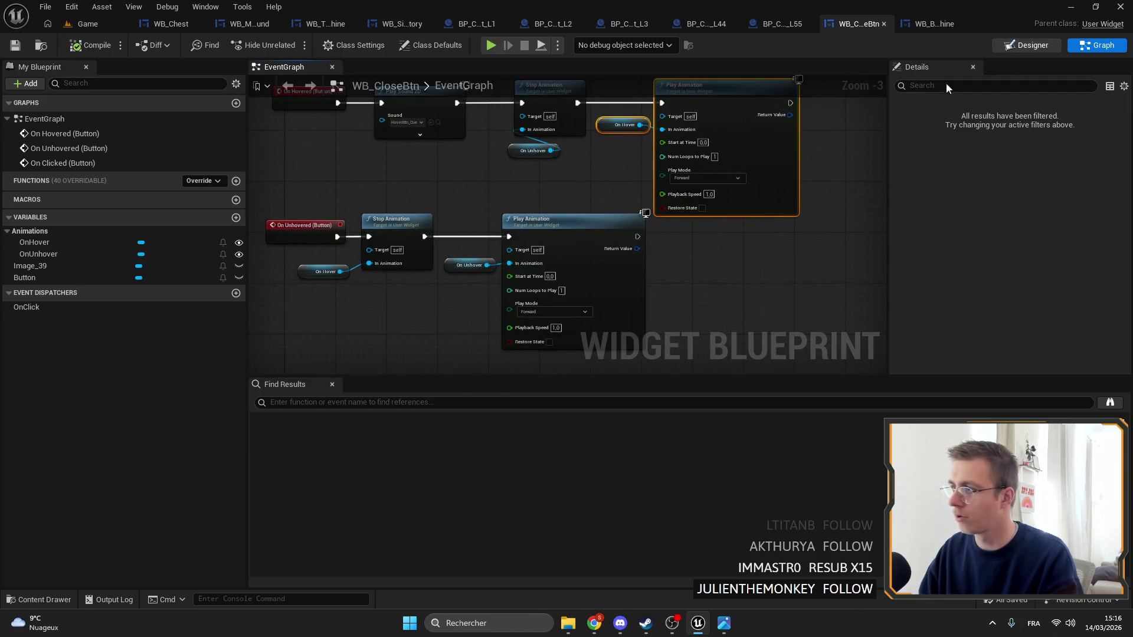
pyautogui.click(1027, 45)
pyautogui.click(191, 467)
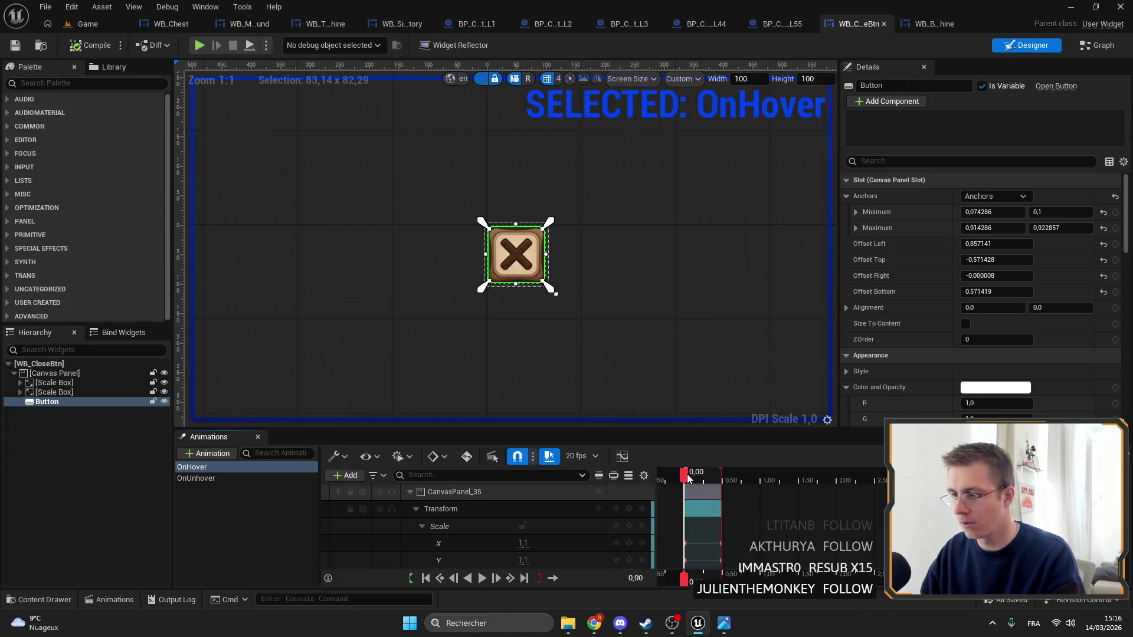
pyautogui.moveTo(688, 474)
pyautogui.mouseDown()
pyautogui.moveTo(809, 477)
pyautogui.moveTo(695, 487)
pyautogui.mouseUp()
pyautogui.click(201, 478)
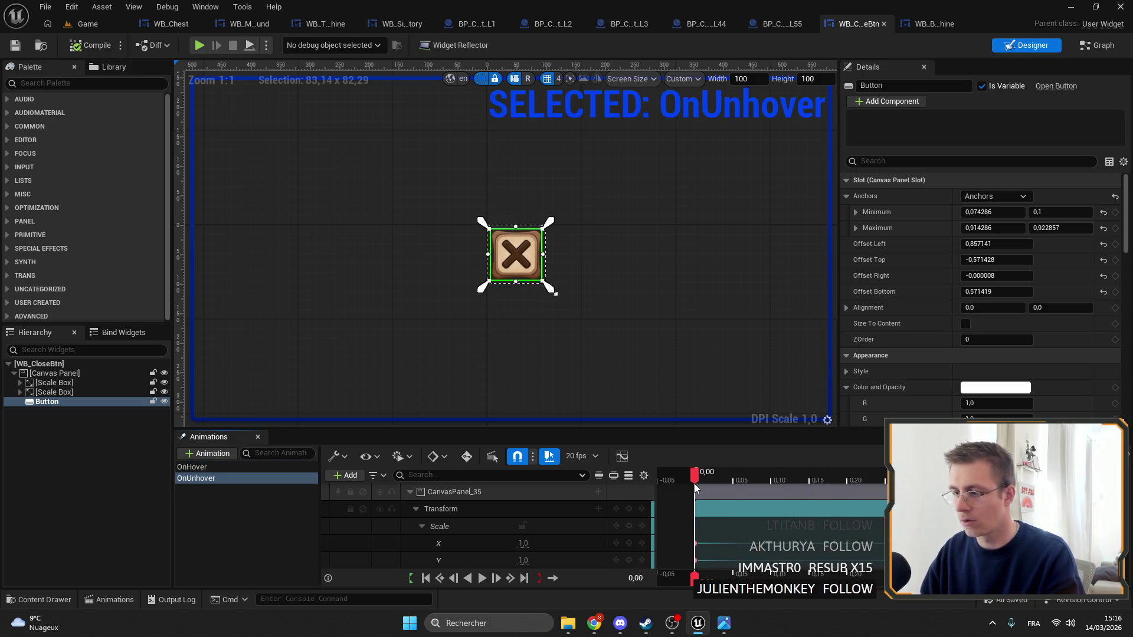
# Rename the hover animations, correcting the OnUnhover animation's name
pyautogui.rightClick(211, 480)
pyautogui.click(245, 506)
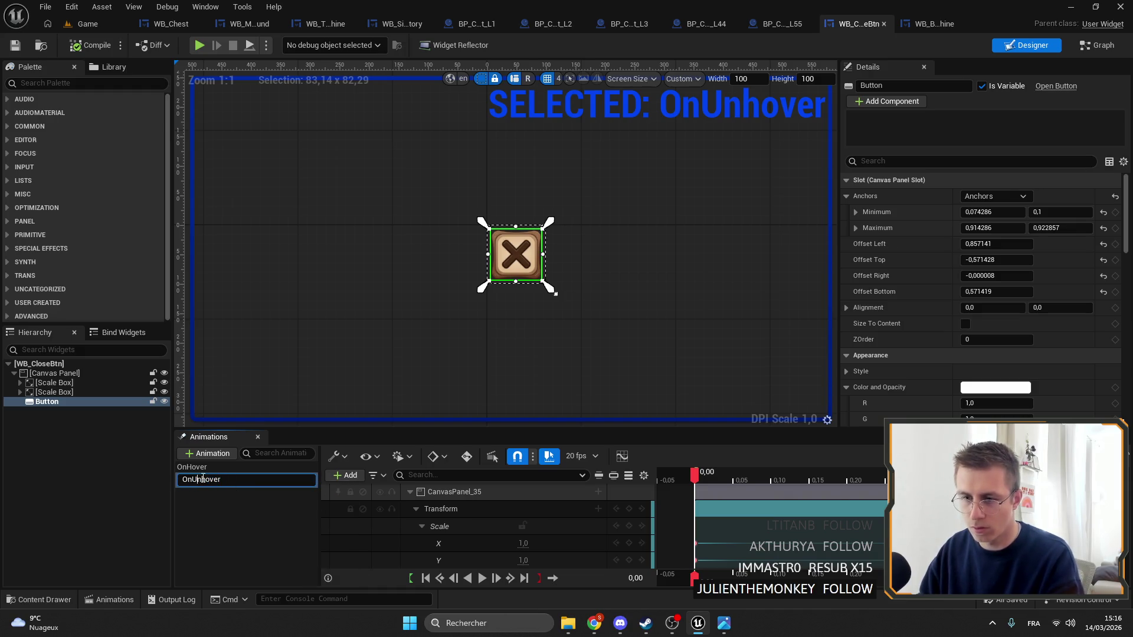
pyautogui.press('BackSpace')
pyautogui.press('BackSpace')
pyautogui.press('BackSpace')
pyautogui.write('Hover')
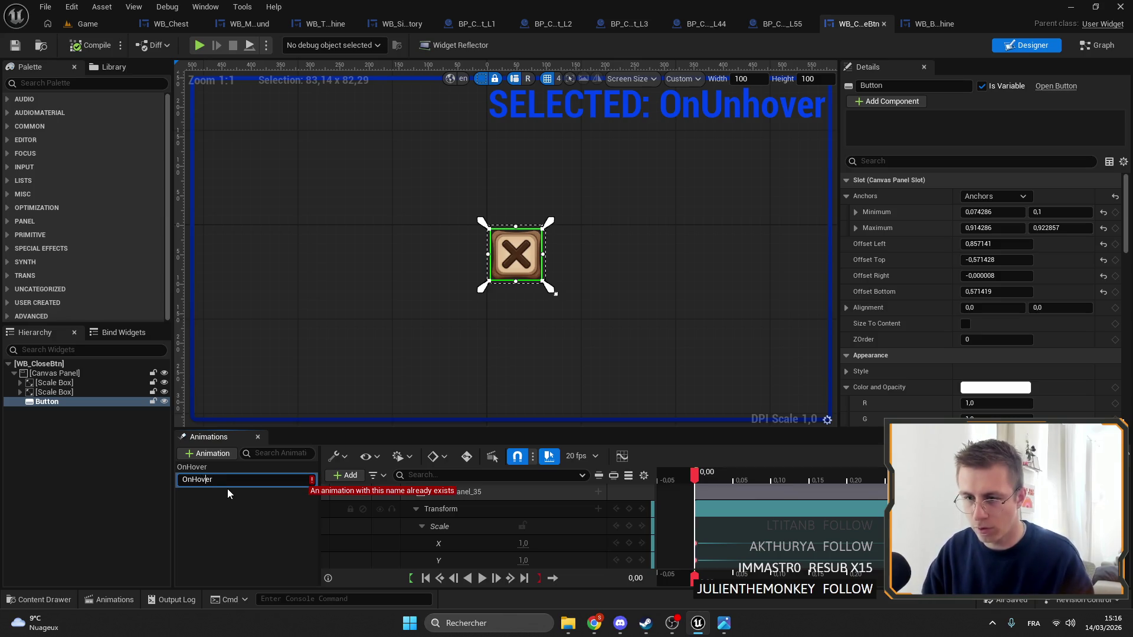
pyautogui.write('n')
pyautogui.press('Return')
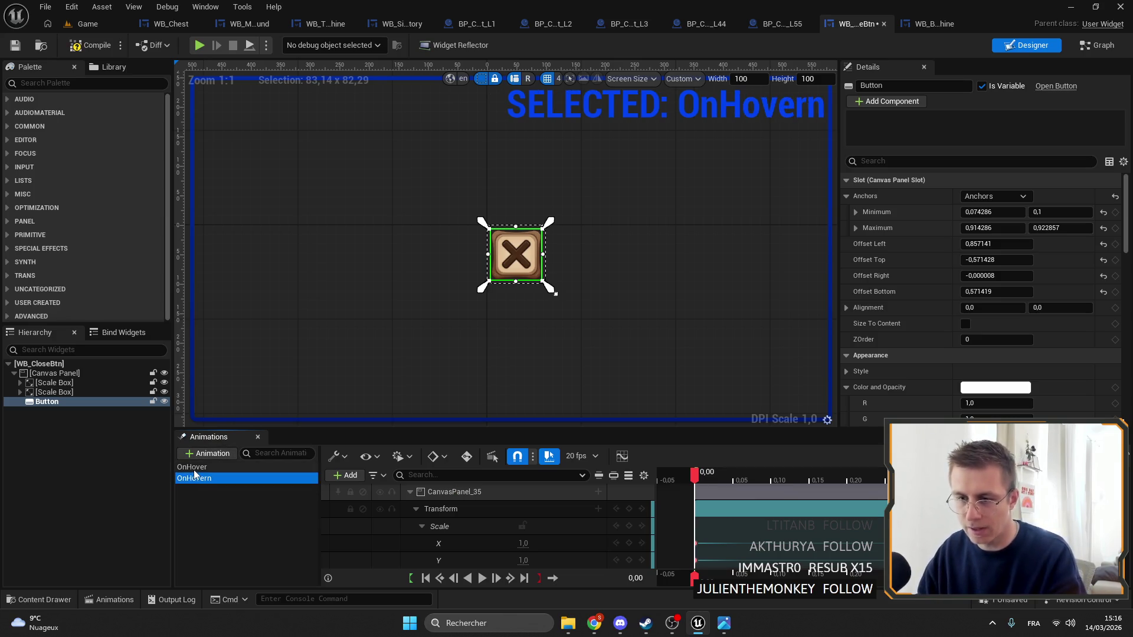
pyautogui.rightClick(194, 467)
pyautogui.click(239, 494)
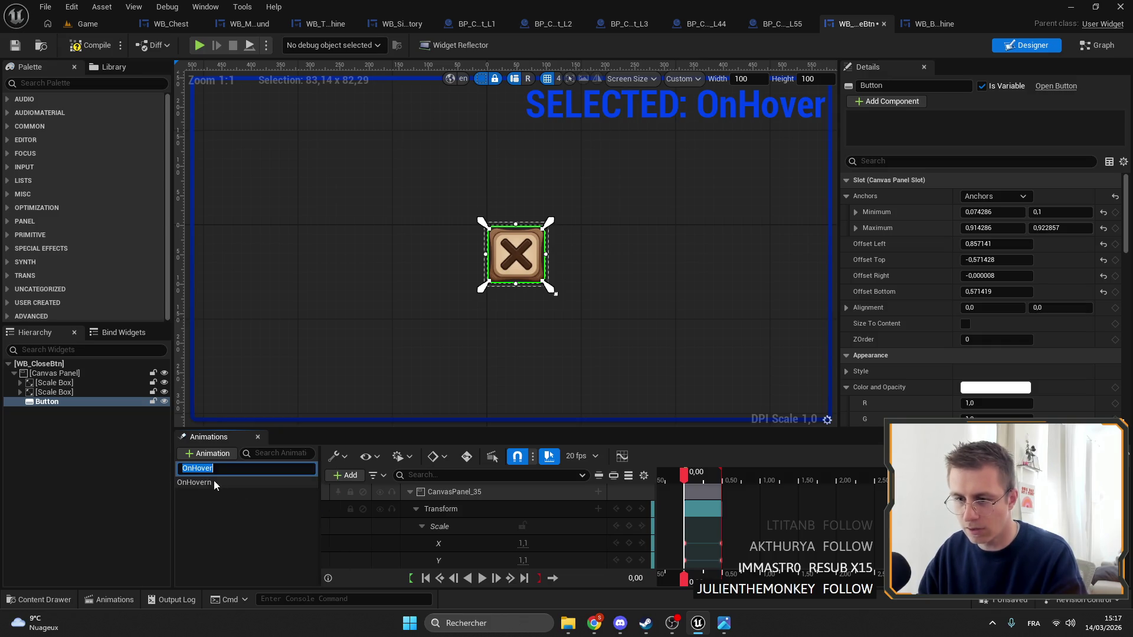
pyautogui.click(197, 467)
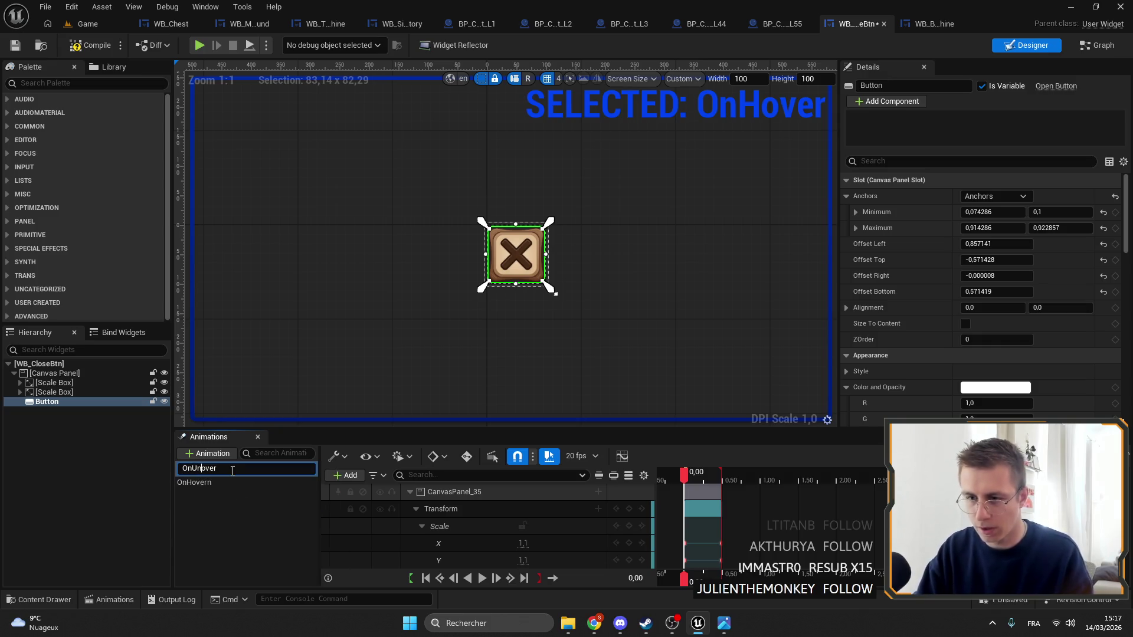
pyautogui.write('h')
pyautogui.press('Return')
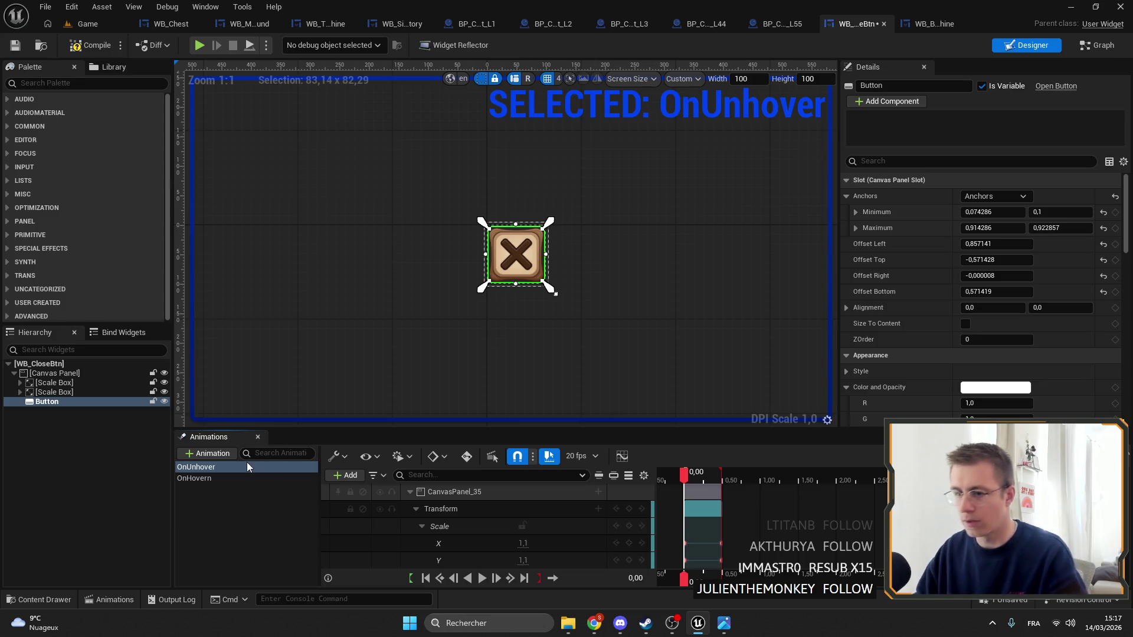
# Rename the OnHovern animation to OnHover and save the close-button widget
pyautogui.rightClick(217, 478)
pyautogui.click(238, 497)
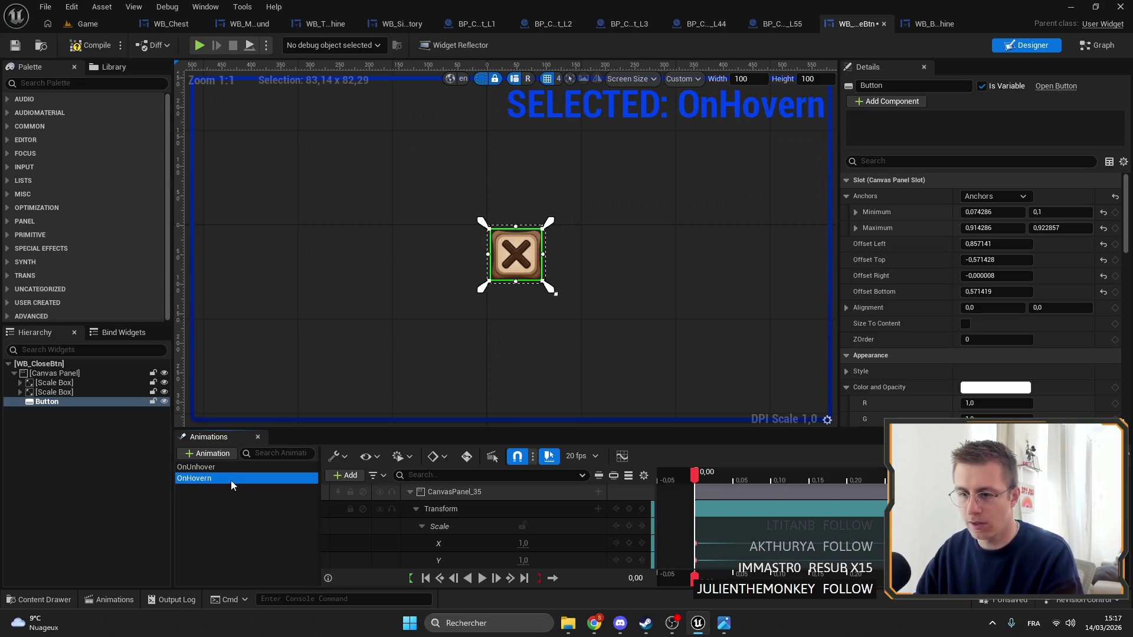
pyautogui.rightClick(207, 477)
pyautogui.click(225, 499)
pyautogui.rightClick(219, 479)
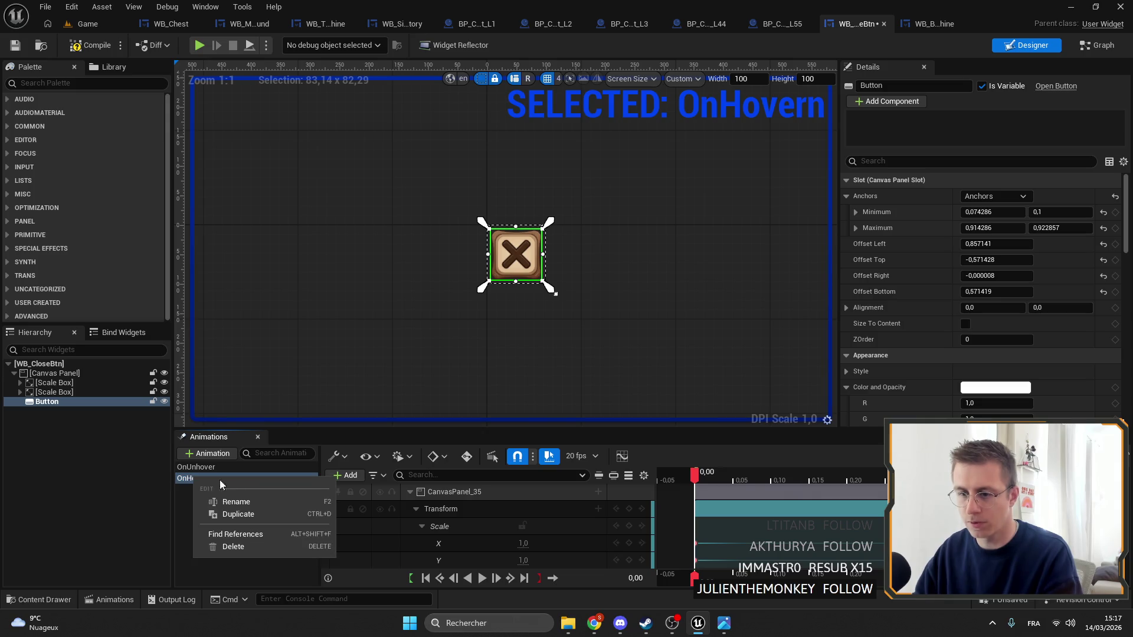
pyautogui.click(238, 497)
pyautogui.press('Return')
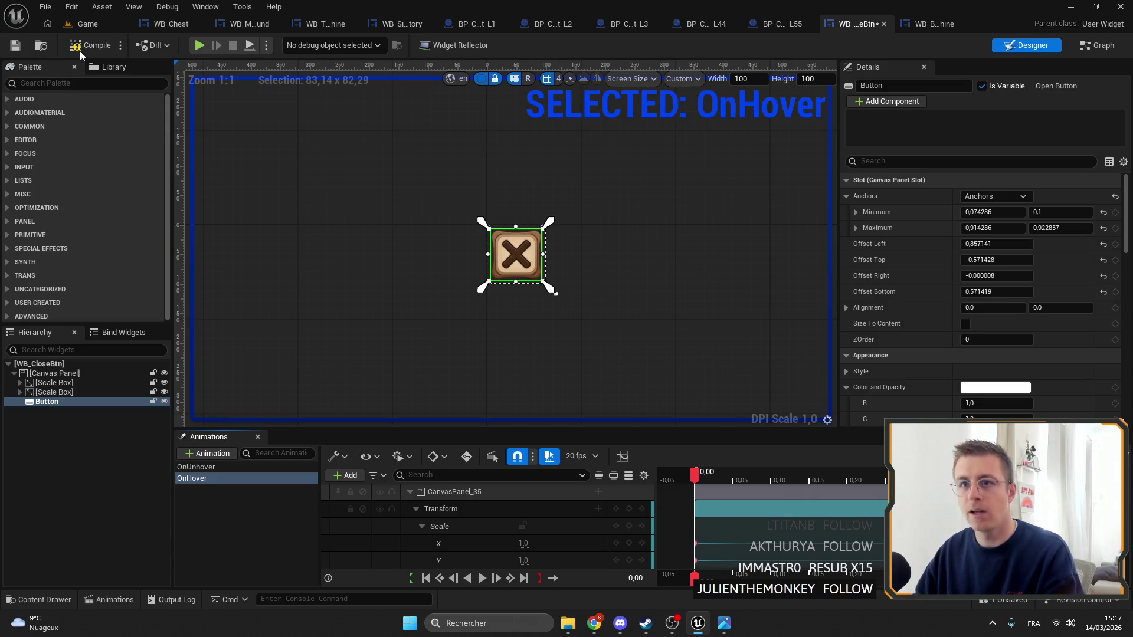
pyautogui.click(15, 48)
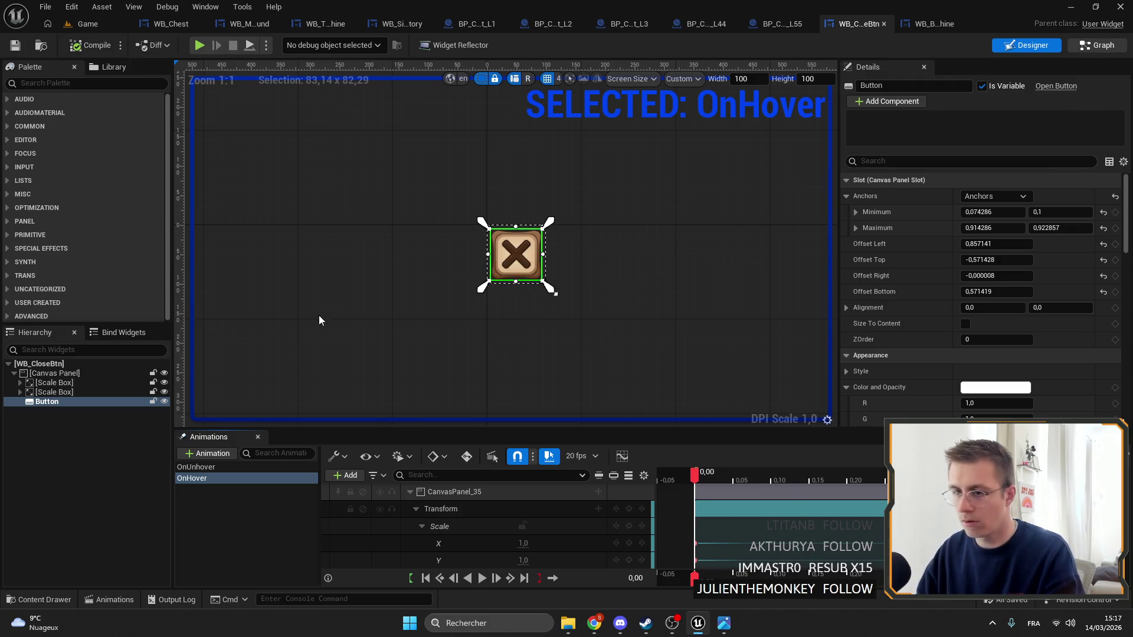
pyautogui.hotkey('shift', 'F4')
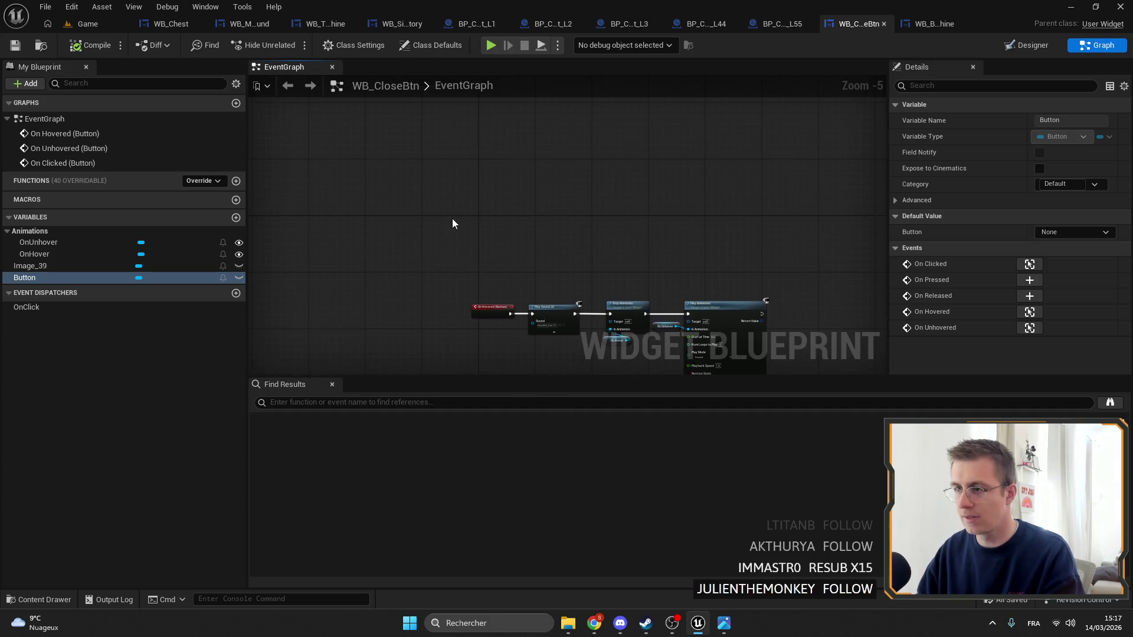
# Feed On Hover and On Unhover into the Stop/Play Animation pins of both hover chains
pyautogui.moveTo(452, 223); pyautogui.dragTo(748, 338)
pyautogui.scroll(5, 730, 246)
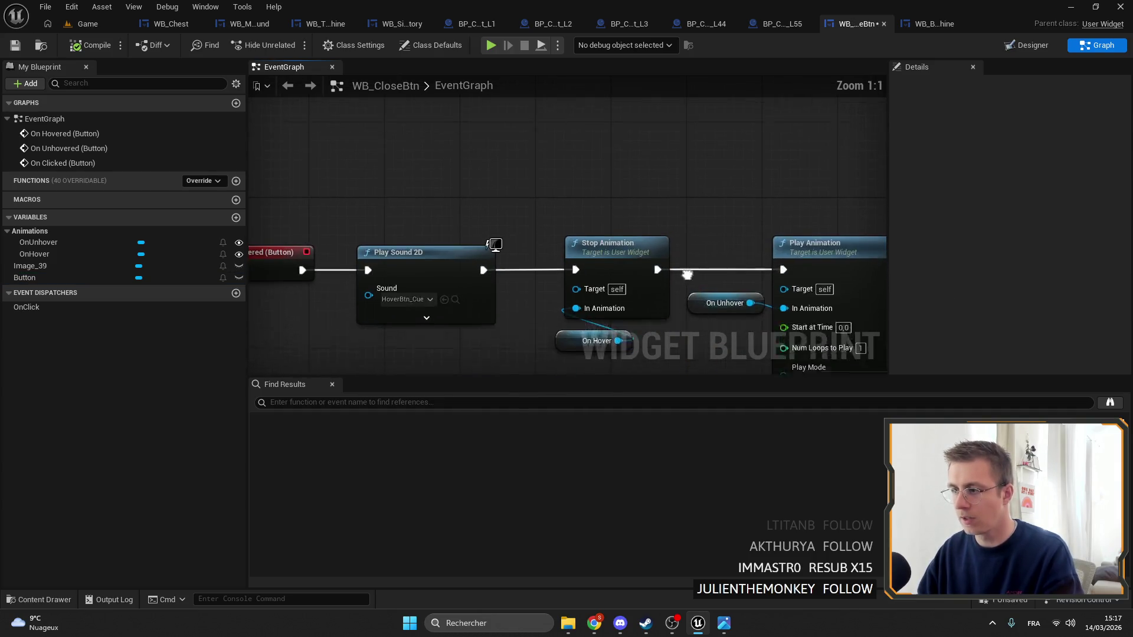
pyautogui.moveTo(701, 212)
pyautogui.mouseDown()
pyautogui.moveTo(652, 248)
pyautogui.moveTo(558, 287)
pyautogui.mouseUp()
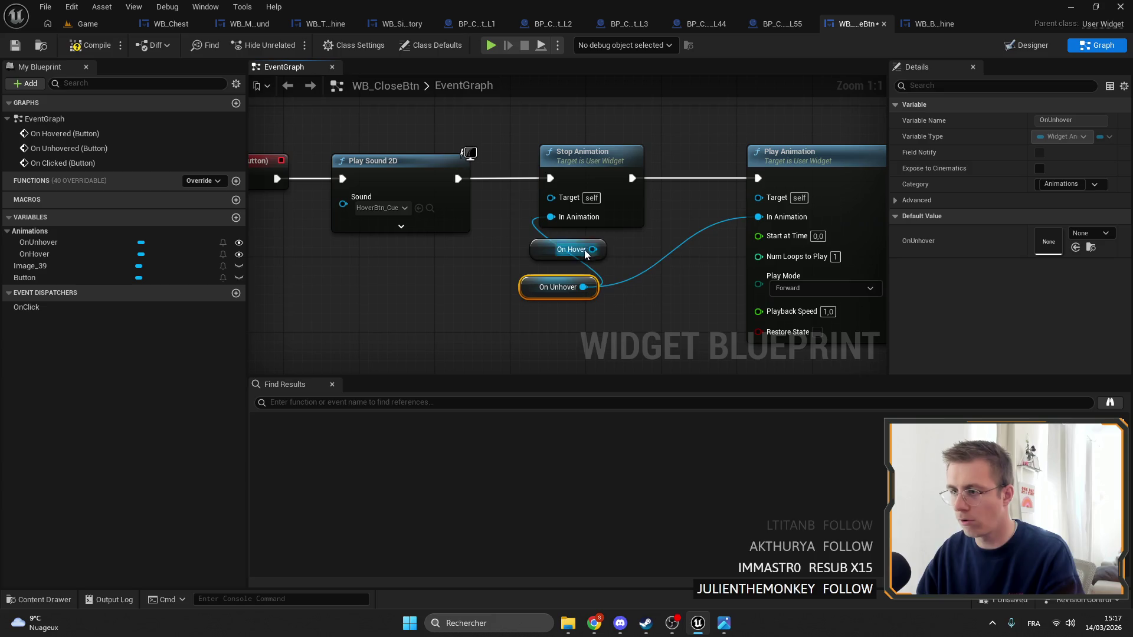
pyautogui.moveTo(592, 249); pyautogui.dragTo(758, 217)
pyautogui.moveTo(572, 249)
pyautogui.mouseDown()
pyautogui.moveTo(716, 218)
pyautogui.moveTo(703, 211)
pyautogui.mouseUp()
pyautogui.moveTo(549, 281); pyautogui.dragTo(549, 244)
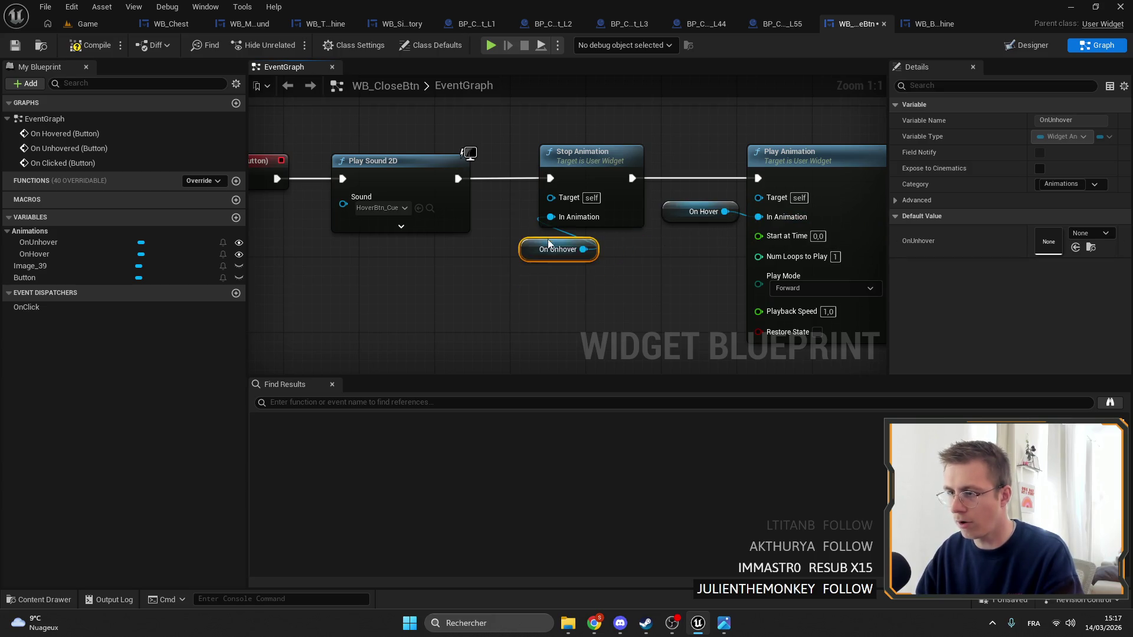
pyautogui.moveTo(522, 197)
pyautogui.mouseDown()
pyautogui.moveTo(350, 253)
pyautogui.moveTo(382, 211)
pyautogui.moveTo(529, 257)
pyautogui.mouseUp()
pyautogui.moveTo(597, 214); pyautogui.dragTo(597, 214)
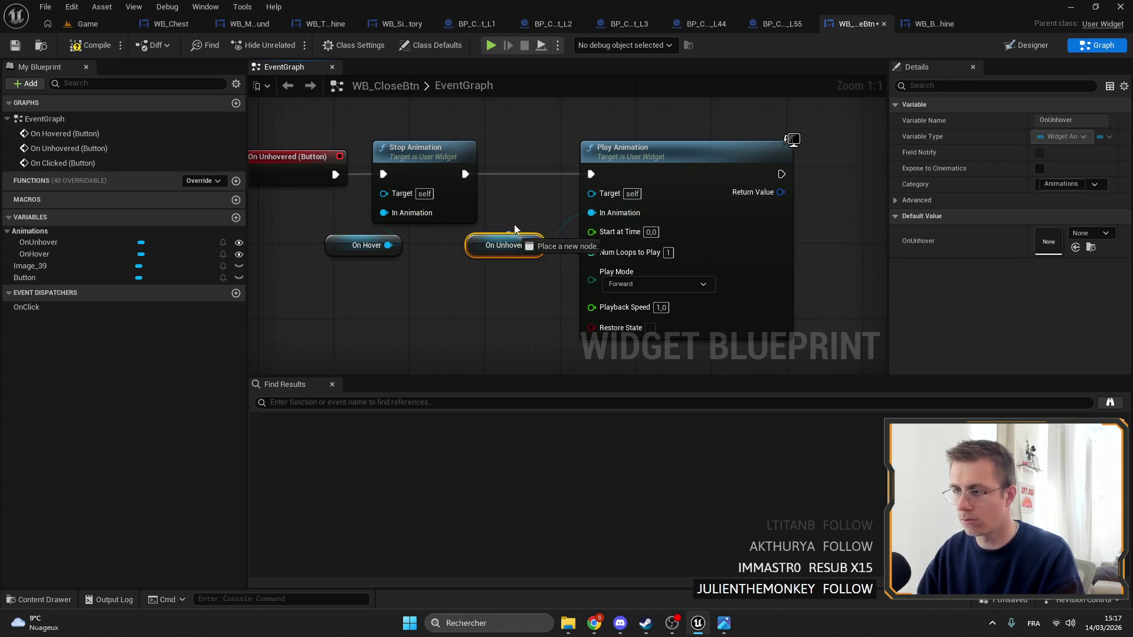
pyautogui.press('Home')
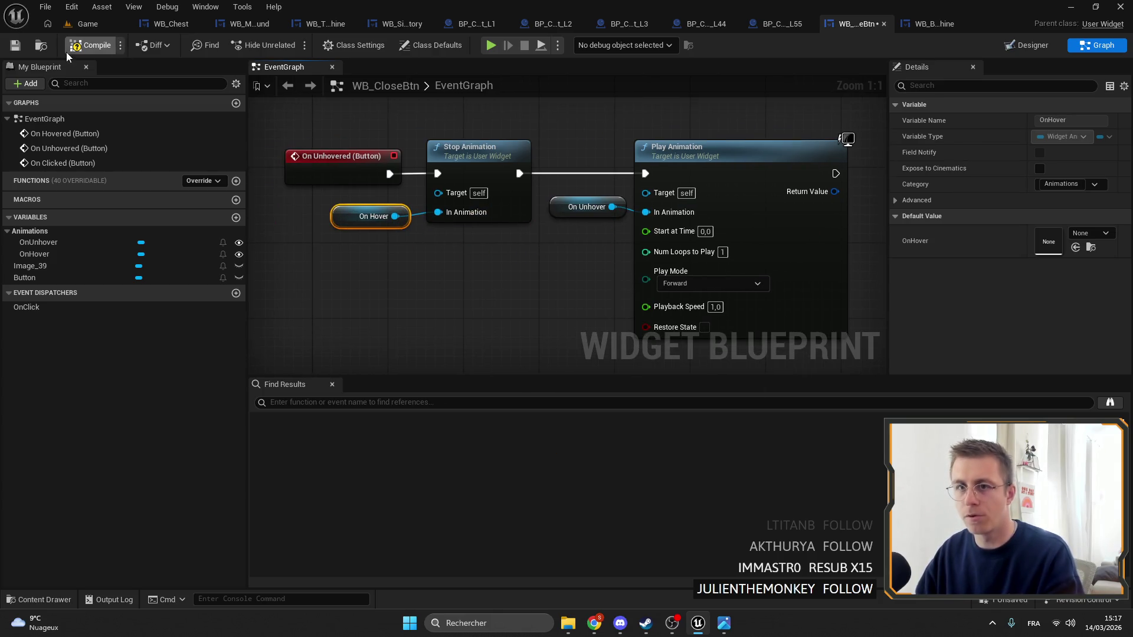
# Compile and save WB_CloseBtn, then switch to WB_Chest
pyautogui.click(15, 45)
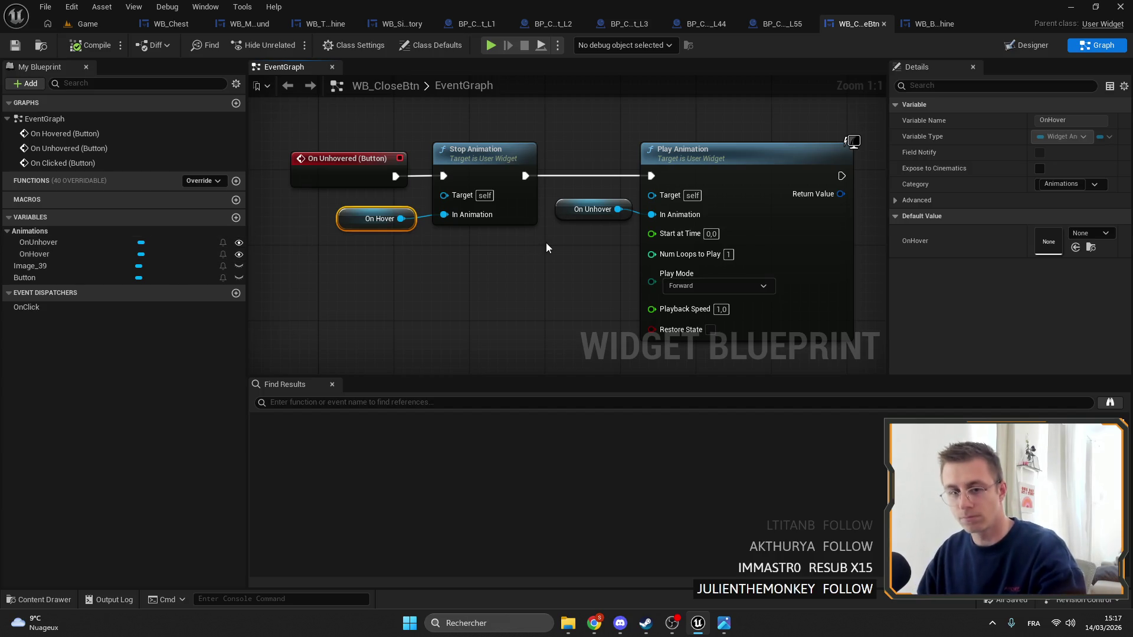
pyautogui.scroll(-6, 502, 275)
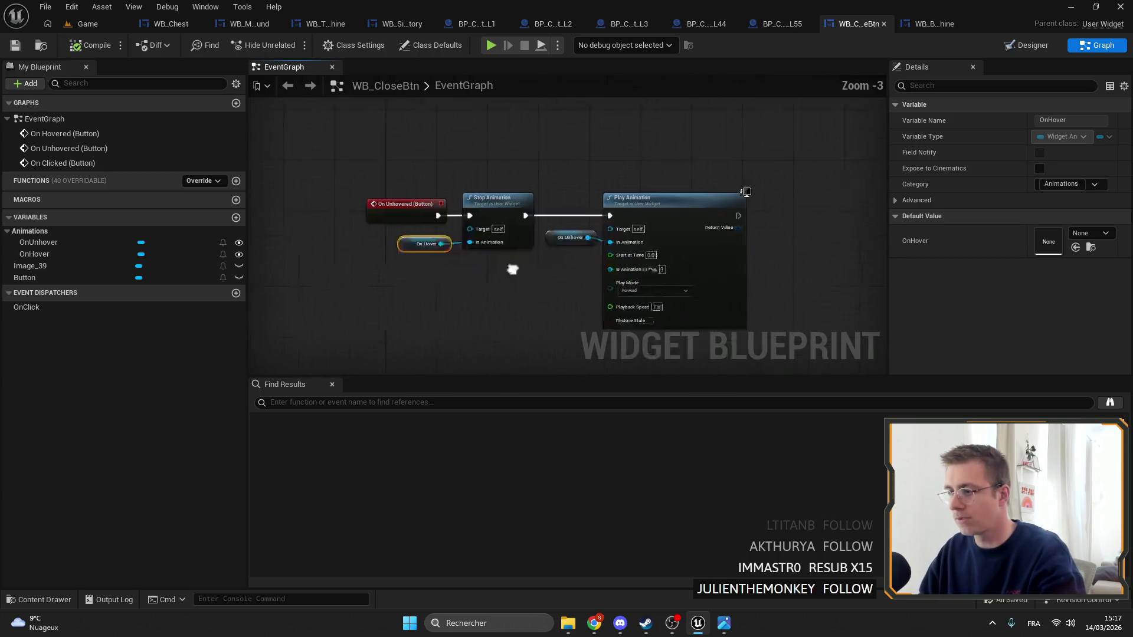
pyautogui.moveTo(463, 225); pyautogui.dragTo(593, 267)
pyautogui.scroll(5, 534, 245)
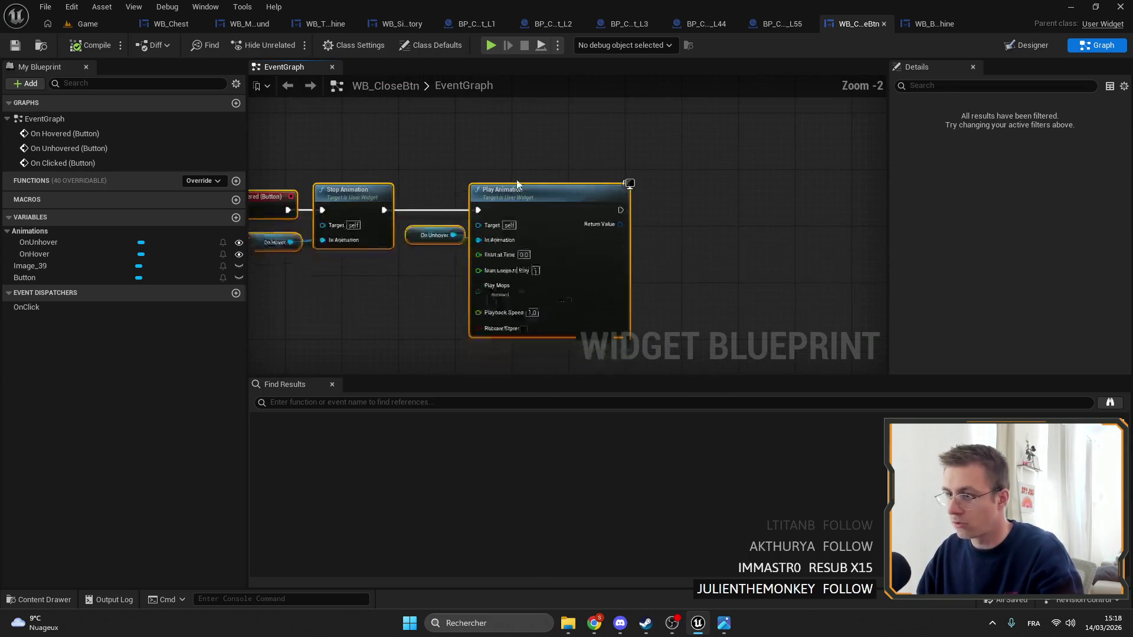
pyautogui.scroll(-5, 483, 192)
pyautogui.scroll(5, 511, 206)
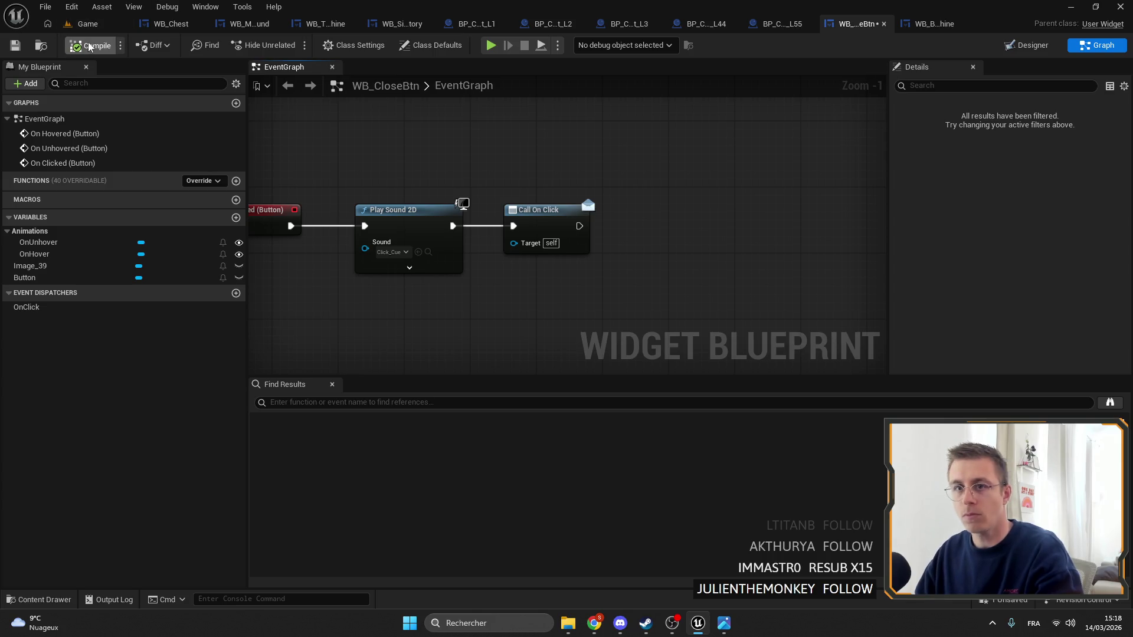
pyautogui.click(9, 49)
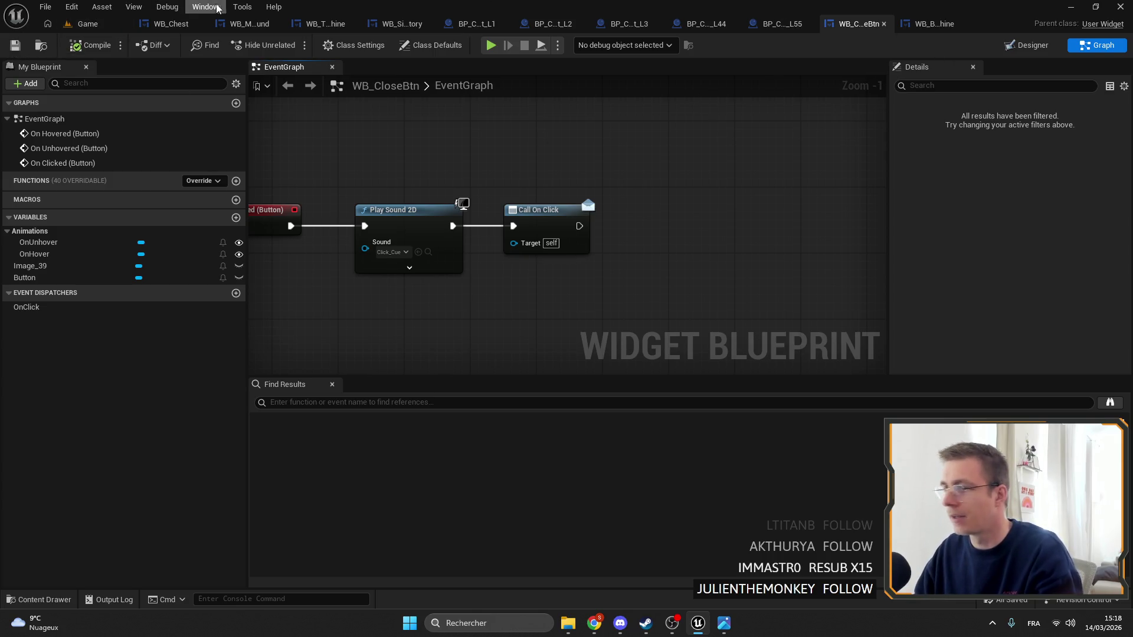
pyautogui.click(169, 23)
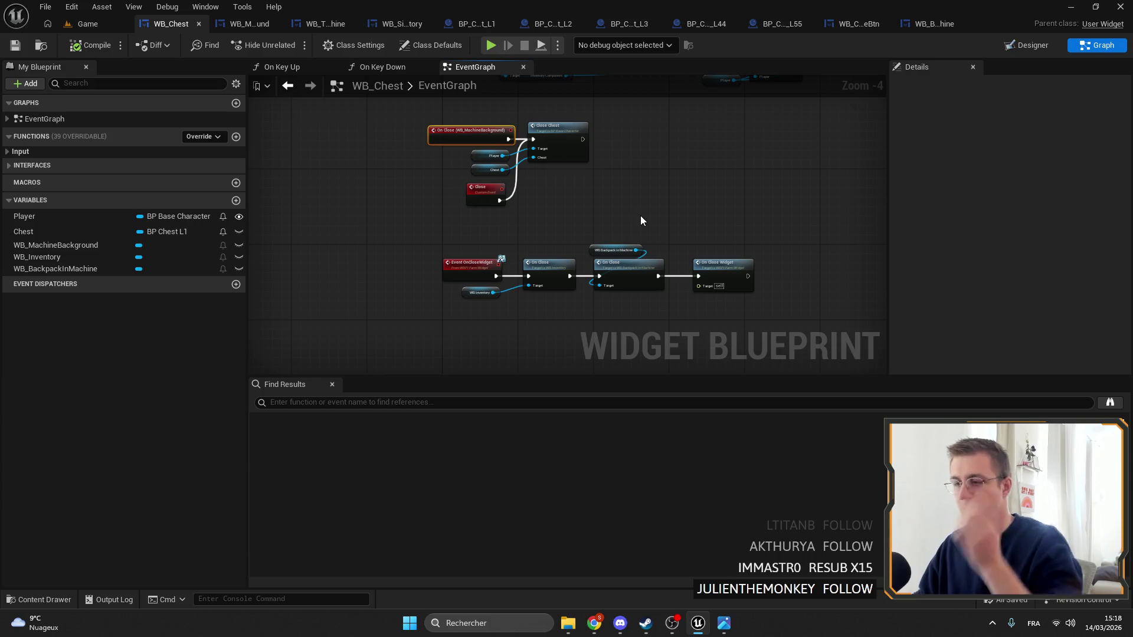
# Rearrange WB_MachineBackground's ChangeBackground, SET and Event Pre Construct nodes, save, and return to Game
pyautogui.scroll(-6, 640, 221)
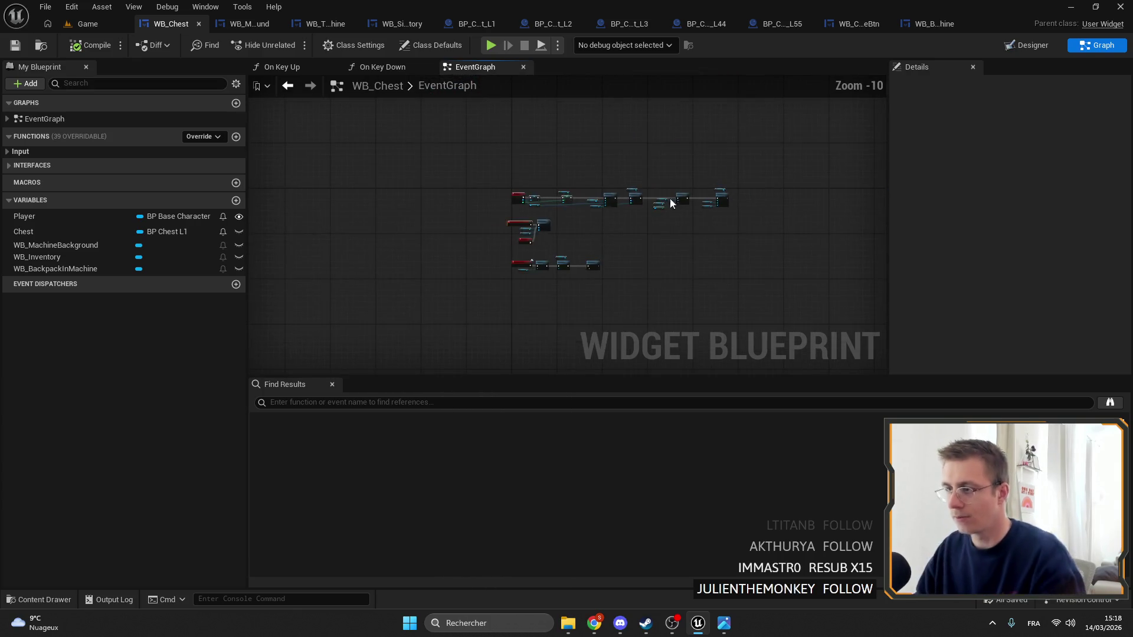
pyautogui.scroll(2, 670, 203)
pyautogui.doubleClick(672, 205)
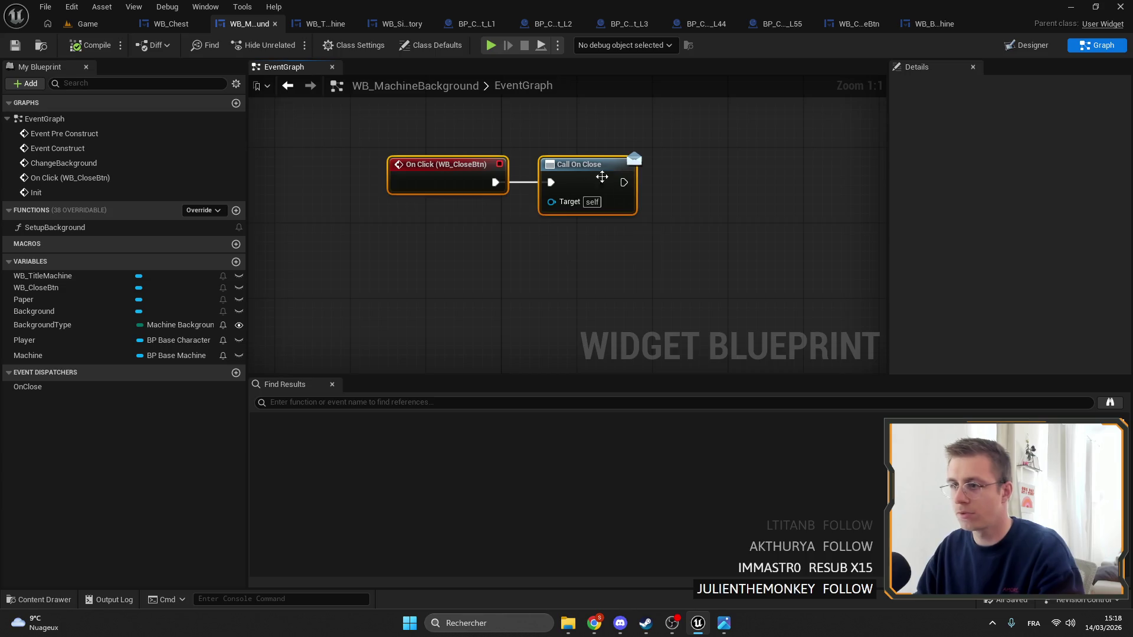
pyautogui.scroll(-8, 591, 289)
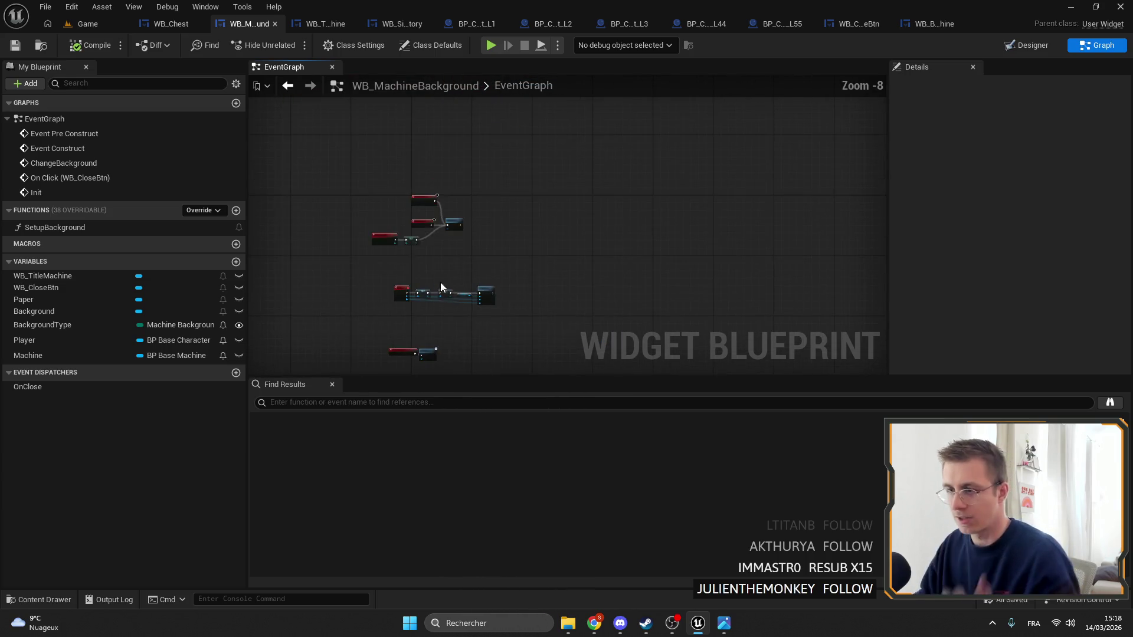
pyautogui.scroll(6, 440, 283)
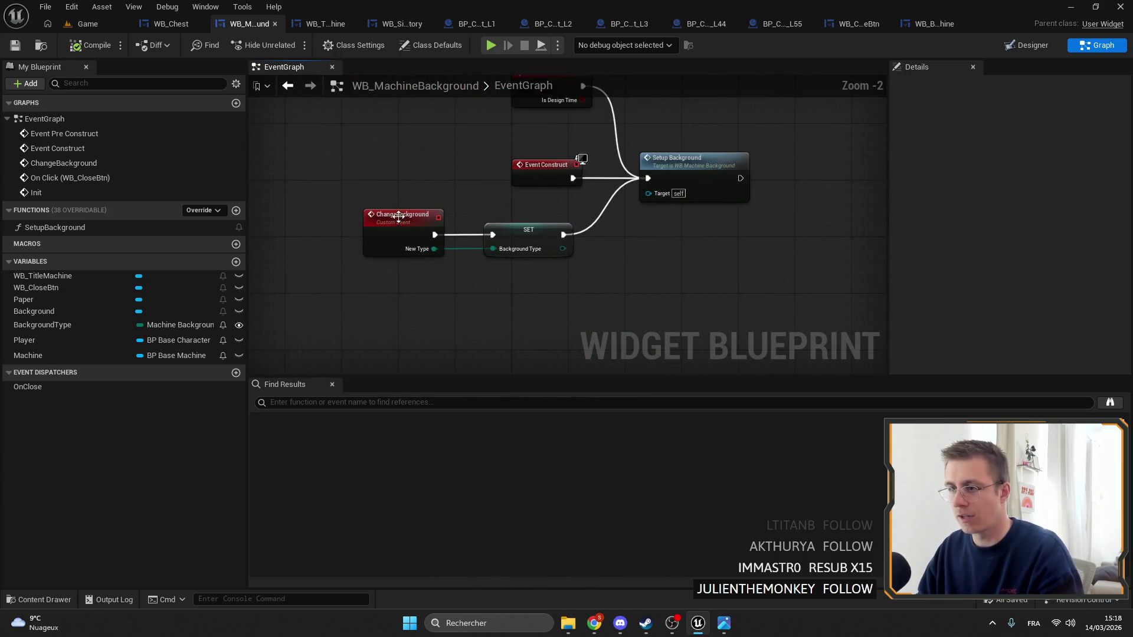
pyautogui.moveTo(399, 217); pyautogui.dragTo(427, 216)
pyautogui.keyDown('ctrl'); pyautogui.click(528, 233); pyautogui.keyUp('ctrl')
pyautogui.moveTo(528, 233); pyautogui.dragTo(535, 219)
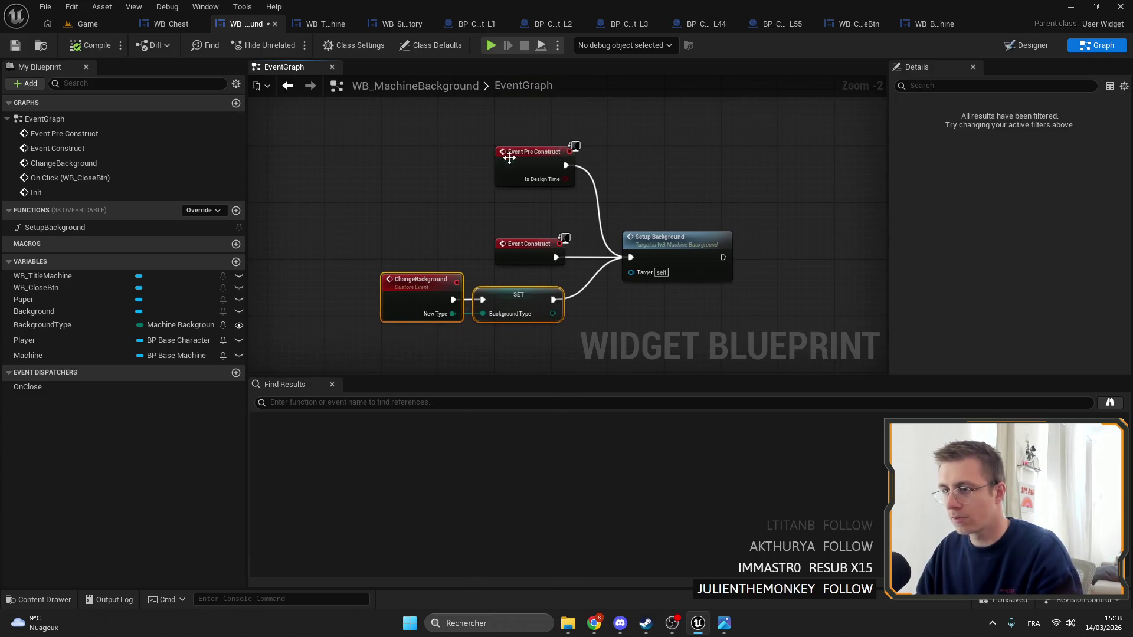
pyautogui.moveTo(510, 157); pyautogui.dragTo(501, 184)
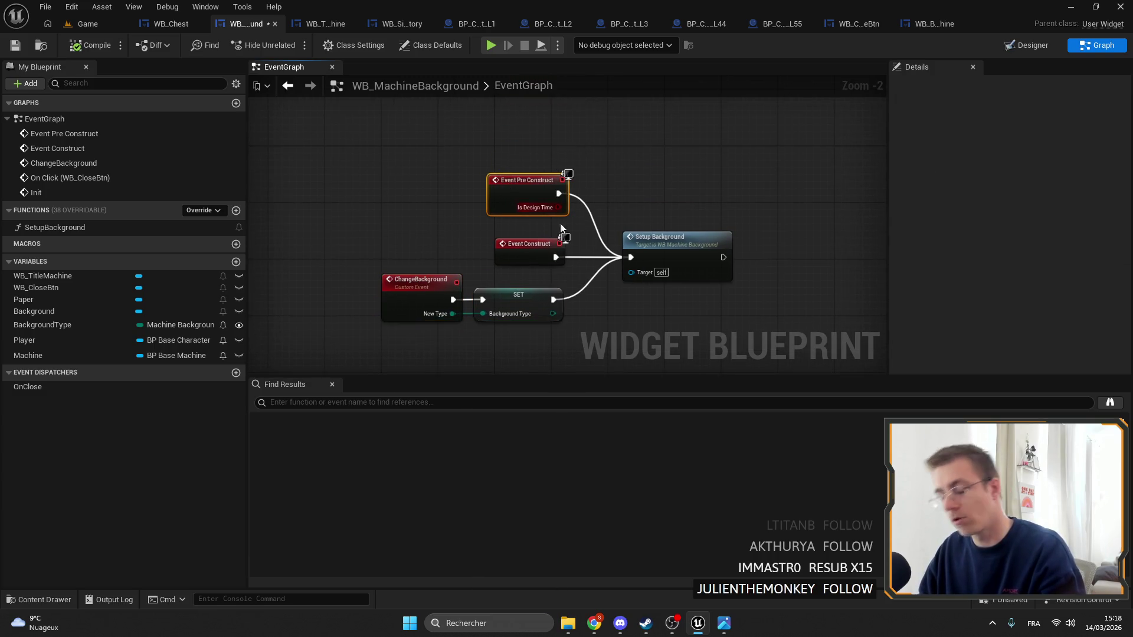
pyautogui.moveTo(473, 231)
pyautogui.mouseDown()
pyautogui.moveTo(401, 182)
pyautogui.moveTo(432, 144)
pyautogui.mouseUp()
pyautogui.click(20, 49)
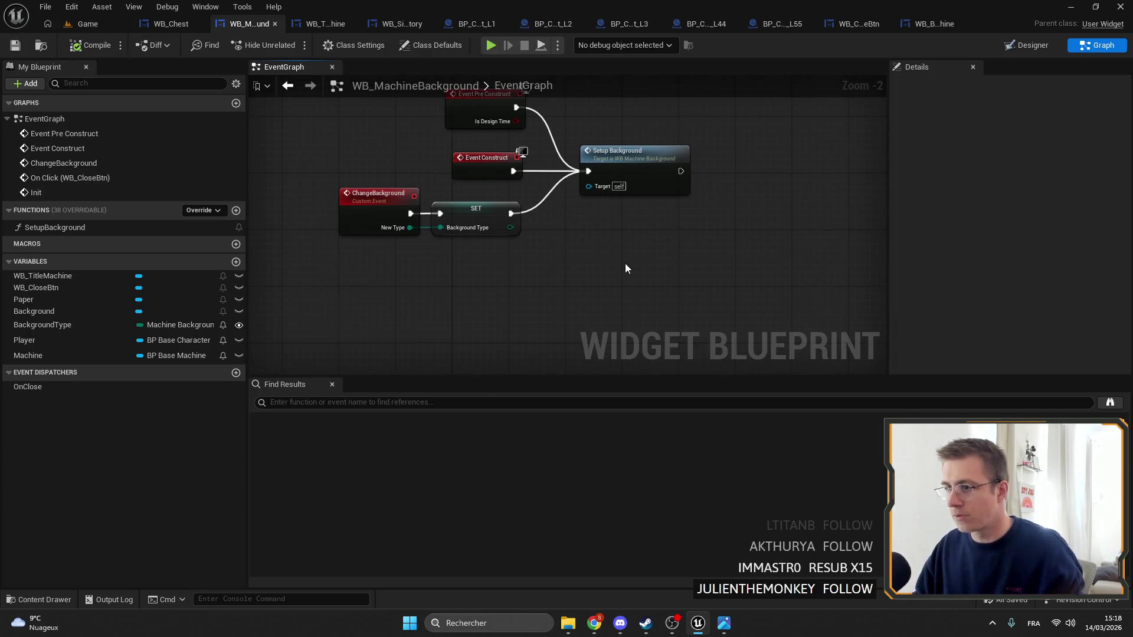
pyautogui.click(71, 27)
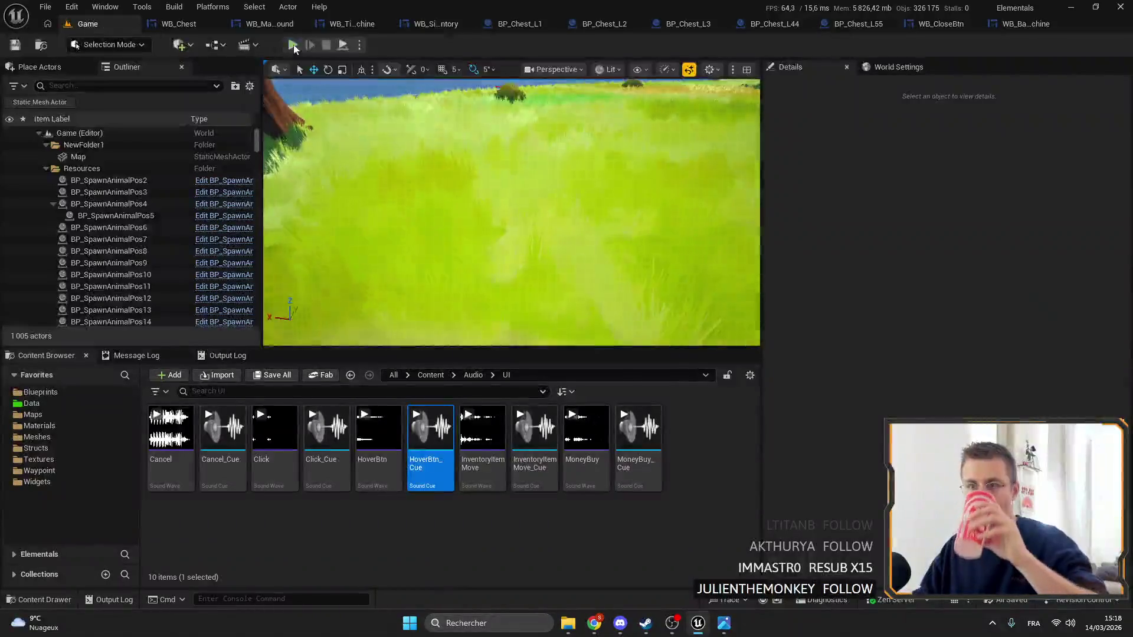
# Play-test opening the copper chest with F and closing it, then stop the session
pyautogui.hotkey('alt', 'p')
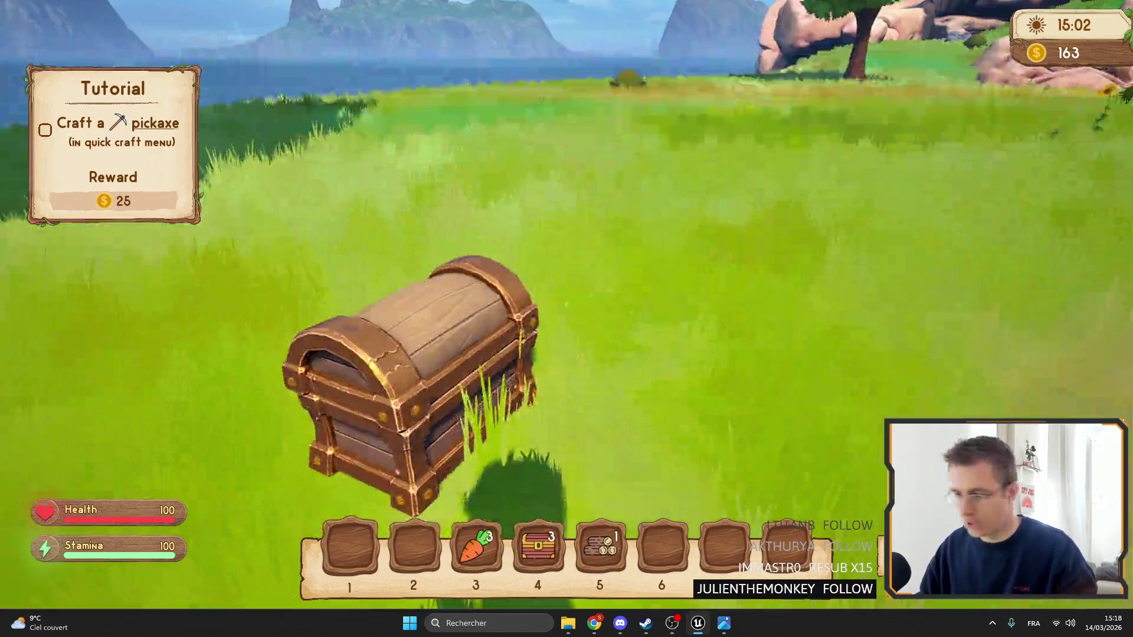
pyautogui.press('f')
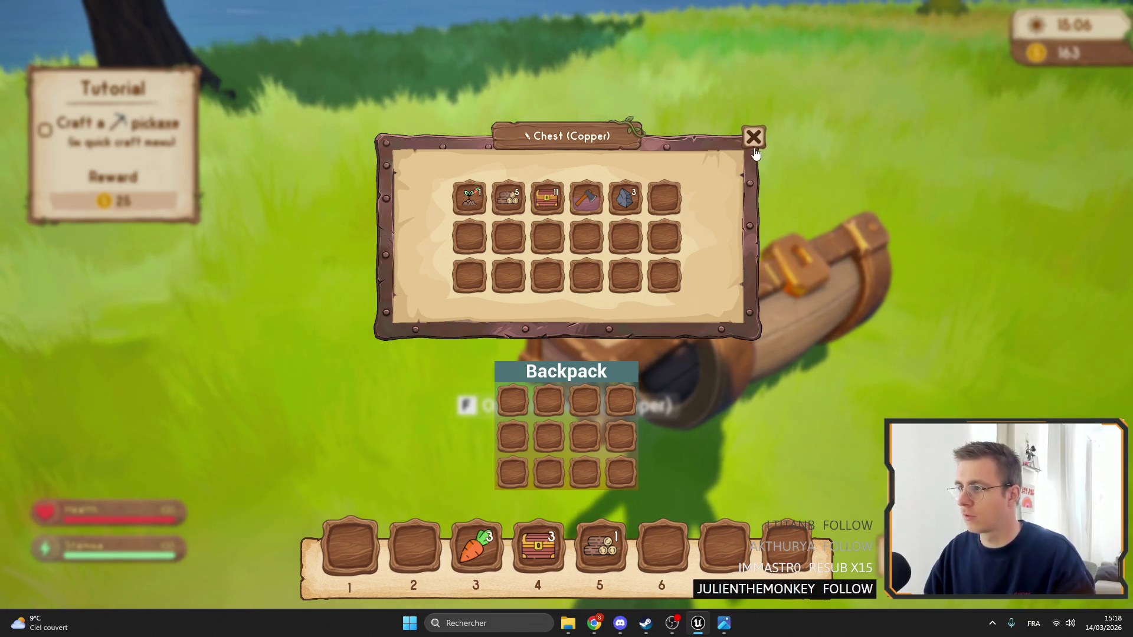
pyautogui.press('Escape')
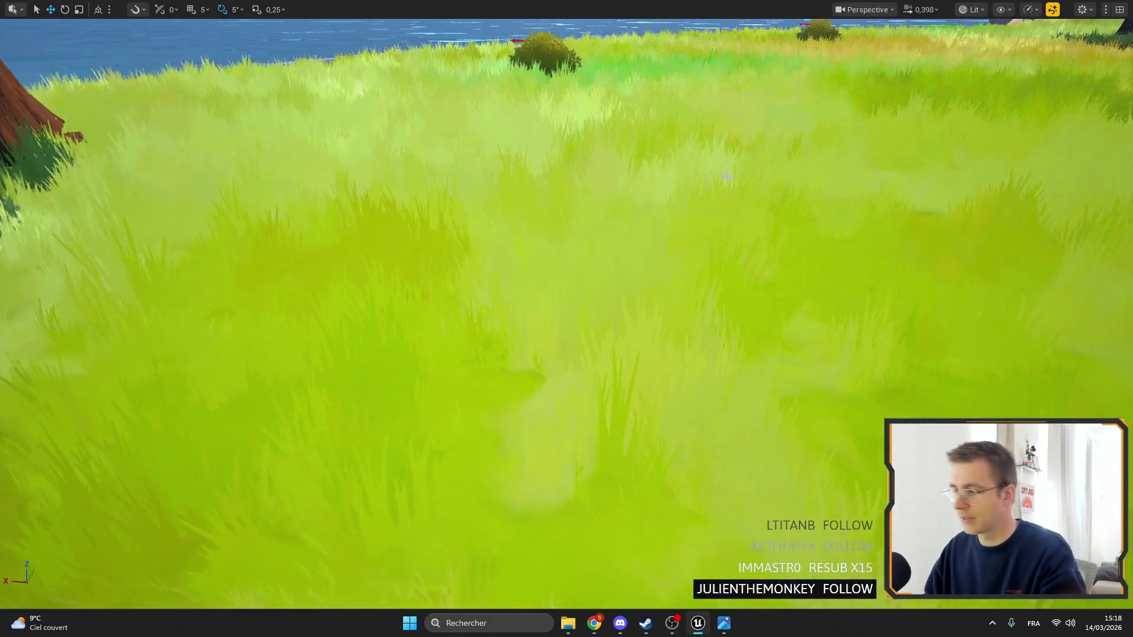
pyautogui.press('Escape')
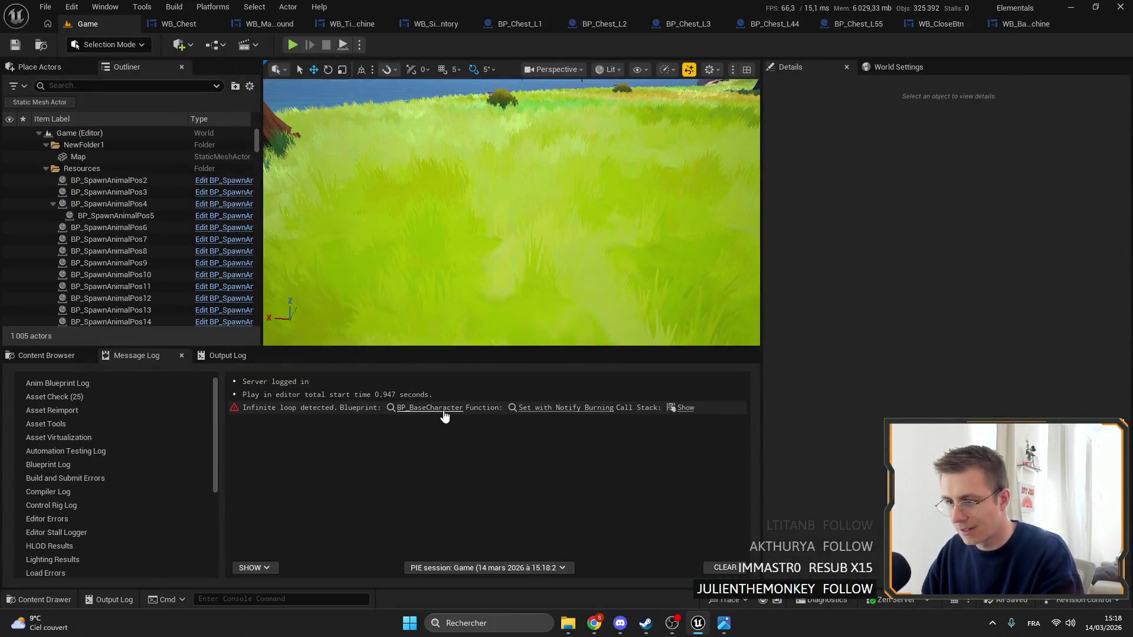
# Check BP_BaseCharacter from the infinite-loop warning, then return to WB_Chest's graph
pyautogui.click(443, 411)
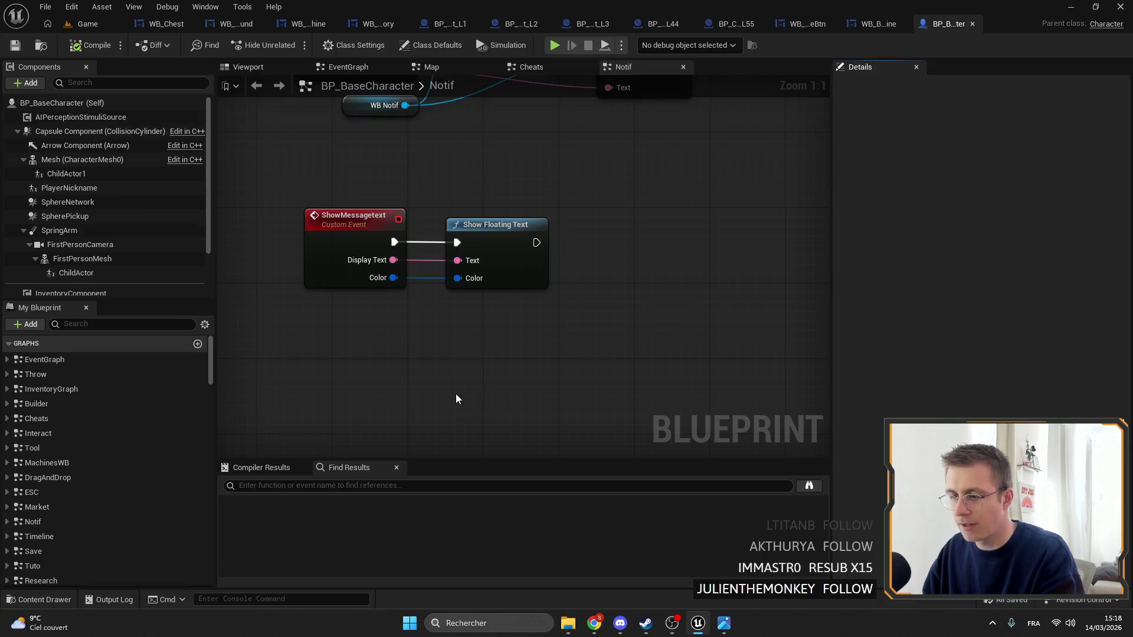
pyautogui.scroll(-3, 446, 330)
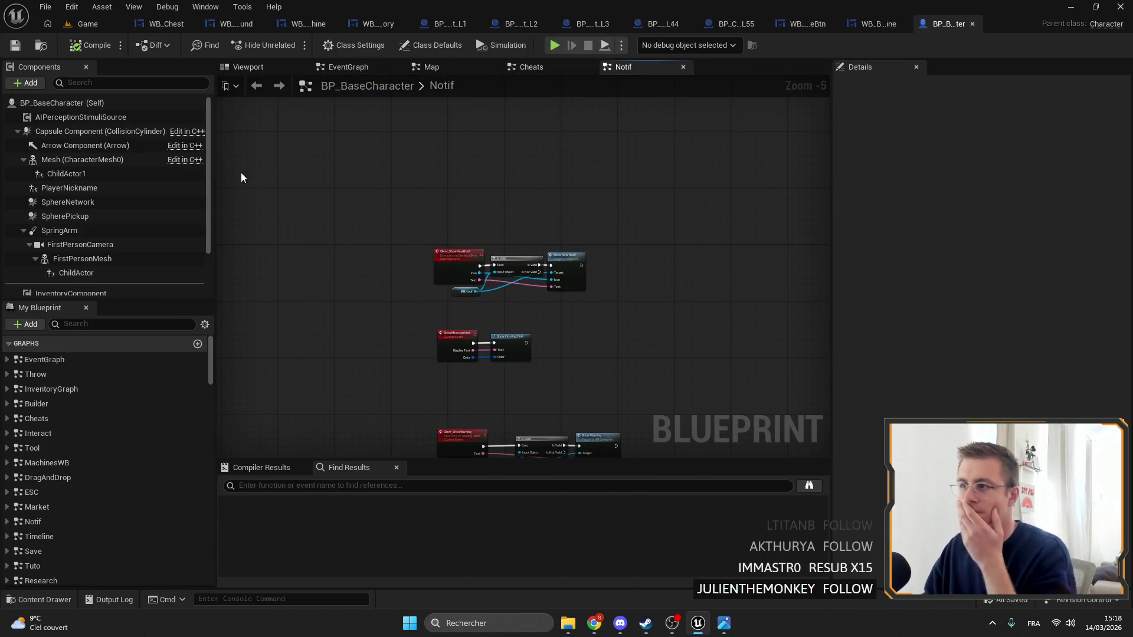
pyautogui.click(152, 27)
pyautogui.scroll(6, 531, 213)
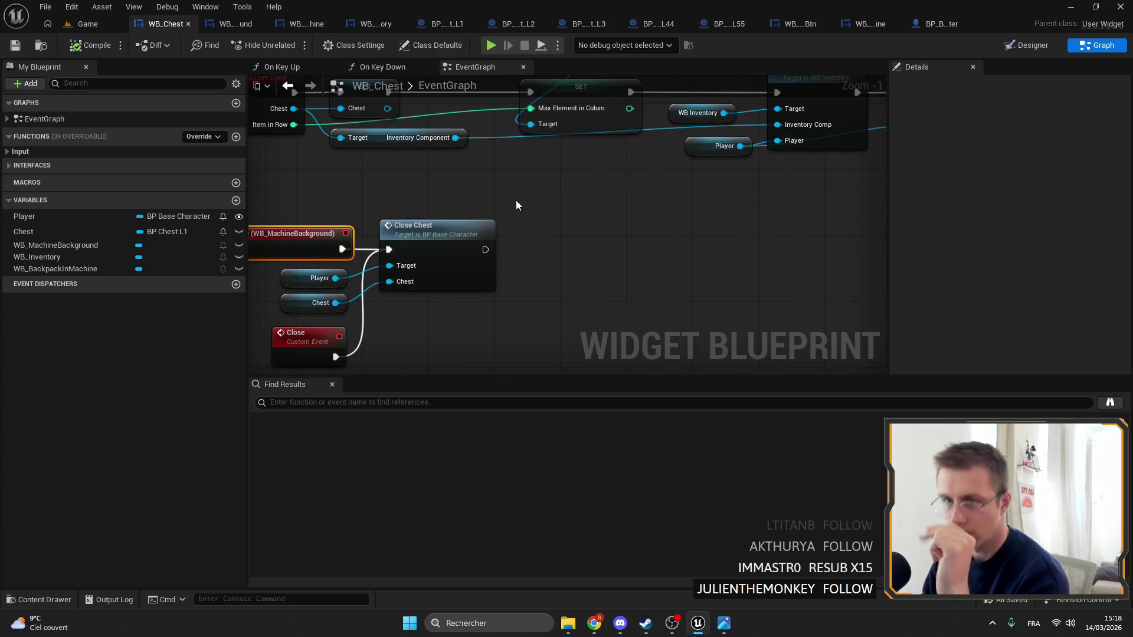
# Review WB_Chest's Close event and On Close Widget chain, deleting then restoring the call node
pyautogui.moveTo(515, 200)
pyautogui.mouseDown()
pyautogui.moveTo(458, 198)
pyautogui.moveTo(498, 188)
pyautogui.moveTo(720, 211)
pyautogui.moveTo(614, 151)
pyautogui.moveTo(590, 200)
pyautogui.mouseUp()
pyautogui.scroll(-2, 720, 211)
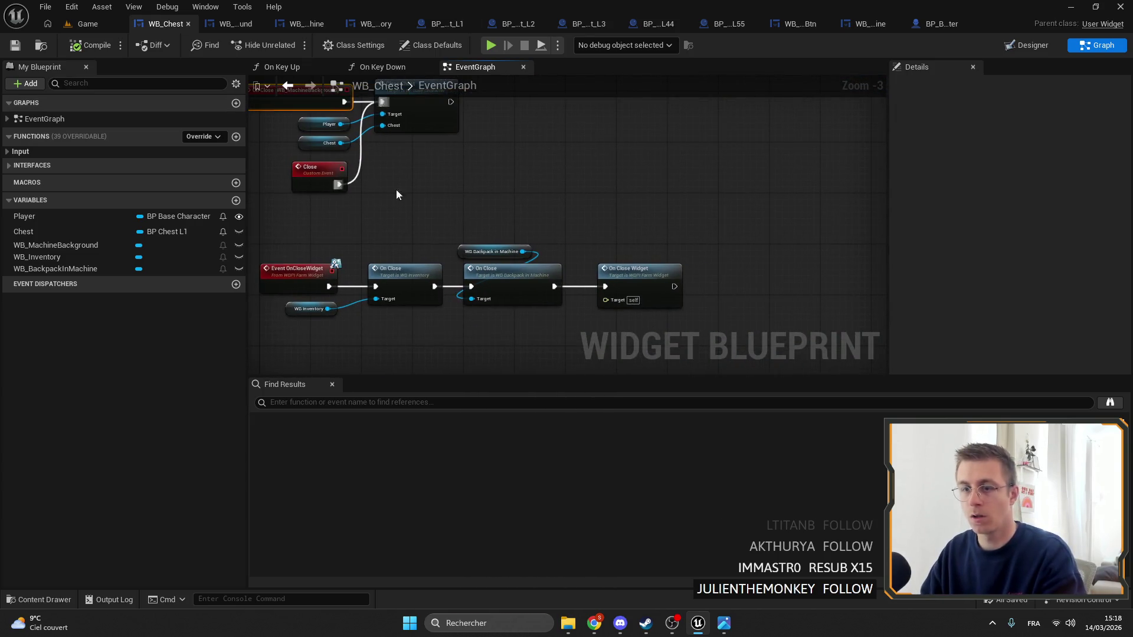
pyautogui.click(319, 170)
pyautogui.moveTo(513, 199); pyautogui.dragTo(471, 167)
pyautogui.scroll(-1, 575, 201)
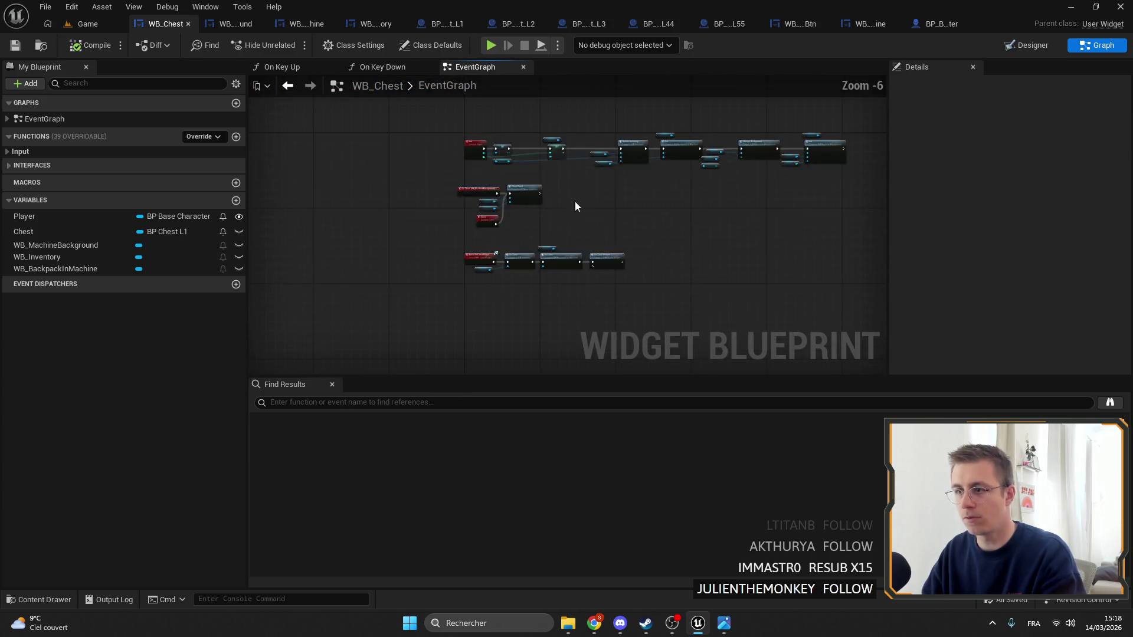
pyautogui.scroll(2, 573, 178)
pyautogui.scroll(-3, 568, 236)
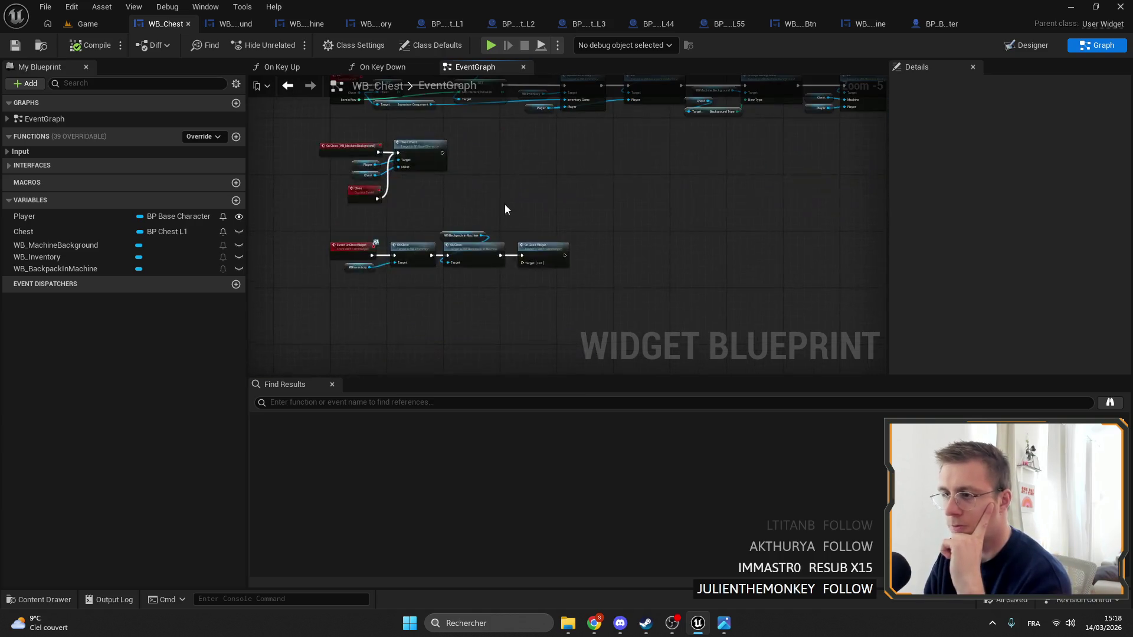
pyautogui.scroll(3, 457, 225)
pyautogui.scroll(-3, 452, 201)
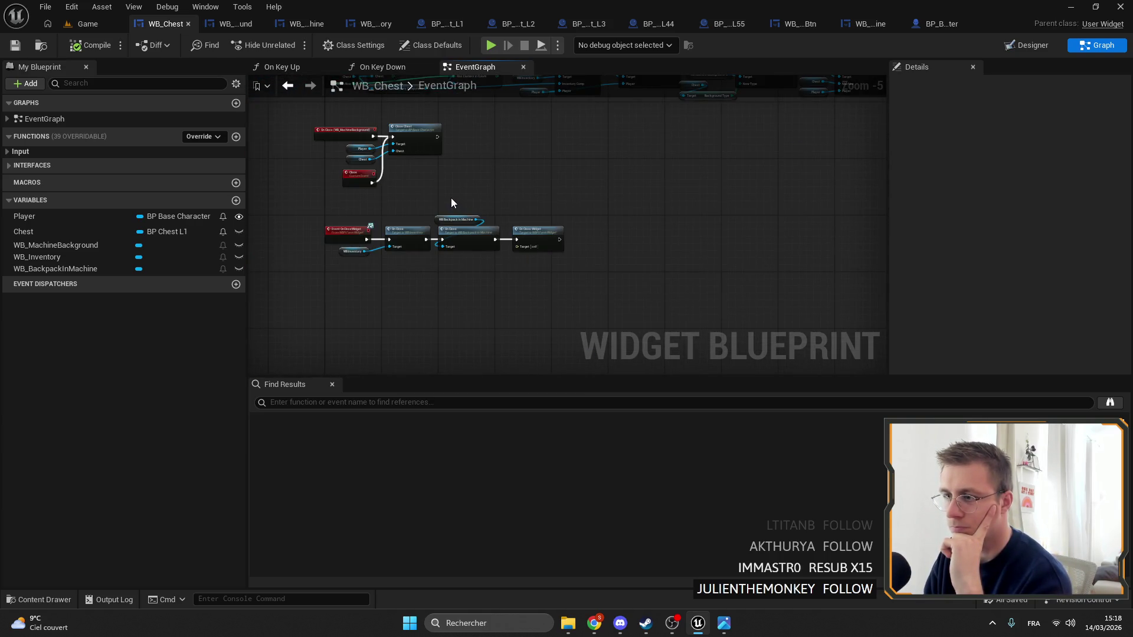
pyautogui.scroll(3, 451, 202)
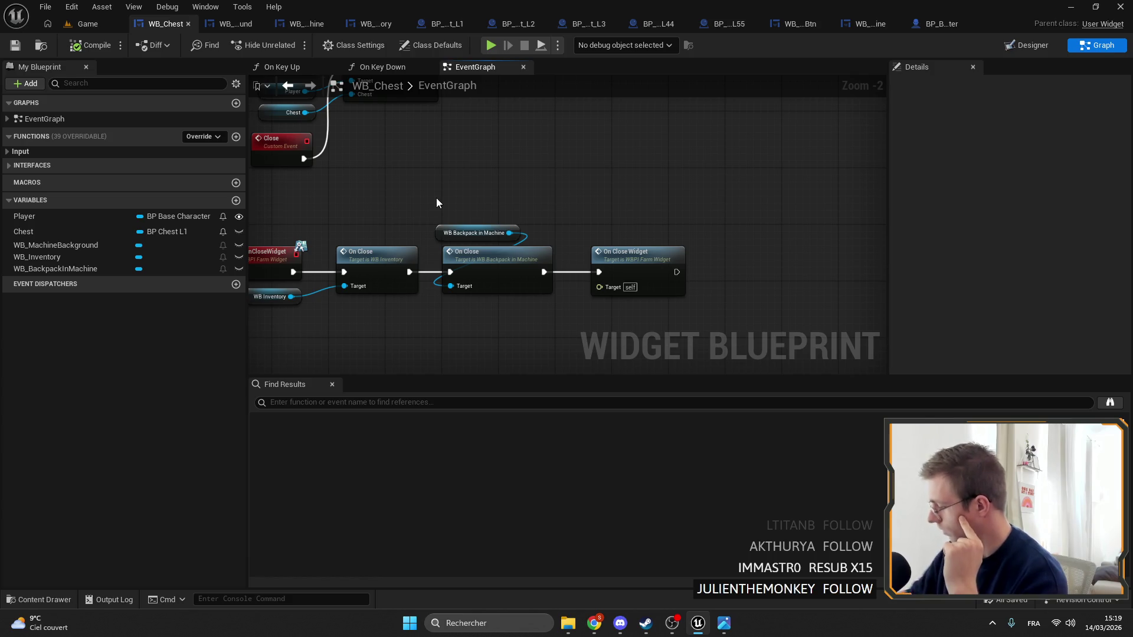
pyautogui.moveTo(598, 253)
pyautogui.mouseDown()
pyautogui.moveTo(552, 231)
pyautogui.moveTo(671, 226)
pyautogui.moveTo(655, 223)
pyautogui.mouseUp()
pyautogui.click(571, 232)
pyautogui.press('Delete')
pyautogui.hotkey('ctrl', 'z')
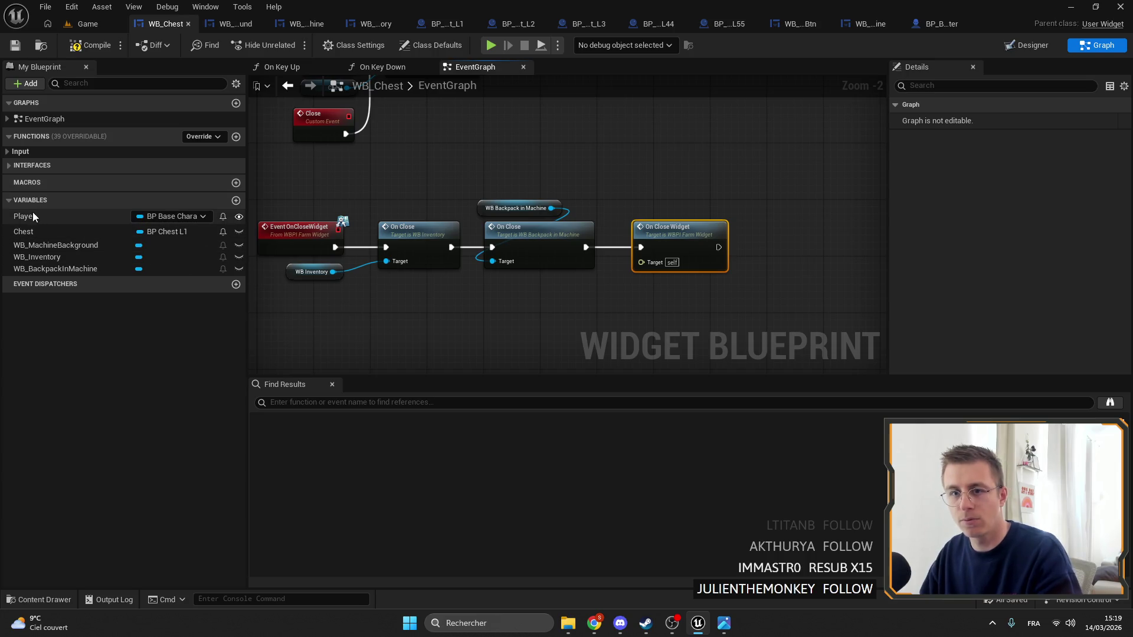
# Add a WB Machine Background getter beside the On Close Widget call, then go to WB_MachineBackground
pyautogui.moveTo(65, 245); pyautogui.dragTo(607, 182)
pyautogui.click(662, 199)
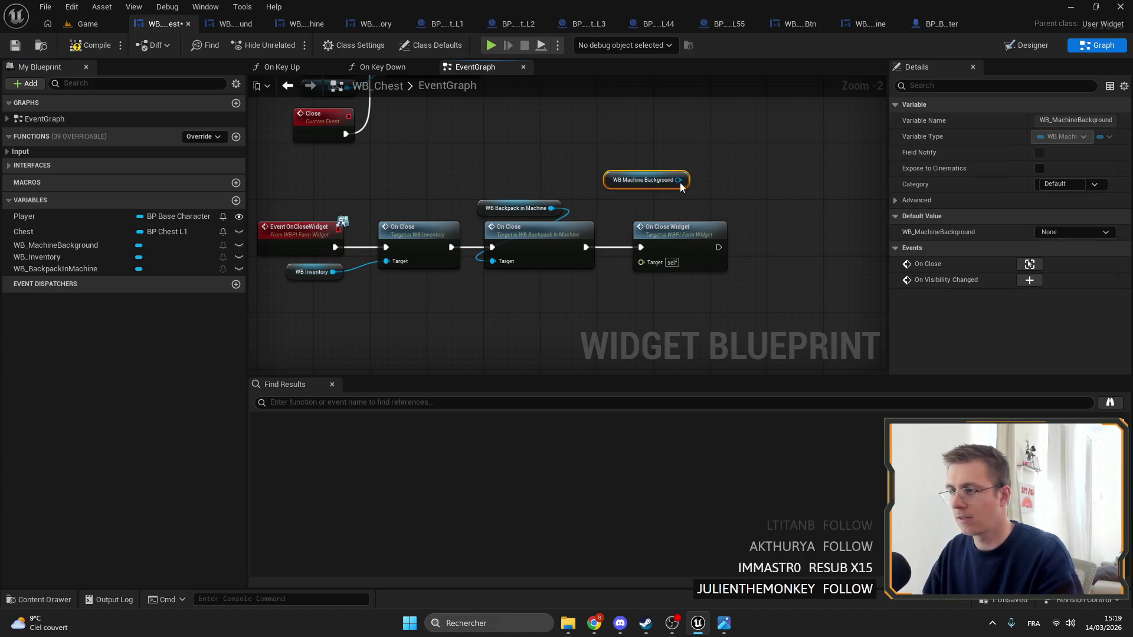
pyautogui.moveTo(678, 187); pyautogui.dragTo(647, 261)
pyautogui.press('Escape')
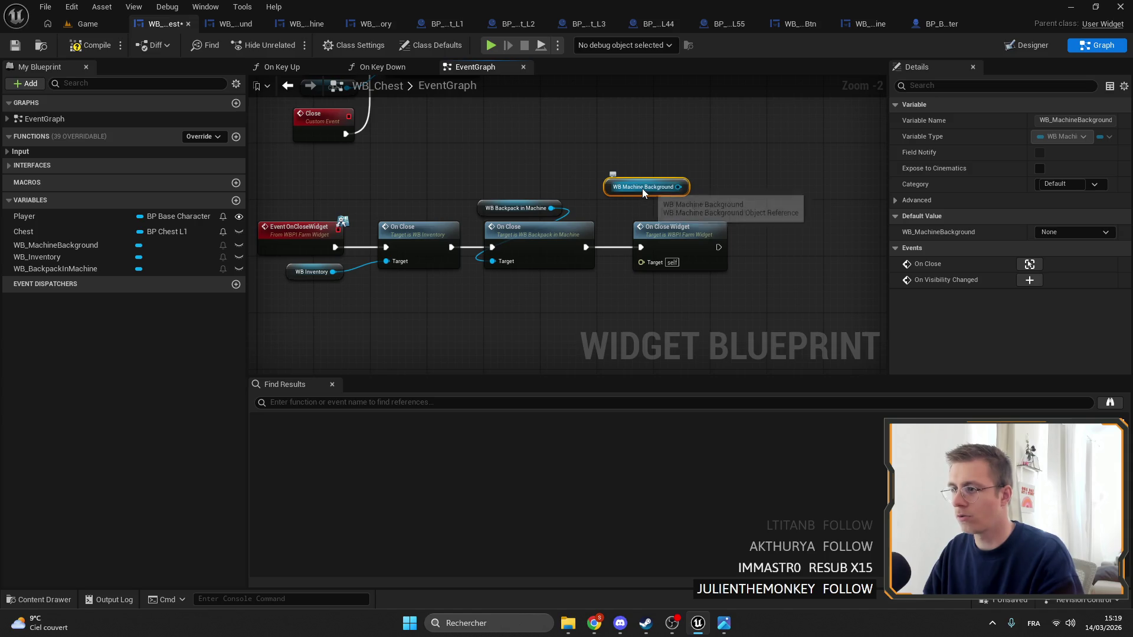
pyautogui.moveTo(642, 189); pyautogui.dragTo(616, 231)
pyautogui.click(216, 26)
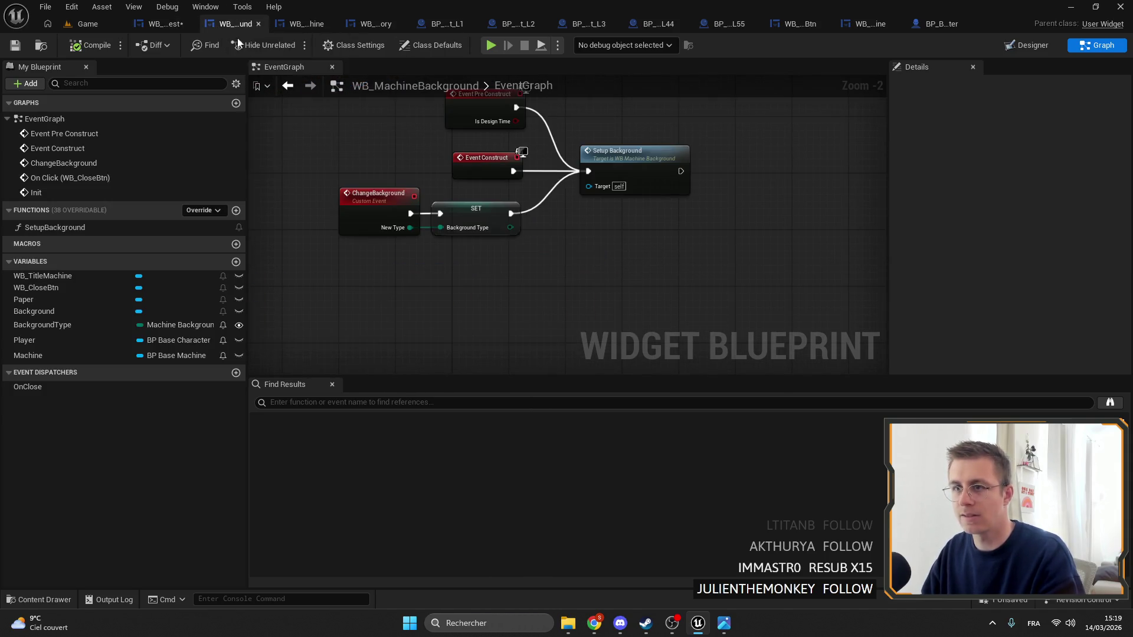
# Add WBPI_FarmWidget to WB_MachineBackground's implemented interfaces in Class Settings
pyautogui.click(341, 47)
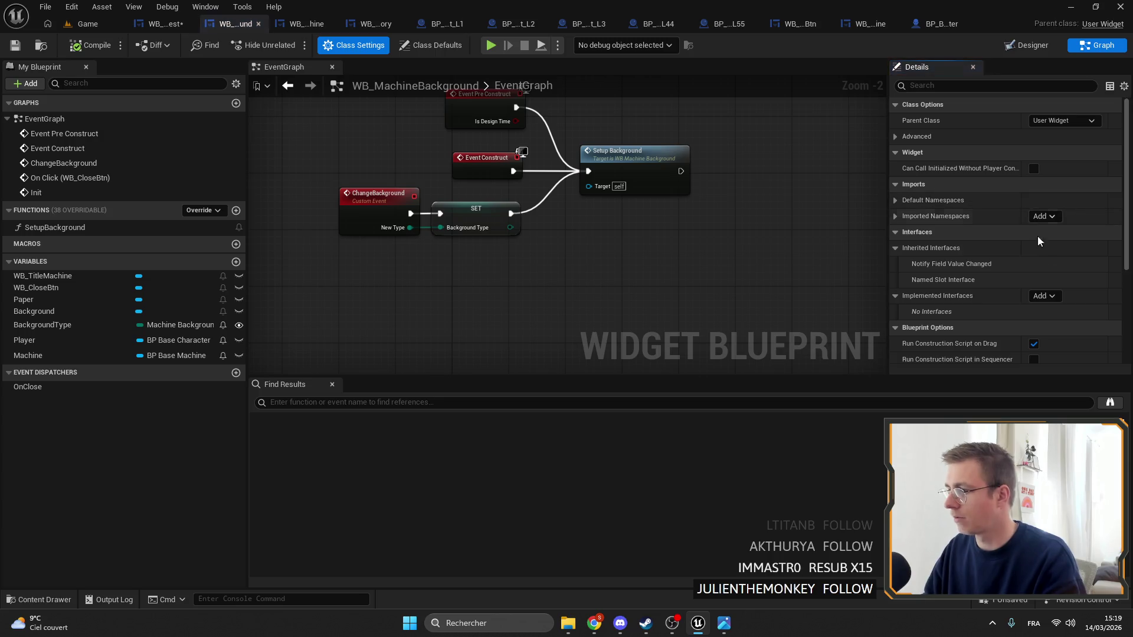
pyautogui.click(1044, 297)
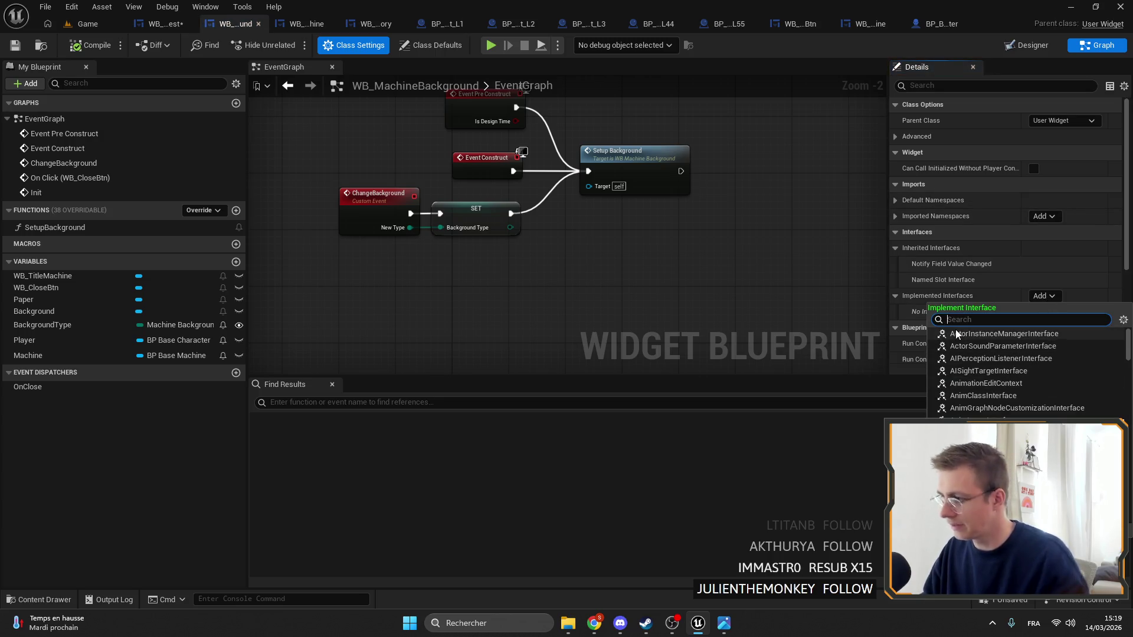
pyautogui.write('farm')
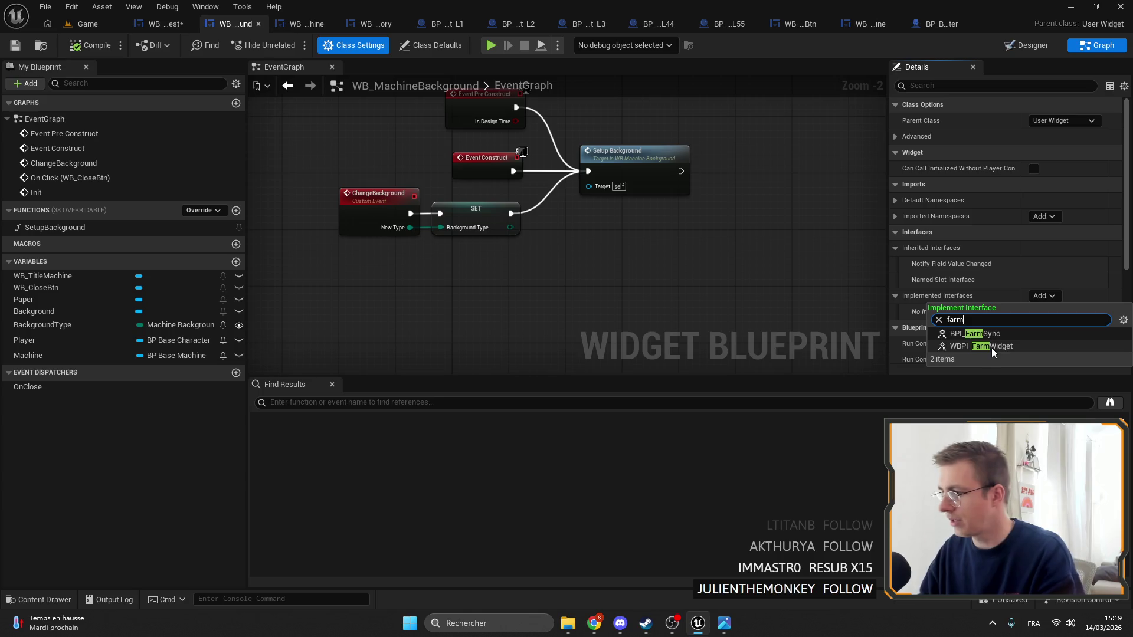
pyautogui.click(992, 349)
# Add the Event OnCloseWidget interface event and place it below the Init chain
pyautogui.click(33, 244)
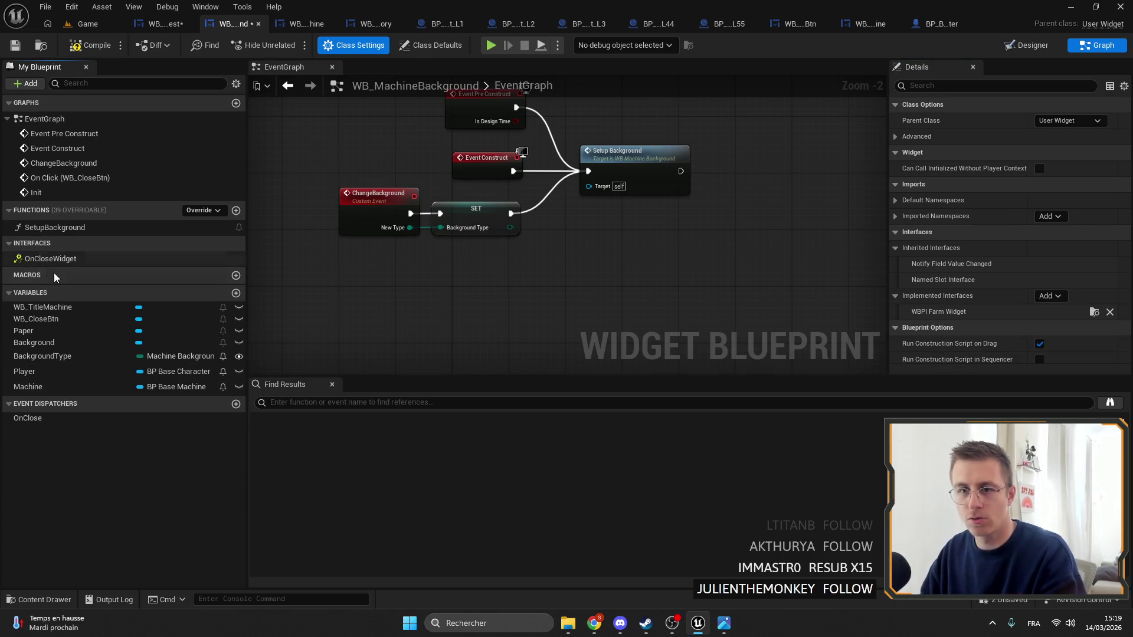
pyautogui.doubleClick(50, 258)
pyautogui.scroll(2, 576, 258)
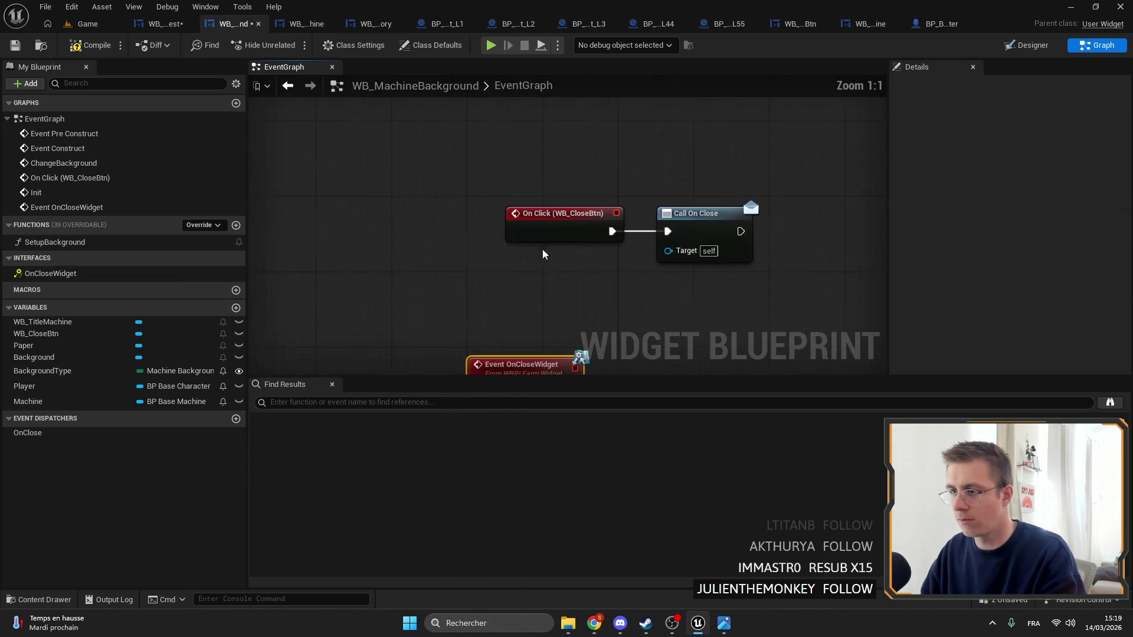
pyautogui.moveTo(536, 324)
pyautogui.mouseDown()
pyautogui.moveTo(563, 252)
pyautogui.moveTo(565, 61)
pyautogui.moveTo(534, 256)
pyautogui.moveTo(552, 101)
pyautogui.moveTo(568, 283)
pyautogui.mouseUp()
pyautogui.scroll(-5, 533, 259)
pyautogui.scroll(4, 635, 259)
pyautogui.scroll(1, 618, 287)
pyautogui.scroll(-6, 621, 288)
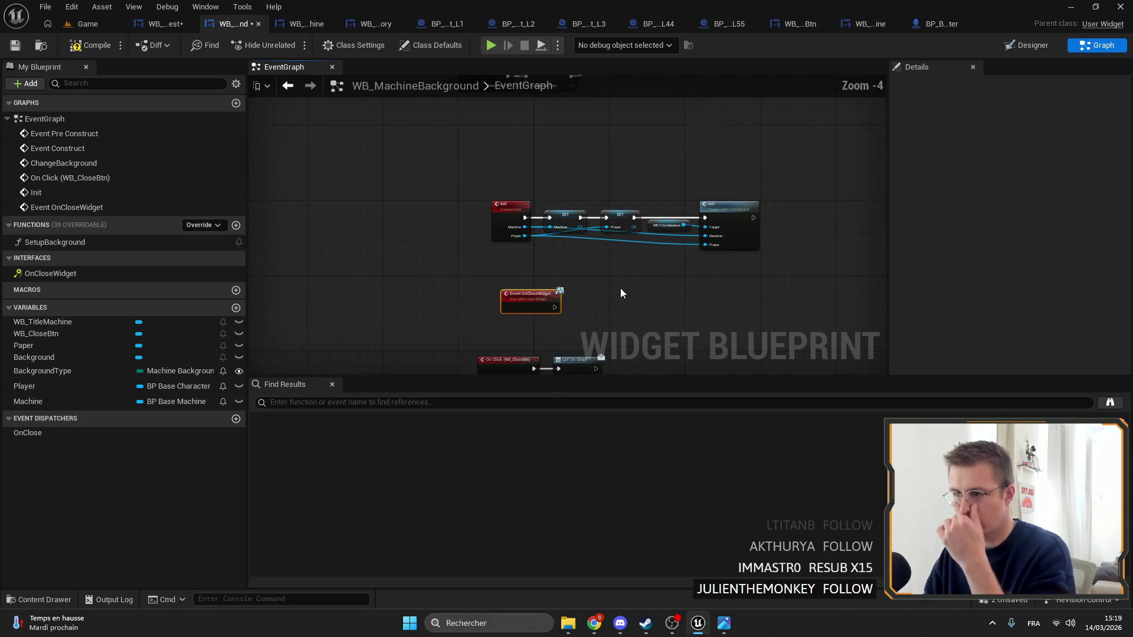
pyautogui.scroll(2, 528, 171)
pyautogui.moveTo(527, 172)
pyautogui.mouseDown()
pyautogui.moveTo(528, 348)
pyautogui.moveTo(537, 246)
pyautogui.mouseUp()
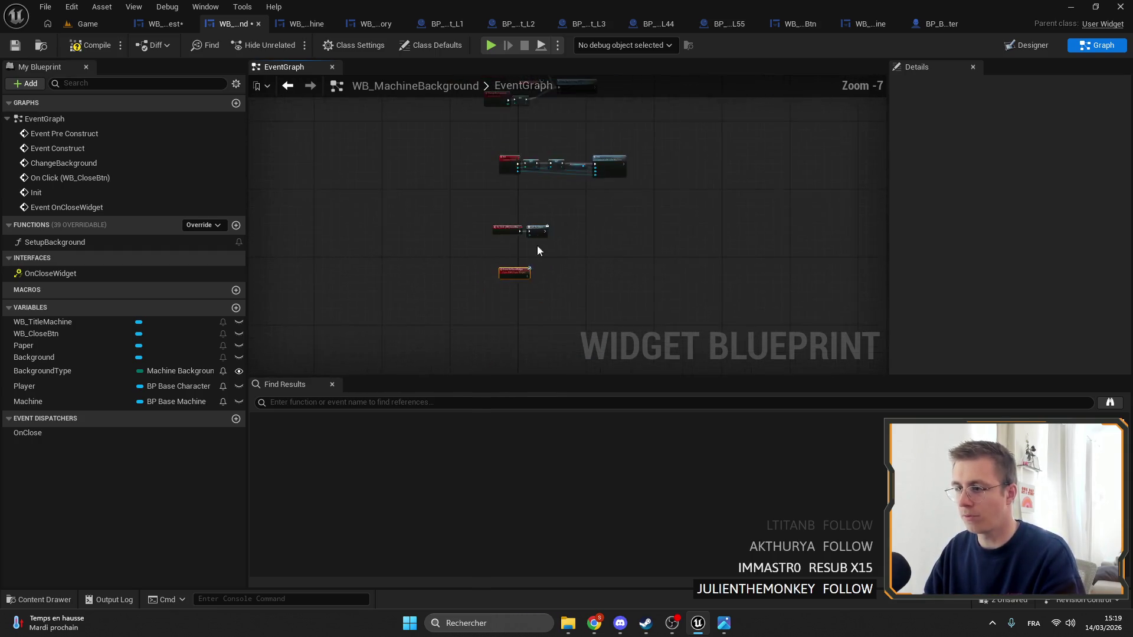
pyautogui.moveTo(619, 303); pyautogui.dragTo(553, 256)
# Make Event OnCloseWidget call On Close Widget on a copied WB Title Machine reference
pyautogui.click(635, 279)
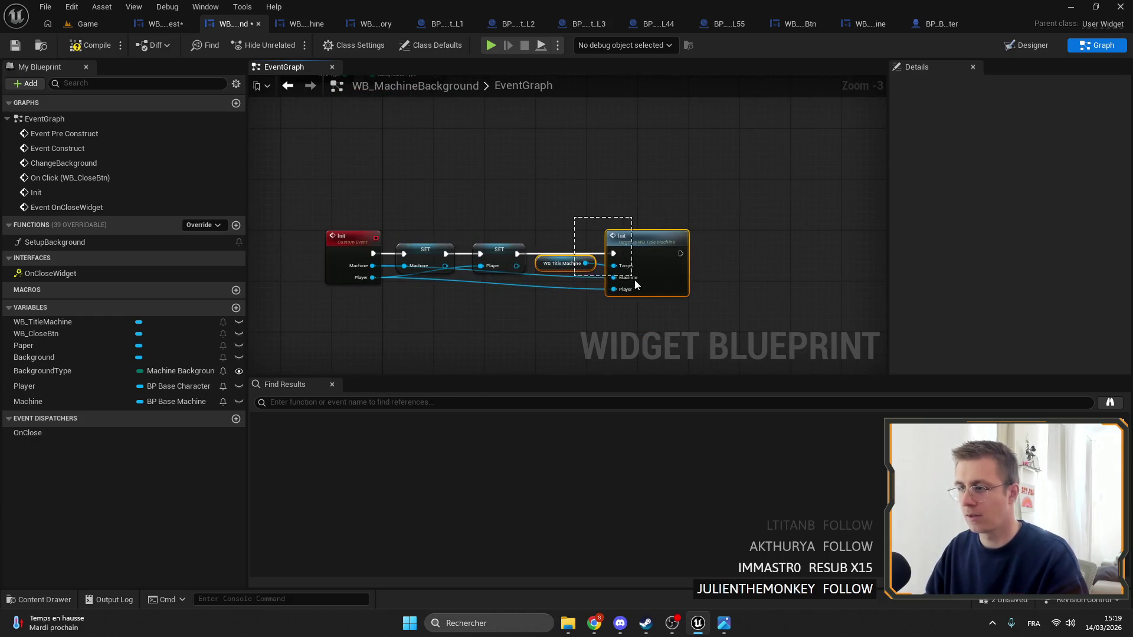
pyautogui.click(558, 262)
pyautogui.hotkey('ctrl', 'c')
pyautogui.scroll(3, 508, 248)
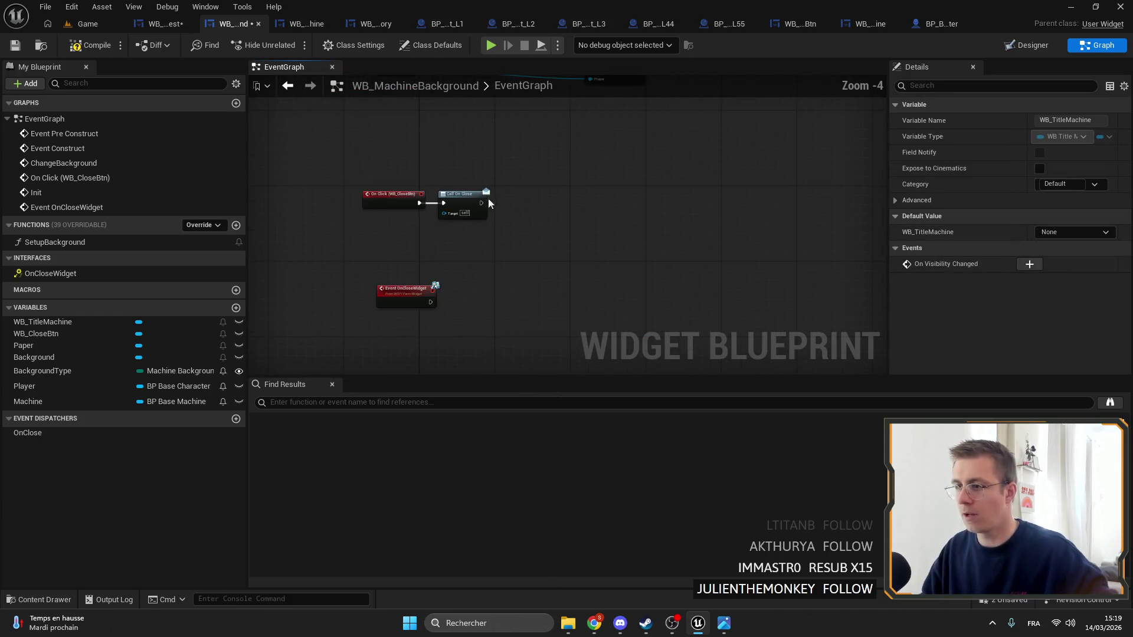
pyautogui.hotkey('ctrl', 'v')
pyautogui.moveTo(489, 270); pyautogui.dragTo(553, 275)
pyautogui.write('onclos')
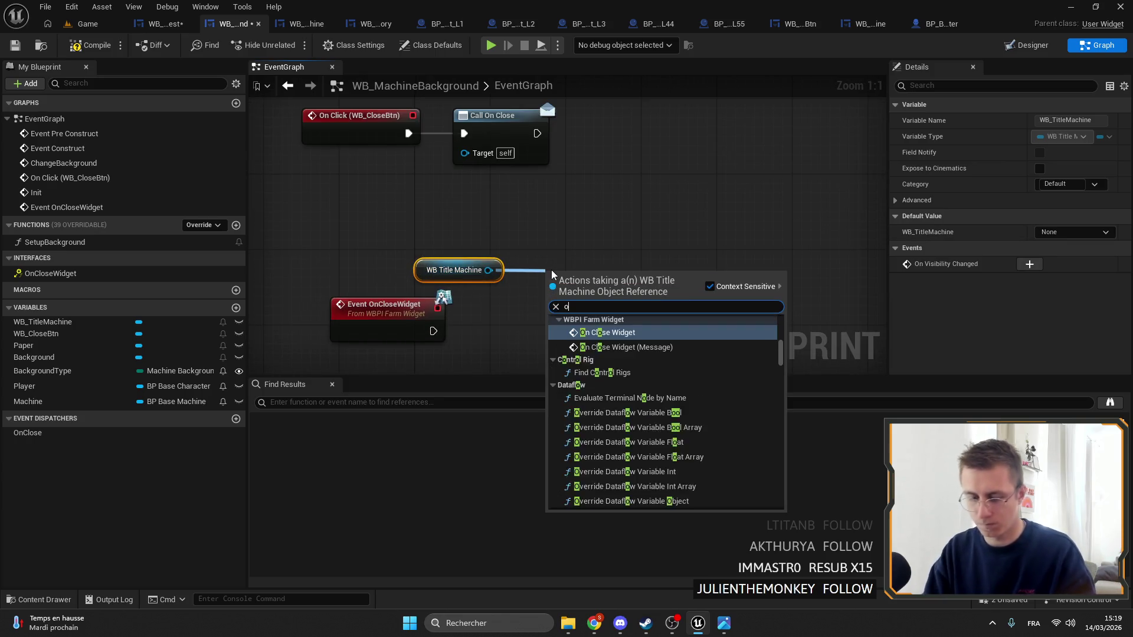
pyautogui.press('Return')
pyautogui.moveTo(433, 331); pyautogui.dragTo(549, 329)
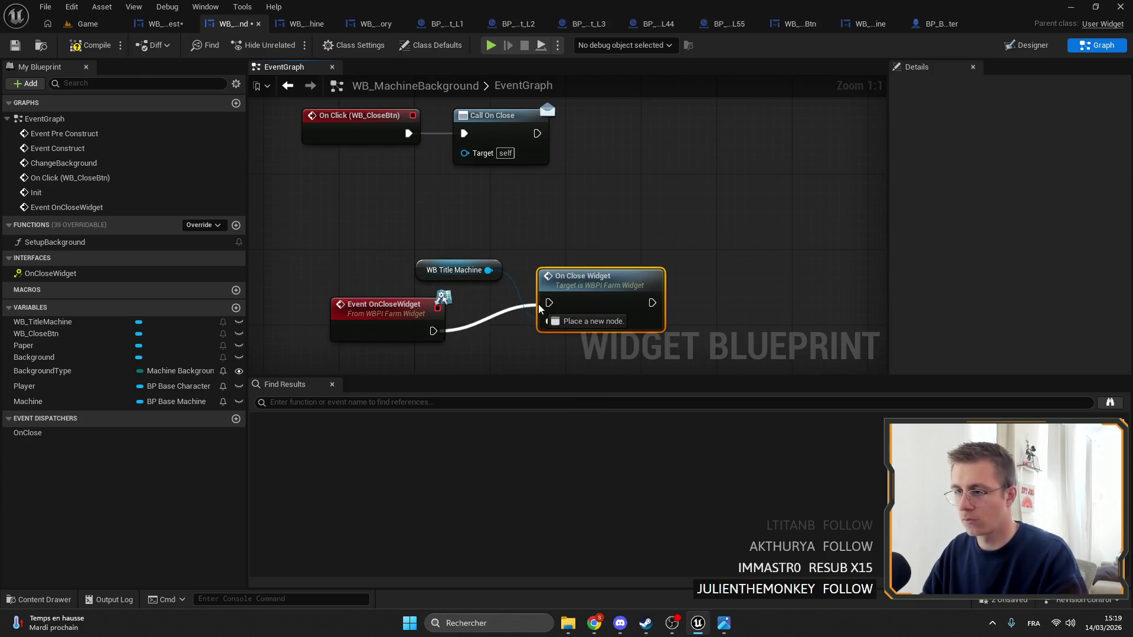
pyautogui.moveTo(567, 271); pyautogui.dragTo(518, 302)
pyautogui.moveTo(445, 270); pyautogui.dragTo(501, 280)
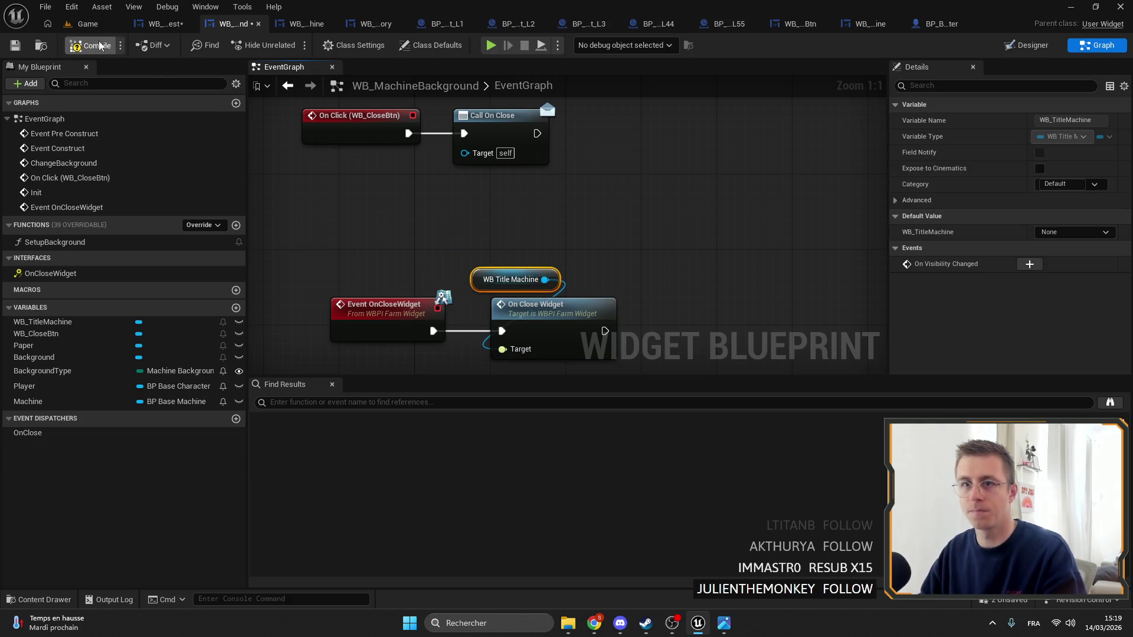
# Compile, then wire WB Machine Background into WB_Chest's On Close Widget Target and save
pyautogui.click(17, 45)
pyautogui.click(162, 24)
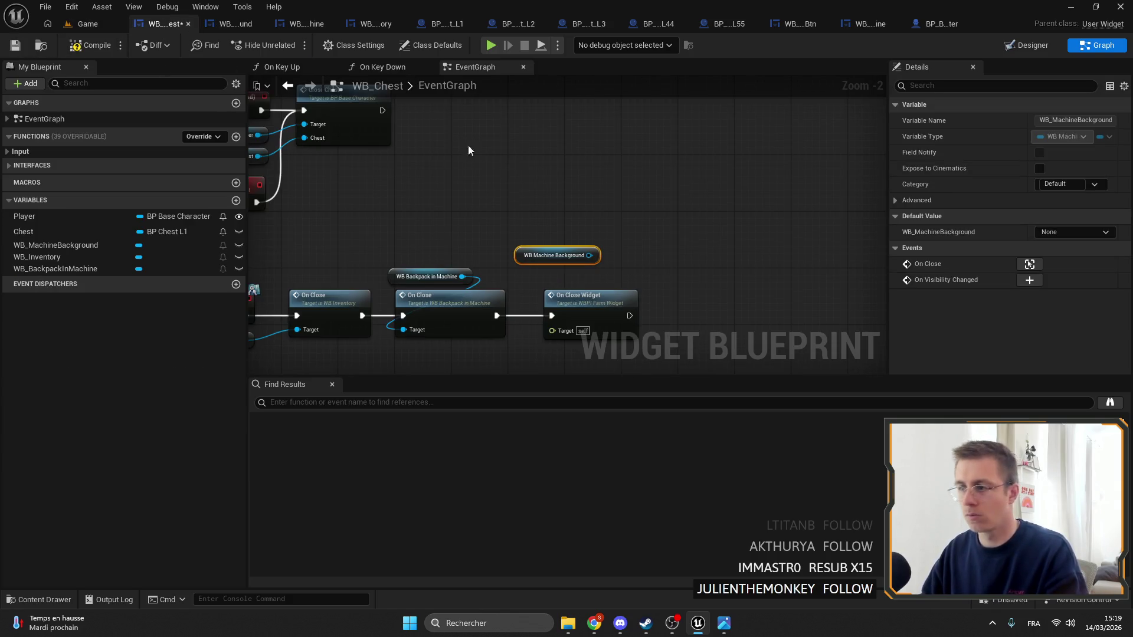
pyautogui.moveTo(589, 255); pyautogui.dragTo(560, 332)
pyautogui.moveTo(537, 255); pyautogui.dragTo(545, 277)
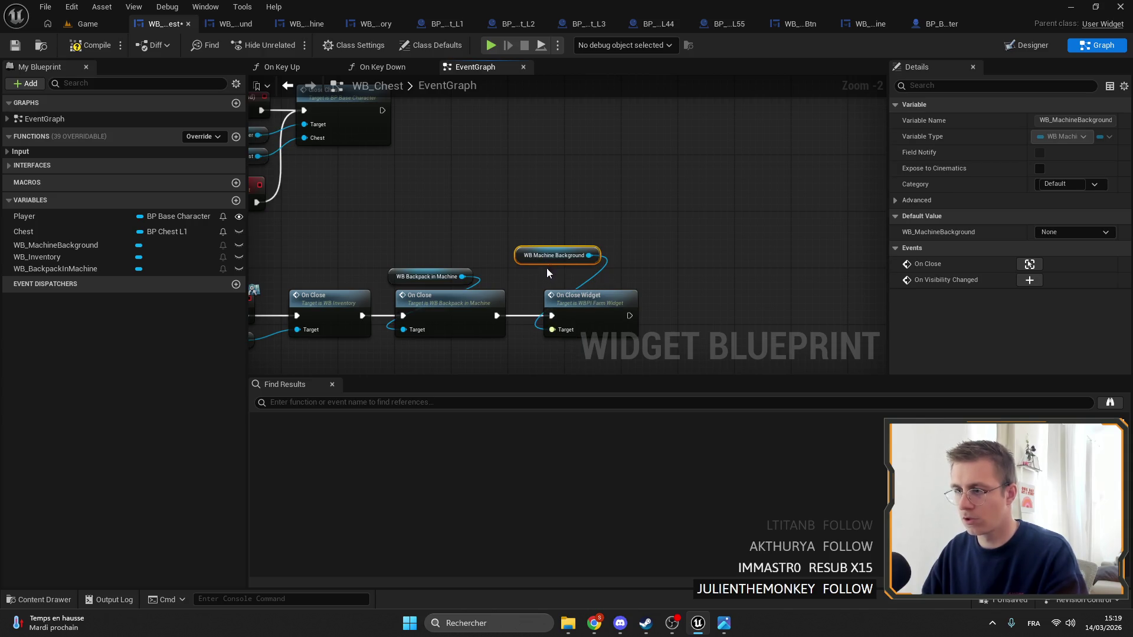
pyautogui.click(16, 45)
pyautogui.click(87, 24)
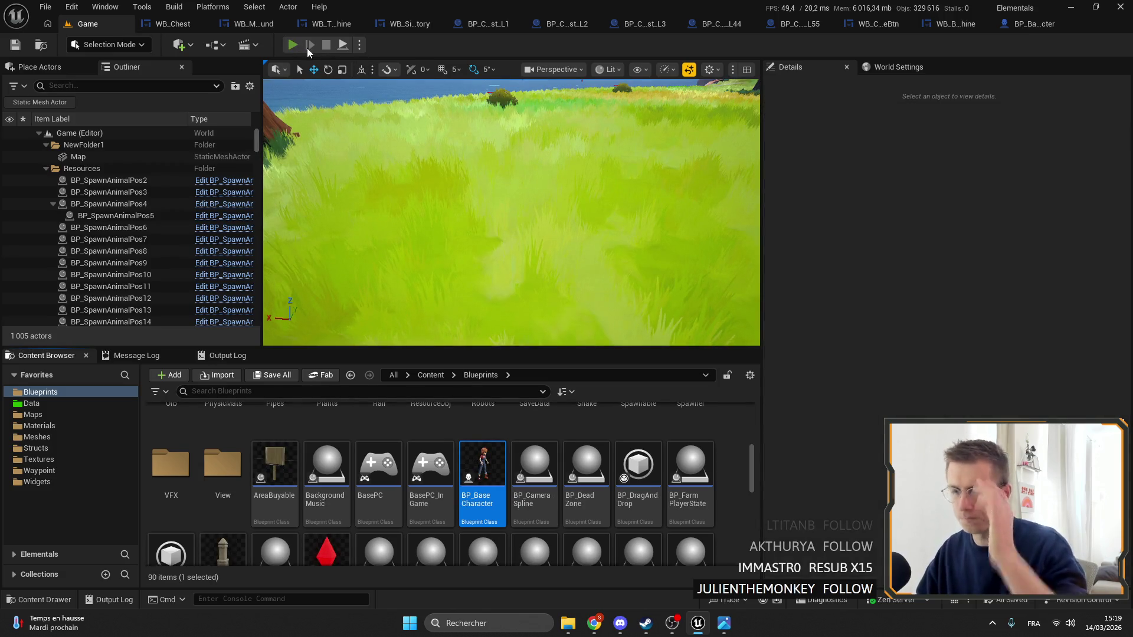
# Play the level and open and close the Copper chest with F and Esc a few times
pyautogui.click(293, 45)
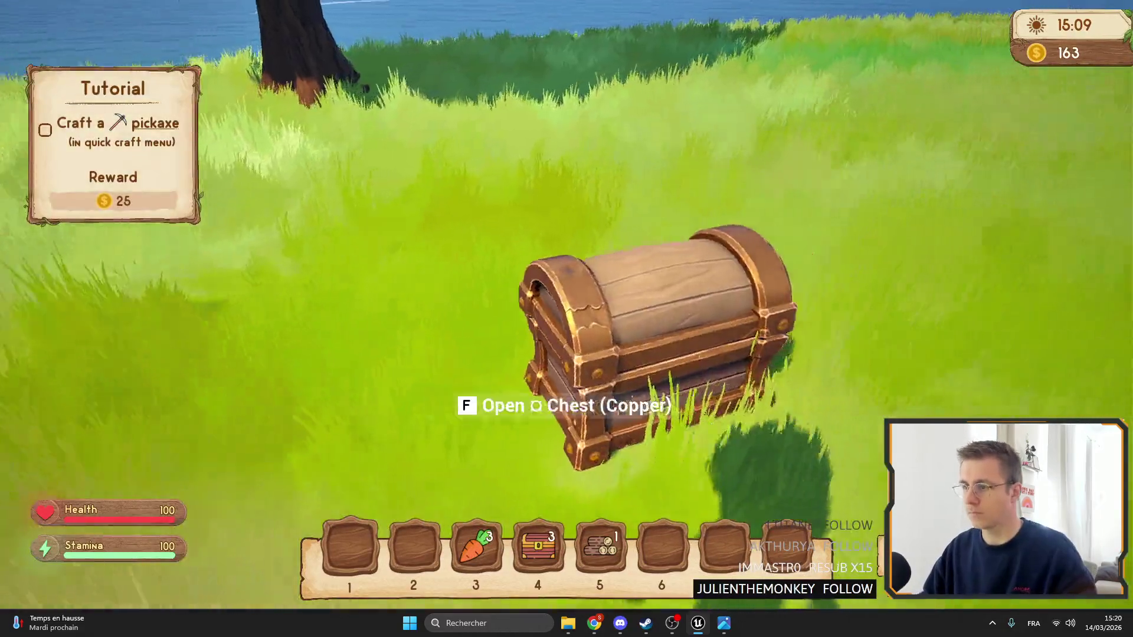
pyautogui.press('f')
pyautogui.press('Escape')
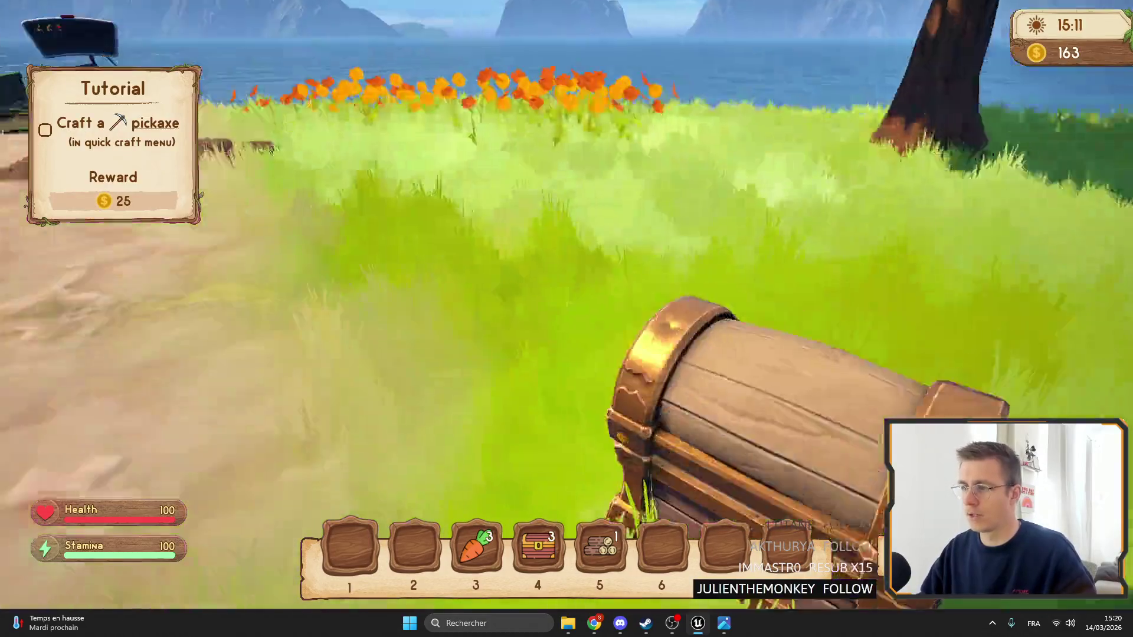
pyautogui.press('f')
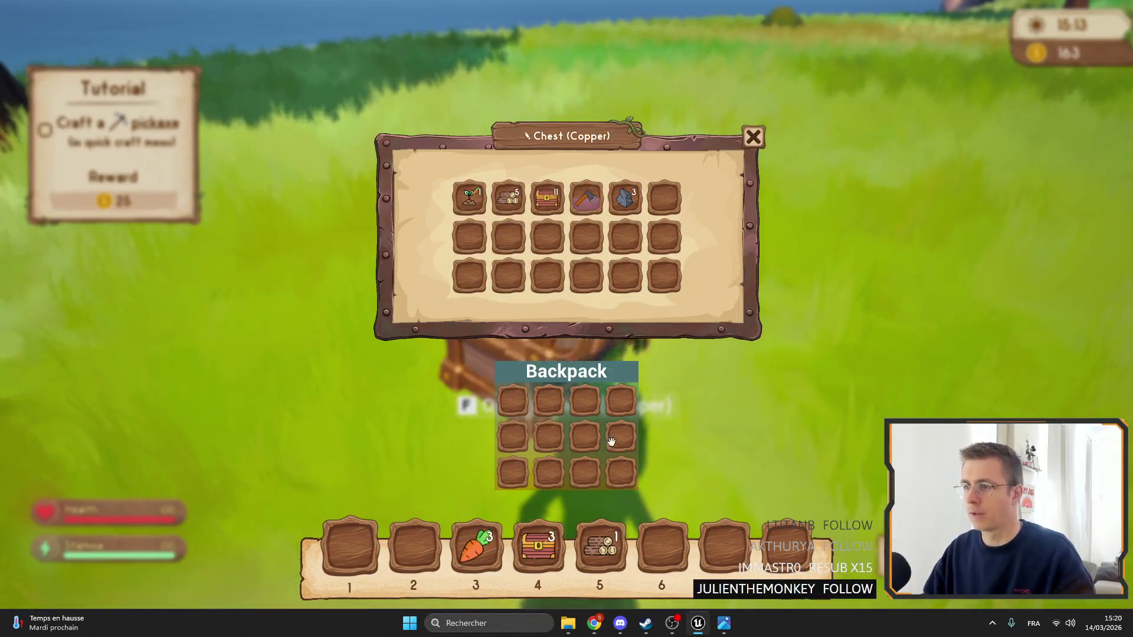
pyautogui.click(538, 549)
pyautogui.press('Escape')
pyautogui.press('f')
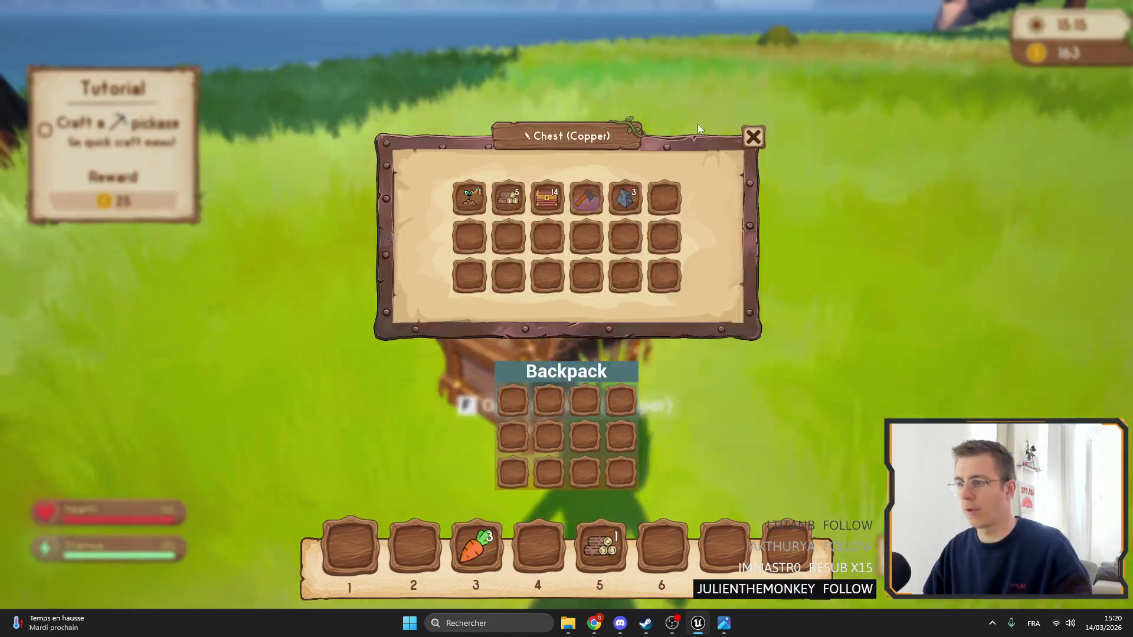
pyautogui.press('Escape')
pyautogui.press('f')
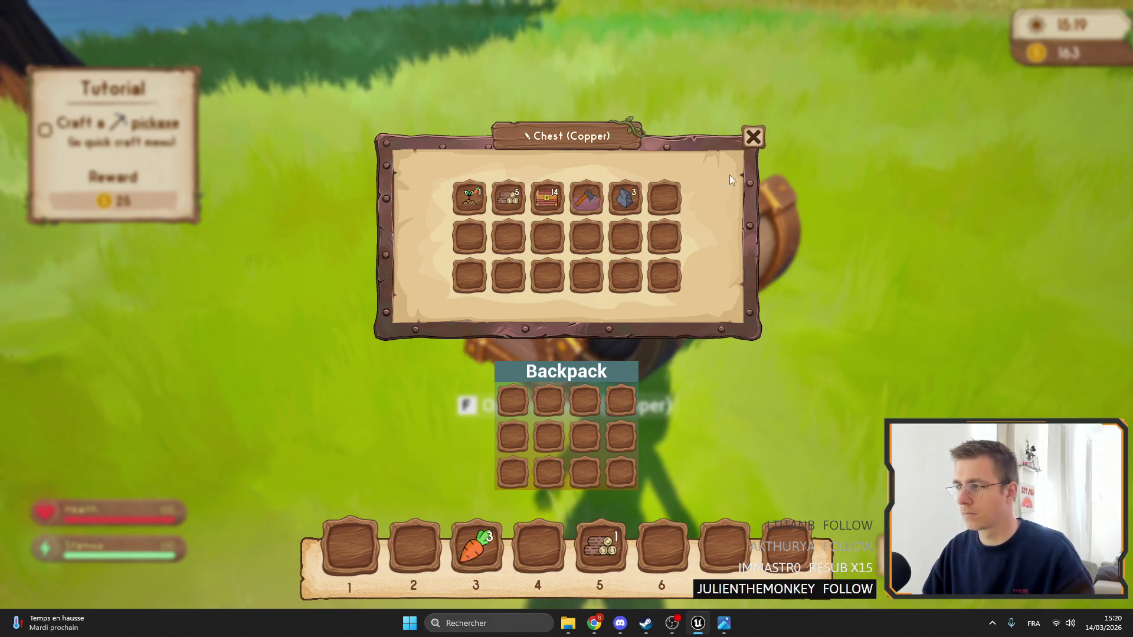
# Repeatedly close the chest with its X button and reopen it with F, then stop playing
pyautogui.click(751, 142)
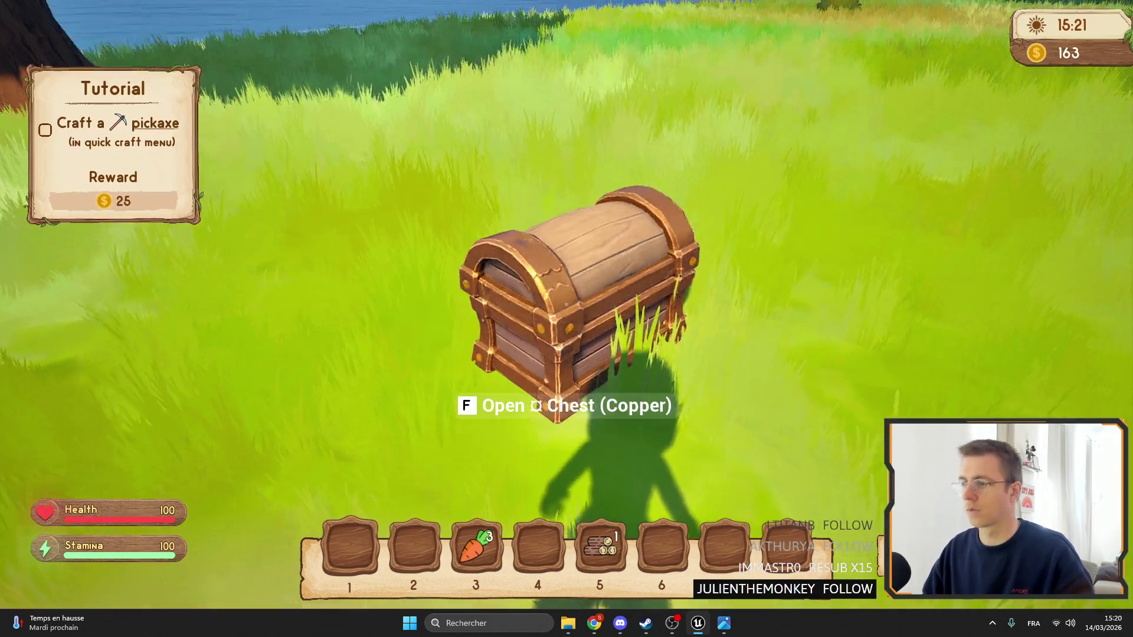
pyautogui.press('f')
pyautogui.click(752, 142)
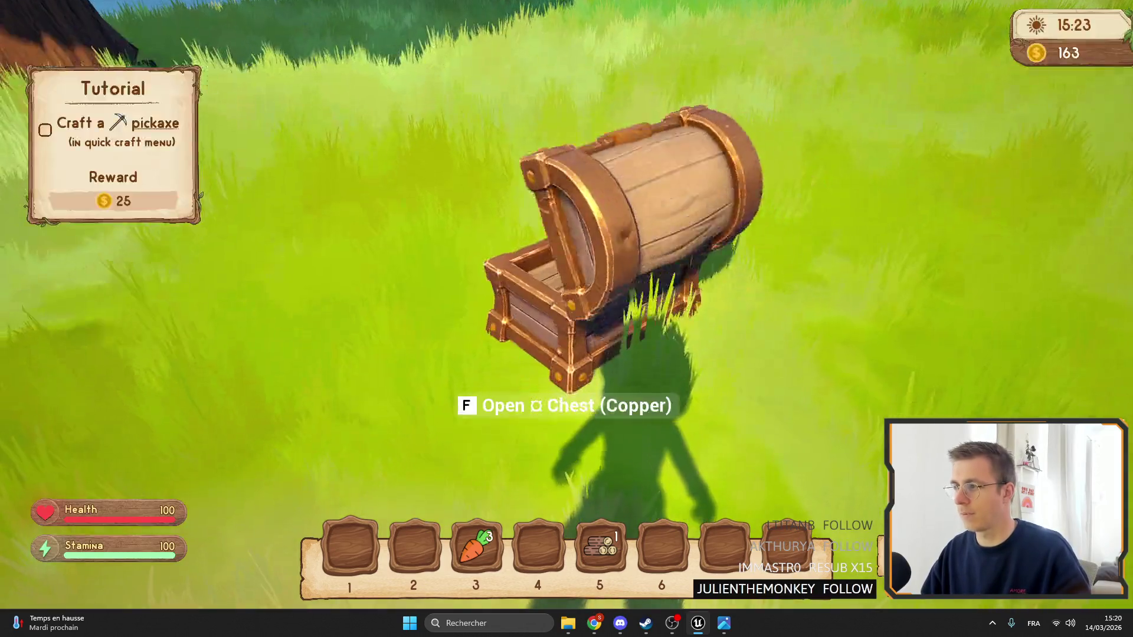
pyautogui.press('f')
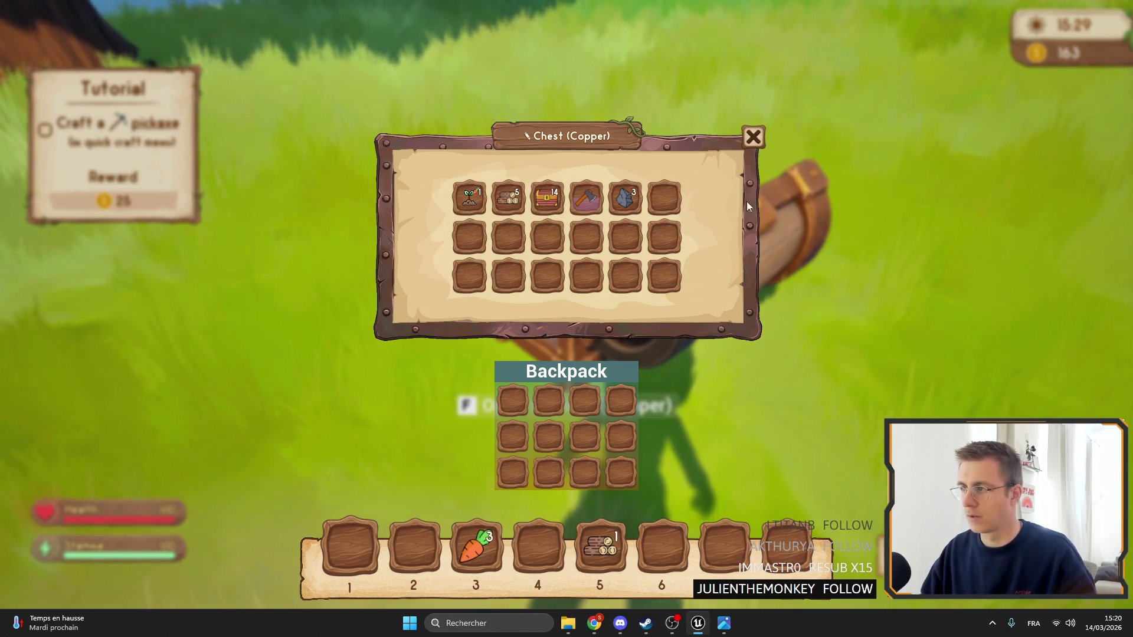
pyautogui.click(756, 147)
pyautogui.press('f')
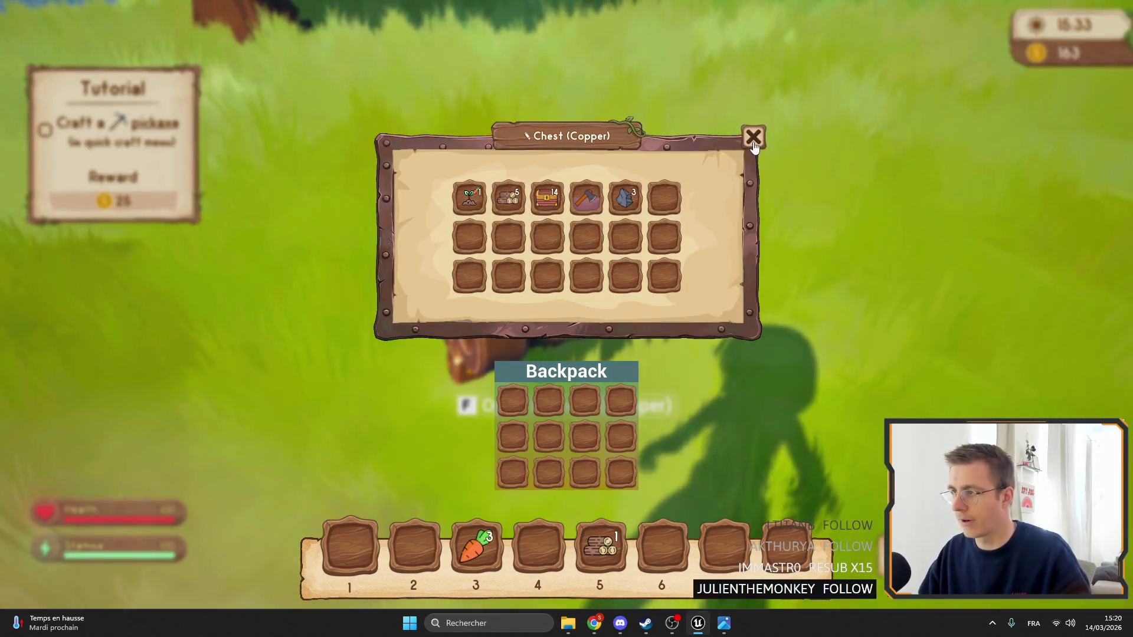
pyautogui.click(753, 142)
pyautogui.press('f')
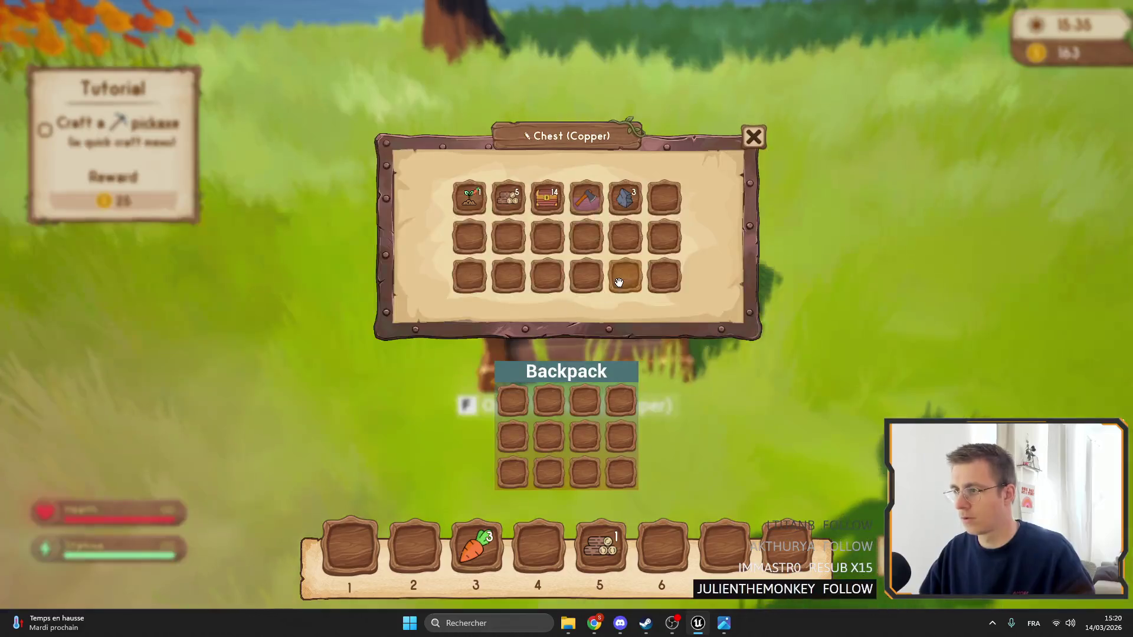
pyautogui.press('Escape')
pyautogui.press('f')
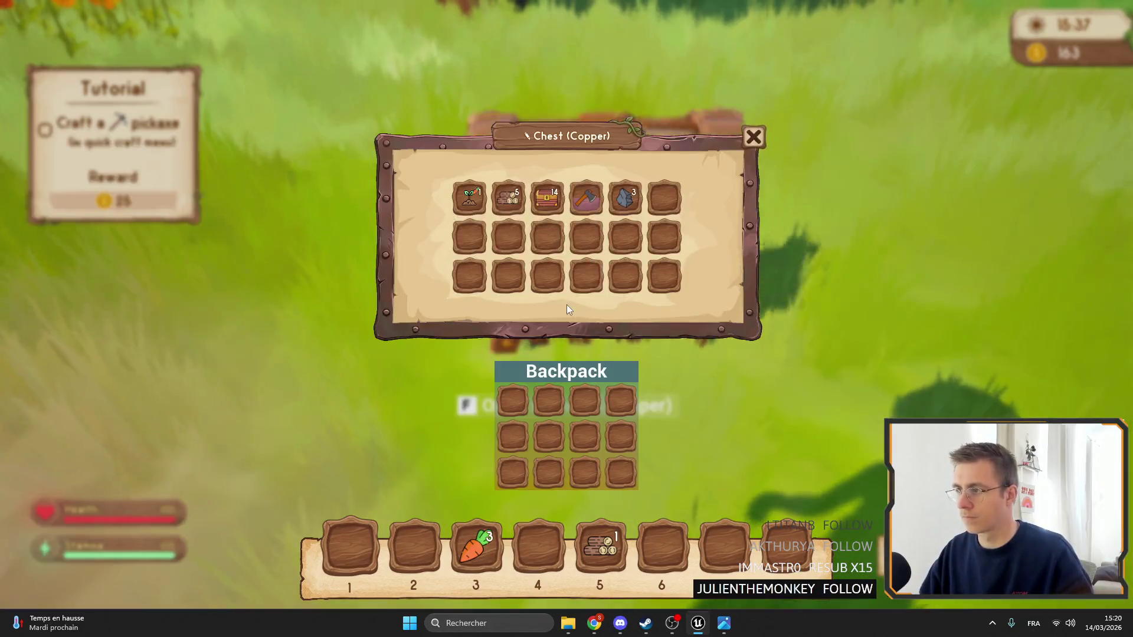
pyautogui.click(754, 137)
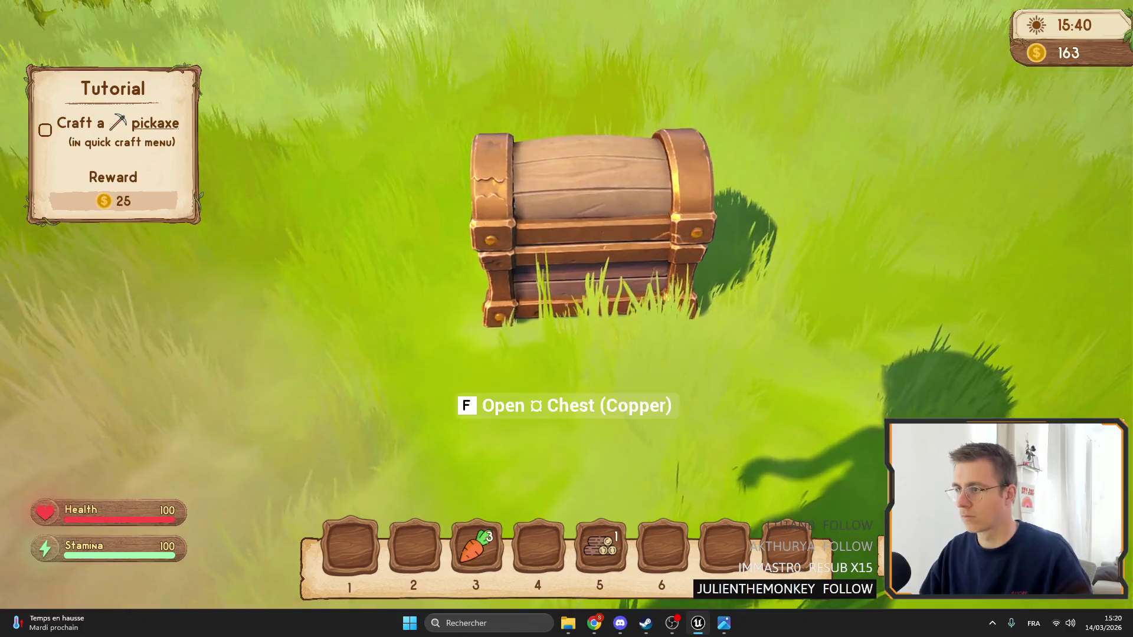
pyautogui.press('f')
pyautogui.press('Escape')
pyautogui.press('f')
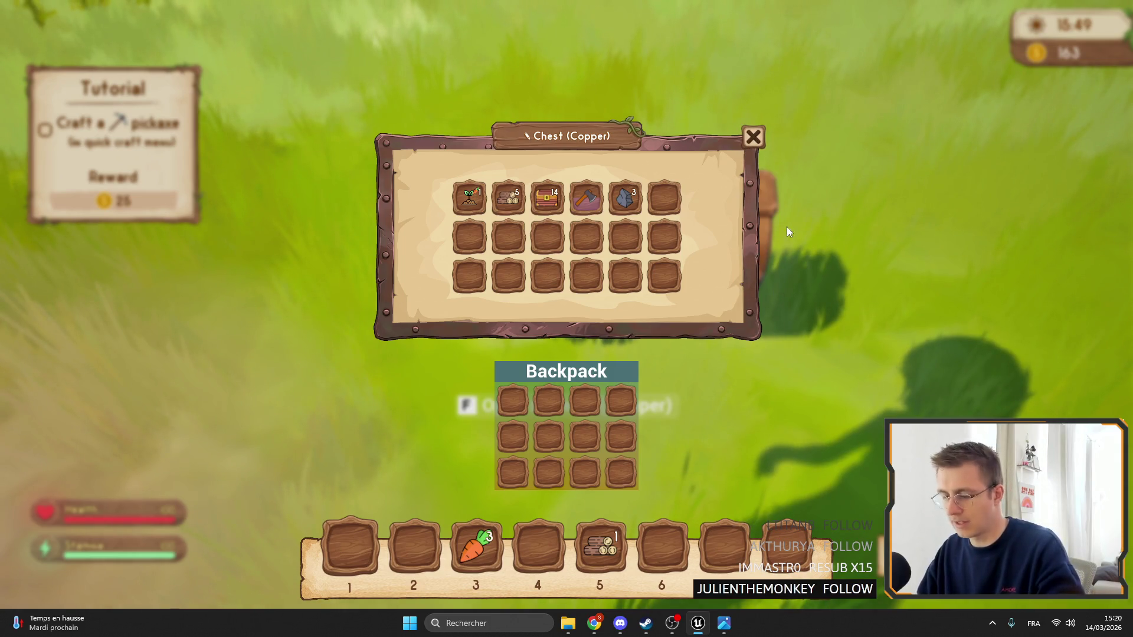
pyautogui.press('Escape')
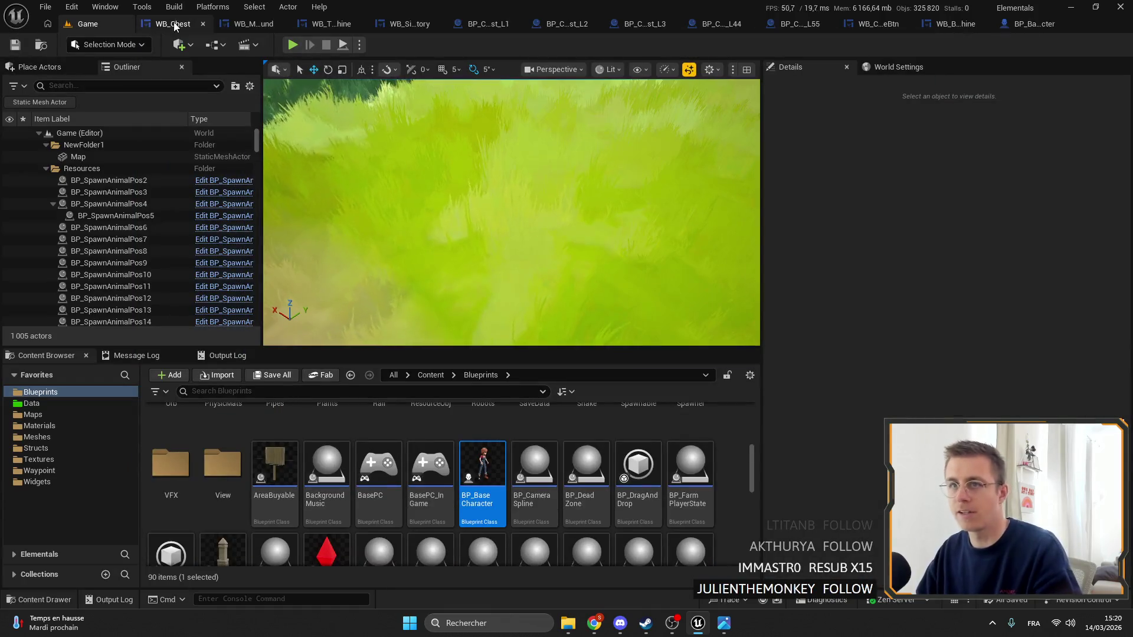
pyautogui.click(166, 24)
# In WB_CloseBtn's Designer, move the OnHover canvas panel scale end key to 0.20 seconds
pyautogui.click(920, 24)
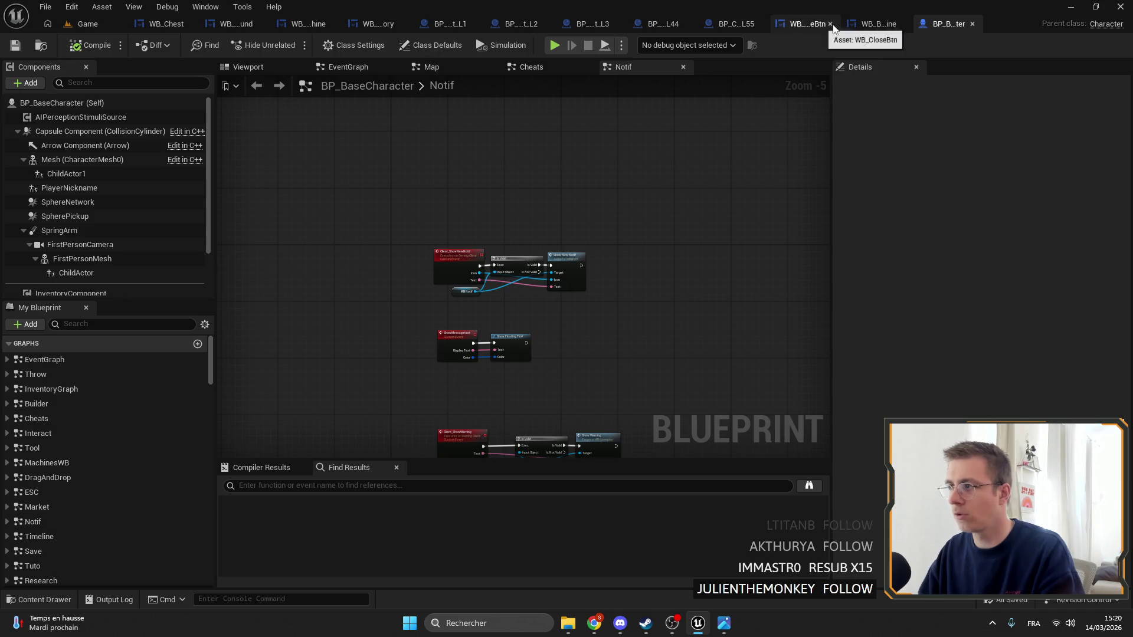
pyautogui.click(790, 25)
pyautogui.scroll(-5, 715, 179)
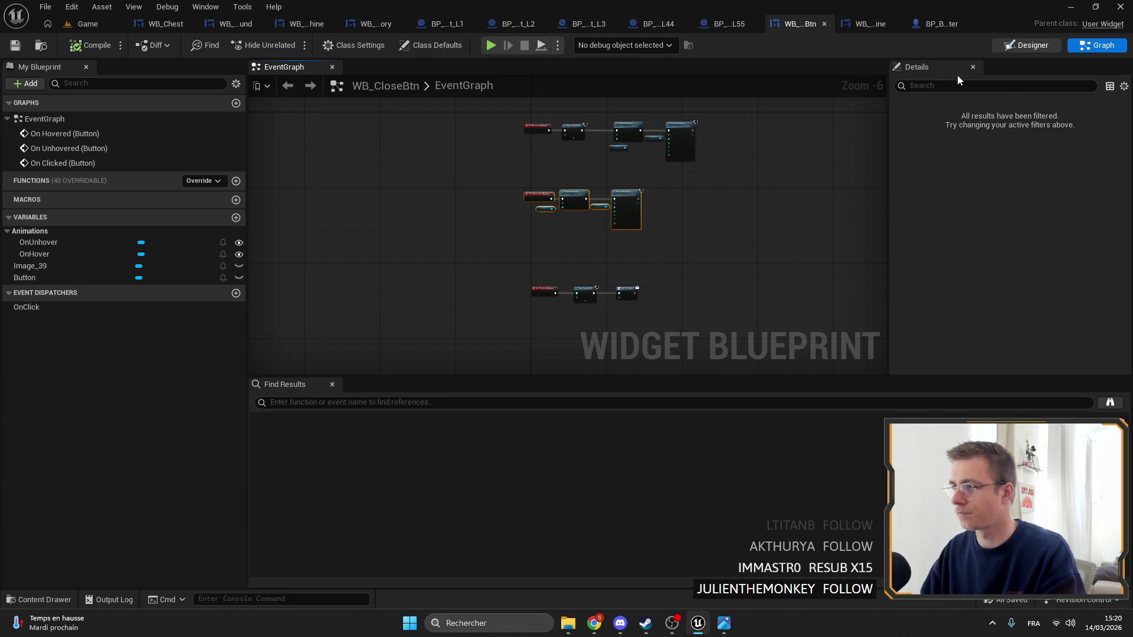
pyautogui.hotkey('ctrl', 'shift', 'd')
pyautogui.click(221, 480)
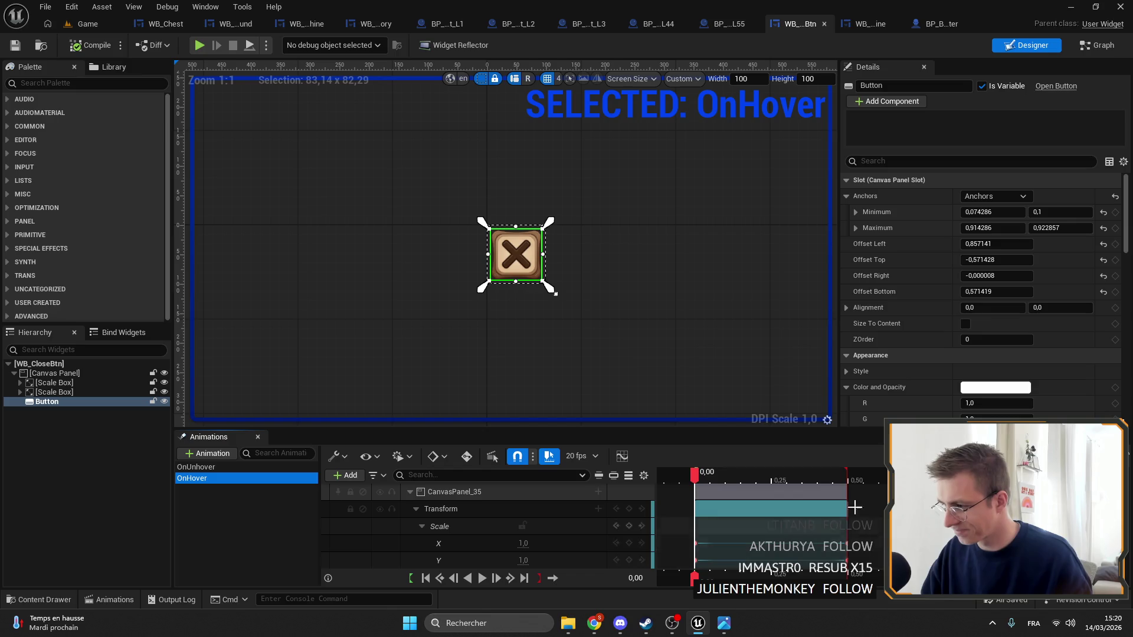
pyautogui.scroll(-3, 733, 483)
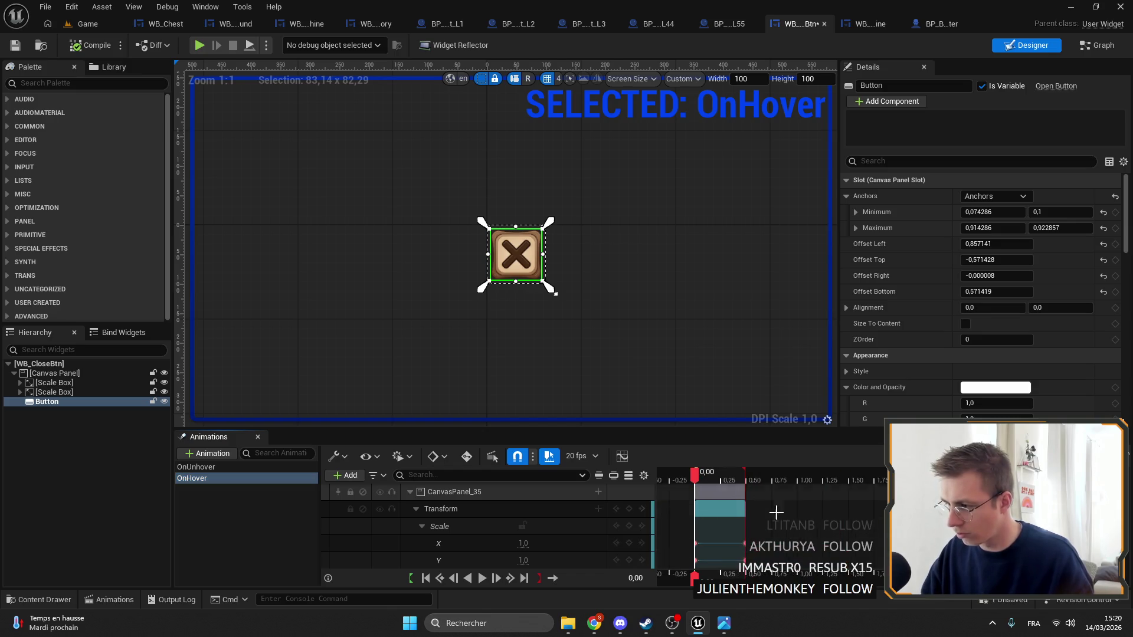
pyautogui.scroll(5, 765, 576)
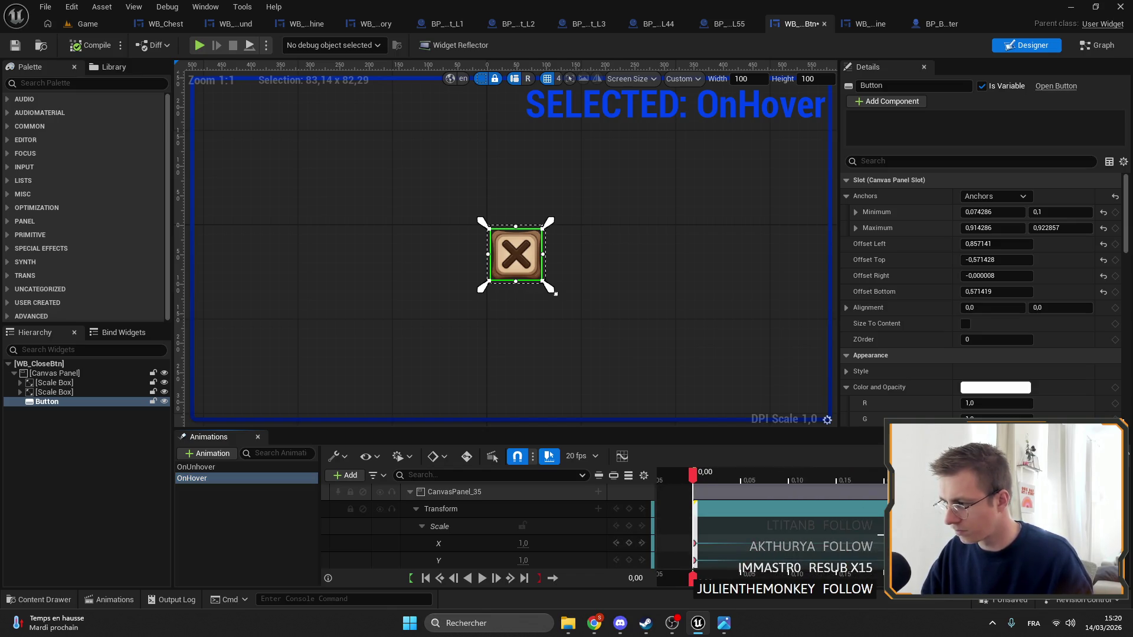
pyautogui.click(553, 291)
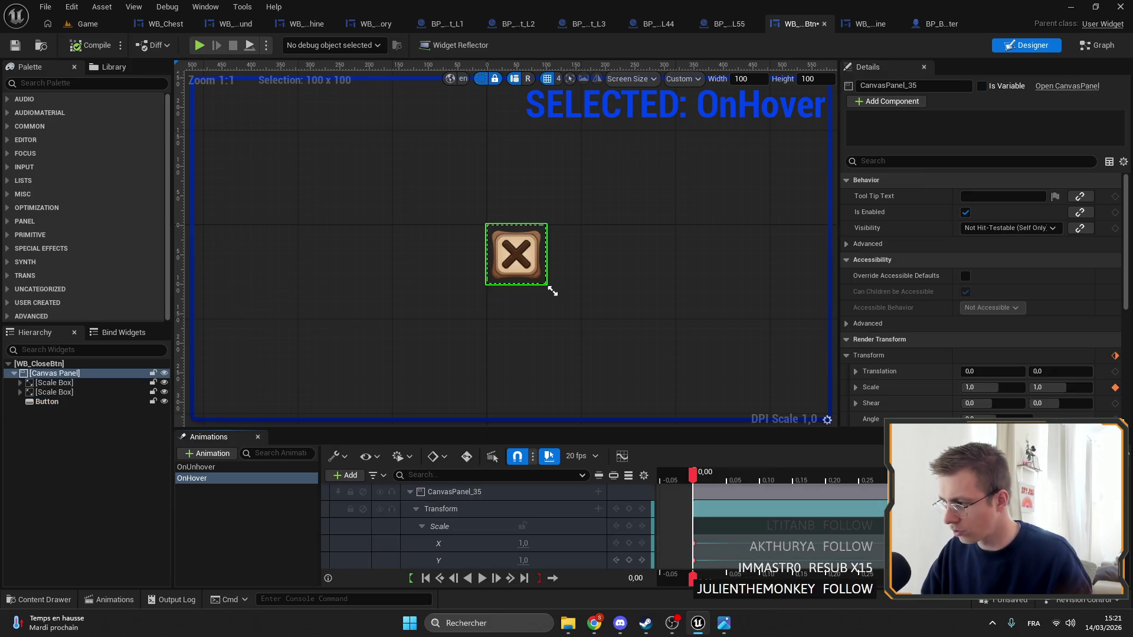
pyautogui.moveTo(877, 563); pyautogui.dragTo(832, 547)
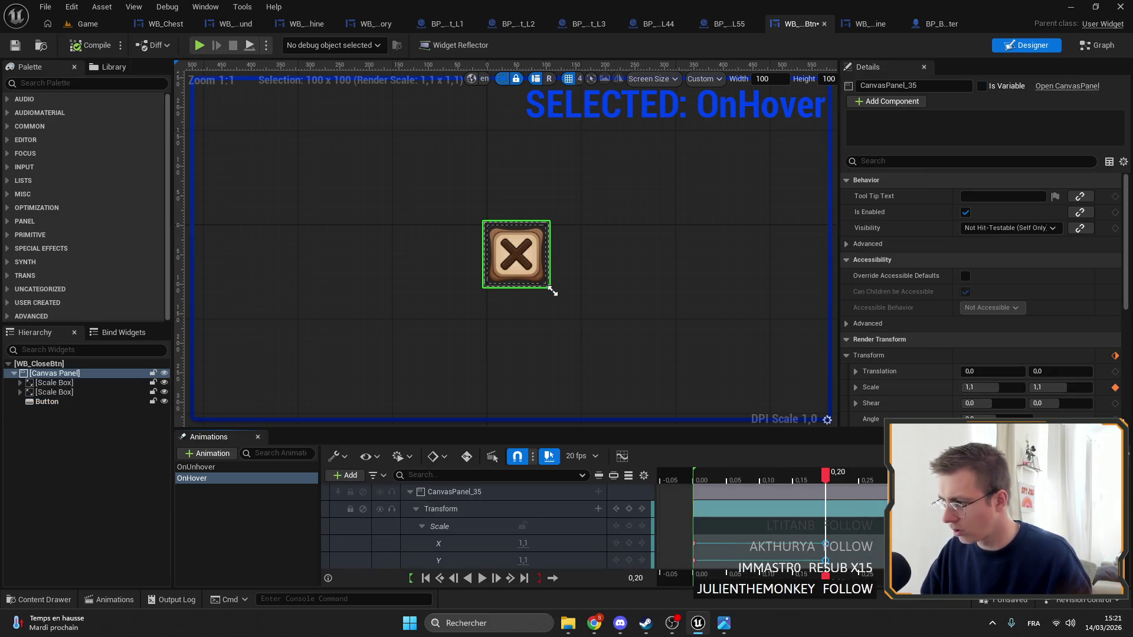
pyautogui.click(553, 292)
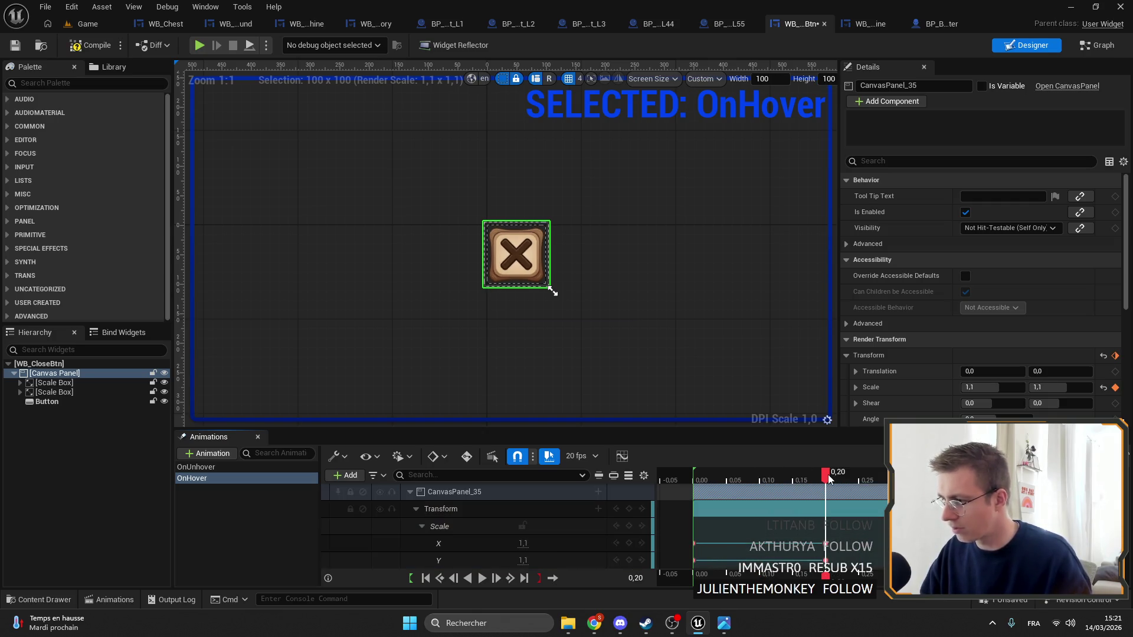
# Check OnUnhover's Scale track end key at 0.20 s (1.0, 1.0) and save WB_CloseBtn
pyautogui.click(213, 467)
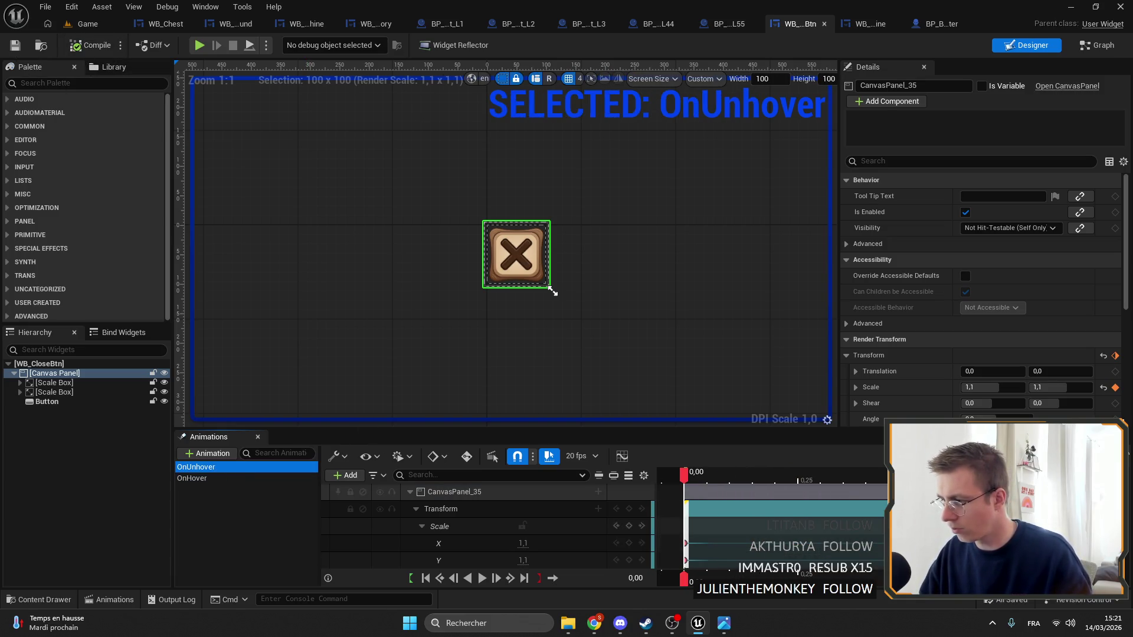
pyautogui.click(737, 548)
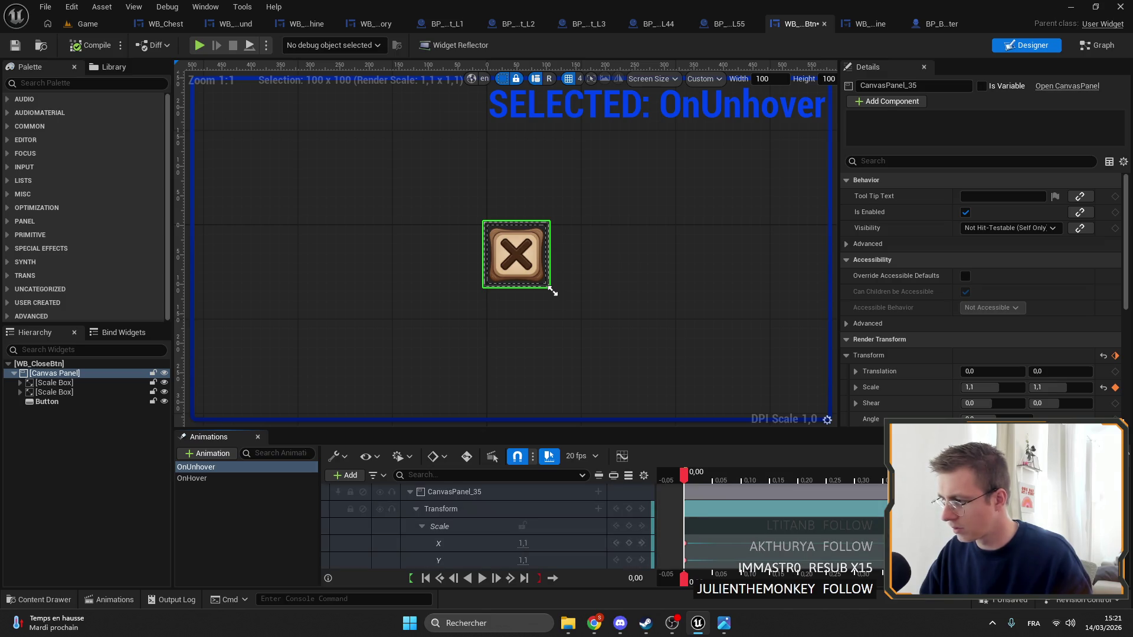
pyautogui.click(790, 540)
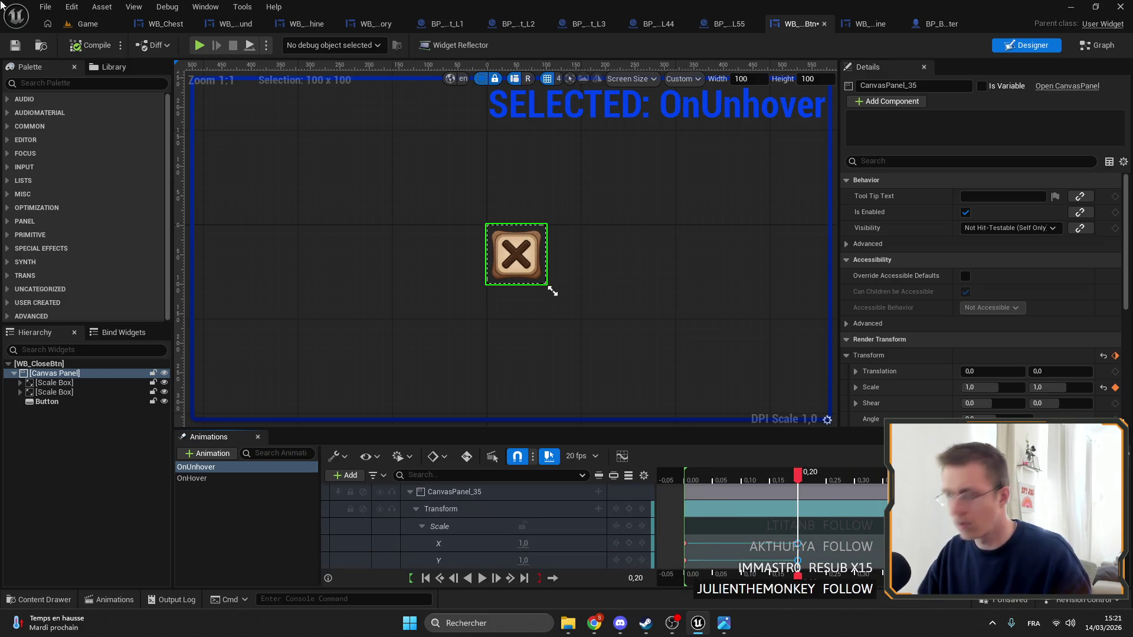
pyautogui.click(14, 44)
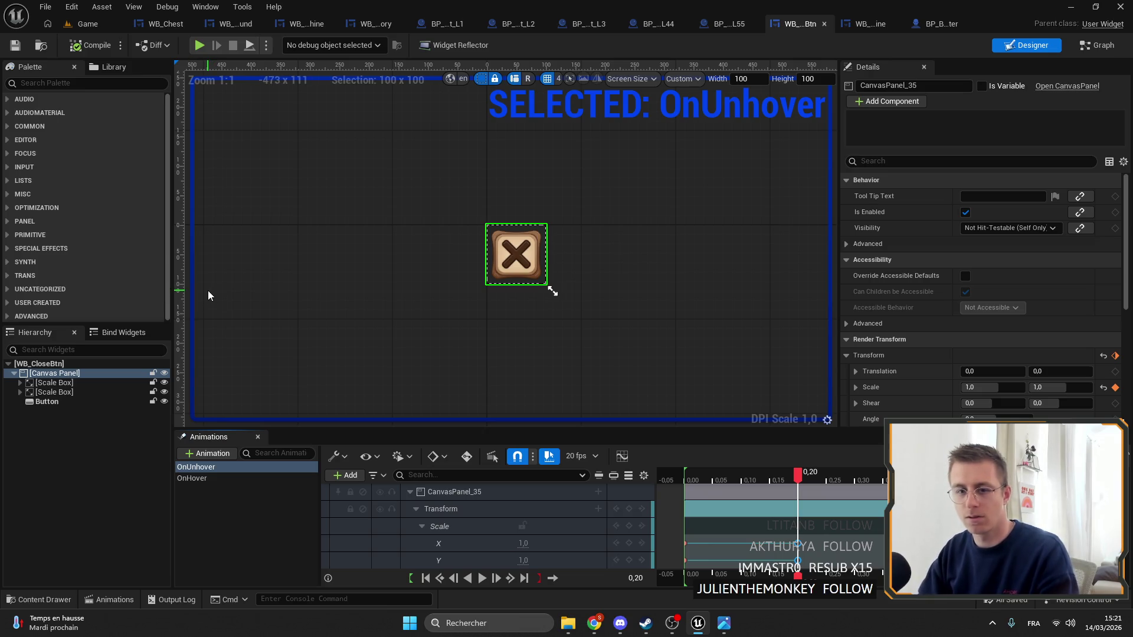
pyautogui.click(101, 7)
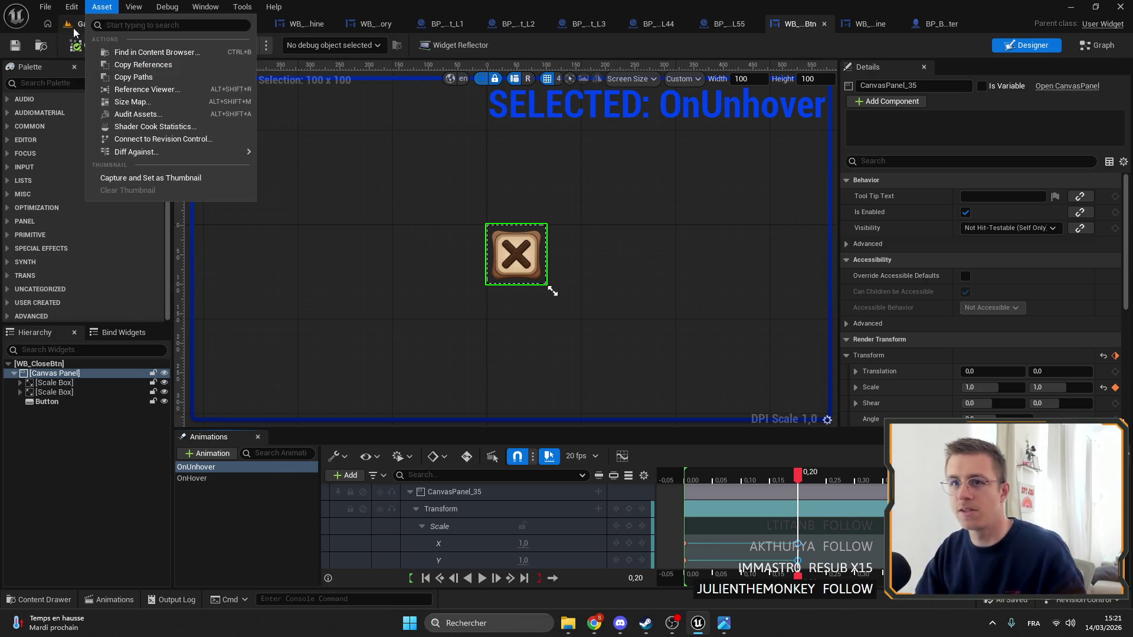
# Start playing from the Game level in fullscreen and open the Copper chest
pyautogui.click(75, 27)
pyautogui.click(293, 45)
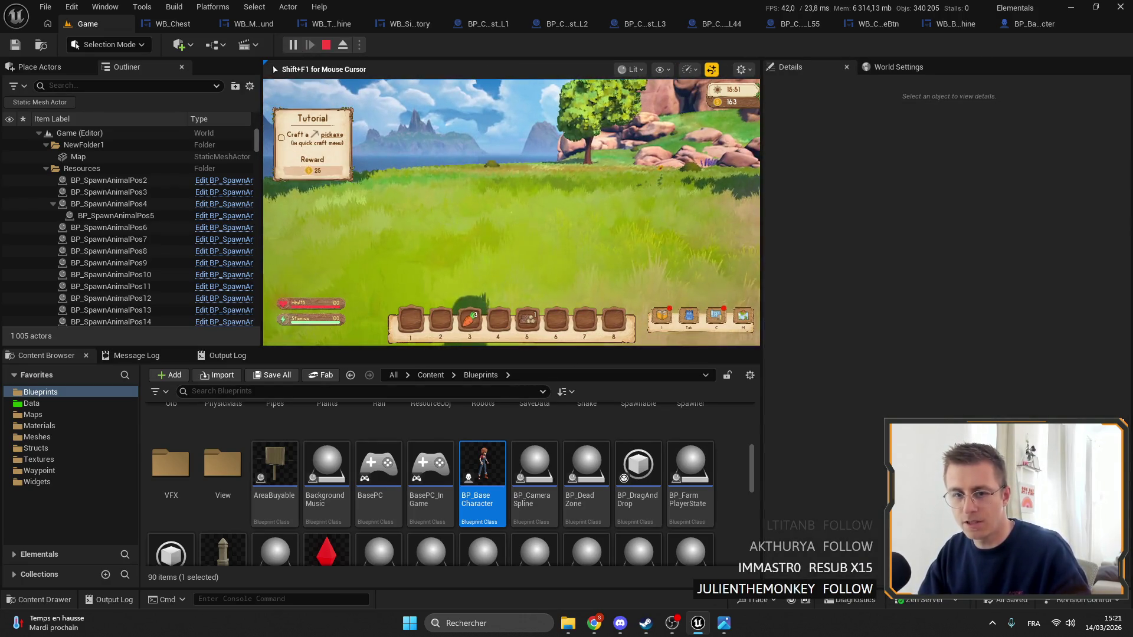
pyautogui.press('e')
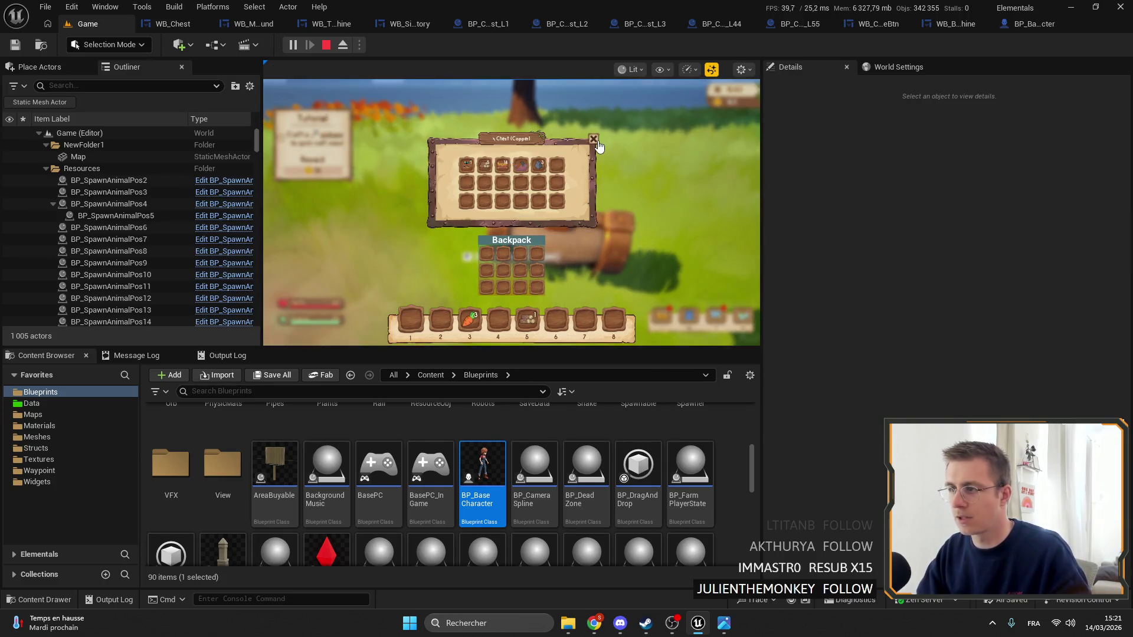
pyautogui.press('f')
pyautogui.press('F11')
pyautogui.press('f')
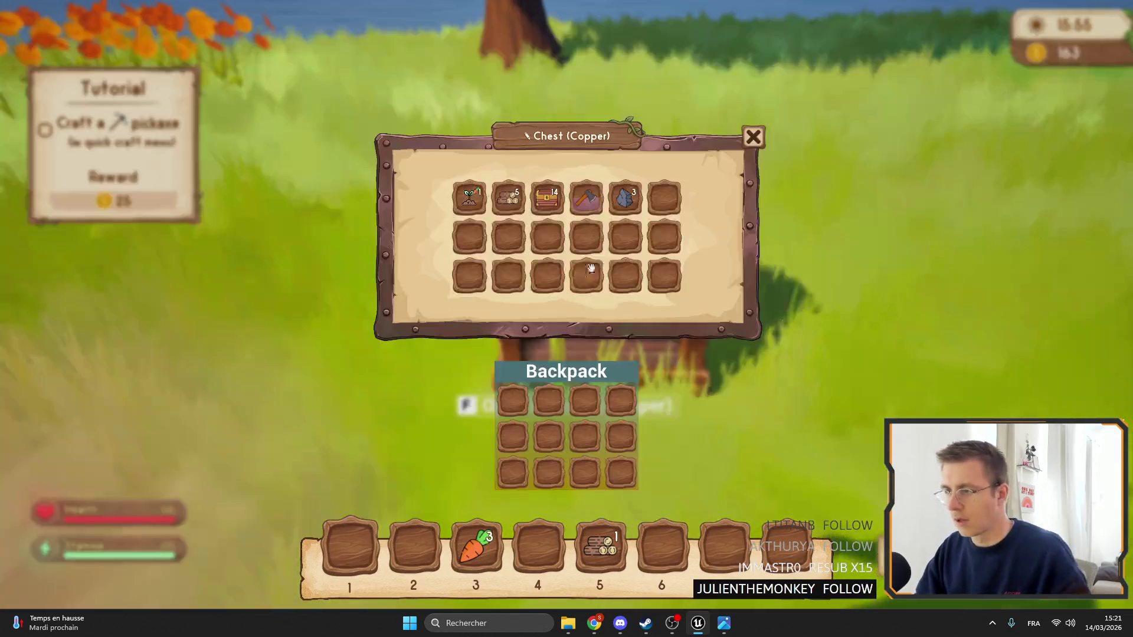
# Hover and click the X to close the chest several times, reopening with F, then stop play
pyautogui.click(755, 139)
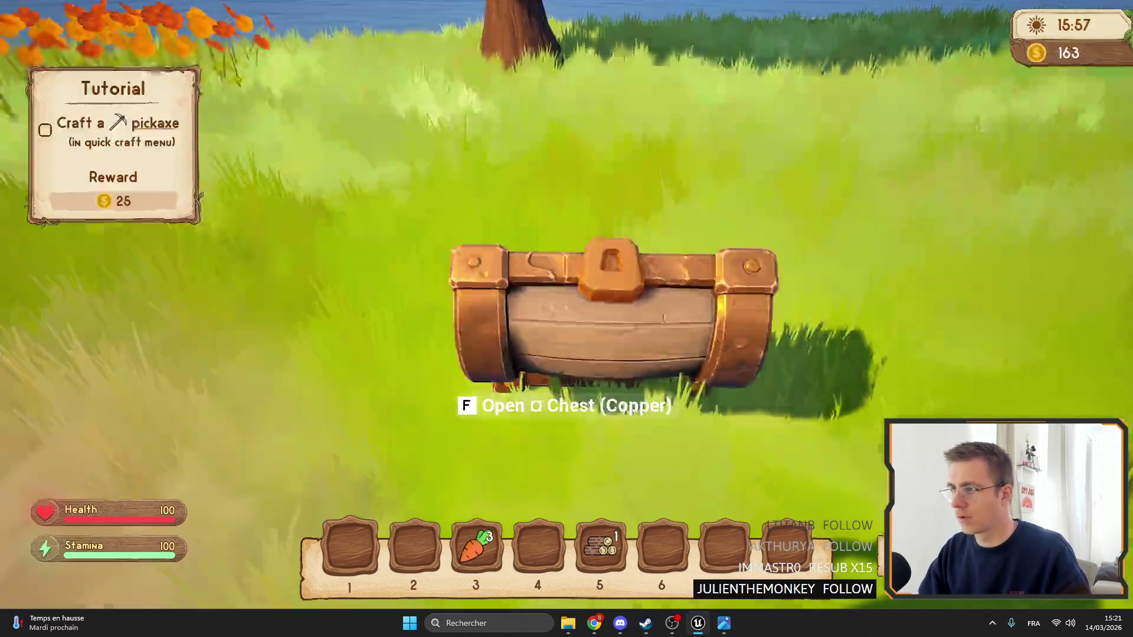
pyautogui.press('f')
pyautogui.click(746, 138)
pyautogui.press('f')
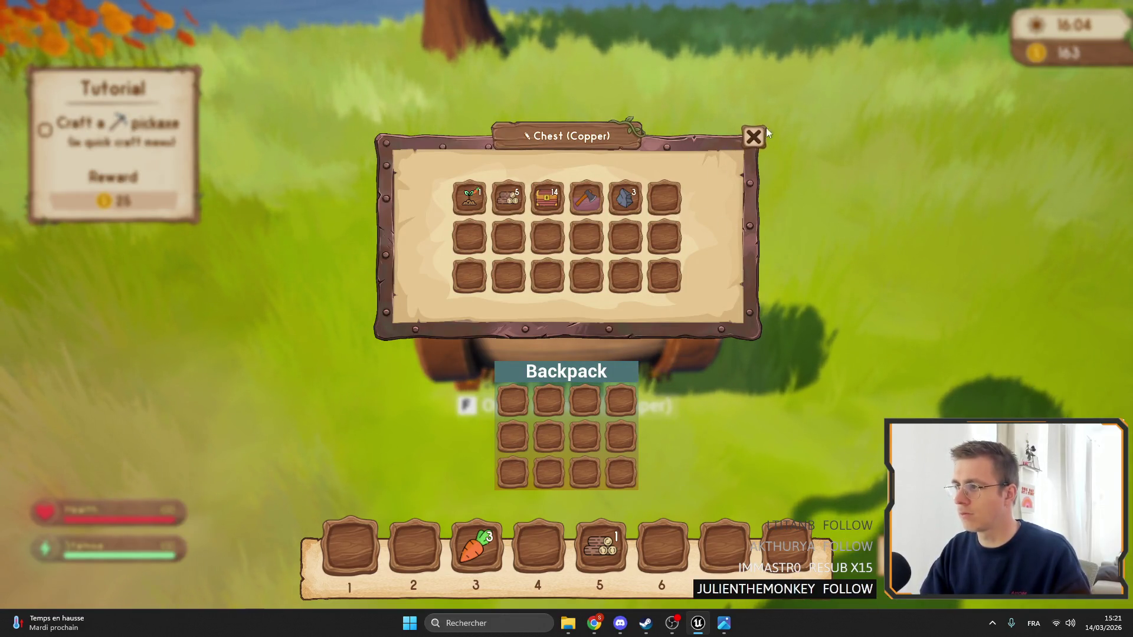
pyautogui.click(753, 137)
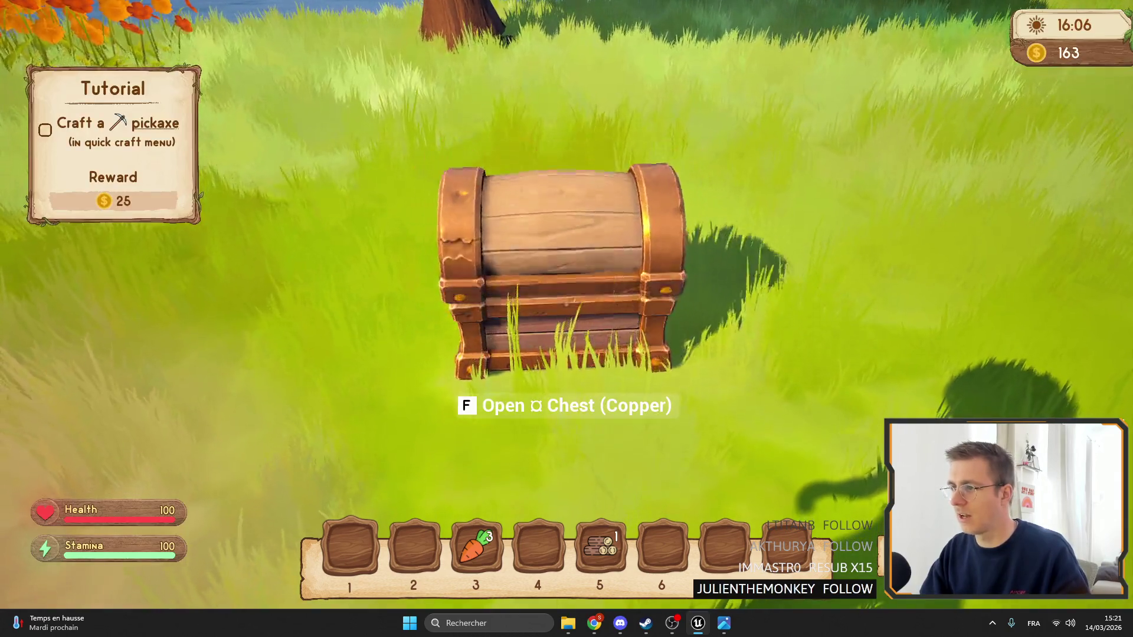
pyautogui.press('f')
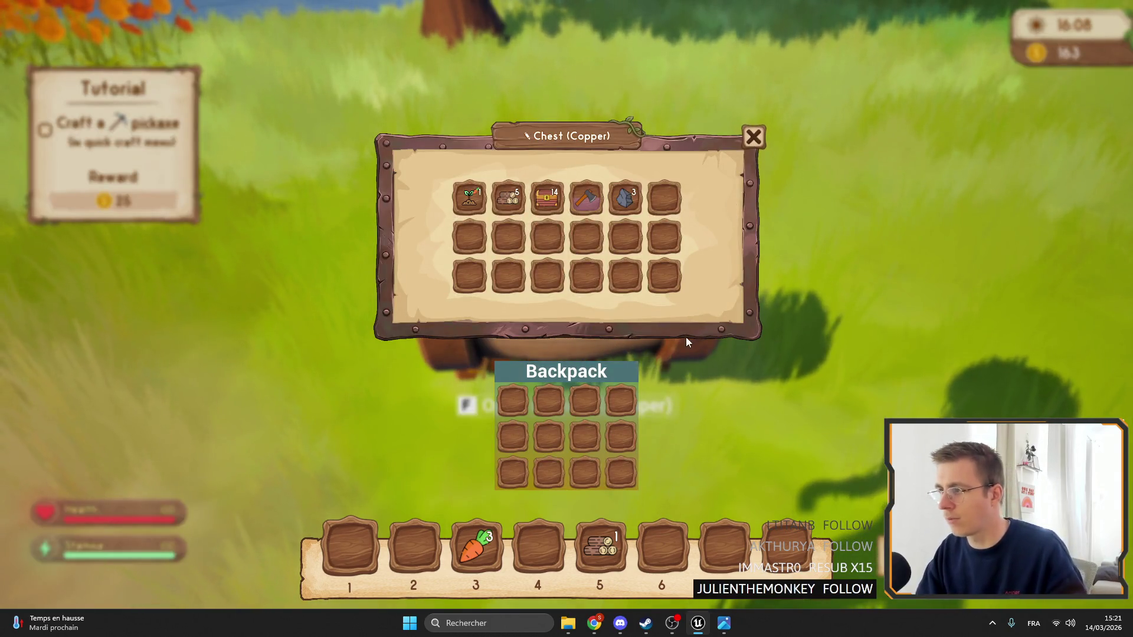
pyautogui.click(753, 137)
pyautogui.press('f')
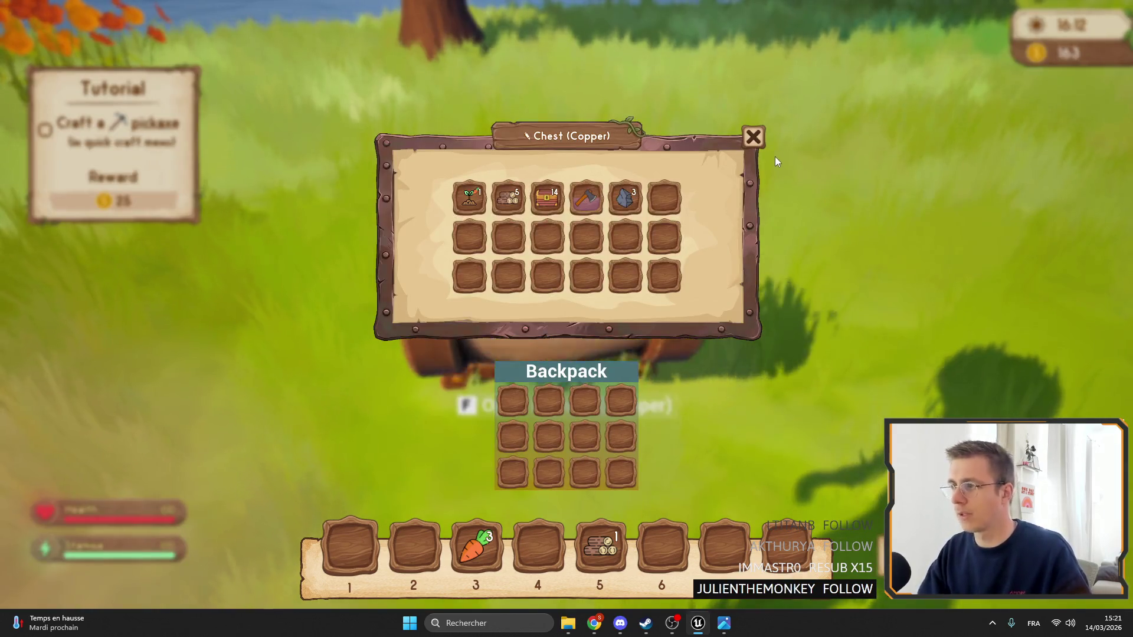
pyautogui.click(753, 137)
pyautogui.press('F11')
pyautogui.press('Escape')
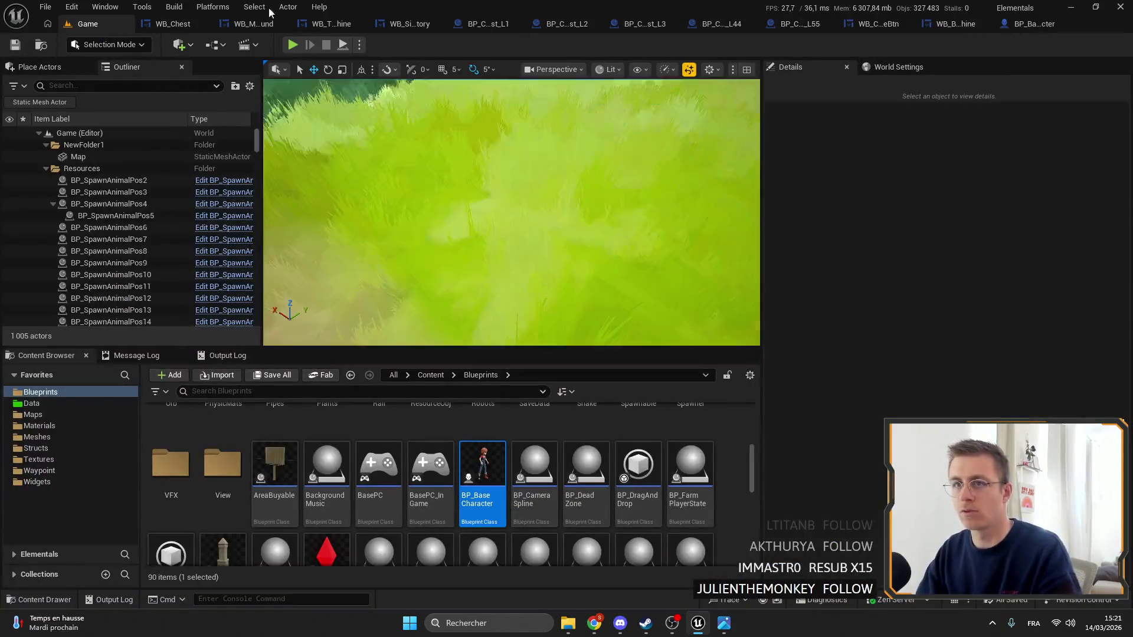
# Chain WB_CloseBtn's On Unhovered animation nodes after Call On Click and compile
pyautogui.click(177, 25)
pyautogui.scroll(-3, 538, 175)
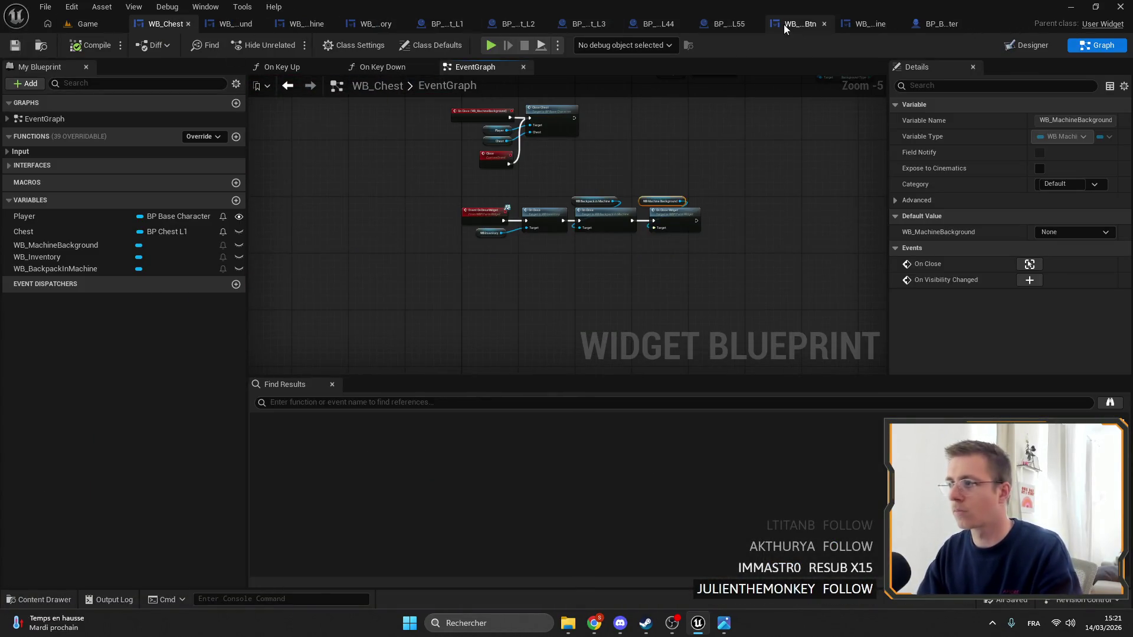
pyautogui.click(791, 25)
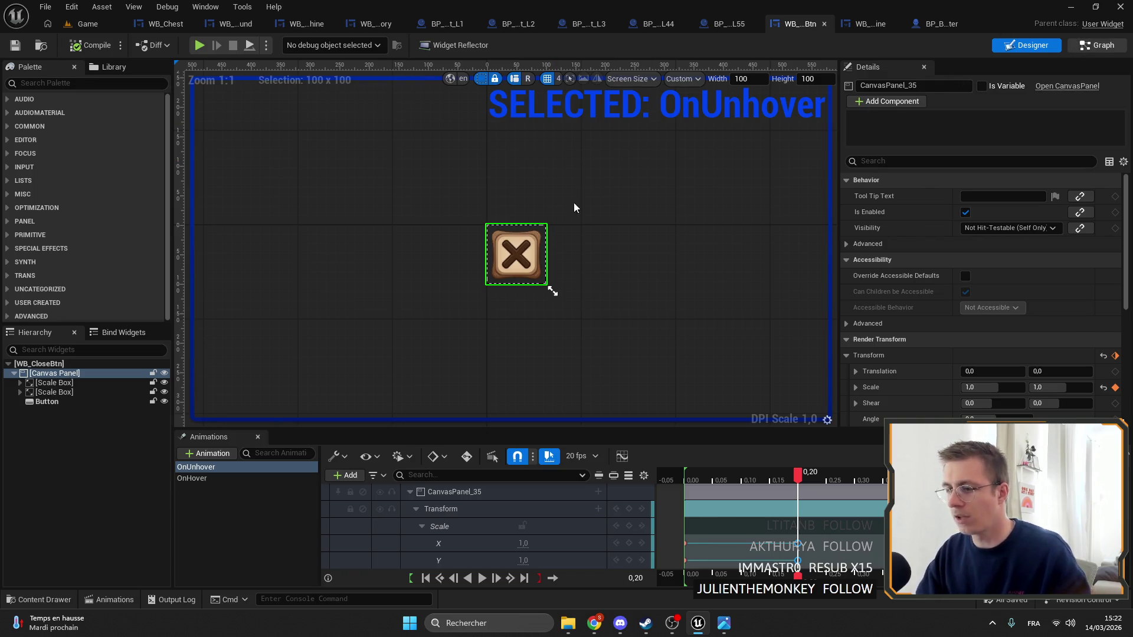
pyautogui.click(1097, 45)
pyautogui.scroll(2, 760, 308)
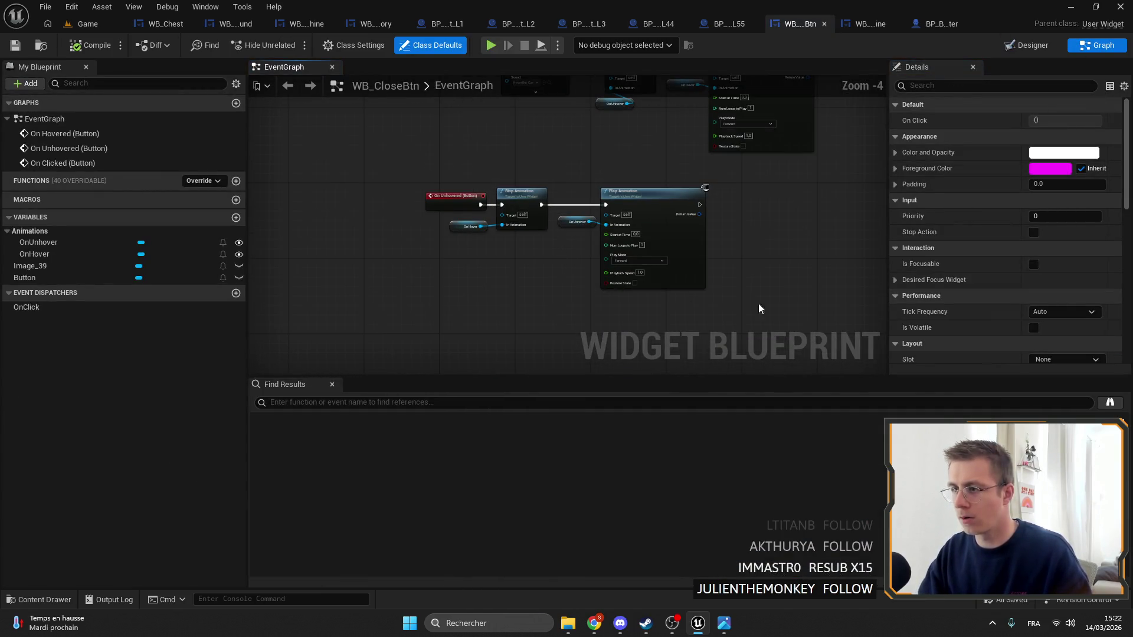
pyautogui.moveTo(721, 302); pyautogui.dragTo(439, 213)
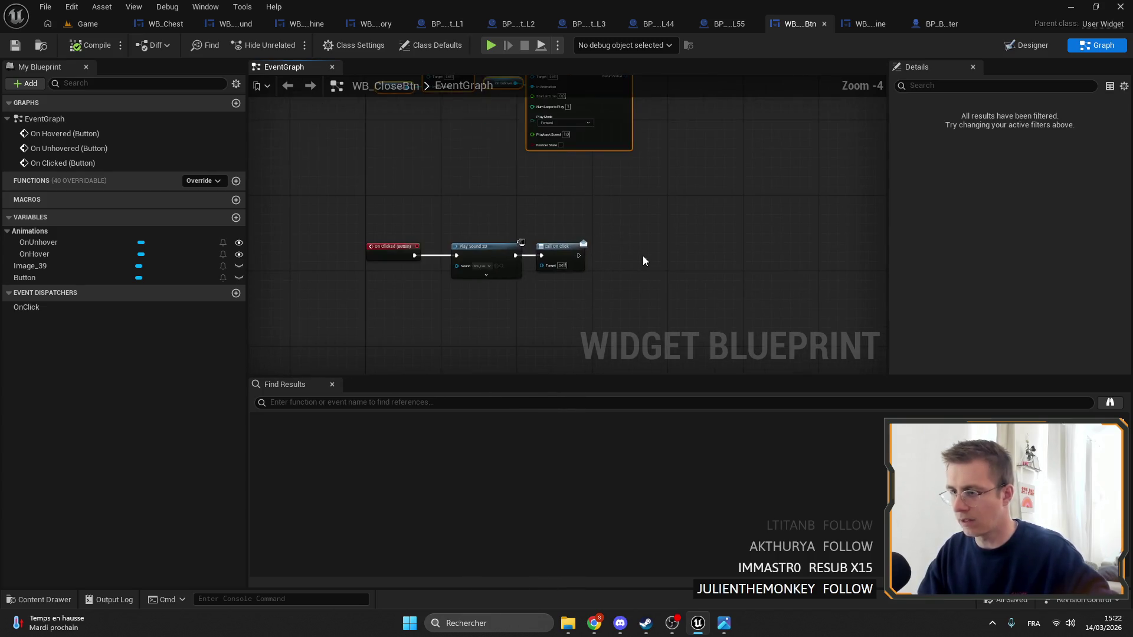
pyautogui.scroll(3, 642, 261)
pyautogui.moveTo(536, 253)
pyautogui.mouseDown()
pyautogui.moveTo(602, 254)
pyautogui.moveTo(680, 229)
pyautogui.mouseUp()
pyautogui.click(649, 177)
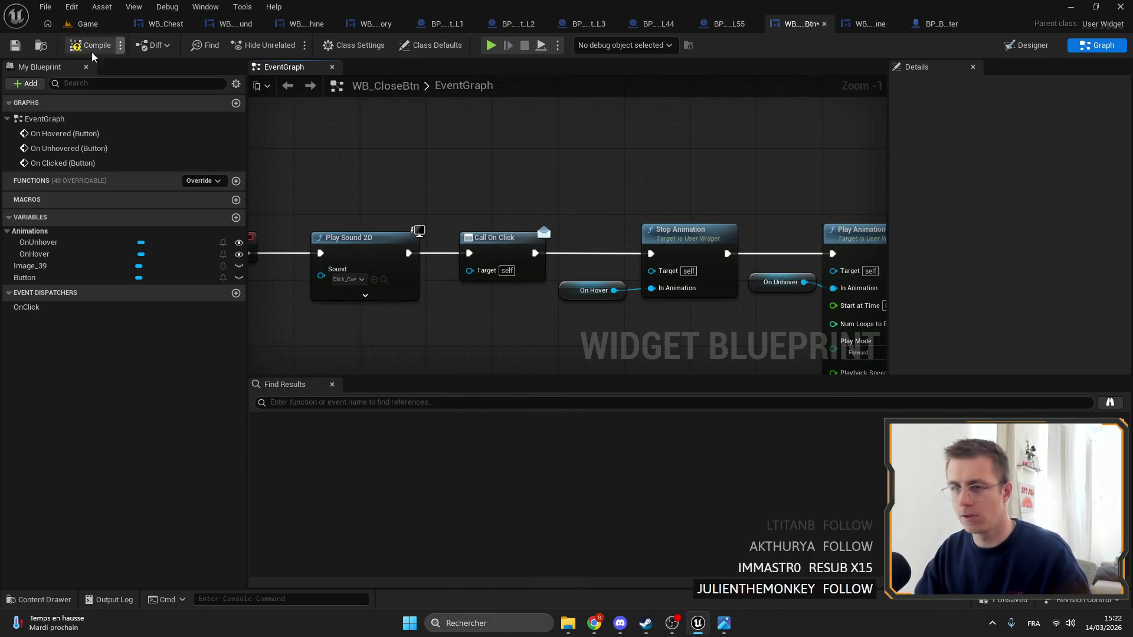
pyautogui.click(92, 52)
# Play fullscreen, open and close the Copper chest with its X button twice, then stop
pyautogui.click(88, 24)
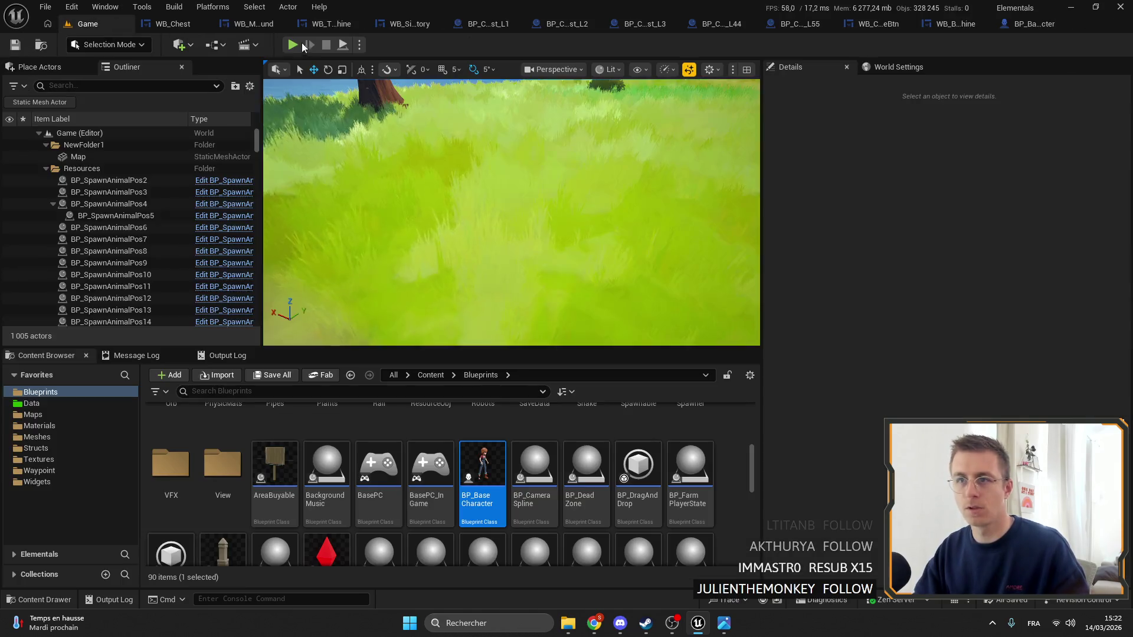
pyautogui.hotkey('alt', 'p')
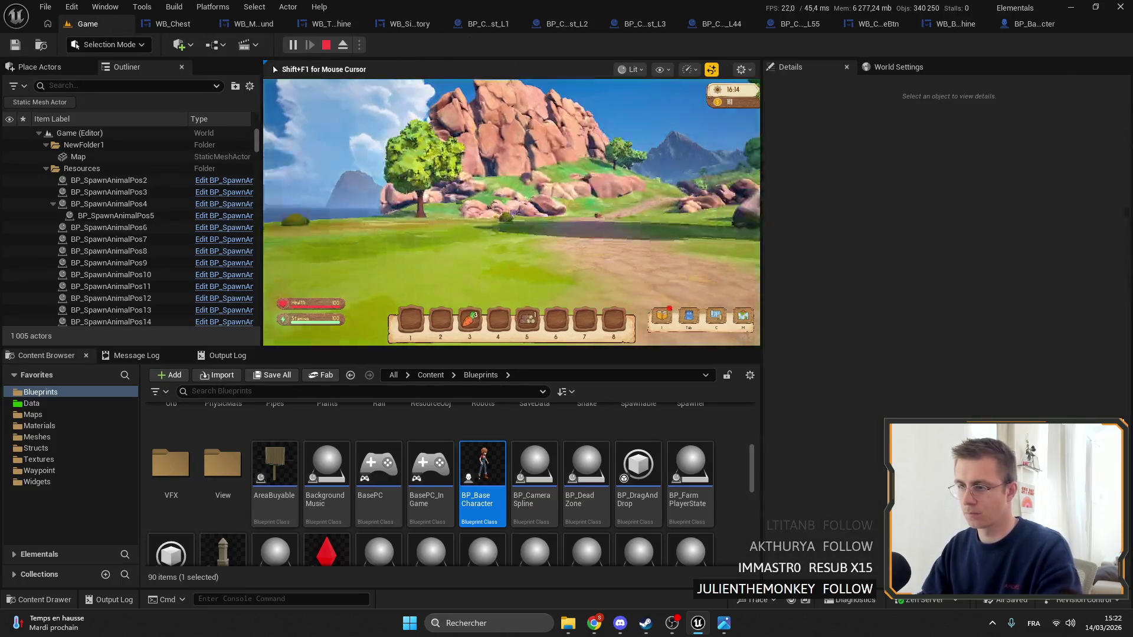
pyautogui.press('F11')
pyautogui.press('Tab')
pyautogui.click(627, 240)
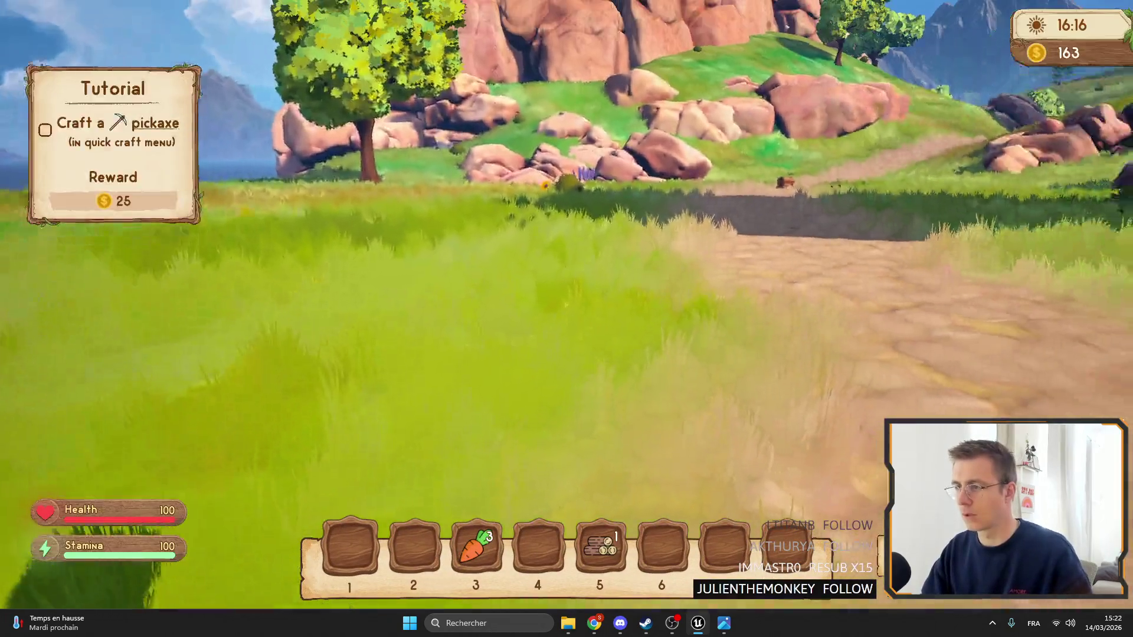
pyautogui.press('f')
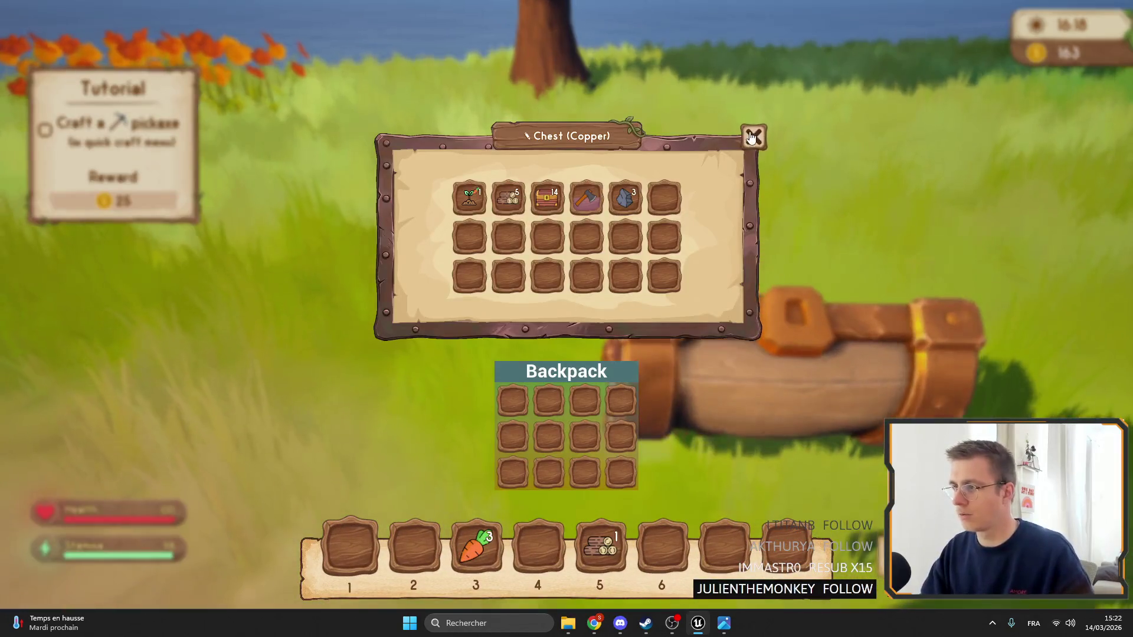
pyautogui.click(753, 137)
pyautogui.press('f')
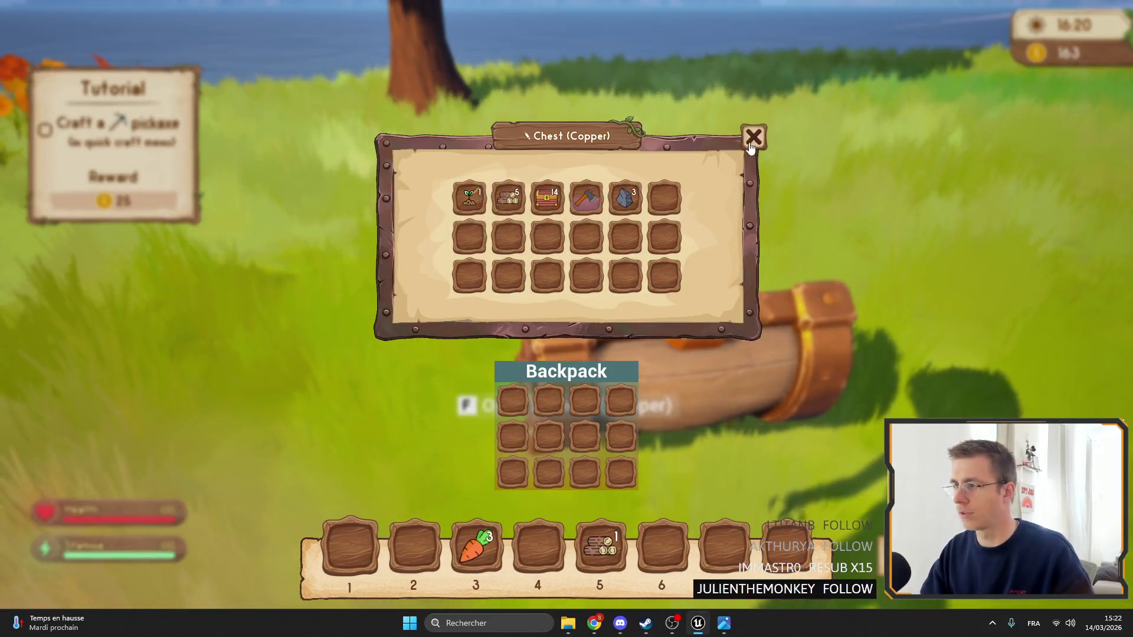
pyautogui.click(753, 137)
pyautogui.press('f')
pyautogui.press('Escape')
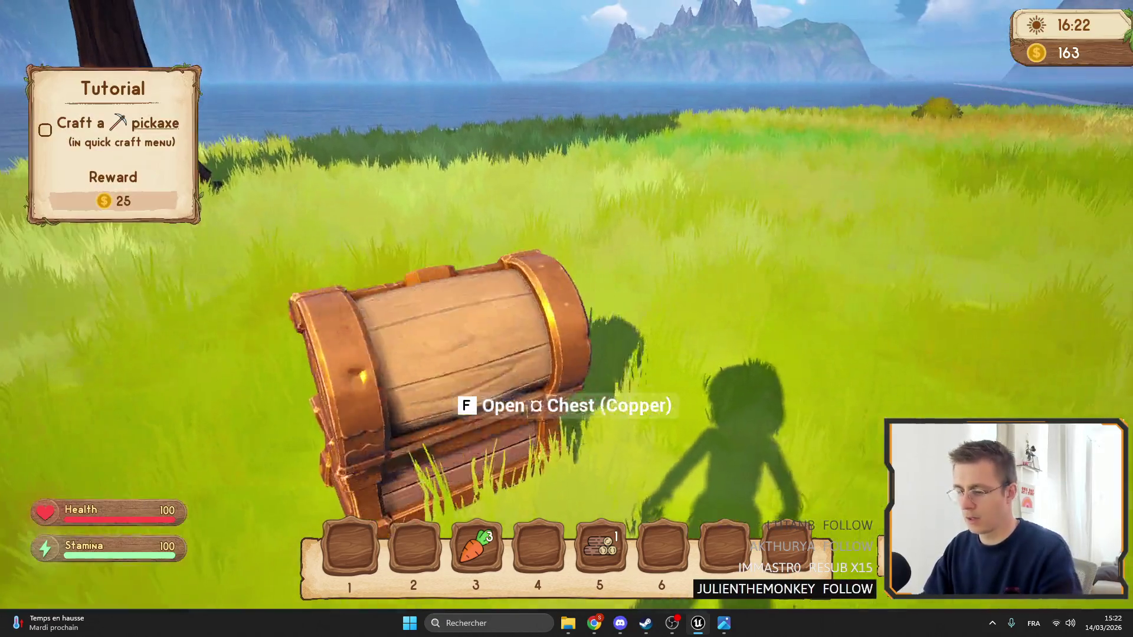
pyautogui.click(188, 27)
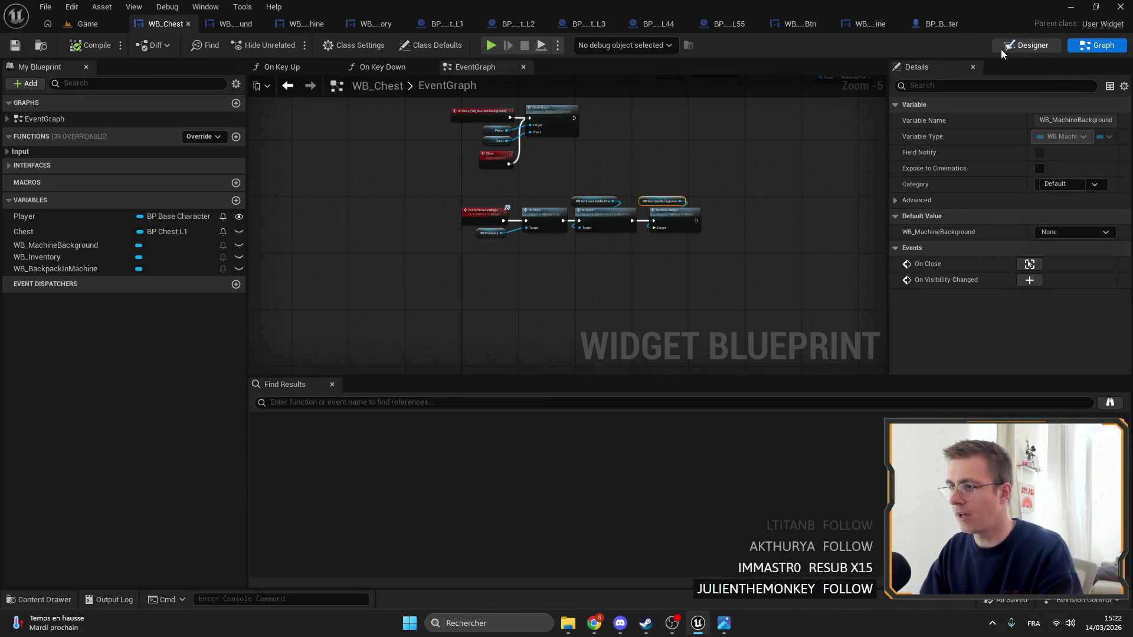
# Look over the WB_Chest designer layout and its event graph
pyautogui.click(1030, 46)
pyautogui.click(1095, 47)
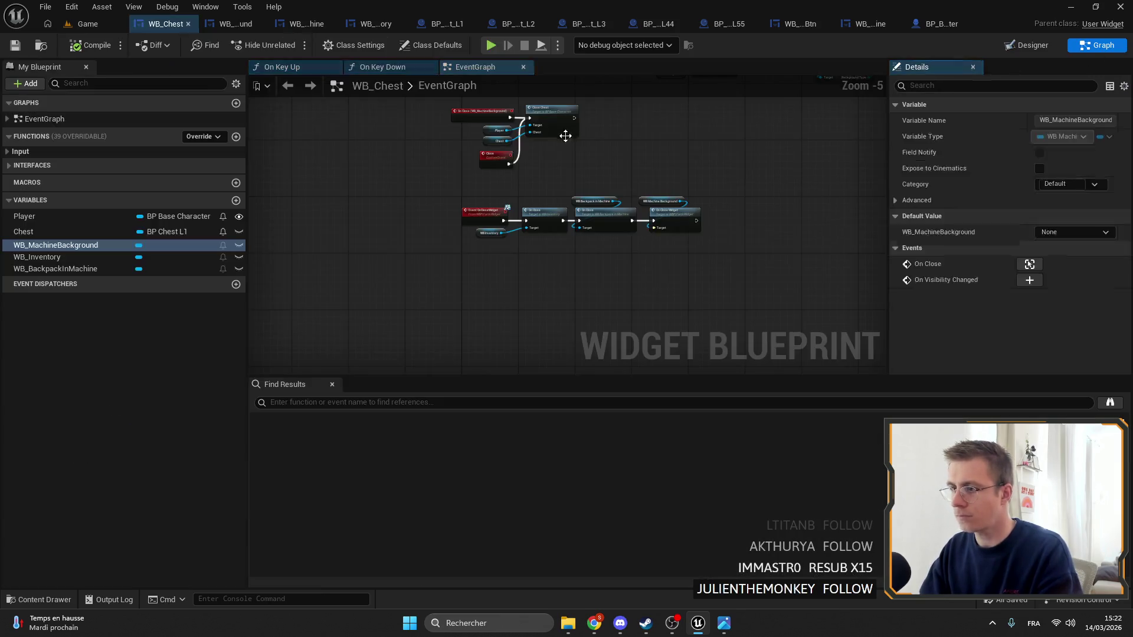
pyautogui.click(1025, 52)
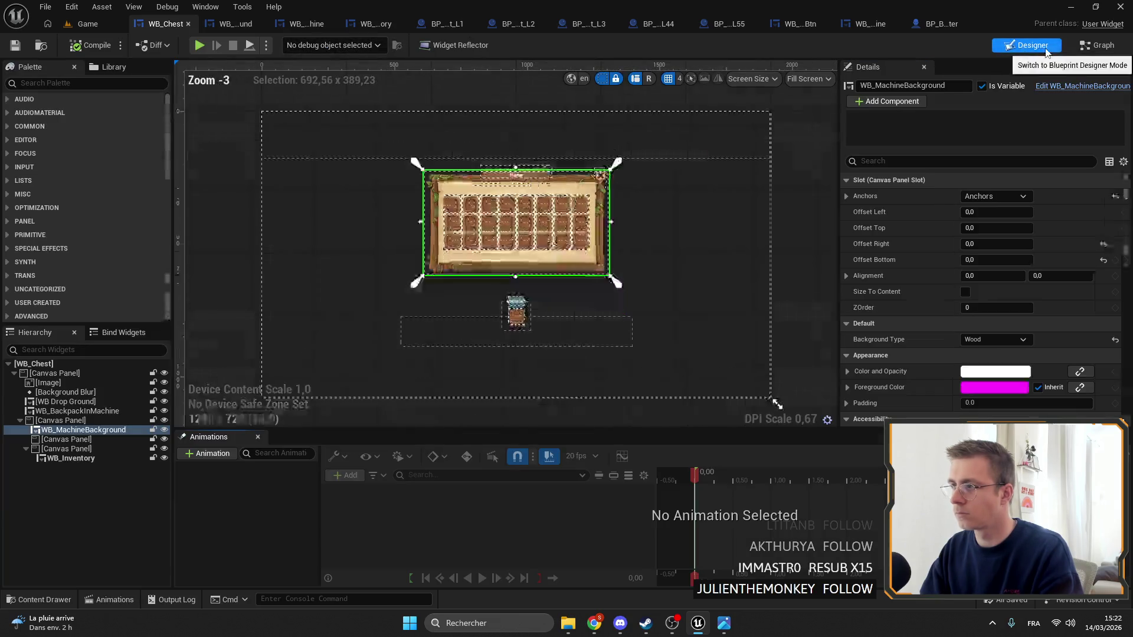
# Delete WB_CloseBtn's Stop and Play Animation nodes after Call On Click, then compile and save
pyautogui.click(793, 25)
pyautogui.moveTo(507, 218); pyautogui.dragTo(536, 161)
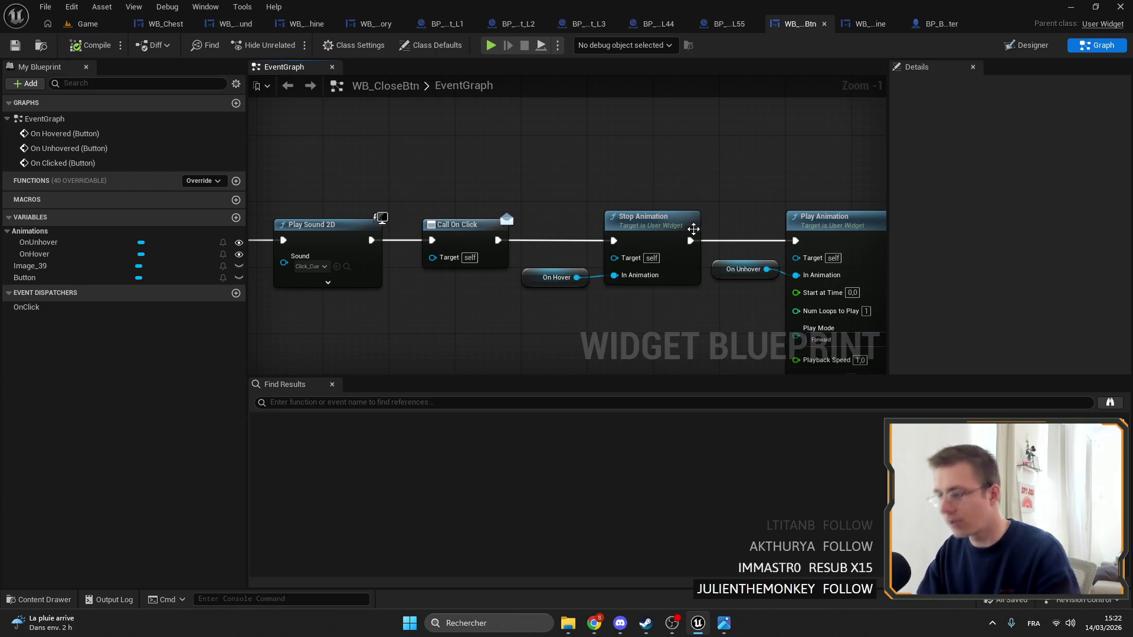
pyautogui.scroll(-5, 694, 230)
pyautogui.moveTo(534, 198)
pyautogui.mouseDown()
pyautogui.moveTo(477, 183)
pyautogui.moveTo(569, 282)
pyautogui.mouseUp()
pyautogui.scroll(4, 477, 183)
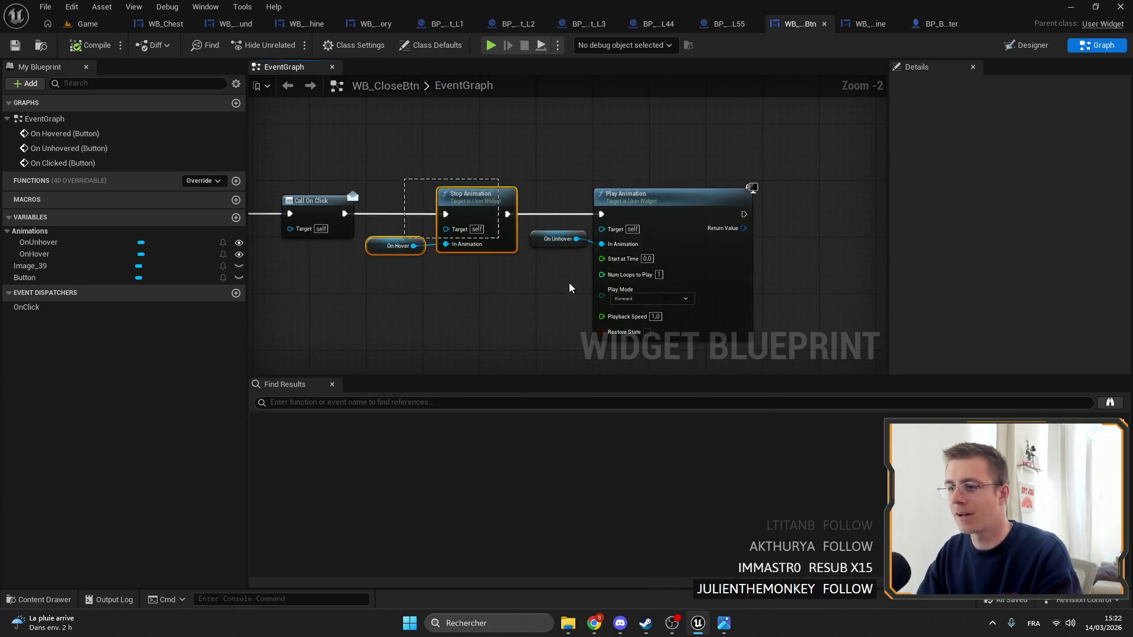
pyautogui.press('Delete')
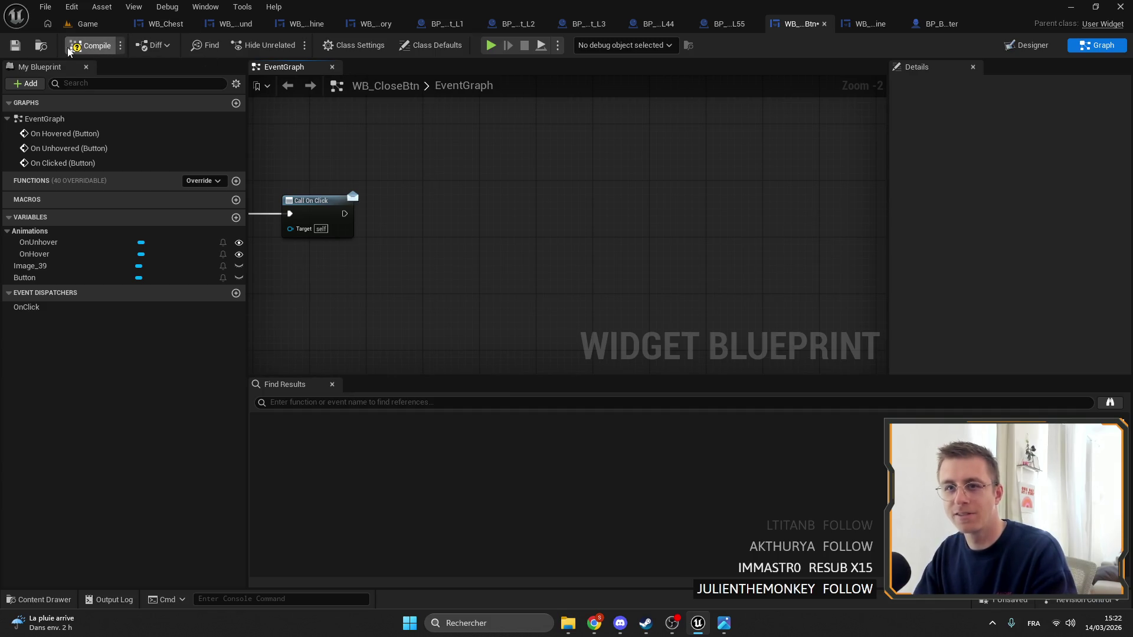
pyautogui.click(13, 46)
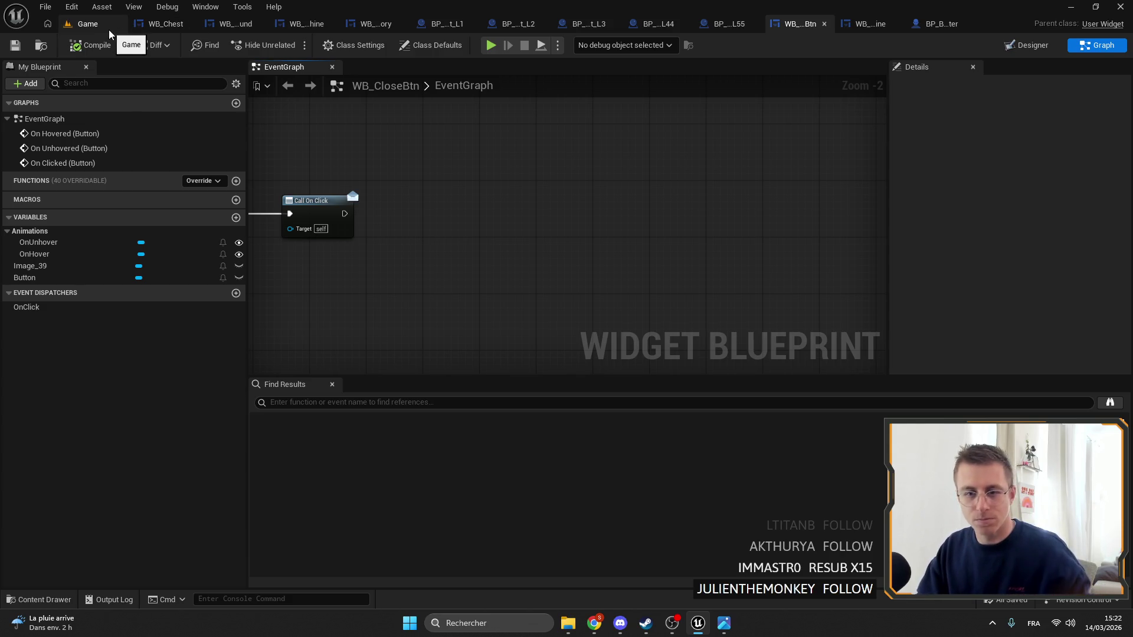
pyautogui.click(88, 24)
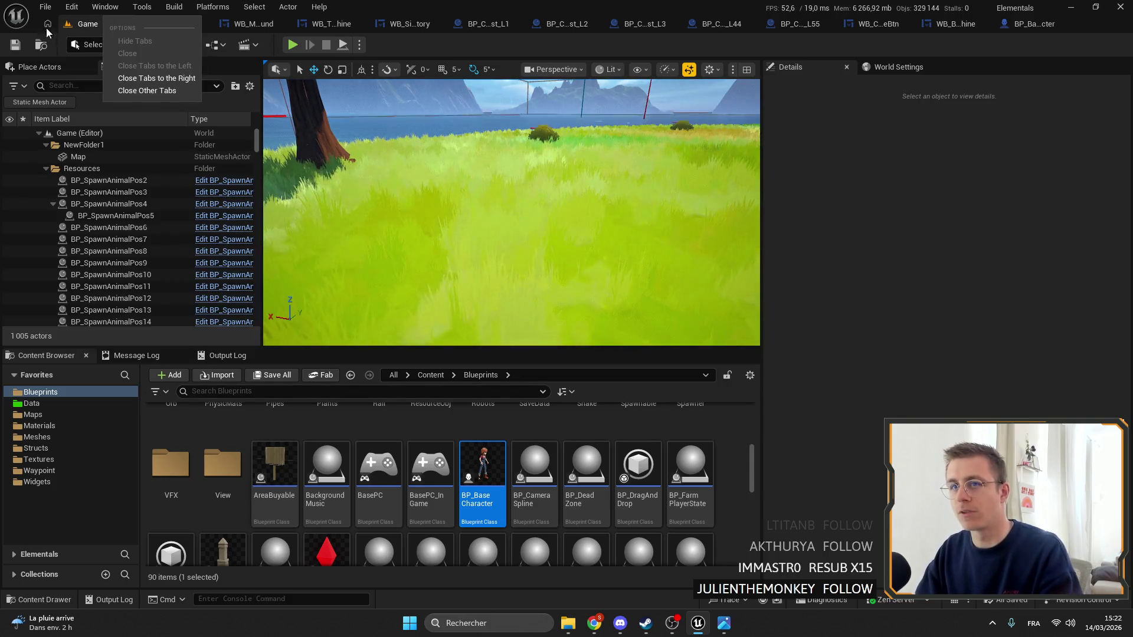
# Inspect the WB_BackpackInMachine widget in the WB_Chest designer, zooming the canvas around it
pyautogui.click(165, 24)
pyautogui.click(88, 23)
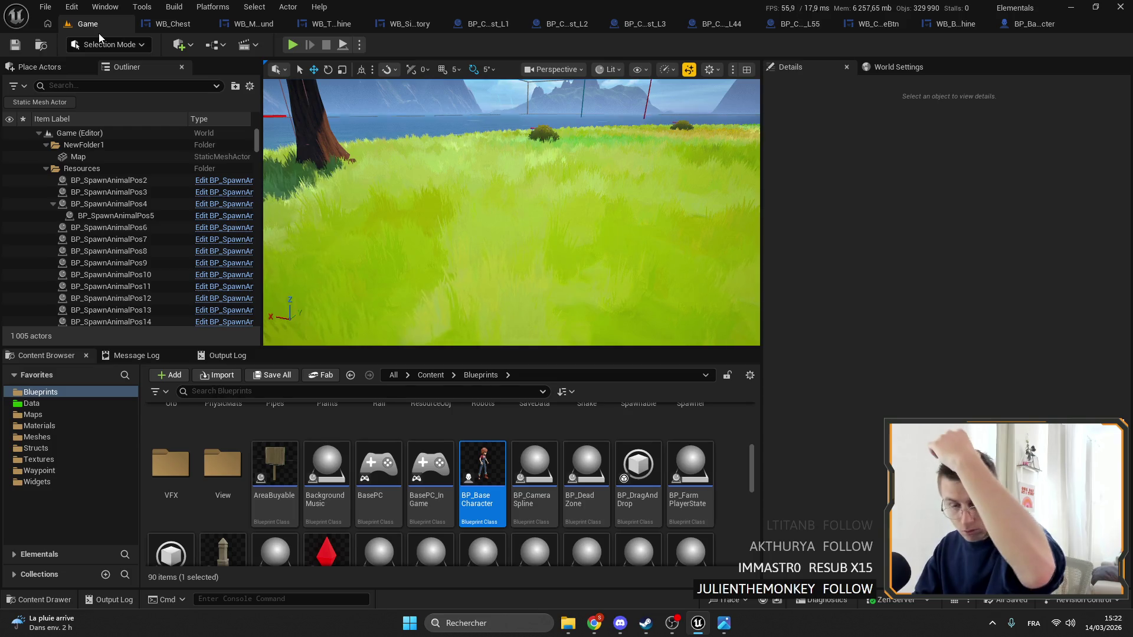
pyautogui.click(166, 24)
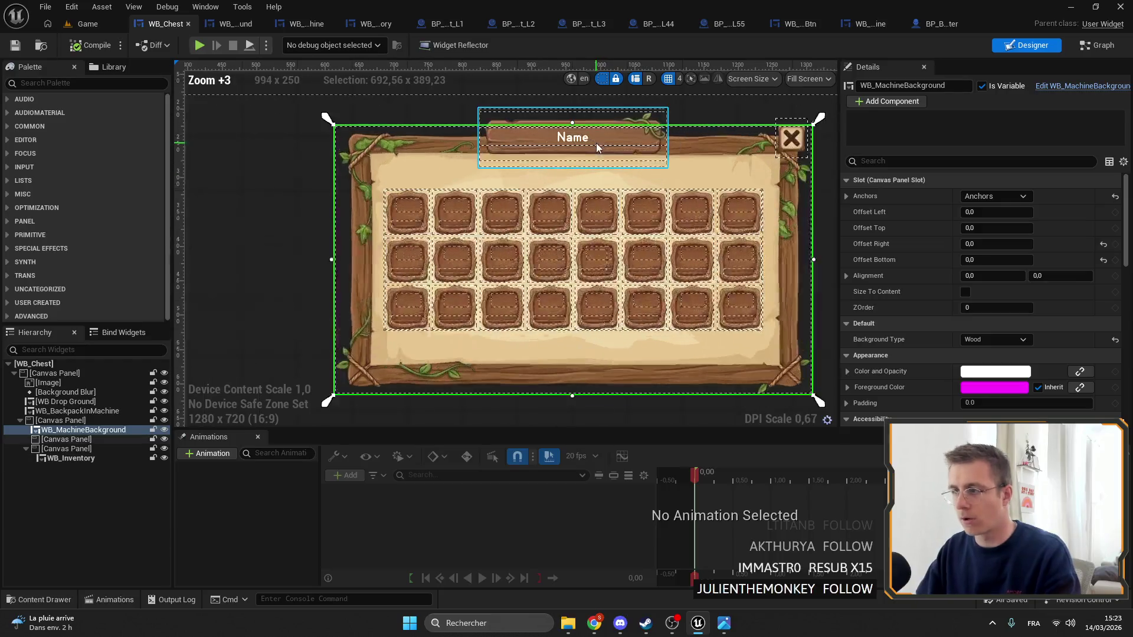
pyautogui.scroll(3, 654, 245)
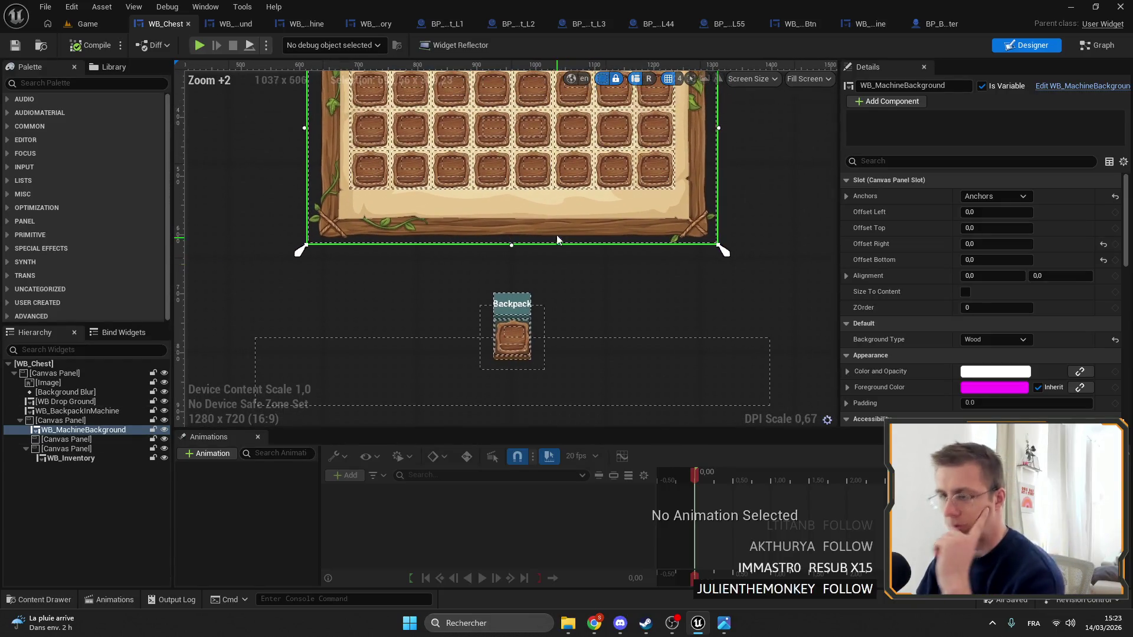
pyautogui.click(540, 322)
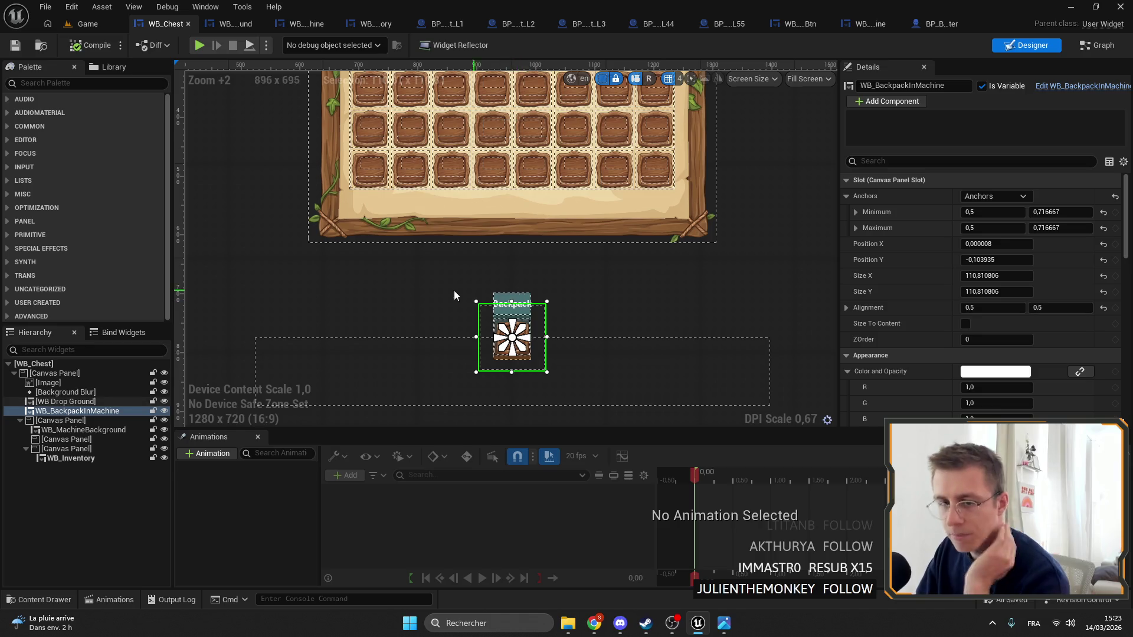
pyautogui.click(88, 412)
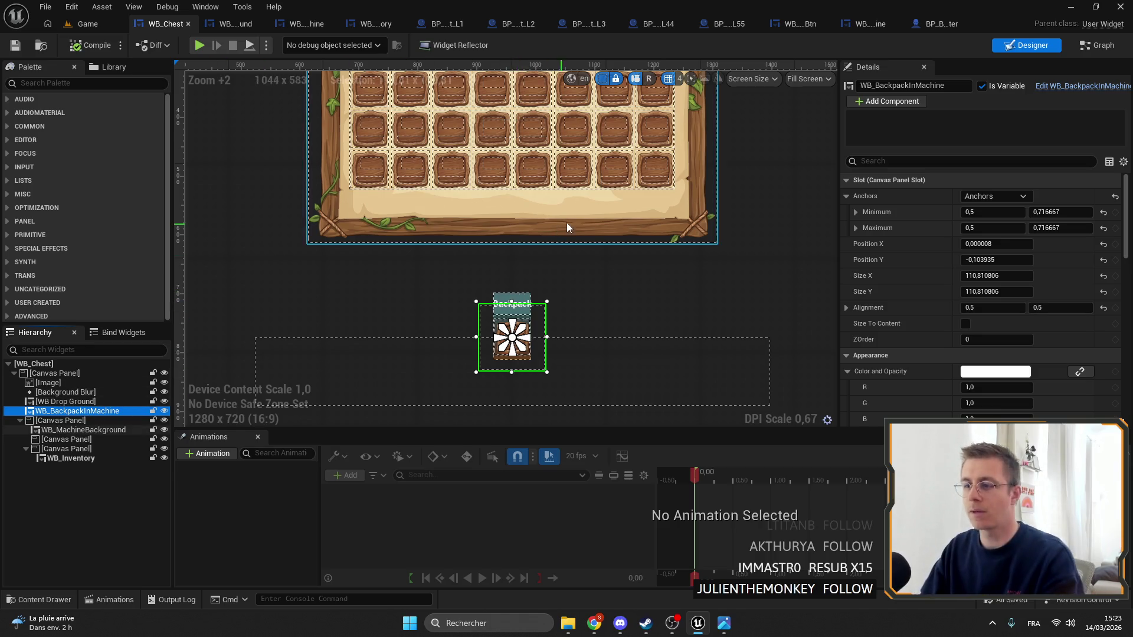
pyautogui.scroll(-3, 568, 263)
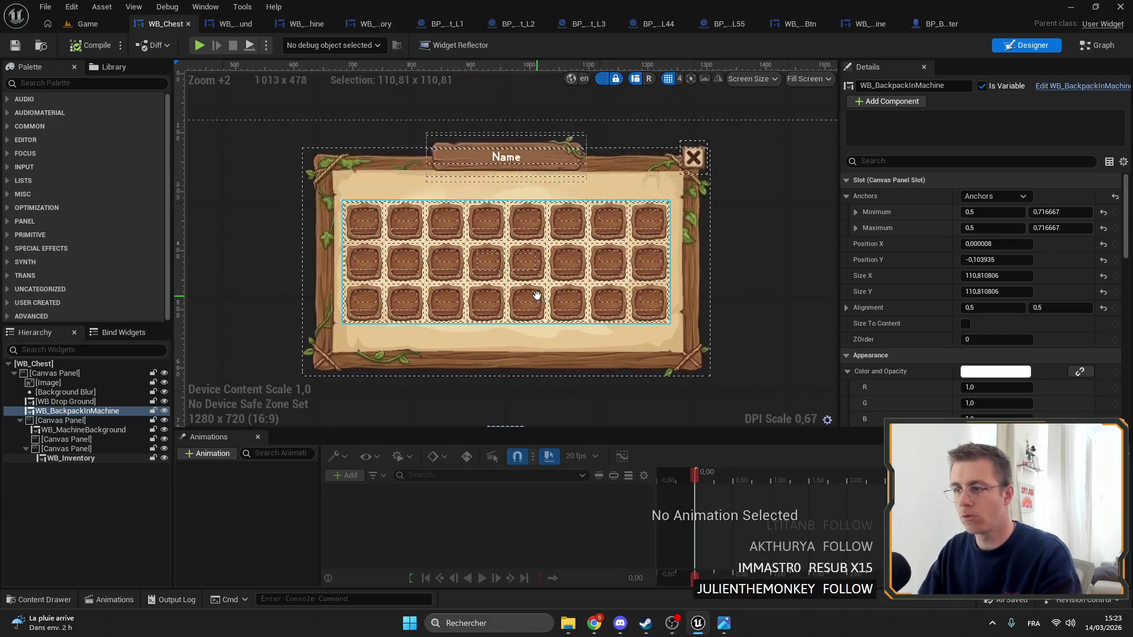
pyautogui.scroll(3, 567, 263)
pyautogui.scroll(-3, 569, 254)
pyautogui.scroll(3, 568, 253)
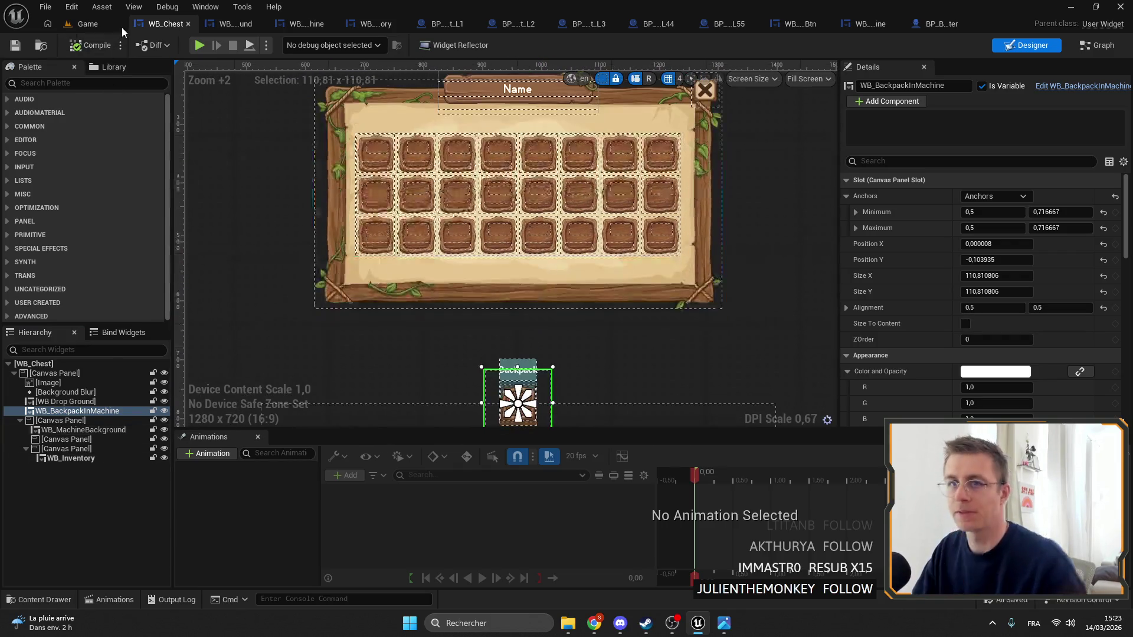
# Play the Game level full screen and open the copper chest with F
pyautogui.click(120, 26)
pyautogui.hotkey('alt', 'p')
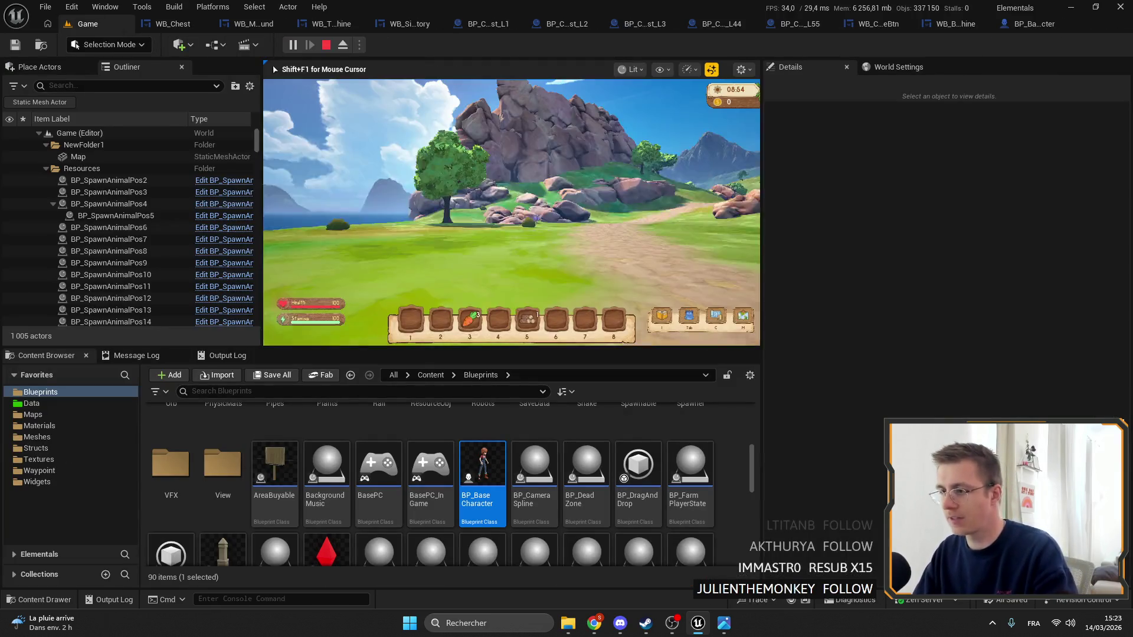
pyautogui.press('F11')
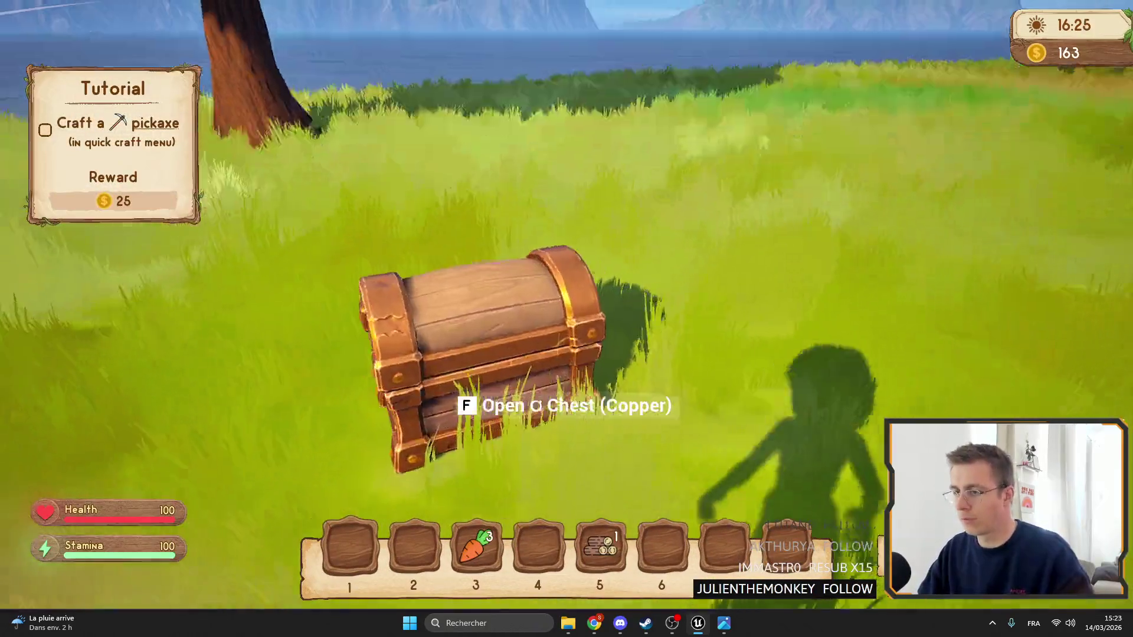
pyautogui.press('f')
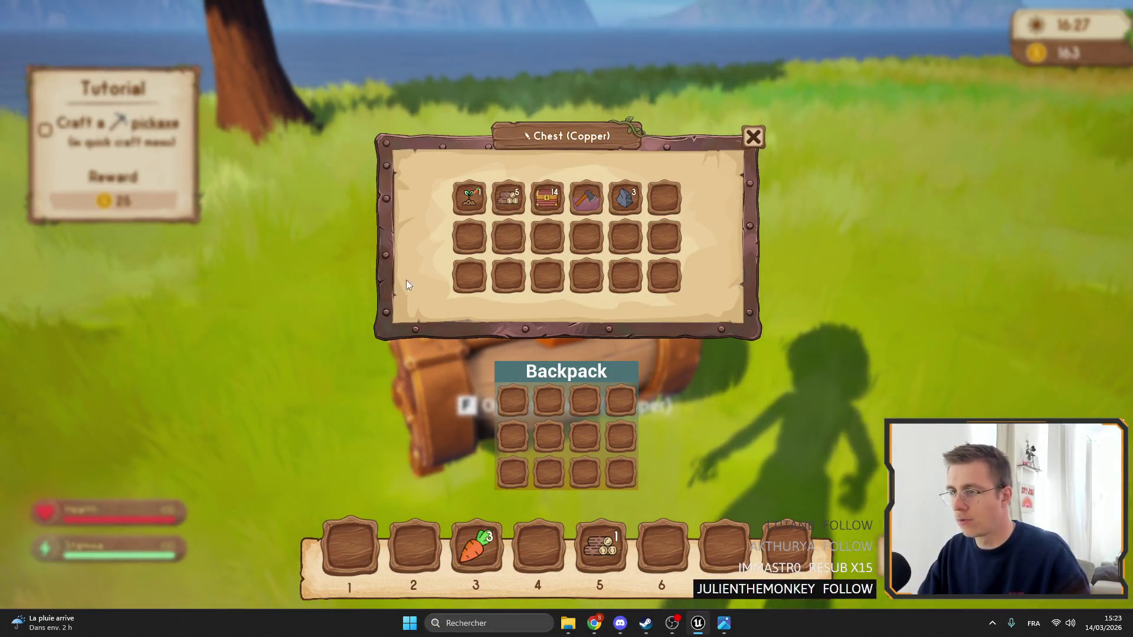
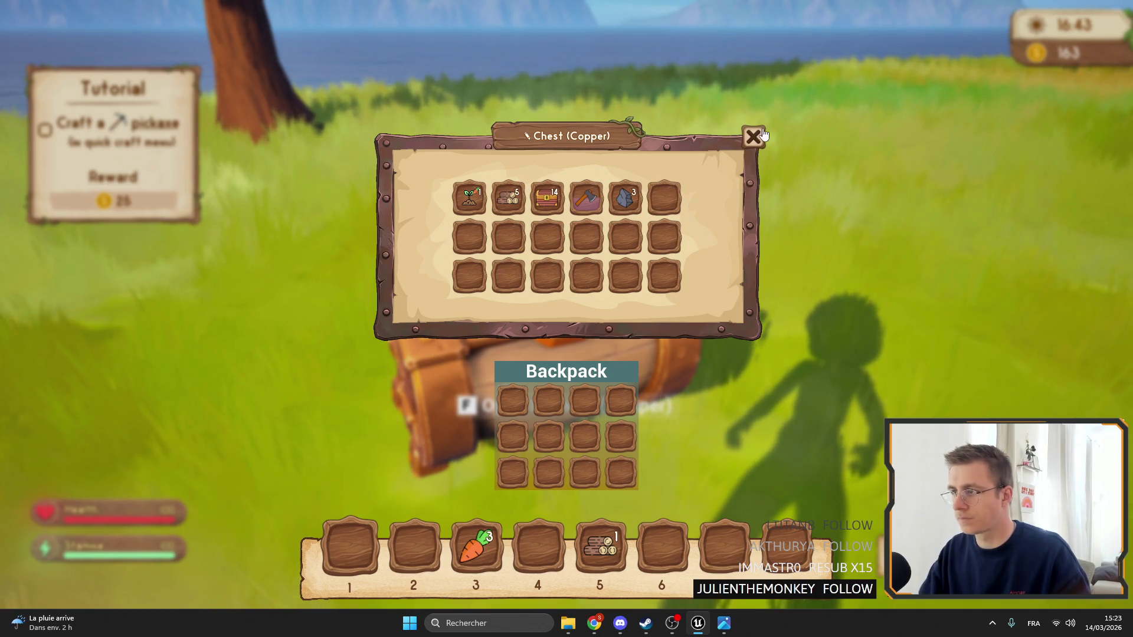
# Close and reopen the copper chest window a few times, then walk toward the path
pyautogui.press('Escape')
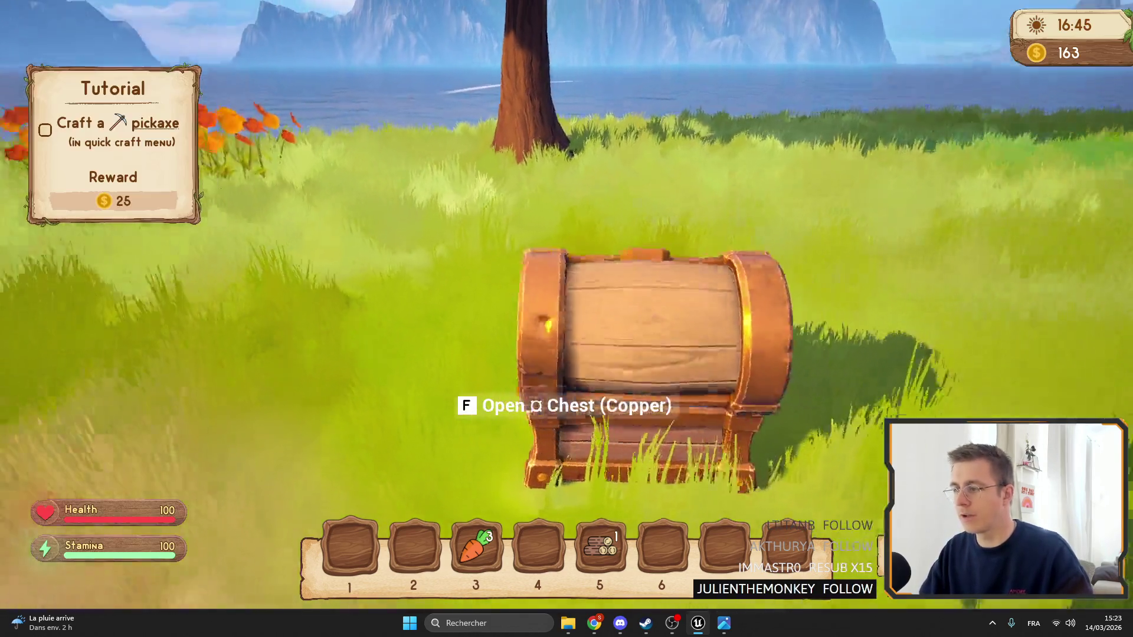
pyautogui.press('f')
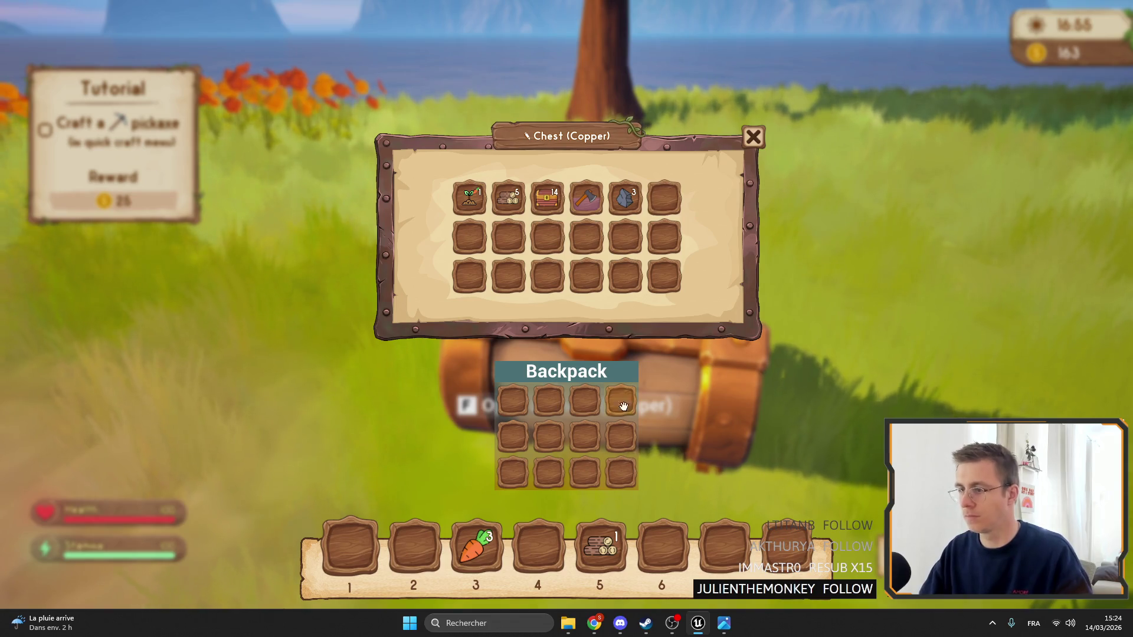
pyautogui.press('Escape')
pyautogui.press('f')
pyautogui.press('Escape')
pyautogui.press('w')
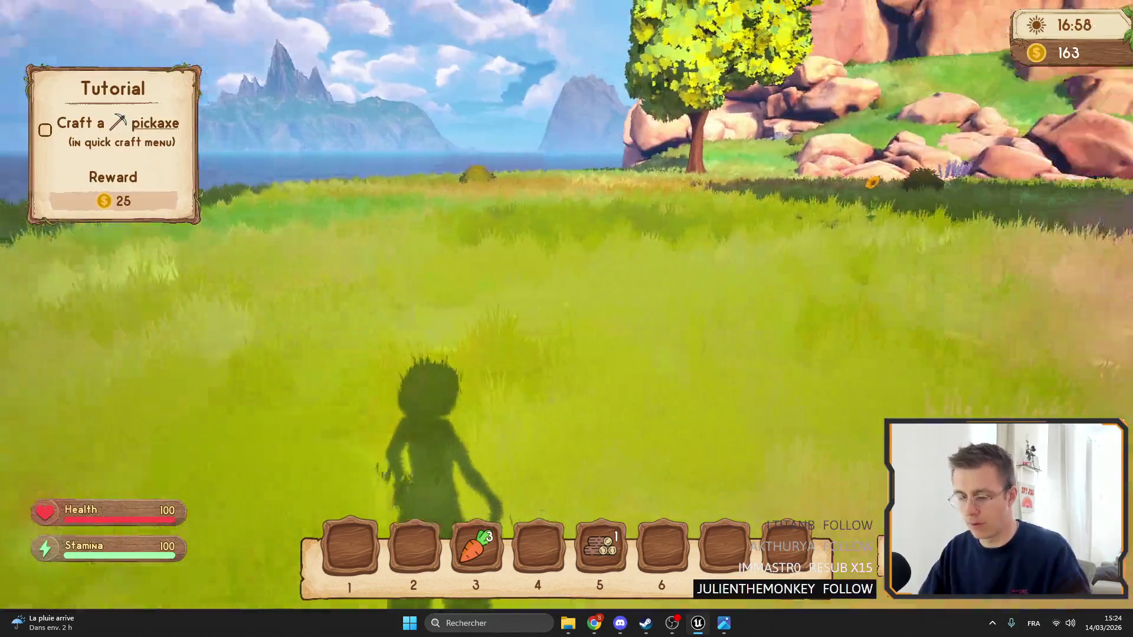
# Toggle the backpack and chest windows once more, then stop the Play In Editor session
pyautogui.press('i')
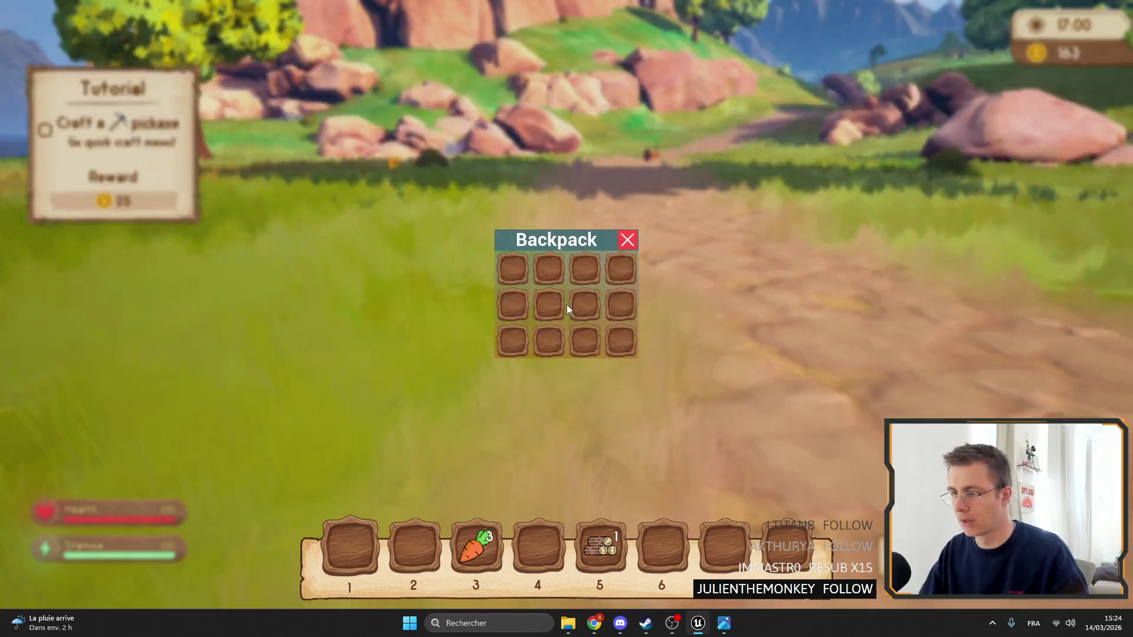
pyautogui.press('Escape')
pyautogui.press('f')
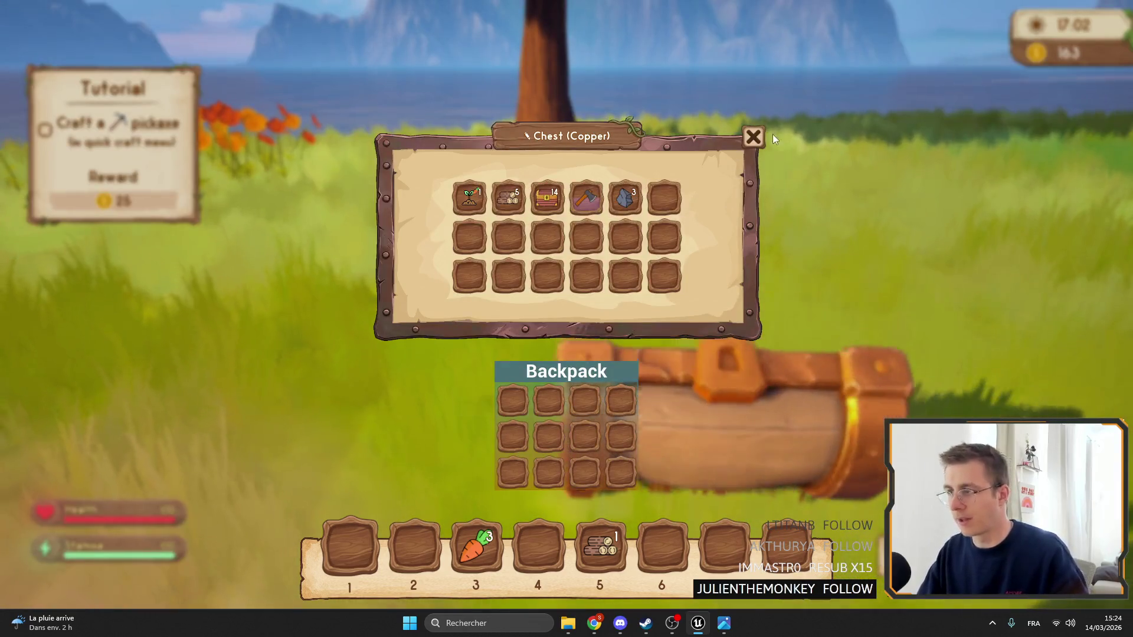
pyautogui.press('Escape')
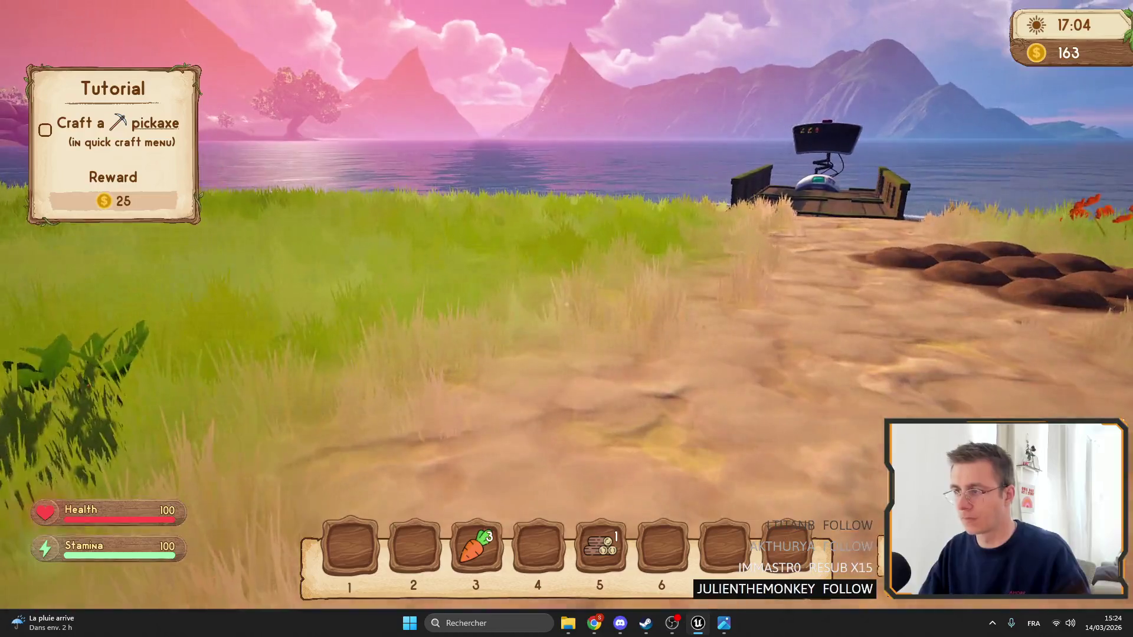
pyautogui.press('F11')
pyautogui.press('Escape')
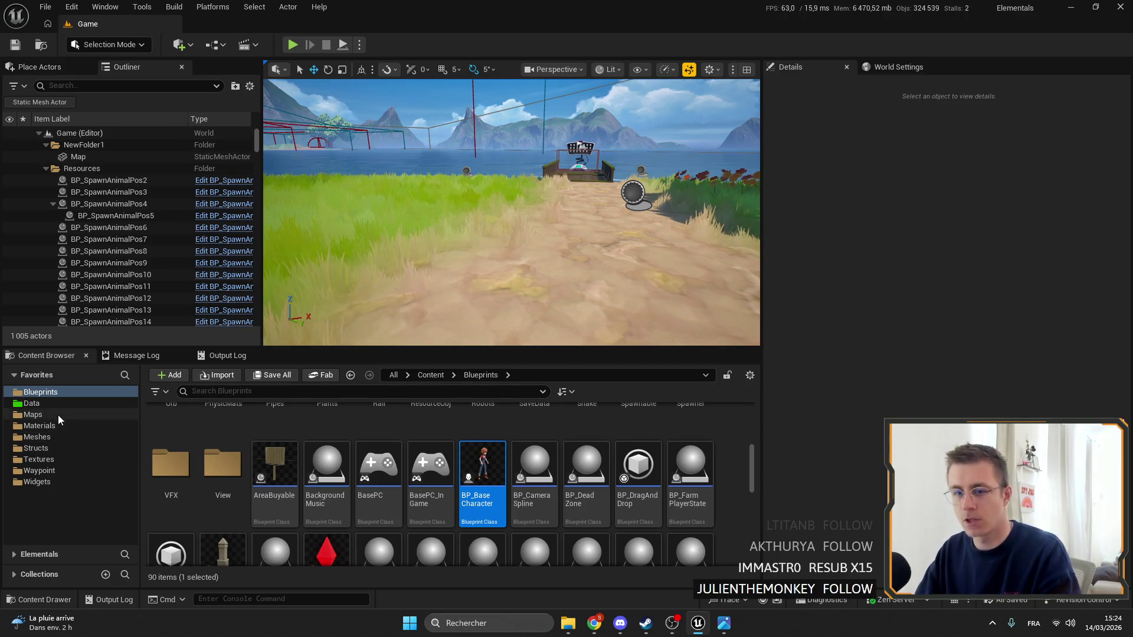
# Browse to the Blueprints folder in the Content Browser and open BP_Base Character
pyautogui.click(36, 404)
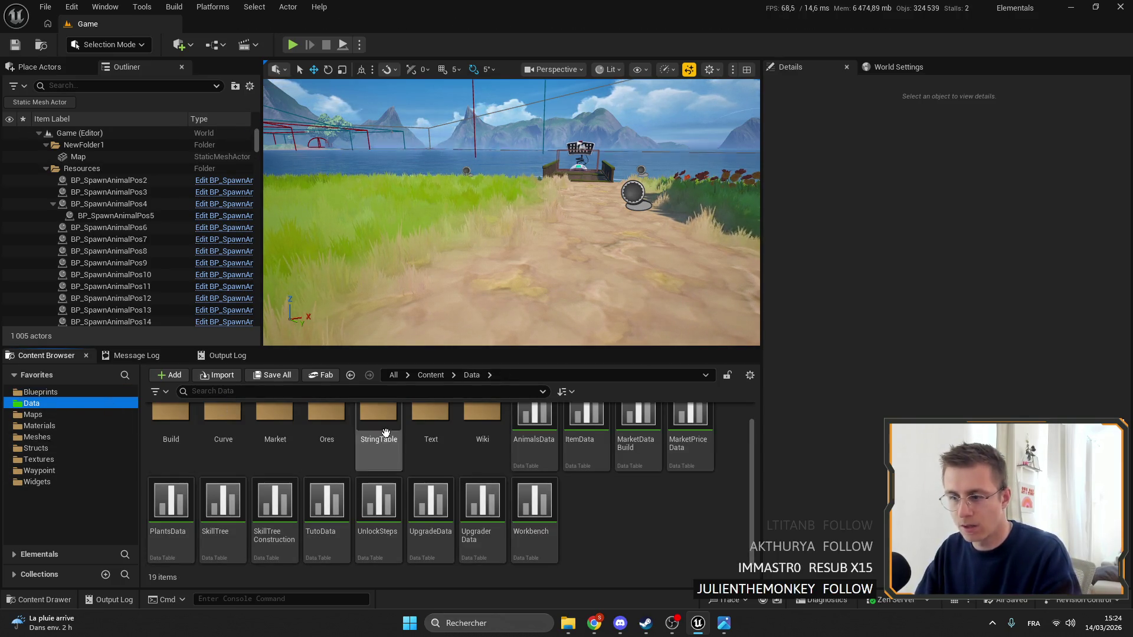
pyautogui.click(40, 375)
pyautogui.click(42, 391)
pyautogui.click(43, 378)
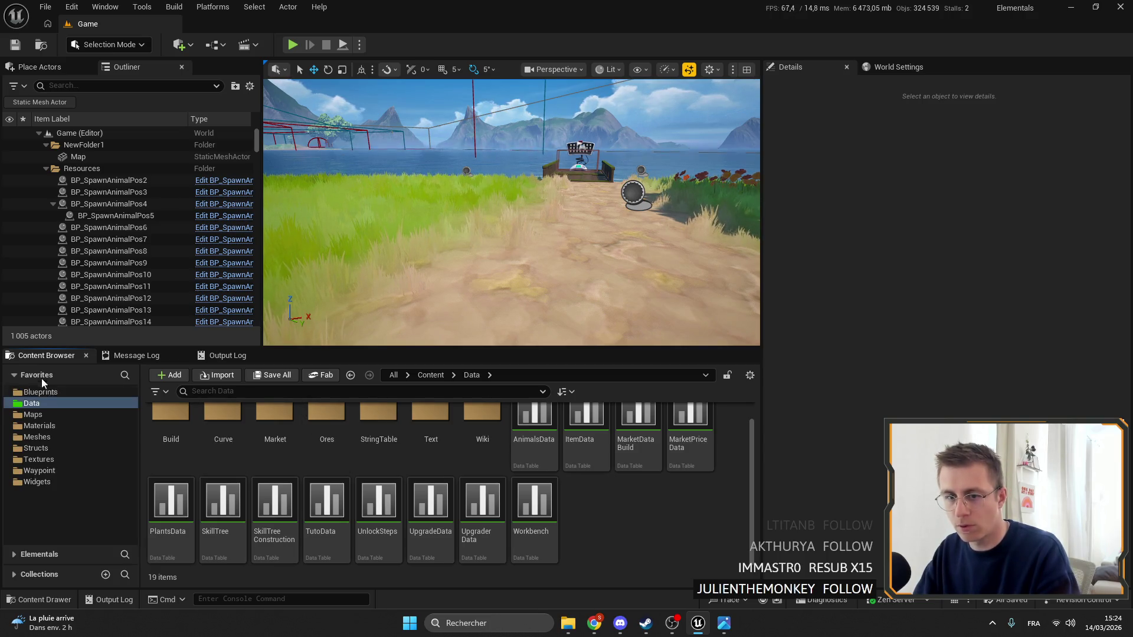
pyautogui.click(40, 391)
pyautogui.scroll(-6, 547, 481)
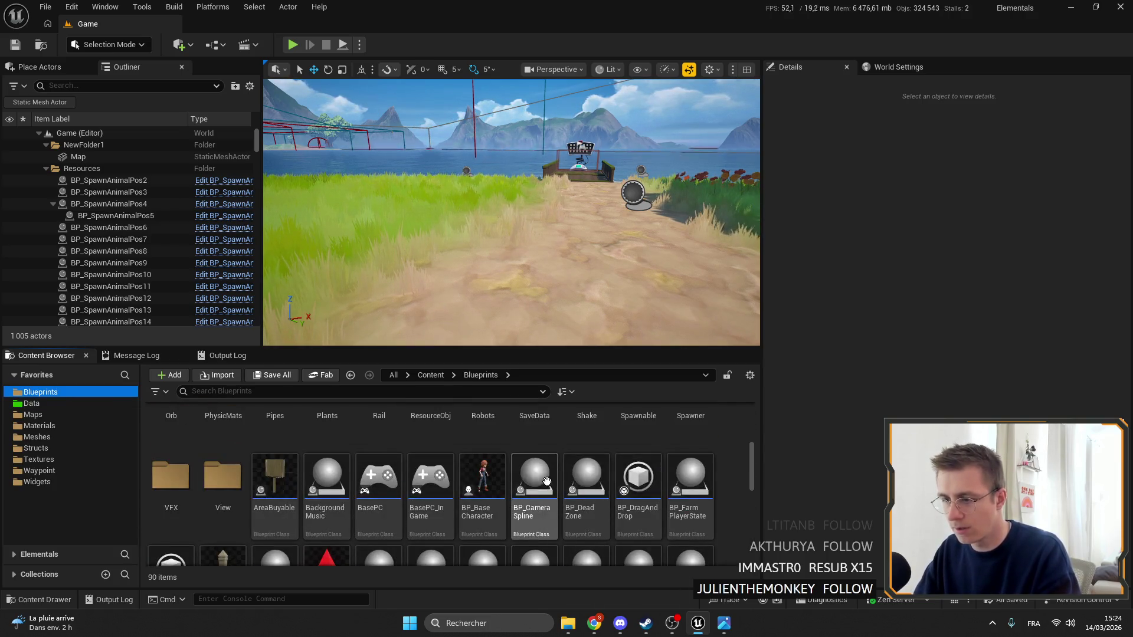
pyautogui.doubleClick(483, 480)
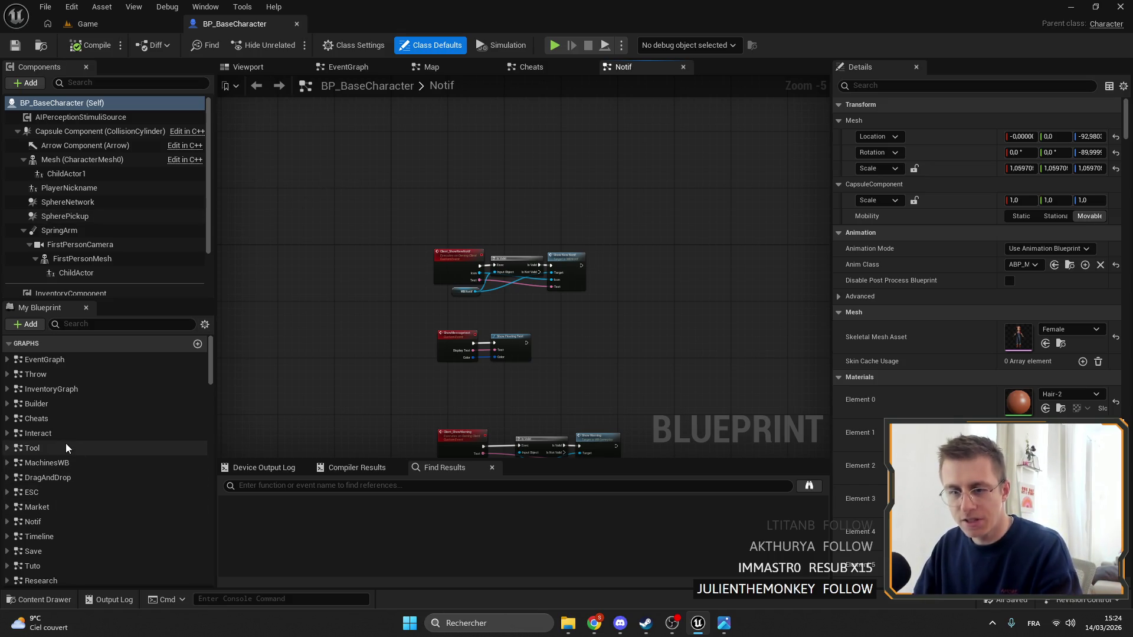
# Open the Cheats graph and navigate to the J key cheat chain
pyautogui.doubleClick(36, 418)
pyautogui.scroll(9, 581, 223)
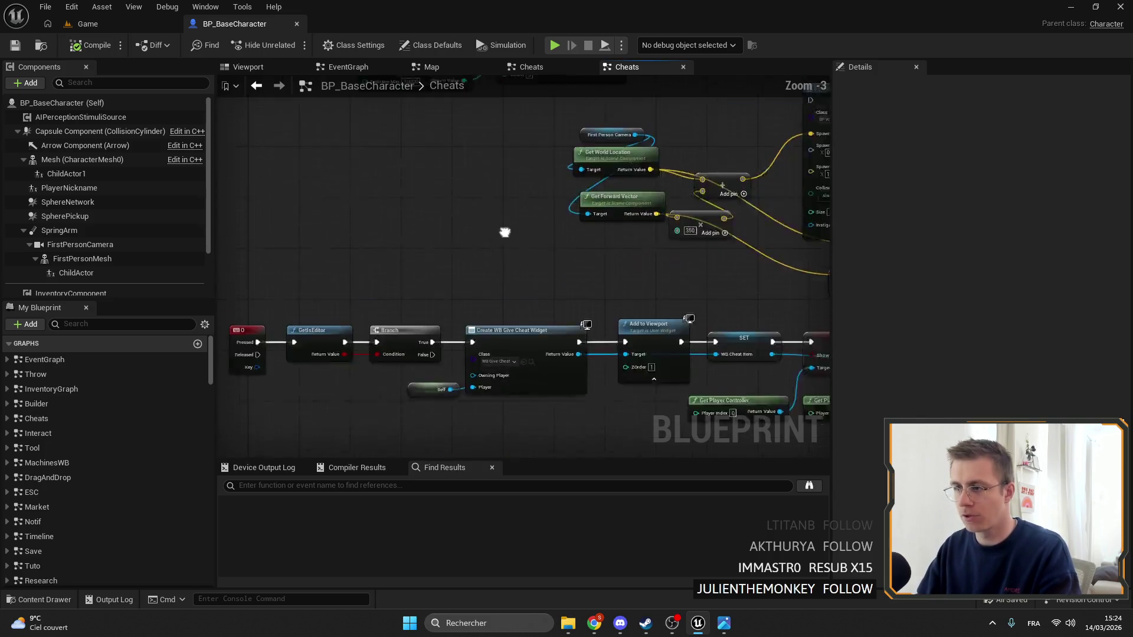
pyautogui.scroll(-6, 515, 345)
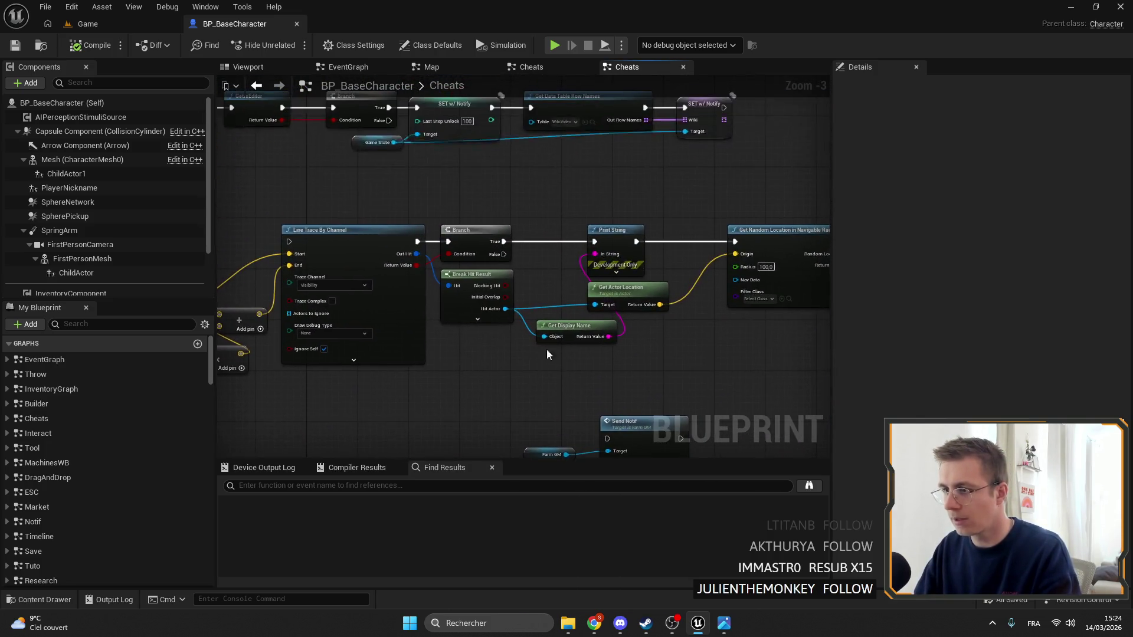
pyautogui.scroll(5, 643, 233)
pyautogui.moveTo(656, 221); pyautogui.dragTo(412, 316)
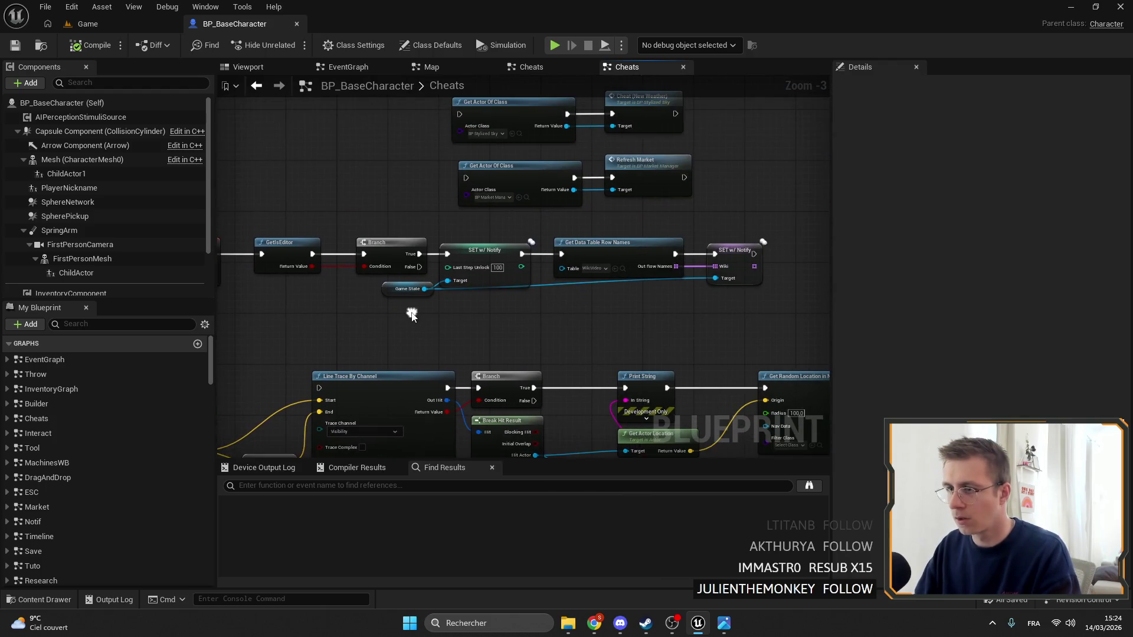
pyautogui.scroll(3, 484, 279)
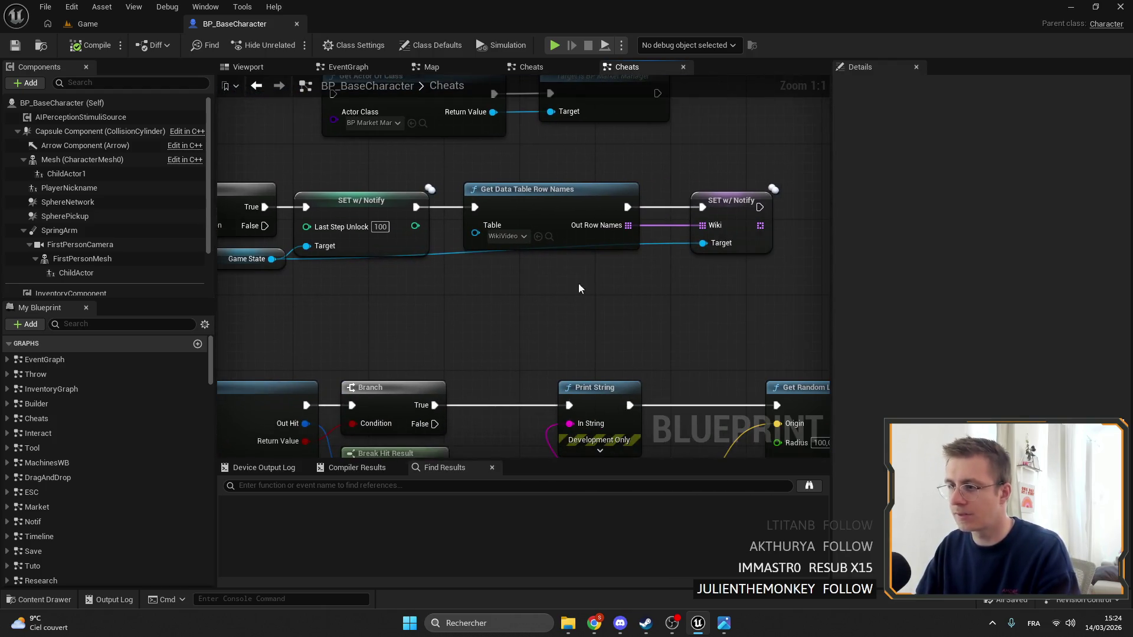
pyautogui.scroll(-2, 610, 274)
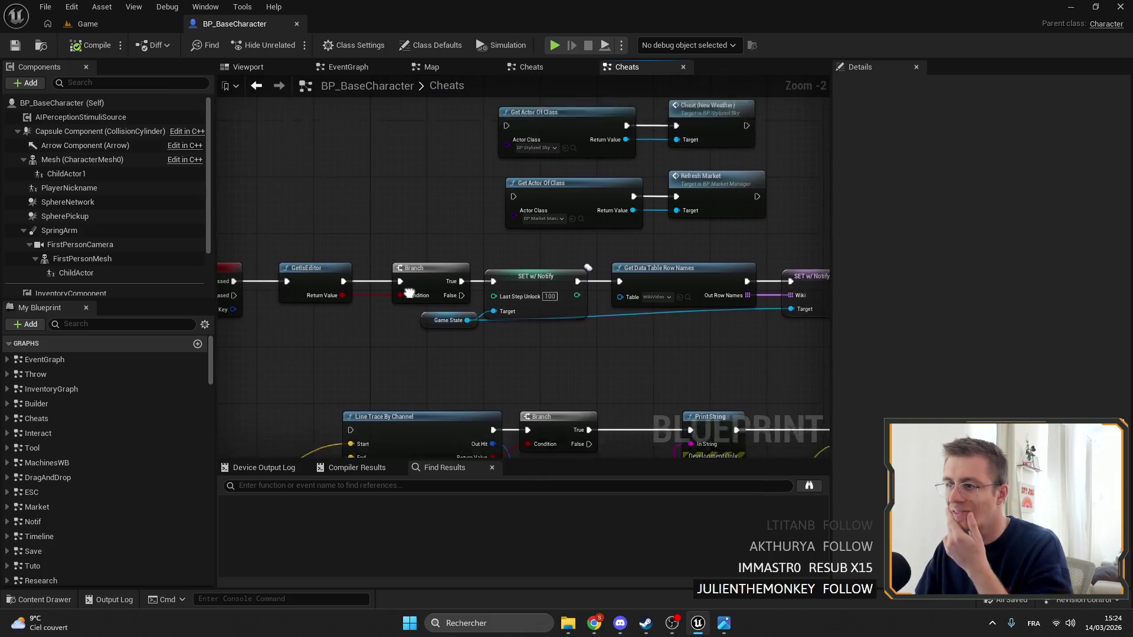
pyautogui.scroll(-3, 472, 289)
pyautogui.scroll(4, 643, 304)
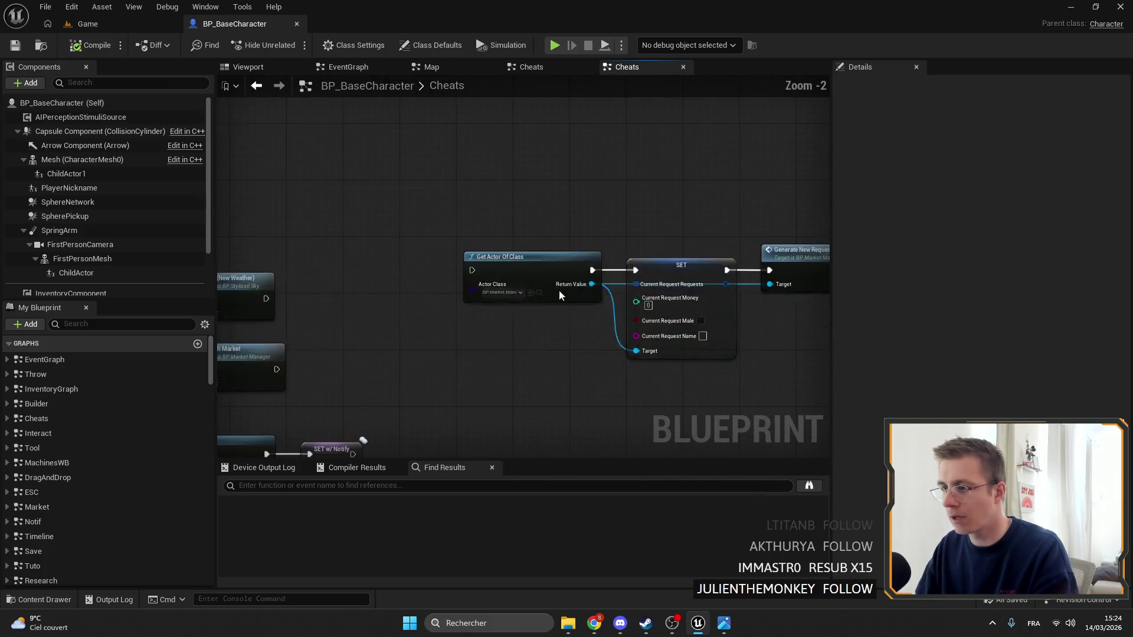
pyautogui.scroll(-1, 679, 236)
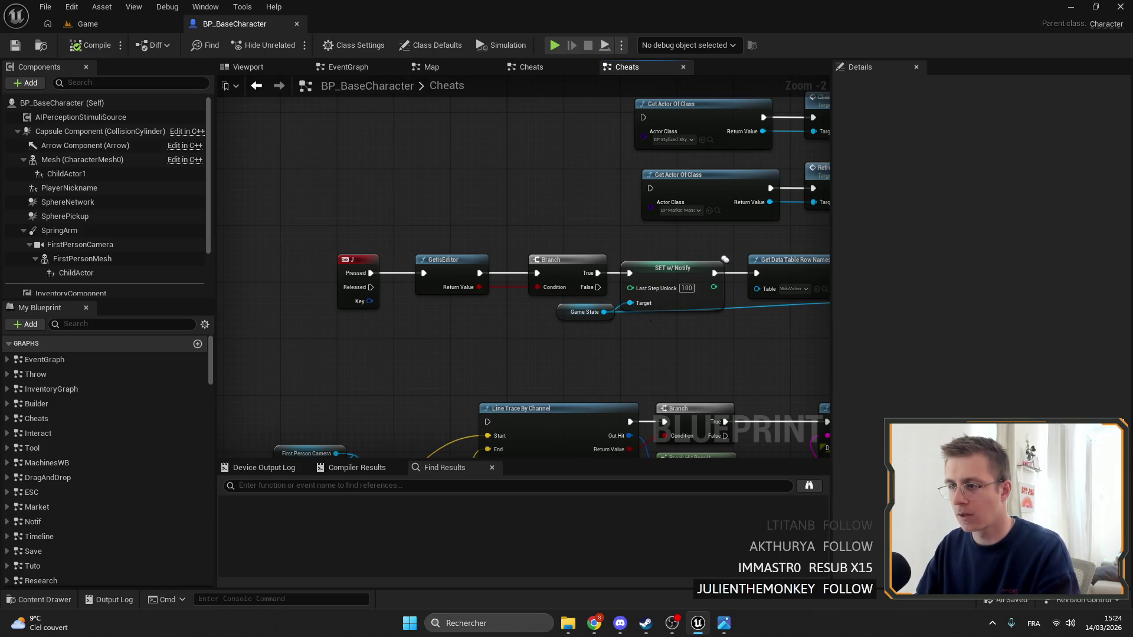
# Delete the SET w/ Notify node, undo the deletion, and duplicate the Game State getter
pyautogui.click(649, 277)
pyautogui.press('Delete')
pyautogui.scroll(2, 551, 299)
pyautogui.moveTo(518, 308); pyautogui.dragTo(551, 317)
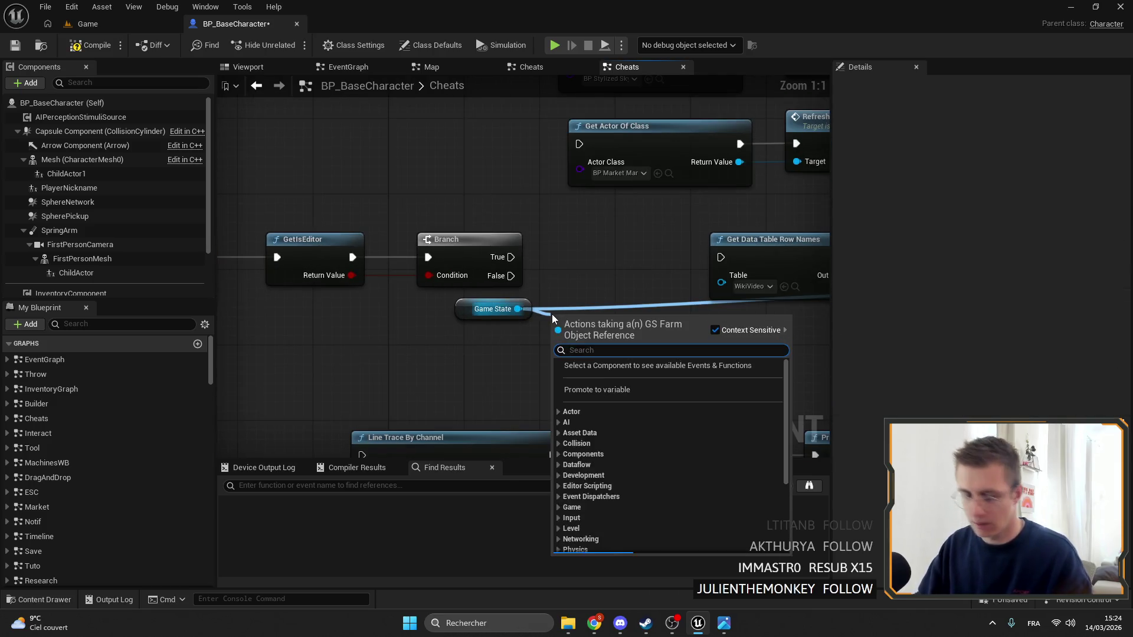
pyautogui.click(585, 237)
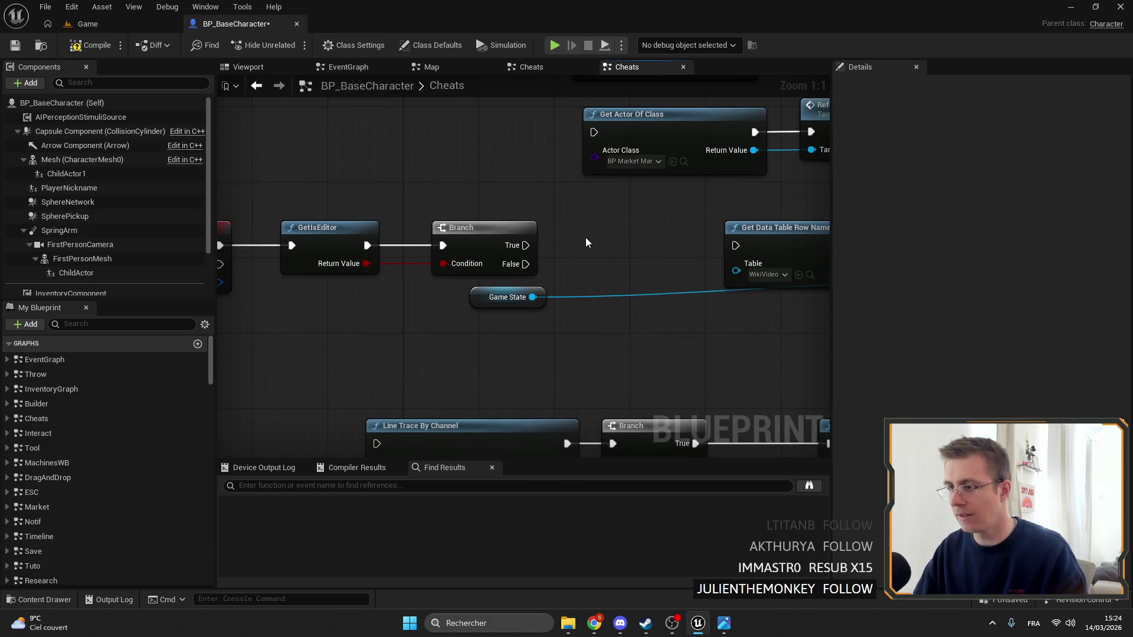
pyautogui.hotkey('ctrl', 'z')
pyautogui.click(369, 298)
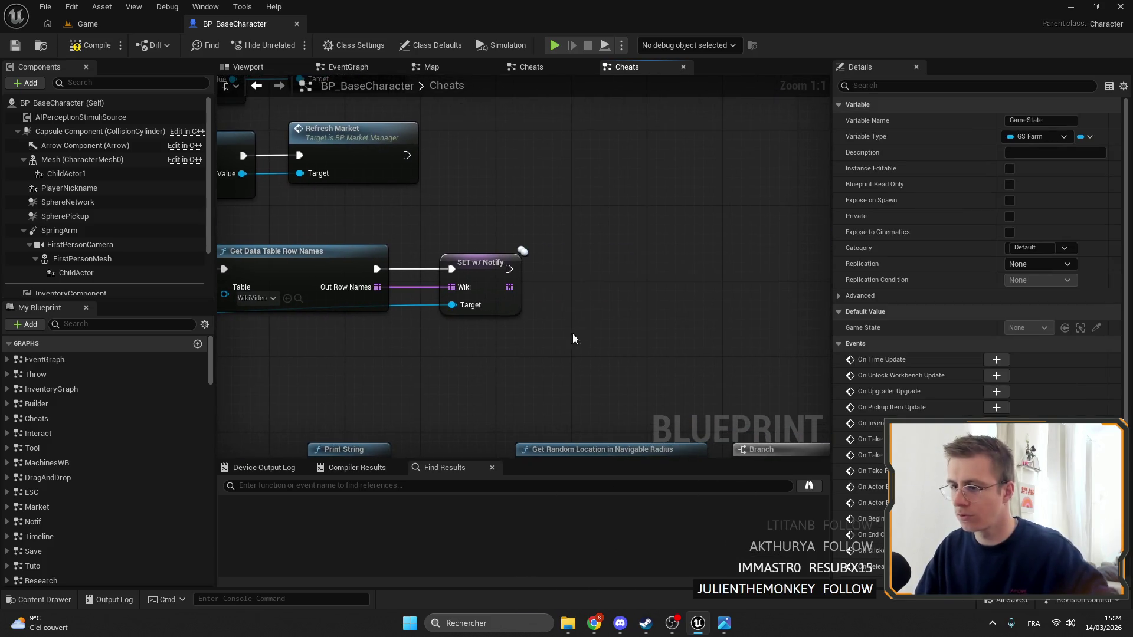
pyautogui.hotkey('ctrl', 'y')
# Add Set All Backpack Size on Game State and a SET Current Backpack Level after the Wiki setter
pyautogui.moveTo(644, 301); pyautogui.dragTo(686, 281)
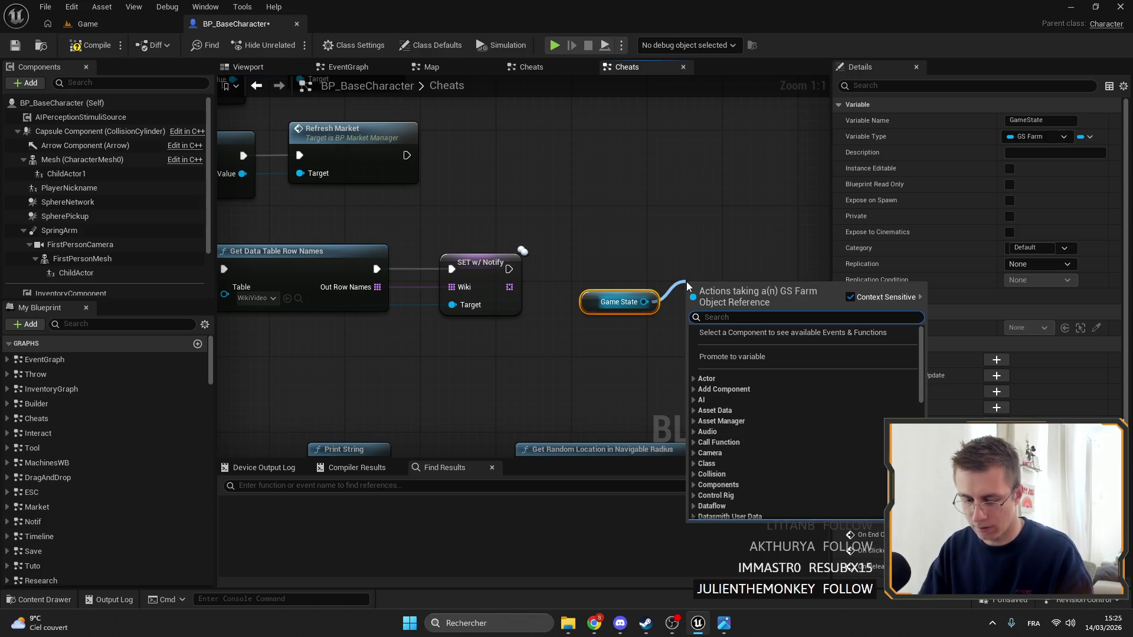
pyautogui.write('set back')
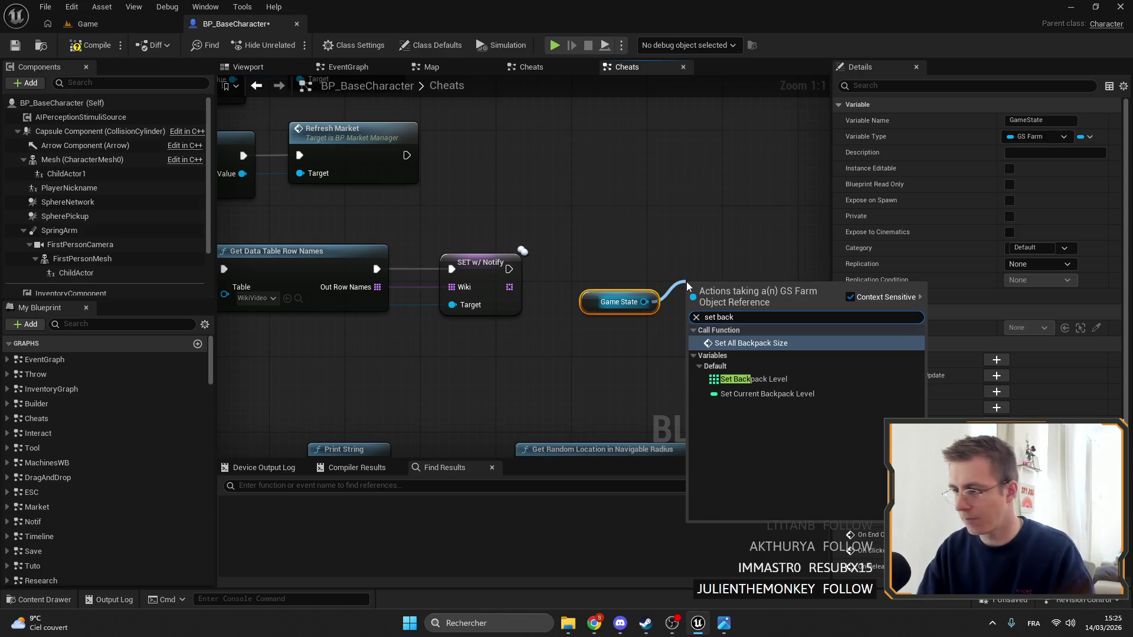
pyautogui.click(767, 345)
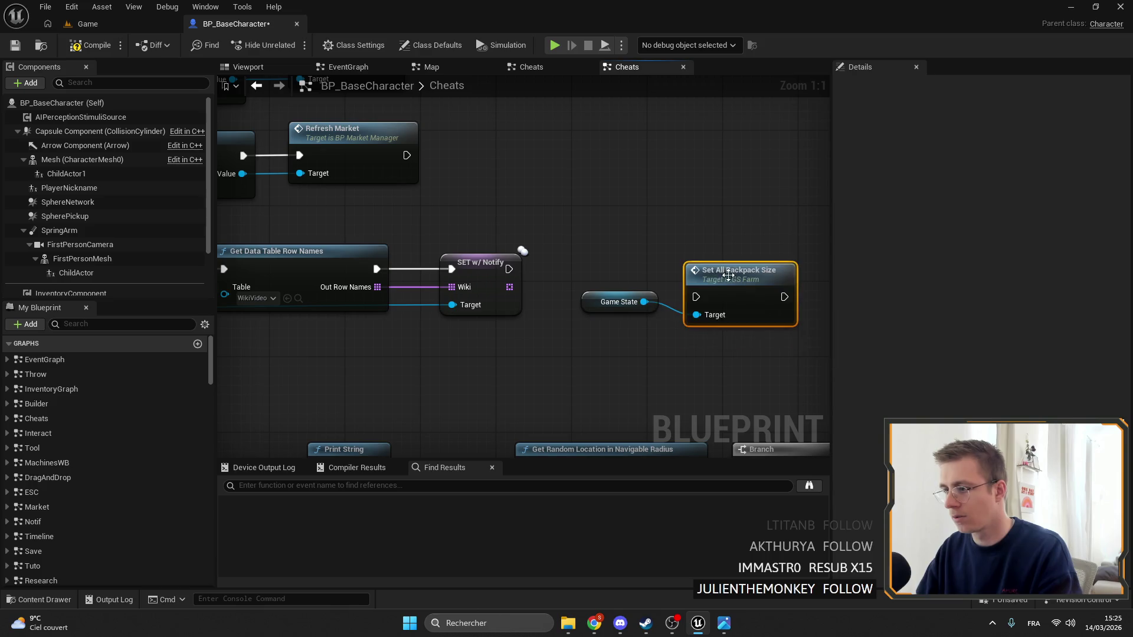
pyautogui.moveTo(383, 282)
pyautogui.mouseDown()
pyautogui.moveTo(371, 277)
pyautogui.moveTo(696, 295)
pyautogui.moveTo(789, 335)
pyautogui.moveTo(413, 348)
pyautogui.moveTo(522, 337)
pyautogui.mouseUp()
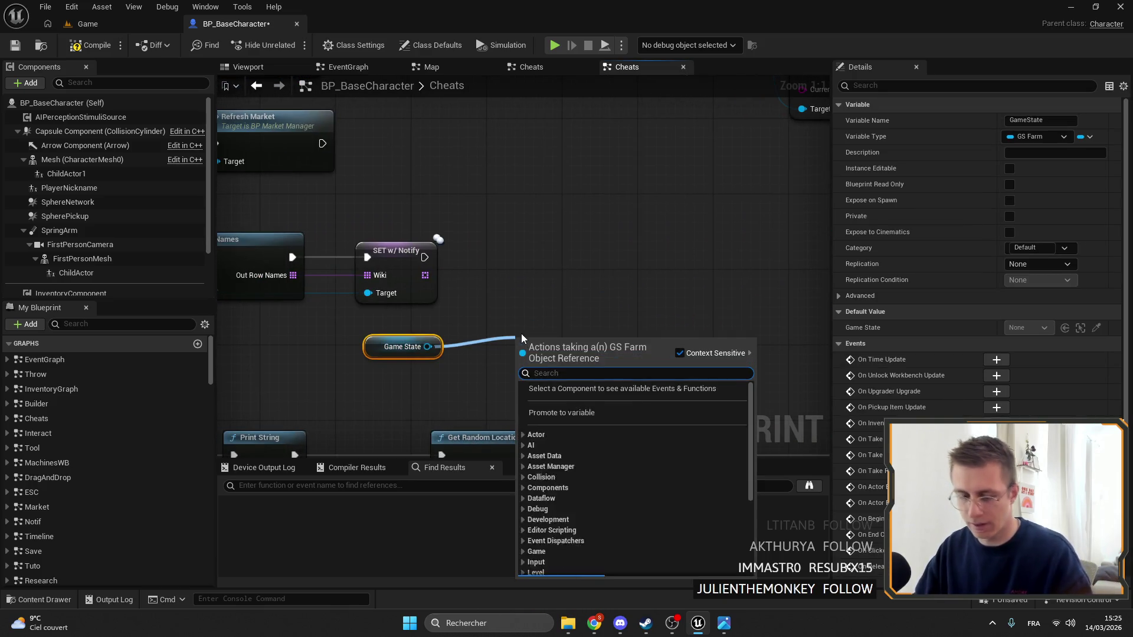
pyautogui.write('set ba')
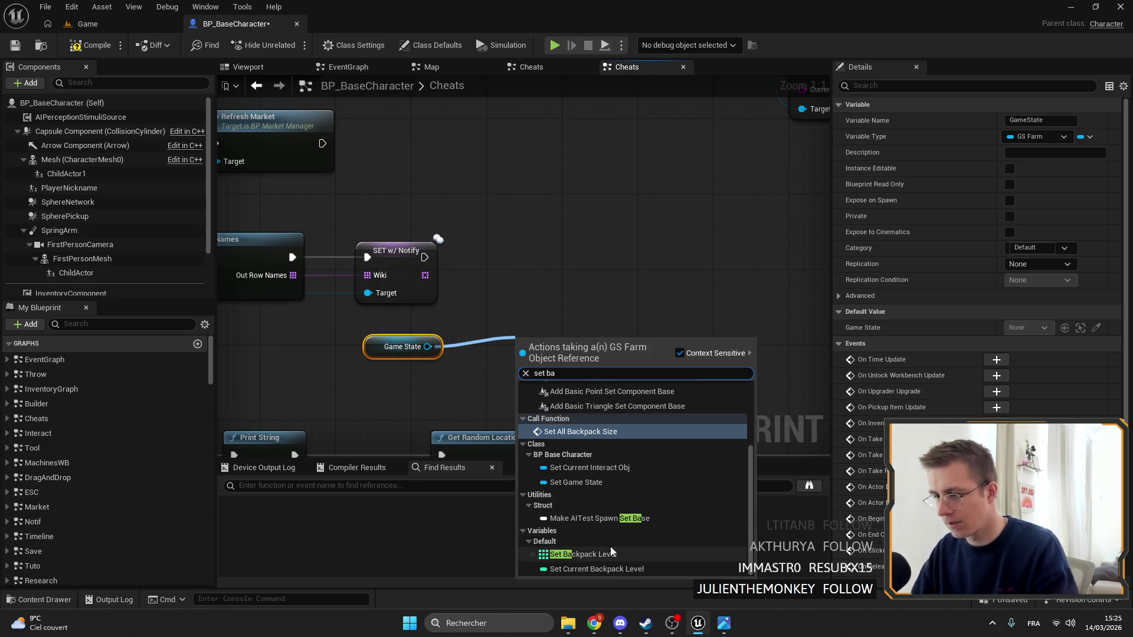
pyautogui.click(587, 570)
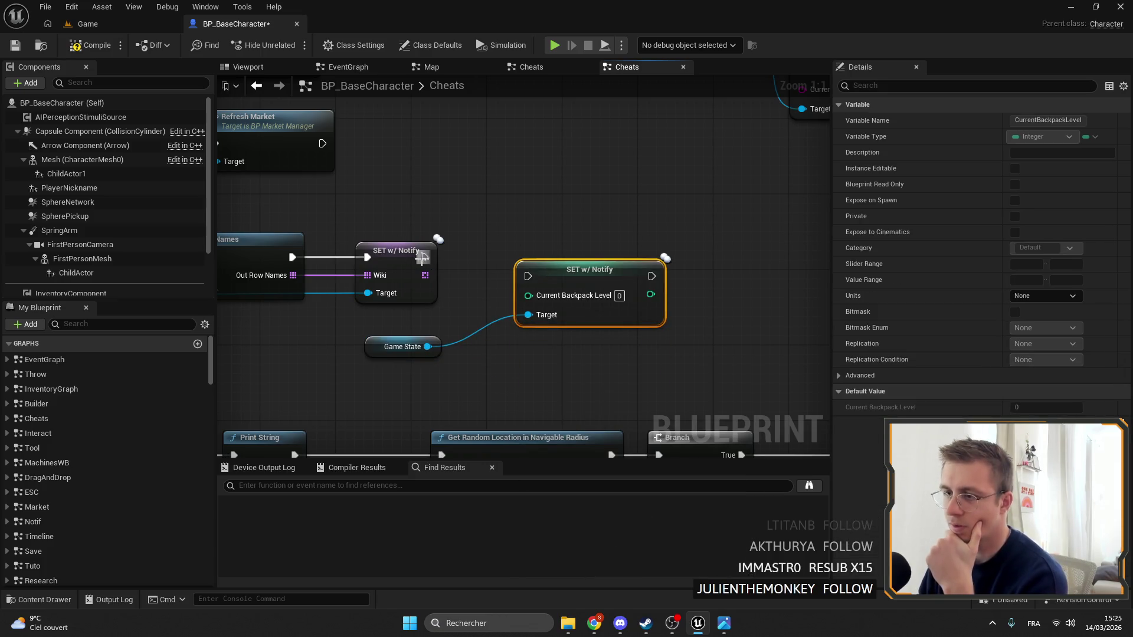
pyautogui.moveTo(422, 257)
pyautogui.mouseDown()
pyautogui.moveTo(527, 275)
pyautogui.moveTo(587, 249)
pyautogui.moveTo(575, 250)
pyautogui.mouseUp()
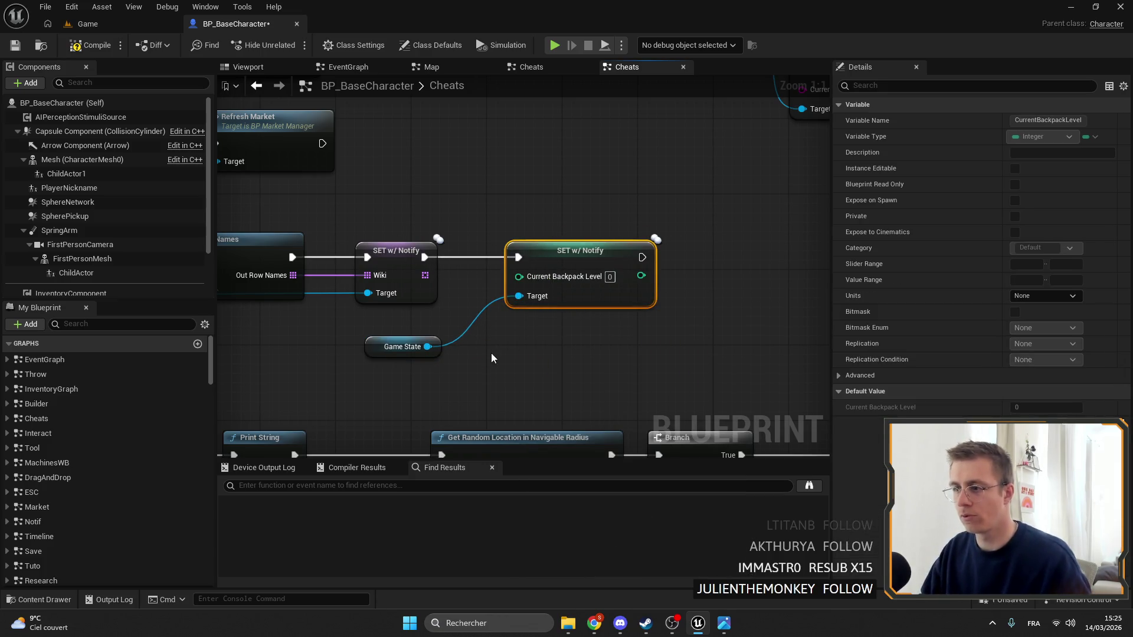
# Feed the setter from Get Backpack Level's Last Index, wire it into Set All Backpack Size, and compile
pyautogui.moveTo(427, 347); pyautogui.dragTo(482, 365)
pyautogui.write('get ba')
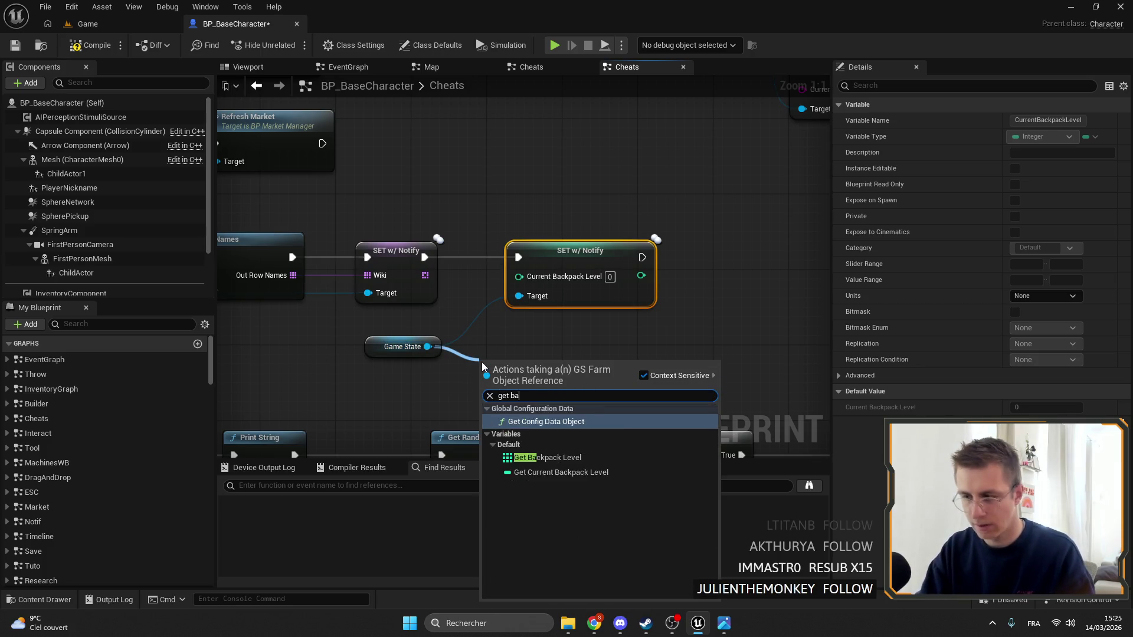
pyautogui.write('ck')
pyautogui.press('Return')
pyautogui.moveTo(605, 365)
pyautogui.mouseDown()
pyautogui.moveTo(655, 376)
pyautogui.moveTo(695, 360)
pyautogui.moveTo(507, 323)
pyautogui.moveTo(461, 197)
pyautogui.mouseUp()
pyautogui.write('last')
pyautogui.press('Return')
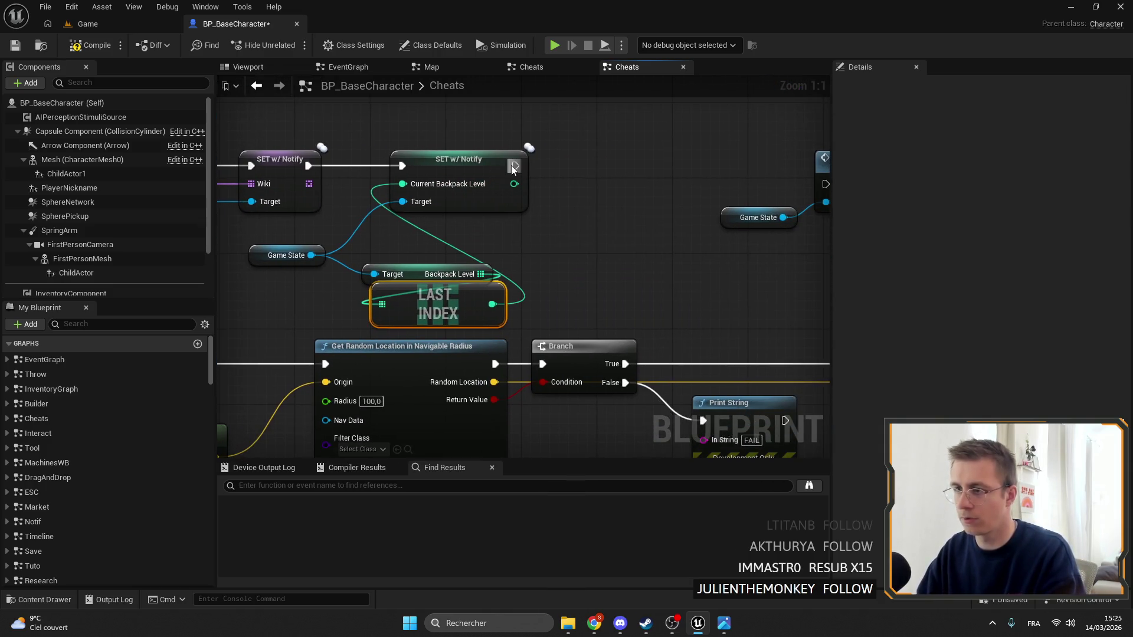
pyautogui.moveTo(513, 166)
pyautogui.mouseDown()
pyautogui.moveTo(672, 195)
pyautogui.moveTo(708, 166)
pyautogui.moveTo(531, 152)
pyautogui.mouseUp()
pyautogui.moveTo(354, 248); pyautogui.dragTo(551, 257)
pyautogui.moveTo(520, 304); pyautogui.dragTo(519, 276)
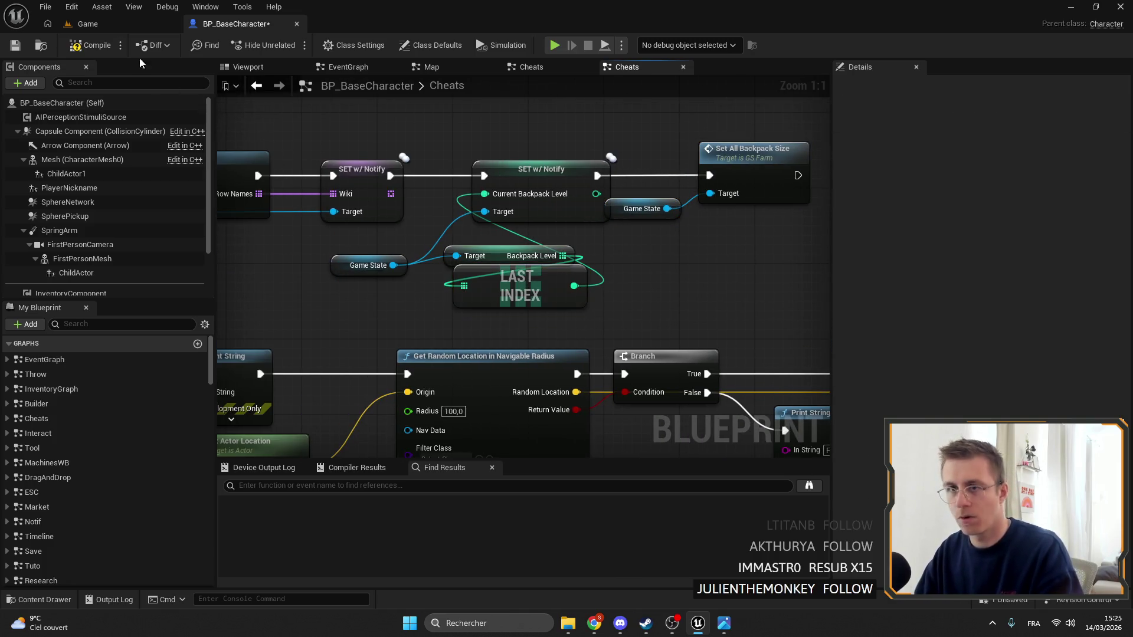
pyautogui.click(15, 45)
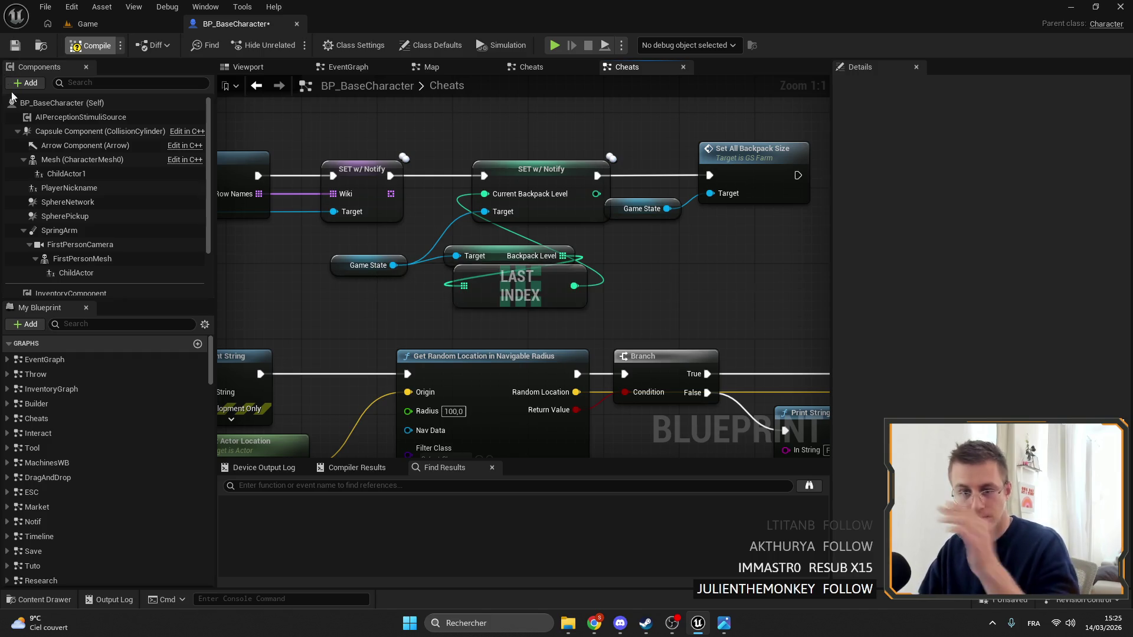
# Dismiss the Elementals crash report, minimize Chrome while the editor reloads, then type 'steam' in Chrome
pyautogui.click(594, 623)
pyautogui.click(543, 554)
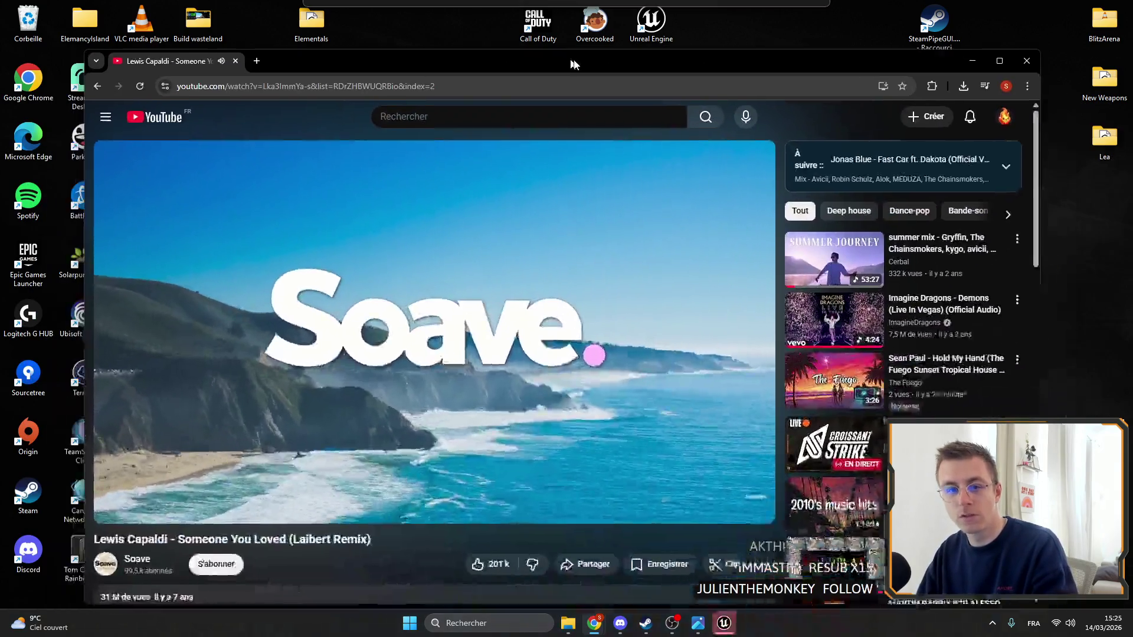
pyautogui.press('ctrl+super+Right')
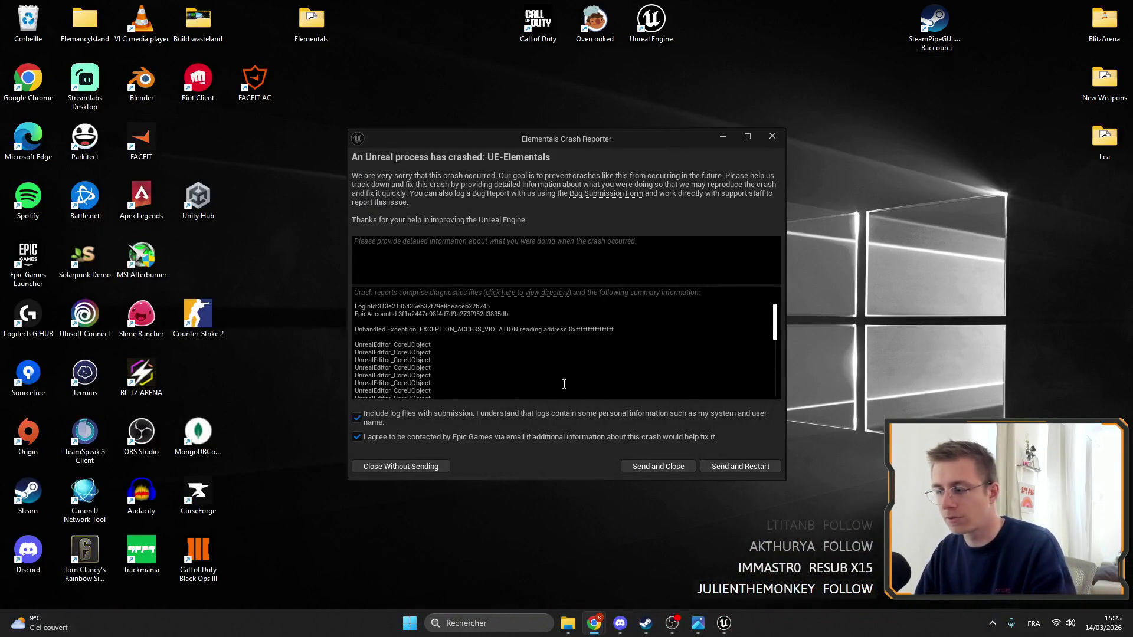
pyautogui.click(739, 466)
pyautogui.press('ctrl+super+Left')
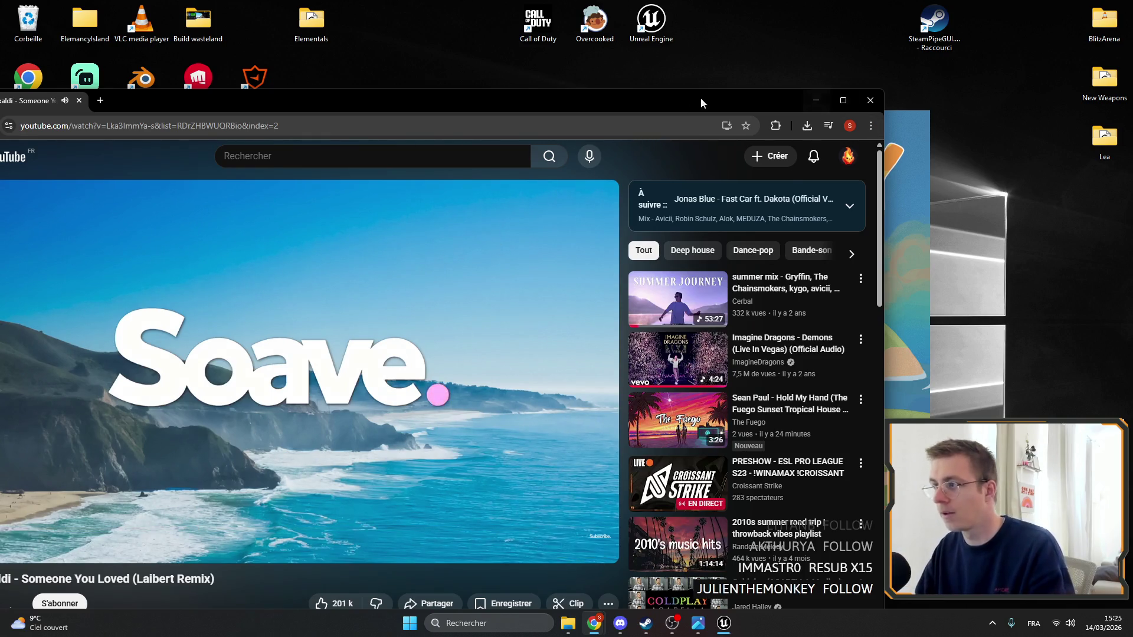
pyautogui.click(816, 101)
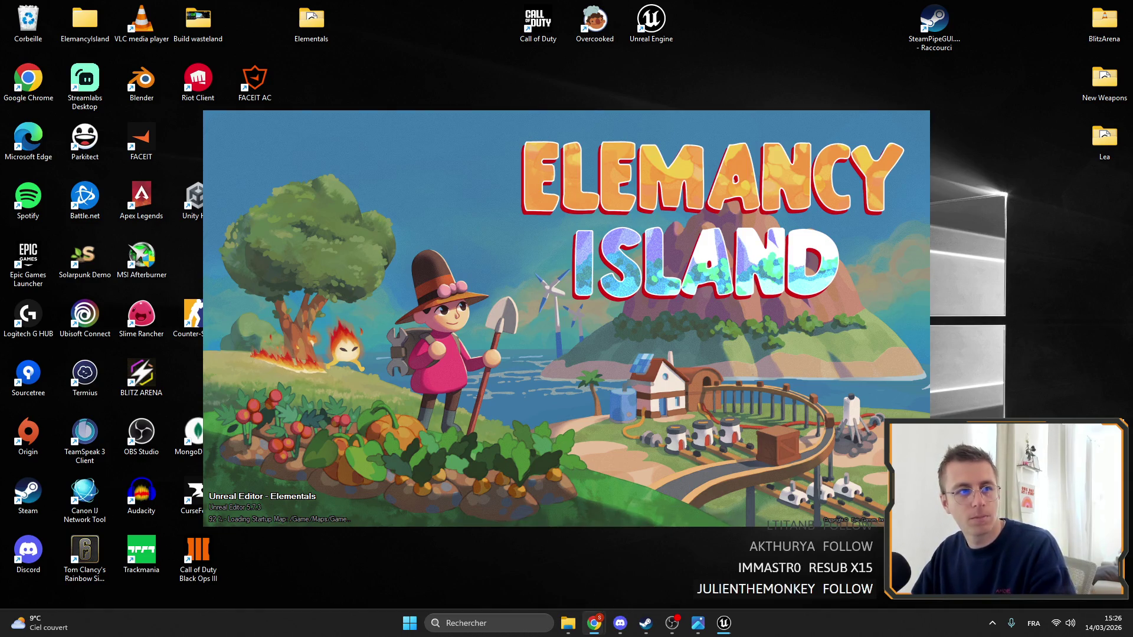
pyautogui.write('steam')
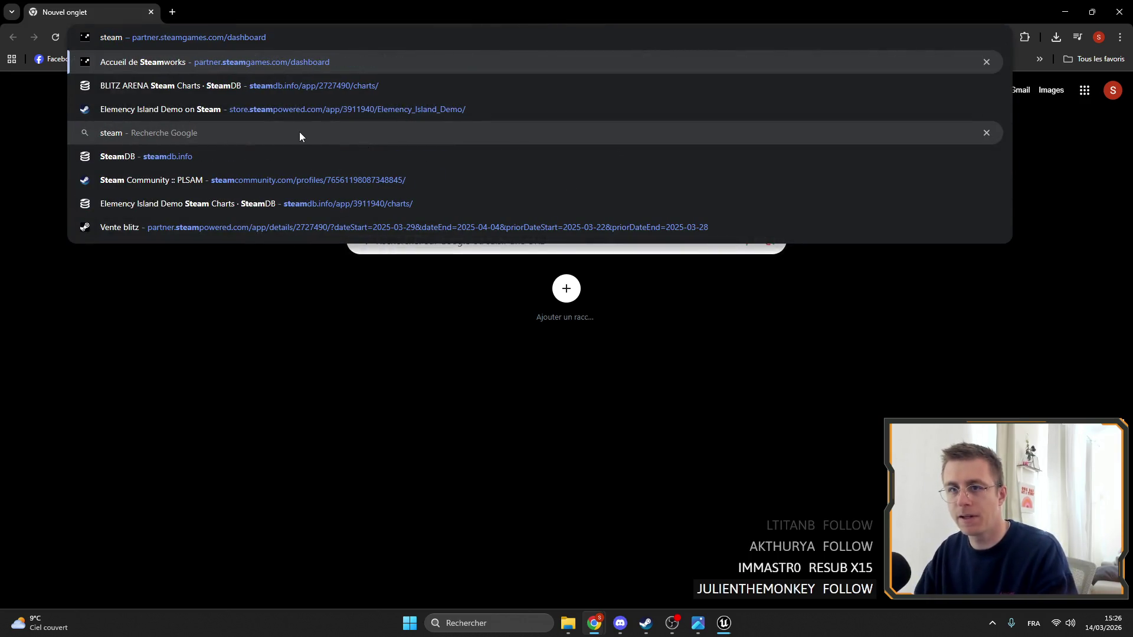
# Open the Elemency Island Demo store page from the address bar and scroll through it
pyautogui.press('BackSpace')
pyautogui.press('BackSpace')
pyautogui.press('BackSpace')
pyautogui.write('eleme,n')
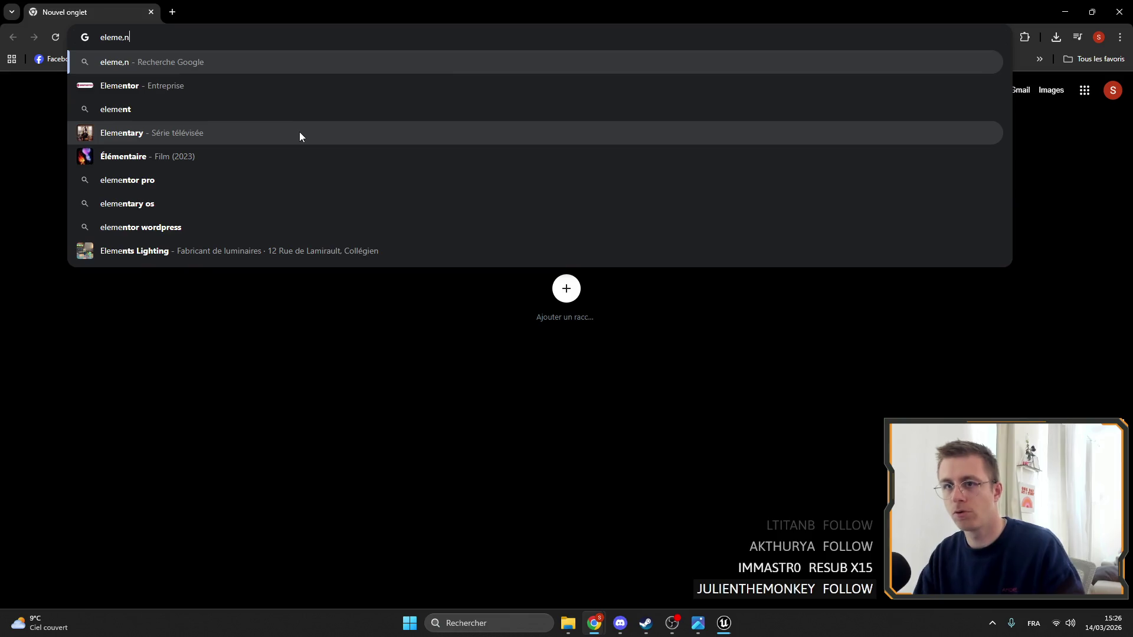
pyautogui.press('BackSpace')
pyautogui.press('BackSpace')
pyautogui.write('n')
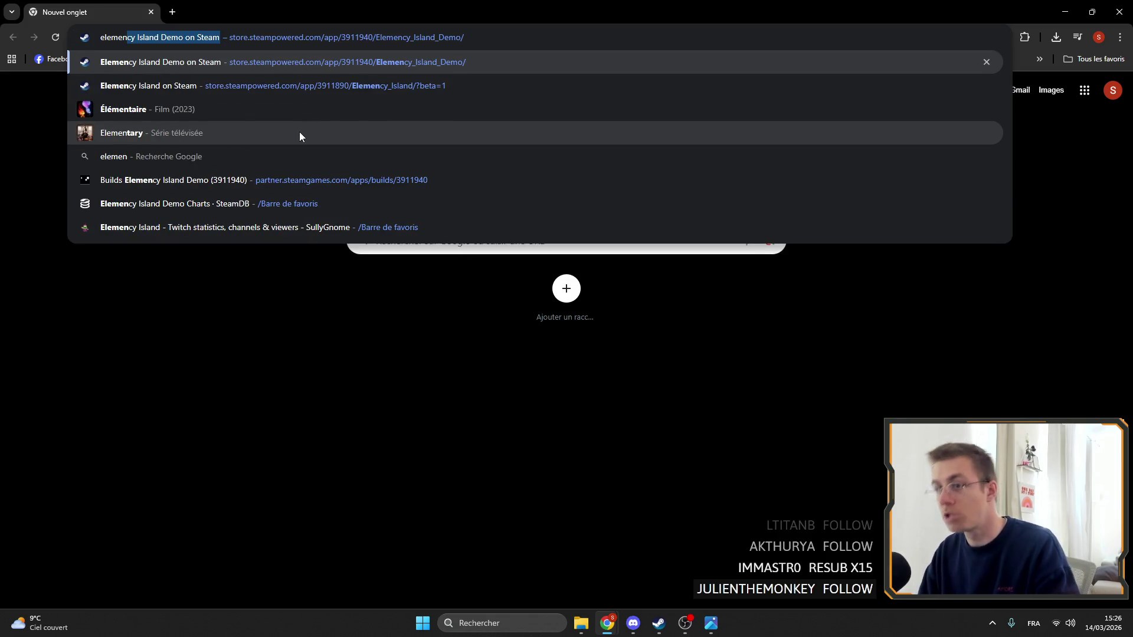
pyautogui.press('Return')
pyautogui.scroll(-6, 661, 179)
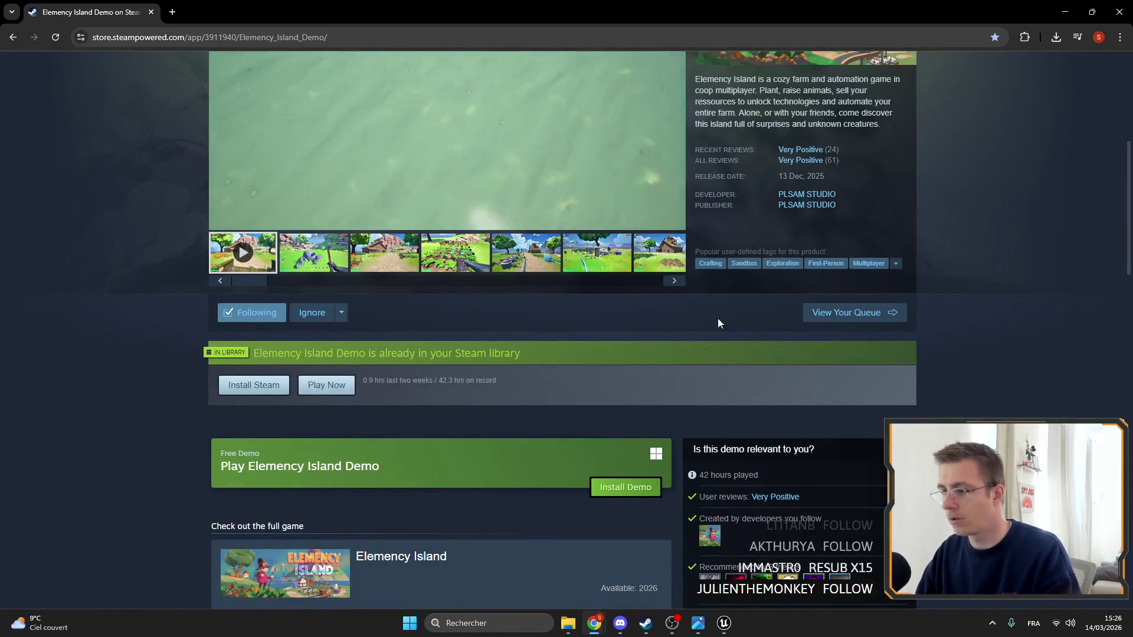
pyautogui.scroll(-2, 423, 406)
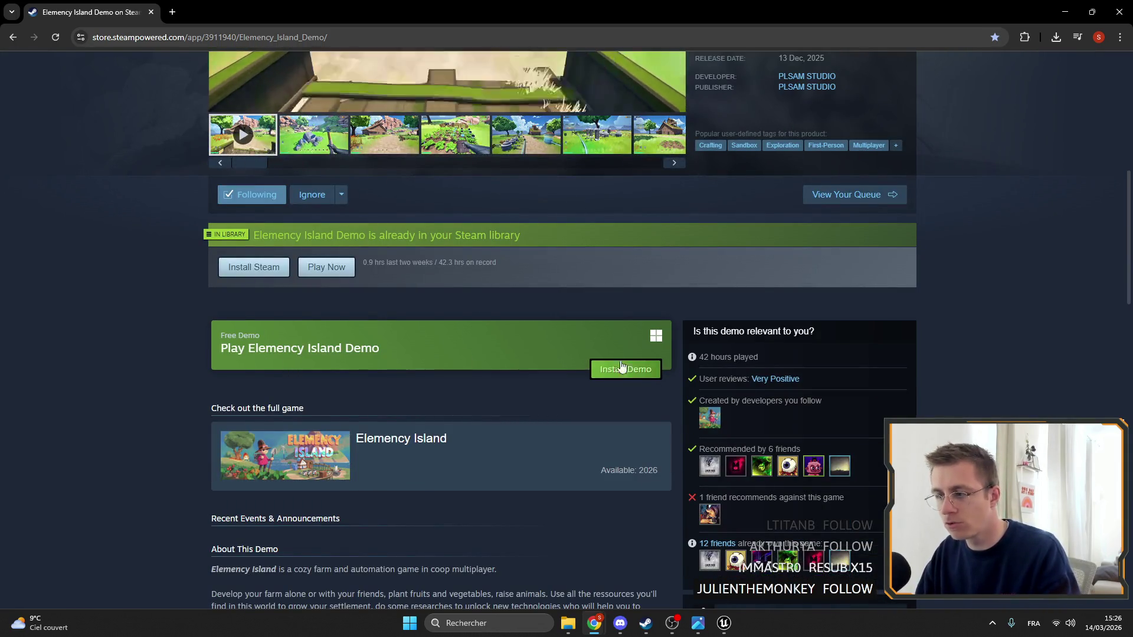
pyautogui.scroll(-7, 242, 330)
pyautogui.scroll(8, 255, 318)
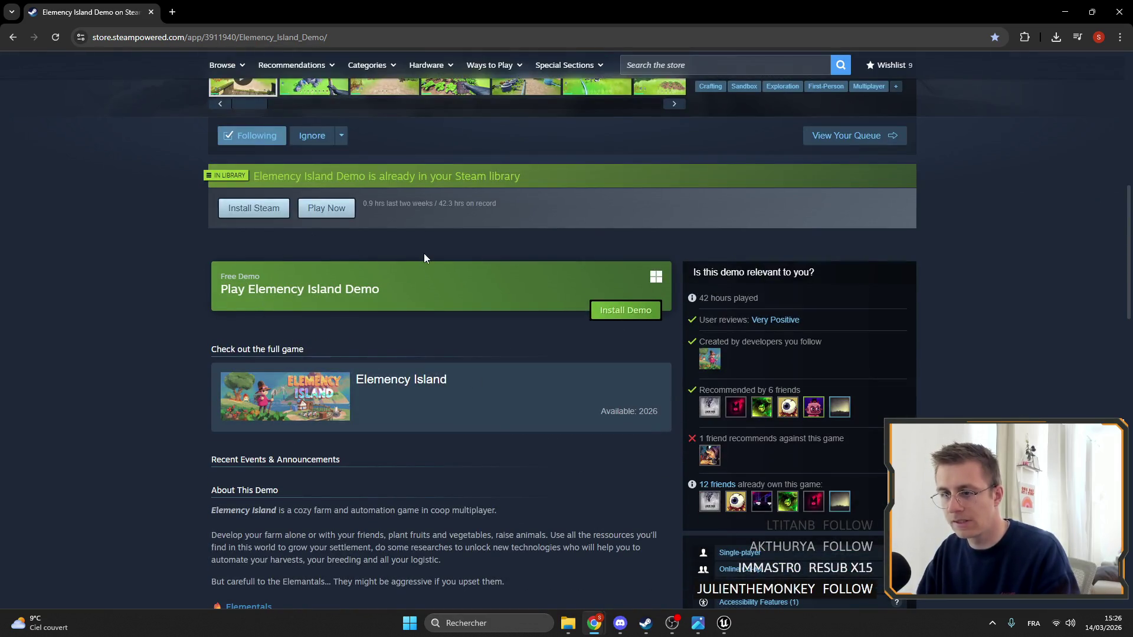
pyautogui.scroll(9, 814, 334)
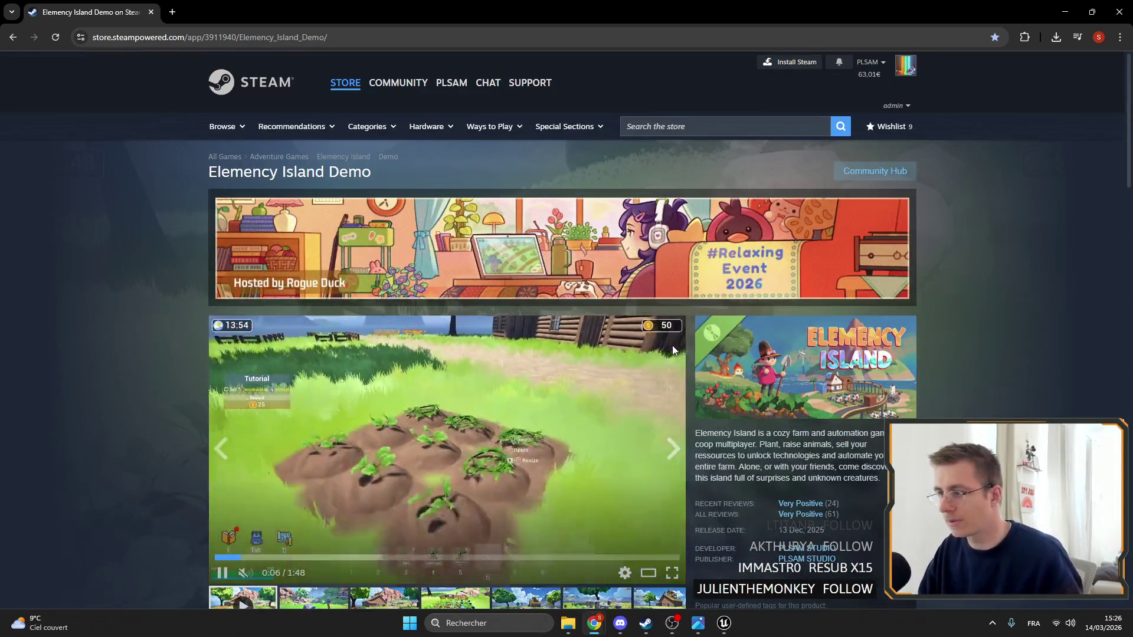
pyautogui.scroll(-5, 671, 345)
pyautogui.scroll(5, 642, 353)
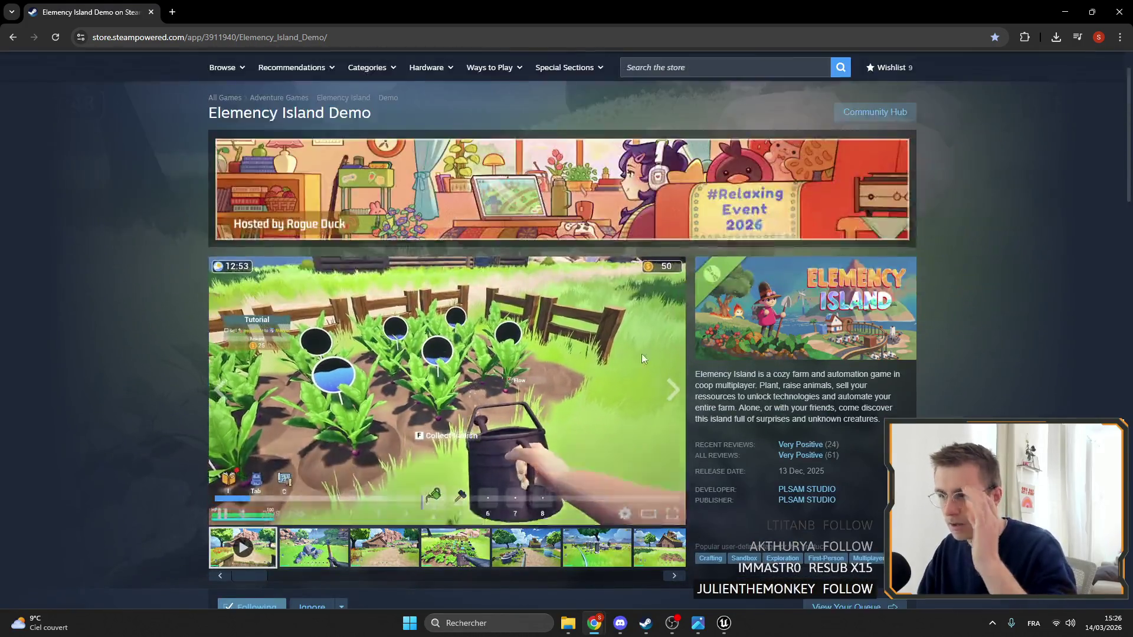
pyautogui.scroll(-8, 235, 324)
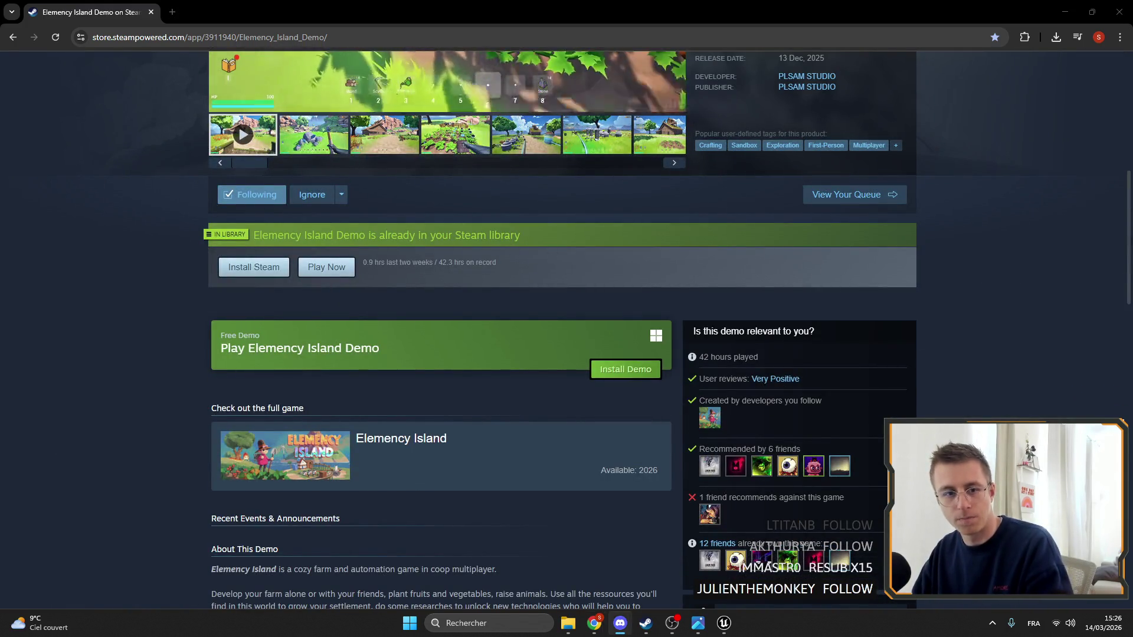
pyautogui.scroll(4, 426, 265)
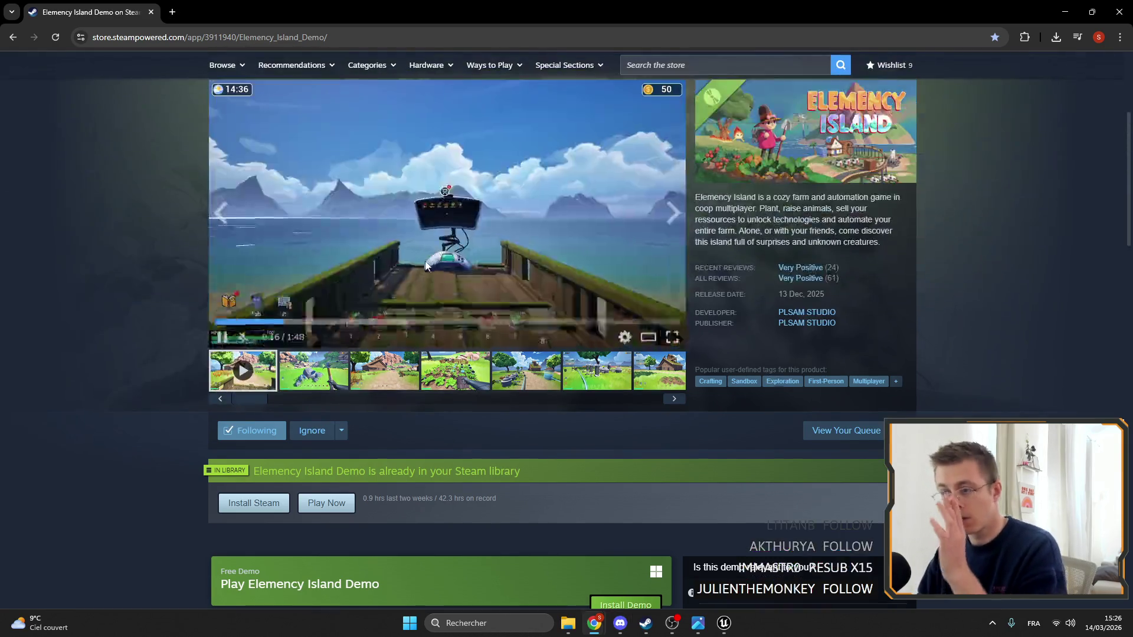
pyautogui.scroll(4, 426, 265)
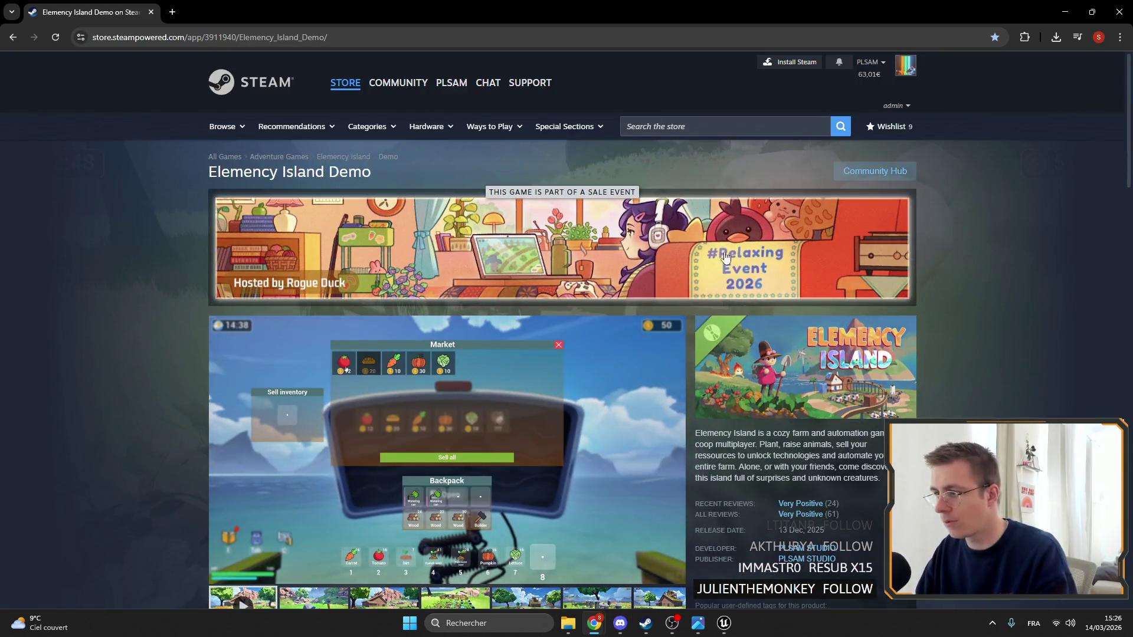
# Open the #Relaxing Event 2026 sale page and page through its Free Demos carousel
pyautogui.click(757, 267)
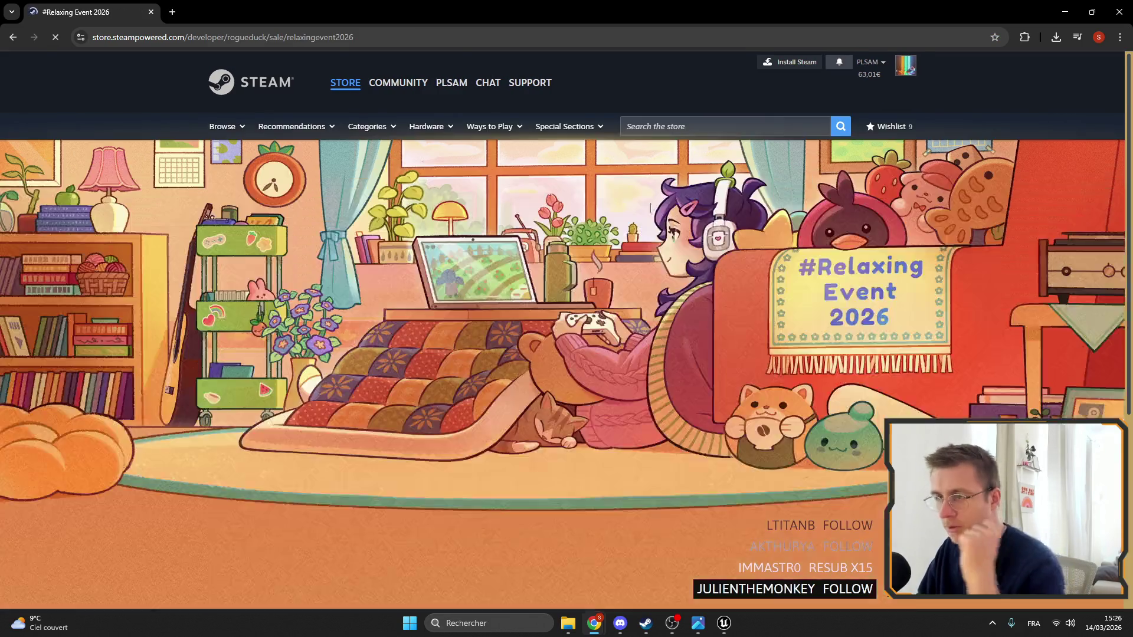
pyautogui.scroll(-5, 586, 195)
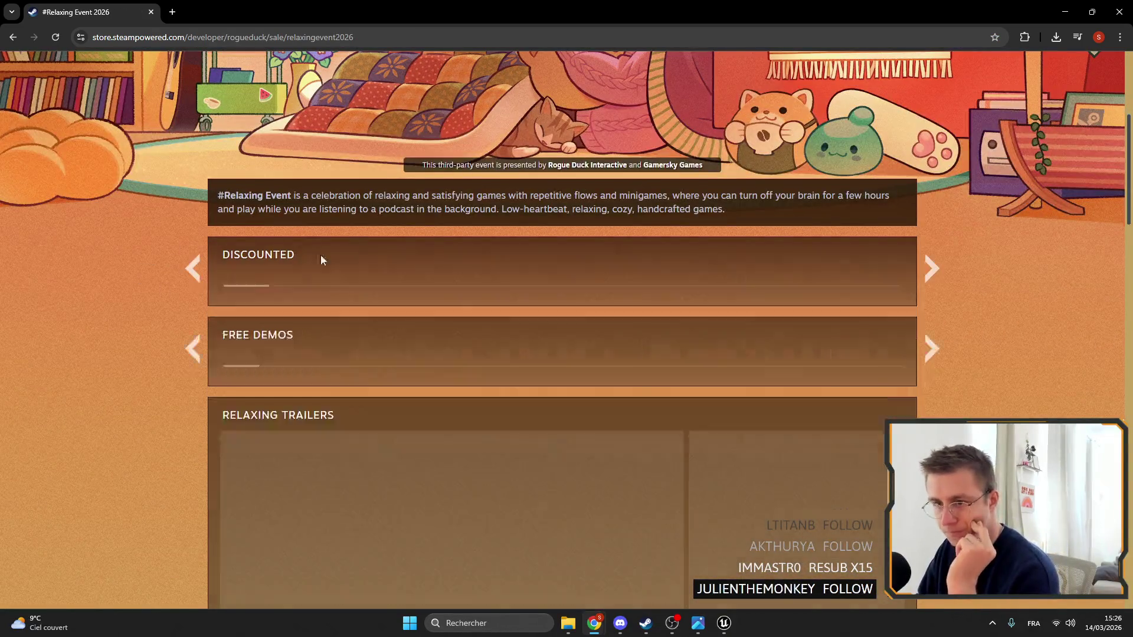
pyautogui.scroll(-6, 449, 268)
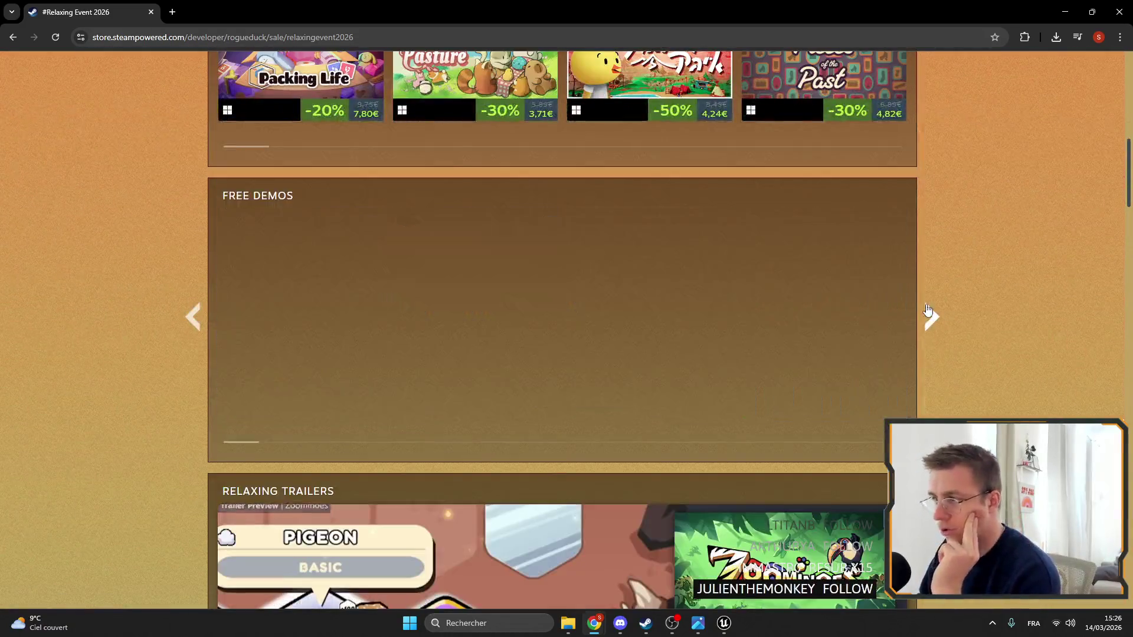
pyautogui.click(930, 314)
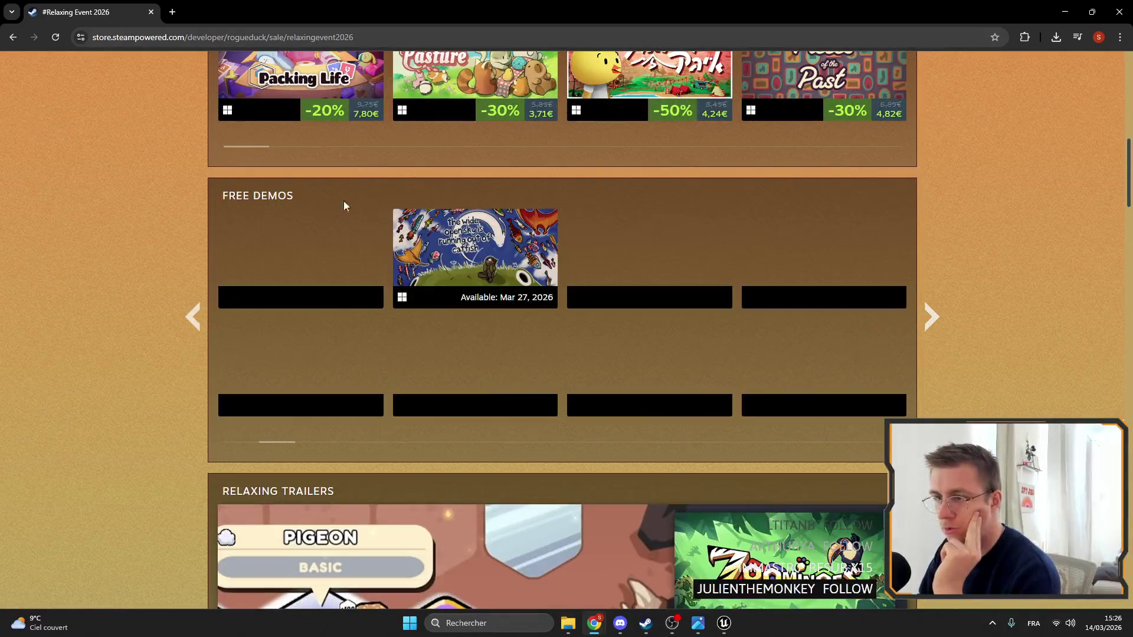
pyautogui.click(195, 313)
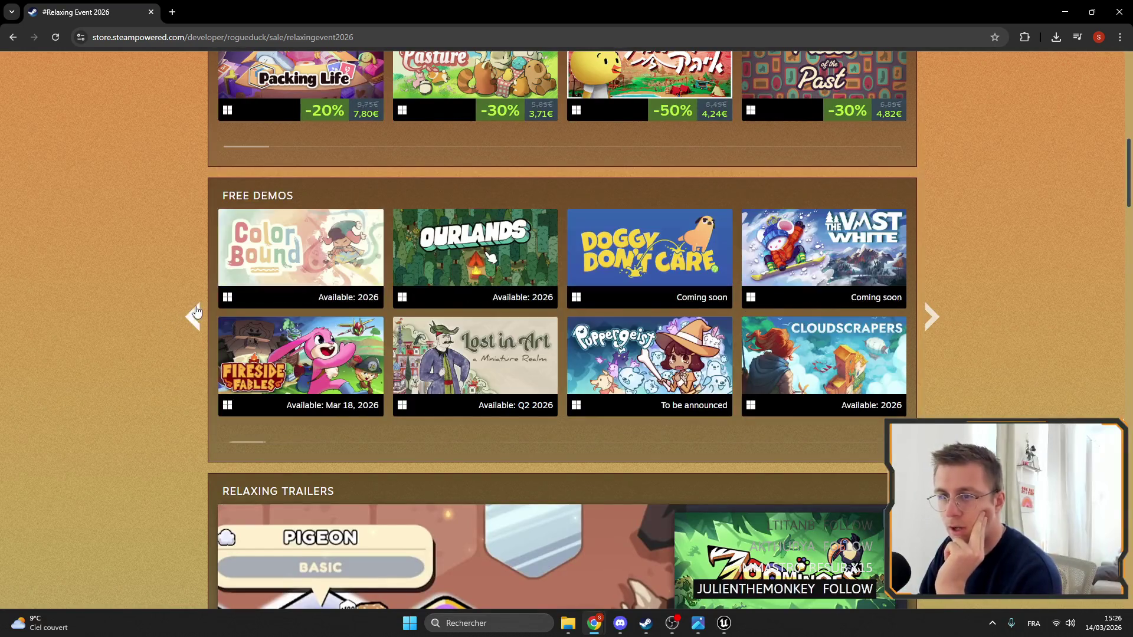
pyautogui.click(930, 316)
pyautogui.click(931, 317)
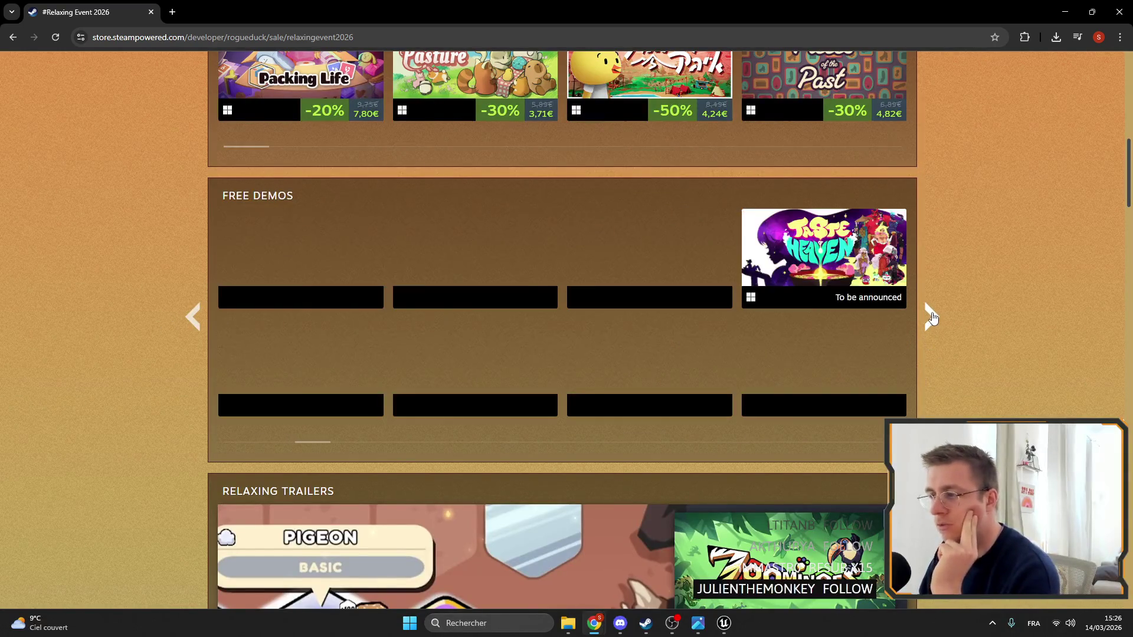
pyautogui.click(932, 317)
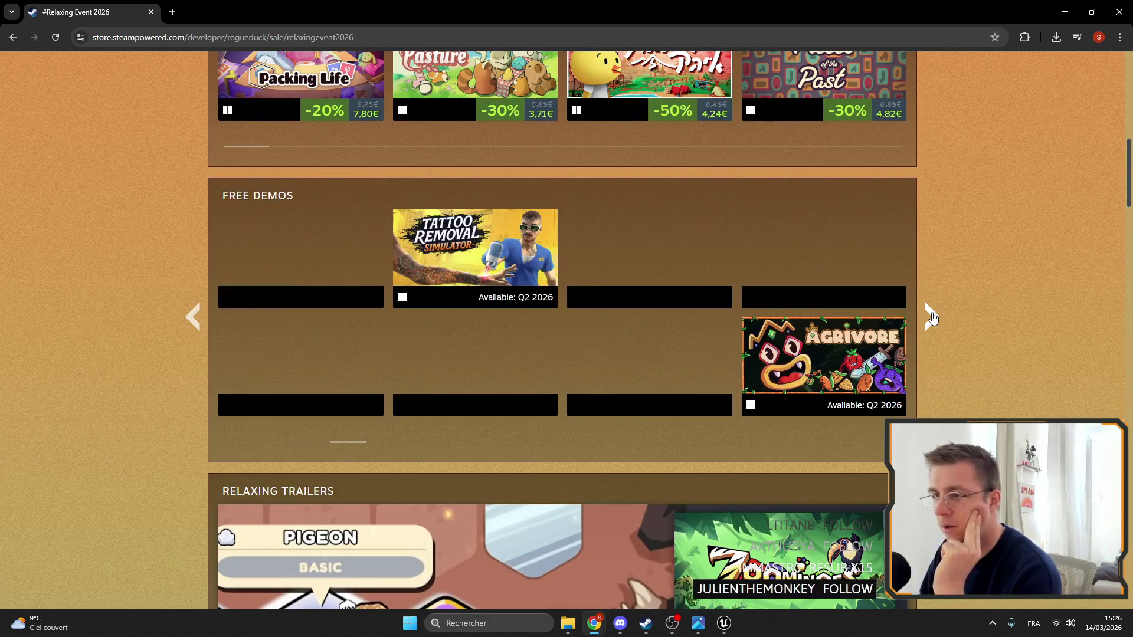
pyautogui.click(931, 318)
pyautogui.click(931, 317)
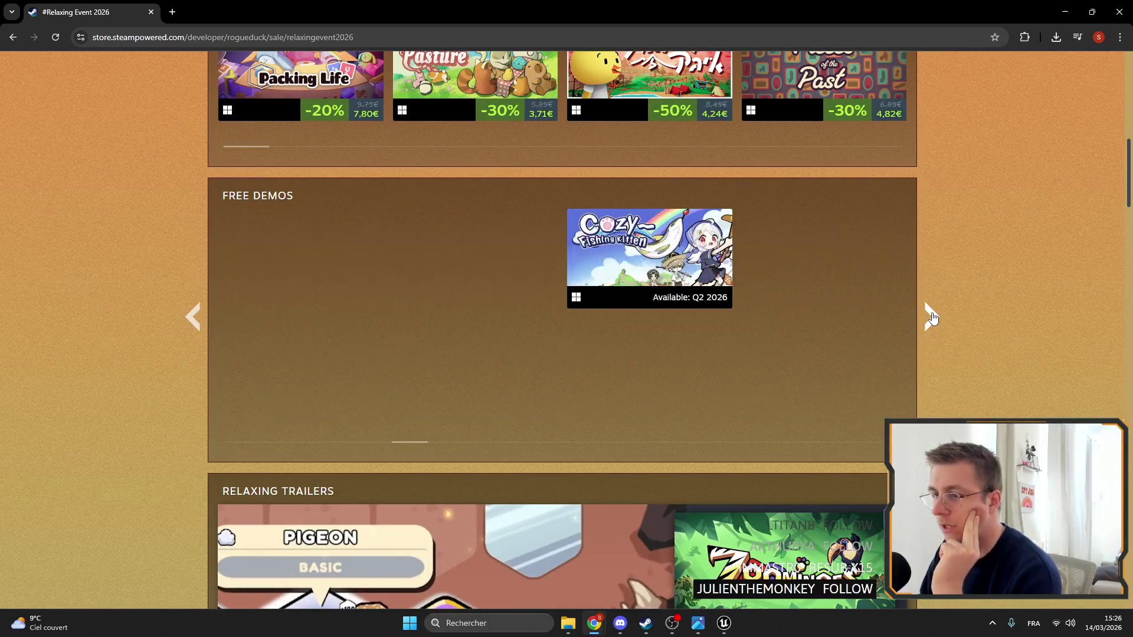
pyautogui.click(931, 317)
pyautogui.click(931, 317)
pyautogui.click(196, 315)
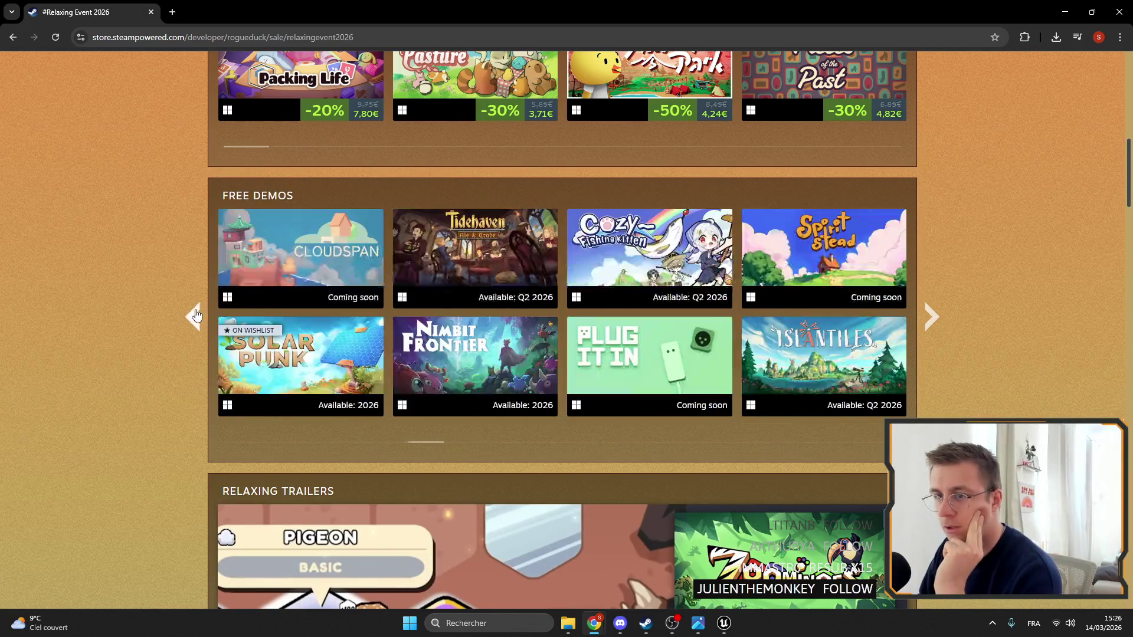
pyautogui.click(930, 318)
pyautogui.click(929, 319)
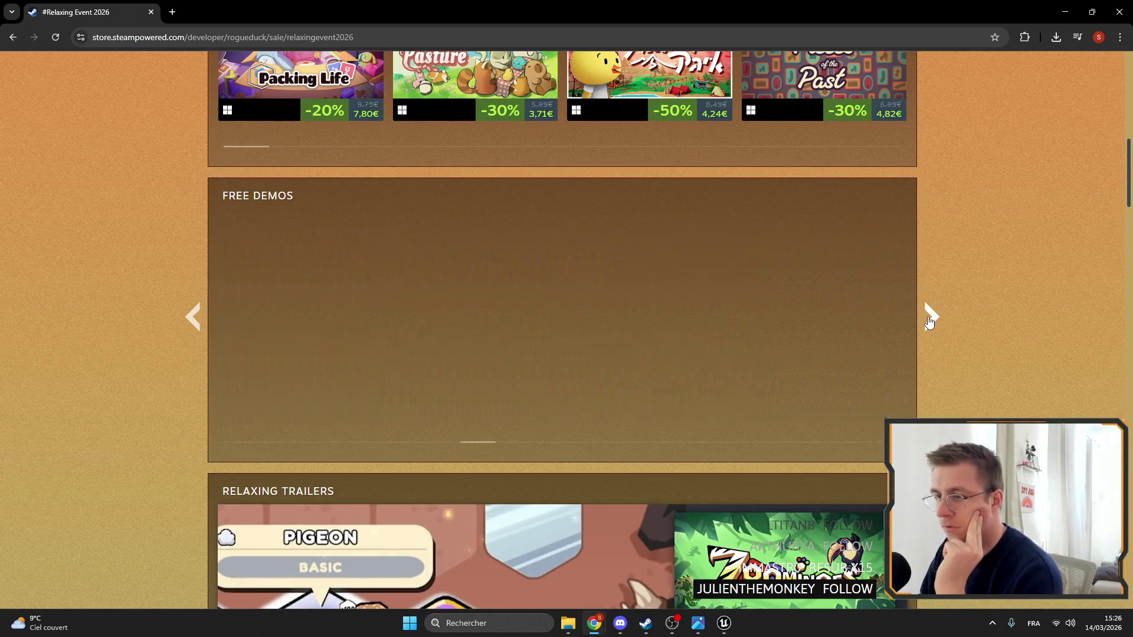
pyautogui.click(929, 319)
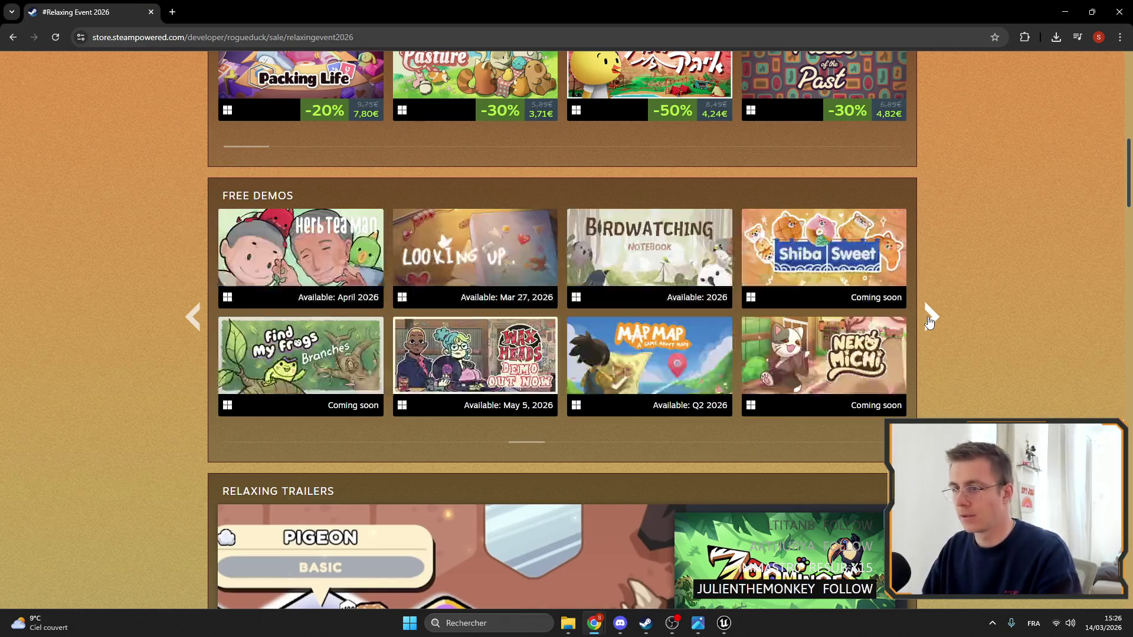
pyautogui.click(929, 320)
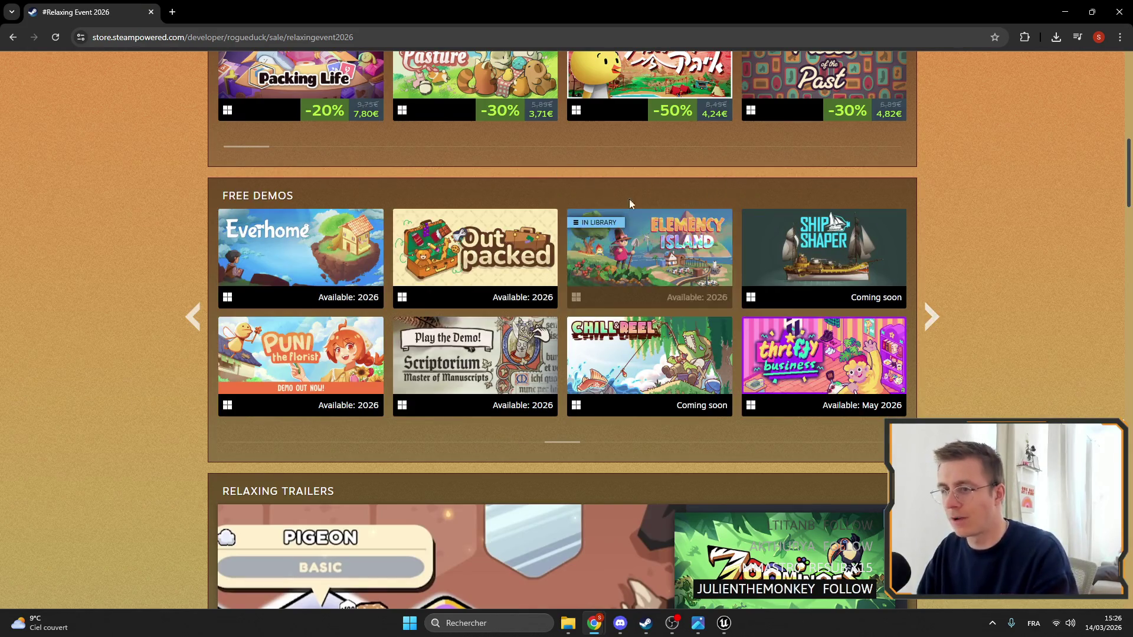
# Scroll the sale page and open a new blank browser tab
pyautogui.scroll(9, 133, 327)
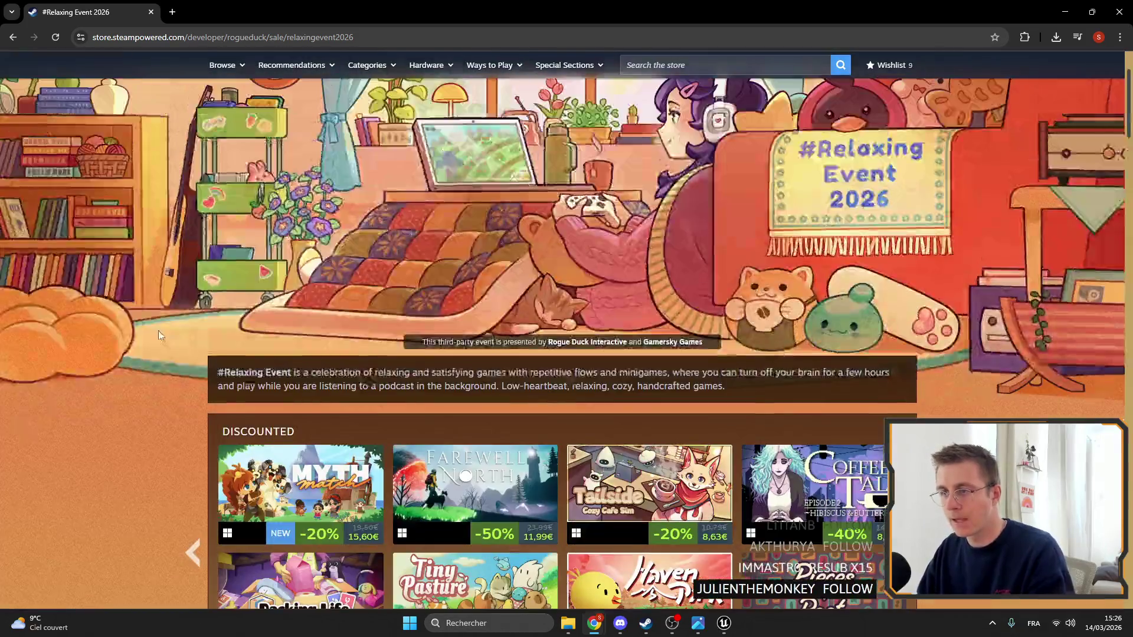
pyautogui.scroll(-11, 159, 331)
pyautogui.scroll(-4, 188, 363)
pyautogui.hotkey('ctrl', 't')
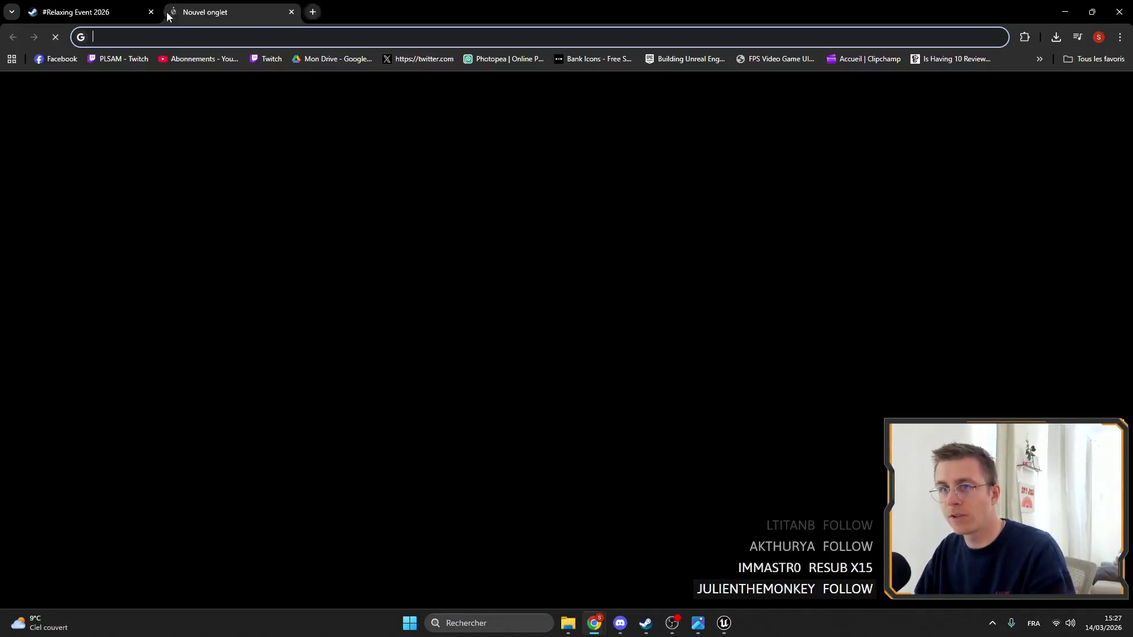
# From the bookmarks, open Elemancy Island's Wishlist Actions and the demo's SteamDB charts in background tabs
pyautogui.click(1040, 59)
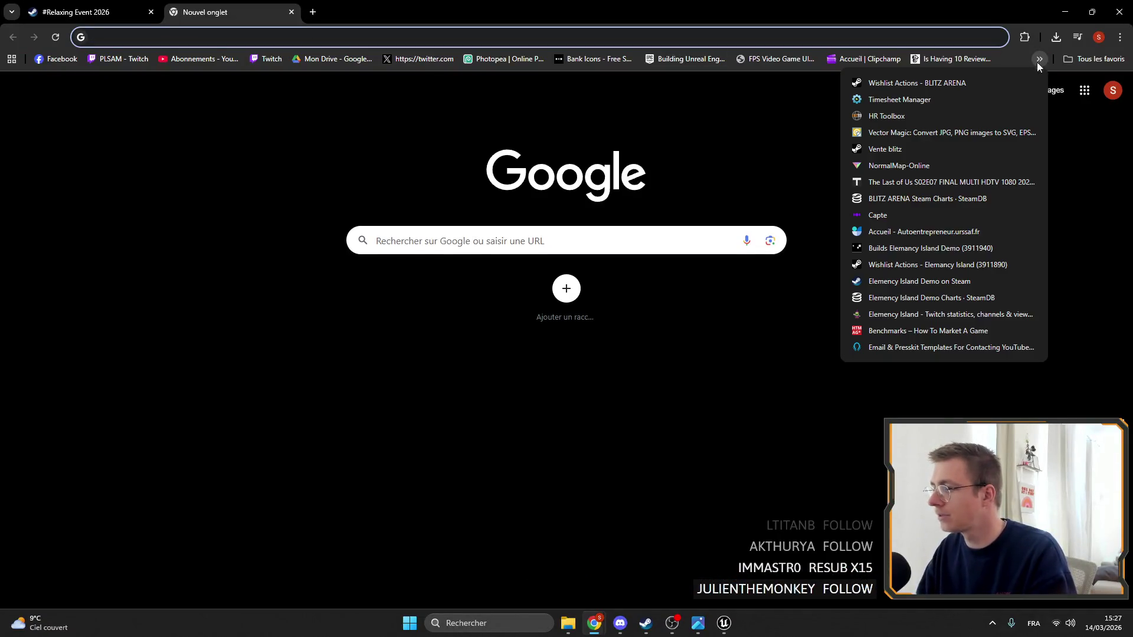
pyautogui.middleClick(894, 264)
pyautogui.middleClick(885, 298)
pyautogui.click(330, 13)
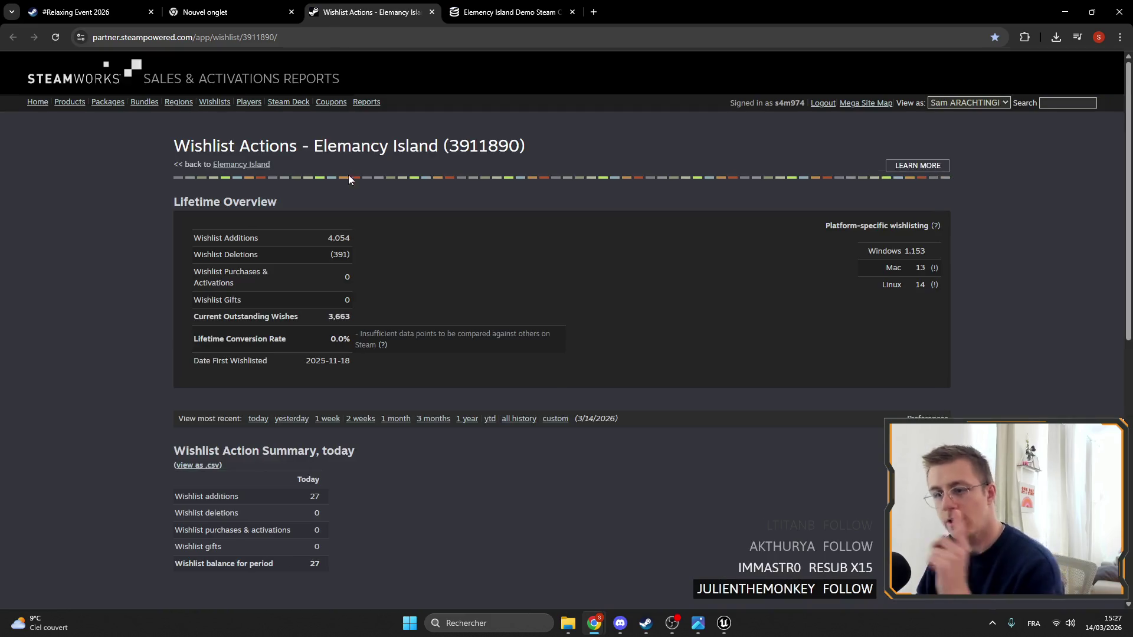
# Review today's wishlist summary figures on the Wishlist Actions report
pyautogui.scroll(-2, 376, 307)
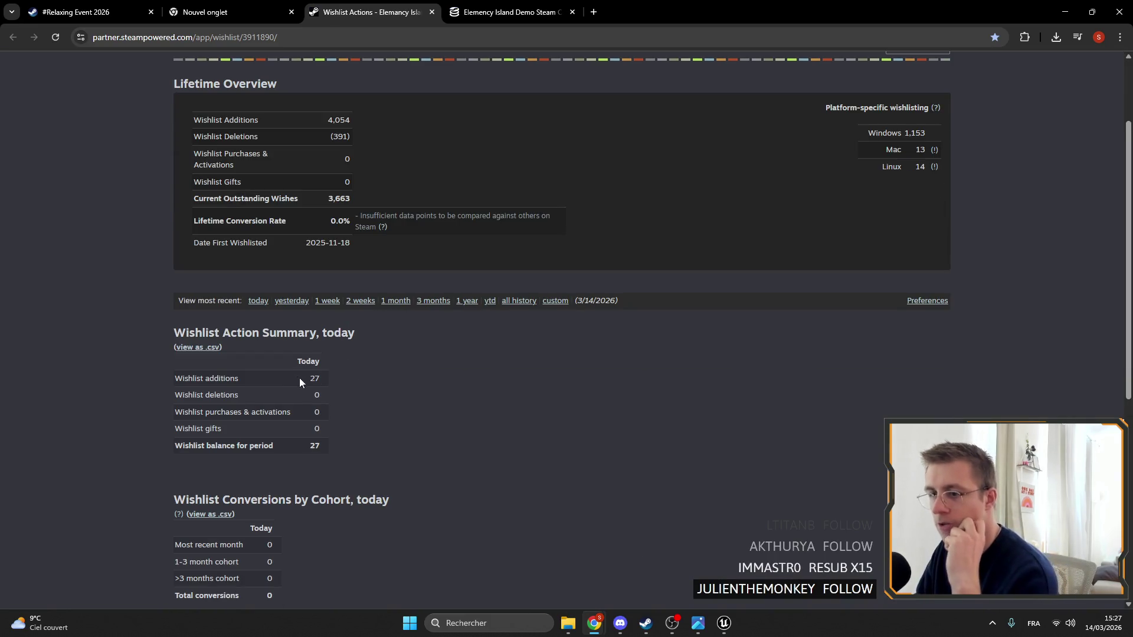
pyautogui.moveTo(300, 379); pyautogui.dragTo(510, 387)
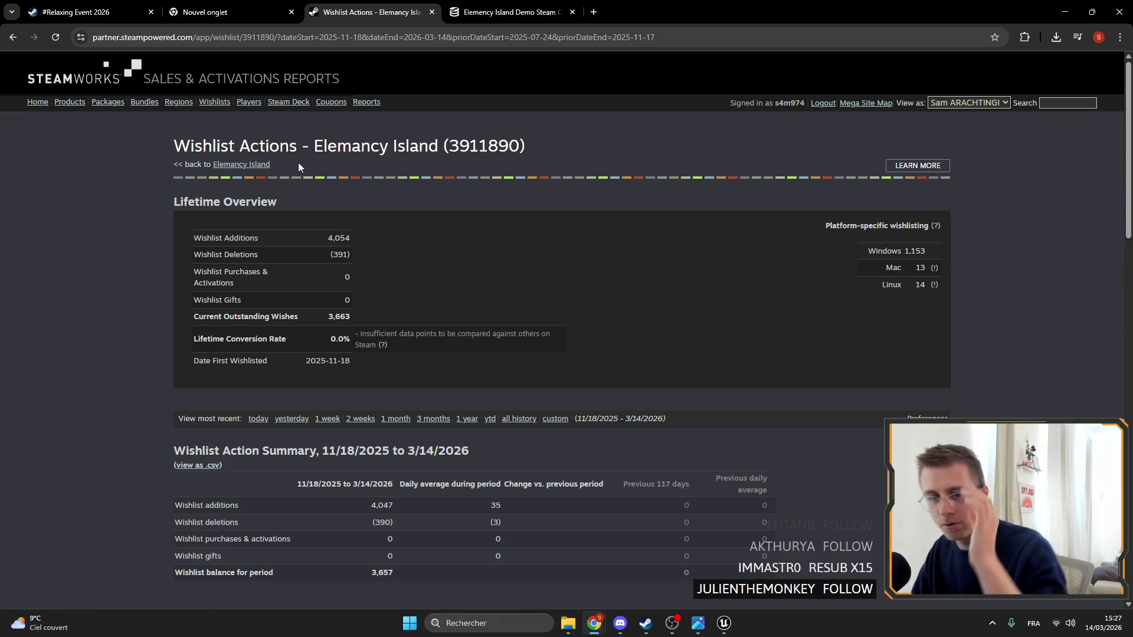
pyautogui.scroll(-4, 383, 264)
pyautogui.scroll(-2, 582, 165)
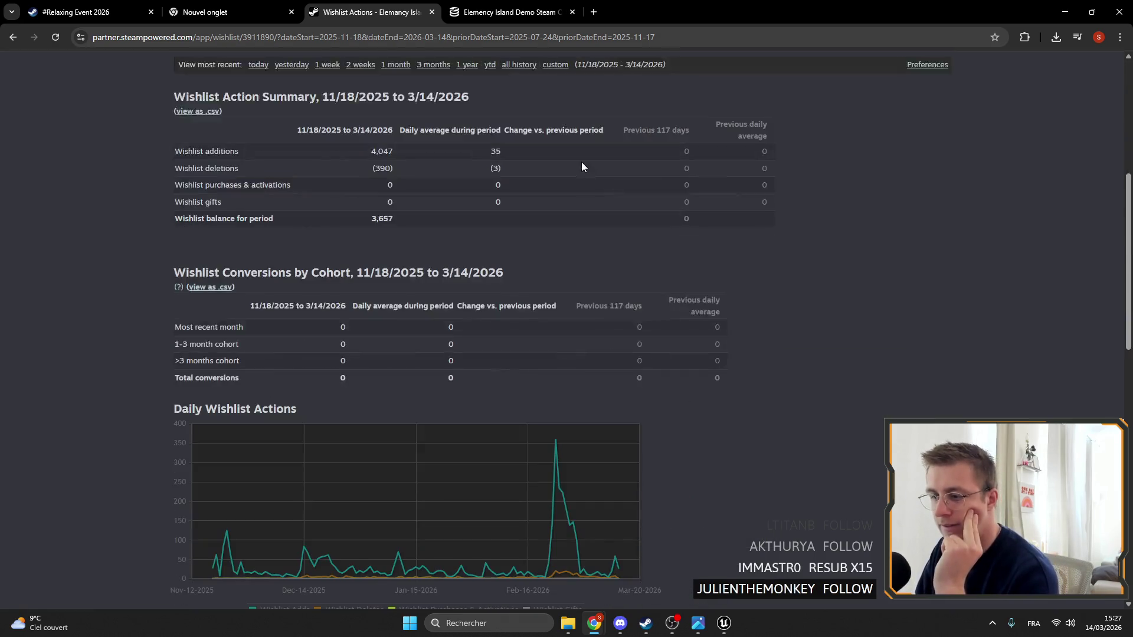
pyautogui.scroll(4, 318, 171)
pyautogui.scroll(-5, 468, 232)
pyautogui.scroll(5, 517, 226)
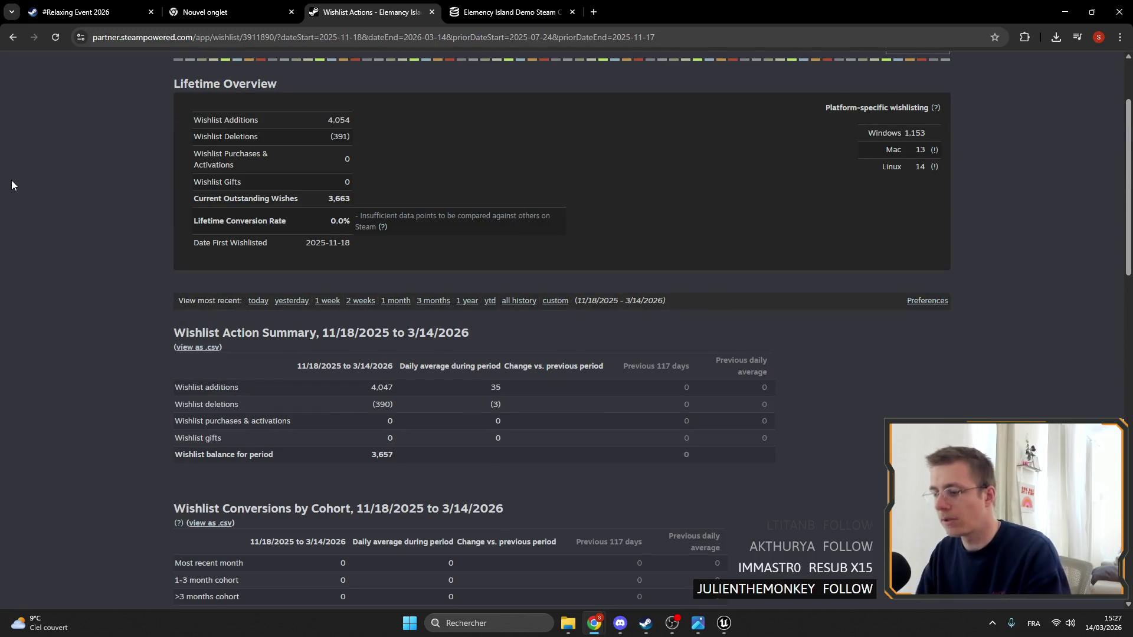
pyautogui.scroll(3, 603, 272)
pyautogui.scroll(-3, 603, 272)
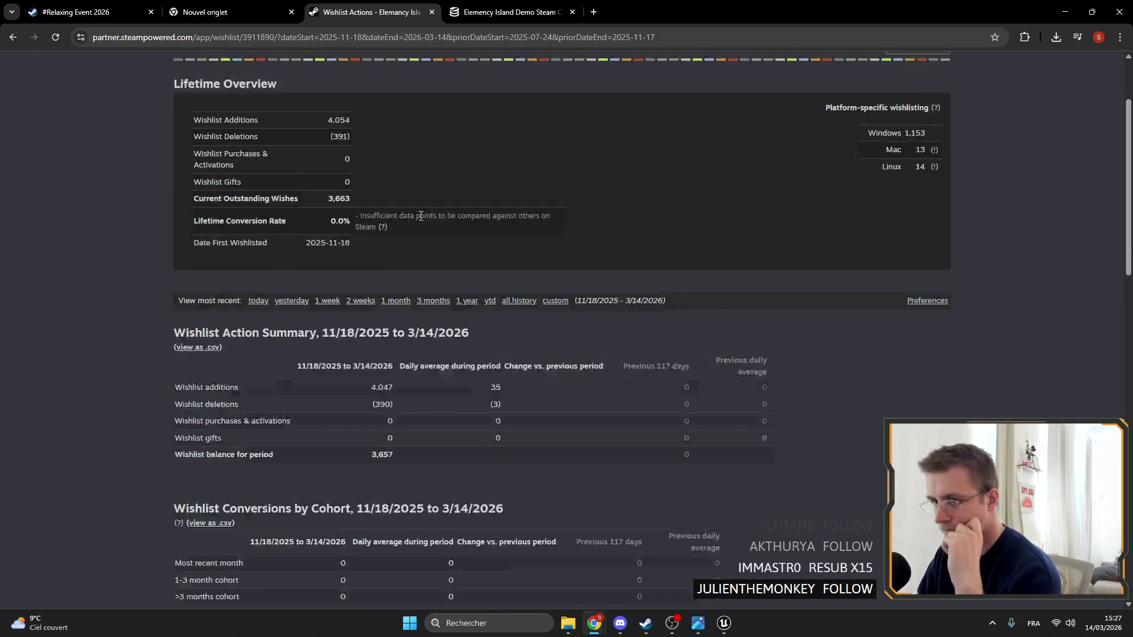
pyautogui.scroll(-6, 437, 212)
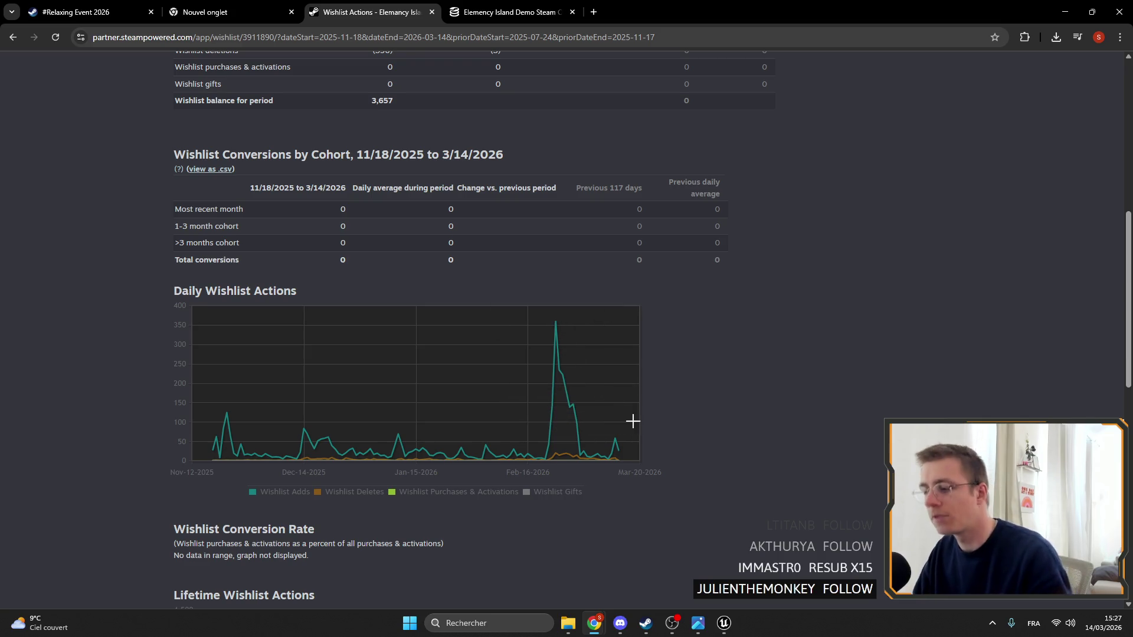
pyautogui.moveTo(620, 450)
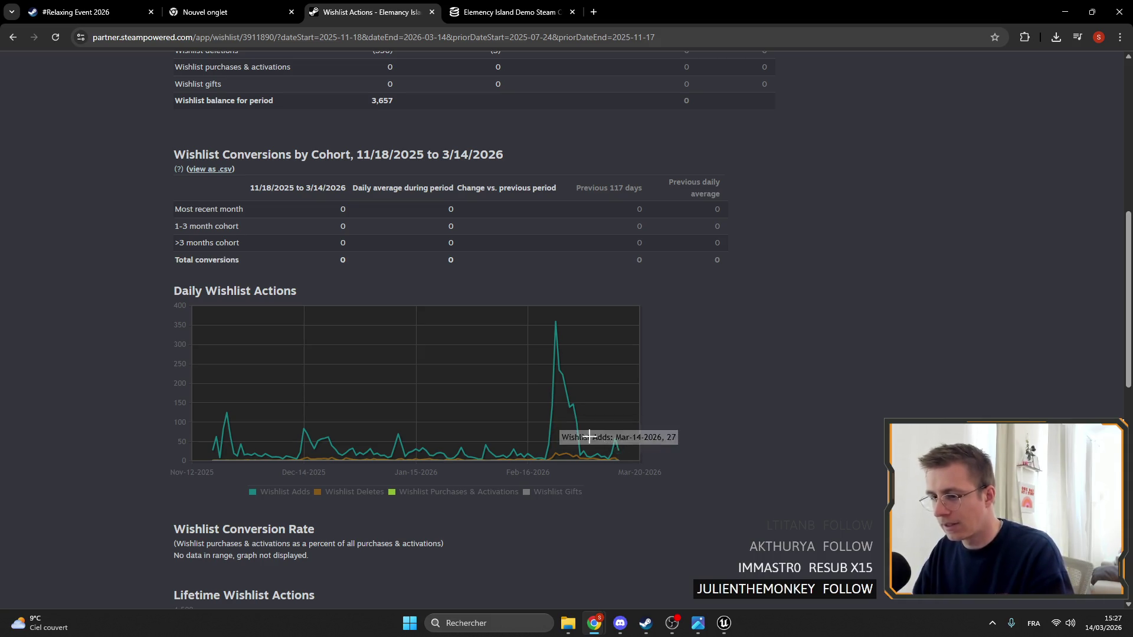
pyautogui.scroll(15, 589, 437)
# Inspect the demo's SteamDB player chart, then close that tab and return to the sale page
pyautogui.click(462, 16)
pyautogui.scroll(-5, 908, 260)
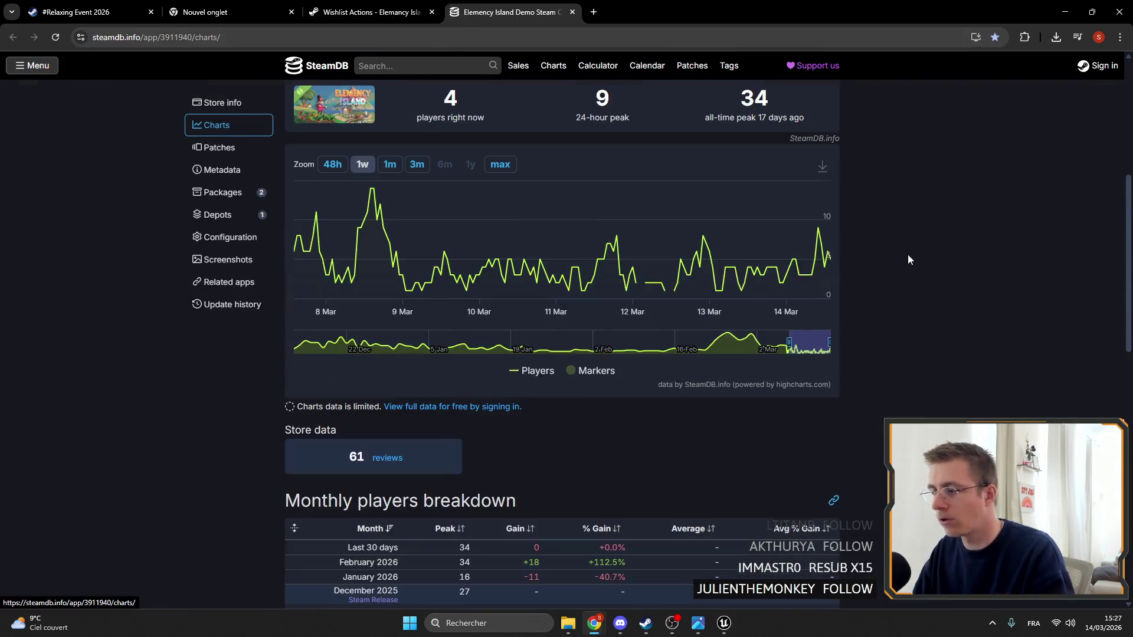
pyautogui.moveTo(806, 228)
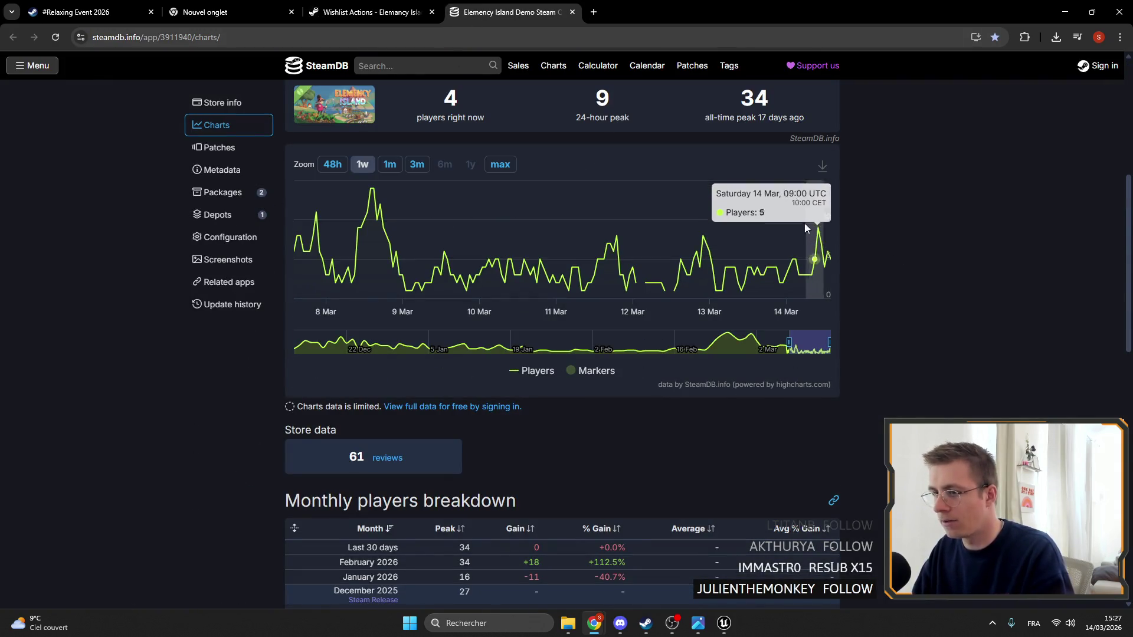
pyautogui.scroll(4, 378, 248)
pyautogui.moveTo(741, 332)
pyautogui.mouseDown()
pyautogui.moveTo(764, 321)
pyautogui.moveTo(1038, 329)
pyautogui.mouseUp()
pyautogui.scroll(2, 862, 422)
pyautogui.click(372, 11)
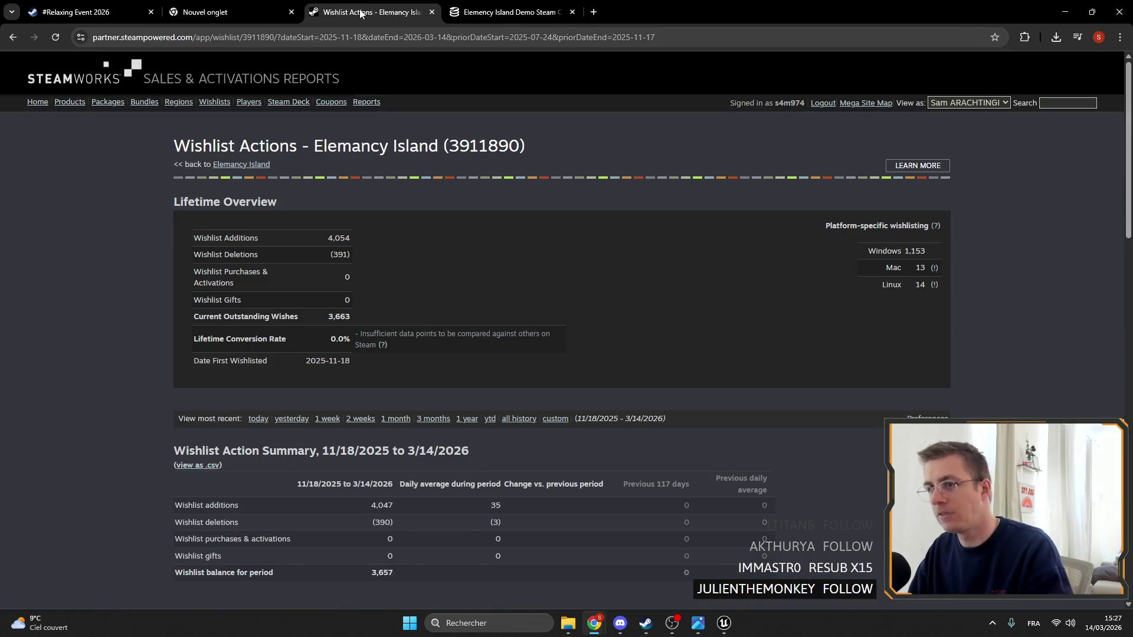
pyautogui.click(549, 11)
pyautogui.click(573, 12)
pyautogui.click(224, 11)
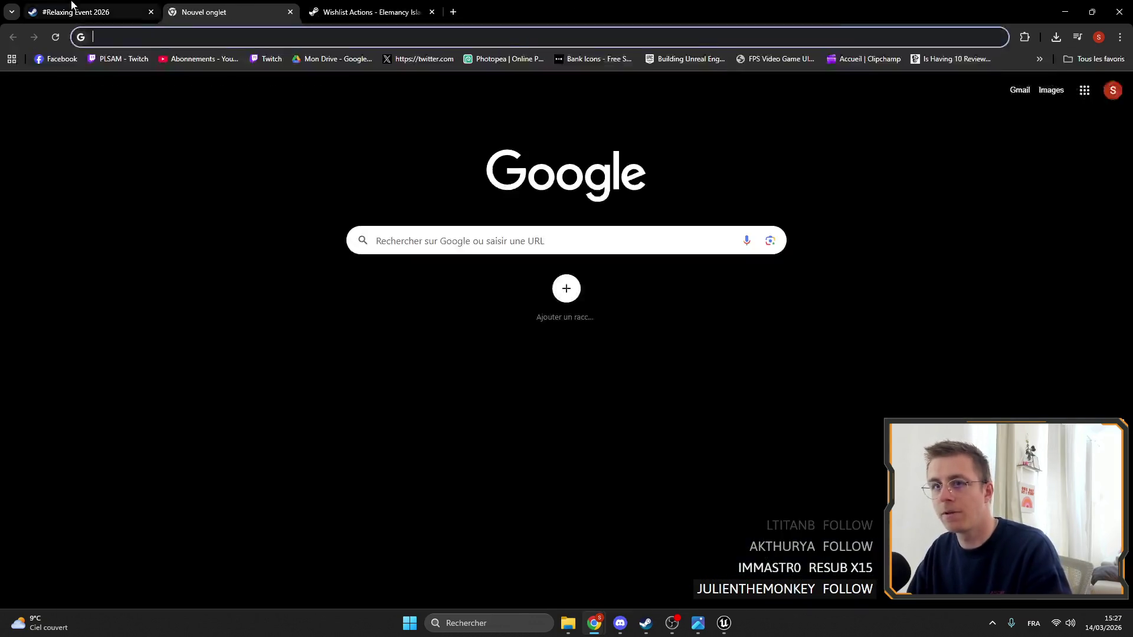
# Visit the Steam store front and the Tower Defense Fest category page, then go back
pyautogui.click(76, 11)
pyautogui.scroll(5, 295, 319)
pyautogui.scroll(5, 212, 326)
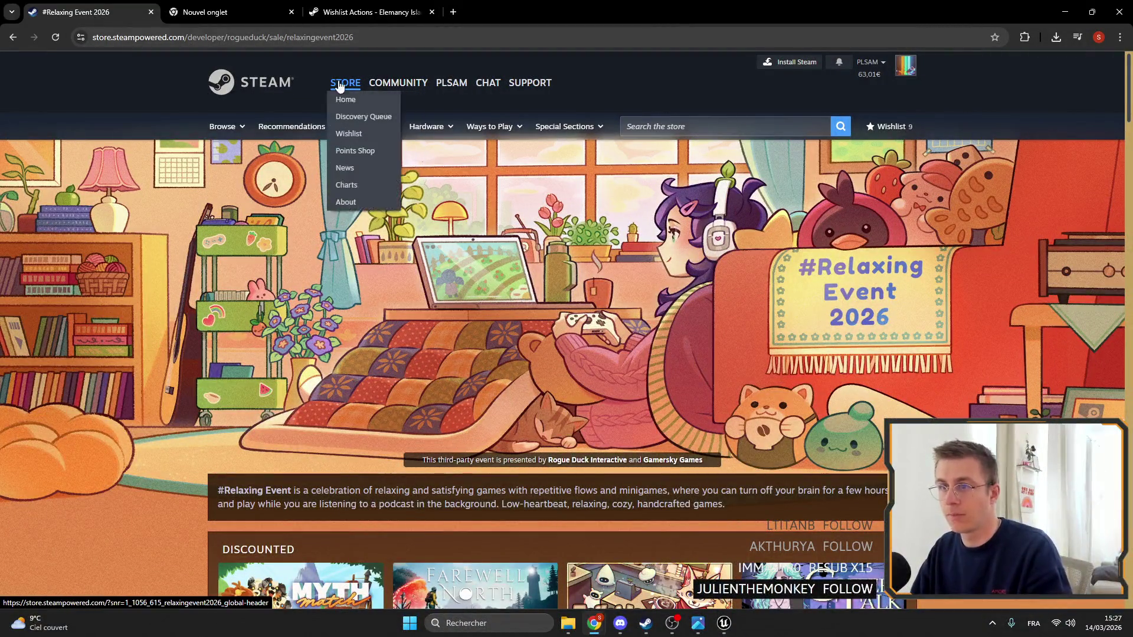
pyautogui.click(352, 101)
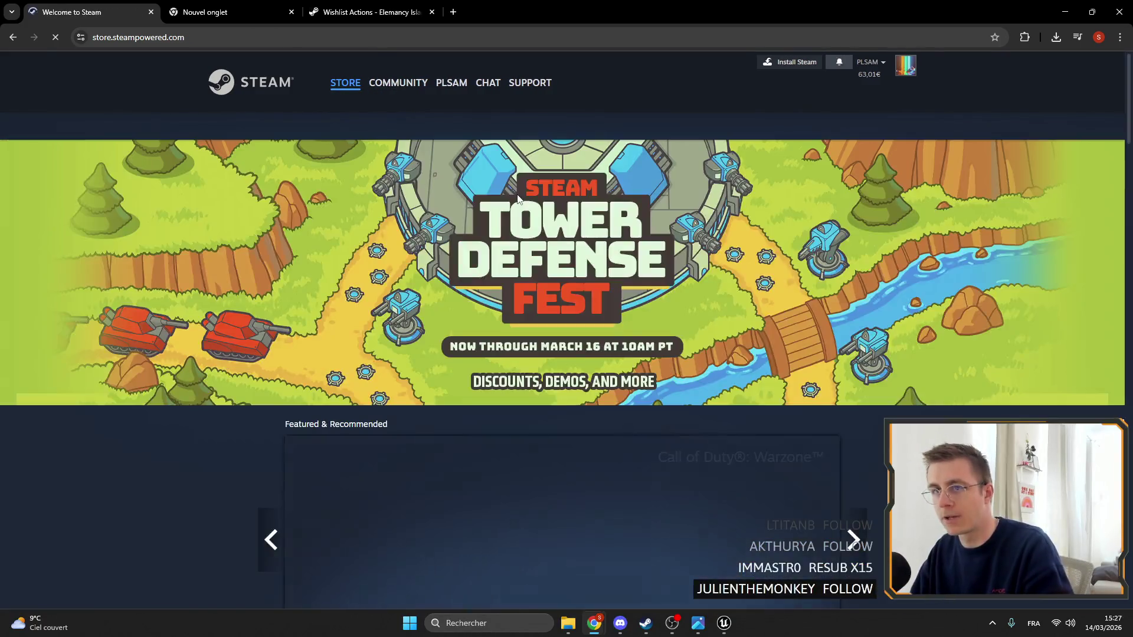
pyautogui.click(610, 220)
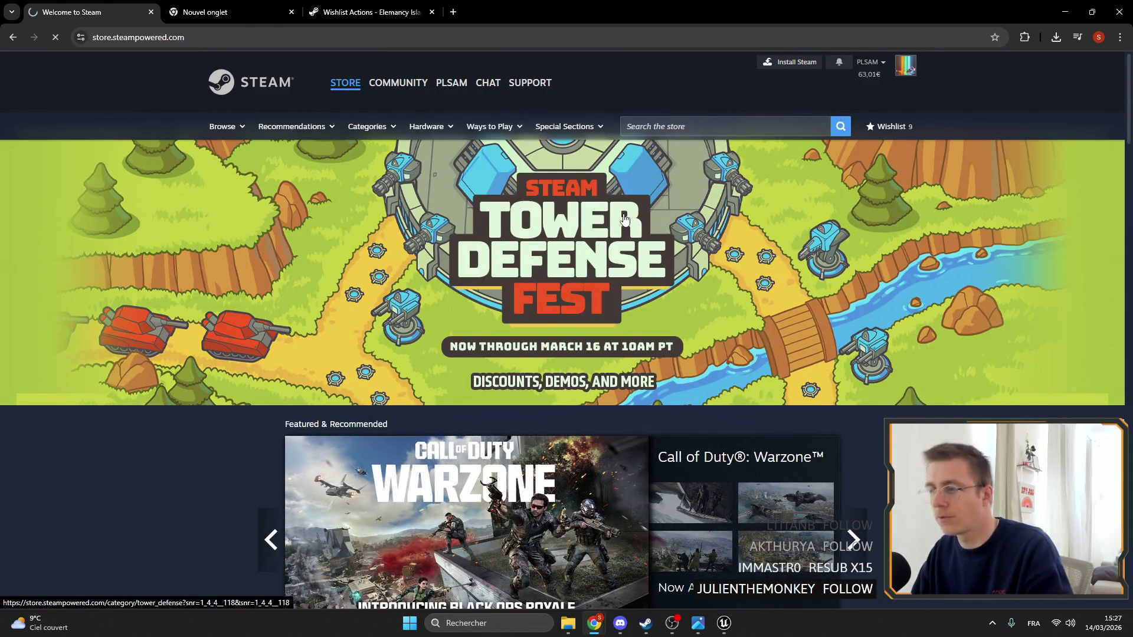
pyautogui.scroll(-5, 588, 266)
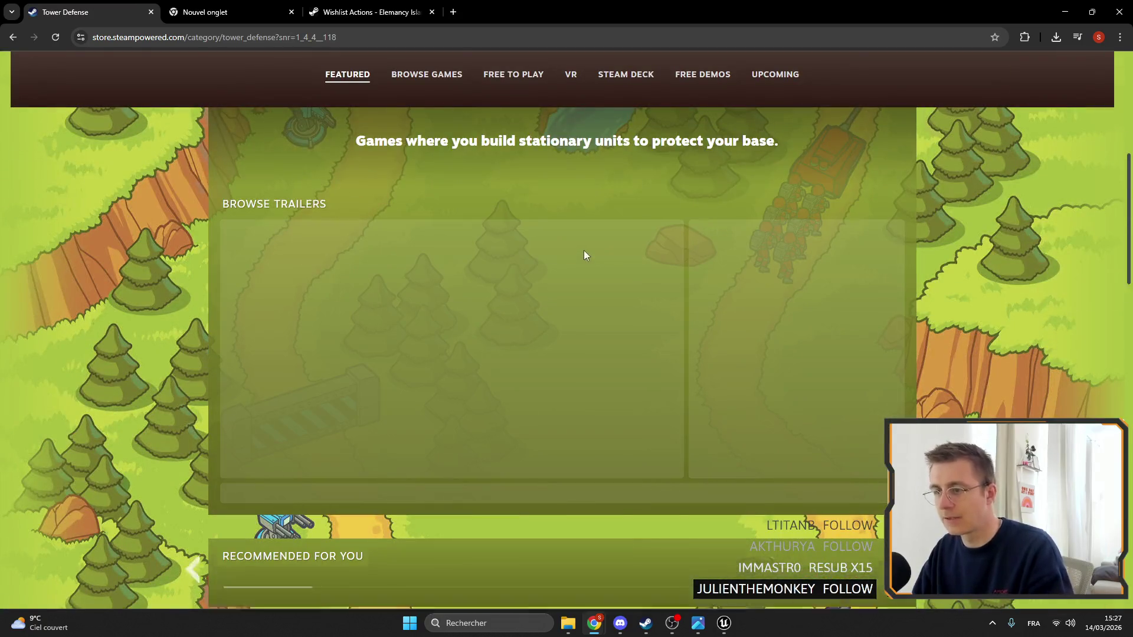
pyautogui.scroll(5, 594, 304)
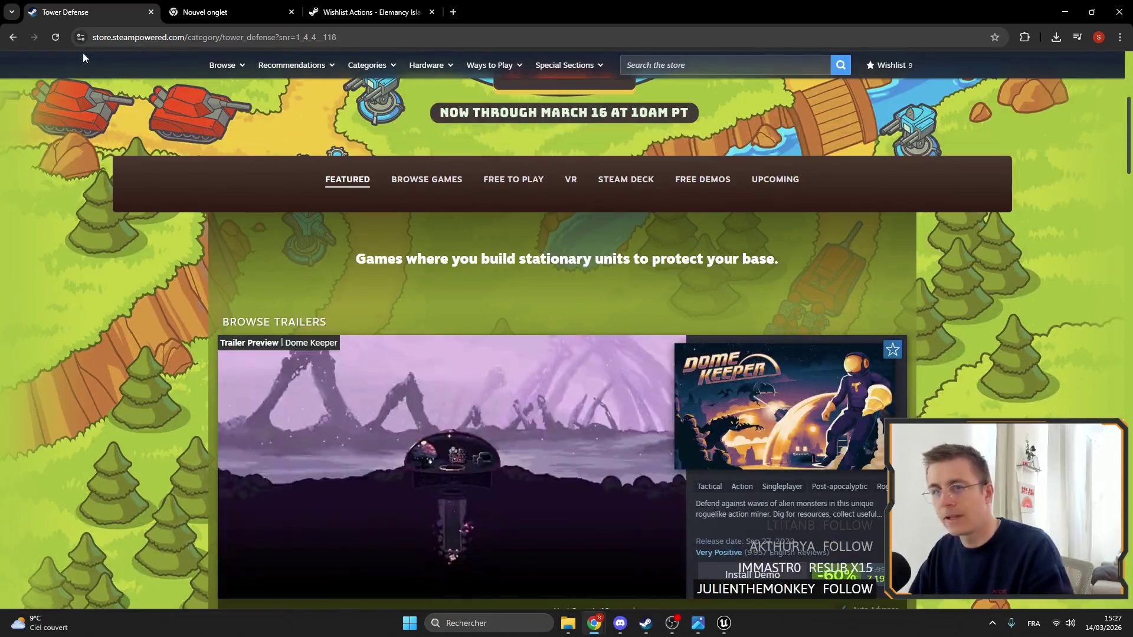
pyautogui.click(16, 41)
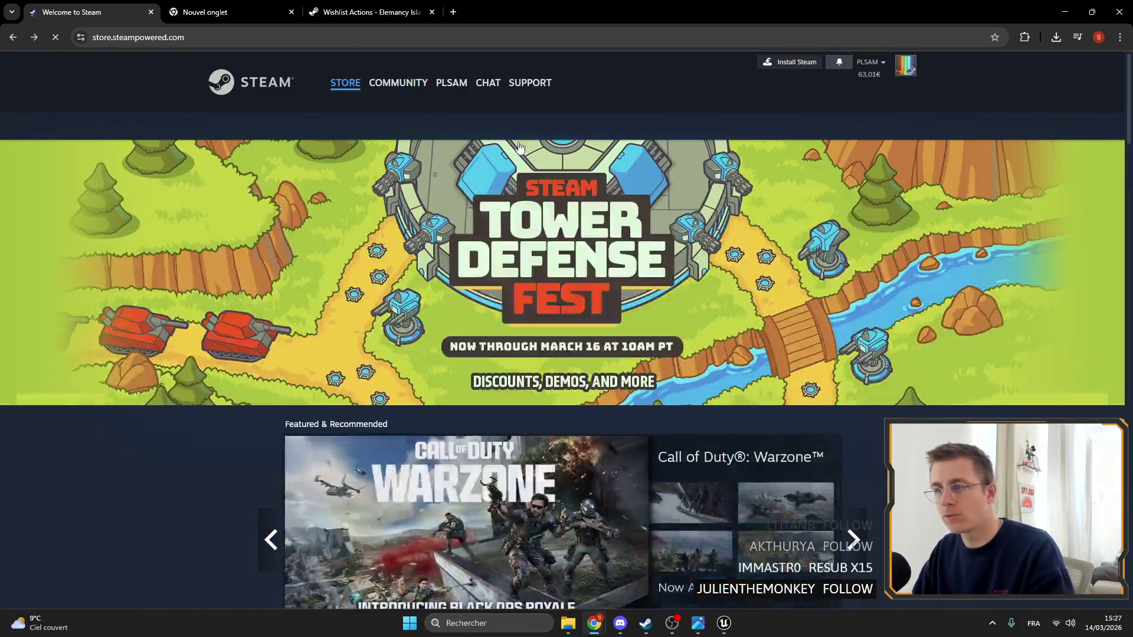
# Open the #Relaxing Event 2026 sale, then Gamersky Games and Rogue Duck Interactive developer pages, in new tabs
pyautogui.middleClick(13, 37)
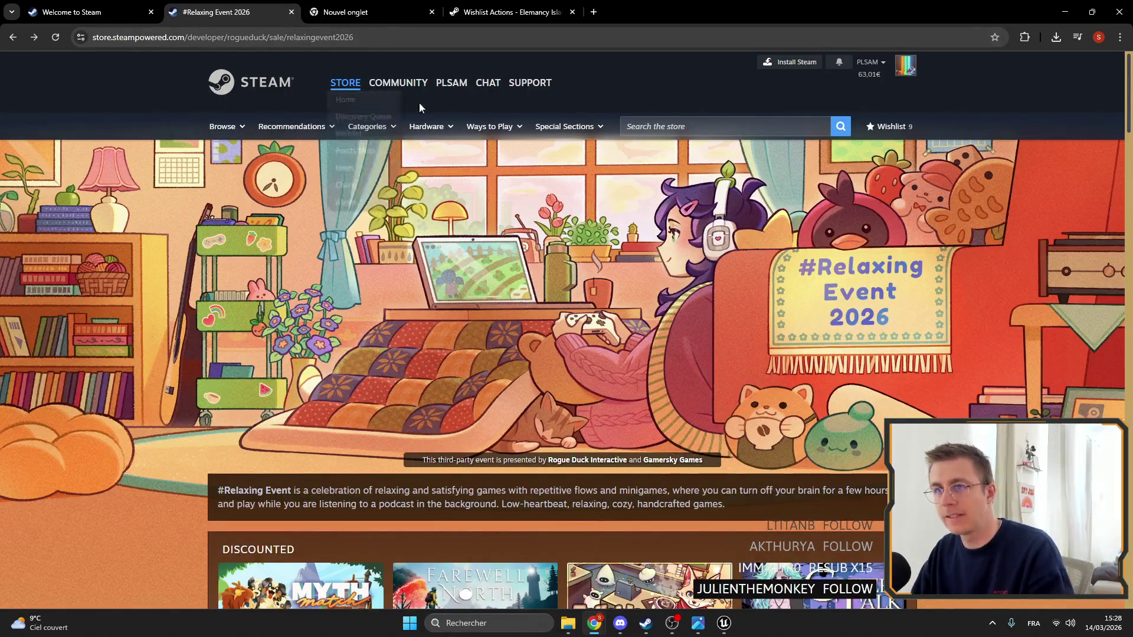
pyautogui.scroll(-20, 196, 448)
pyautogui.scroll(-15, 197, 449)
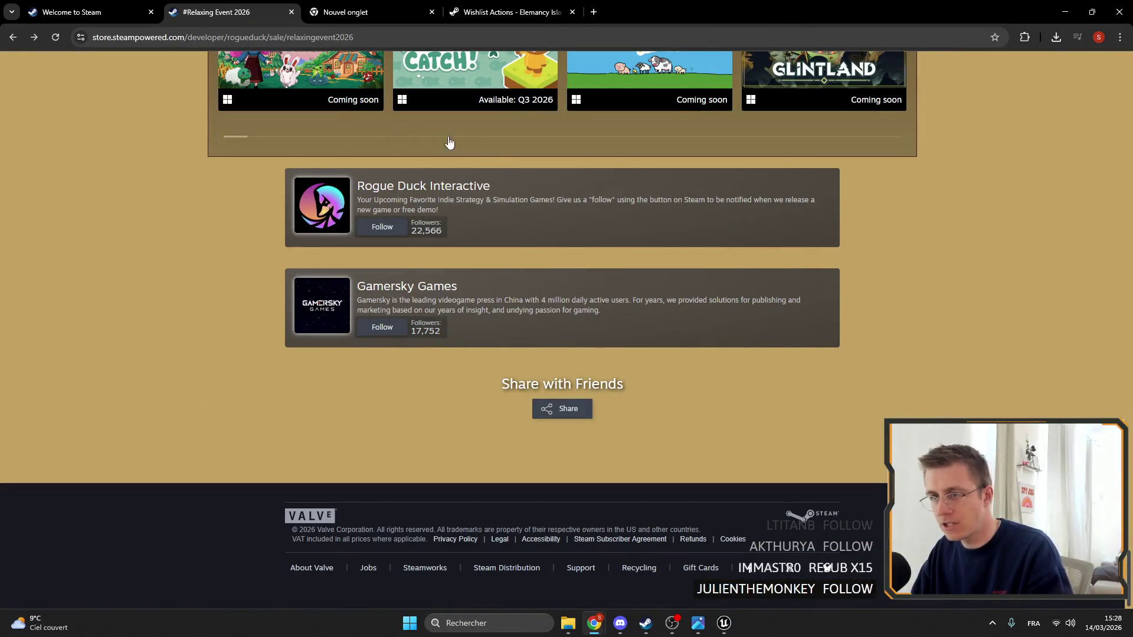
pyautogui.middleClick(430, 293)
pyautogui.middleClick(433, 184)
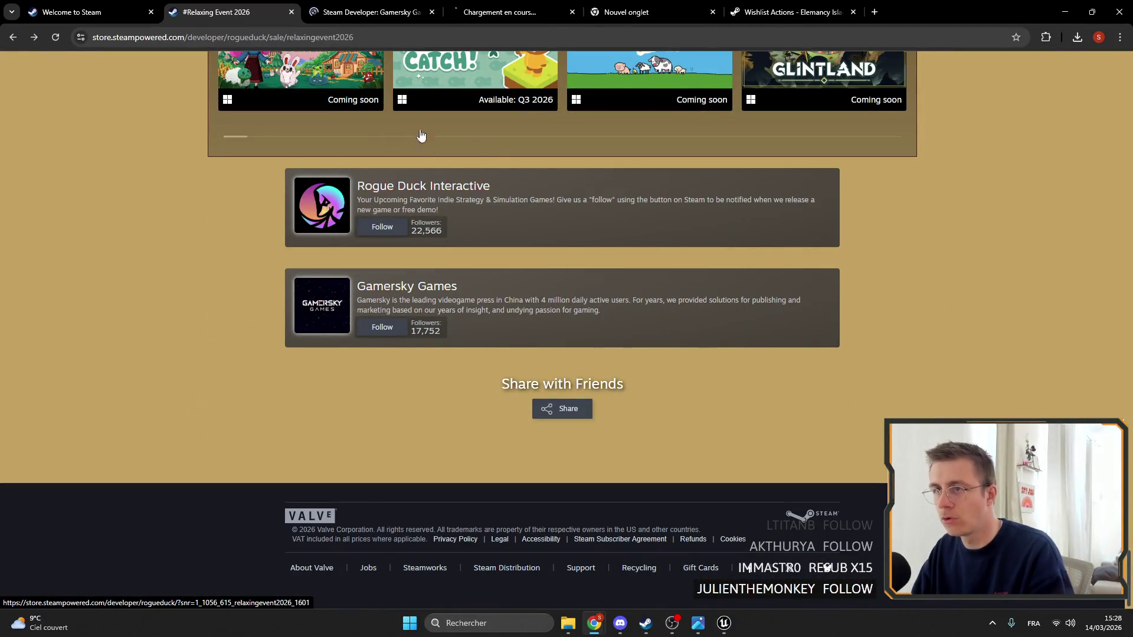
# Look over the Gamersky Games and Rogue Duck Interactive developer pages, then close both tabs
pyautogui.click(369, 12)
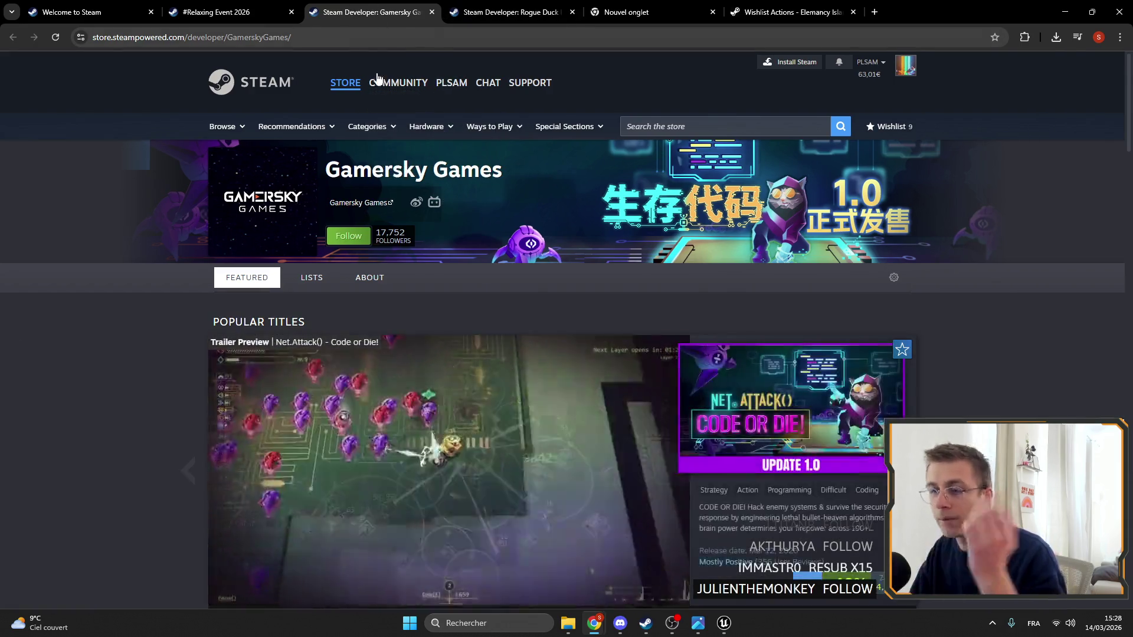
pyautogui.scroll(-3, 166, 111)
pyautogui.scroll(-10, 195, 187)
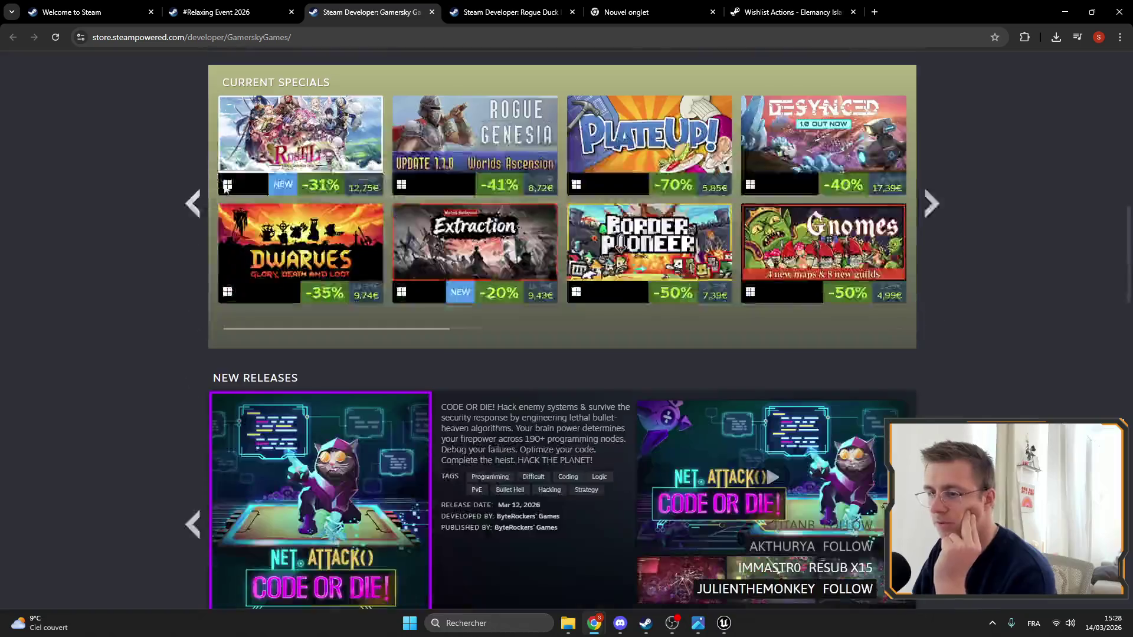
pyautogui.scroll(10, 200, 192)
pyautogui.click(453, 12)
pyautogui.click(432, 12)
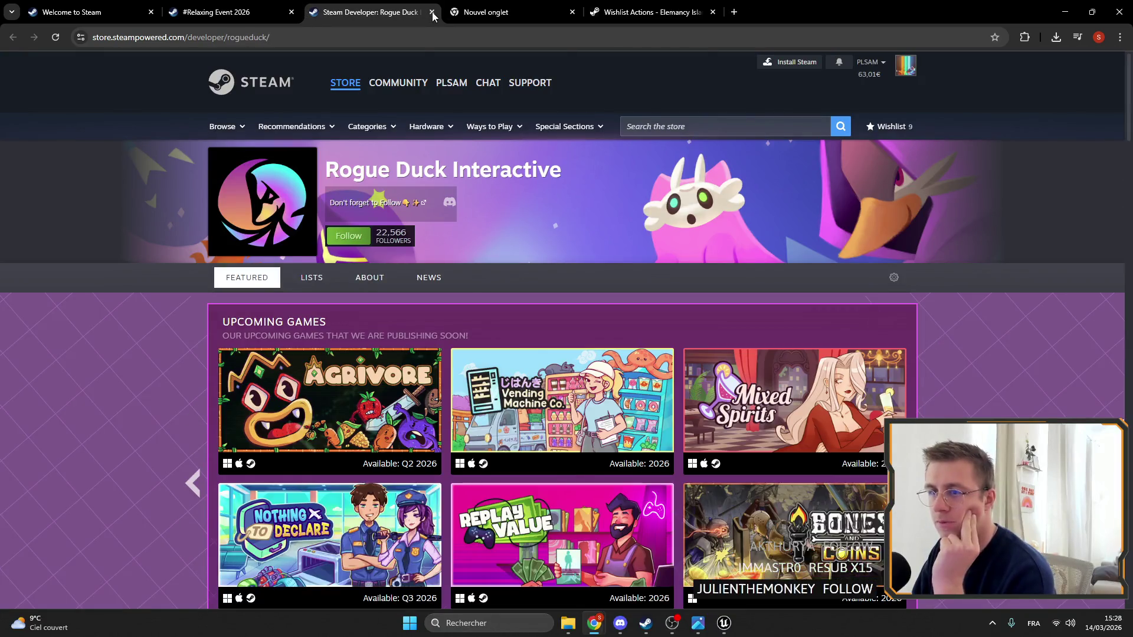
pyautogui.click(432, 12)
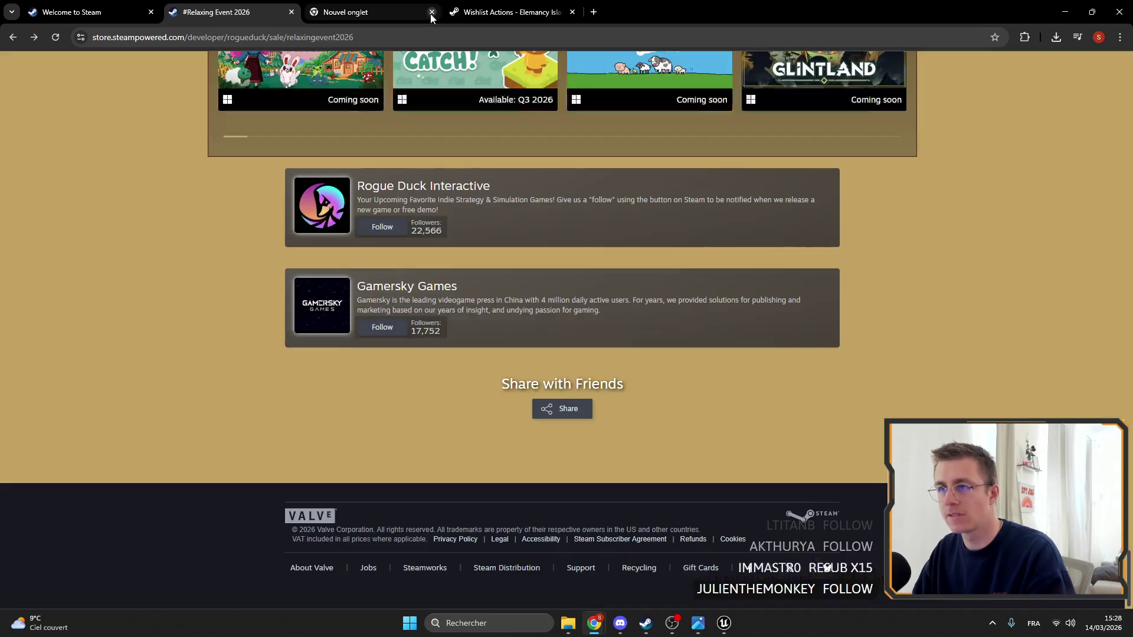
# Close the #Relaxing Event 2026 sale tab, then reopen it with Ctrl+Shift+T
pyautogui.scroll(15, 577, 414)
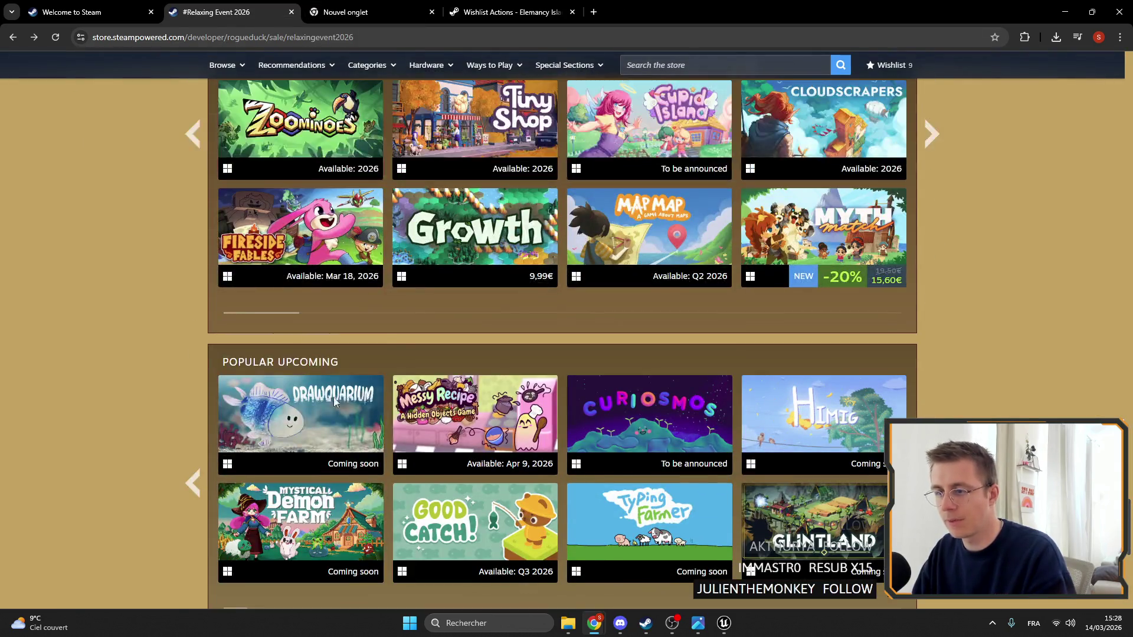
pyautogui.scroll(15, 158, 289)
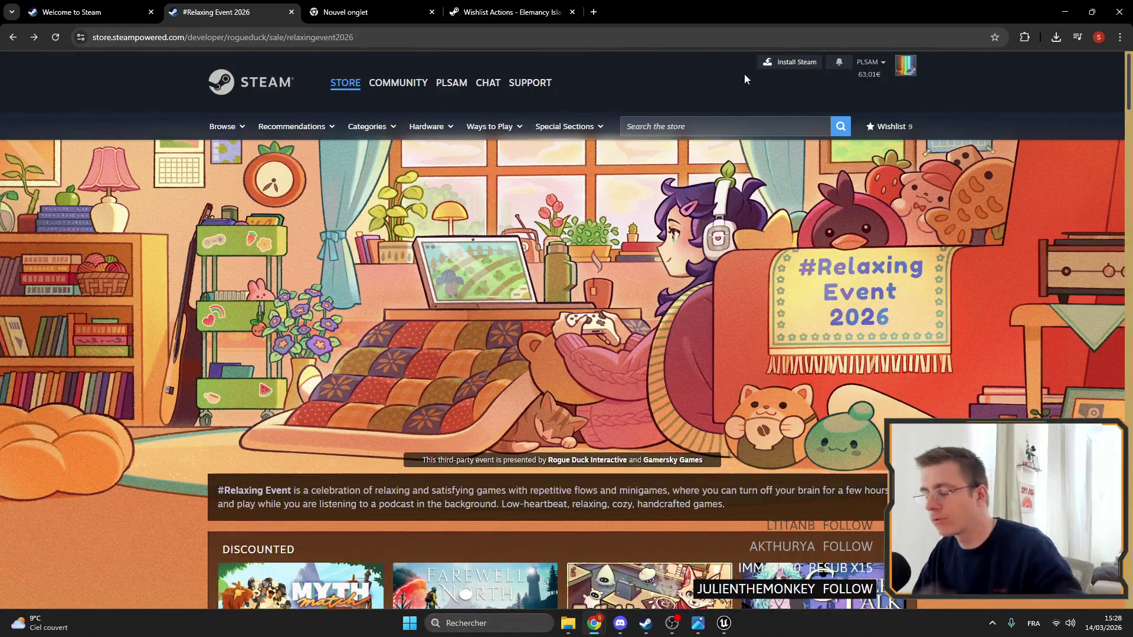
pyautogui.click(290, 12)
pyautogui.scroll(-4, 259, 248)
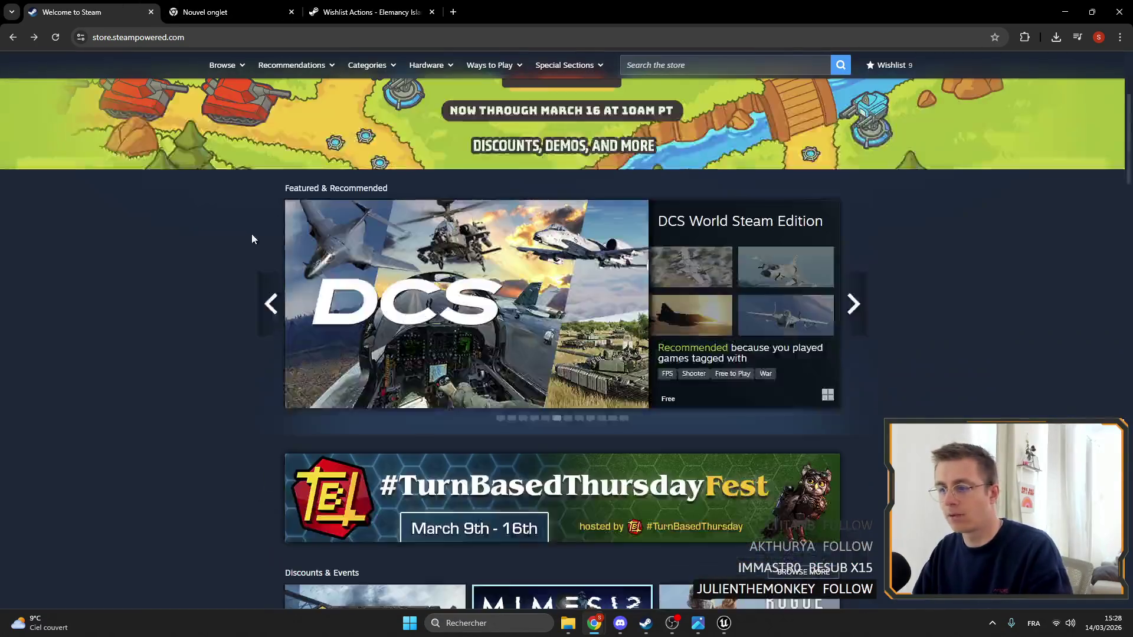
pyautogui.scroll(4, 272, 263)
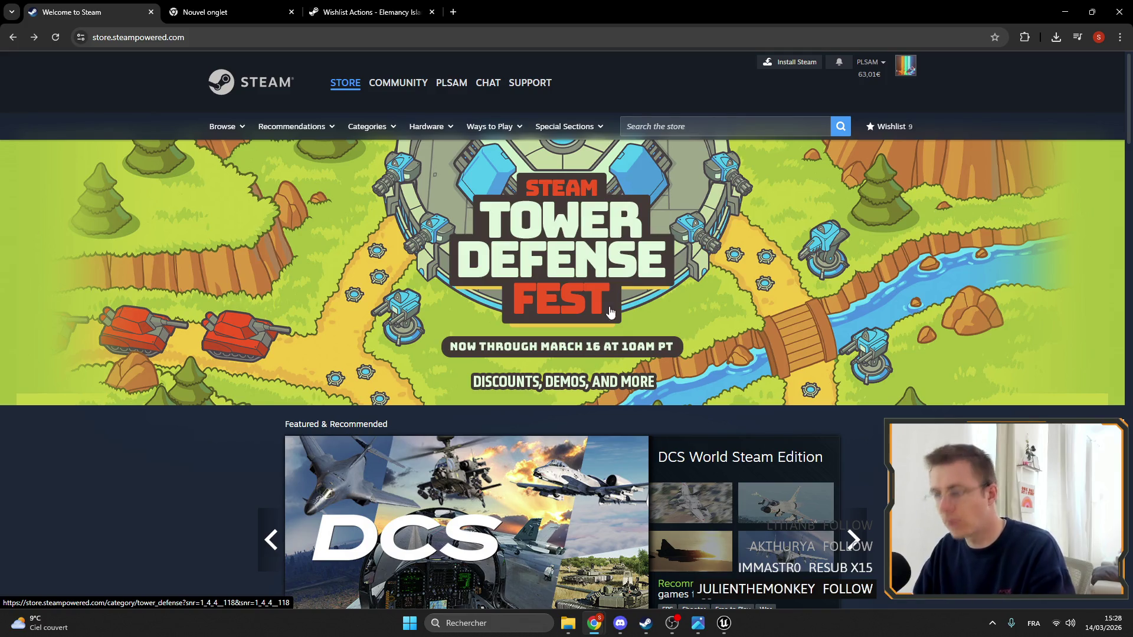
pyautogui.scroll(-4, 611, 313)
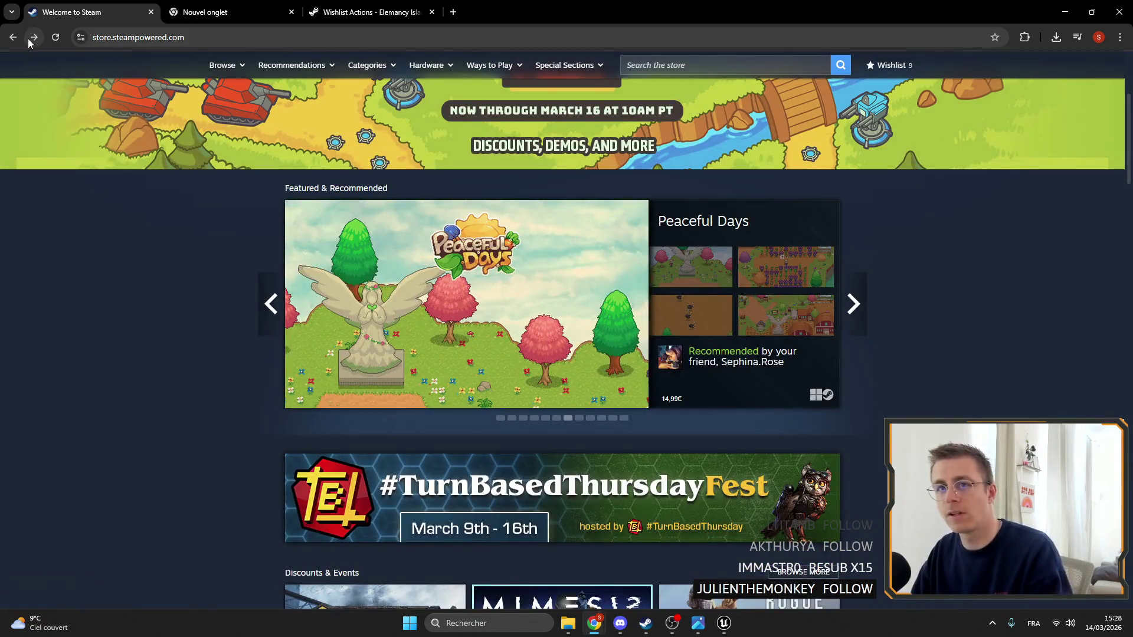
pyautogui.hotkey('ctrl', 'shift', 't')
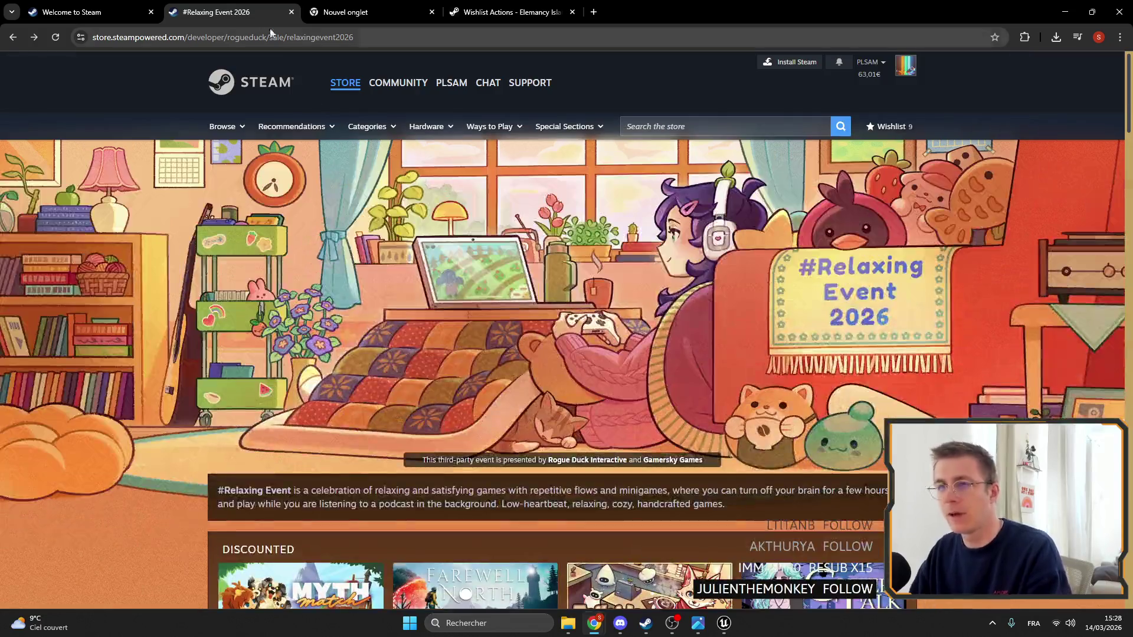
# Trim the sale URL to load the Rogue Duck developer page, then return to the sale
pyautogui.doubleClick(246, 39)
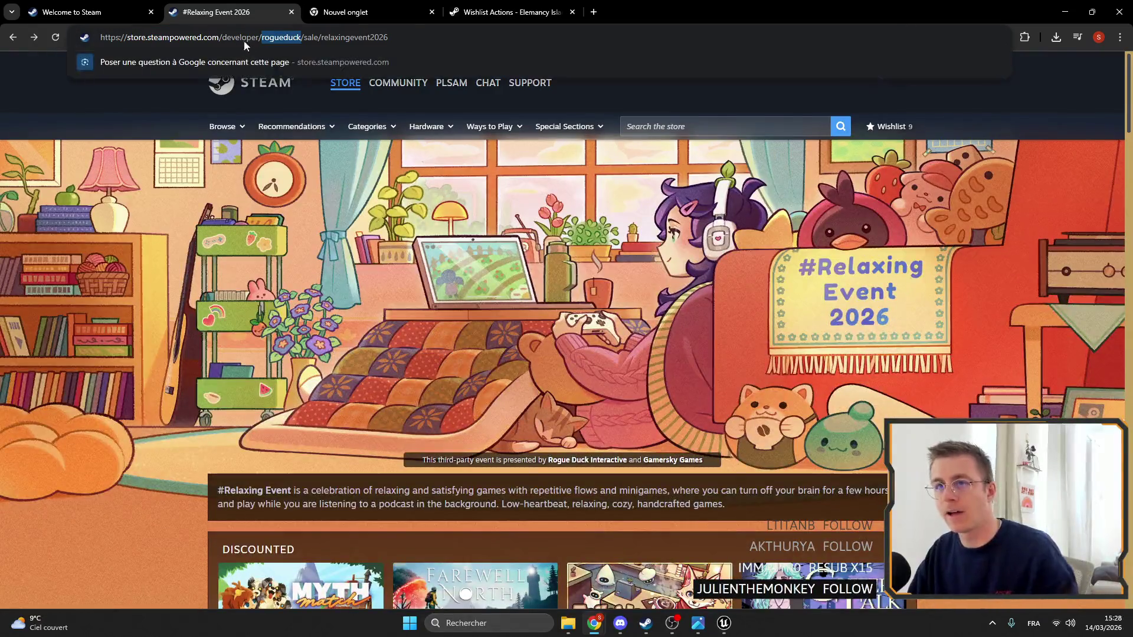
pyautogui.moveTo(427, 40); pyautogui.dragTo(302, 39)
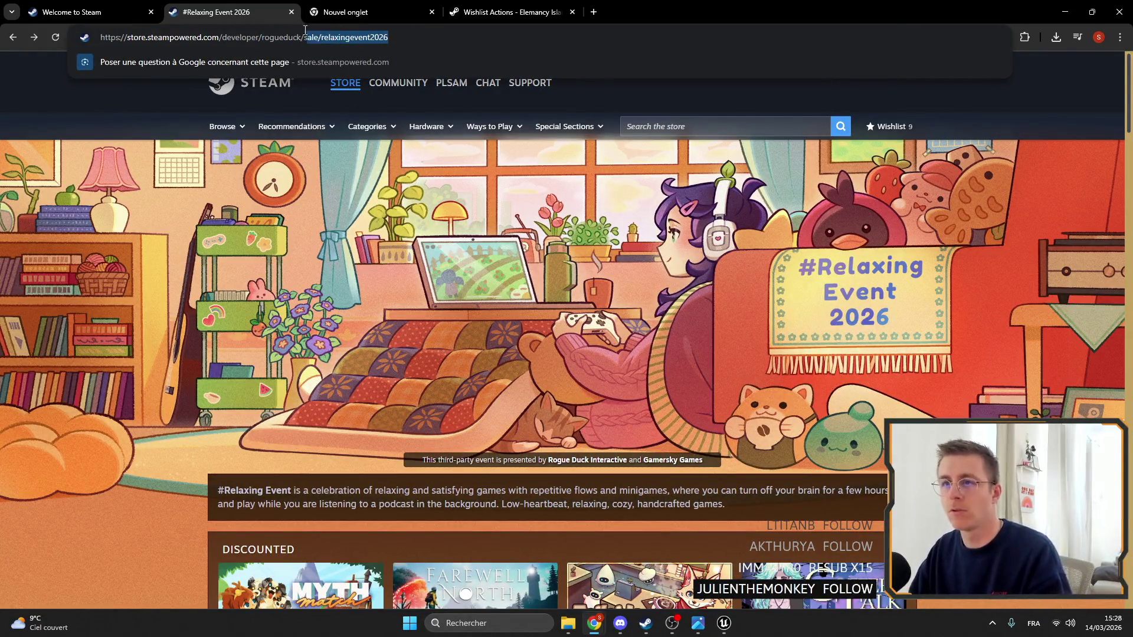
pyautogui.press('BackSpace')
pyautogui.press('Return')
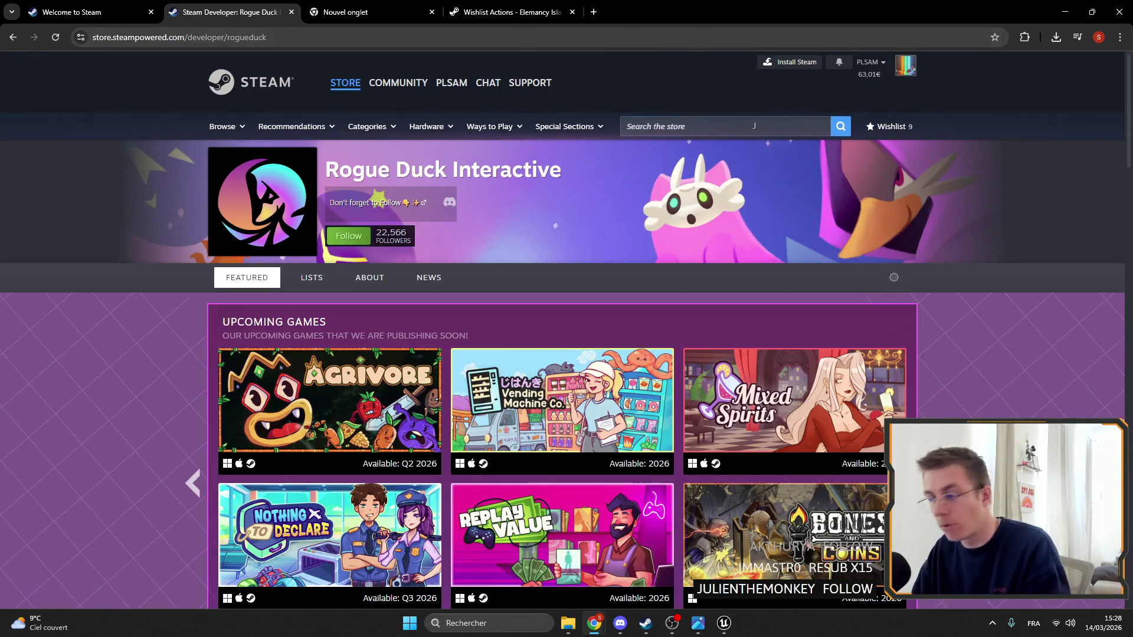
pyautogui.scroll(-10, 225, 245)
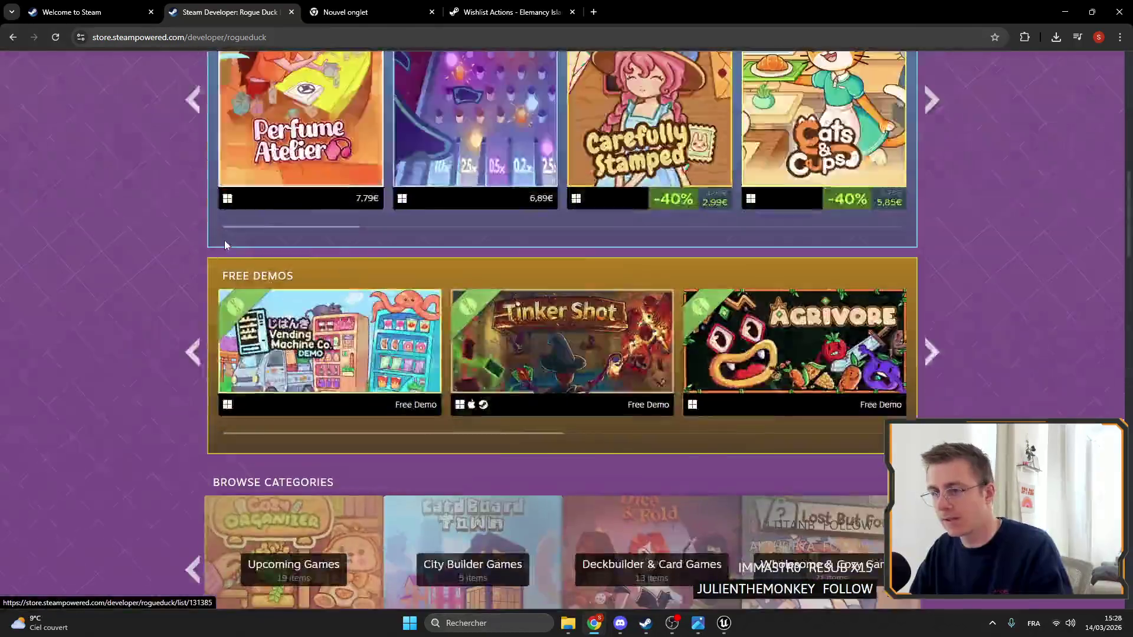
pyautogui.scroll(-15, 225, 245)
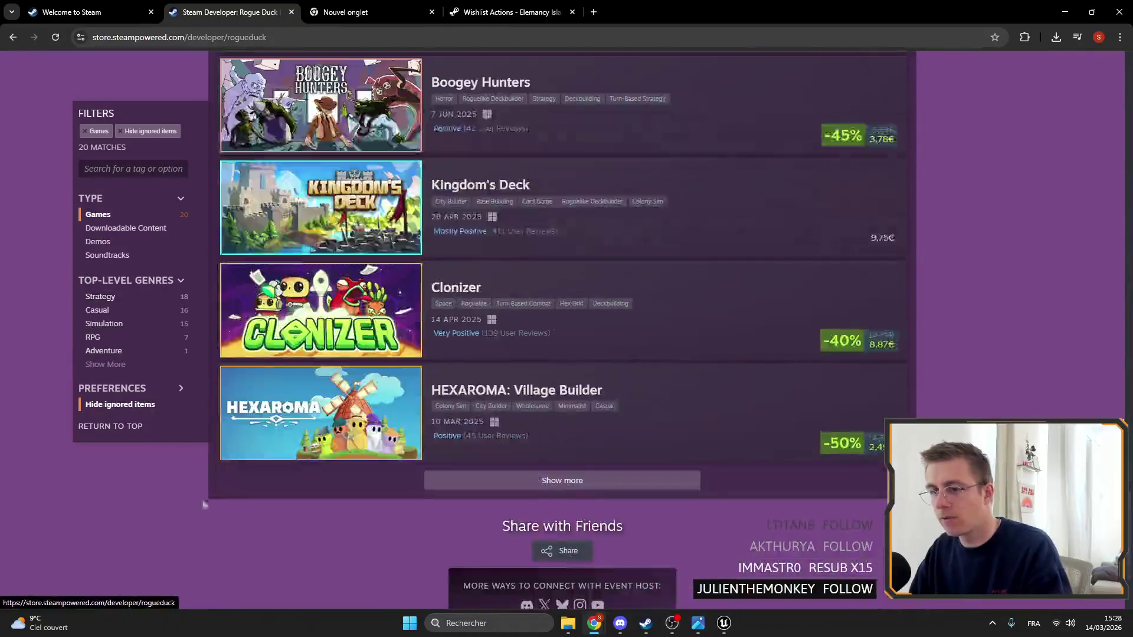
pyautogui.scroll(20, 203, 505)
pyautogui.click(13, 38)
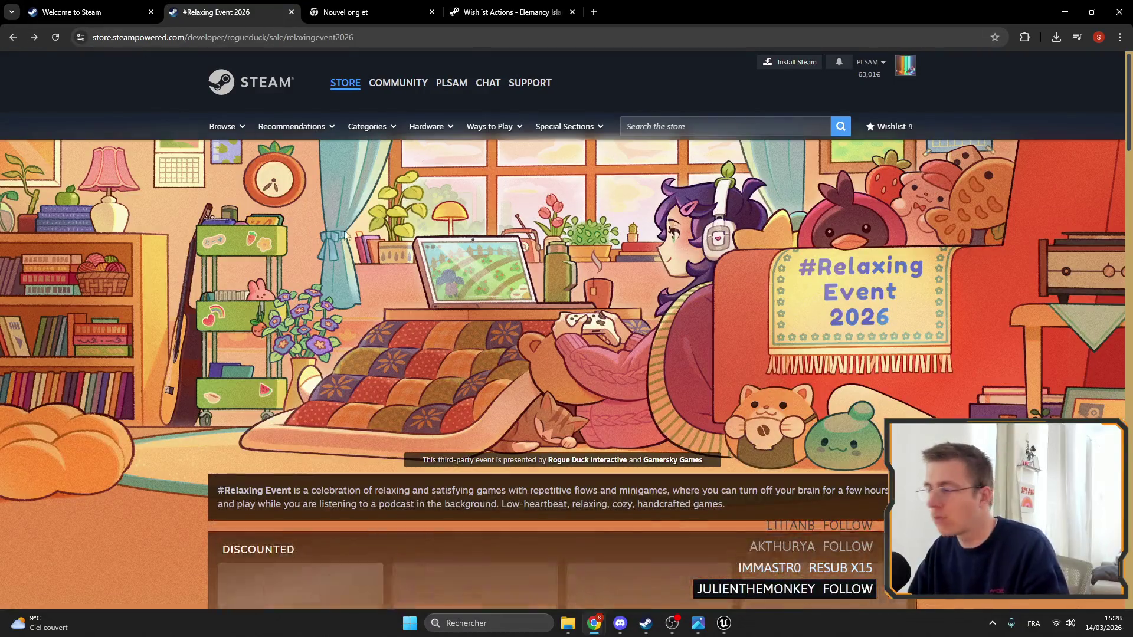
# Check the Gamersky Games page again and come back to the #Relaxing Event 2026 sale
pyautogui.scroll(-5, 333, 211)
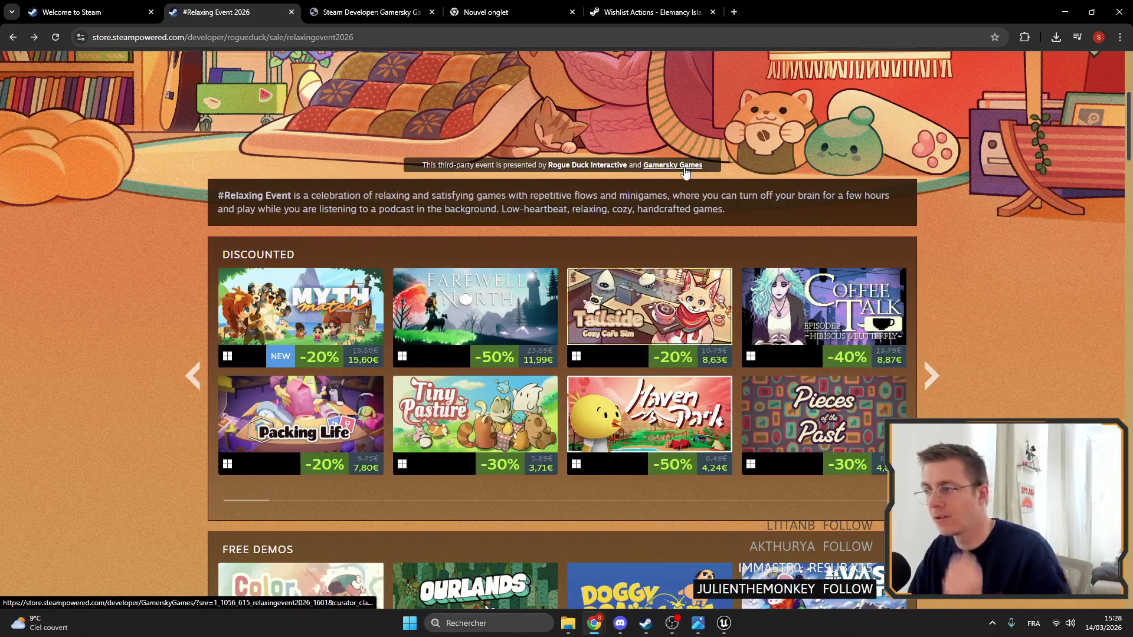
pyautogui.click(360, 12)
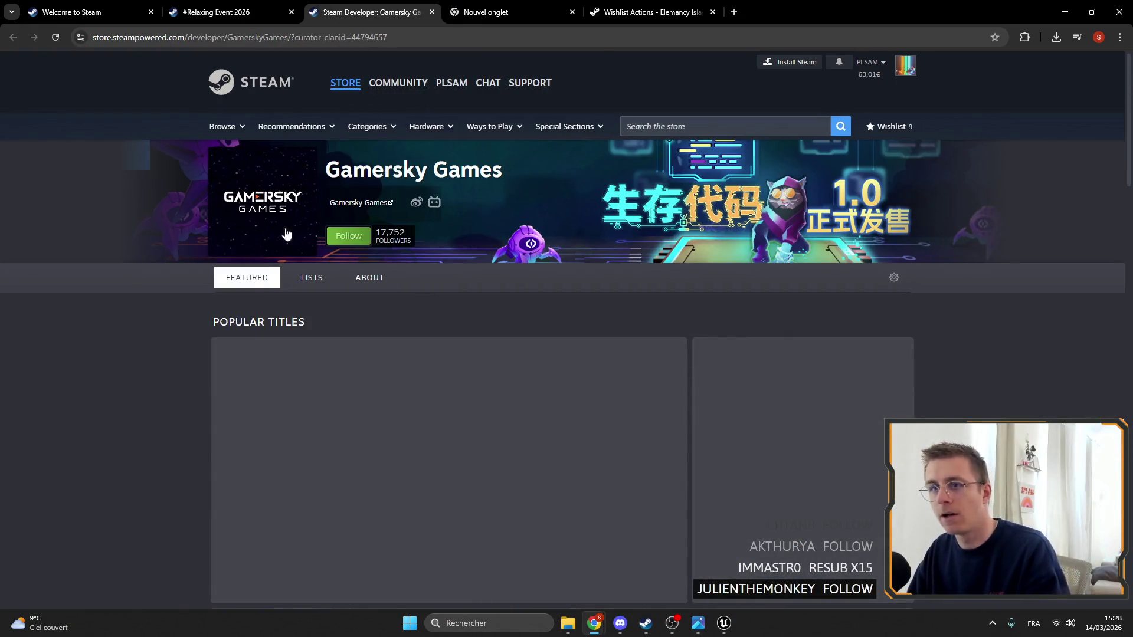
pyautogui.scroll(-15, 221, 387)
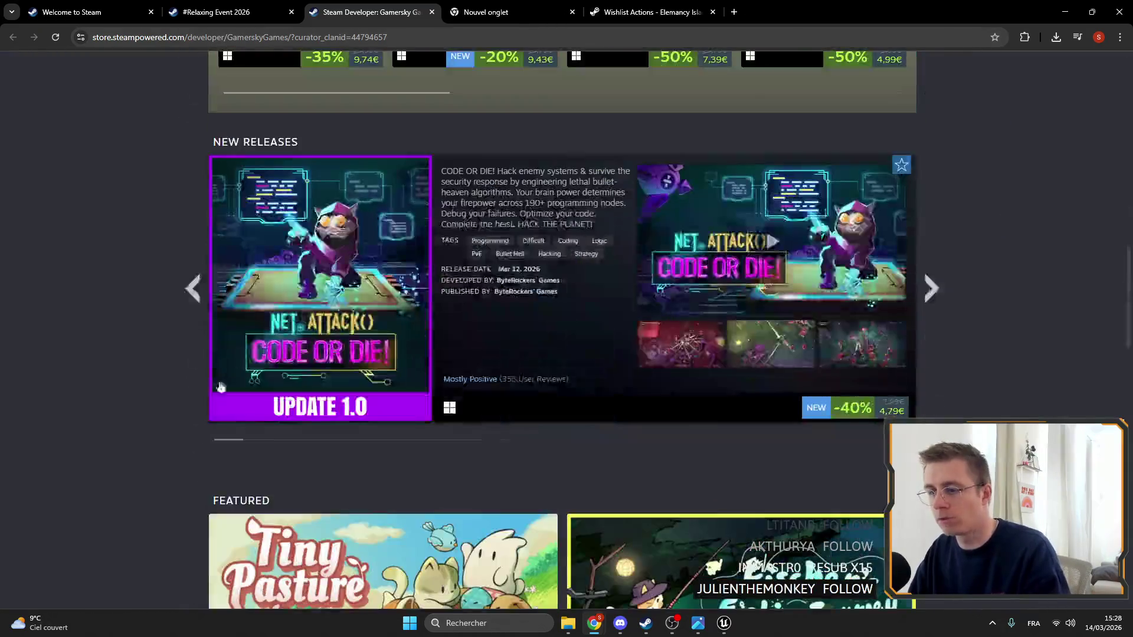
pyautogui.scroll(15, 221, 386)
pyautogui.click(216, 11)
pyautogui.scroll(5, 257, 327)
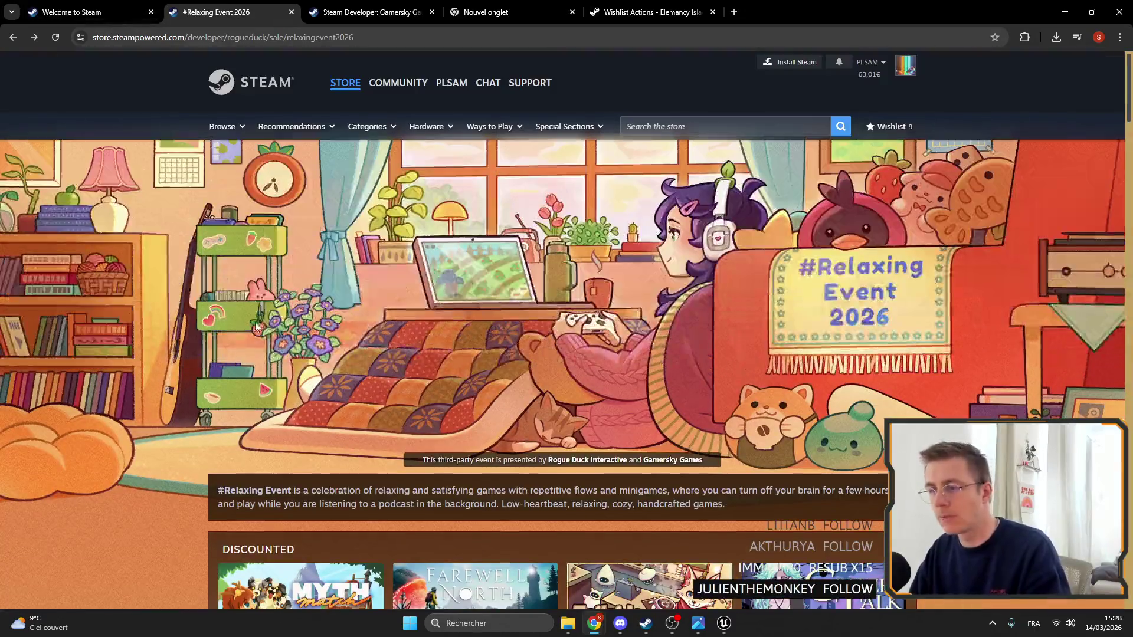
# Scroll through the Steam store home page, then cycle back through the open browser tabs
pyautogui.click(72, 12)
pyautogui.scroll(2, 287, 332)
pyautogui.scroll(-20, 599, 254)
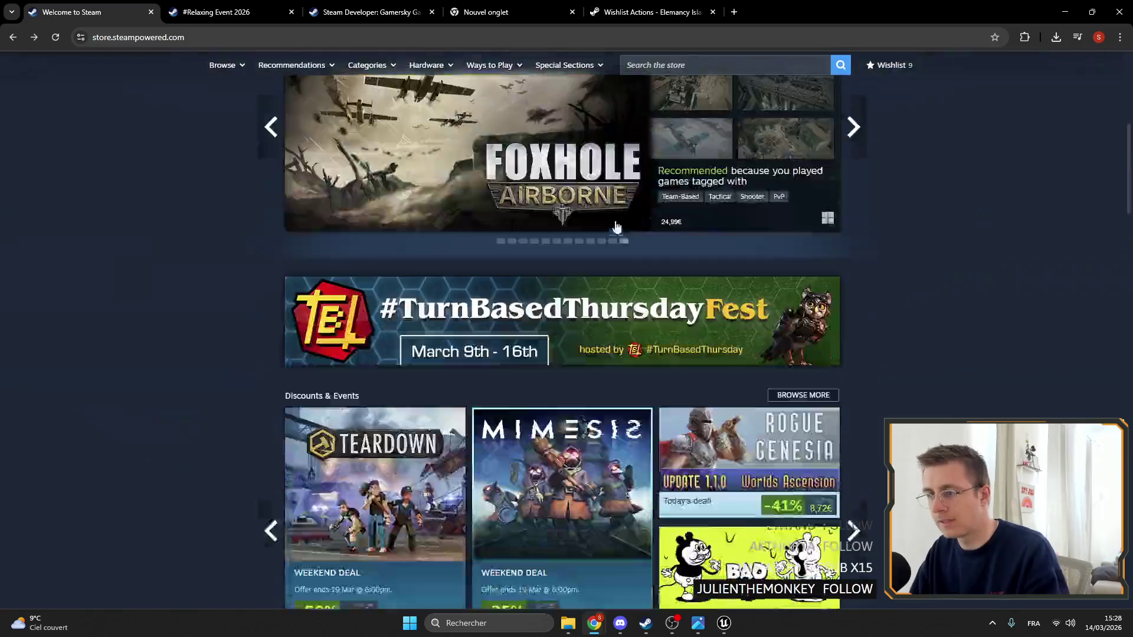
pyautogui.scroll(-20, 597, 253)
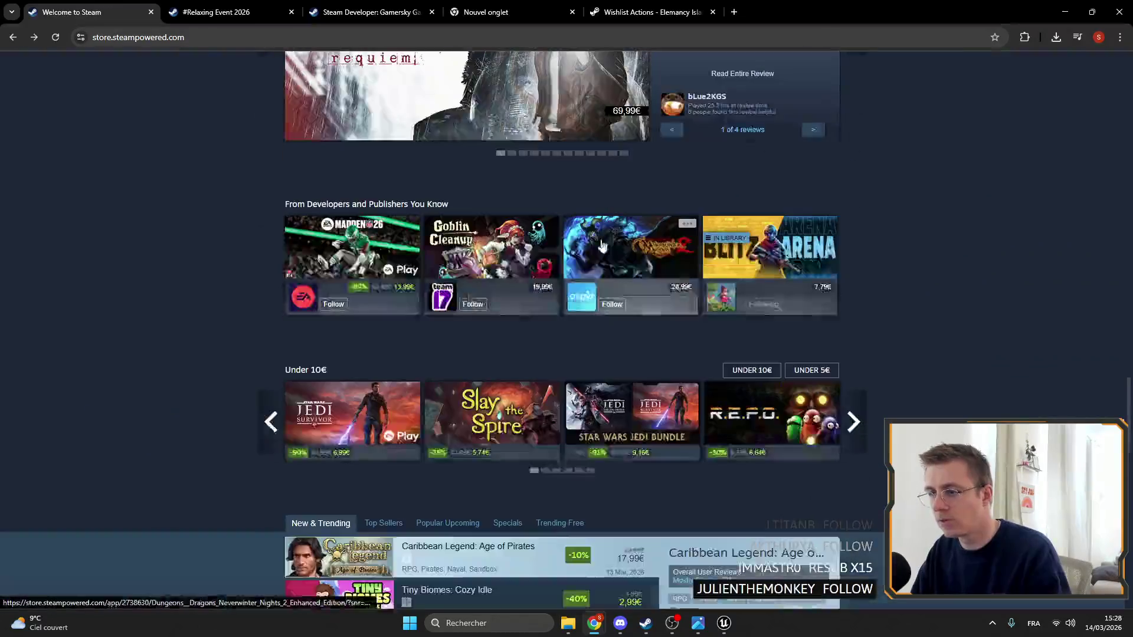
pyautogui.scroll(-15, 167, 241)
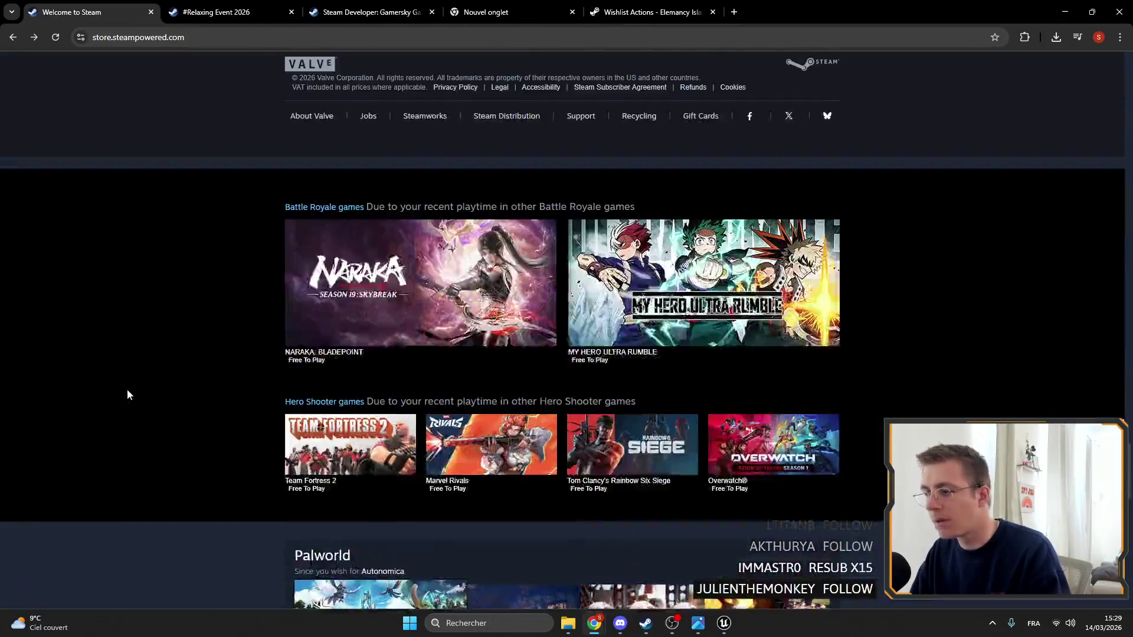
pyautogui.scroll(-15, 139, 408)
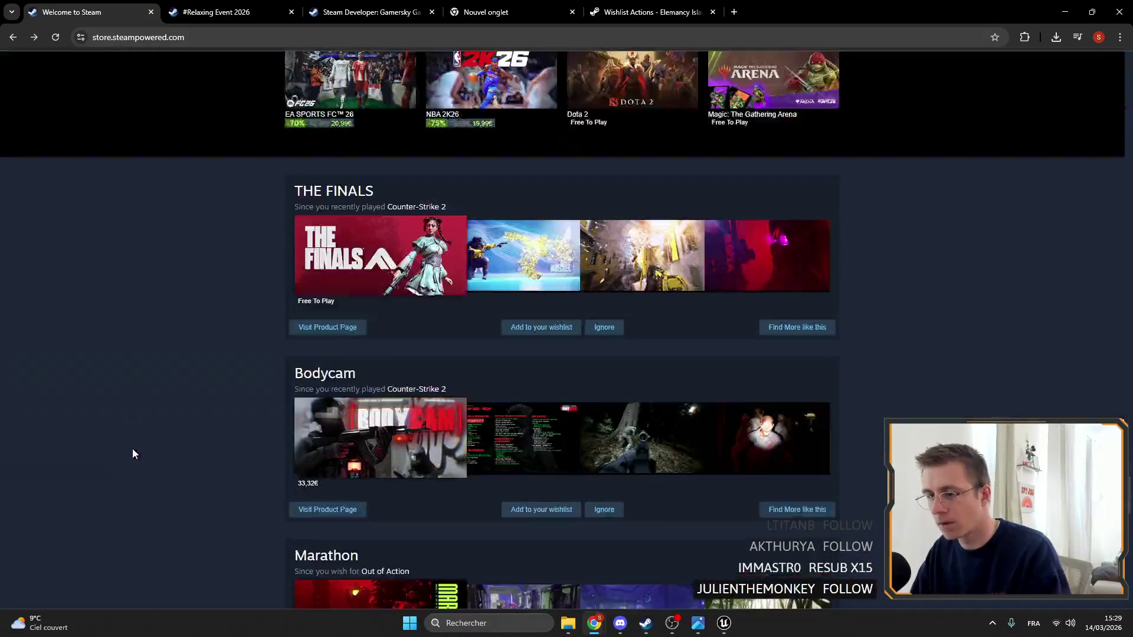
pyautogui.press('Home')
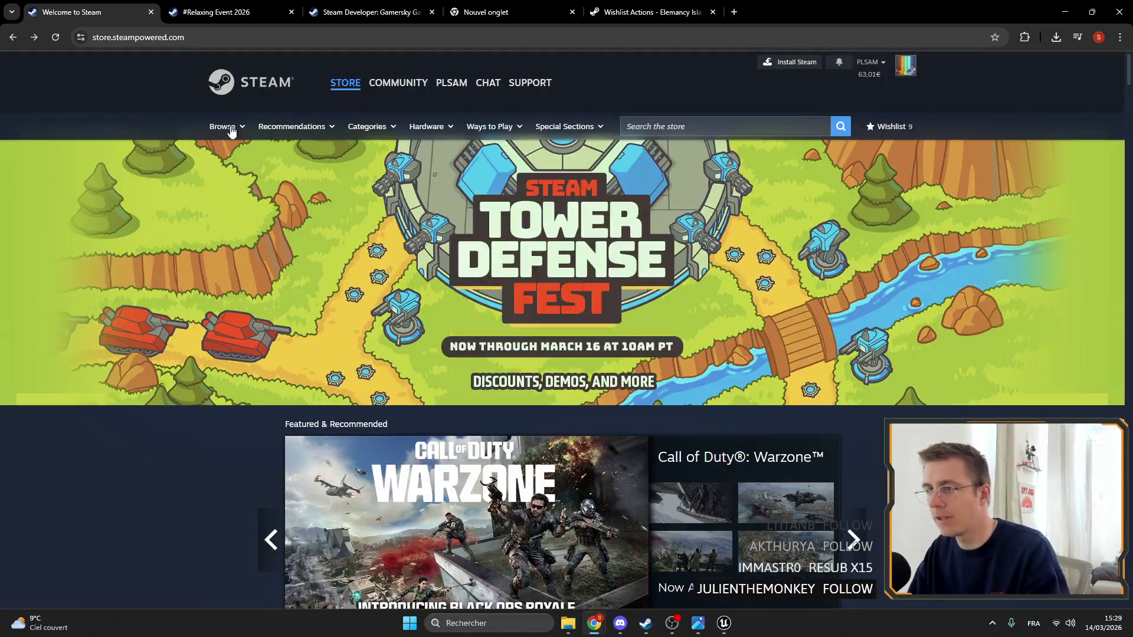
pyautogui.click(276, 6)
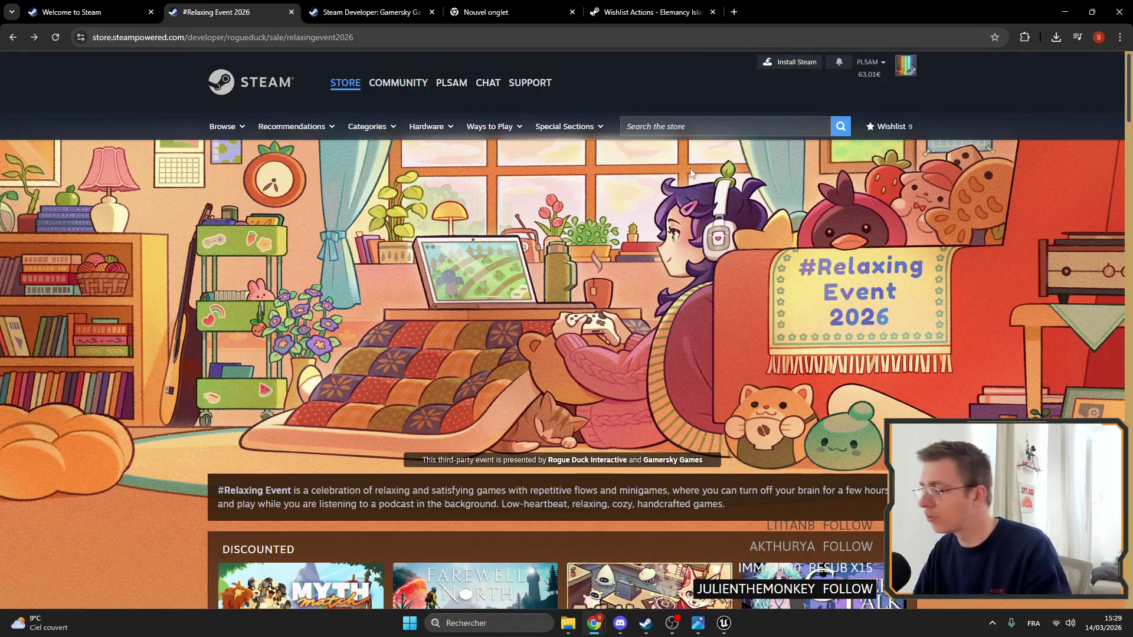
pyautogui.hotkey('ctrl', 'shift', 'Tab')
pyautogui.hotkey('ctrl', 'shift', 'Tab')
pyautogui.hotkey('ctrl', 'shift', 'Tab')
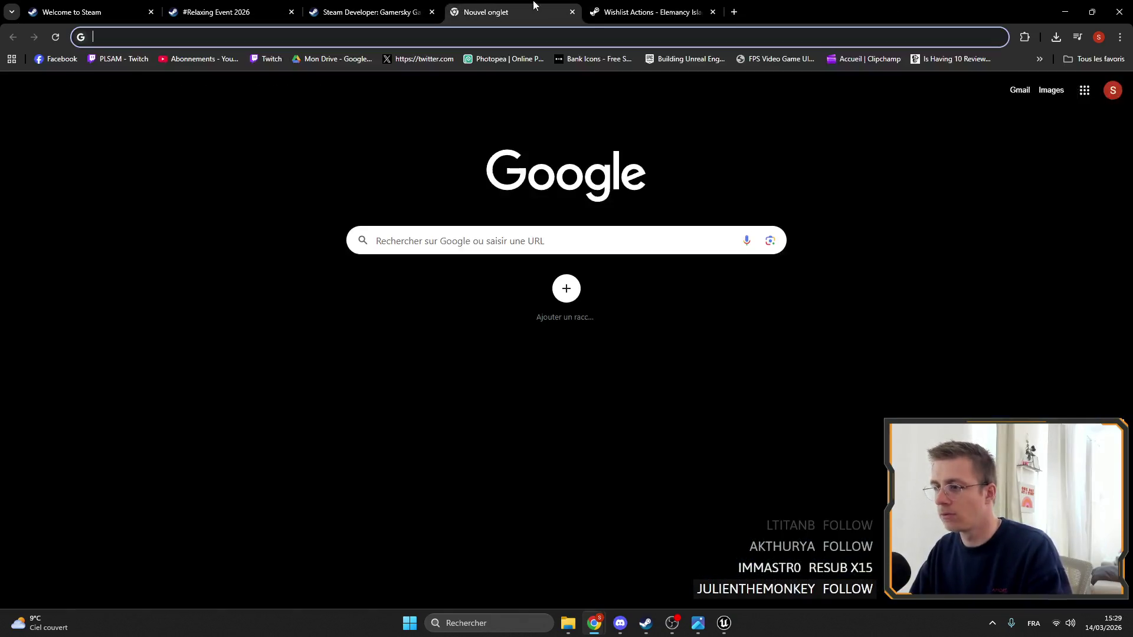
# Scroll through the Elemancy Island Wishlist Actions report, then close Chrome to return to Unreal
pyautogui.hotkey('ctrl', 'Tab')
pyautogui.scroll(-7, 393, 370)
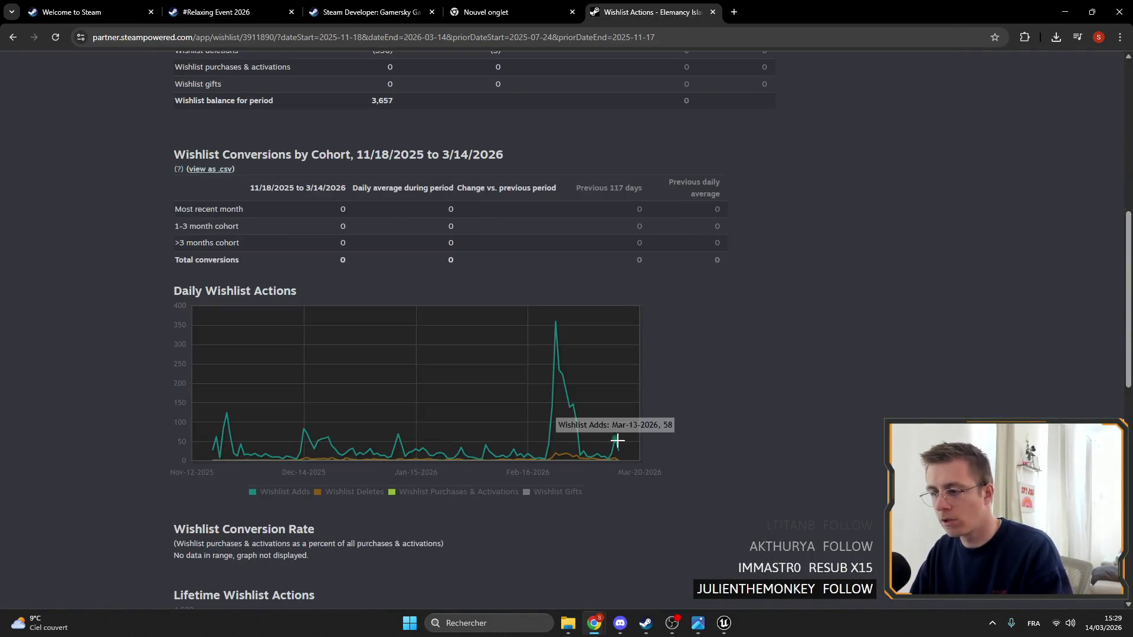
pyautogui.scroll(6, 616, 449)
pyautogui.rightClick(643, 455)
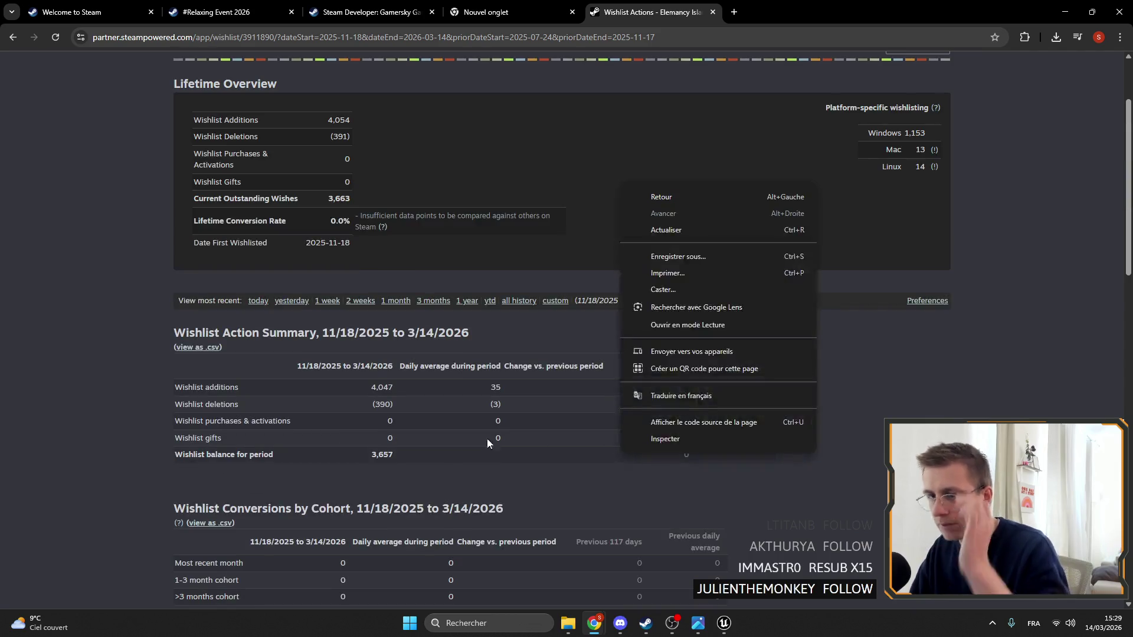
pyautogui.click(102, 437)
pyautogui.rightClick(103, 437)
pyautogui.click(754, 454)
pyautogui.scroll(-5, 744, 452)
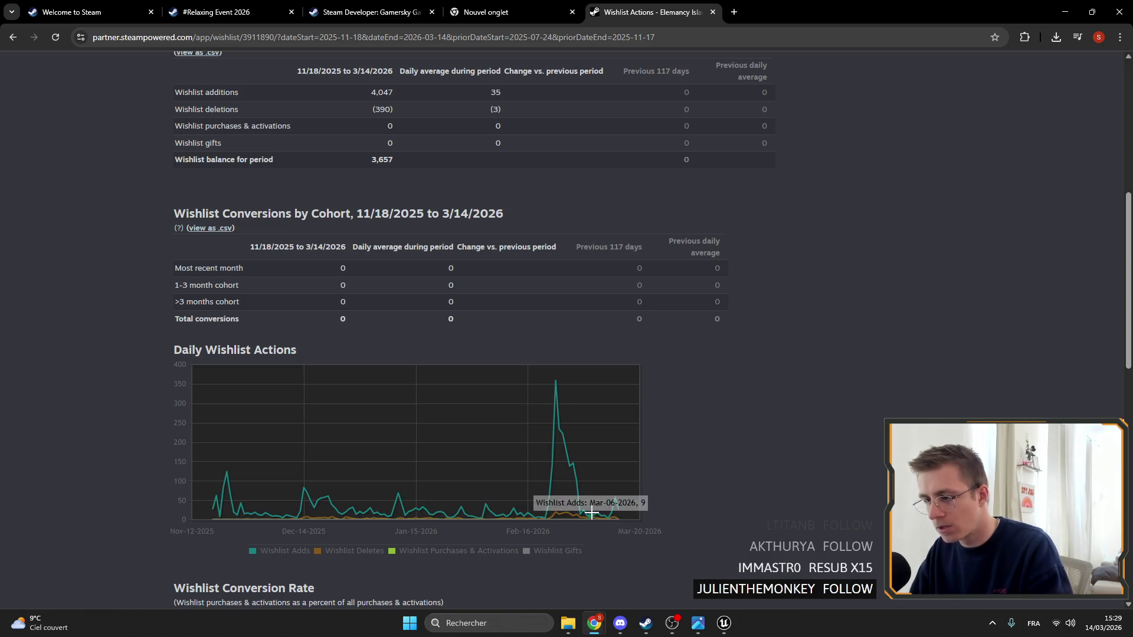
pyautogui.scroll(5, 460, 466)
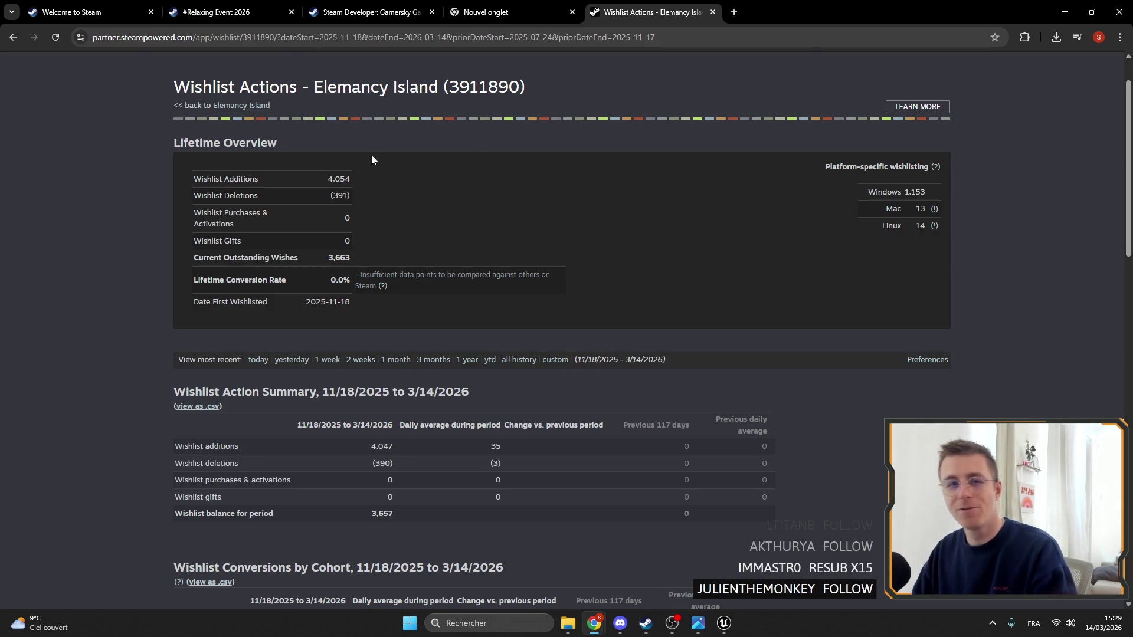
pyautogui.click(1129, 6)
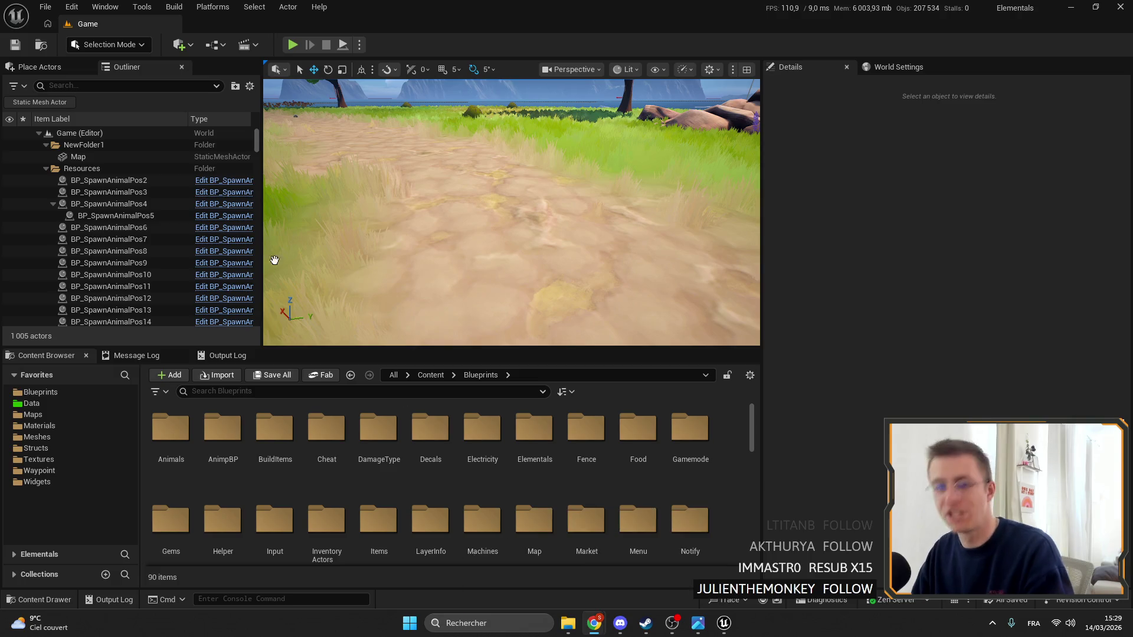
# Bring BP_BaseCharacter back up and open its Cheats graph
pyautogui.hotkey('alt', 'Tab')
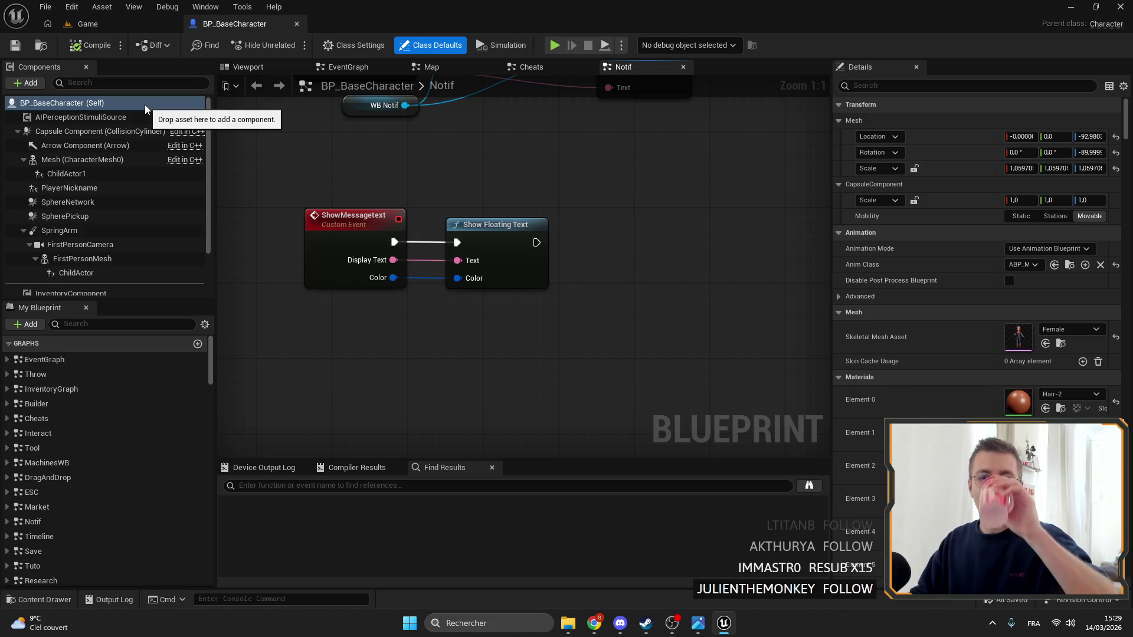
pyautogui.moveTo(373, 182); pyautogui.dragTo(469, 201)
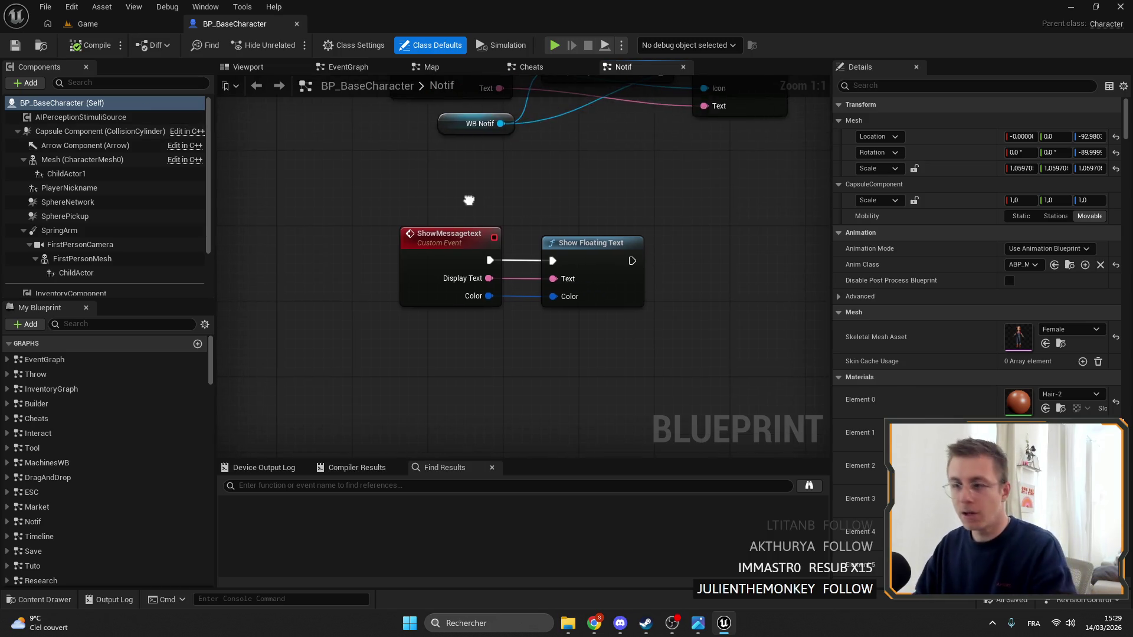
pyautogui.scroll(-6, 482, 212)
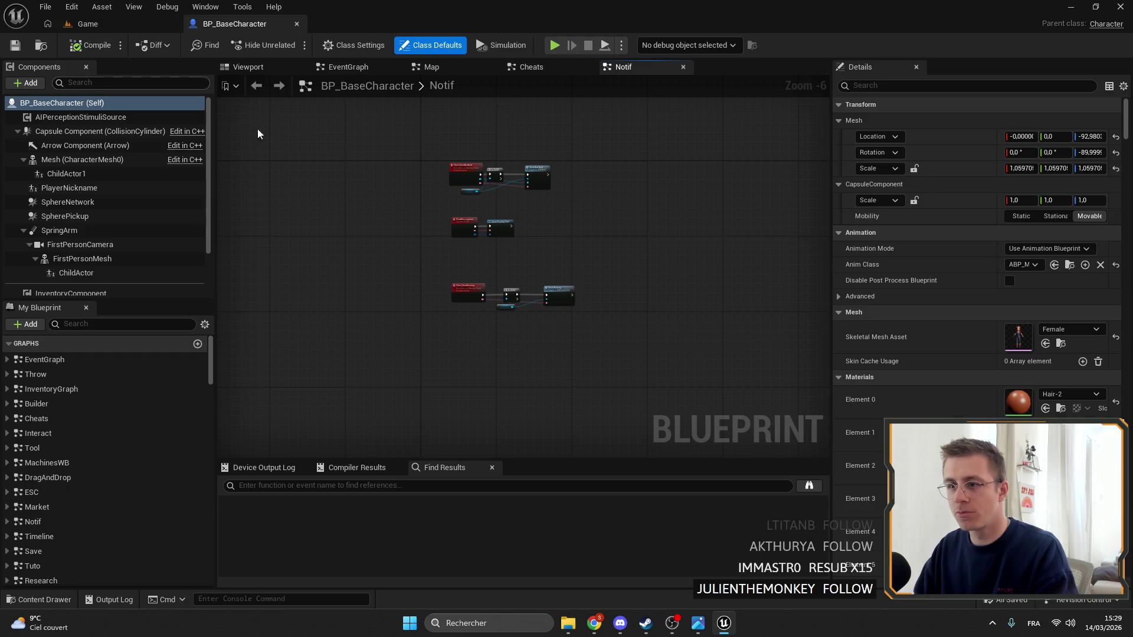
pyautogui.doubleClick(103, 419)
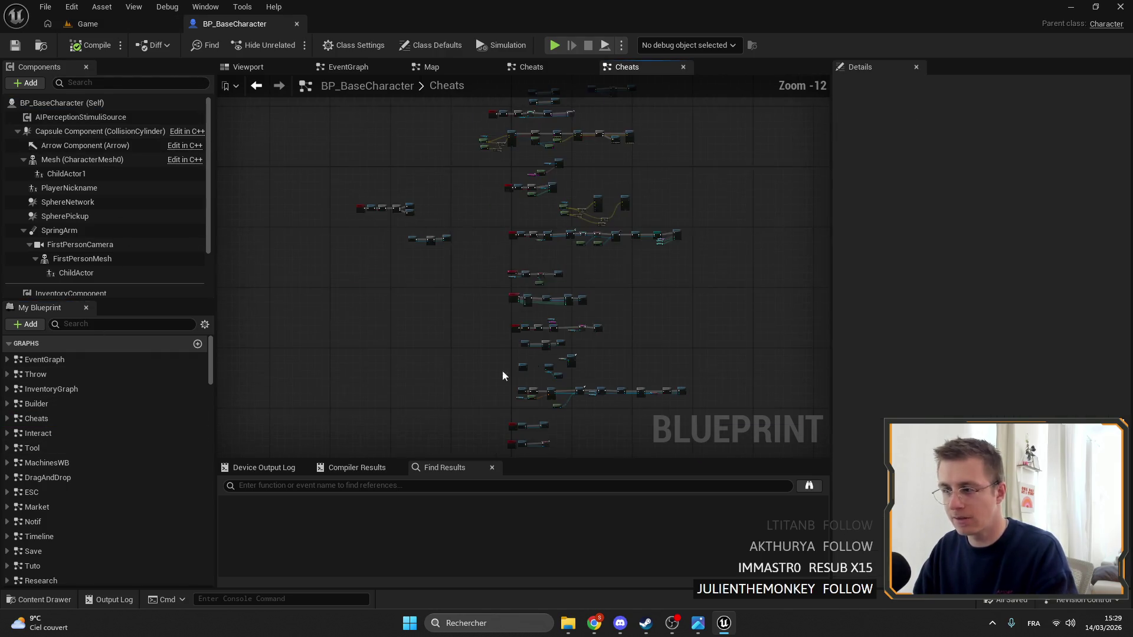
pyautogui.scroll(2, 582, 307)
pyautogui.scroll(7, 561, 177)
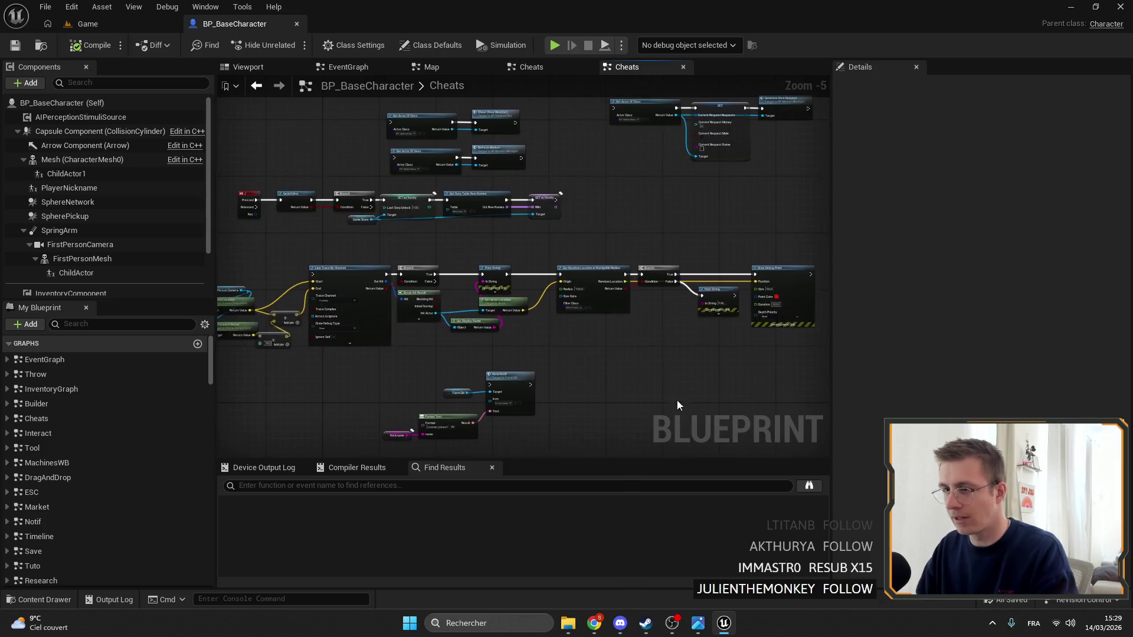
# Set Game State's Current Backpack Level from the Backpack Level array's LAST INDEX
pyautogui.moveTo(492, 271)
pyautogui.mouseDown()
pyautogui.moveTo(533, 276)
pyautogui.moveTo(541, 257)
pyautogui.mouseUp()
pyautogui.scroll(2, 501, 272)
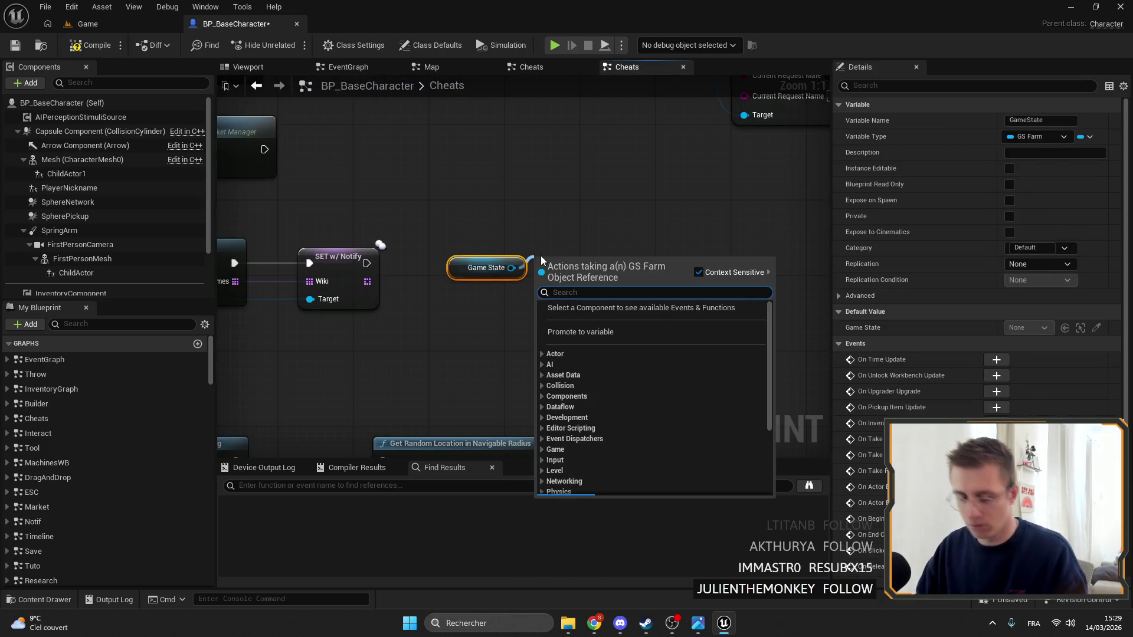
pyautogui.write('set back')
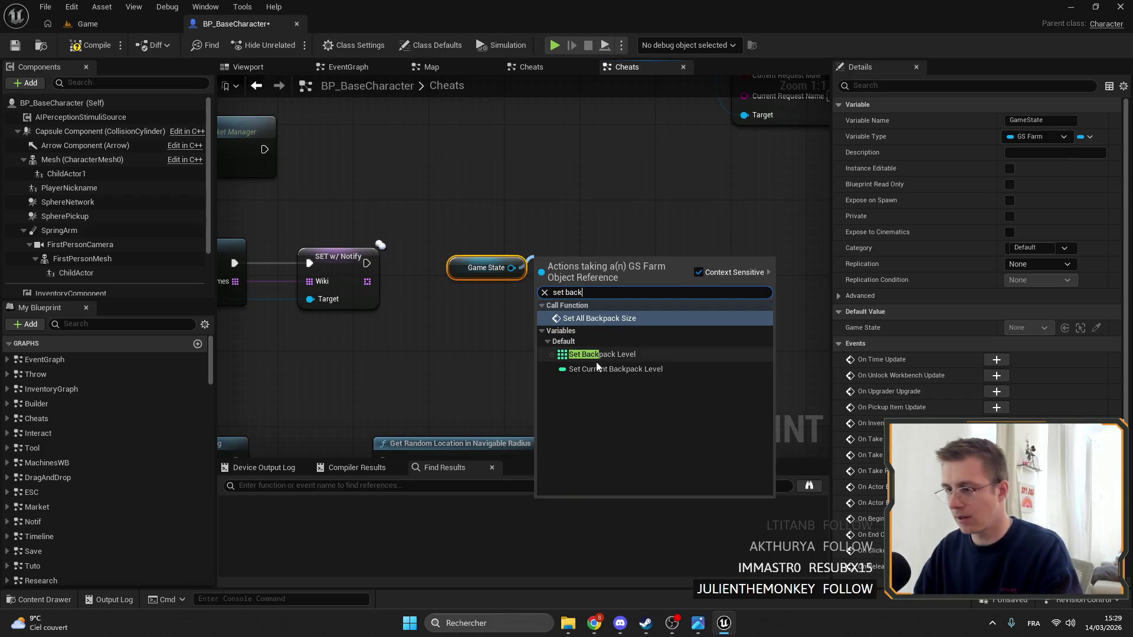
pyautogui.click(595, 366)
pyautogui.moveTo(477, 339); pyautogui.dragTo(477, 339)
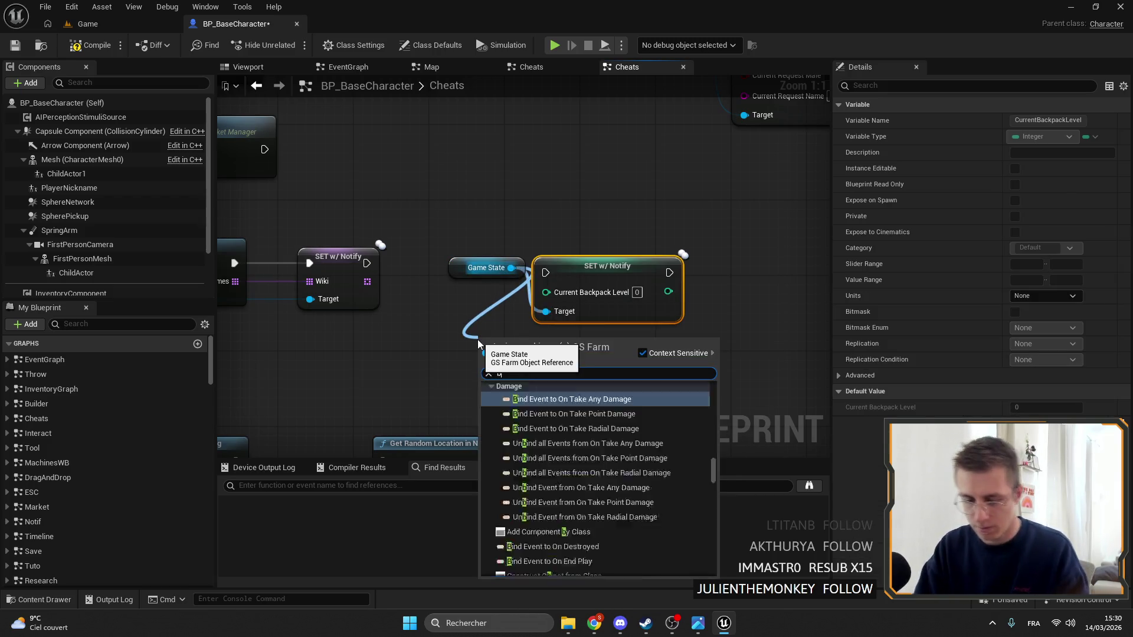
pyautogui.write('backpack')
pyautogui.click(611, 558)
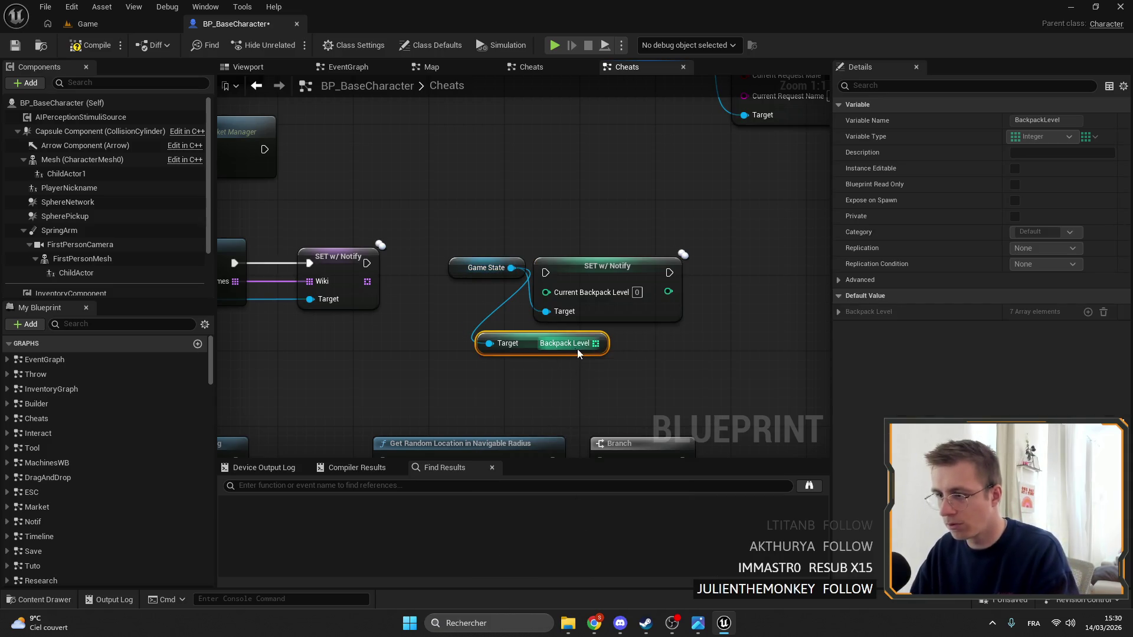
pyautogui.moveTo(595, 343)
pyautogui.mouseDown()
pyautogui.moveTo(657, 358)
pyautogui.moveTo(528, 364)
pyautogui.mouseUp()
pyautogui.write('last')
pyautogui.press('Return')
pyautogui.moveTo(636, 383)
pyautogui.mouseDown()
pyautogui.moveTo(628, 357)
pyautogui.moveTo(545, 291)
pyautogui.mouseUp()
# Tidy the layout of the SET, Game State, Backpack Level and LAST INDEX nodes
pyautogui.moveTo(373, 270)
pyautogui.mouseDown()
pyautogui.moveTo(531, 289)
pyautogui.moveTo(575, 259)
pyautogui.mouseUp()
pyautogui.moveTo(484, 262); pyautogui.dragTo(475, 295)
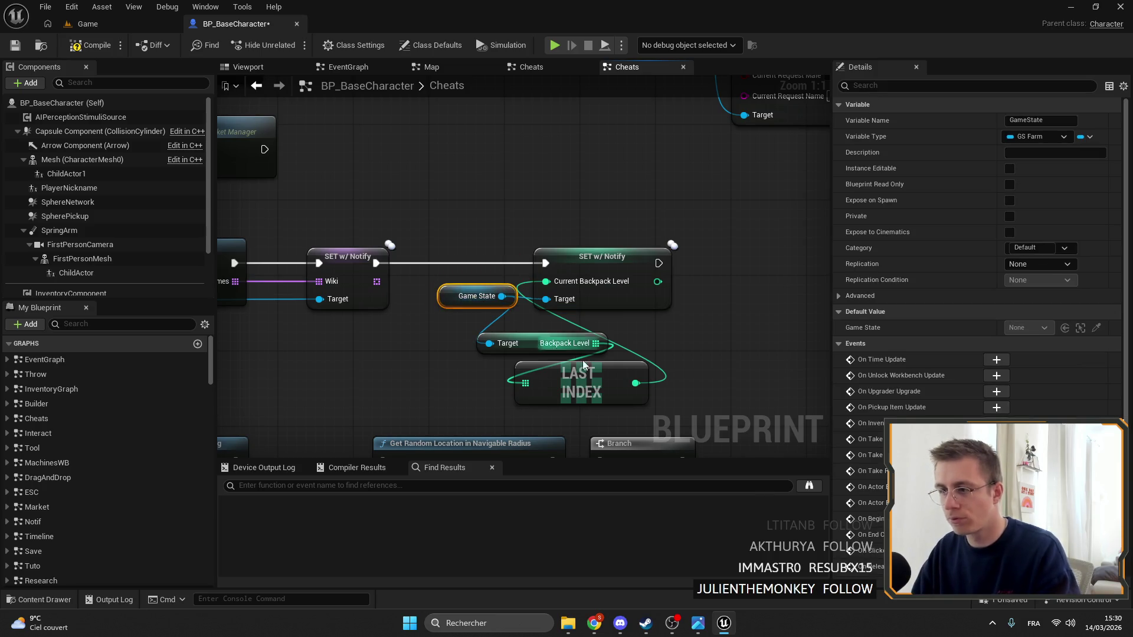
pyautogui.moveTo(550, 354); pyautogui.dragTo(521, 346)
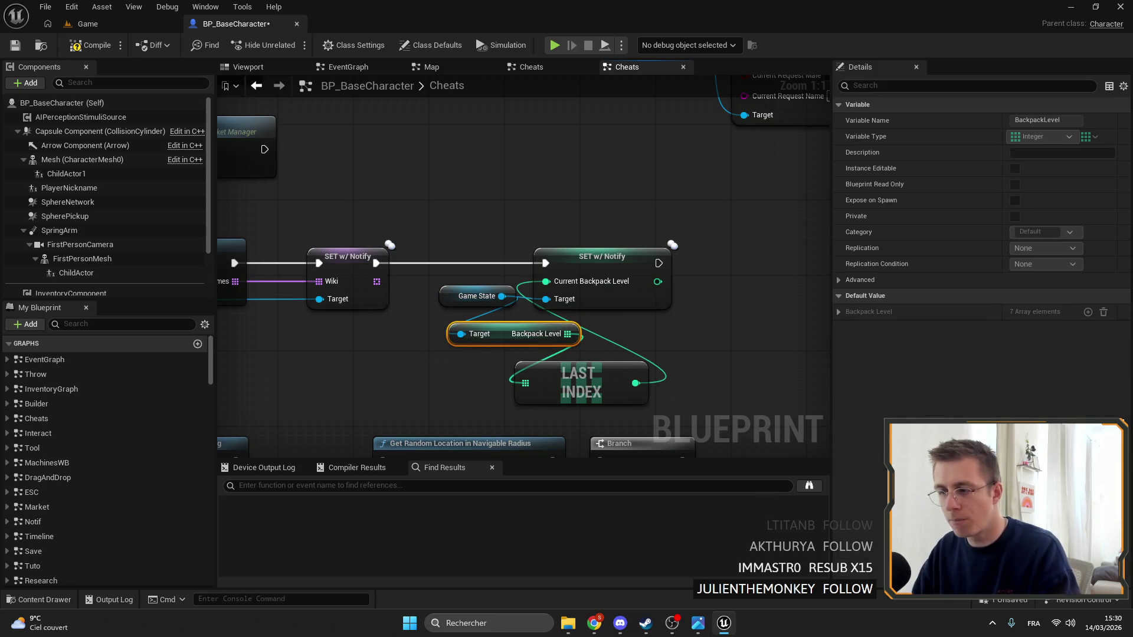
pyautogui.moveTo(586, 359); pyautogui.dragTo(556, 349)
pyautogui.moveTo(687, 340); pyautogui.dragTo(620, 426)
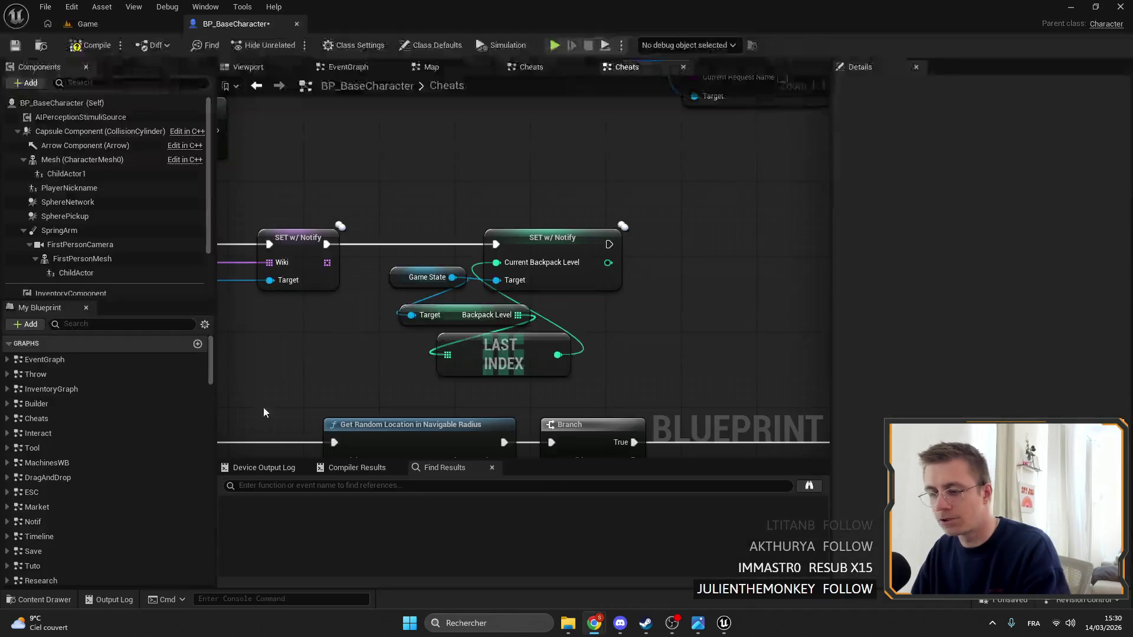
# Hide the YouTube browser window and drag a new connection out of Game State
pyautogui.hotkey('alt', 'Tab')
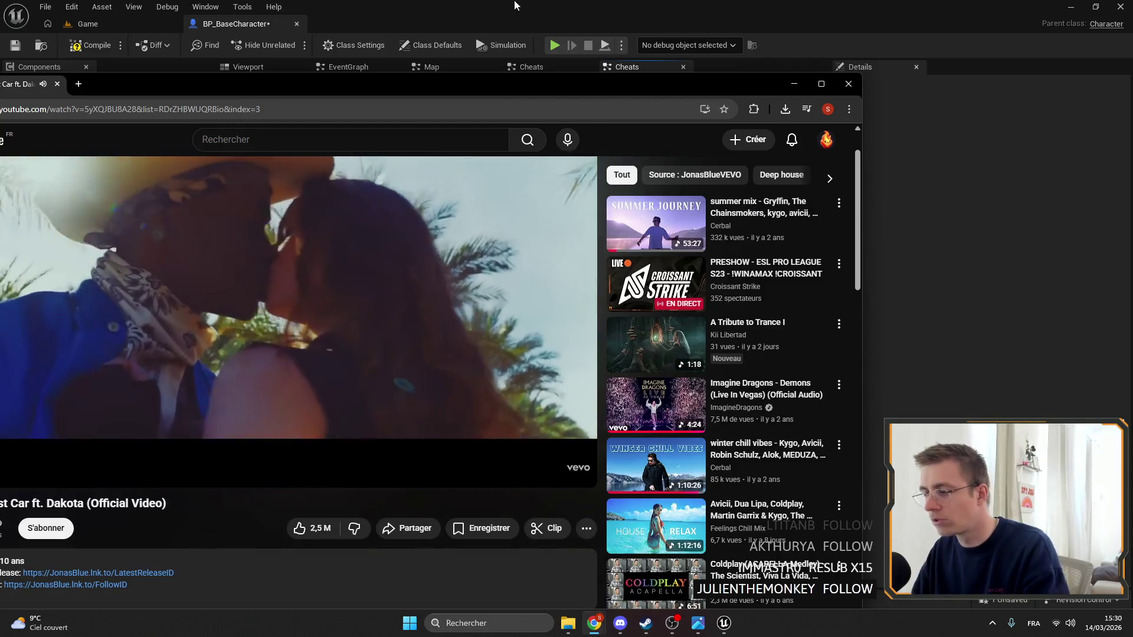
pyautogui.click(793, 83)
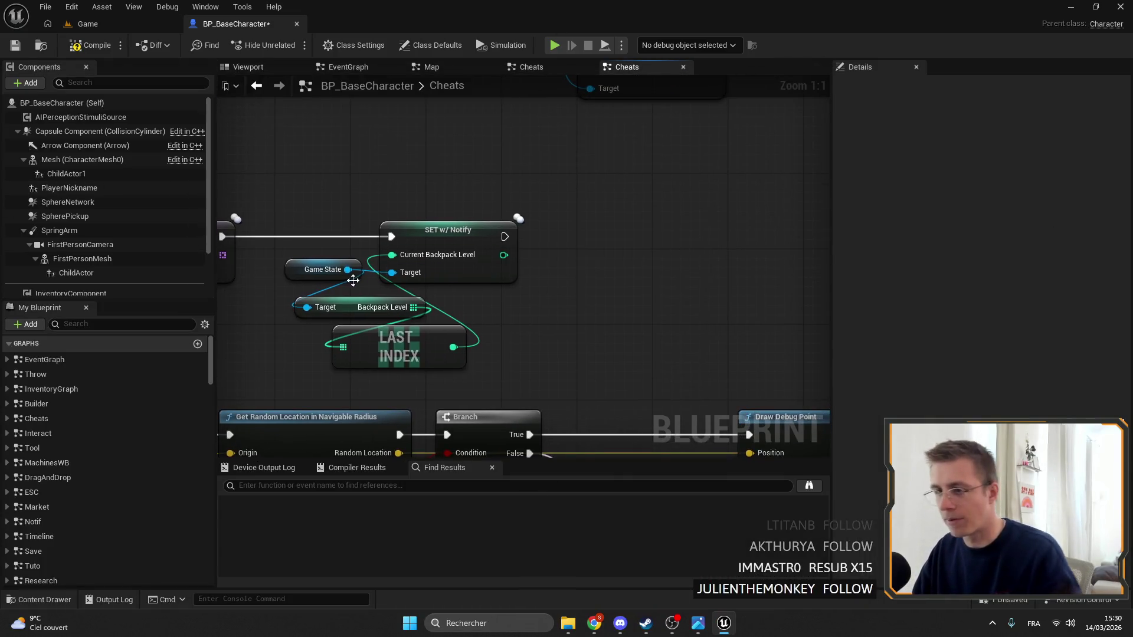
pyautogui.moveTo(348, 269); pyautogui.dragTo(466, 298)
# Chain Set All Backpack Size after SET w/ Notify, then save and close BP_BaseCharacter
pyautogui.write('set back')
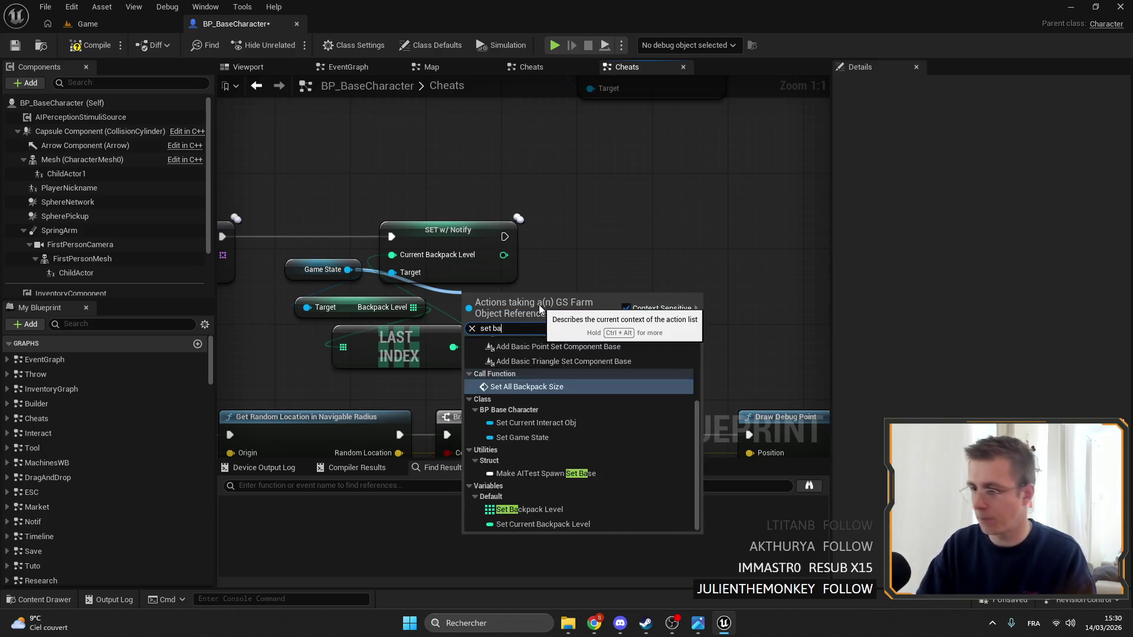
pyautogui.press('Return')
pyautogui.moveTo(560, 255); pyautogui.dragTo(504, 236)
pyautogui.press('q')
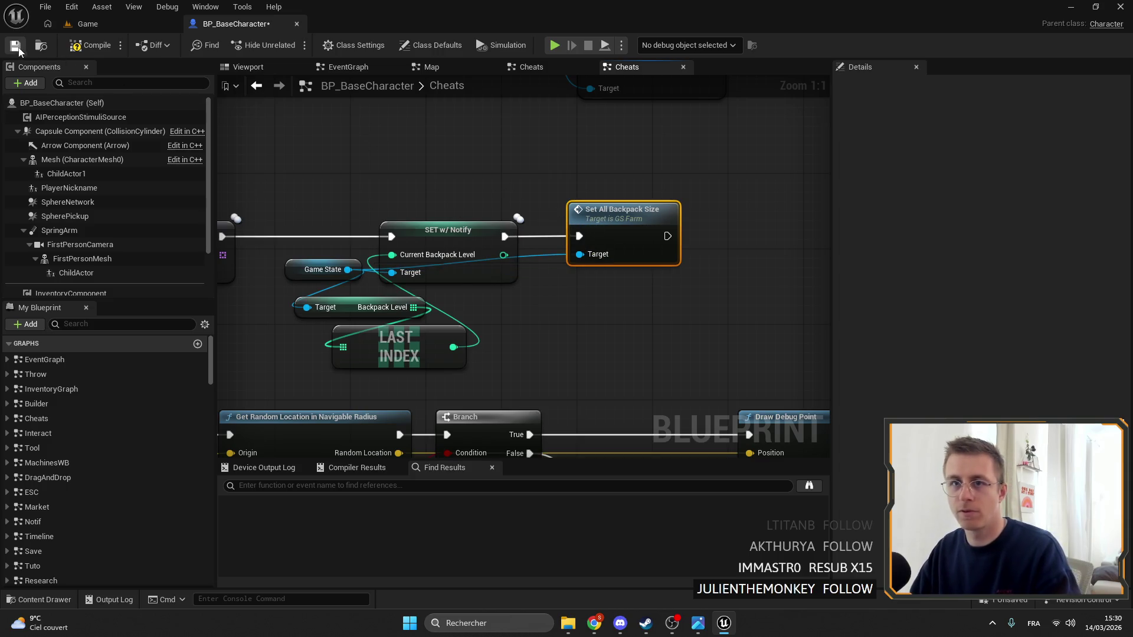
pyautogui.click(18, 48)
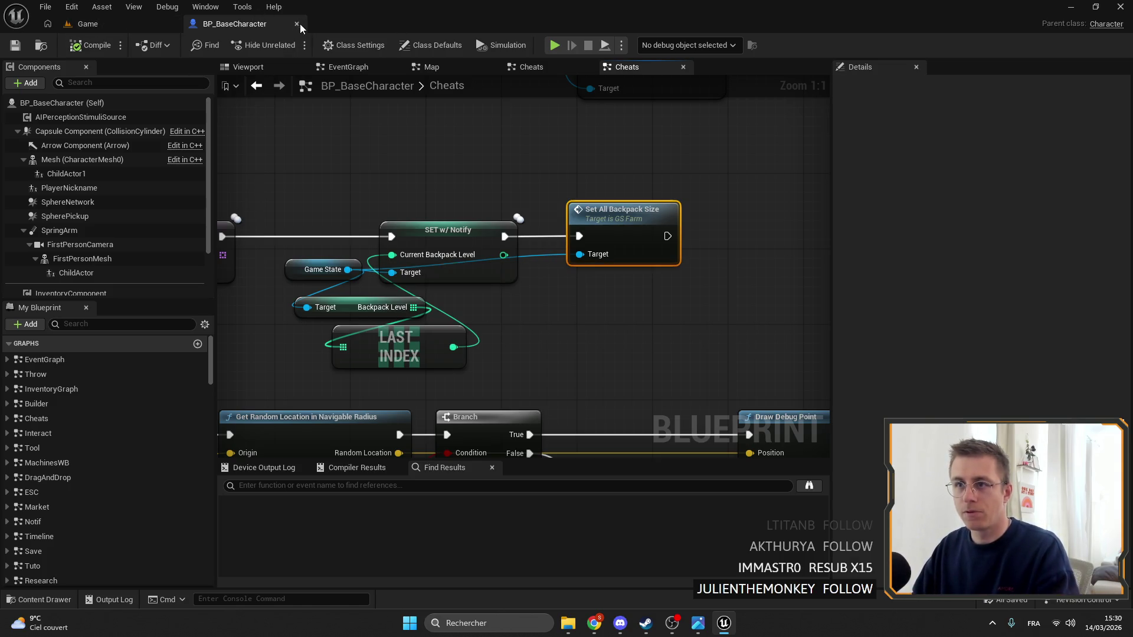
pyautogui.click(297, 23)
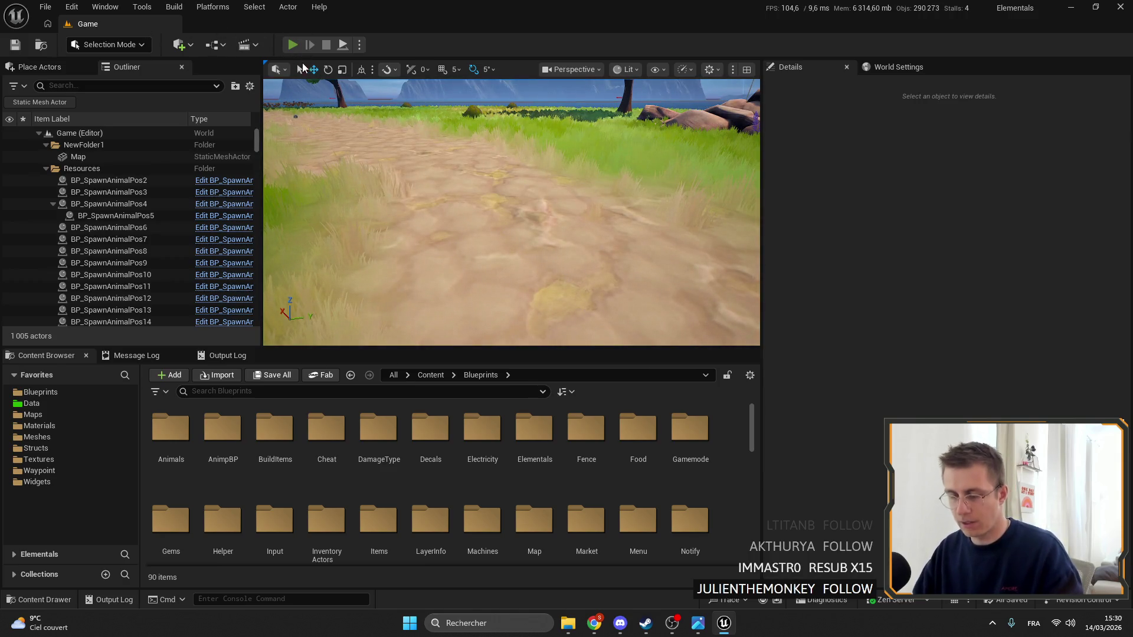
# Play-test the game, checking the wider backpack grid and the copper chest's inventory
pyautogui.click(292, 44)
pyautogui.press('i')
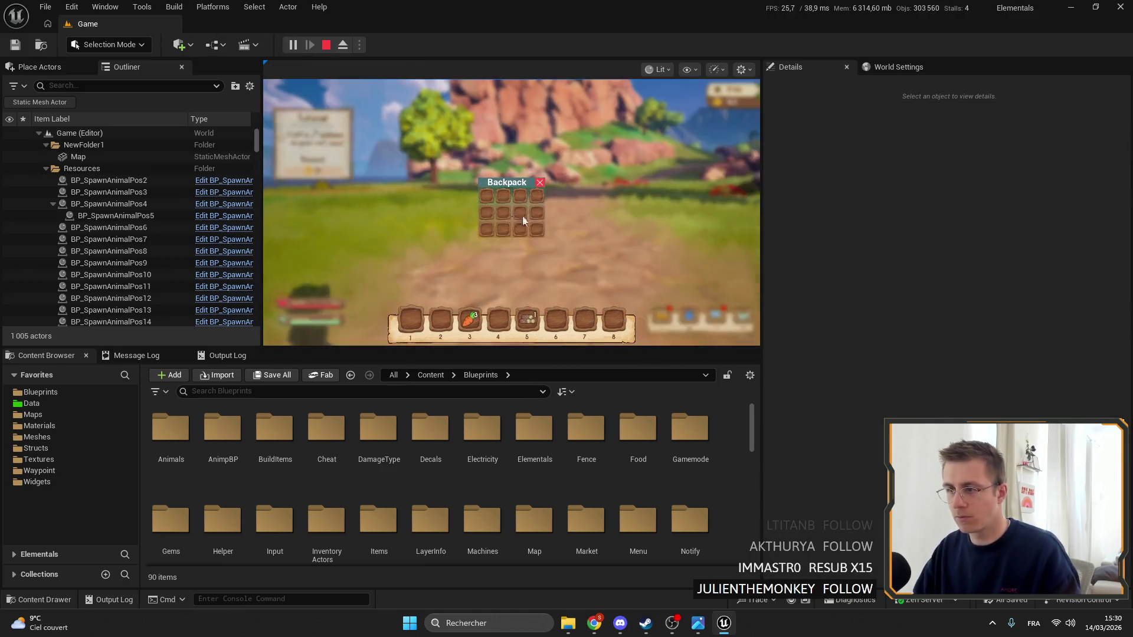
pyautogui.press('i')
pyautogui.press('i')
pyautogui.press('i')
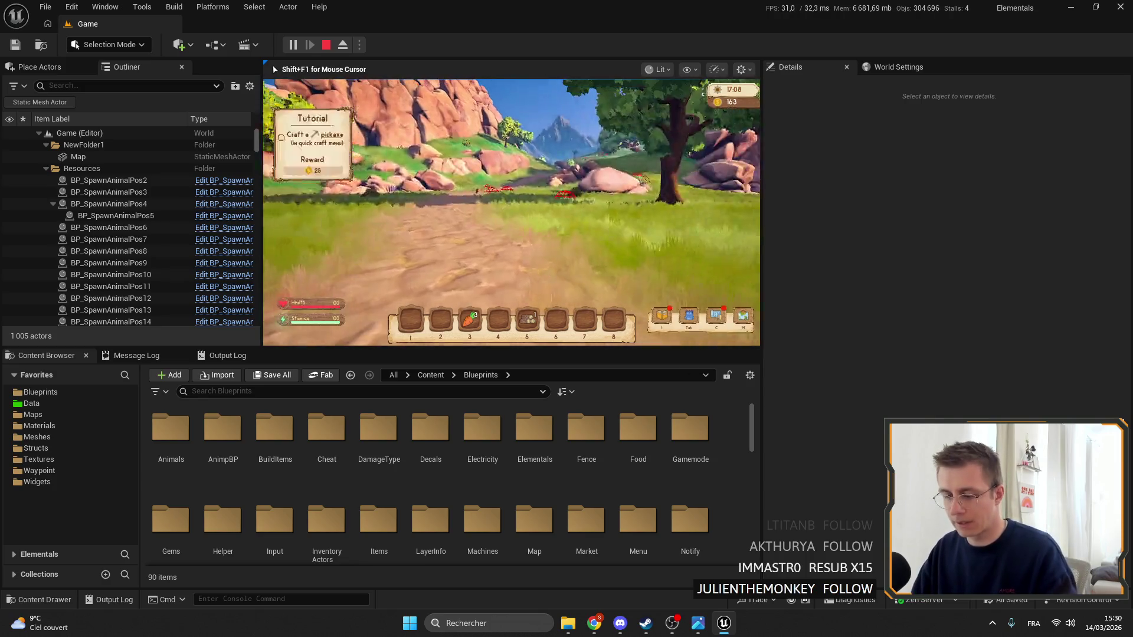
pyautogui.press('F11')
pyautogui.press('e')
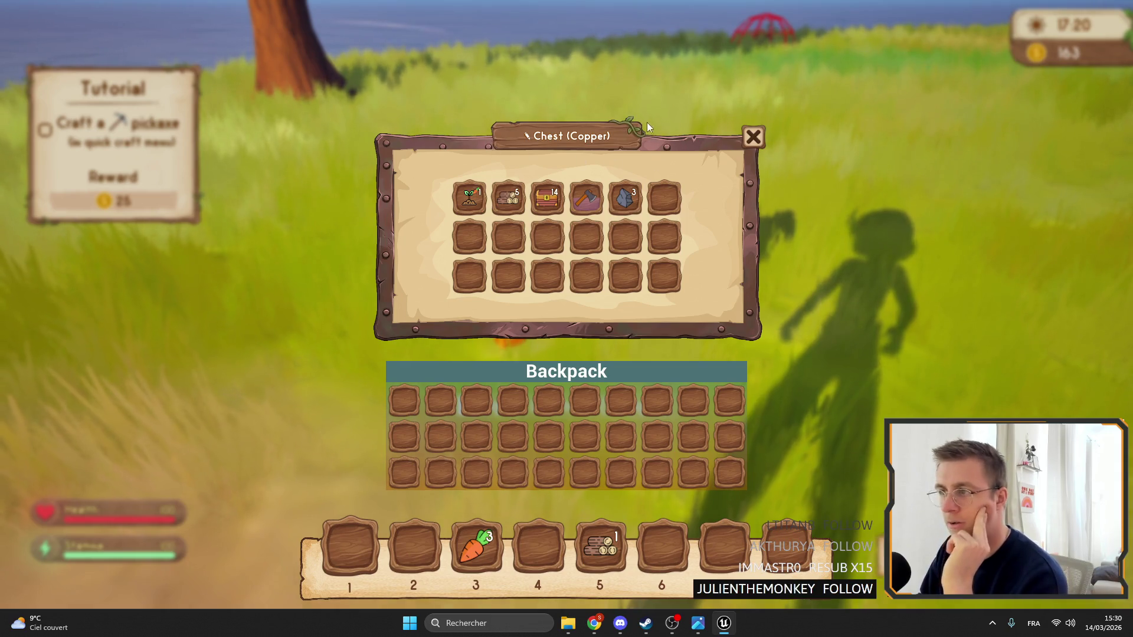
pyautogui.click(598, 133)
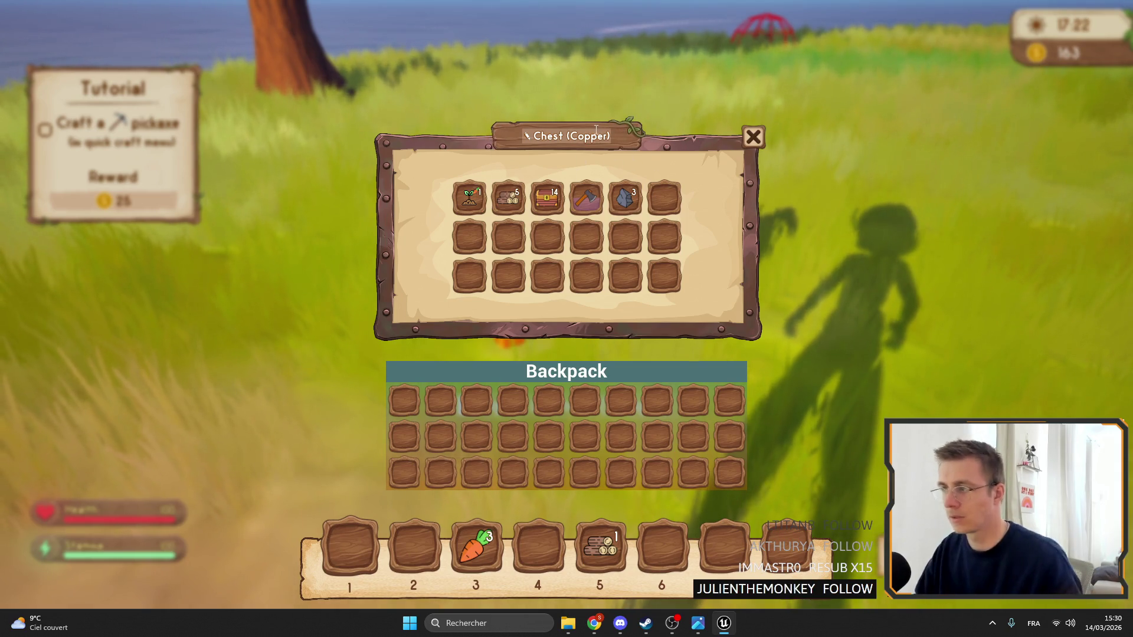
pyautogui.press('Escape')
pyautogui.press('F11')
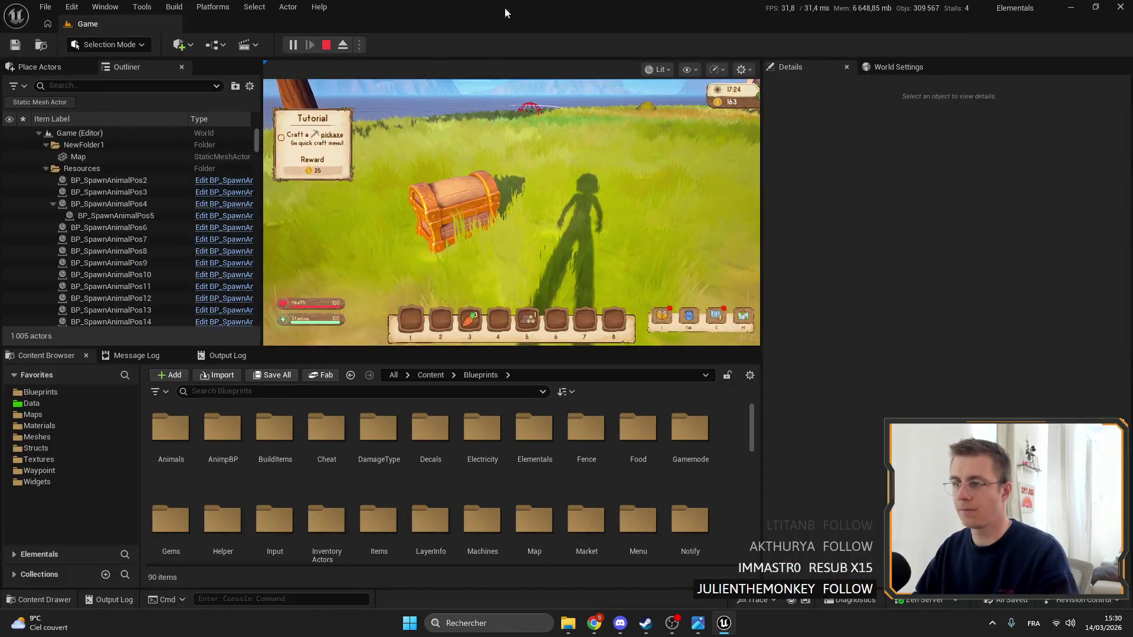
pyautogui.press('Escape')
# Open WB_MachineBackground from Widgets > Panels and select the WB_TitleMachine banner
pyautogui.click(36, 481)
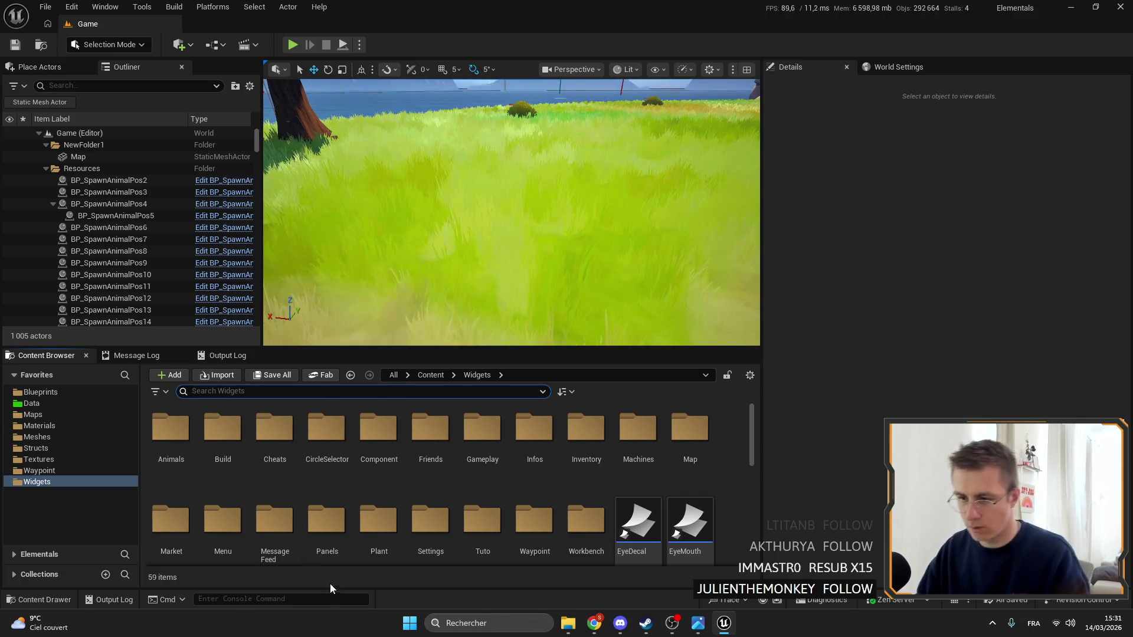
pyautogui.doubleClick(326, 521)
pyautogui.doubleClick(222, 430)
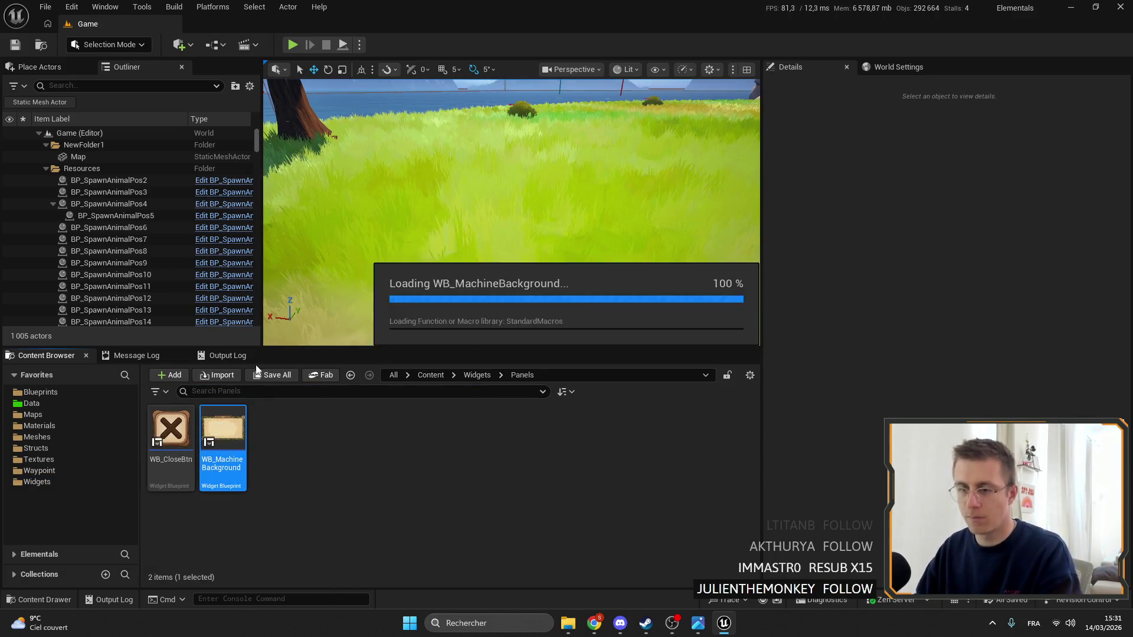
pyautogui.click(456, 133)
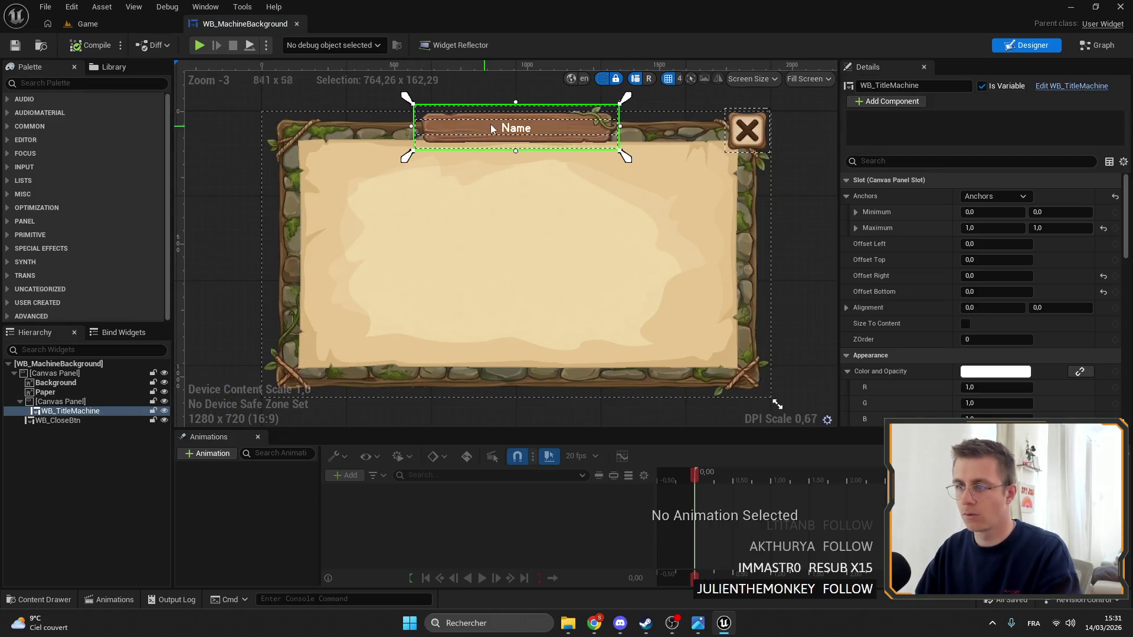
# Stretch the banner's canvas panel down to a 0.2 Maximum Y anchor and save WB_MachineBackground
pyautogui.press('f')
pyautogui.click(64, 402)
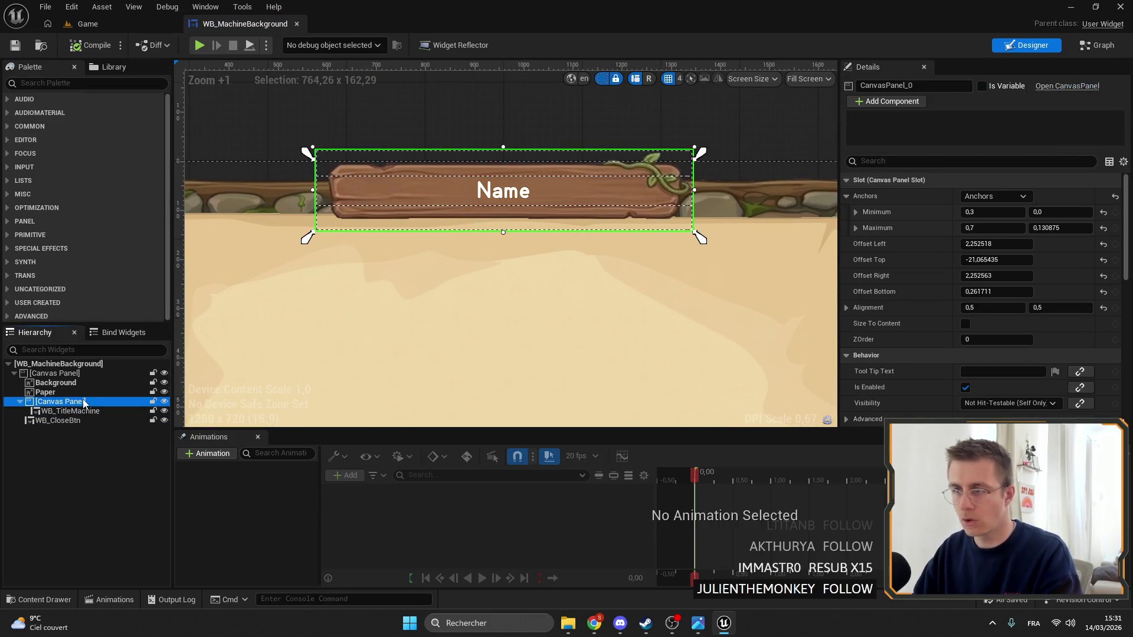
pyautogui.moveTo(503, 235); pyautogui.dragTo(504, 254)
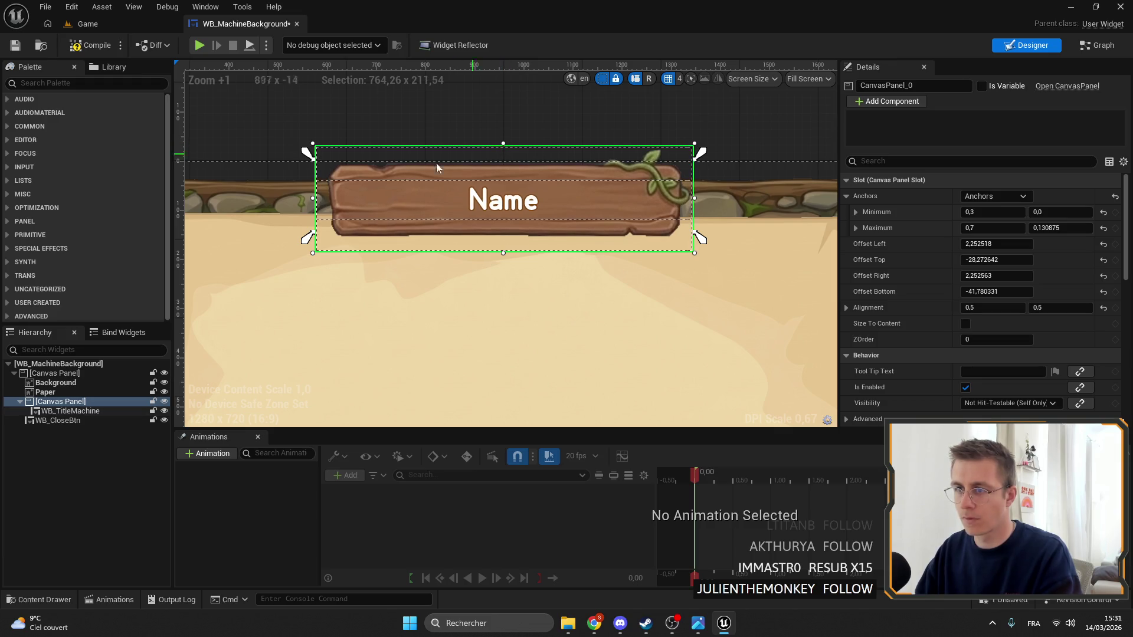
pyautogui.moveTo(309, 243); pyautogui.dragTo(309, 274)
pyautogui.click(18, 48)
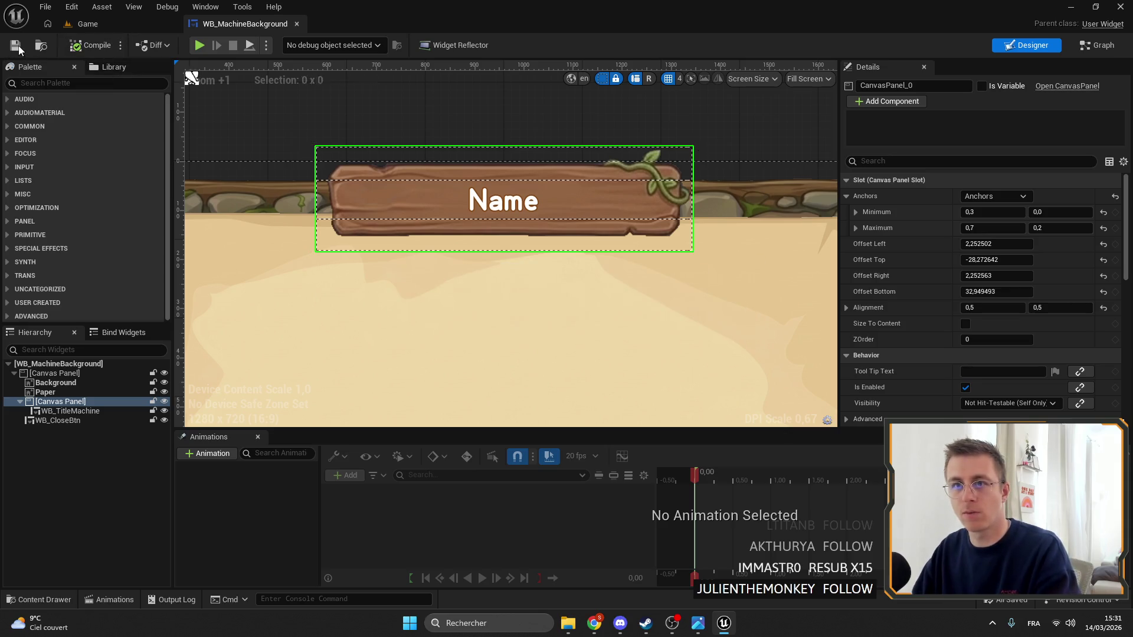
pyautogui.click(89, 24)
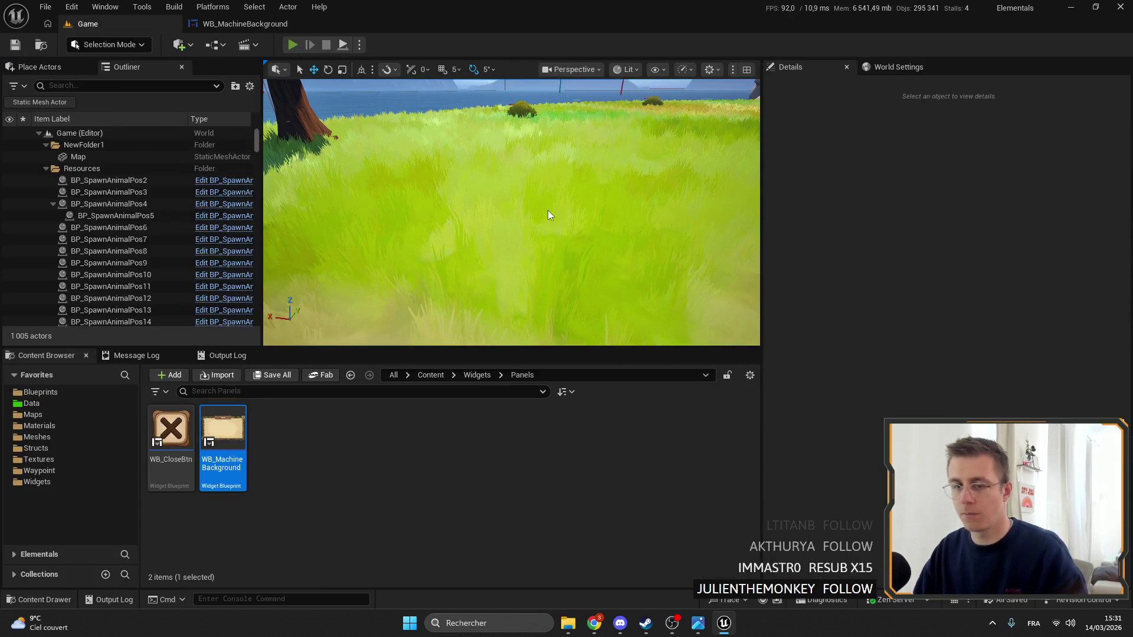
pyautogui.click(292, 45)
pyautogui.press('e')
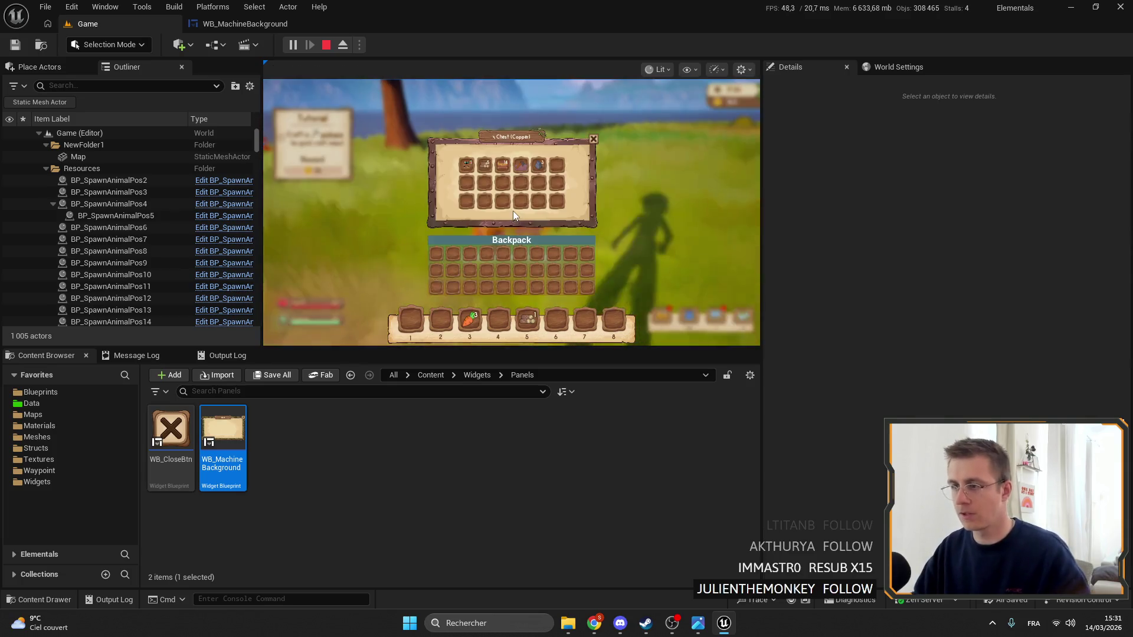
pyautogui.press('f')
pyautogui.press('F11')
pyautogui.press('f')
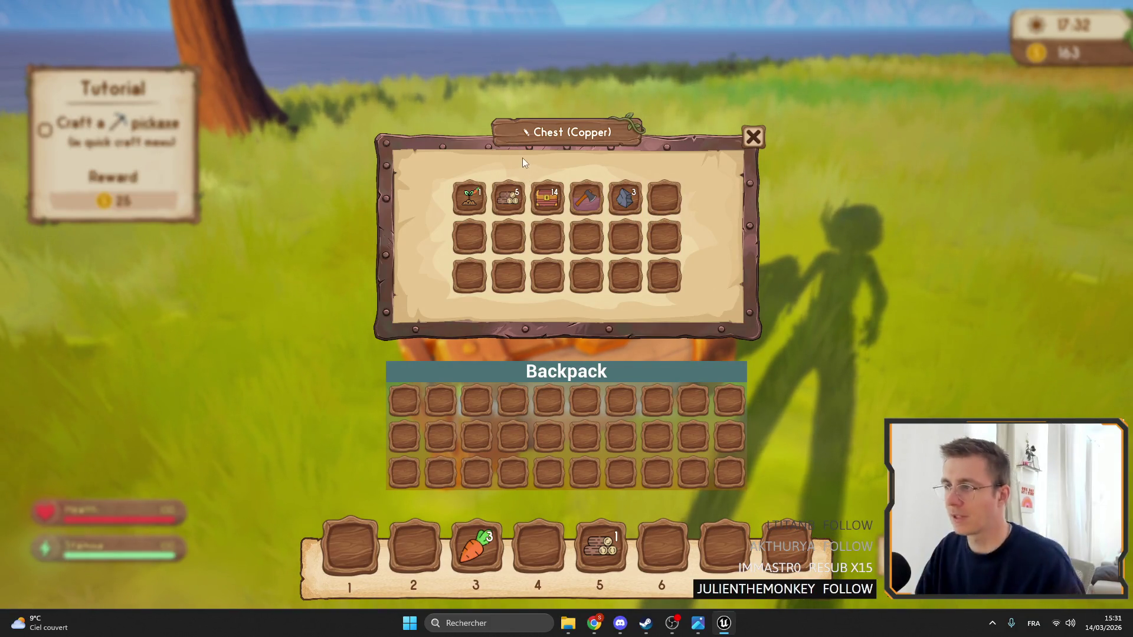
pyautogui.press('f')
pyautogui.press('F11')
pyautogui.press('Escape')
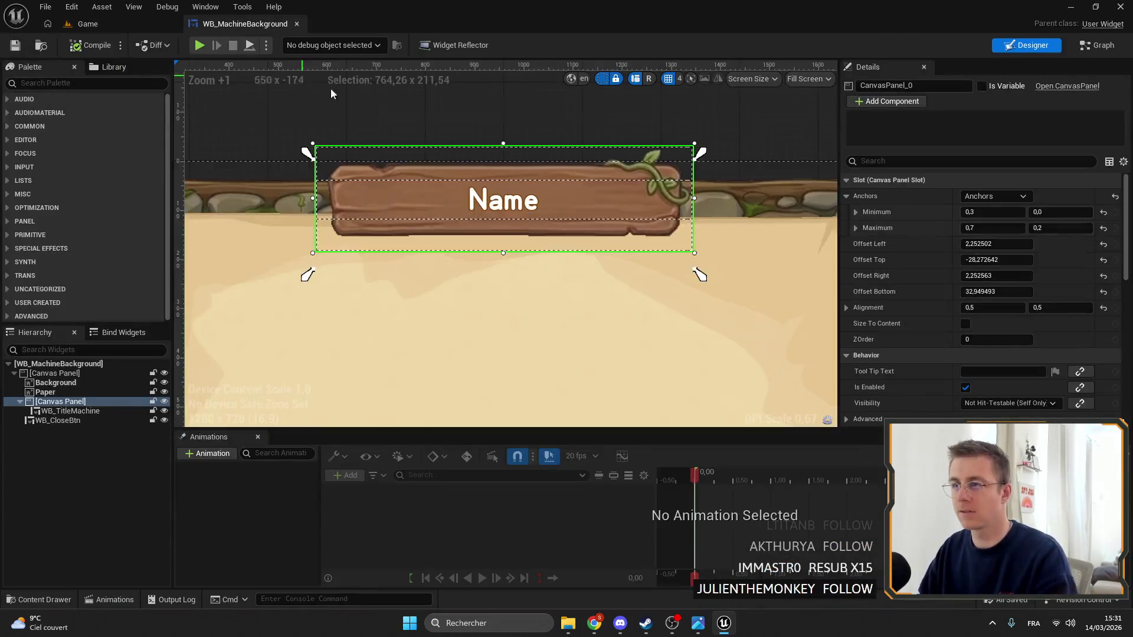
# Shrink the designer preview screen size to 385x212
pyautogui.moveTo(681, 327)
pyautogui.mouseDown()
pyautogui.moveTo(625, 271)
pyautogui.moveTo(554, 242)
pyautogui.moveTo(514, 257)
pyautogui.mouseUp()
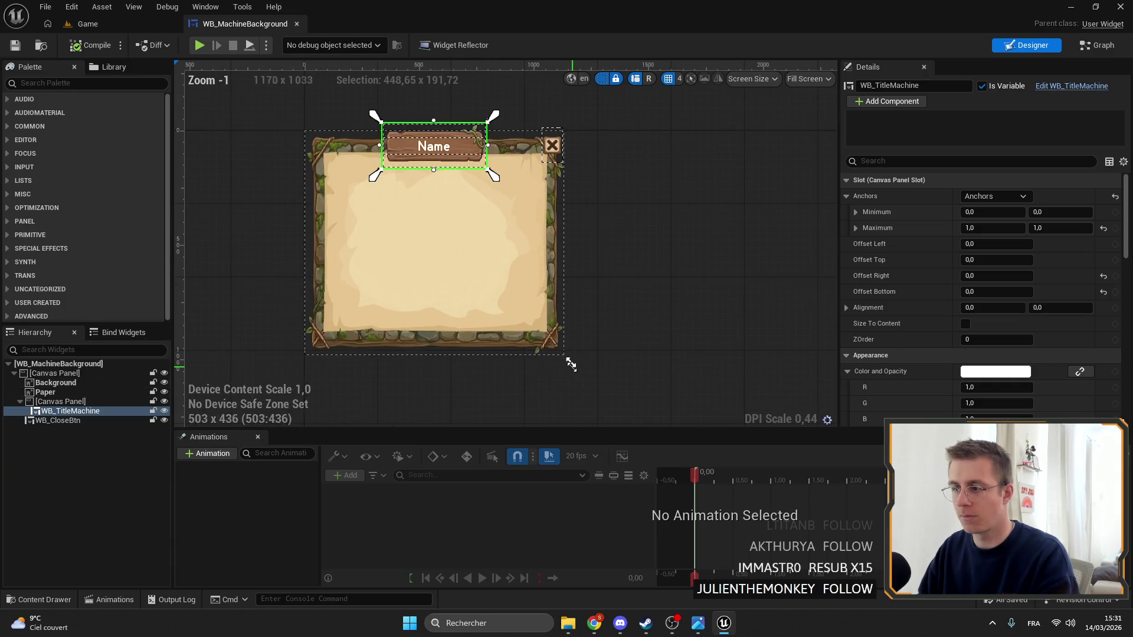
pyautogui.moveTo(571, 363)
pyautogui.mouseDown()
pyautogui.moveTo(572, 331)
pyautogui.moveTo(532, 271)
pyautogui.moveTo(509, 248)
pyautogui.moveTo(444, 226)
pyautogui.mouseUp()
pyautogui.scroll(5, 645, 246)
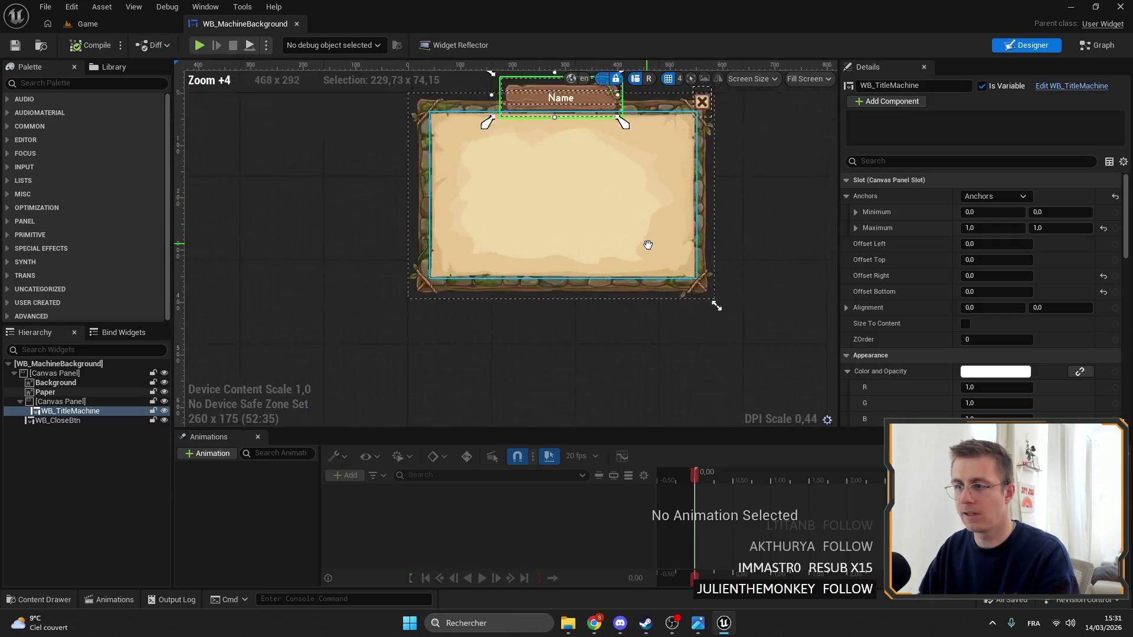
pyautogui.scroll(-1, 617, 195)
pyautogui.scroll(3, 604, 197)
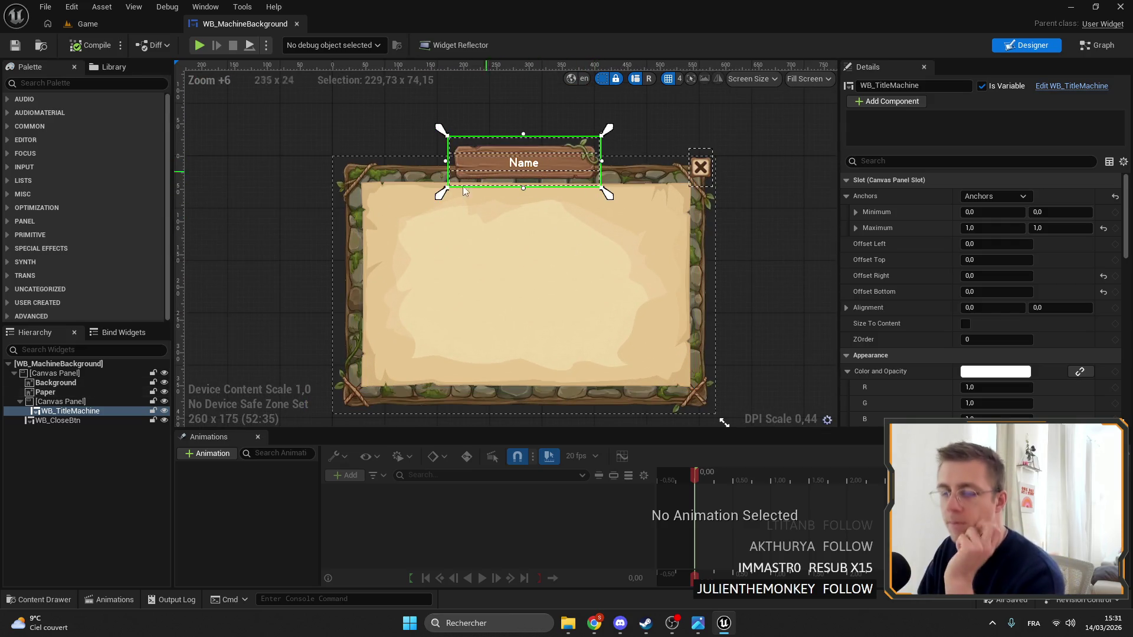
# Undo the canvas panel's offset changes so its left, top, right and bottom offsets are 0
pyautogui.click(78, 402)
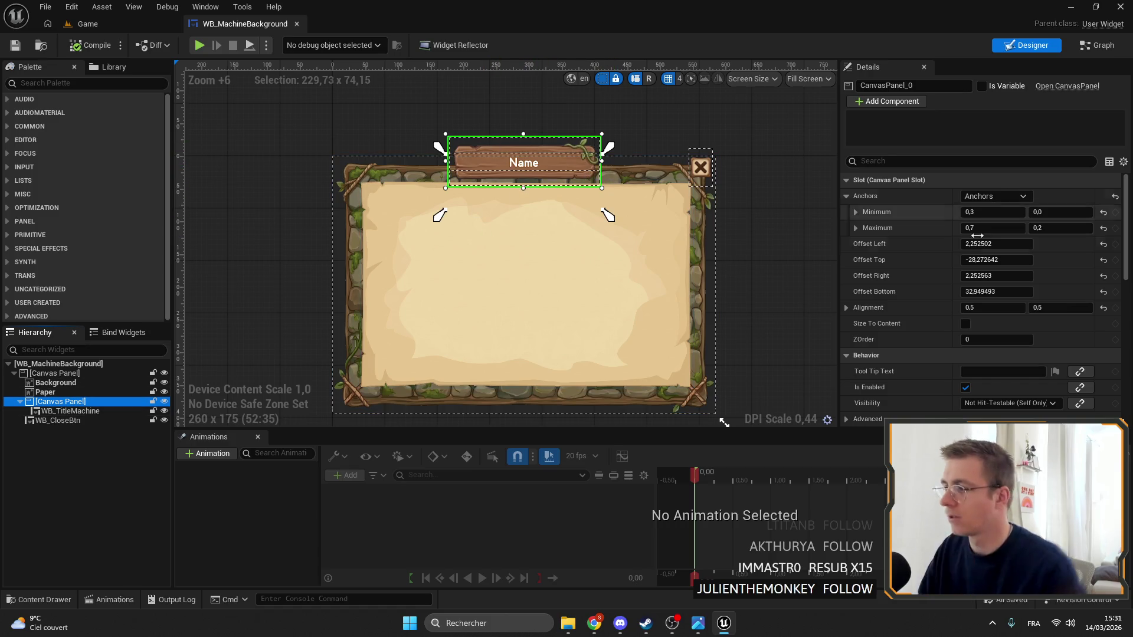
pyautogui.hotkey('ctrl', 'z')
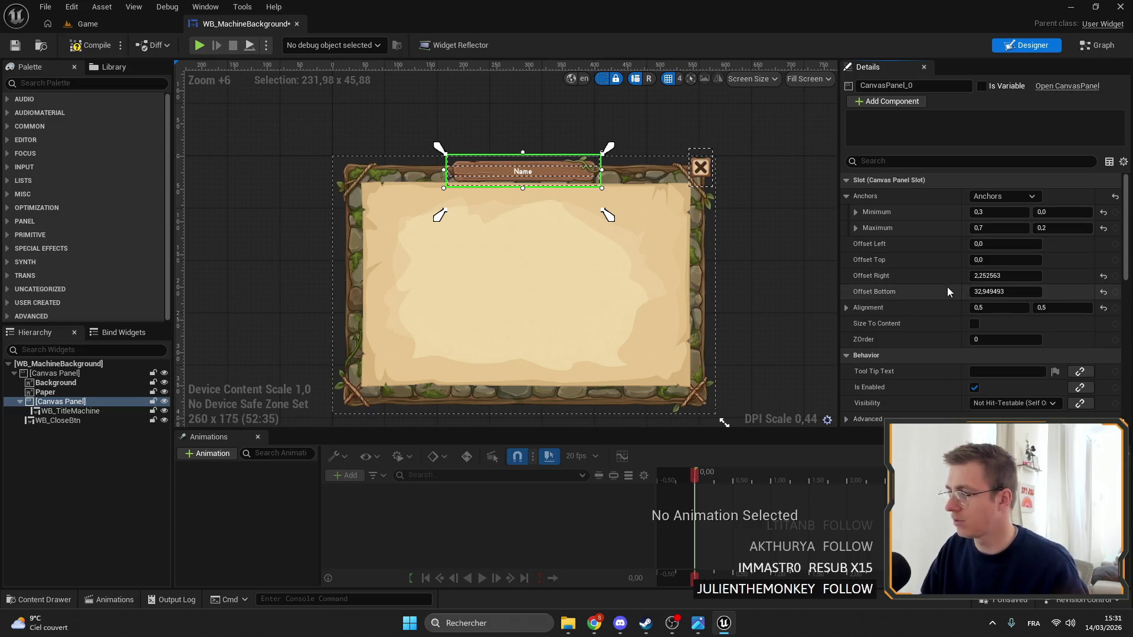
pyautogui.hotkey('ctrl', 'z')
pyautogui.scroll(2, 520, 129)
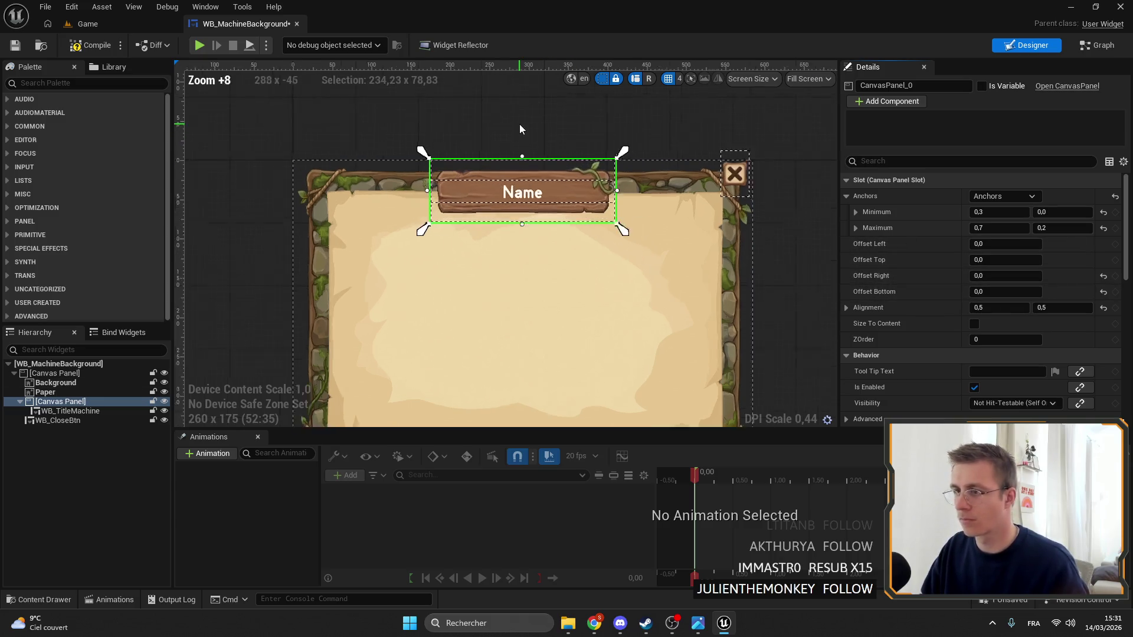
pyautogui.scroll(2, 520, 129)
pyautogui.scroll(-4, 903, 276)
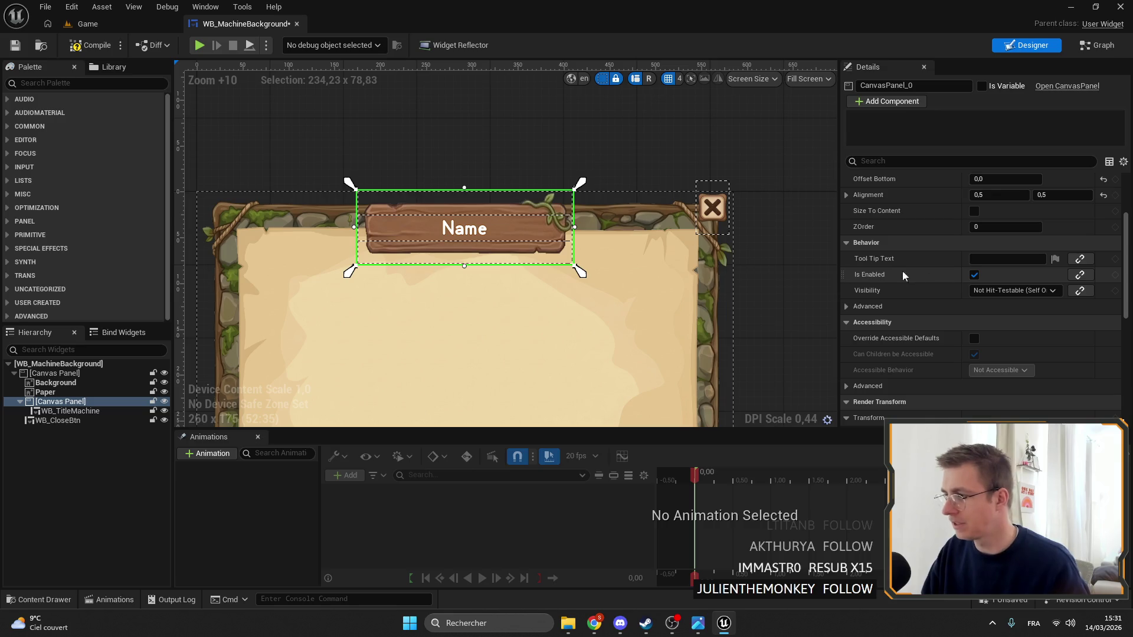
# Set WB_TitleMachine's Render Transform Translation Y to -12 and compile and save
pyautogui.click(55, 412)
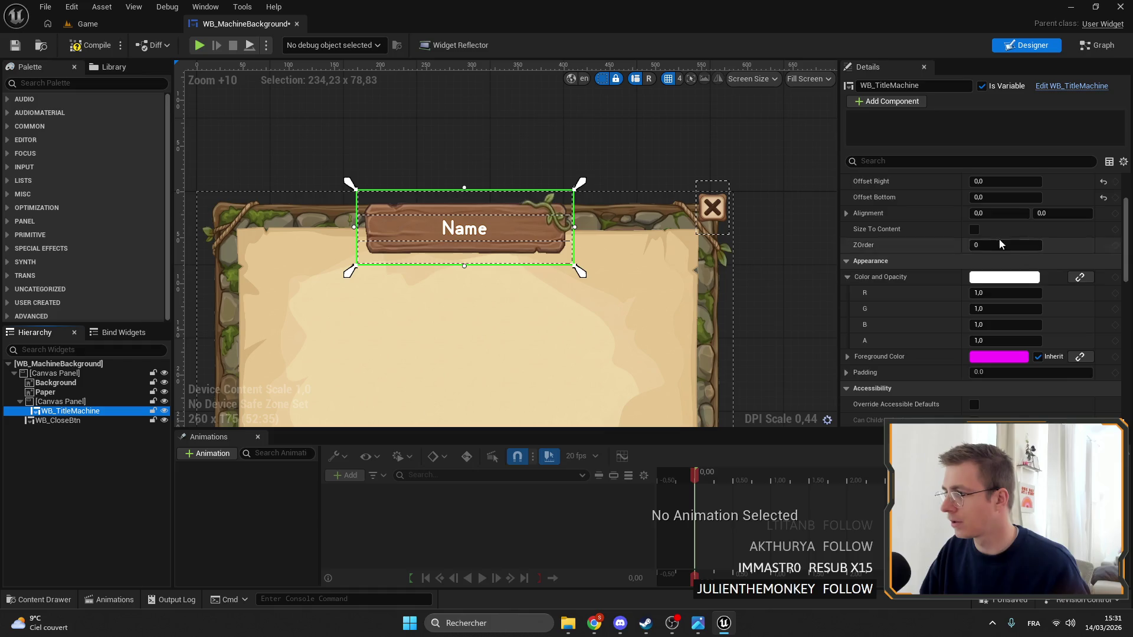
pyautogui.scroll(3, 1003, 248)
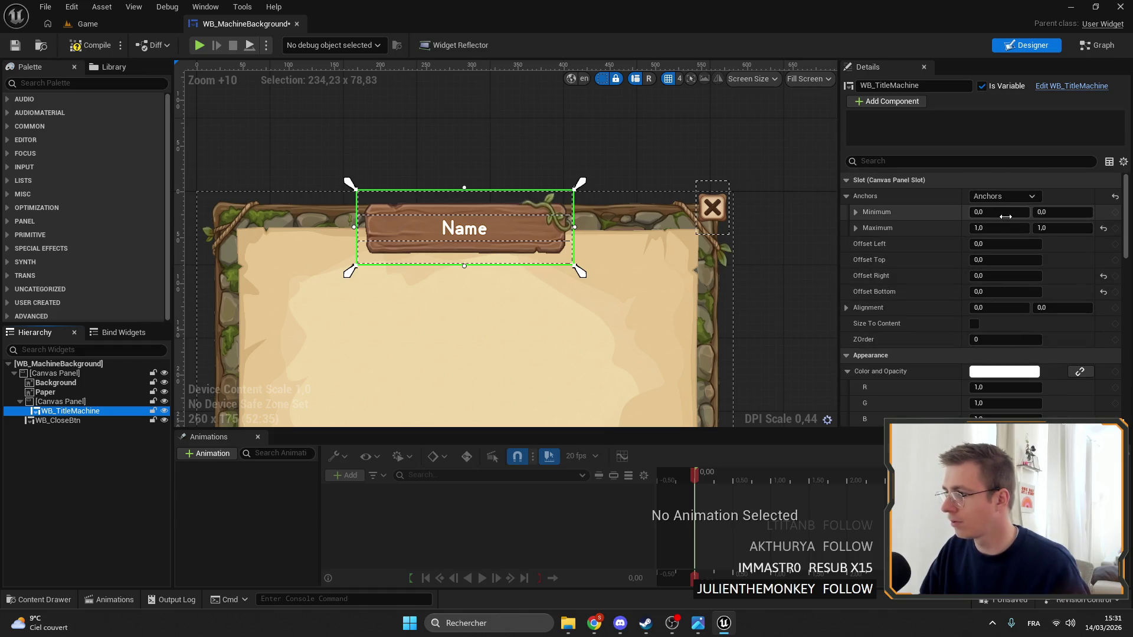
pyautogui.scroll(-10, 915, 299)
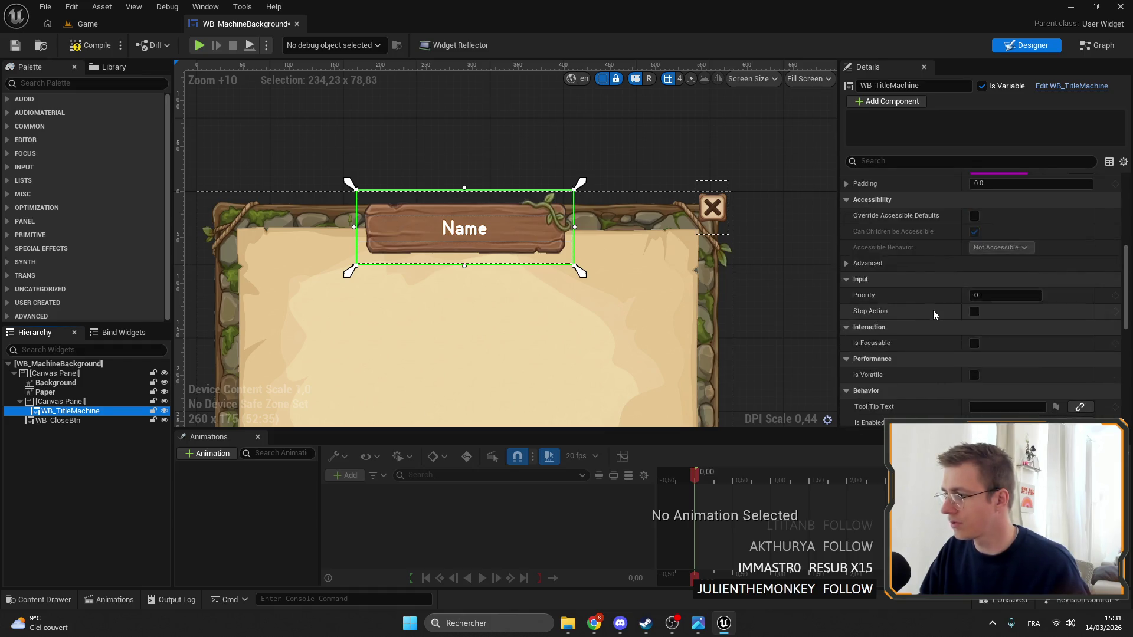
pyautogui.scroll(-5, 933, 311)
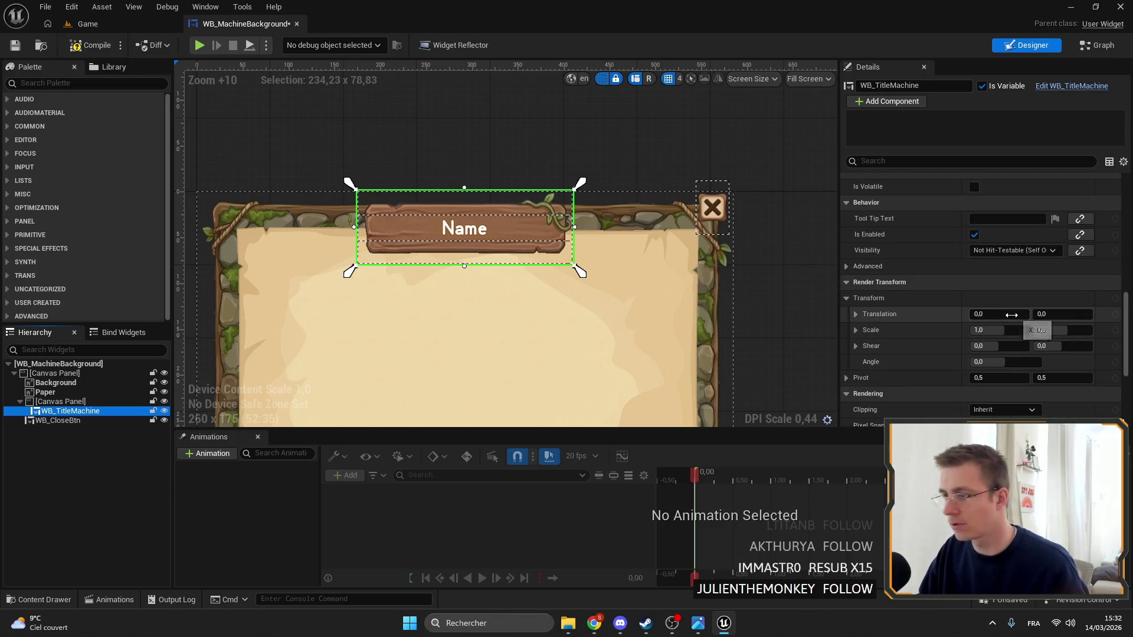
pyautogui.moveTo(1077, 318); pyautogui.dragTo(1055, 319)
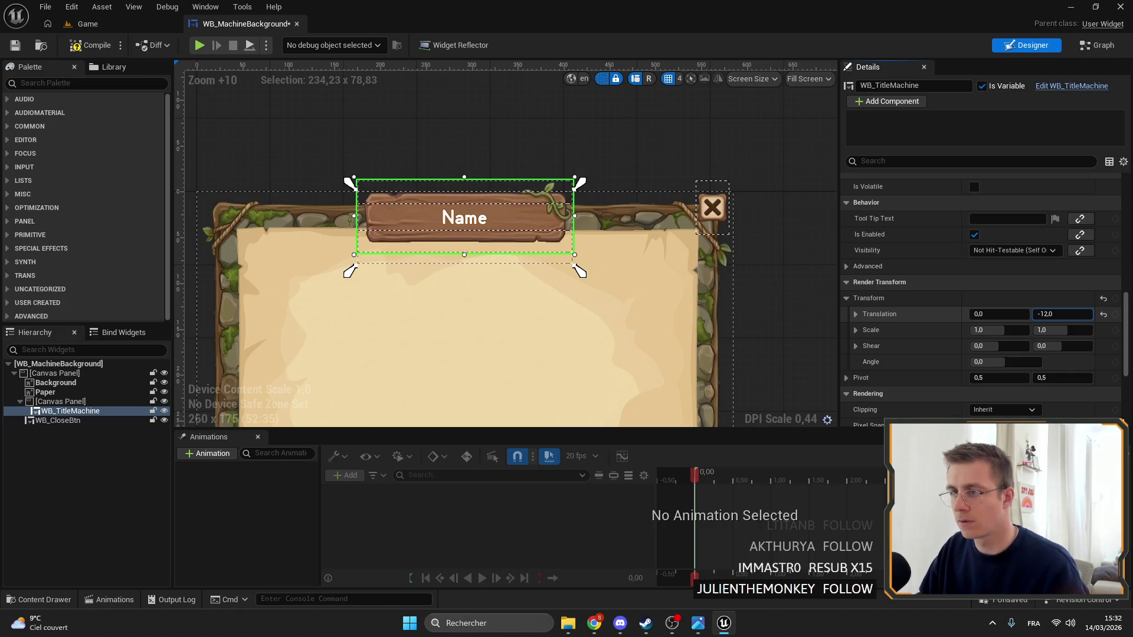
pyautogui.click(75, 46)
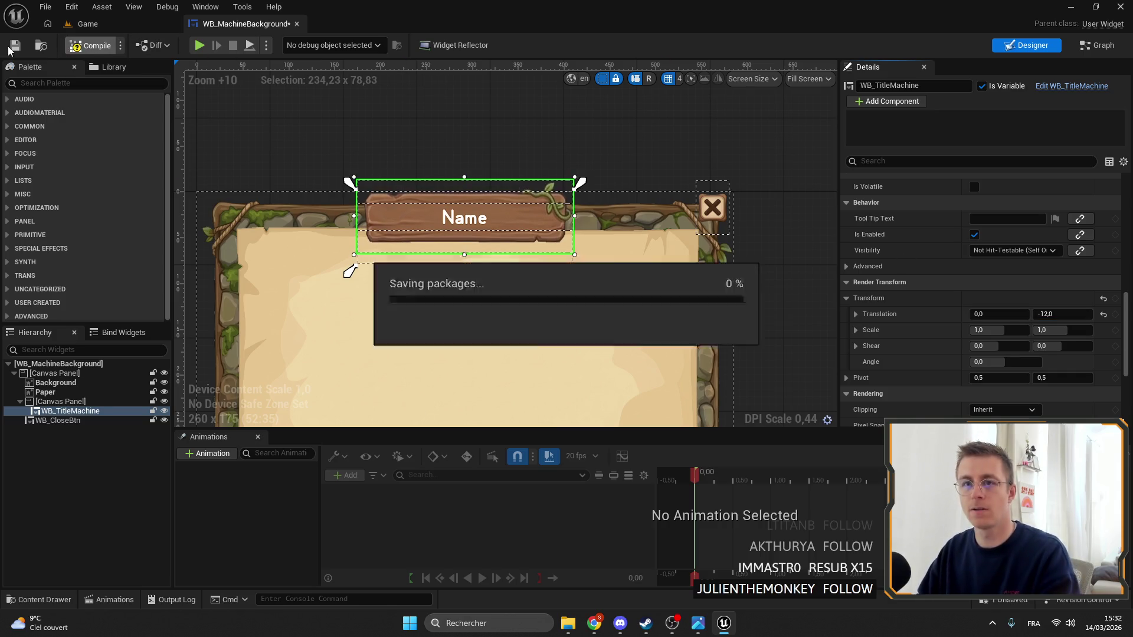
# Play the Game level fullscreen, open the Copper chest window, then close it and stop play
pyautogui.click(87, 24)
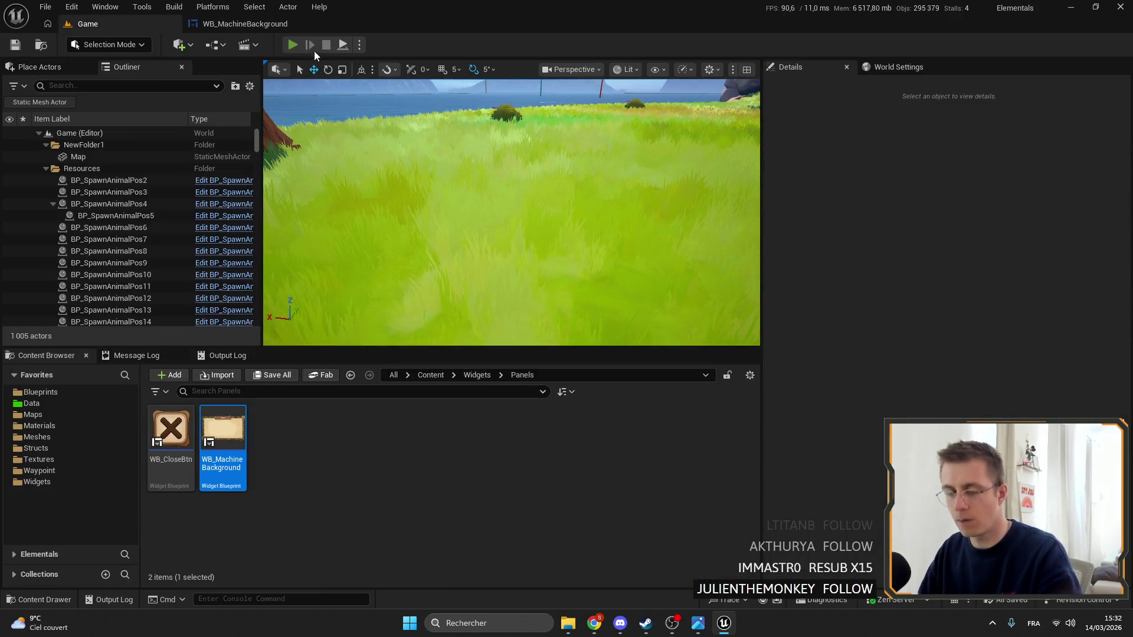
pyautogui.click(293, 45)
pyautogui.press('F11')
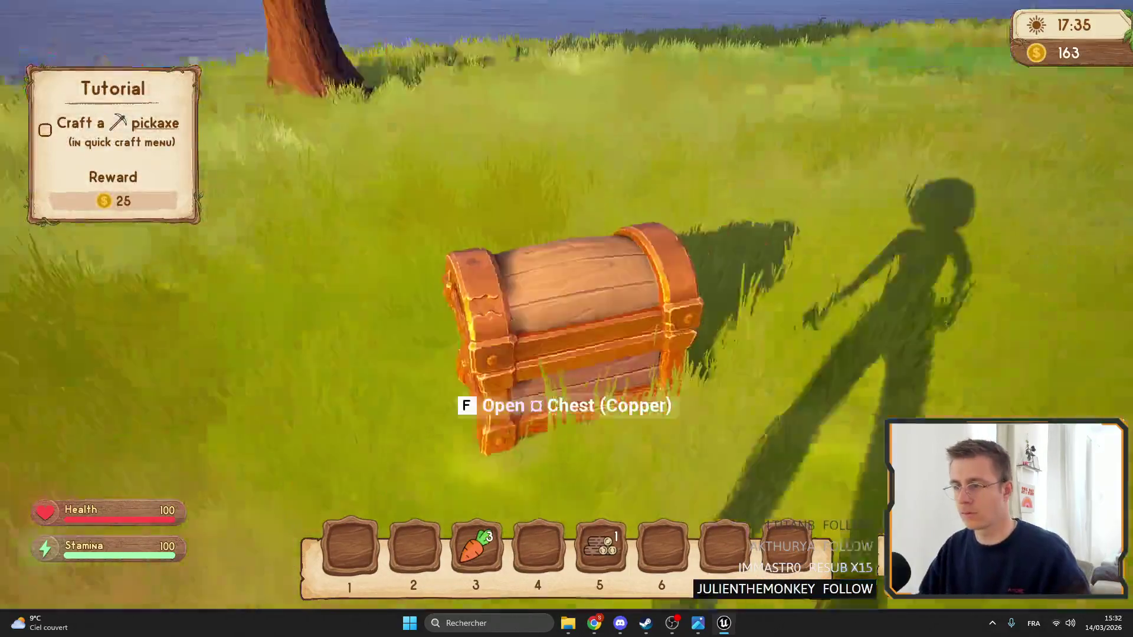
pyautogui.press('f')
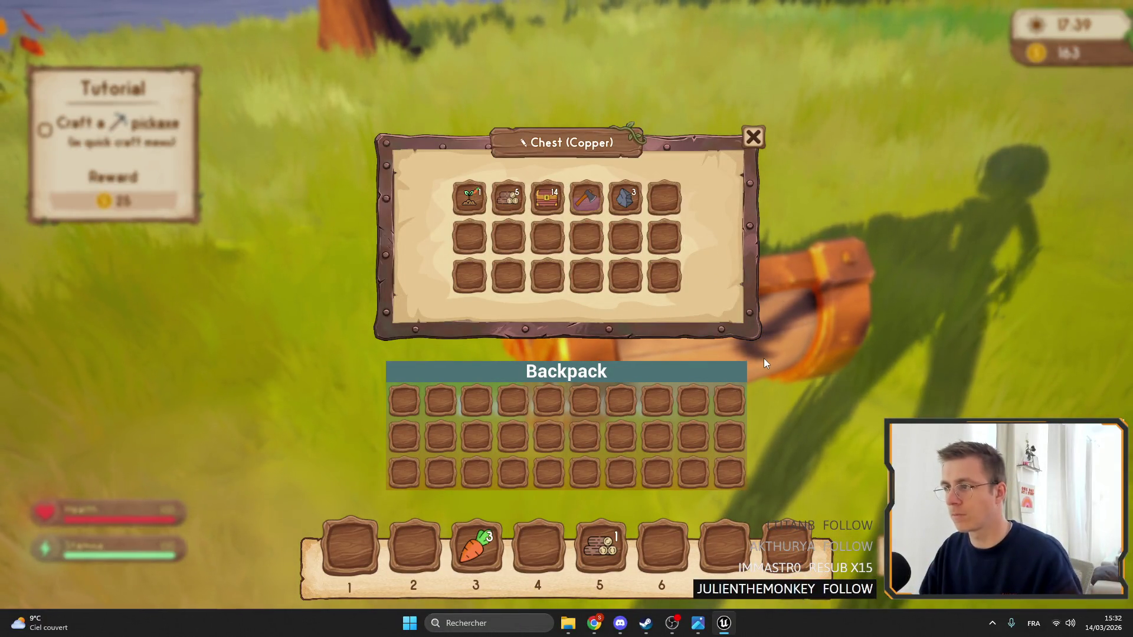
pyautogui.press('Escape')
pyautogui.press('F11')
pyautogui.press('Escape')
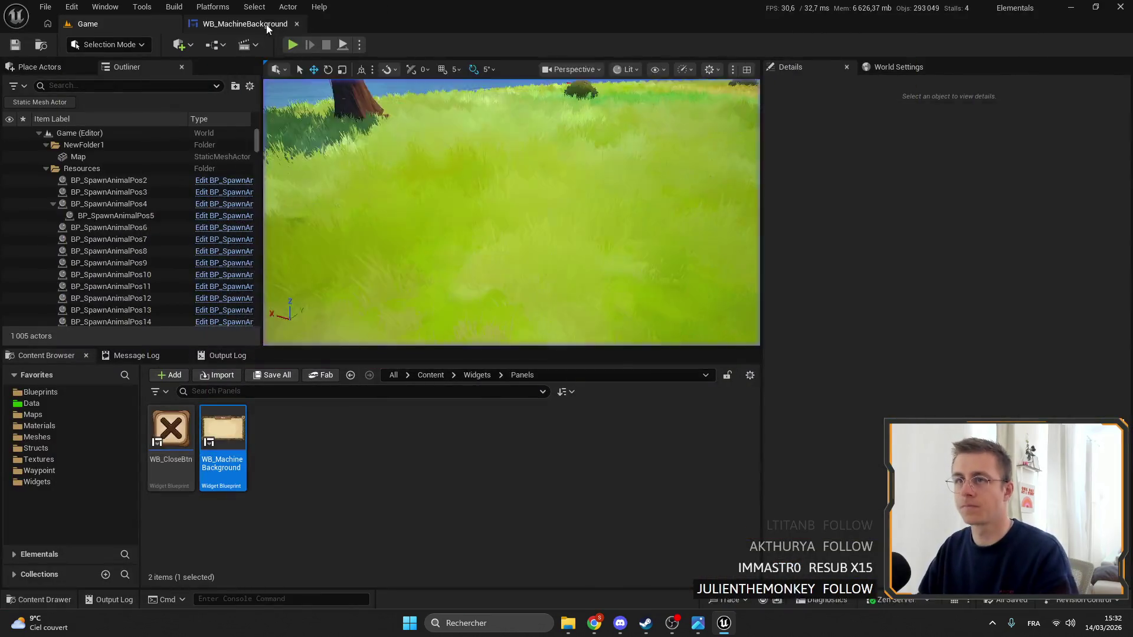
# Shrink the WB_MachineBackground preview to 182x97, then further to 132x51
pyautogui.click(267, 24)
pyautogui.scroll(-2, 559, 159)
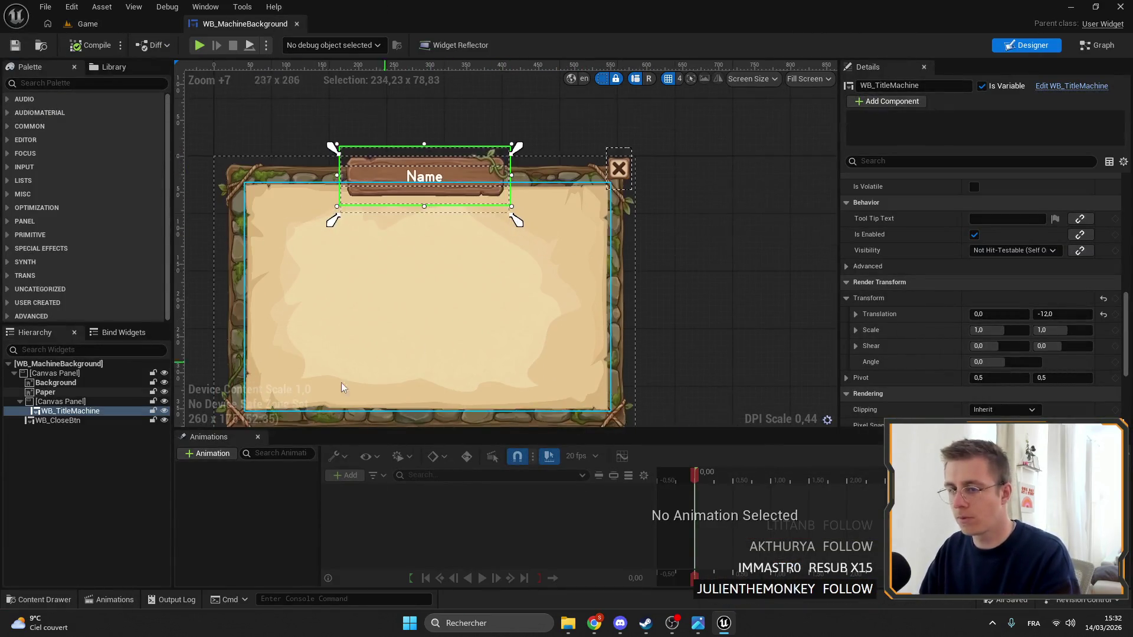
pyautogui.scroll(-2, 793, 308)
pyautogui.click(793, 308)
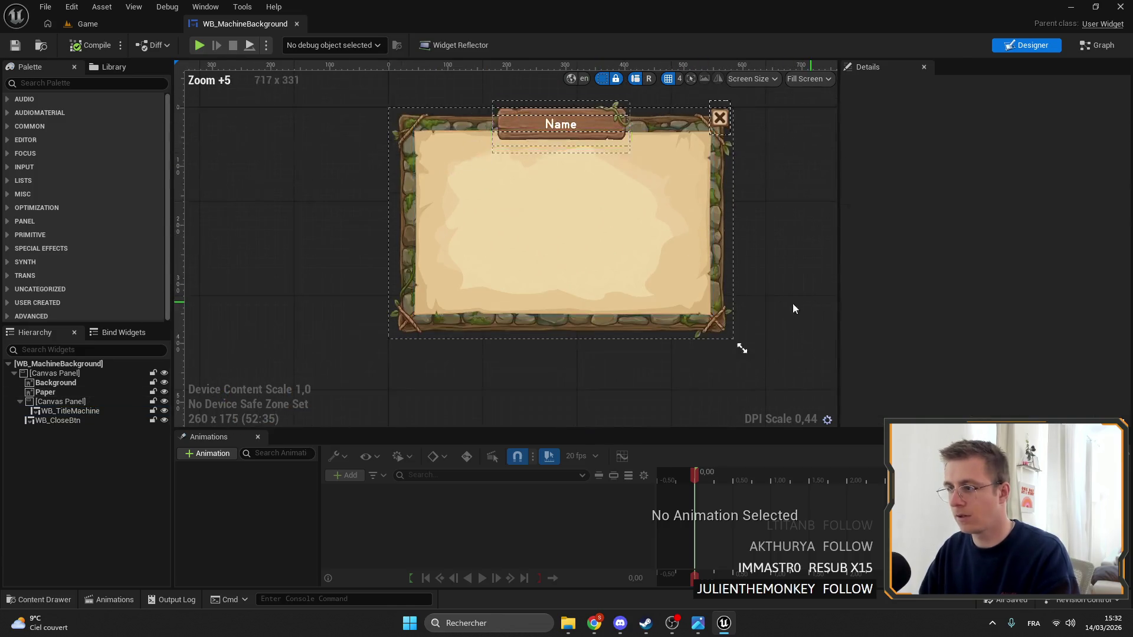
pyautogui.scroll(-7, 380, 230)
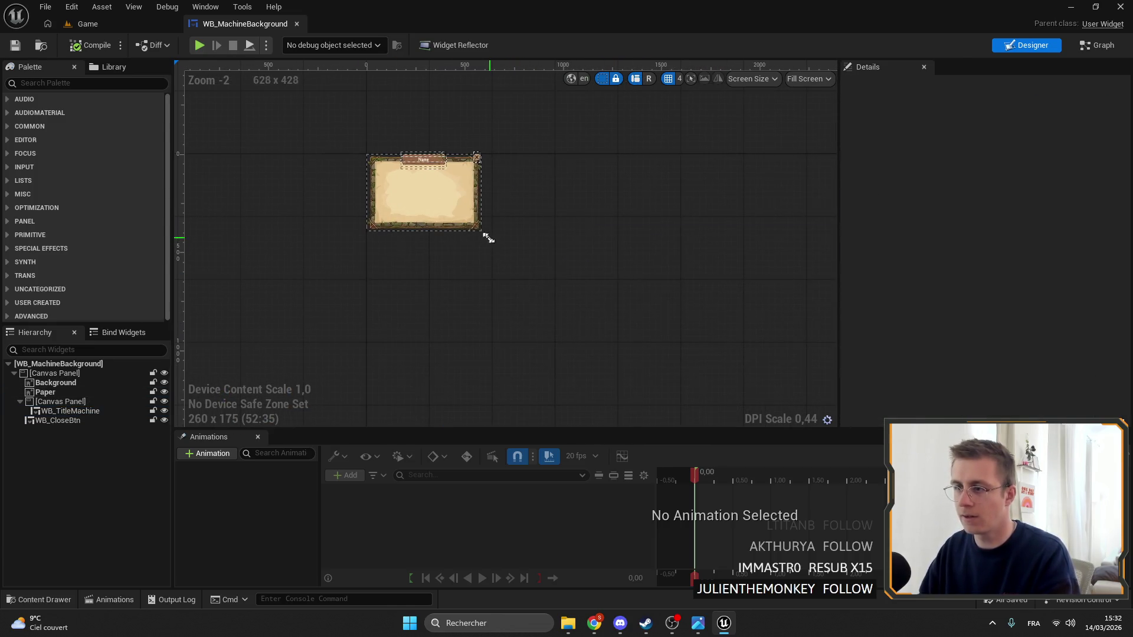
pyautogui.moveTo(489, 237); pyautogui.dragTo(454, 202)
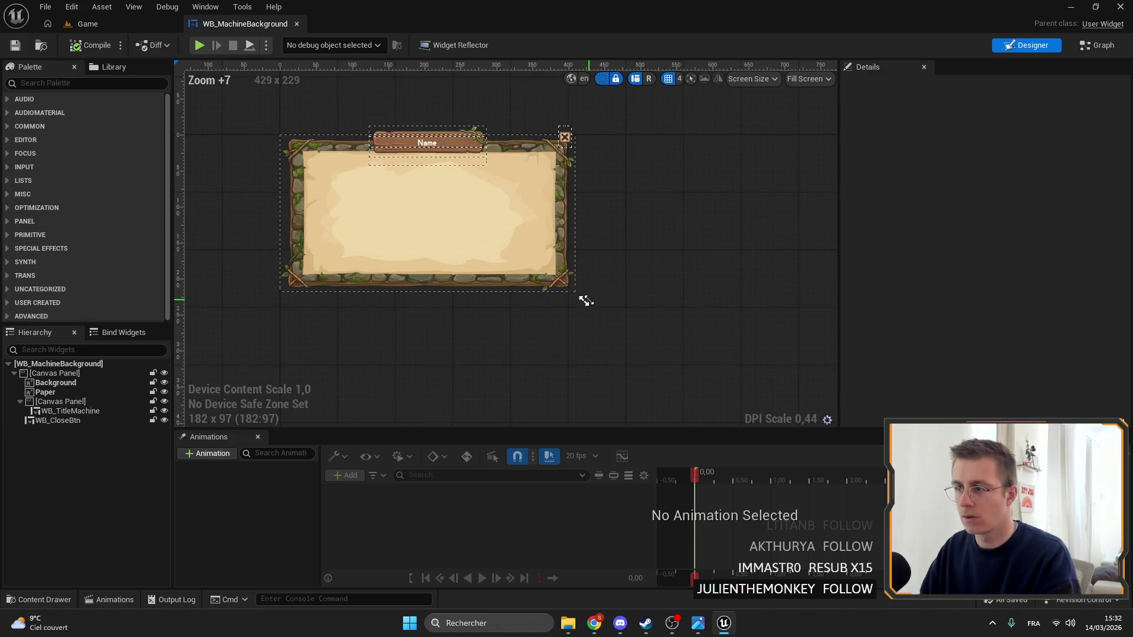
pyautogui.moveTo(586, 301); pyautogui.dragTo(502, 226)
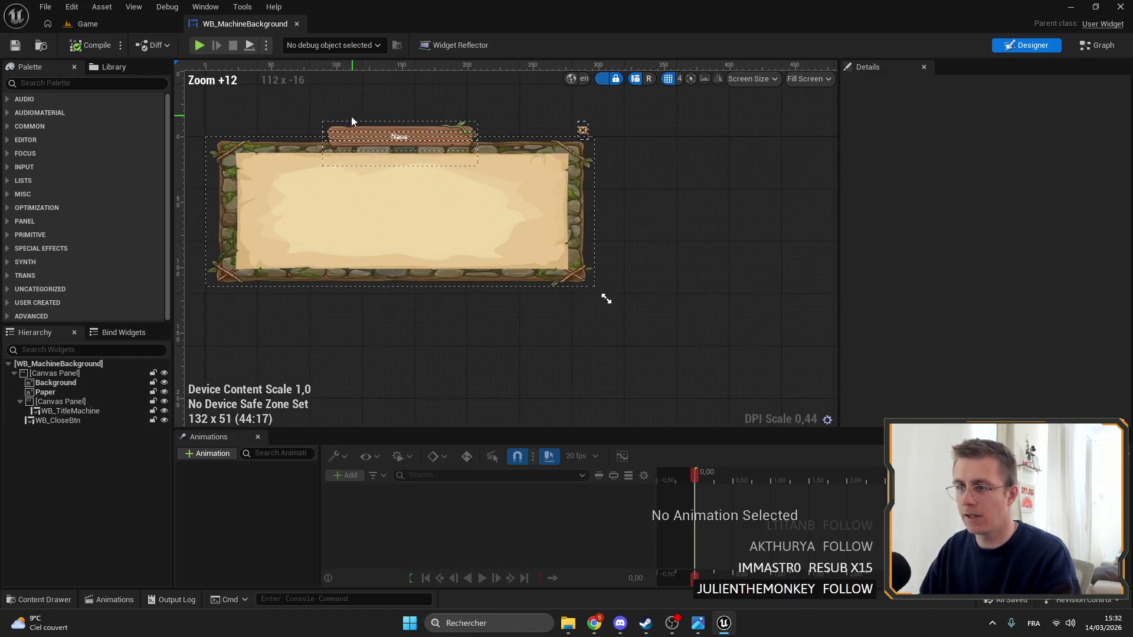
# Enlarge the preview, settle at about 363x222, and select the WB_TitleMachine banner
pyautogui.scroll(-10, 584, 277)
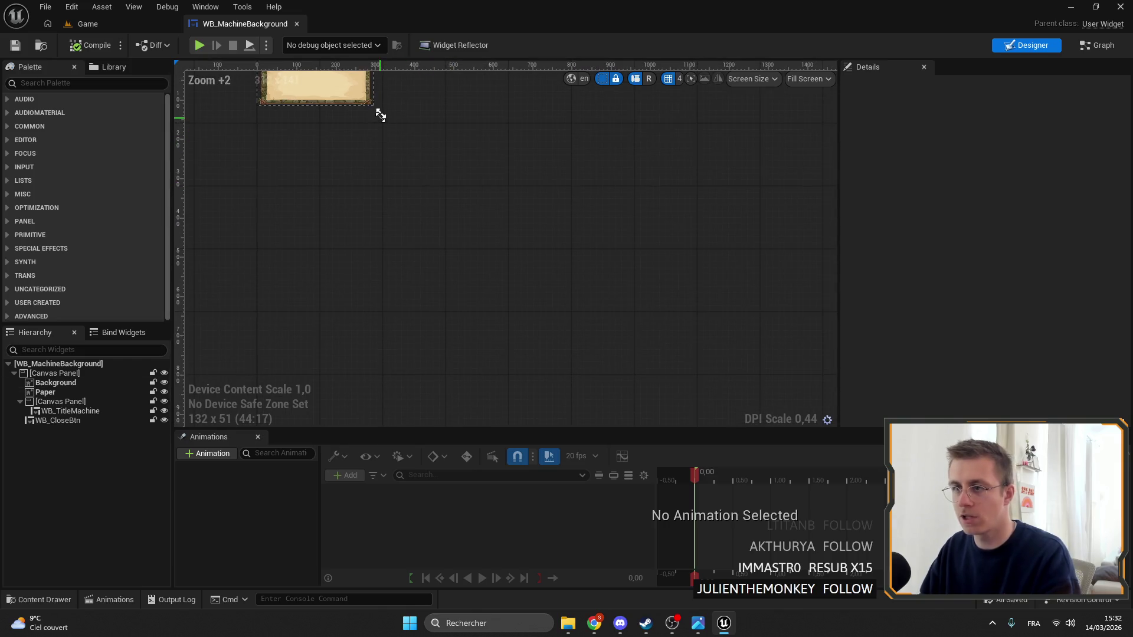
pyautogui.moveTo(379, 114)
pyautogui.mouseDown()
pyautogui.moveTo(424, 273)
pyautogui.moveTo(690, 246)
pyautogui.moveTo(612, 369)
pyautogui.moveTo(584, 180)
pyautogui.moveTo(714, 356)
pyautogui.moveTo(504, 307)
pyautogui.moveTo(703, 328)
pyautogui.moveTo(561, 246)
pyautogui.moveTo(475, 226)
pyautogui.moveTo(531, 248)
pyautogui.mouseUp()
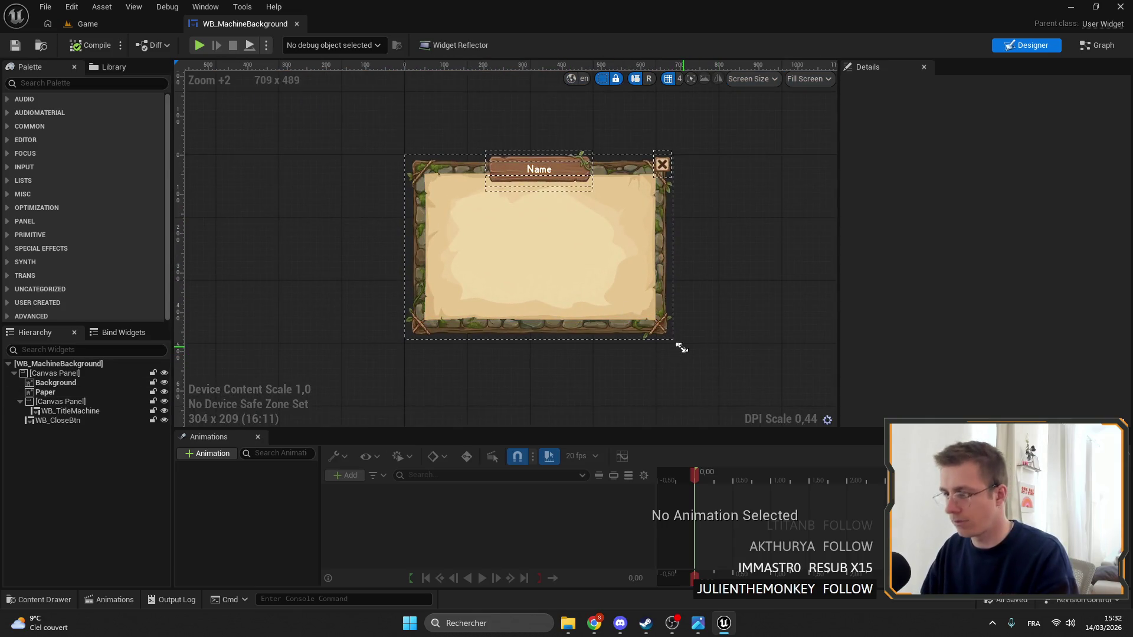
pyautogui.moveTo(681, 349)
pyautogui.mouseDown()
pyautogui.moveTo(668, 336)
pyautogui.moveTo(738, 332)
pyautogui.moveTo(597, 306)
pyautogui.moveTo(565, 338)
pyautogui.moveTo(600, 363)
pyautogui.mouseUp()
pyautogui.click(449, 142)
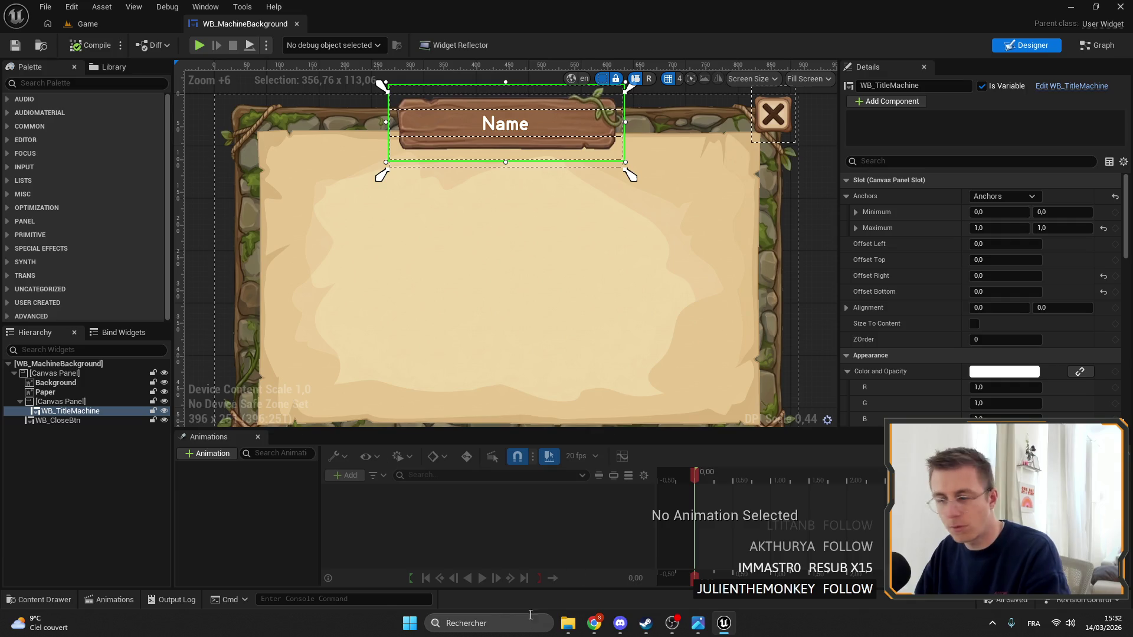
pyautogui.click(646, 623)
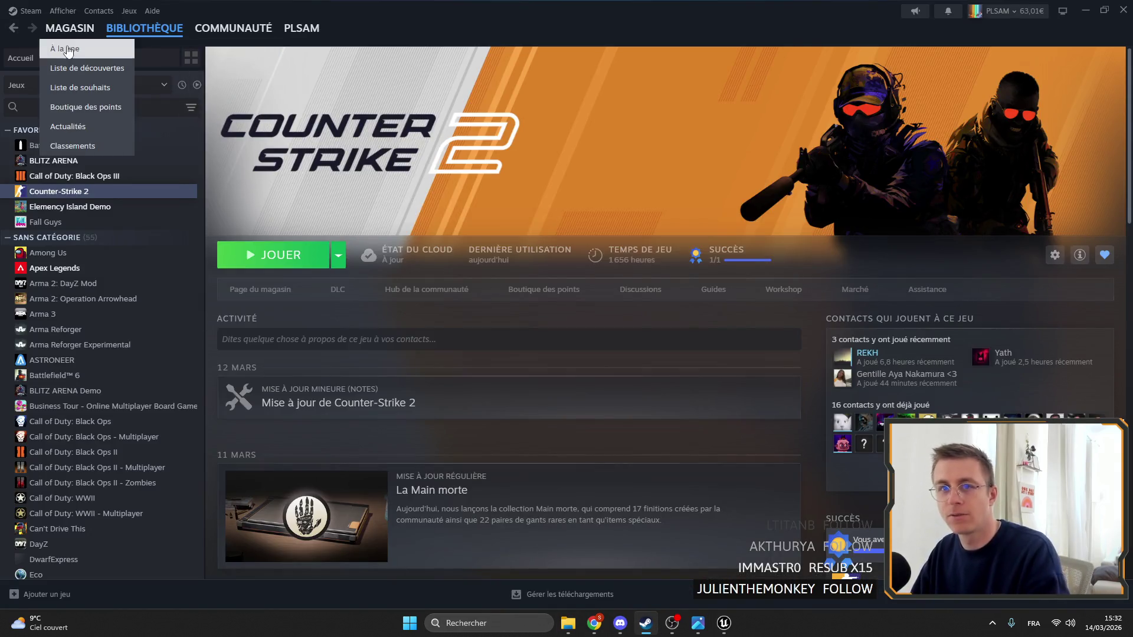
# Browse the Steam store front page and its recommendation and extra-section menus
pyautogui.click(69, 28)
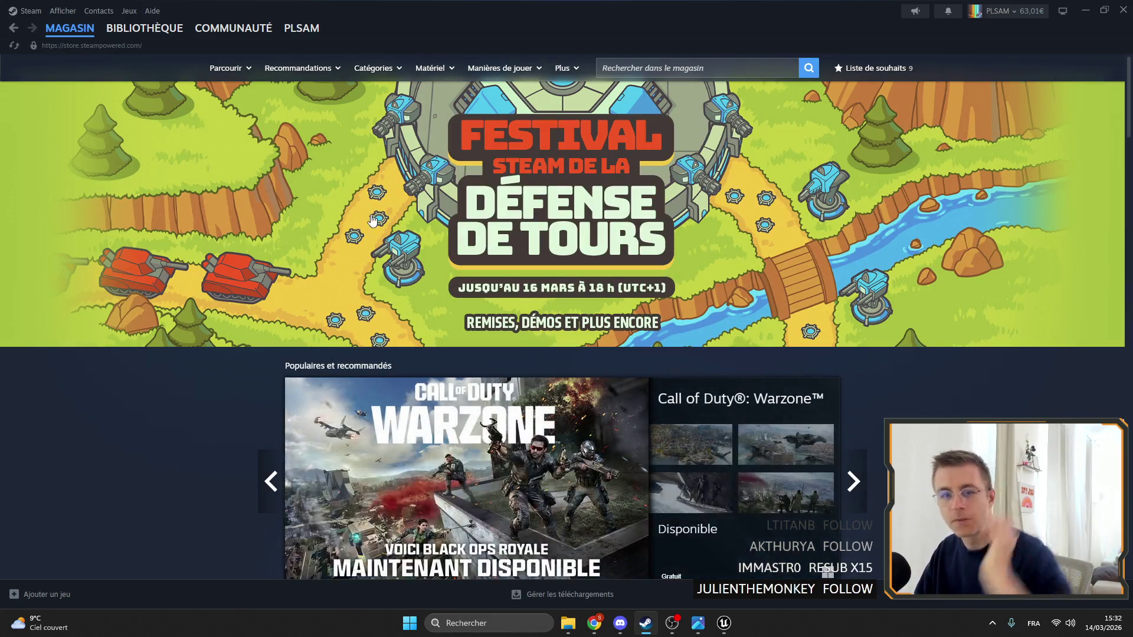
pyautogui.moveTo(304, 29)
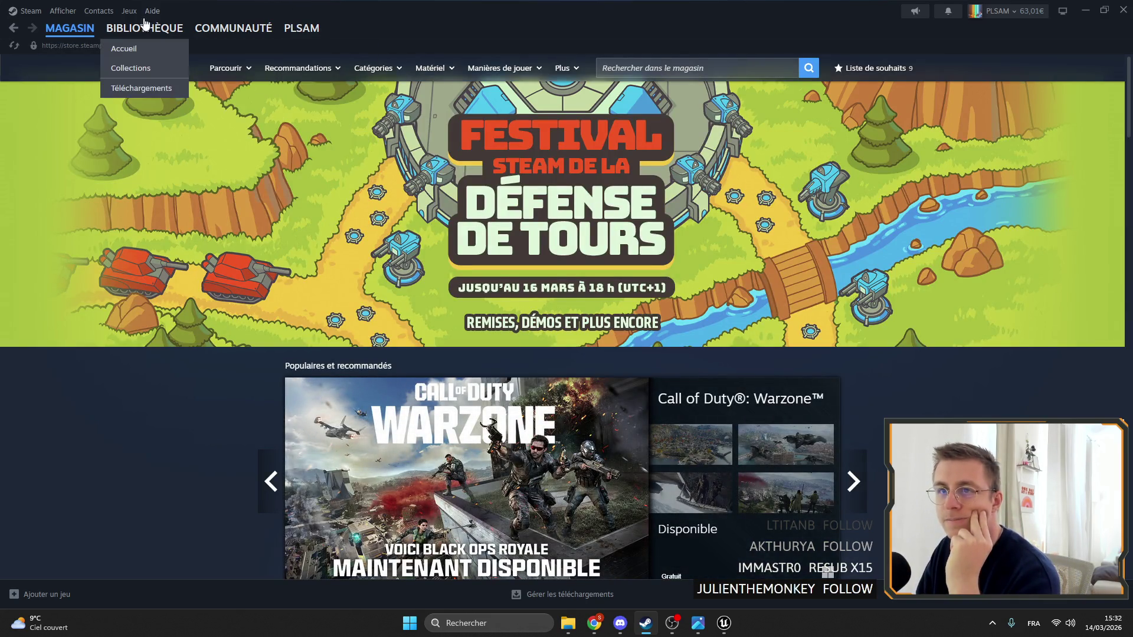
pyautogui.moveTo(69, 34)
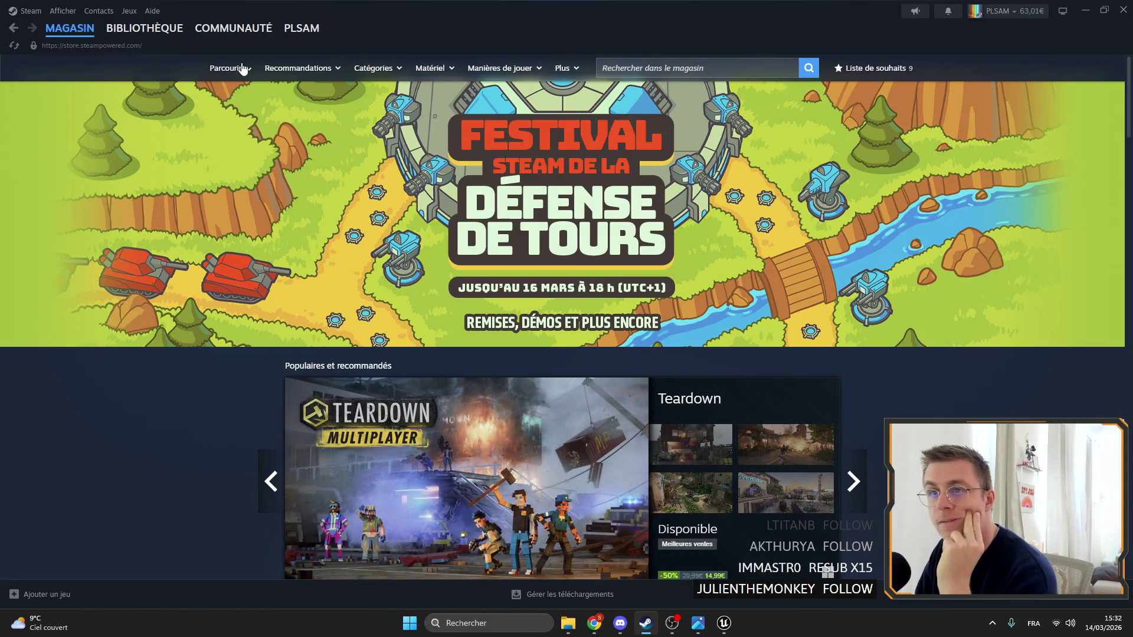
pyautogui.moveTo(242, 69)
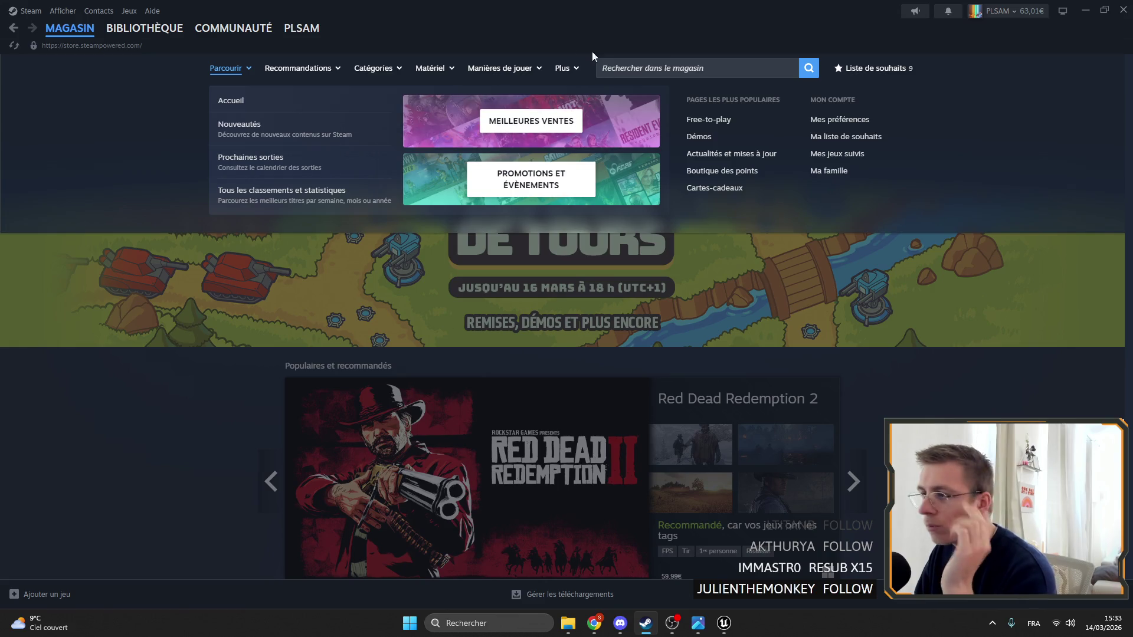
pyautogui.click(298, 69)
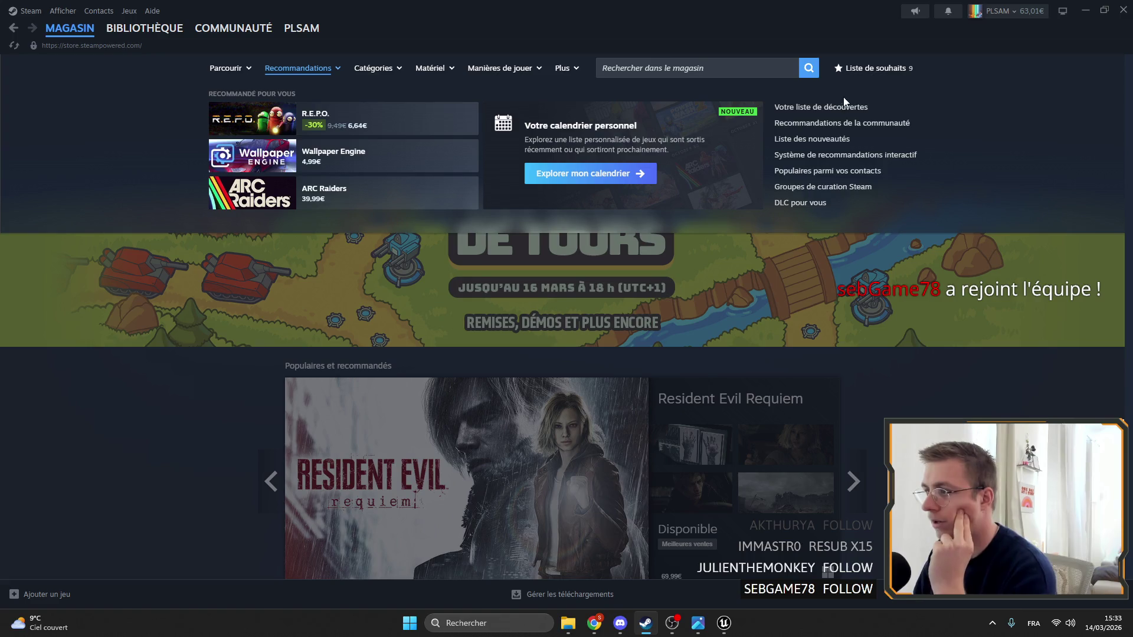
pyautogui.click(570, 73)
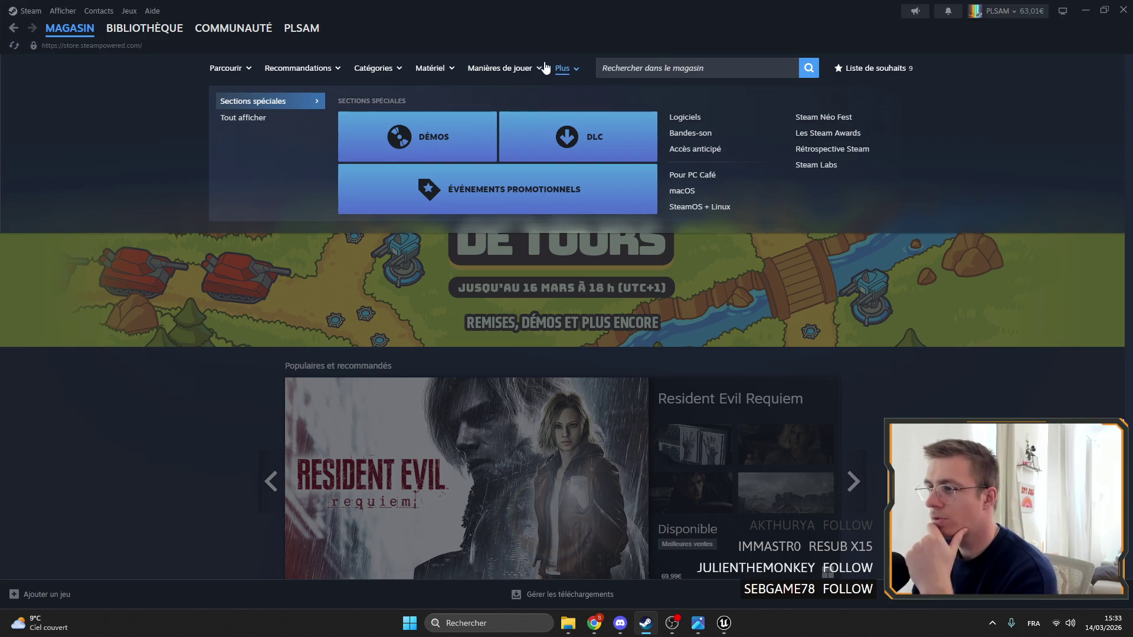
pyautogui.moveTo(503, 73)
pyautogui.moveTo(373, 70)
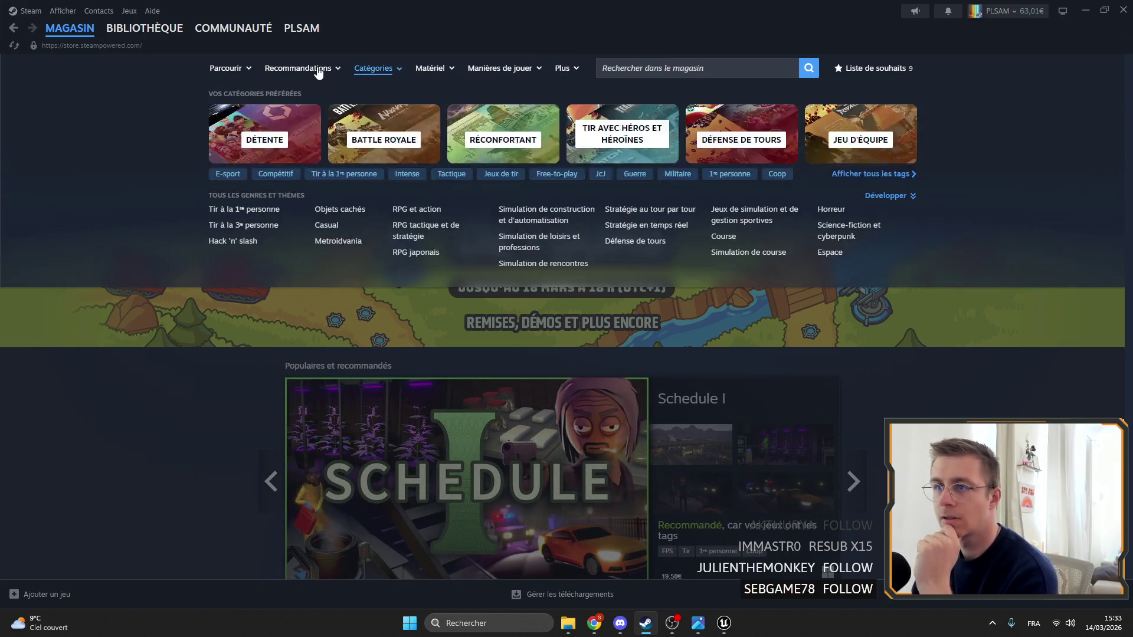
pyautogui.moveTo(322, 75)
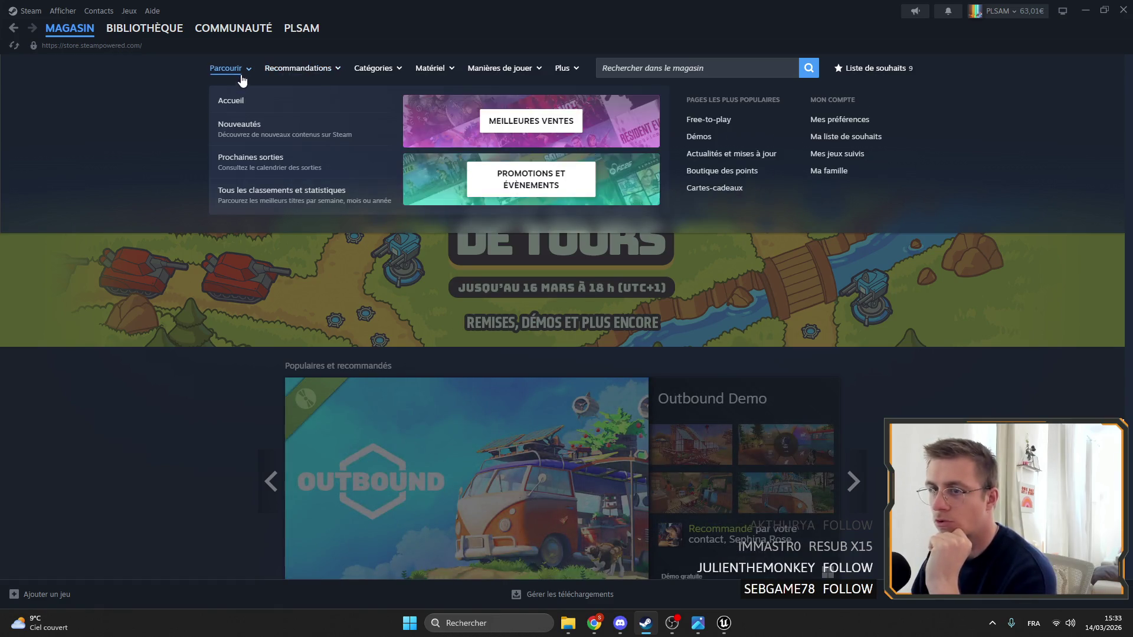
pyautogui.click(240, 102)
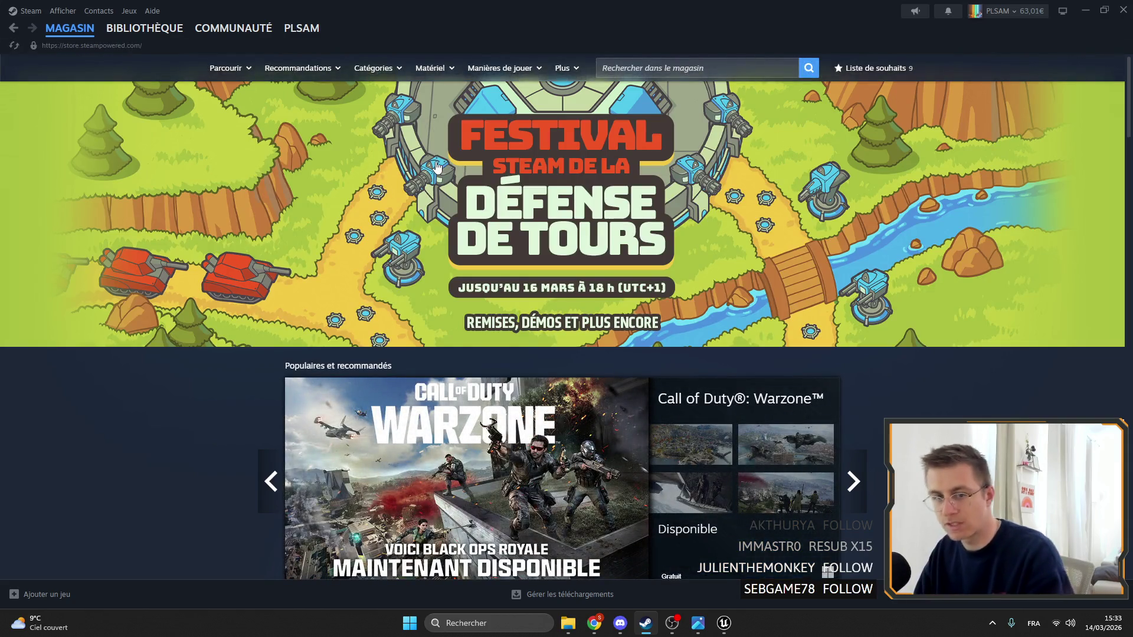
pyautogui.scroll(-10, 767, 266)
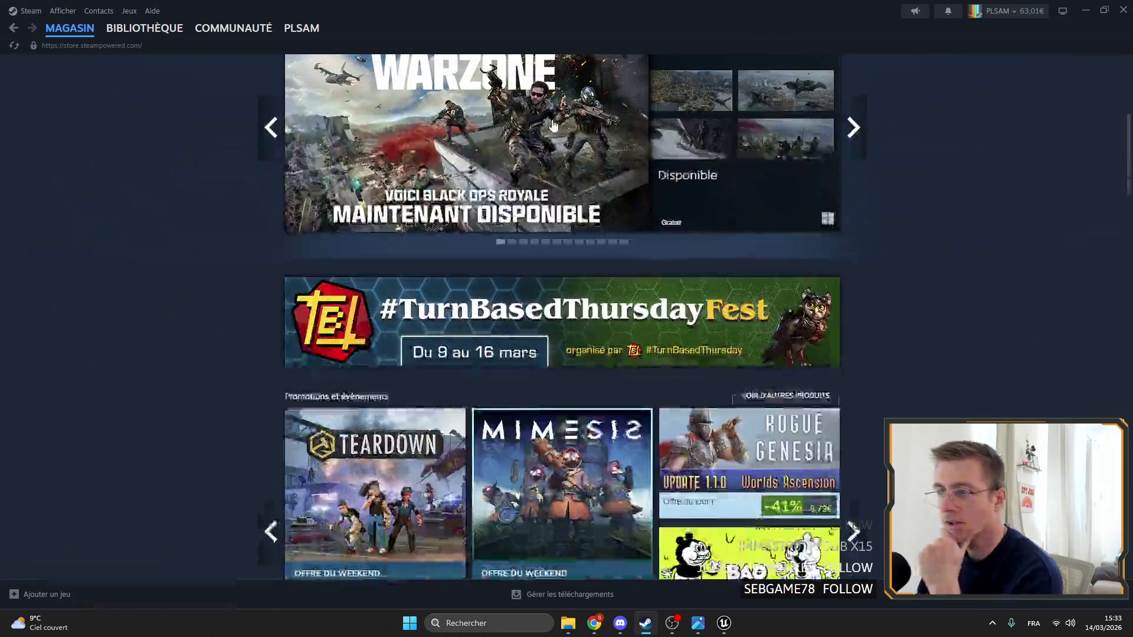
pyautogui.scroll(5, 841, 328)
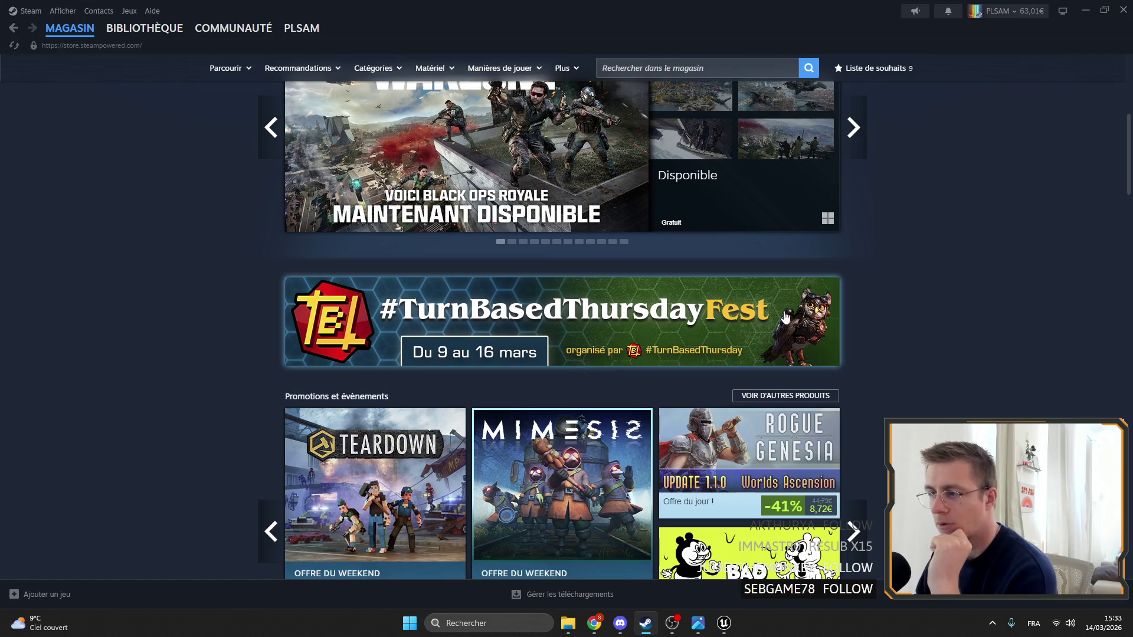
# Look through the TurnBasedThursdayFest sale page, then return to the store front
pyautogui.click(563, 322)
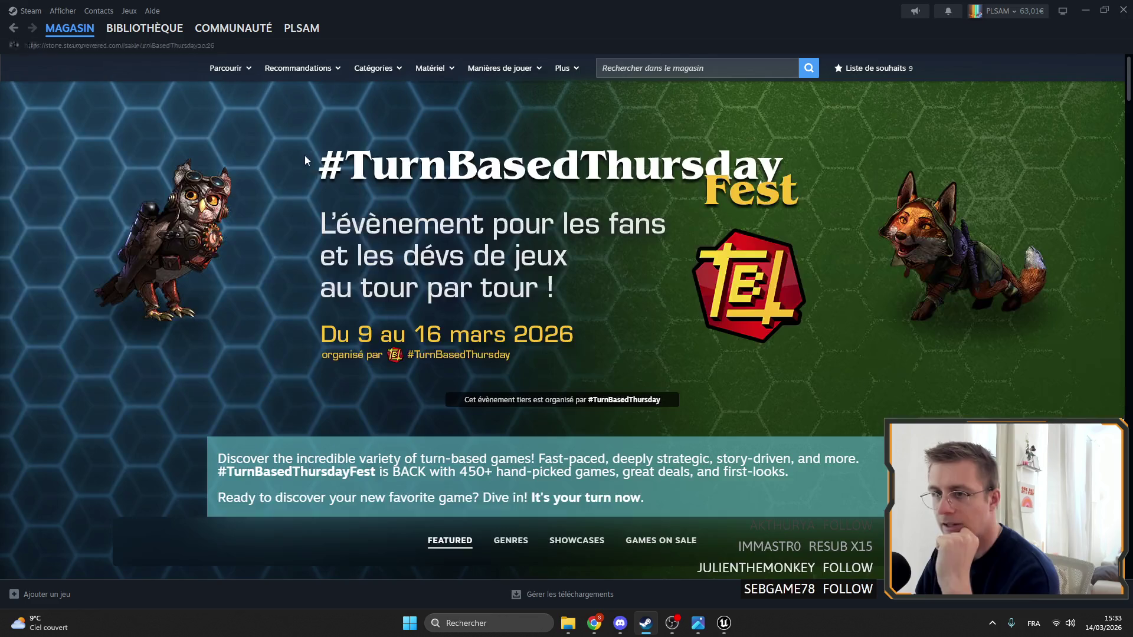
pyautogui.scroll(-10, 482, 142)
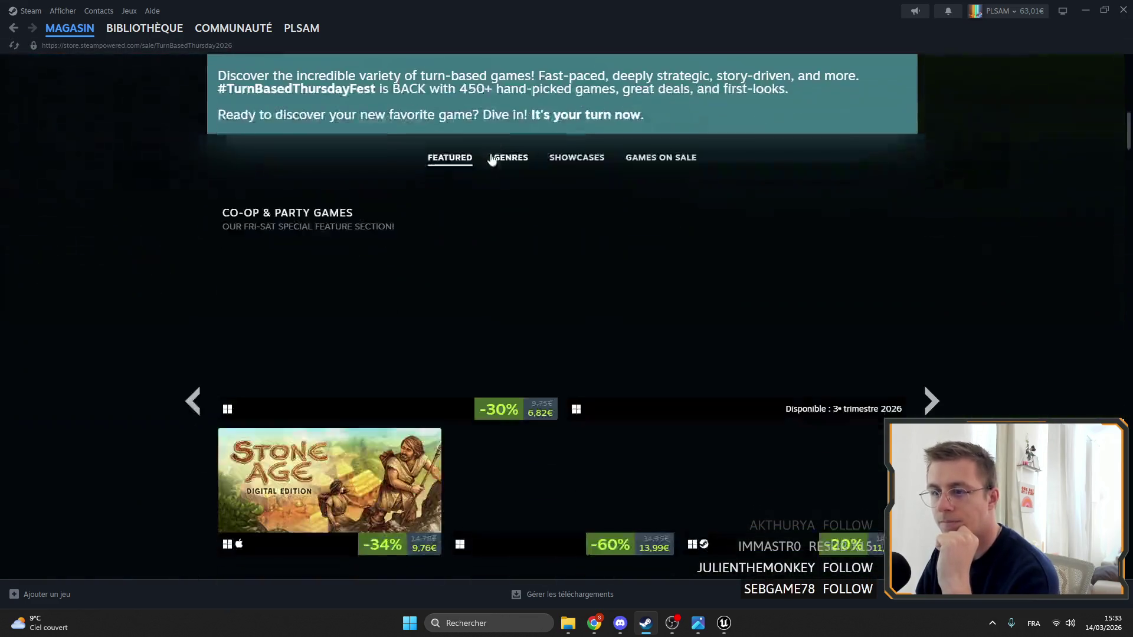
pyautogui.click(13, 27)
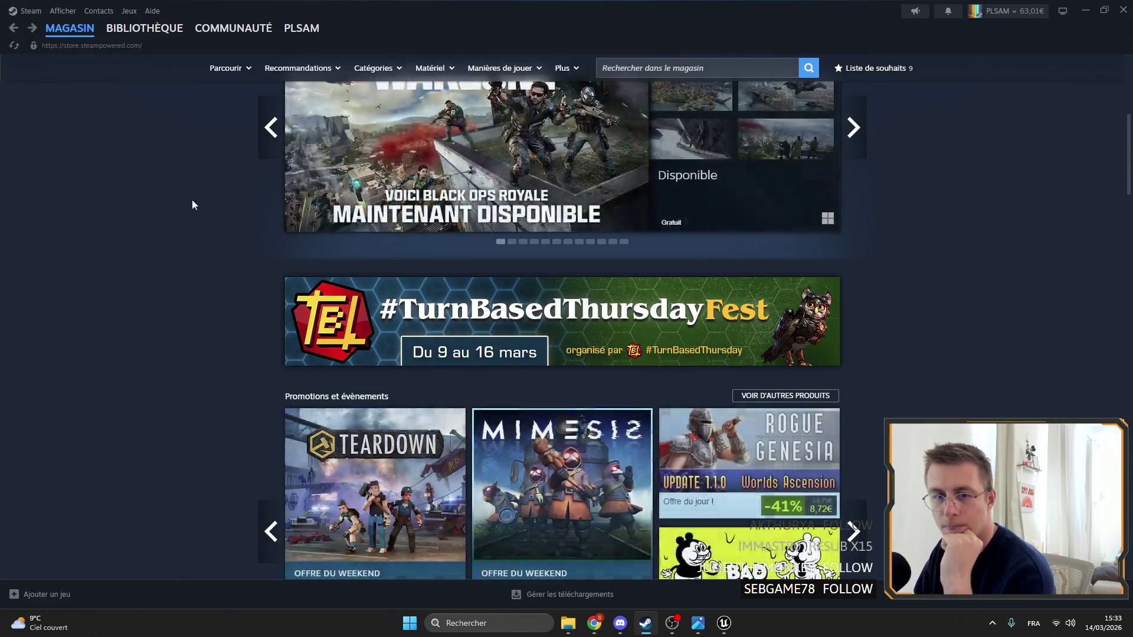
pyautogui.scroll(5, 295, 195)
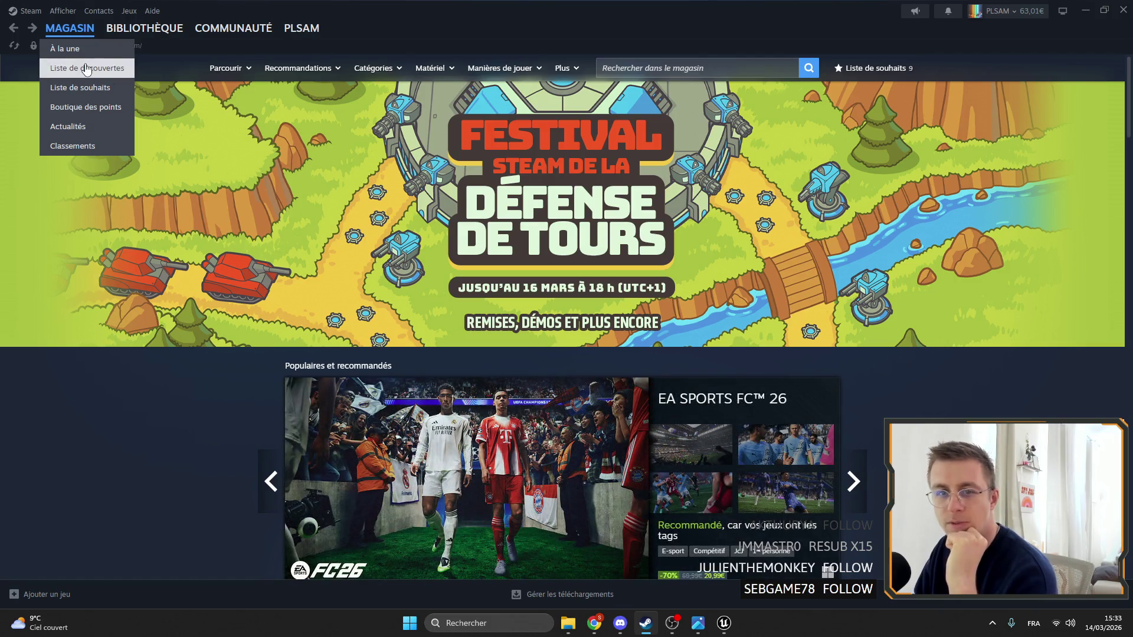
# Scroll through the promotional events collection in the Steam news hub
pyautogui.click(69, 126)
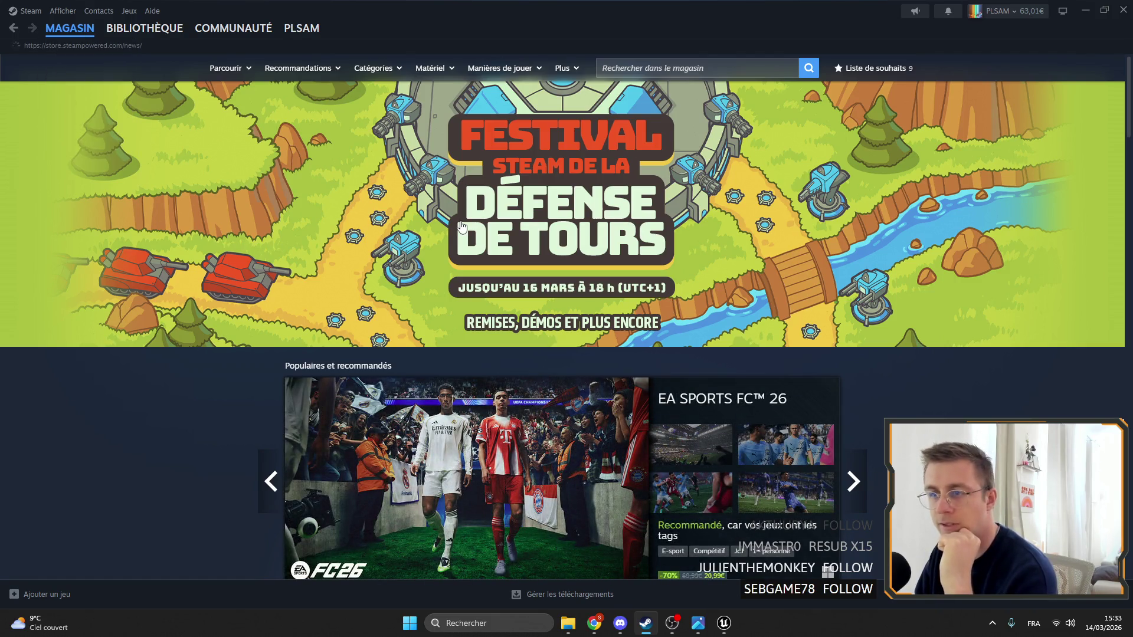
pyautogui.scroll(-6, 442, 227)
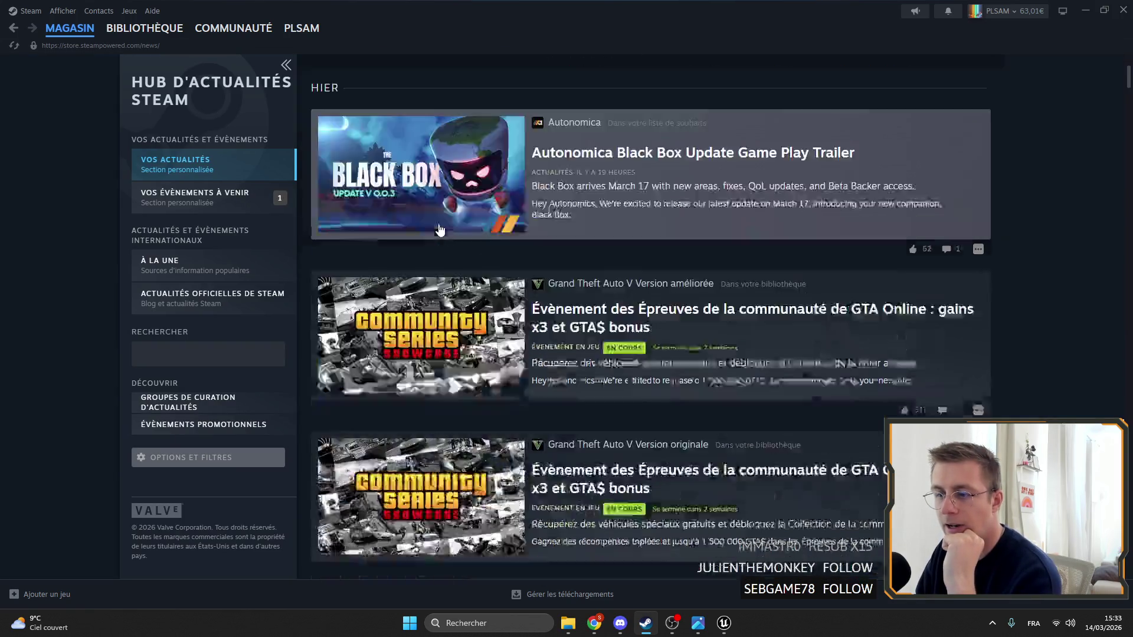
pyautogui.scroll(5, 441, 229)
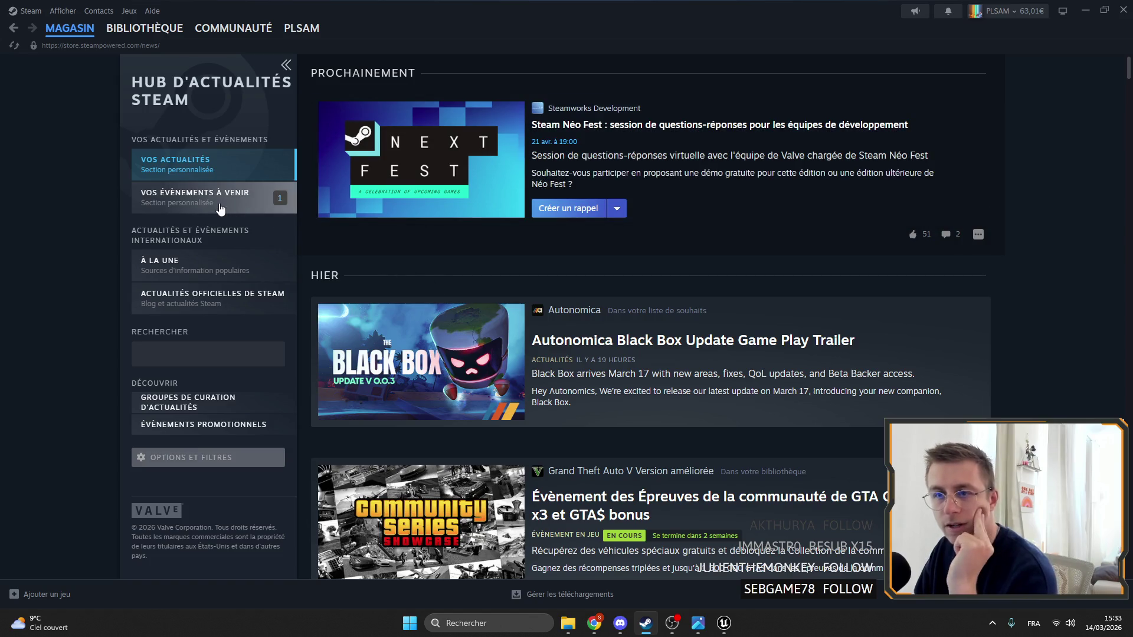
pyautogui.click(275, 425)
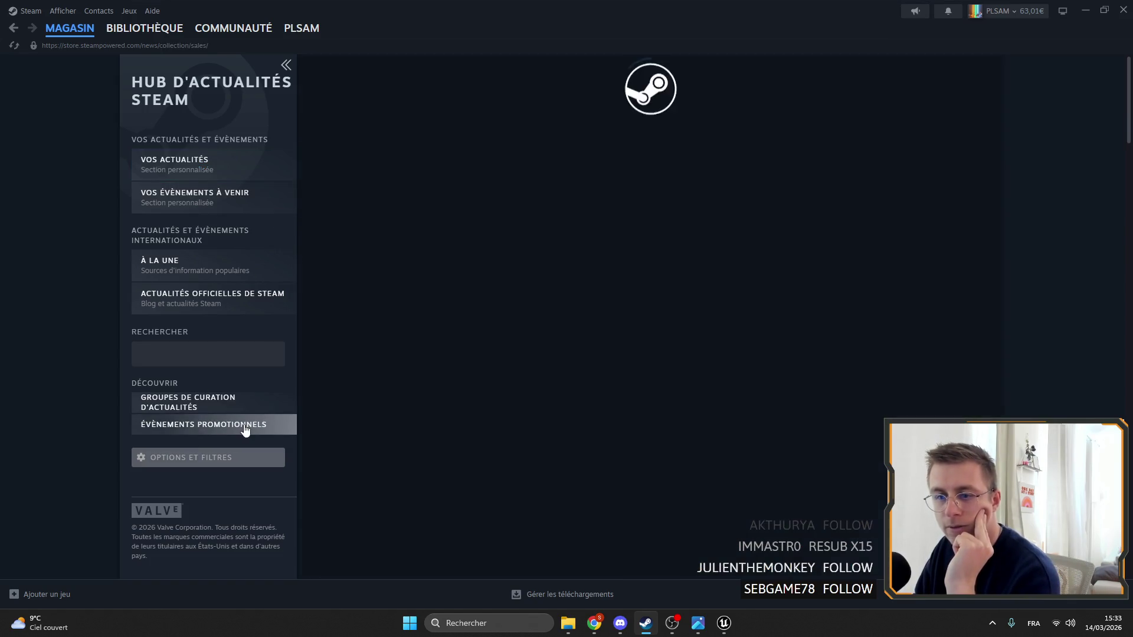
pyautogui.scroll(-15, 696, 331)
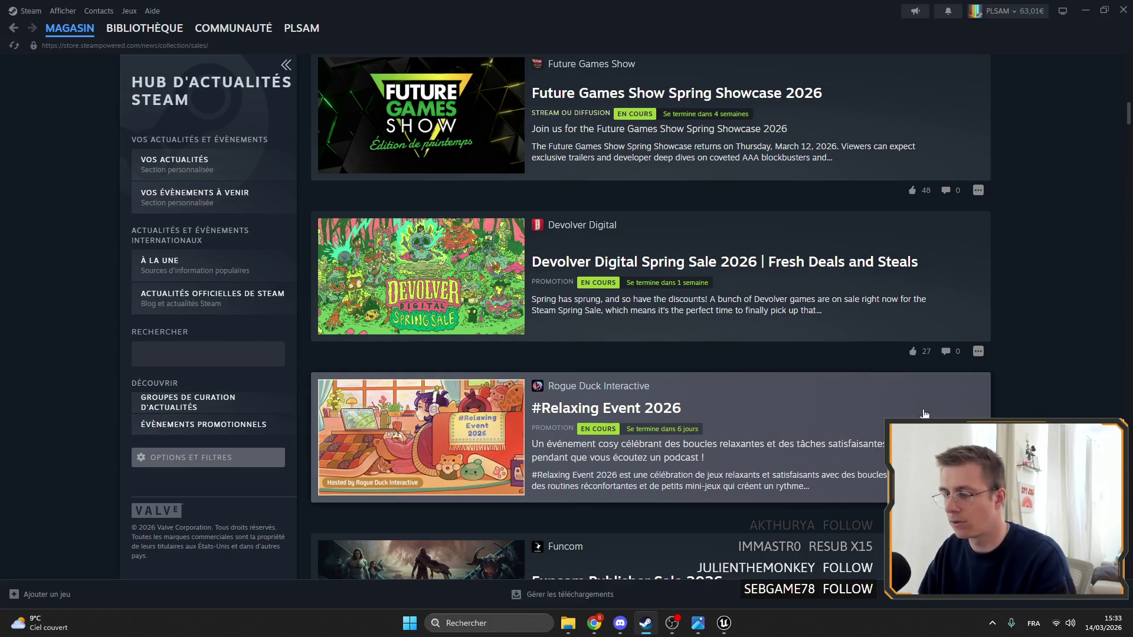
pyautogui.scroll(6, 885, 416)
pyautogui.scroll(3, 850, 417)
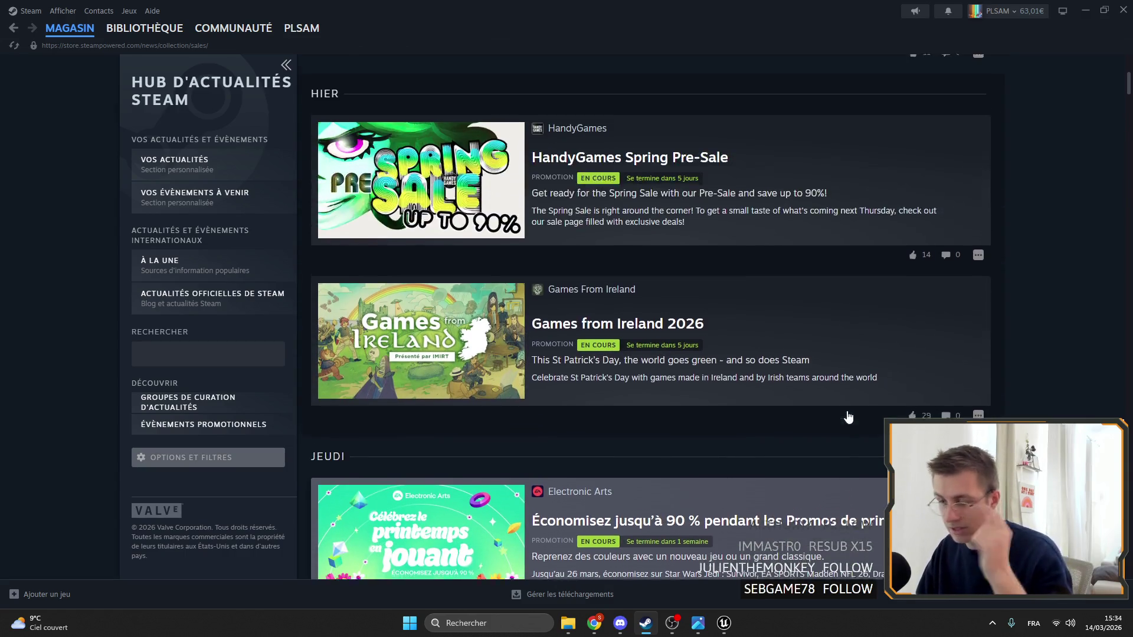
pyautogui.scroll(5, 767, 422)
pyautogui.scroll(-5, 657, 381)
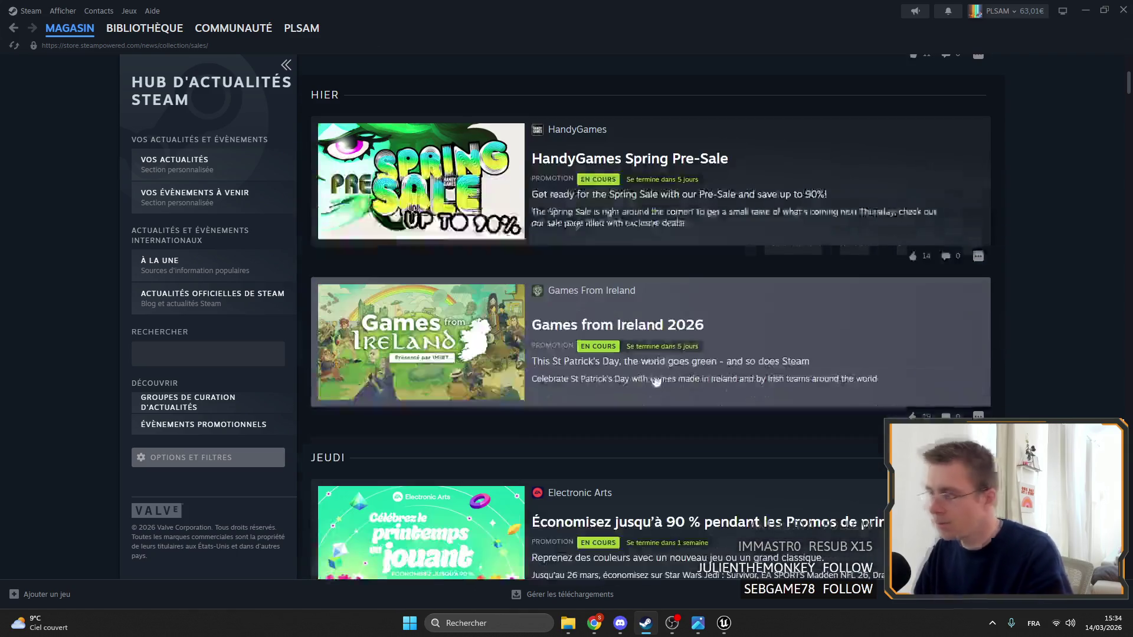
pyautogui.scroll(-5, 643, 366)
pyautogui.scroll(-5, 658, 341)
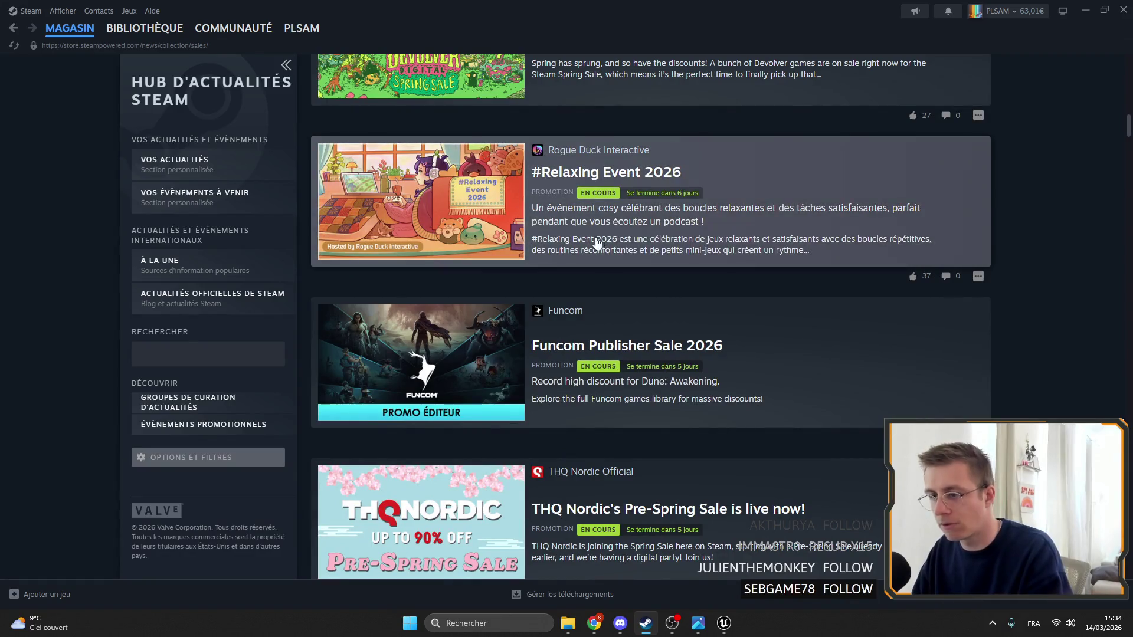
pyautogui.scroll(-15, 587, 253)
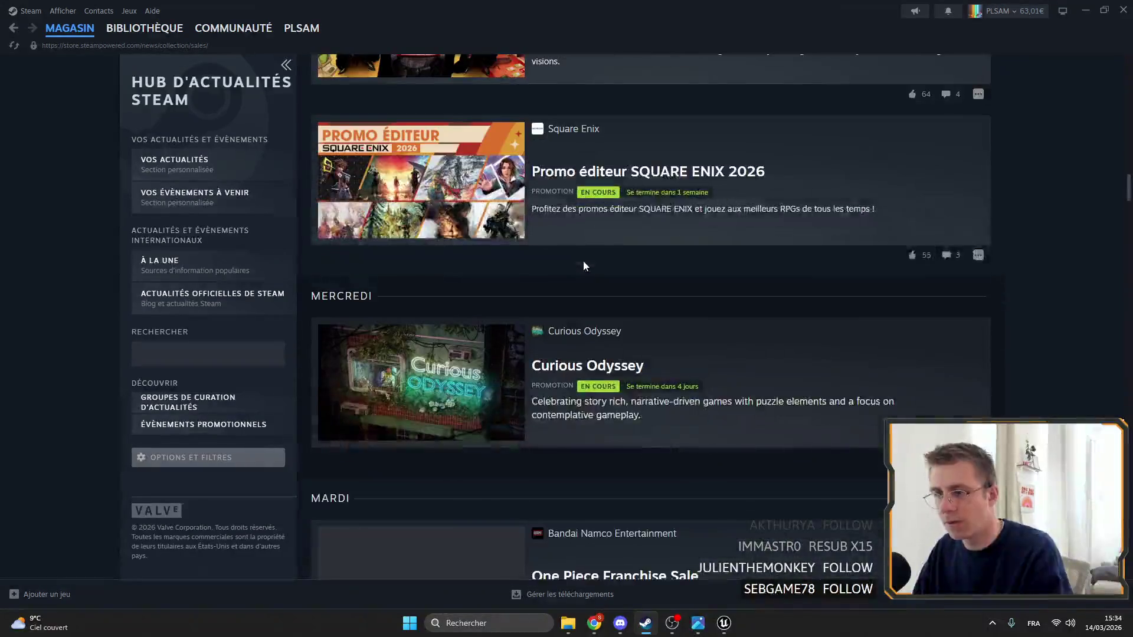
# Return to the Steam library's Counter-Strike 2 page and minimize Steam
pyautogui.middleClick(1098, 160)
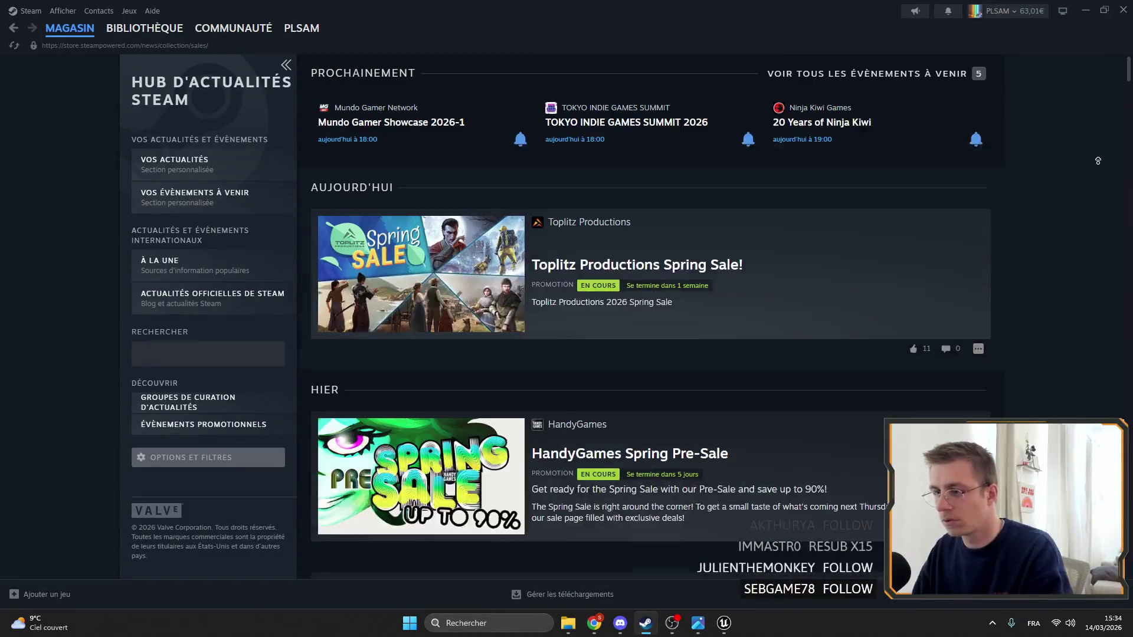
pyautogui.click(145, 27)
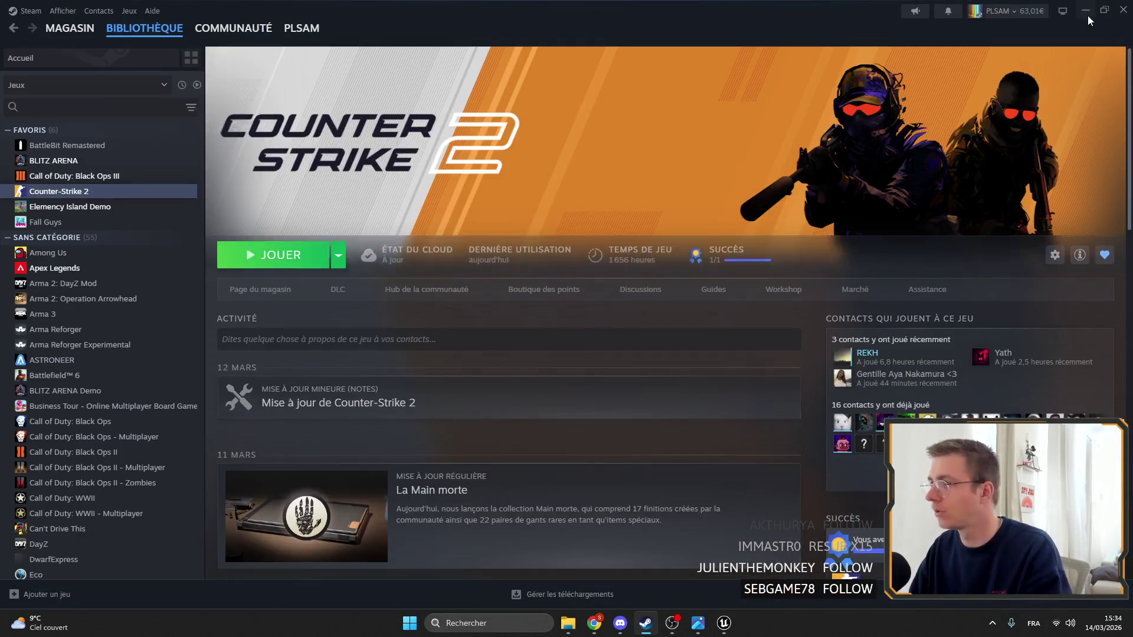
pyautogui.click(1085, 10)
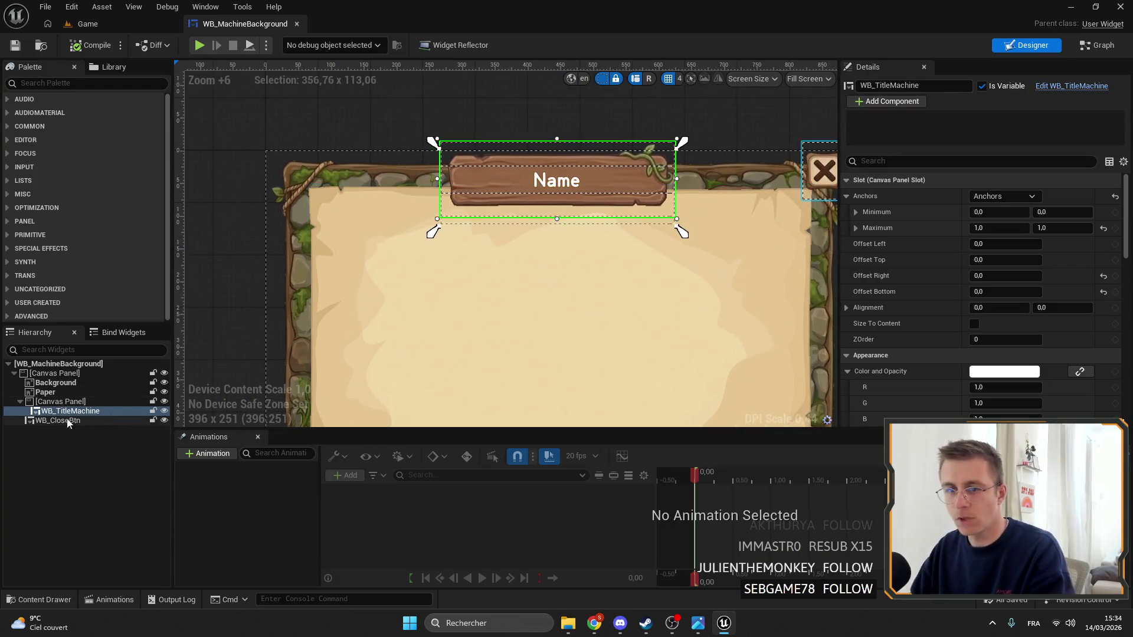
# Wrap the Background image in a new Canvas Panel anchored to fill the widget
pyautogui.click(58, 402)
pyautogui.scroll(-2, 473, 254)
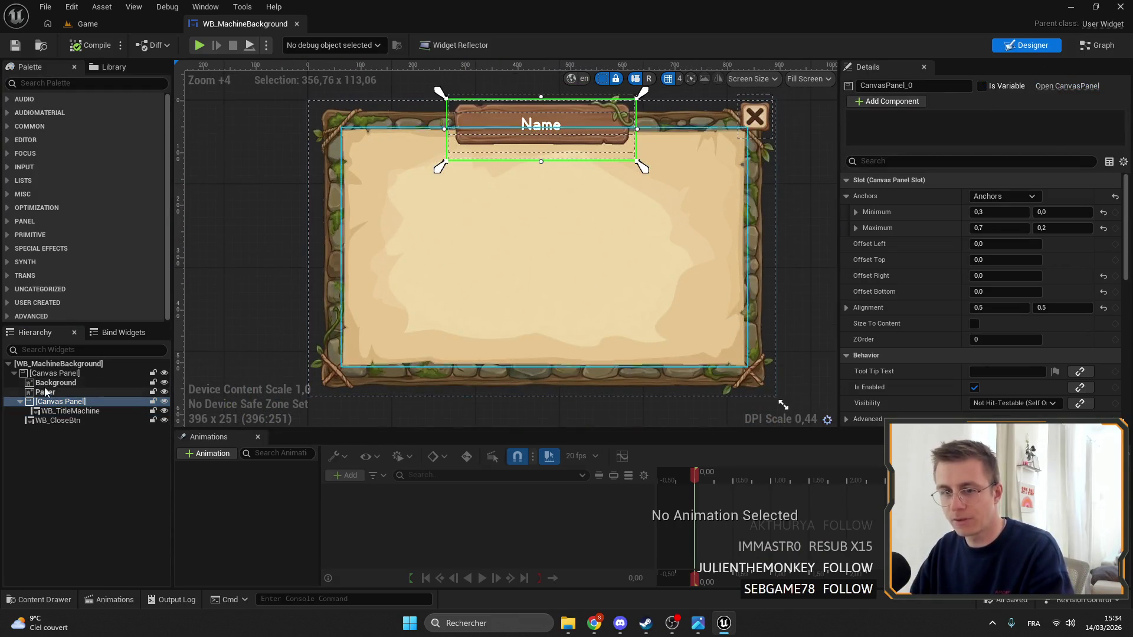
pyautogui.click(45, 383)
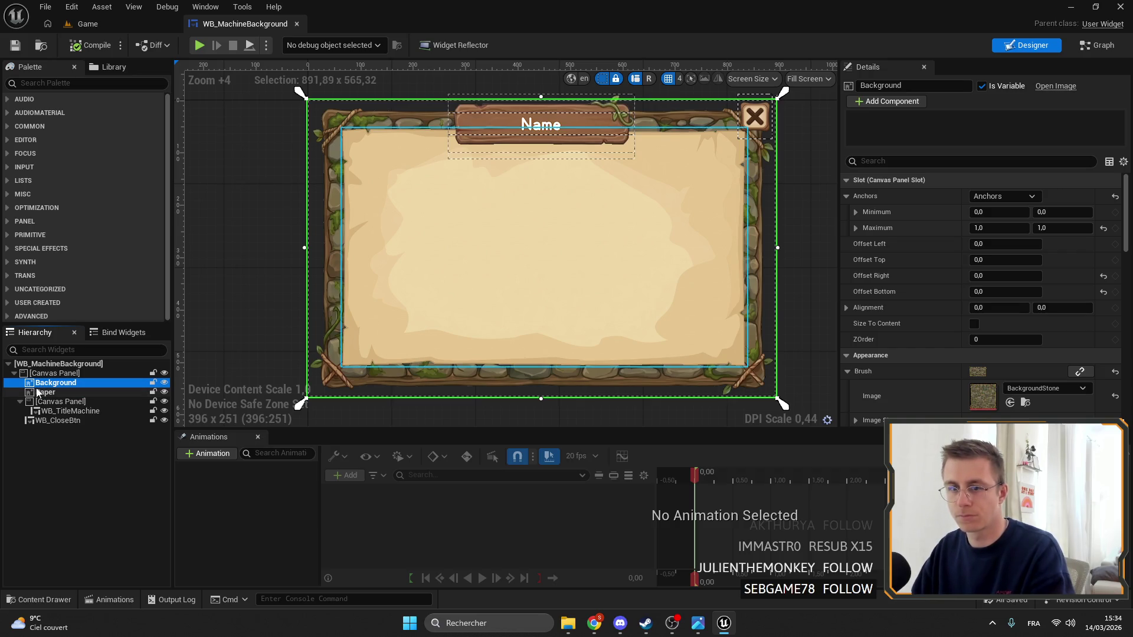
pyautogui.rightClick(38, 386)
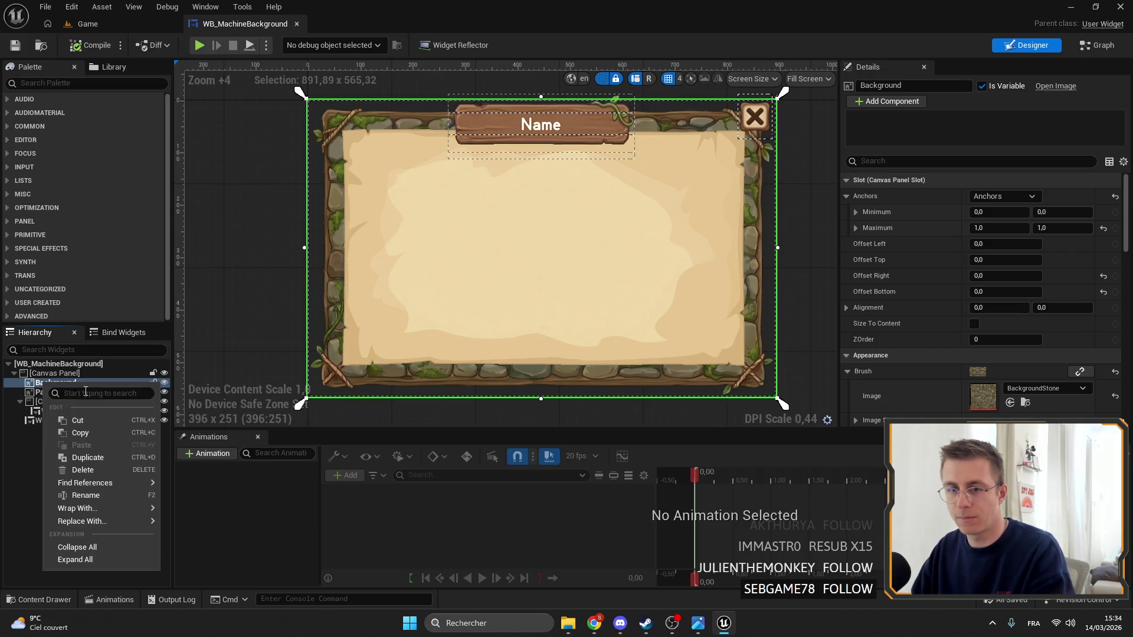
pyautogui.moveTo(102, 512)
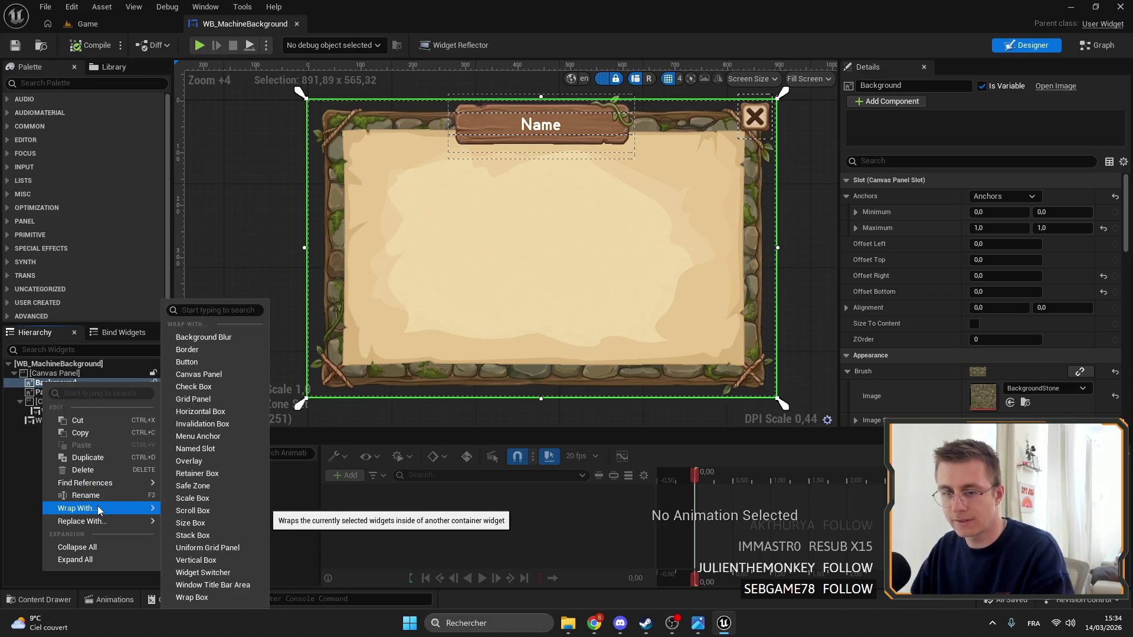
pyautogui.click(199, 375)
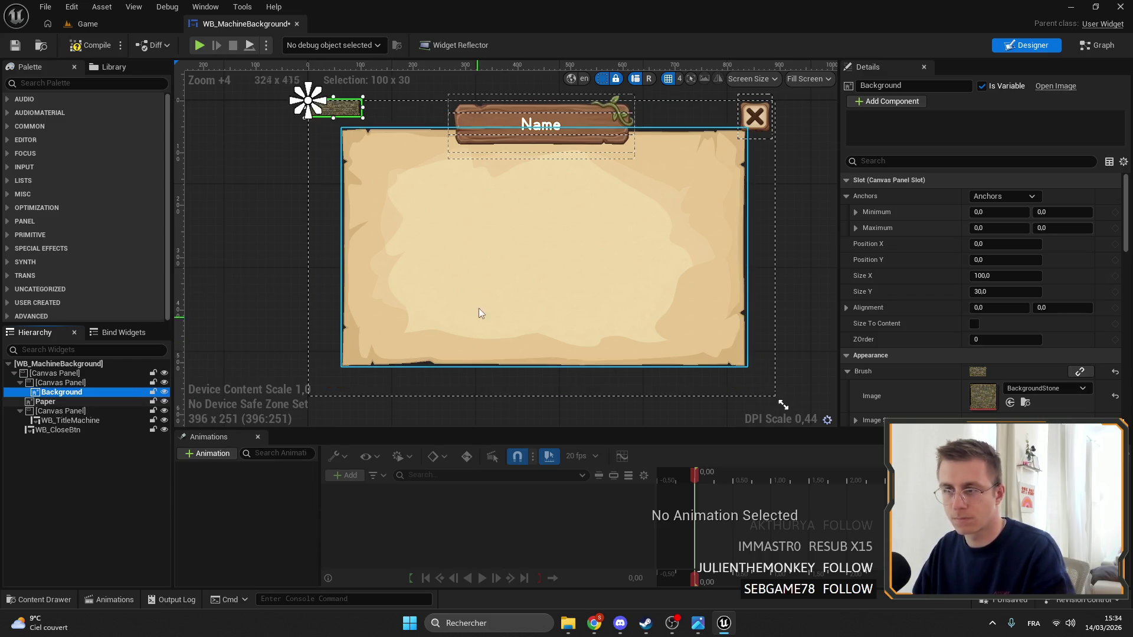
pyautogui.click(1004, 196)
pyautogui.click(1110, 360)
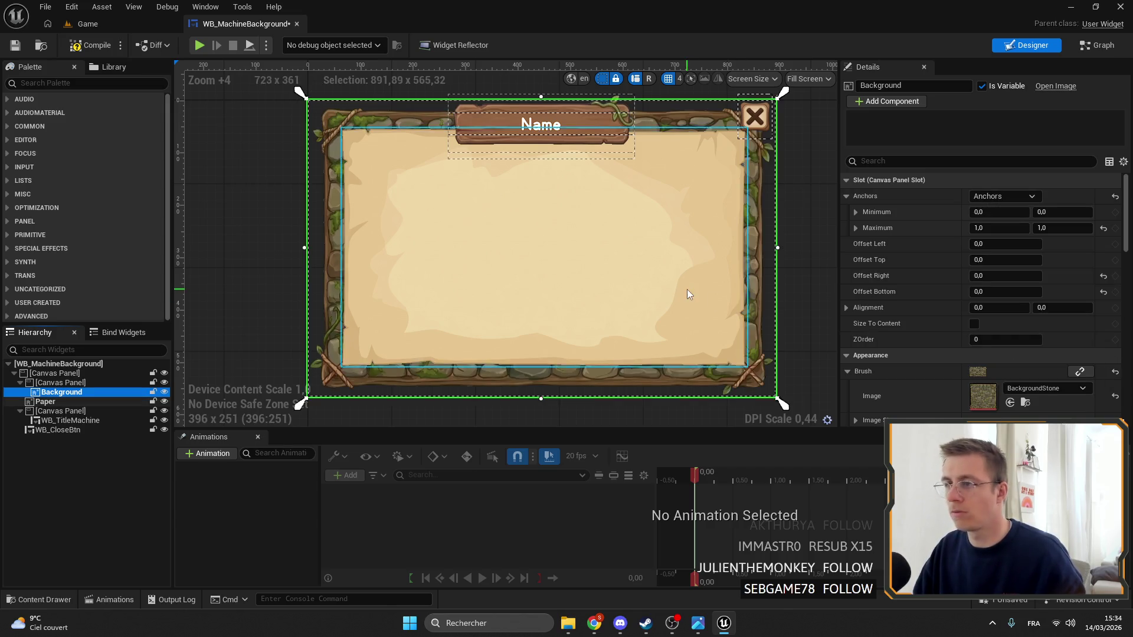
# Move Paper into the new panel and lower its top edge to offset 29.27928
pyautogui.click(525, 258)
pyautogui.moveTo(37, 404); pyautogui.dragTo(55, 388)
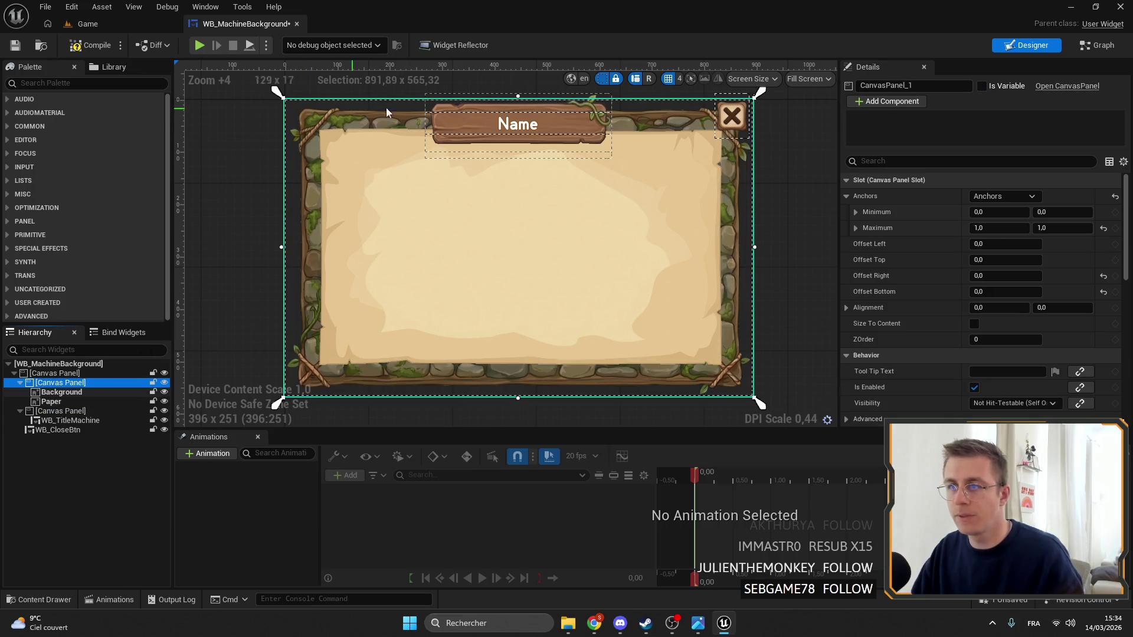
pyautogui.moveTo(518, 96); pyautogui.dragTo(518, 111)
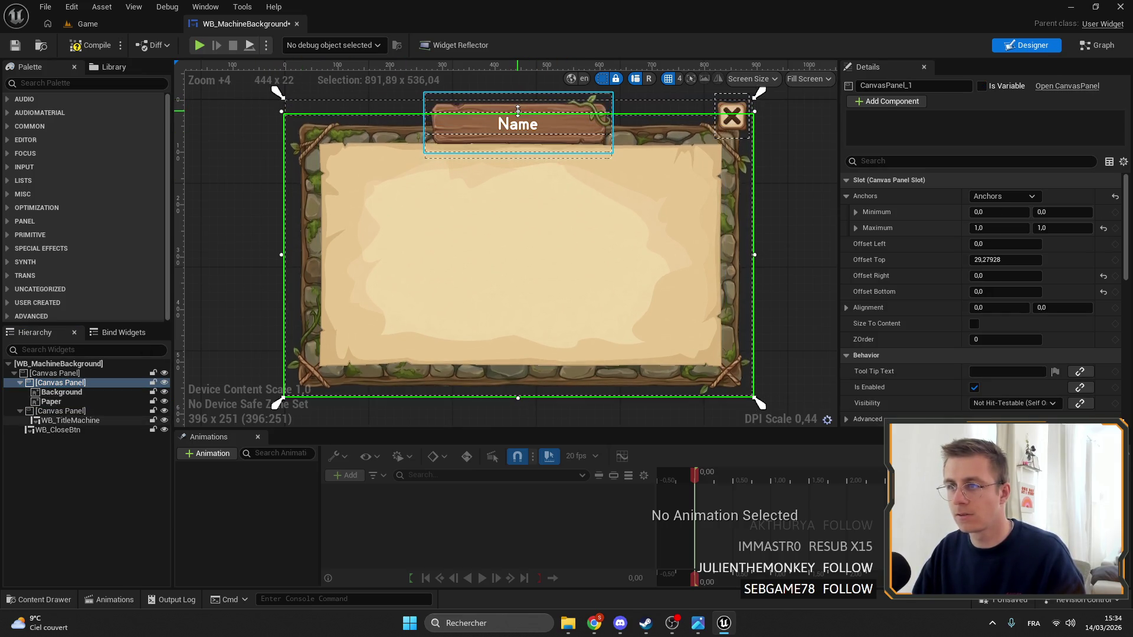
pyautogui.click(60, 411)
pyautogui.scroll(2, 558, 121)
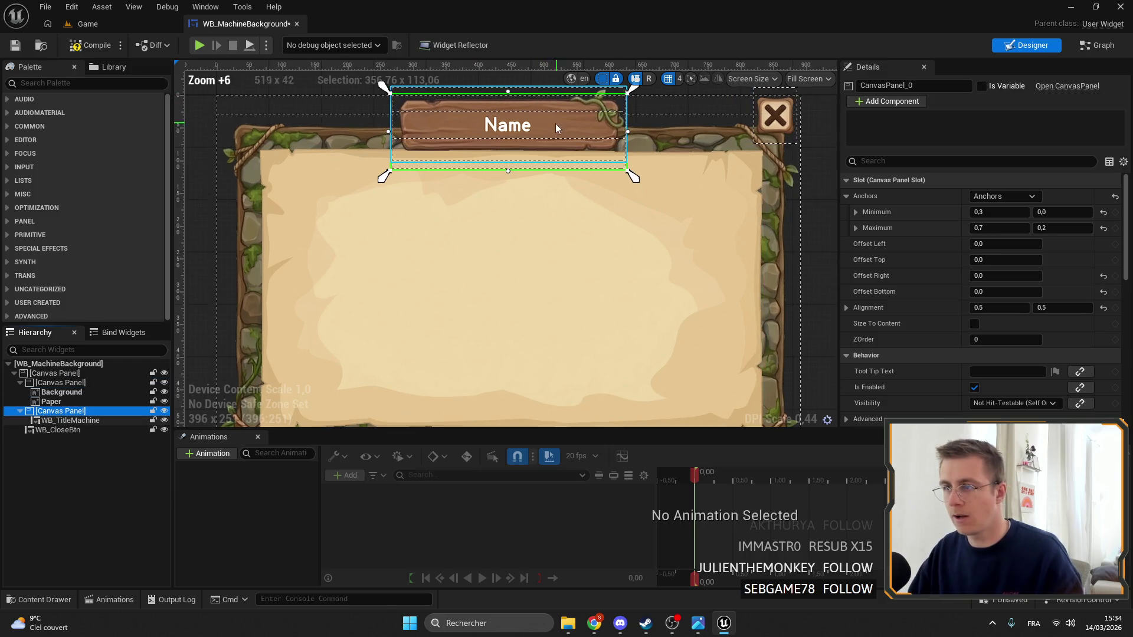
# Reset WB_TitleMachine's render Translation Y from -12 to 0
pyautogui.click(566, 141)
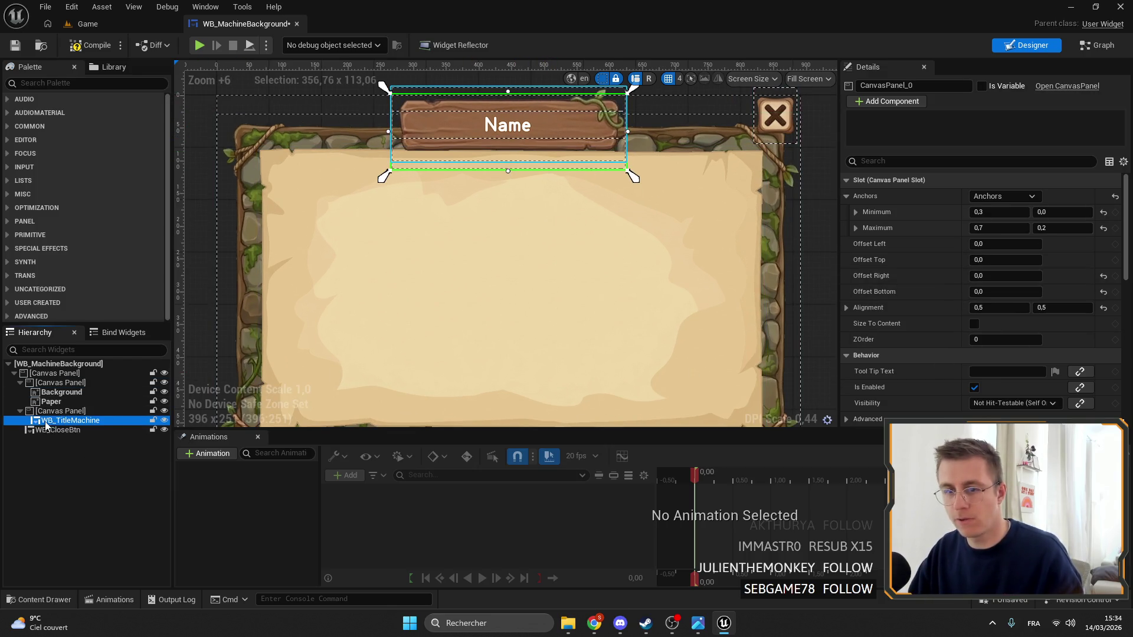
pyautogui.scroll(-10, 1003, 319)
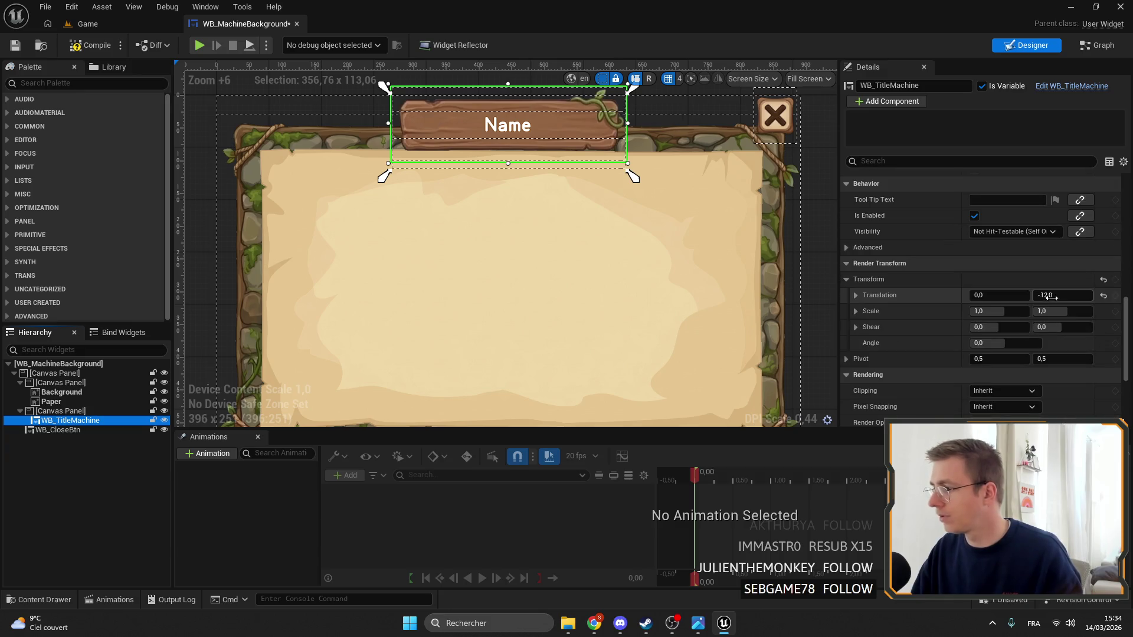
pyautogui.click(1104, 297)
pyautogui.scroll(2, 465, 79)
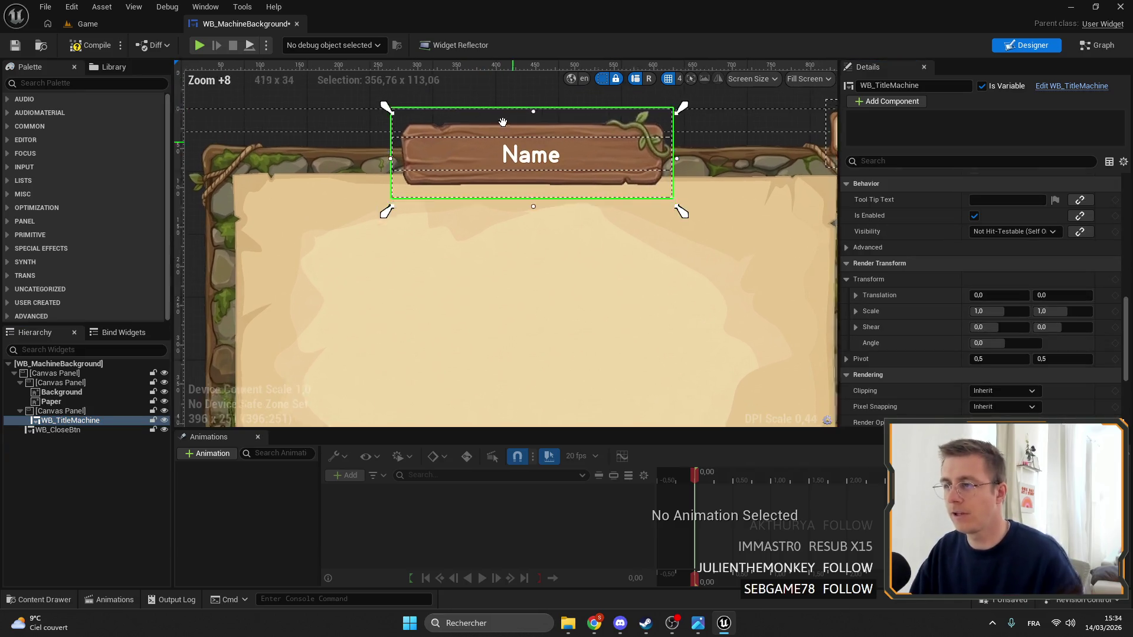
pyautogui.scroll(-3, 461, 151)
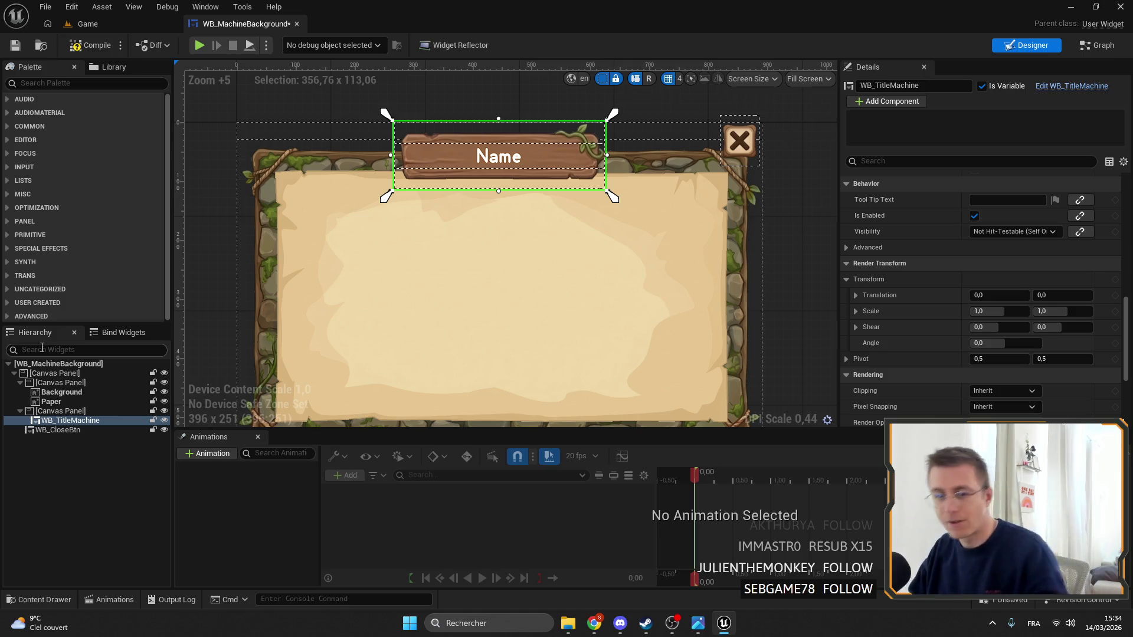
# Reselect the title's parent canvas panel, then WB_TitleMachine, to review its Details
pyautogui.click(59, 411)
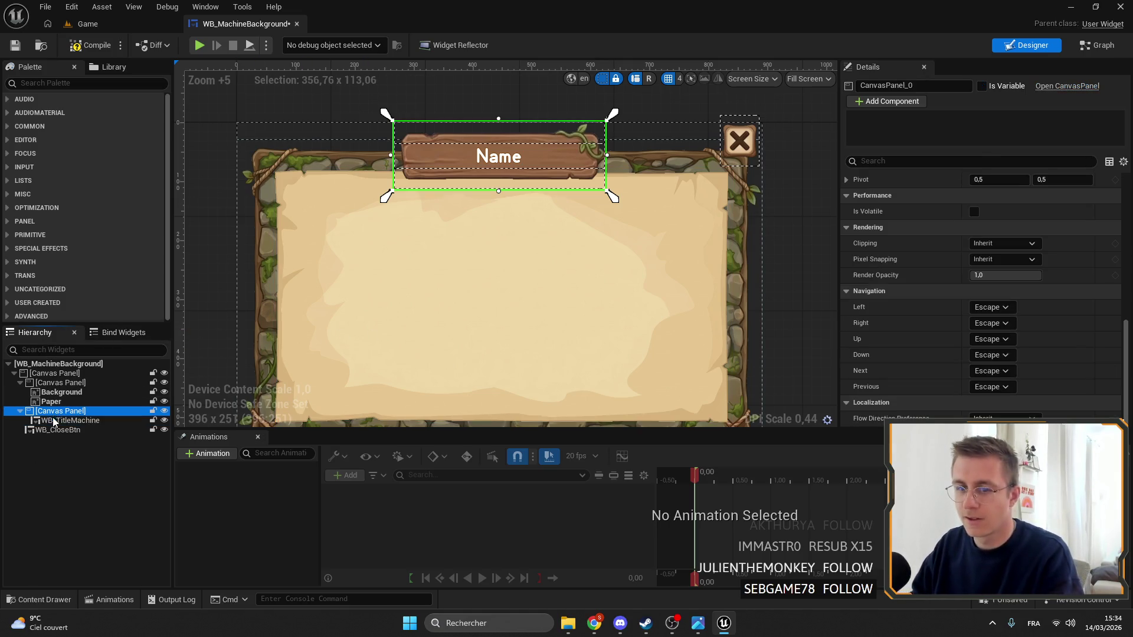
pyautogui.scroll(4, 468, 123)
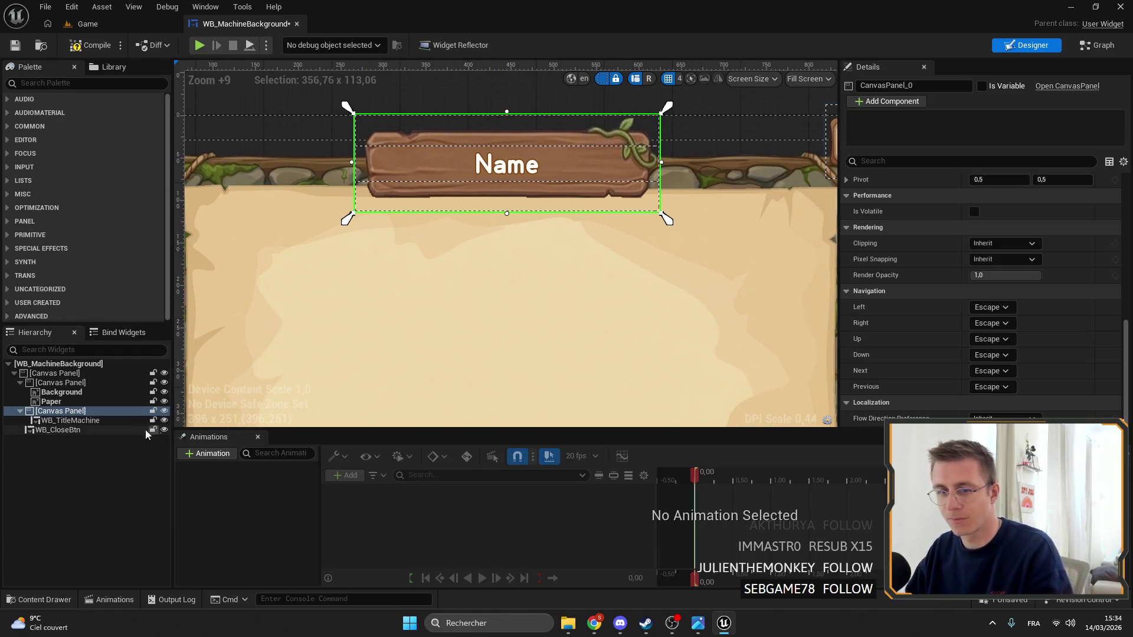
pyautogui.click(49, 419)
pyautogui.click(53, 411)
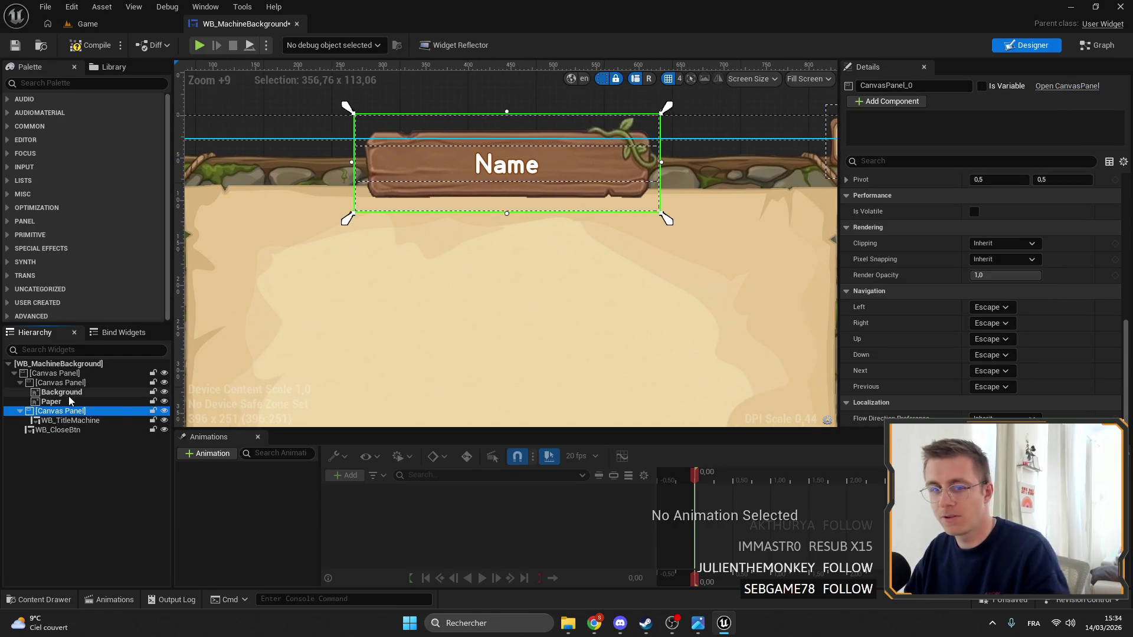
pyautogui.press('Down')
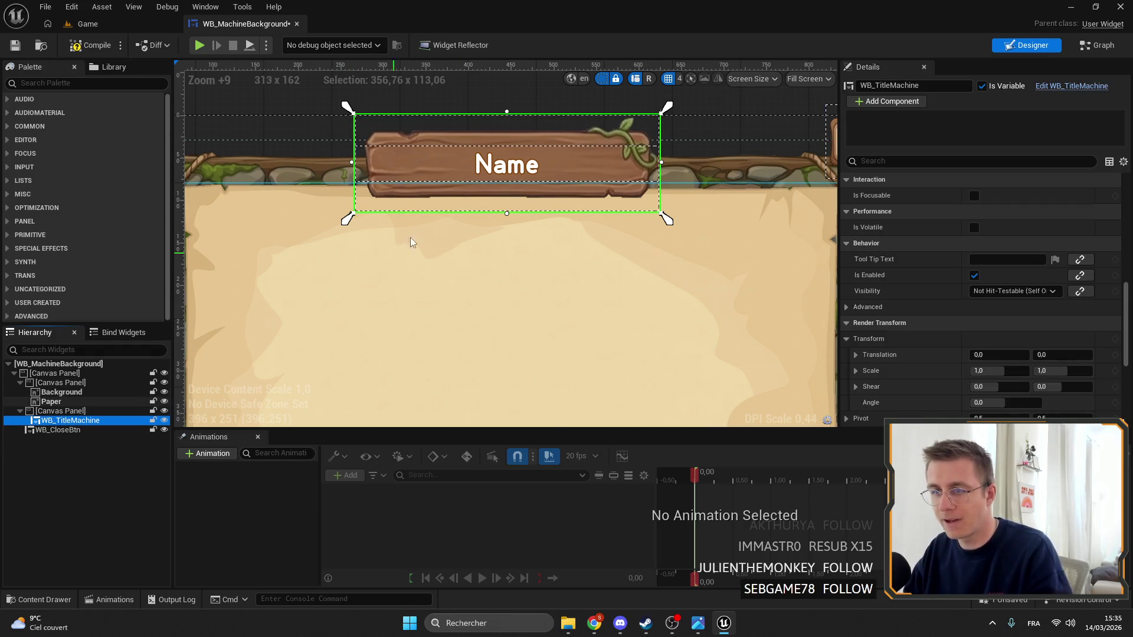
pyautogui.scroll(-5, 548, 294)
pyautogui.scroll(5, 711, 233)
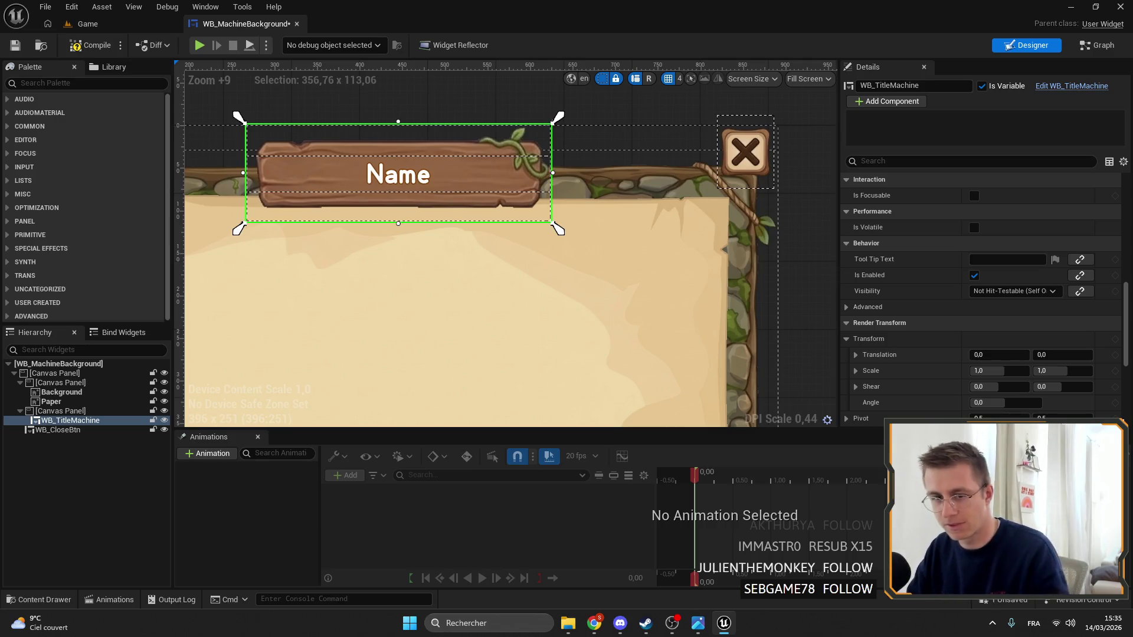
pyautogui.scroll(-3, 443, 195)
pyautogui.scroll(3, 581, 210)
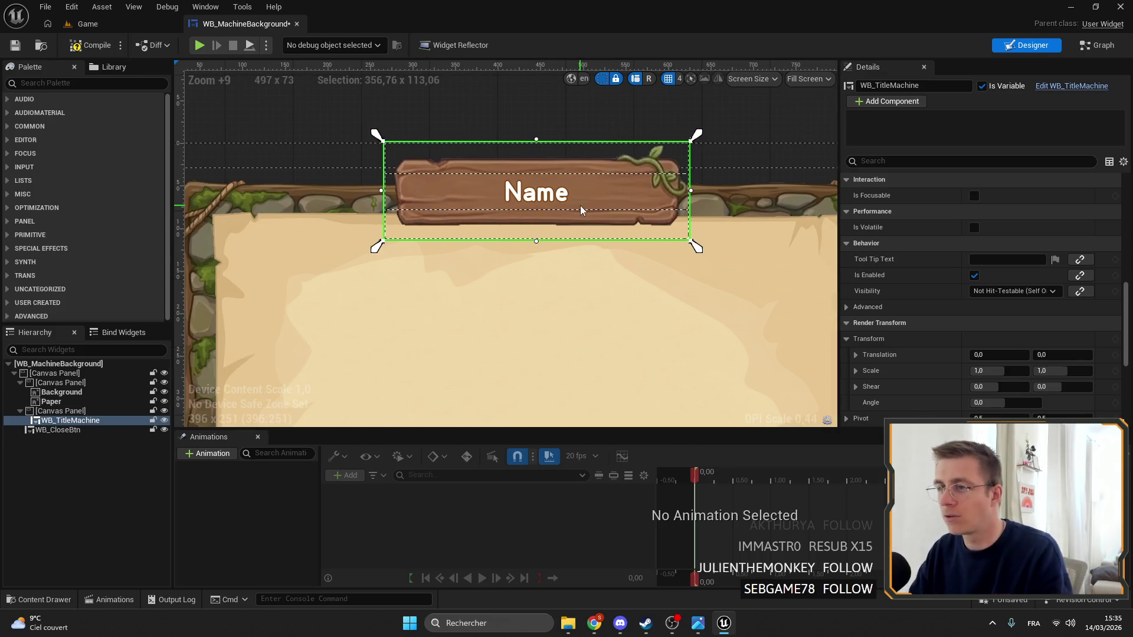
pyautogui.scroll(-1, 566, 197)
pyautogui.scroll(4, 440, 183)
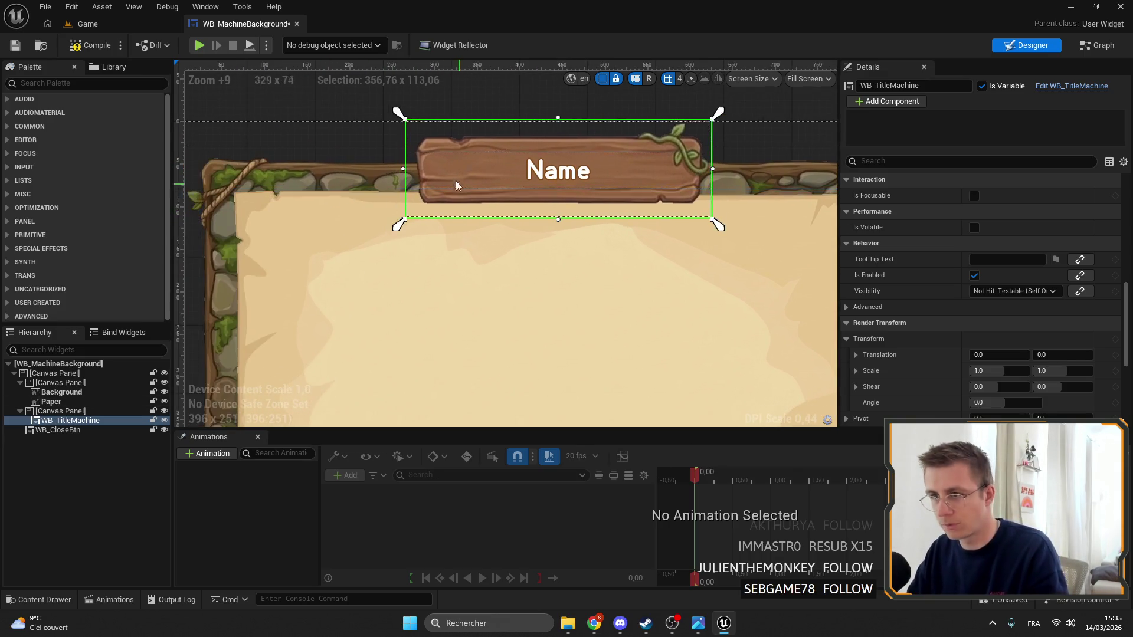
pyautogui.scroll(-4, 440, 183)
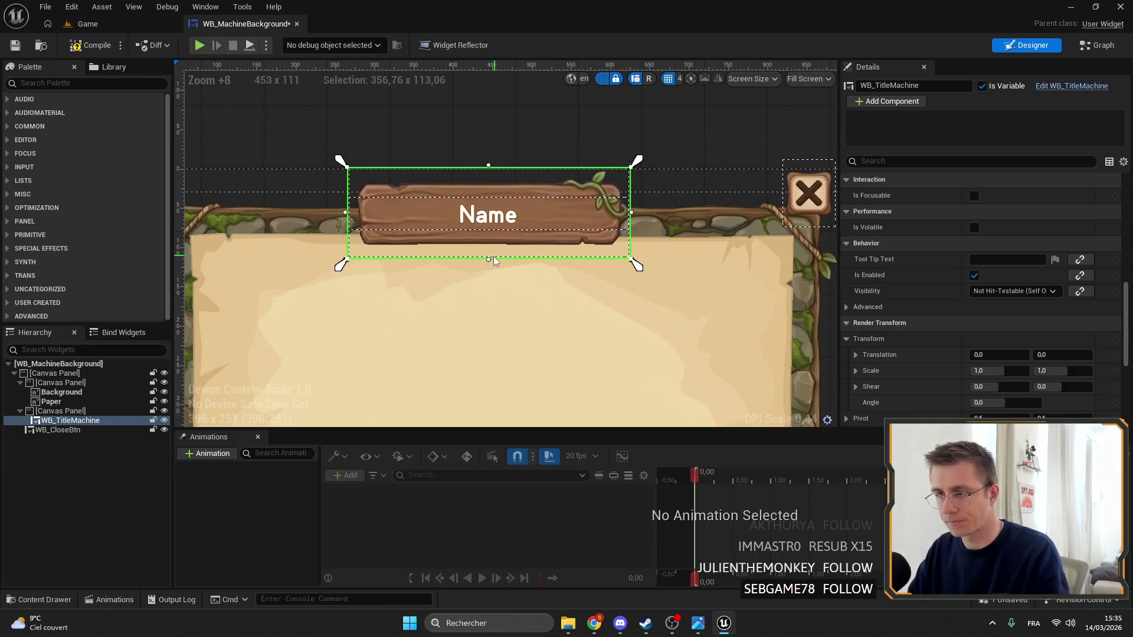
# Adjust the title banner and bring its Offset Bottom back to zero
pyautogui.moveTo(489, 262); pyautogui.dragTo(488, 262)
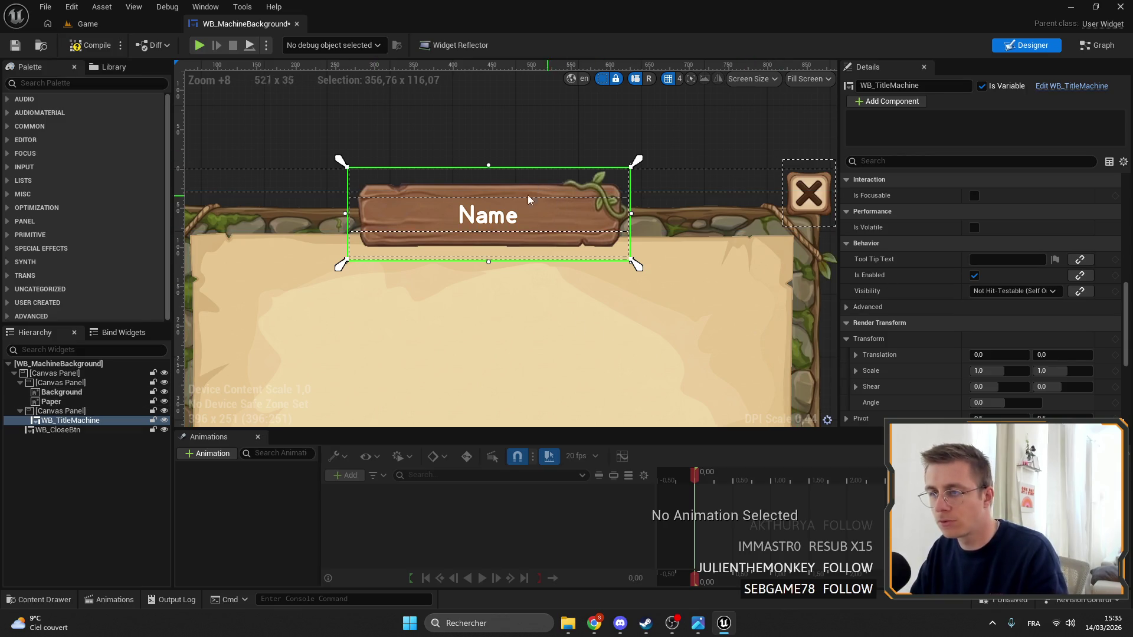
pyautogui.moveTo(342, 268); pyautogui.dragTo(339, 264)
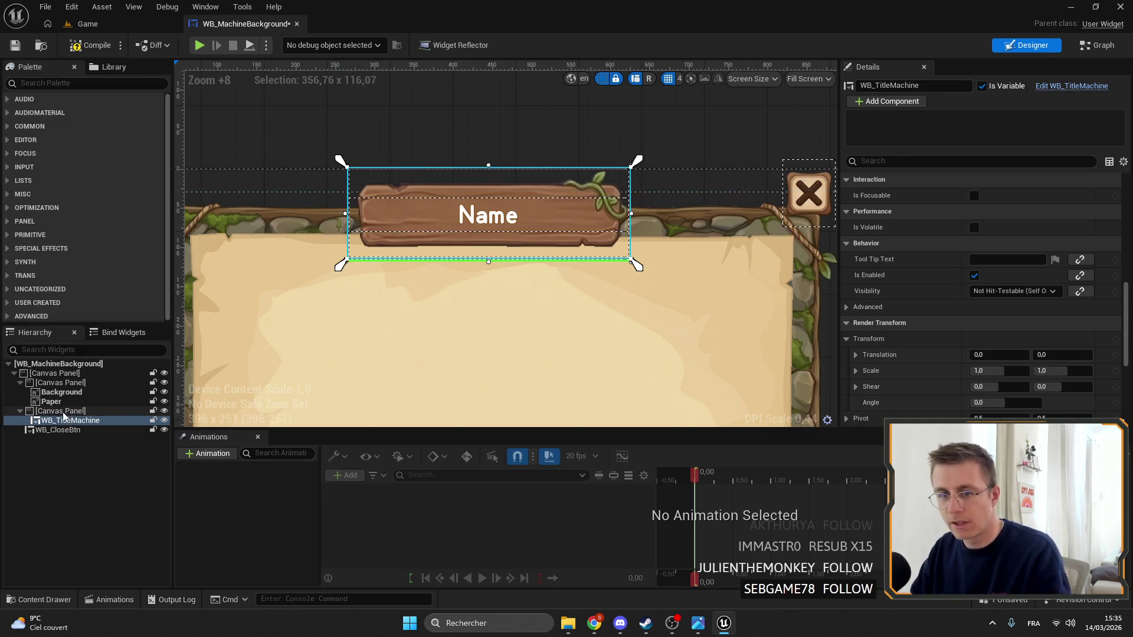
pyautogui.click(461, 296)
pyautogui.click(490, 224)
pyautogui.scroll(6, 824, 272)
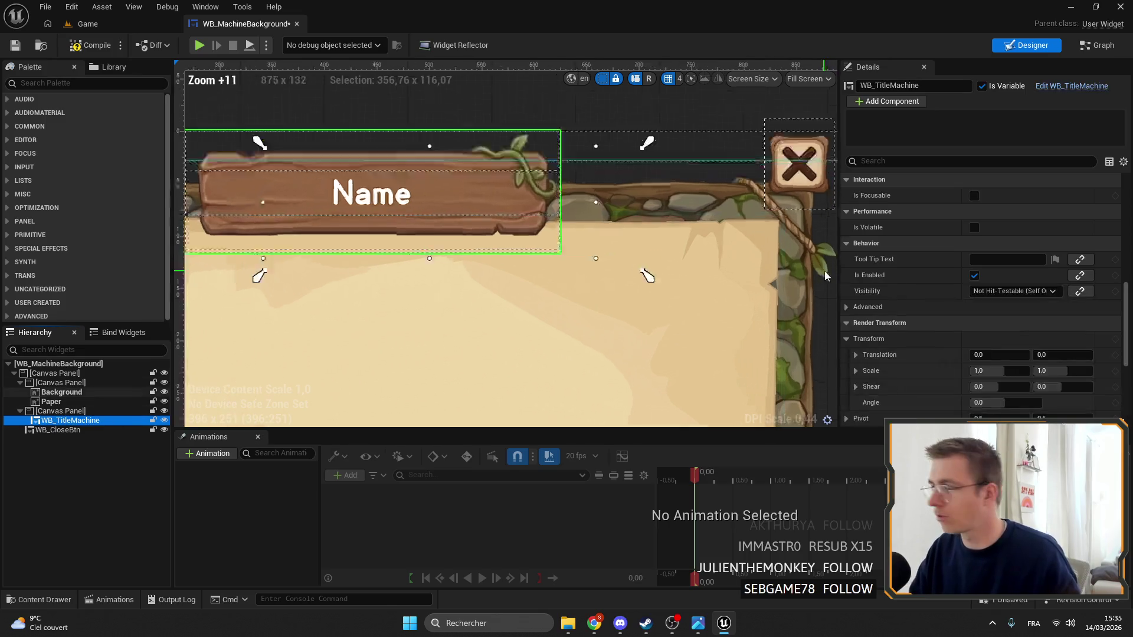
pyautogui.scroll(-5, 994, 309)
pyautogui.scroll(10, 994, 309)
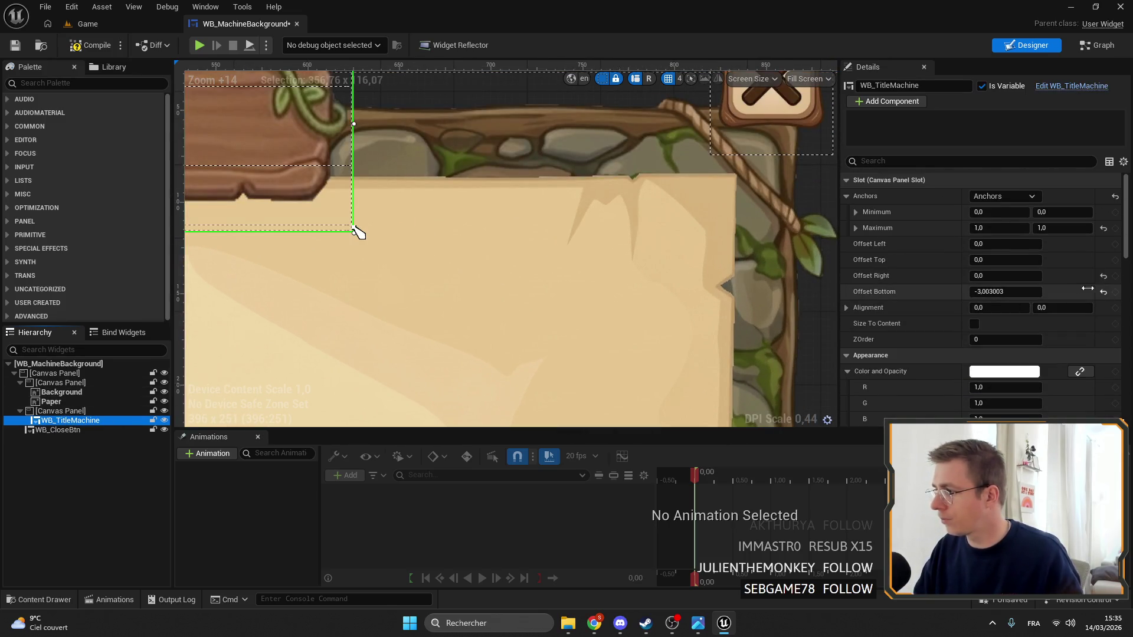
pyautogui.hotkey('ctrl', 'z')
pyautogui.scroll(-6, 354, 236)
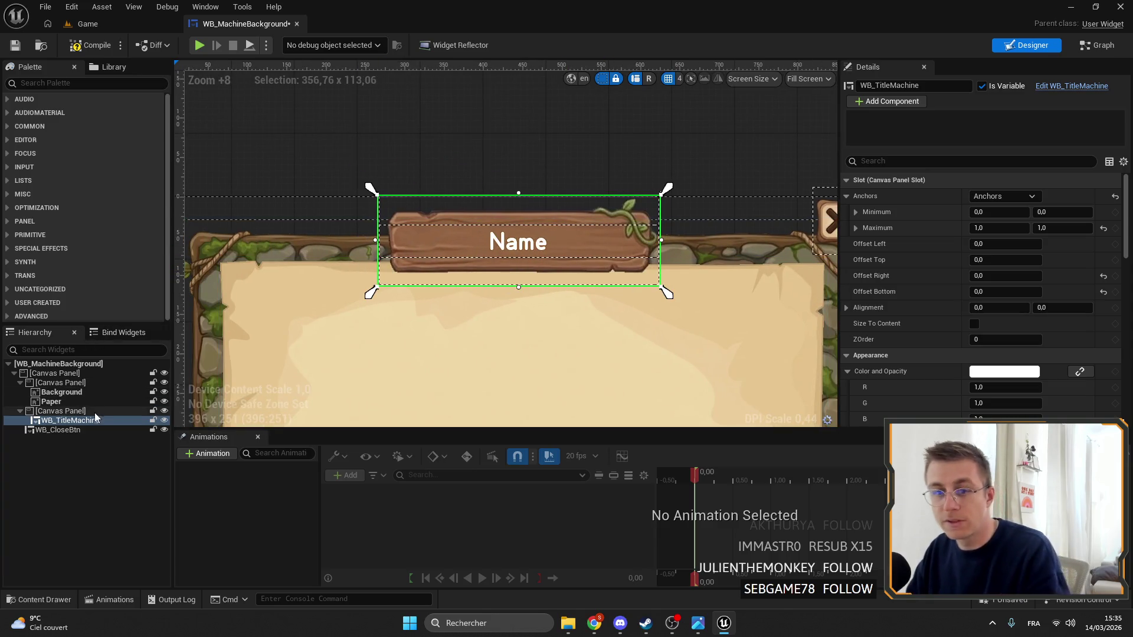
# Drag the title canvas panel's bottom anchor down to about 0.21, at the banner's lower edge
pyautogui.click(94, 410)
pyautogui.scroll(4, 541, 186)
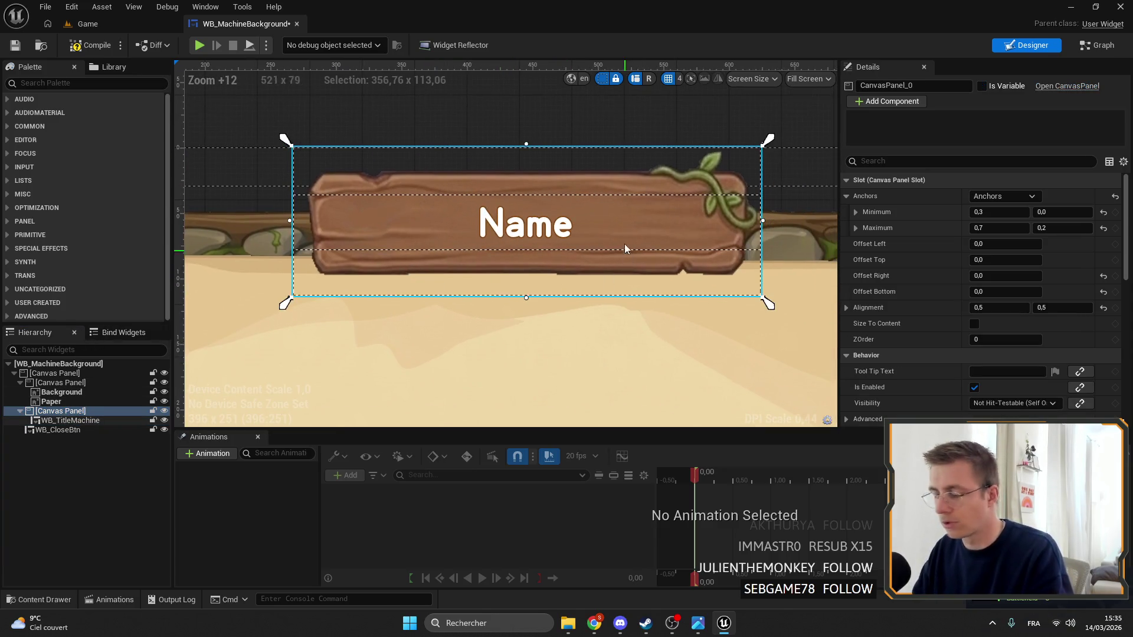
pyautogui.scroll(-8, 624, 243)
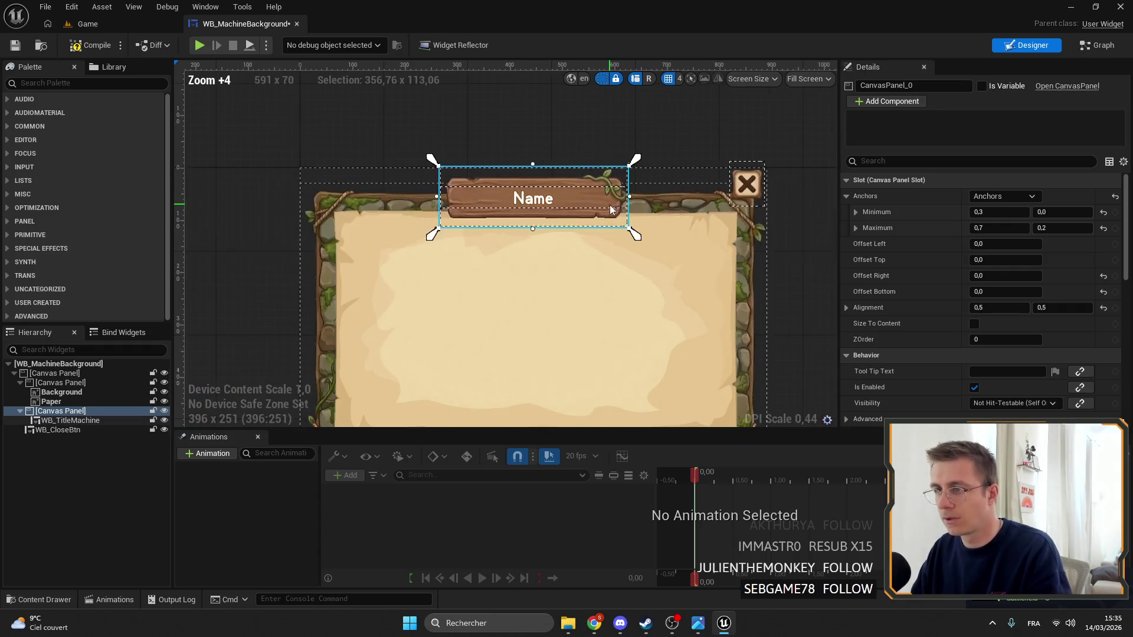
pyautogui.scroll(4, 614, 178)
pyautogui.scroll(4, 435, 173)
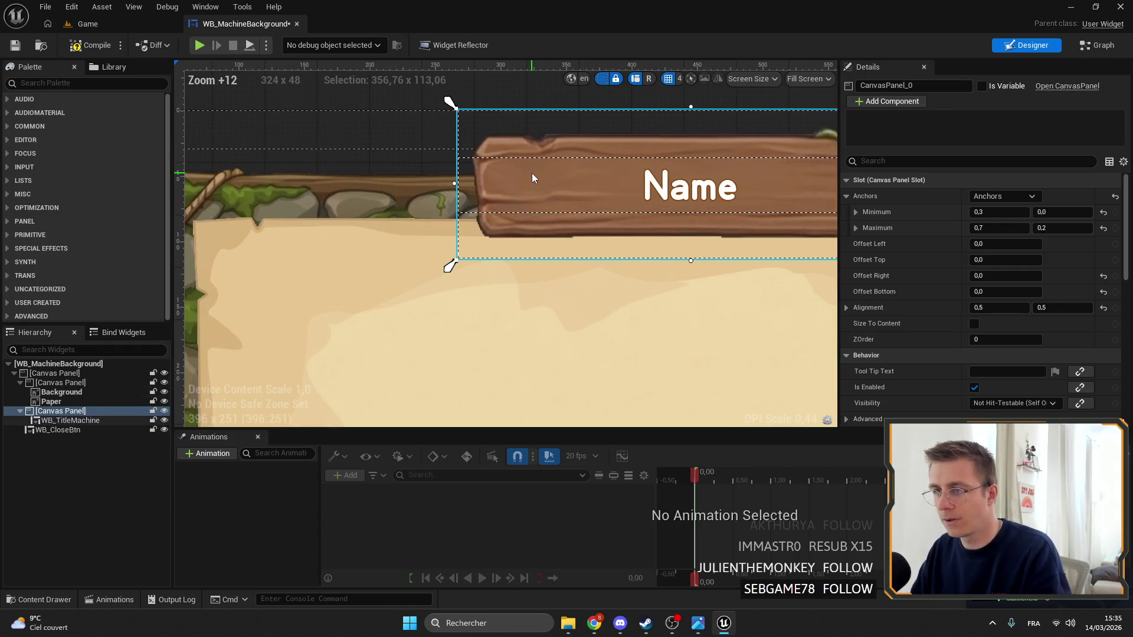
pyautogui.scroll(-2, 532, 177)
pyautogui.moveTo(372, 223); pyautogui.dragTo(370, 232)
pyautogui.hotkey('ctrl', 'z')
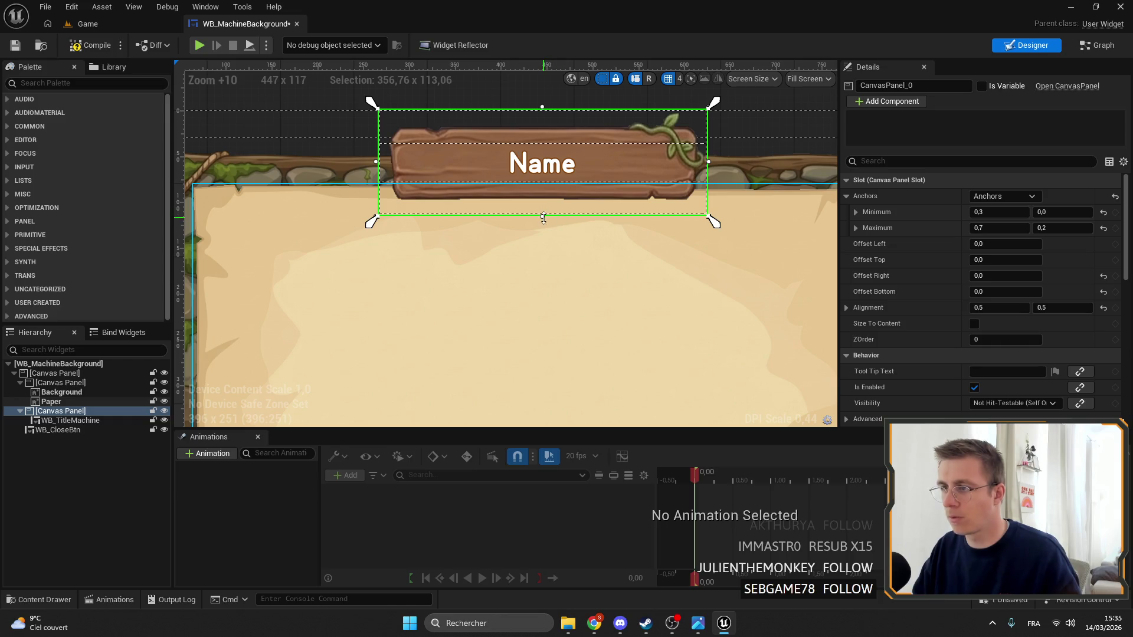
pyautogui.moveTo(544, 218); pyautogui.dragTo(543, 224)
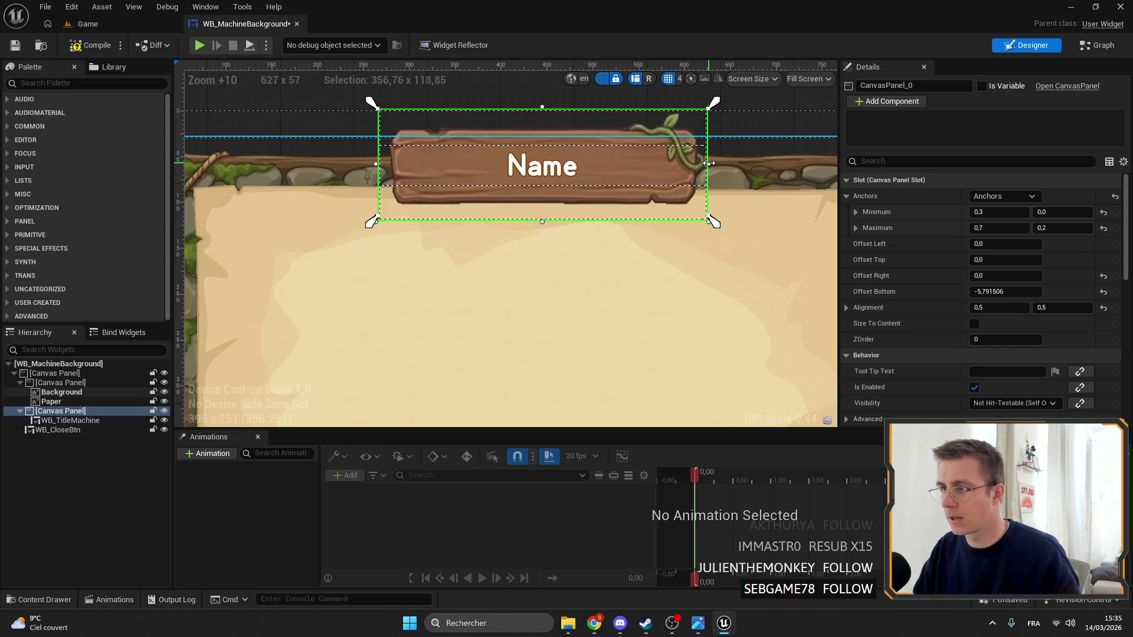
pyautogui.moveTo(370, 223); pyautogui.dragTo(372, 230)
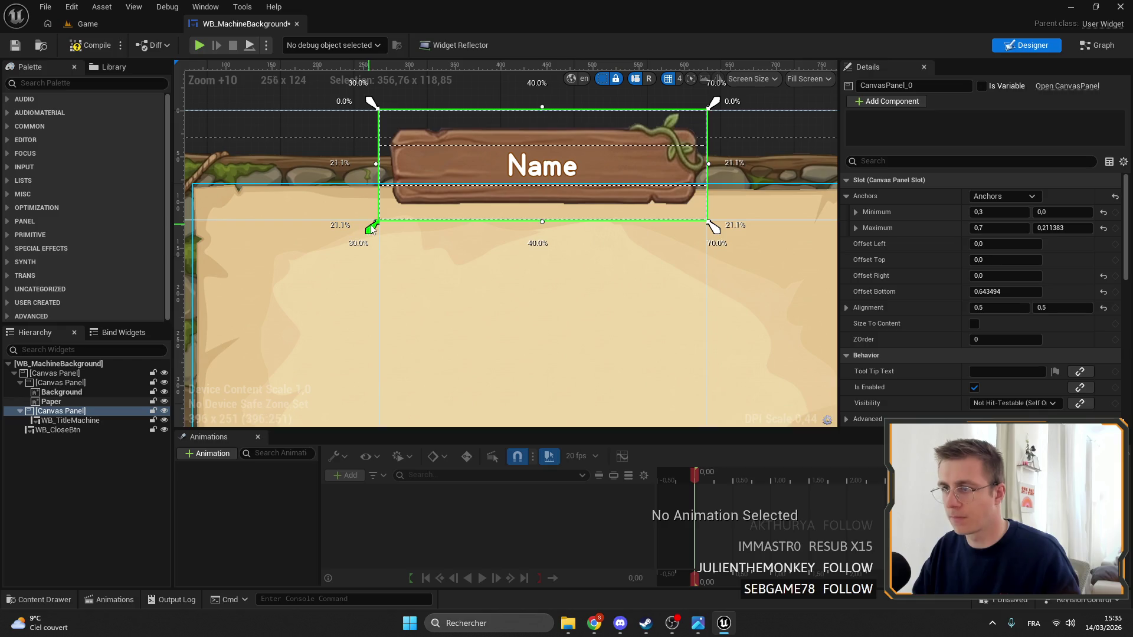
pyautogui.scroll(-4, 634, 232)
# Select the title banner, then the close button
pyautogui.click(625, 195)
pyautogui.scroll(-4, 649, 206)
pyautogui.scroll(6, 665, 155)
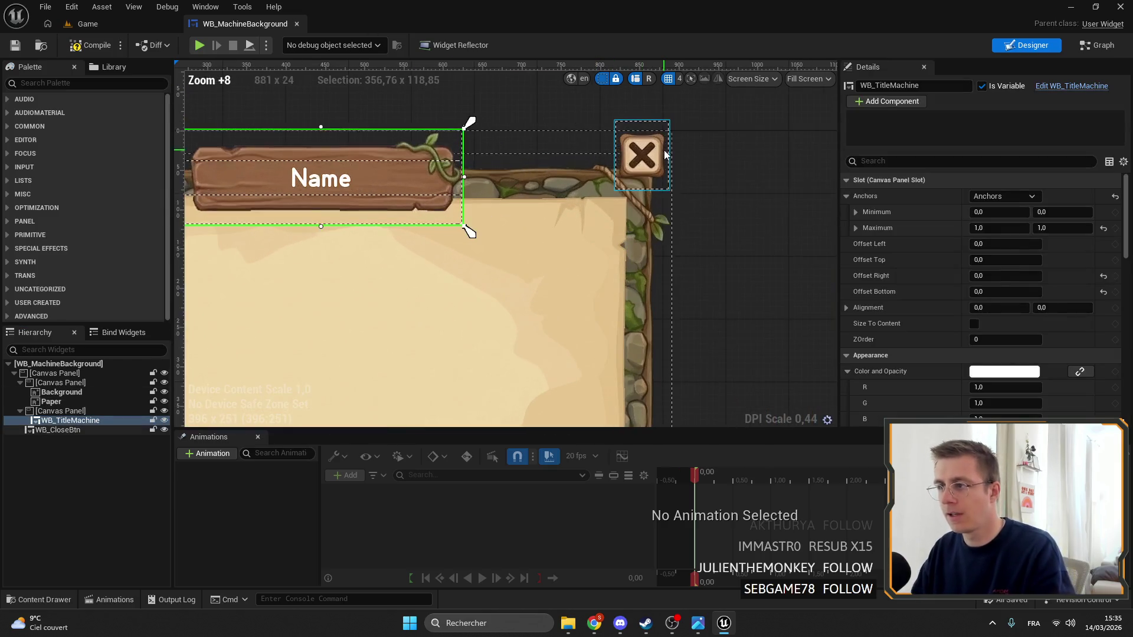
pyautogui.click(665, 155)
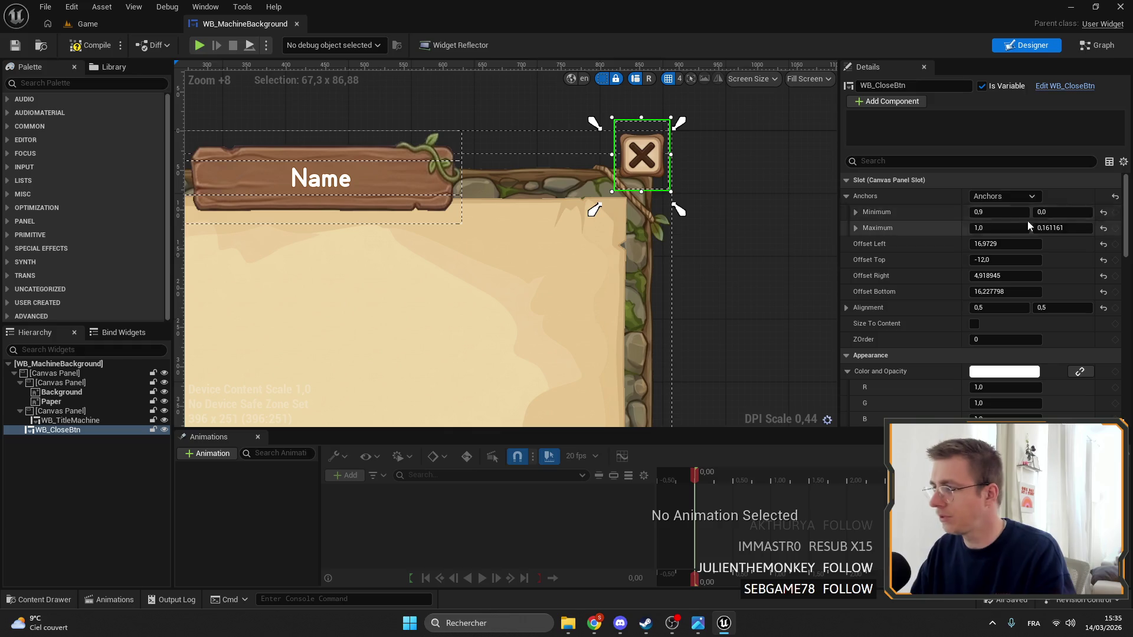
# Anchor WB_CloseBtn top-right, zero its Position, and place it on the panel corner
pyautogui.click(1003, 196)
pyautogui.click(1073, 223)
pyautogui.scroll(5, 666, 174)
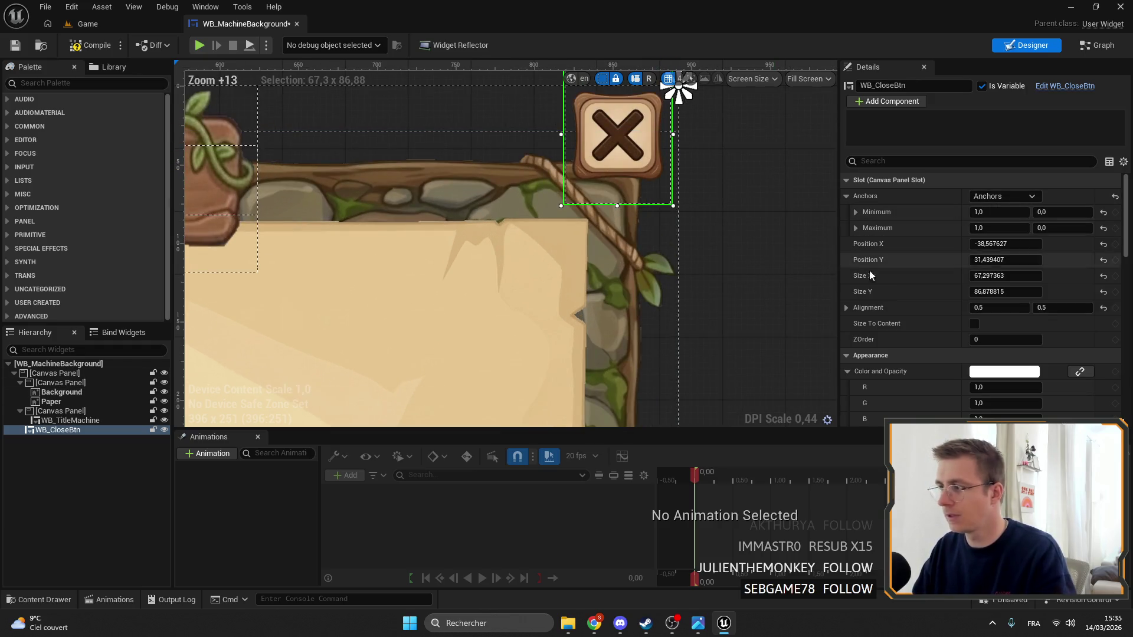
pyautogui.click(1003, 244)
pyautogui.write('0')
pyautogui.press('Tab')
pyautogui.write('0')
pyautogui.press('Return')
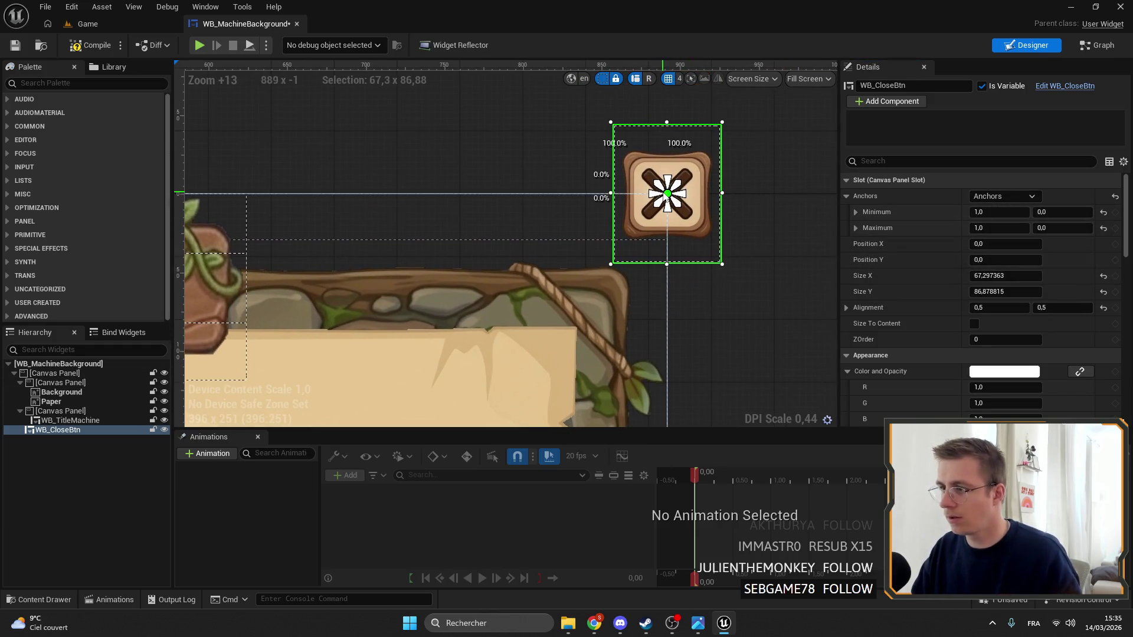
pyautogui.moveTo(695, 153)
pyautogui.mouseDown()
pyautogui.moveTo(636, 247)
pyautogui.moveTo(642, 258)
pyautogui.moveTo(629, 247)
pyautogui.mouseUp()
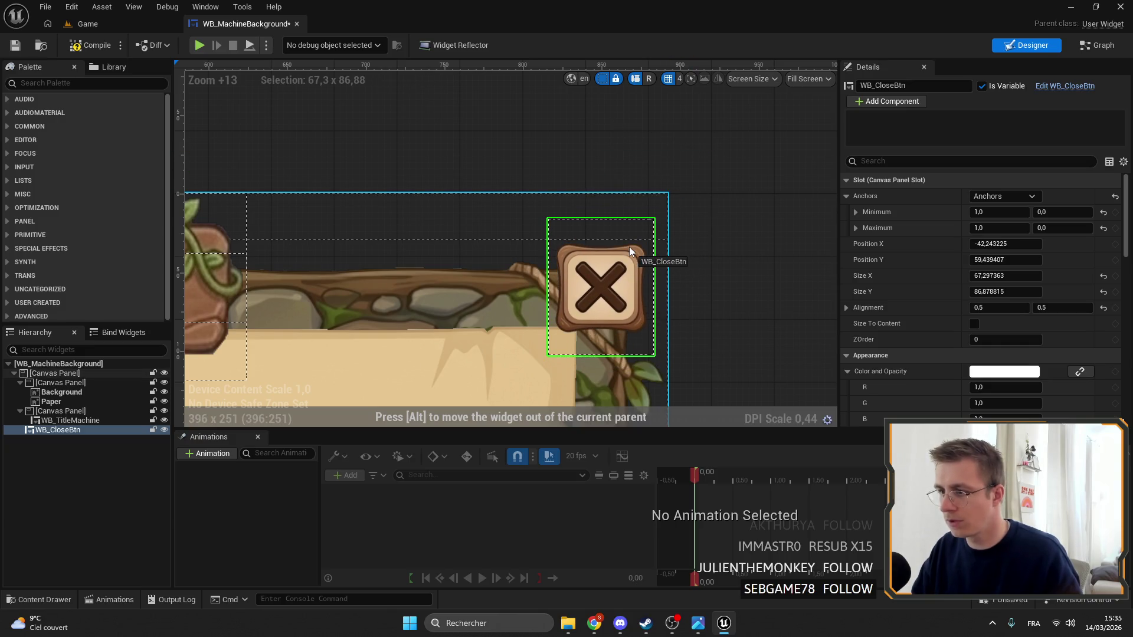
pyautogui.moveTo(665, 195)
pyautogui.mouseDown()
pyautogui.moveTo(608, 296)
pyautogui.moveTo(584, 292)
pyautogui.moveTo(600, 296)
pyautogui.mouseUp()
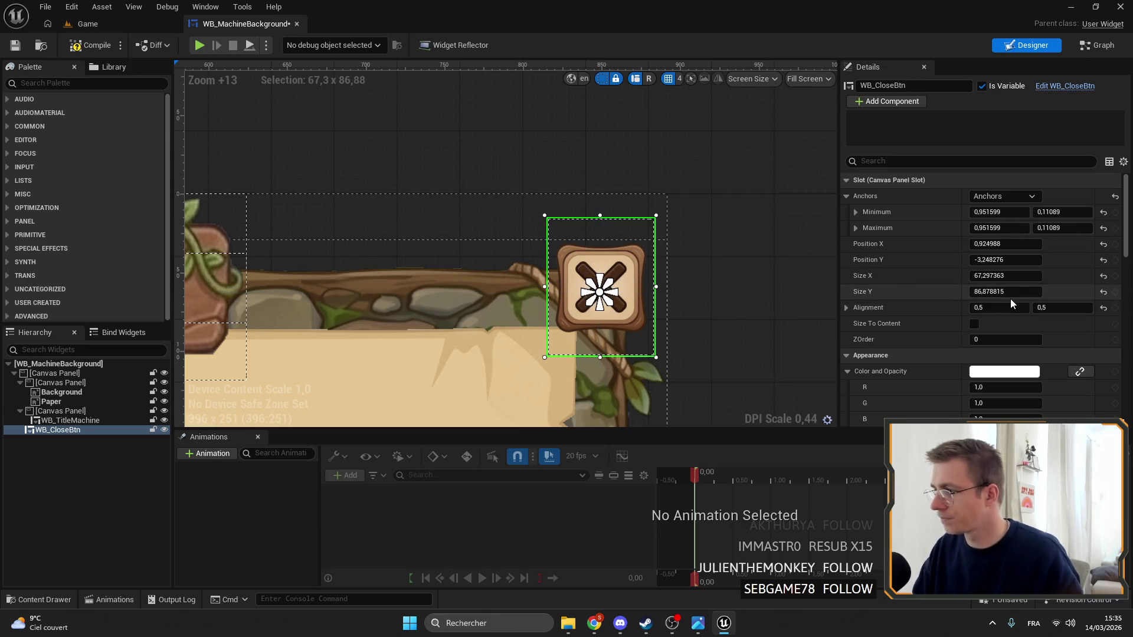
# Make the close button square by copying its Size X into Size Y
pyautogui.click(1005, 276)
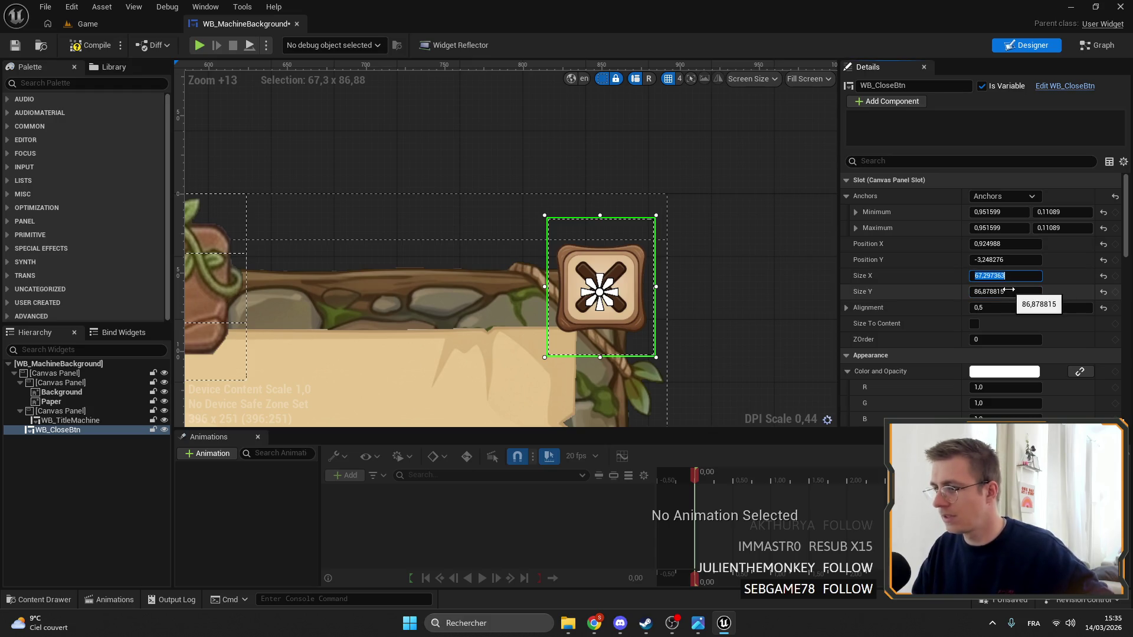
pyautogui.hotkey('ctrl', 'c')
pyautogui.click(1003, 291)
pyautogui.hotkey('ctrl', 'v')
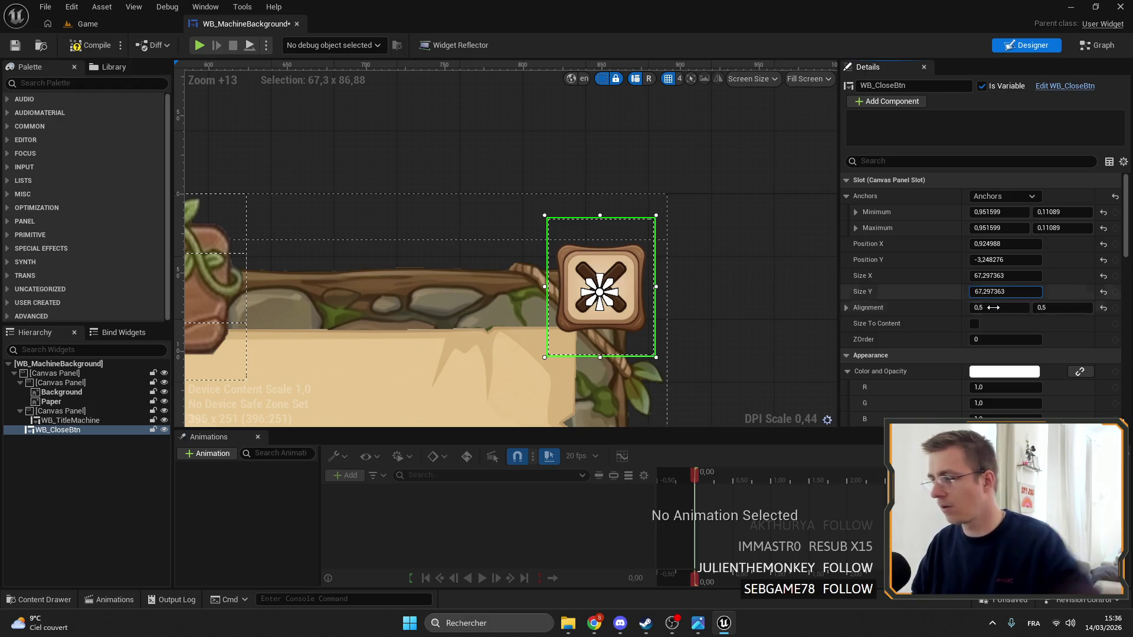
pyautogui.press('Return')
# Fit the anchors to the button's corners (about 0.914–0.989 × 0.043–0.168) and save
pyautogui.moveTo(605, 298); pyautogui.dragTo(661, 353)
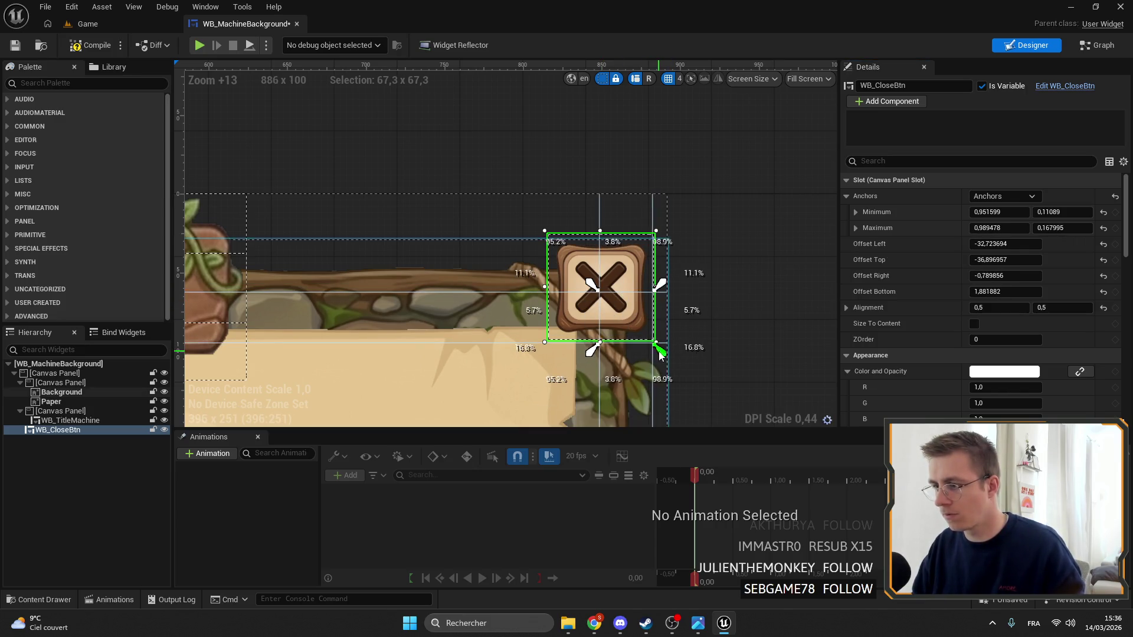
pyautogui.moveTo(592, 286); pyautogui.dragTo(541, 229)
pyautogui.click(16, 46)
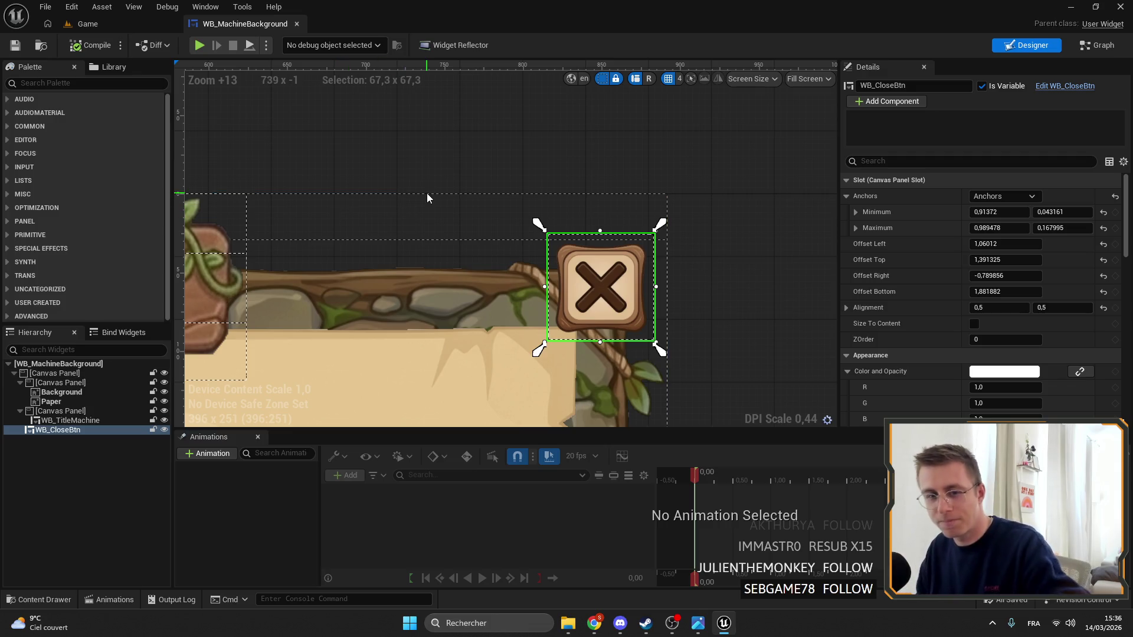
# Pan the canvas to show the banner and close button, save again, and return to Game
pyautogui.scroll(-2, 622, 179)
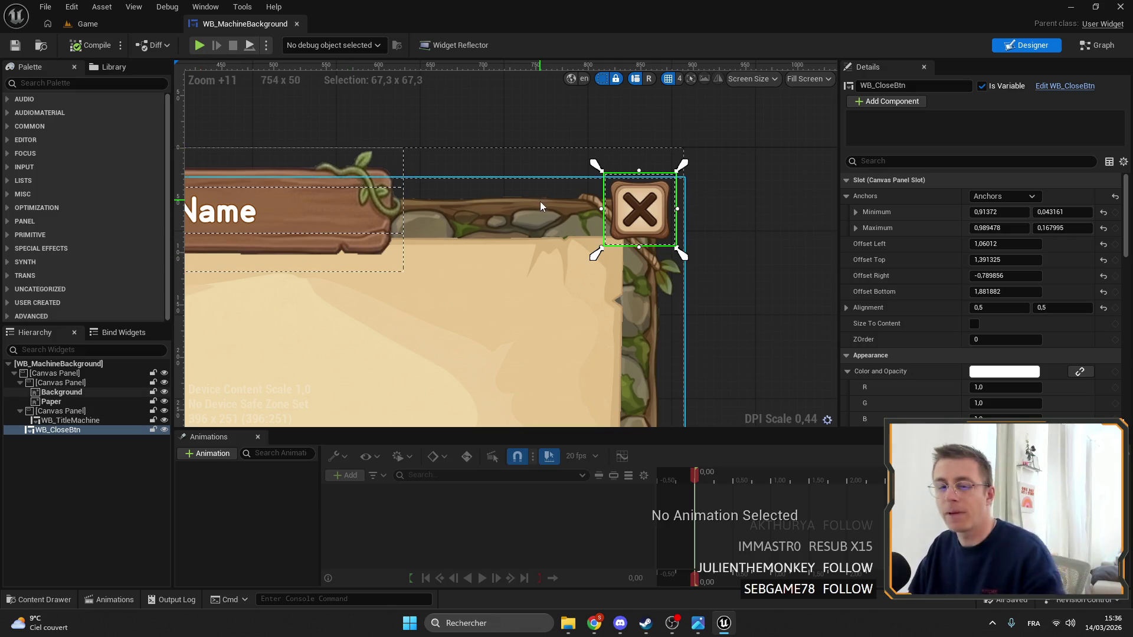
pyautogui.moveTo(540, 202); pyautogui.dragTo(652, 218)
pyautogui.click(13, 46)
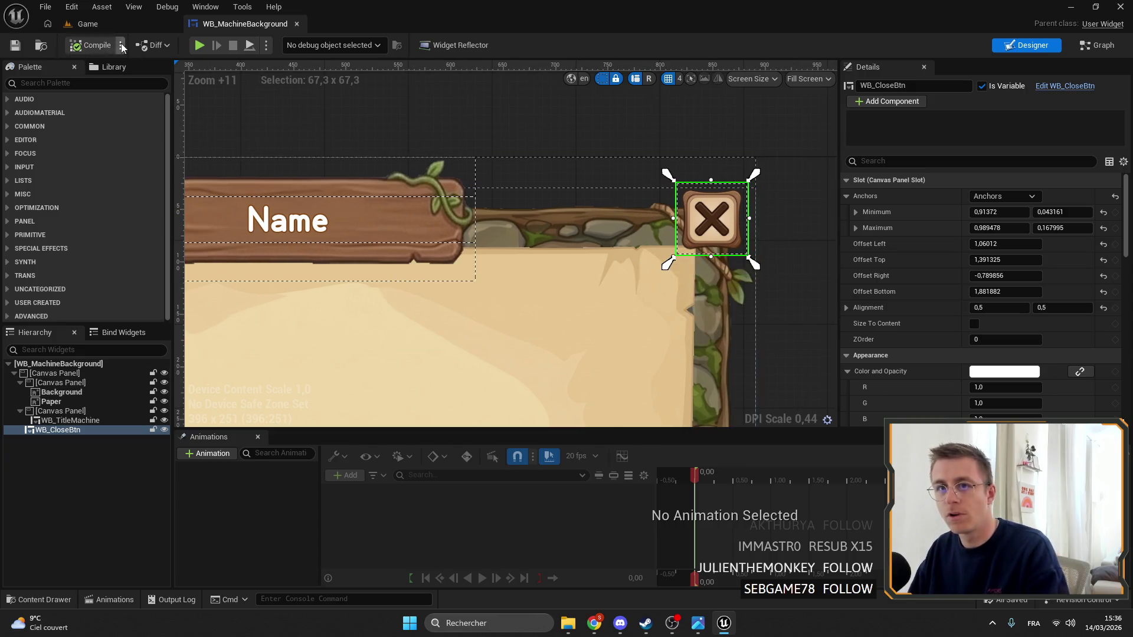
pyautogui.click(86, 23)
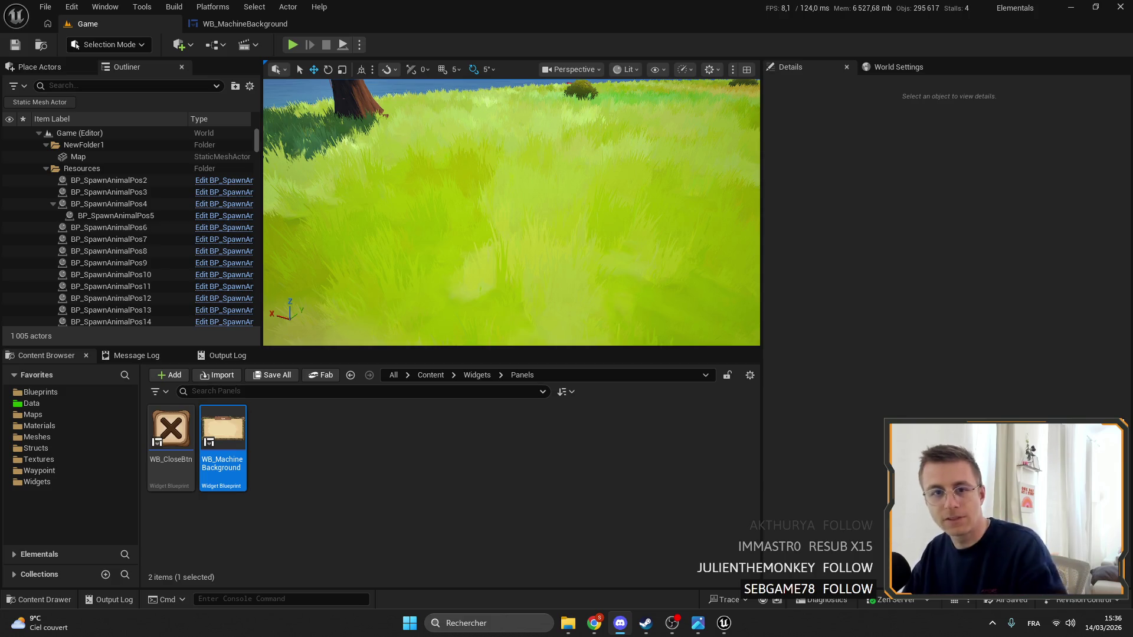
# Alt+Tab over to the Discord private messages window
pyautogui.hotkey('alt', 'Tab')
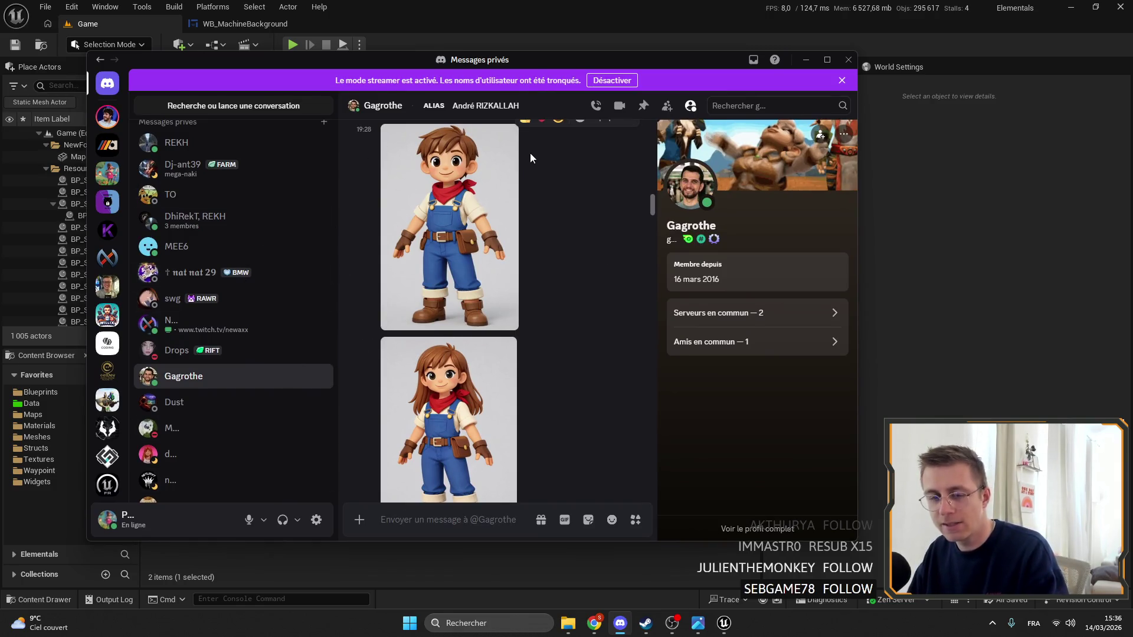
pyautogui.moveTo(358, 130)
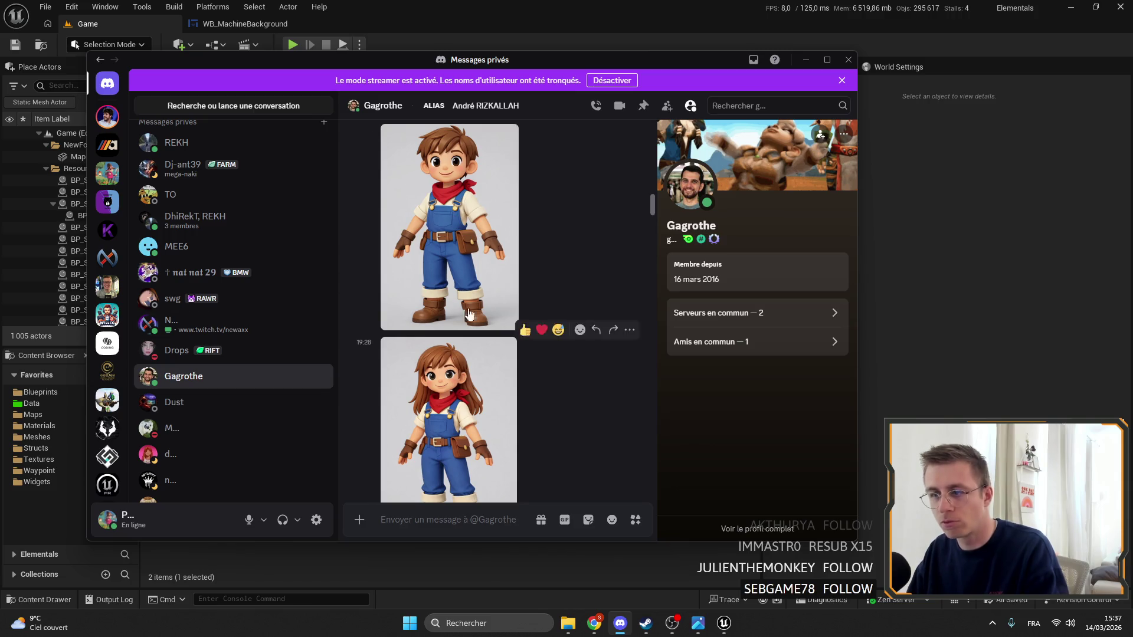
pyautogui.scroll(-1, 431, 306)
pyautogui.scroll(1, 470, 395)
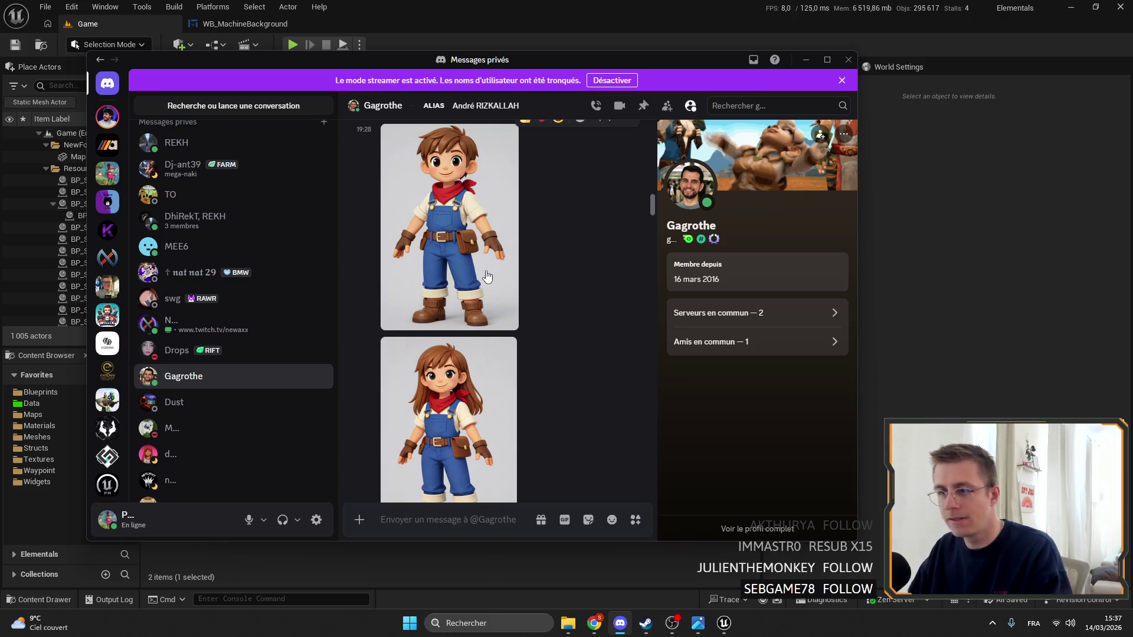
pyautogui.scroll(-1, 486, 275)
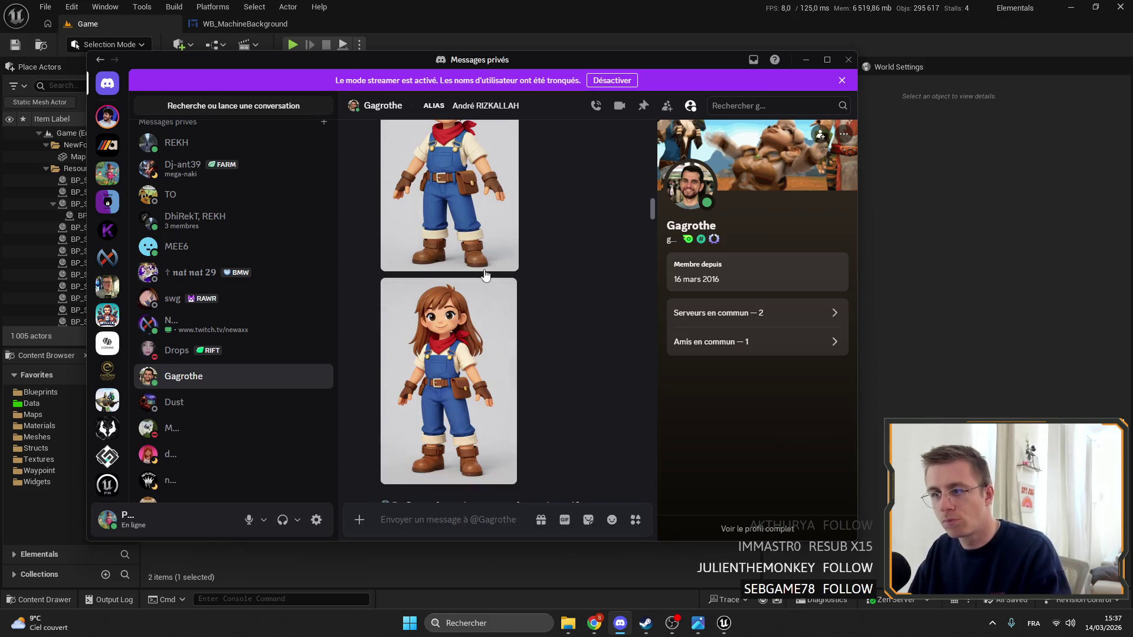
pyautogui.scroll(1, 486, 276)
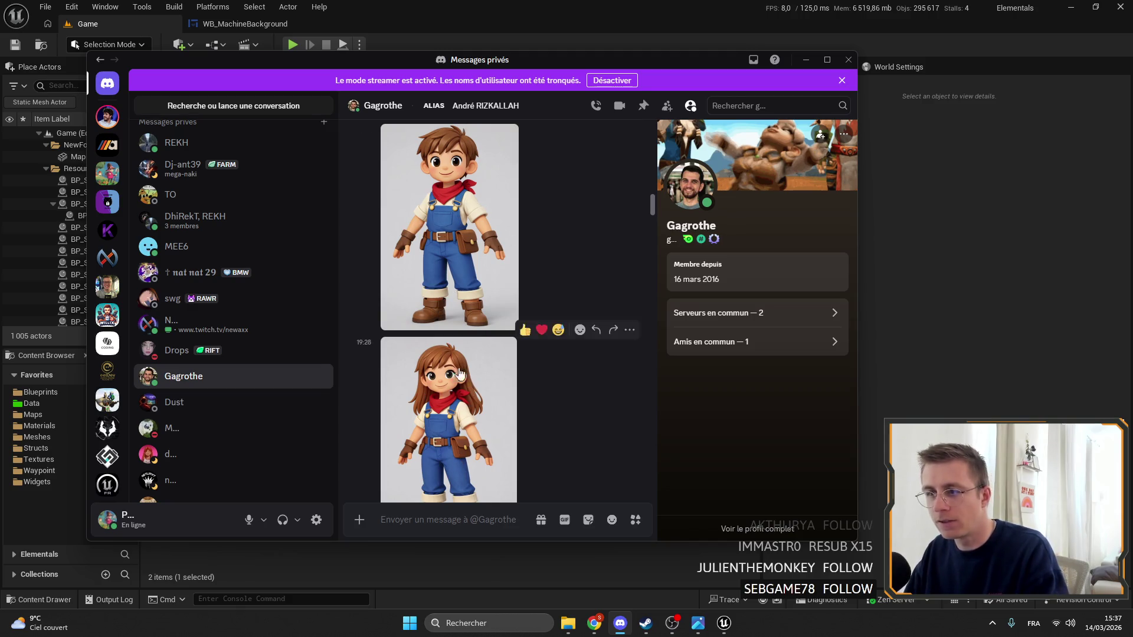
pyautogui.scroll(-1, 415, 441)
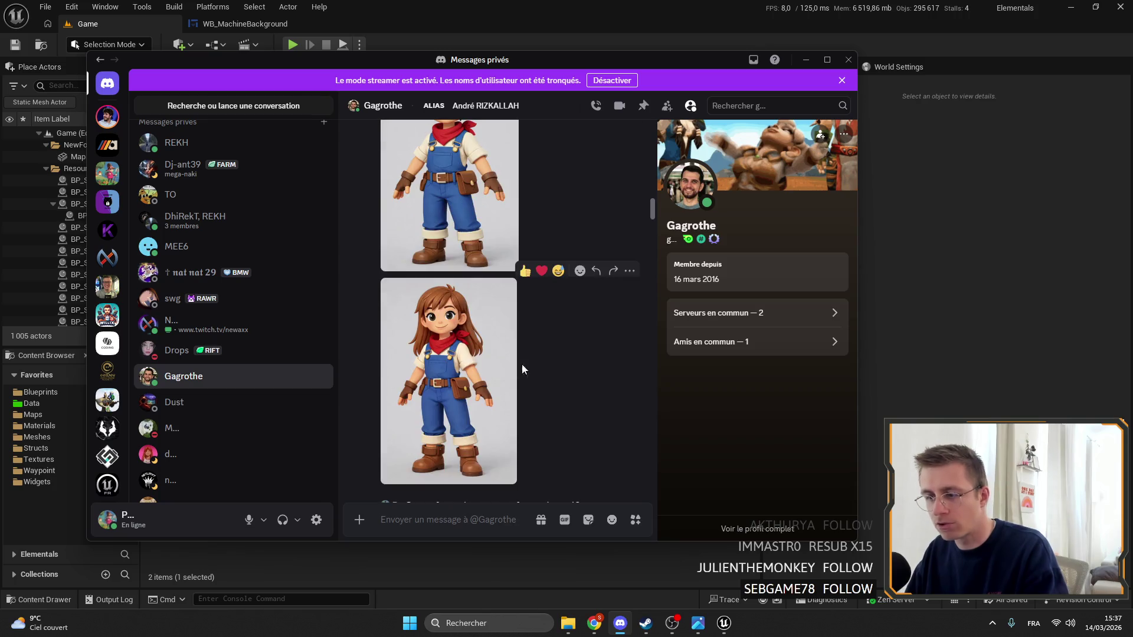
pyautogui.scroll(-1, 518, 374)
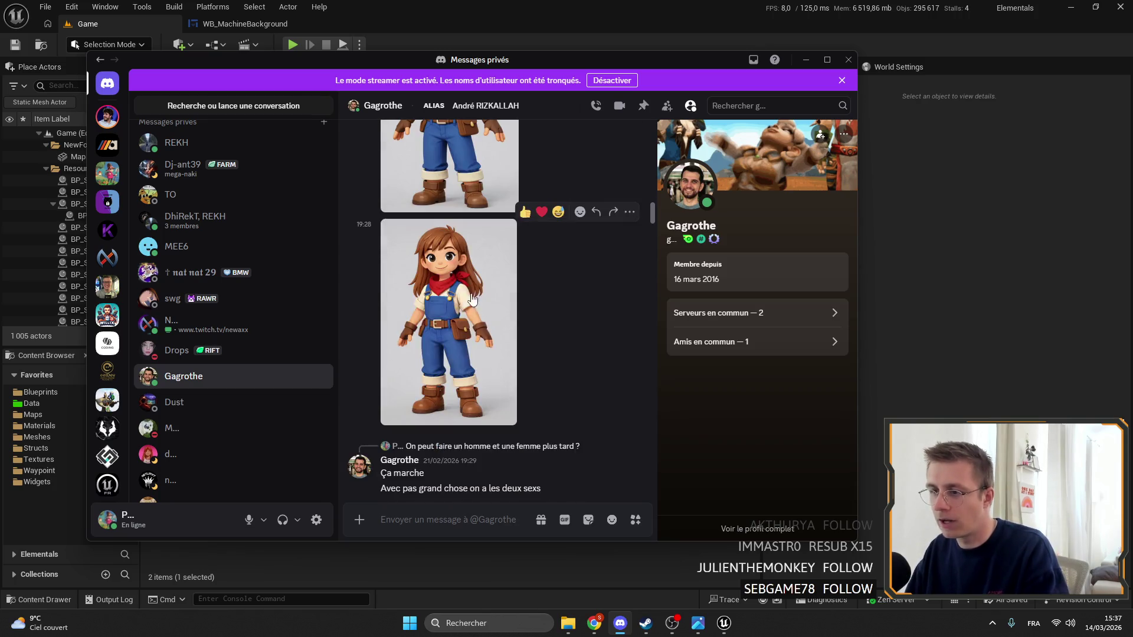
pyautogui.scroll(2, 484, 371)
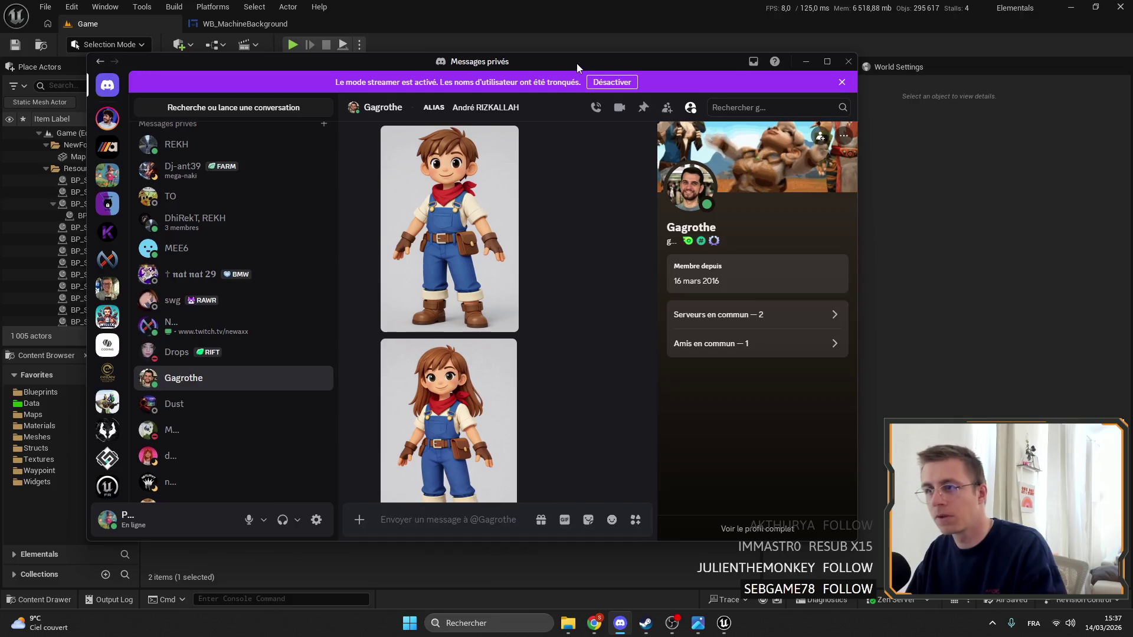
pyautogui.click(805, 60)
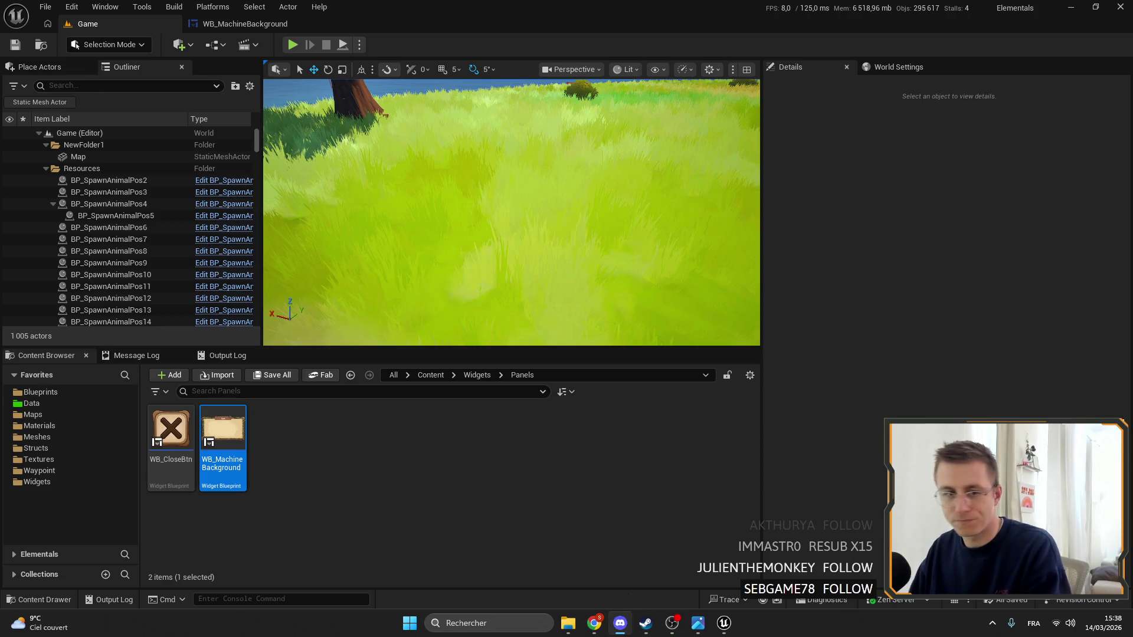
pyautogui.click(619, 623)
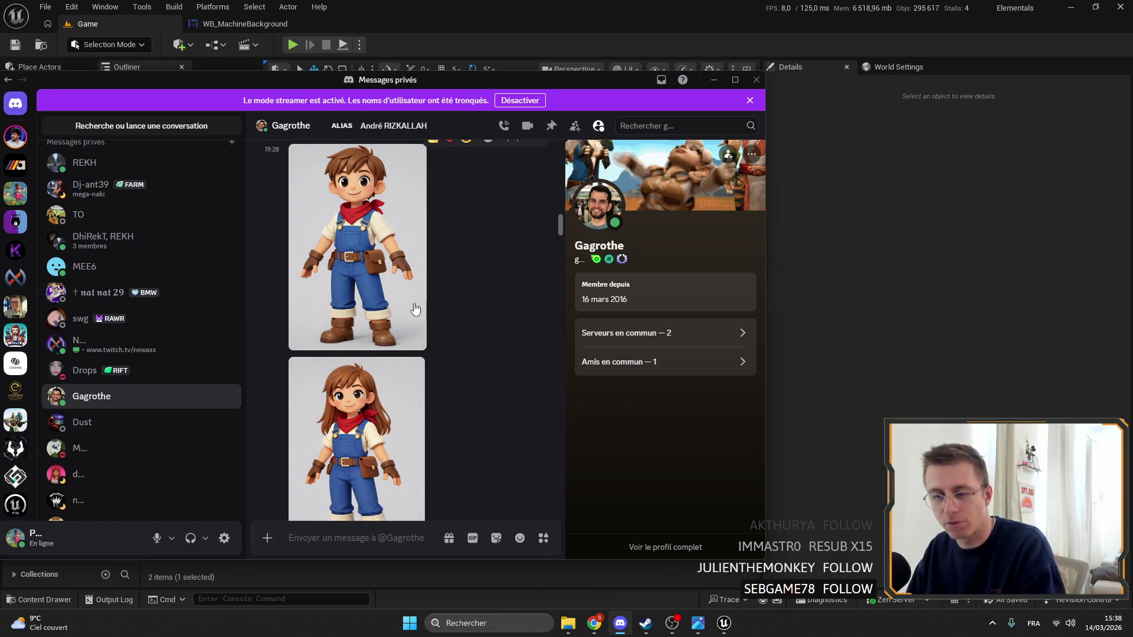
# Scroll the Discord messages, hide Discord, and reopen the WB_MachineBackground designer
pyautogui.scroll(-2, 370, 393)
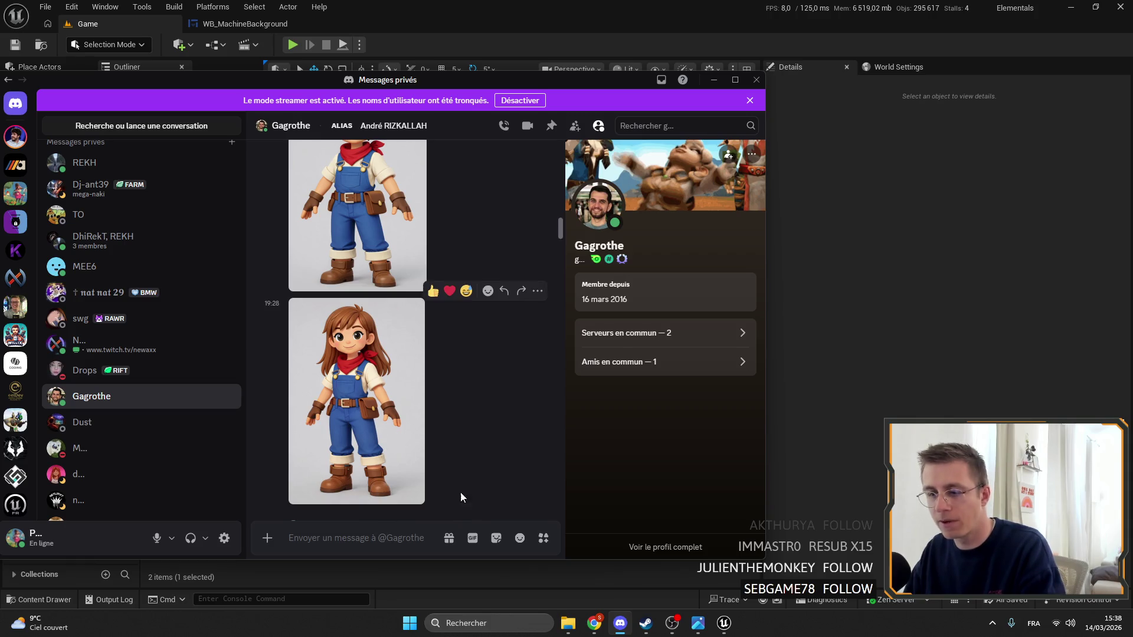
pyautogui.hotkey('alt', 'Tab')
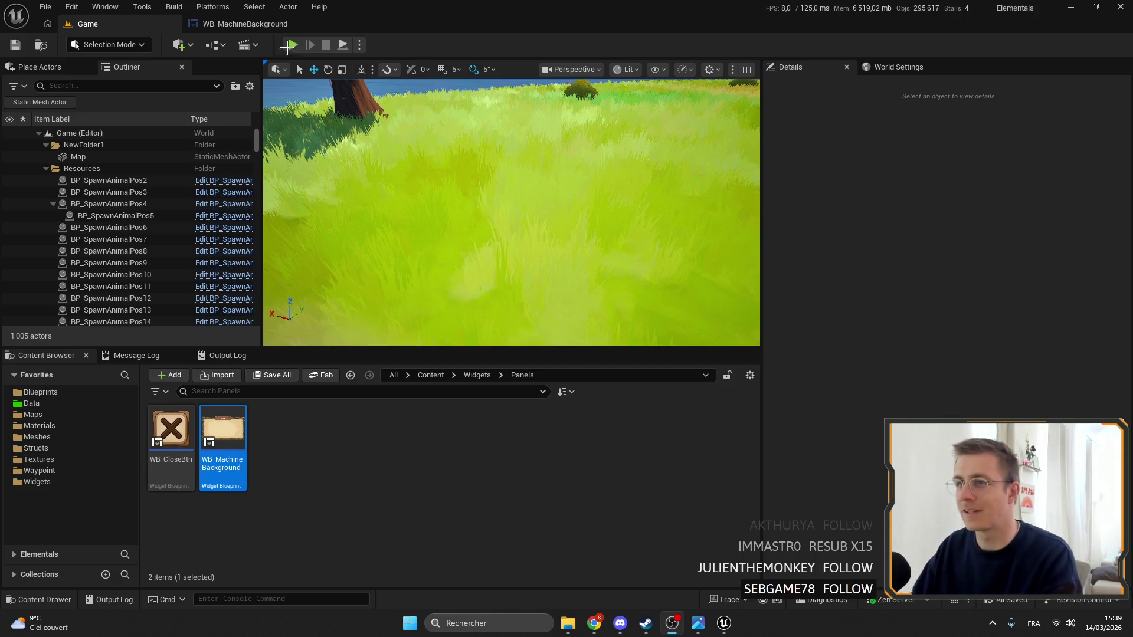
pyautogui.click(260, 25)
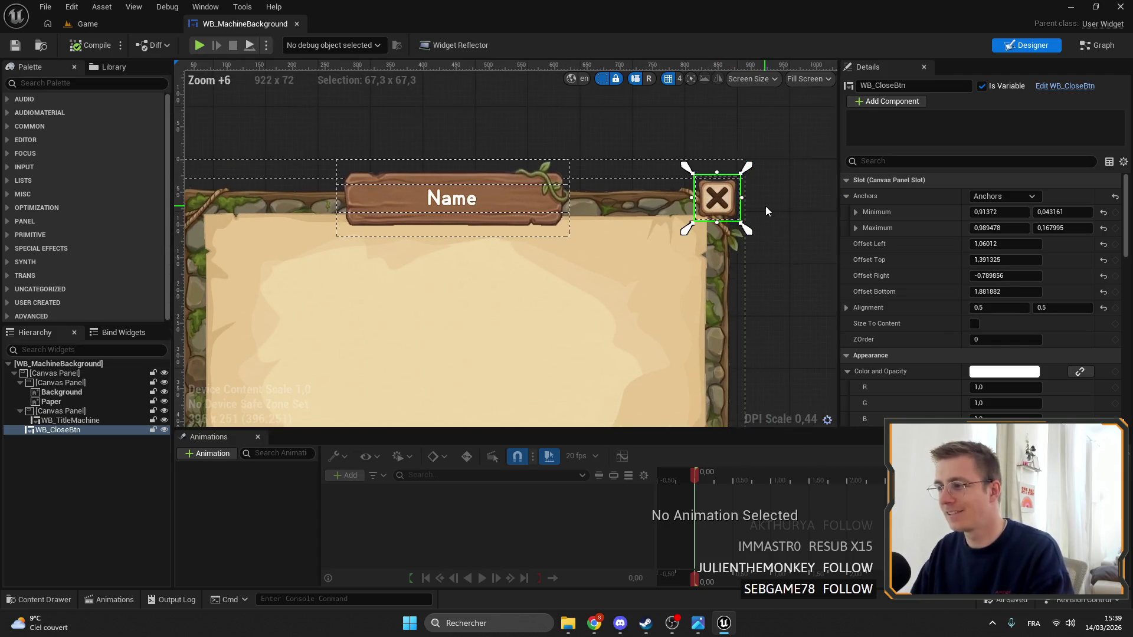
# Snap WB_CloseBtn's maximum anchor to about 0.9897, 0.1662, then go back to the Game level
pyautogui.scroll(6, 747, 230)
pyautogui.moveTo(733, 204)
pyautogui.mouseDown()
pyautogui.moveTo(718, 198)
pyautogui.moveTo(754, 204)
pyautogui.moveTo(730, 203)
pyautogui.mouseUp()
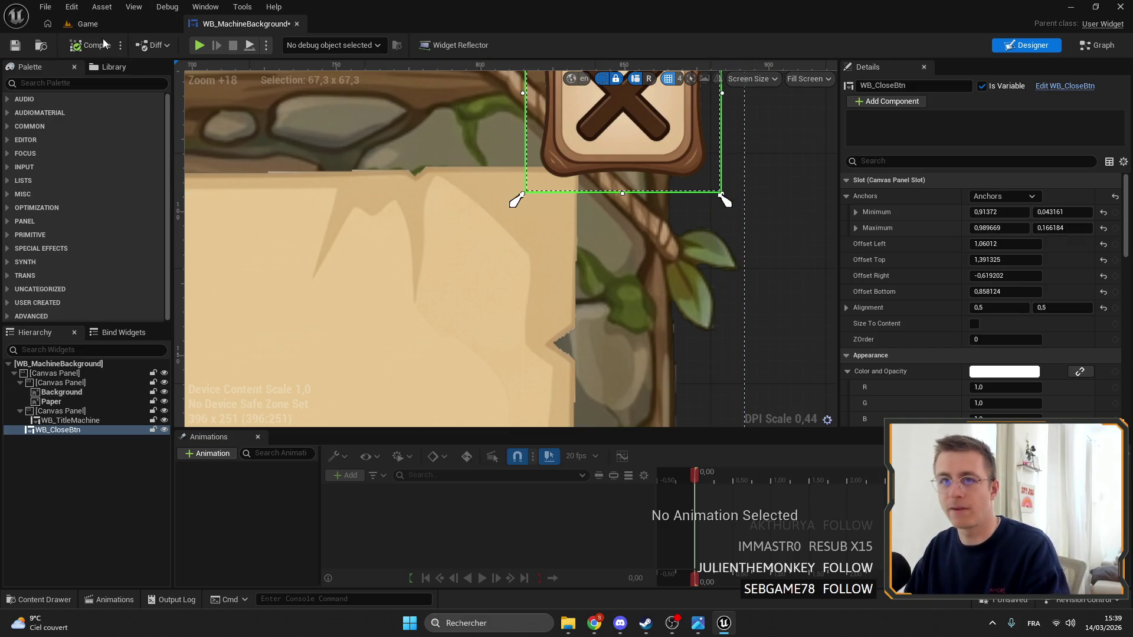
pyautogui.click(87, 24)
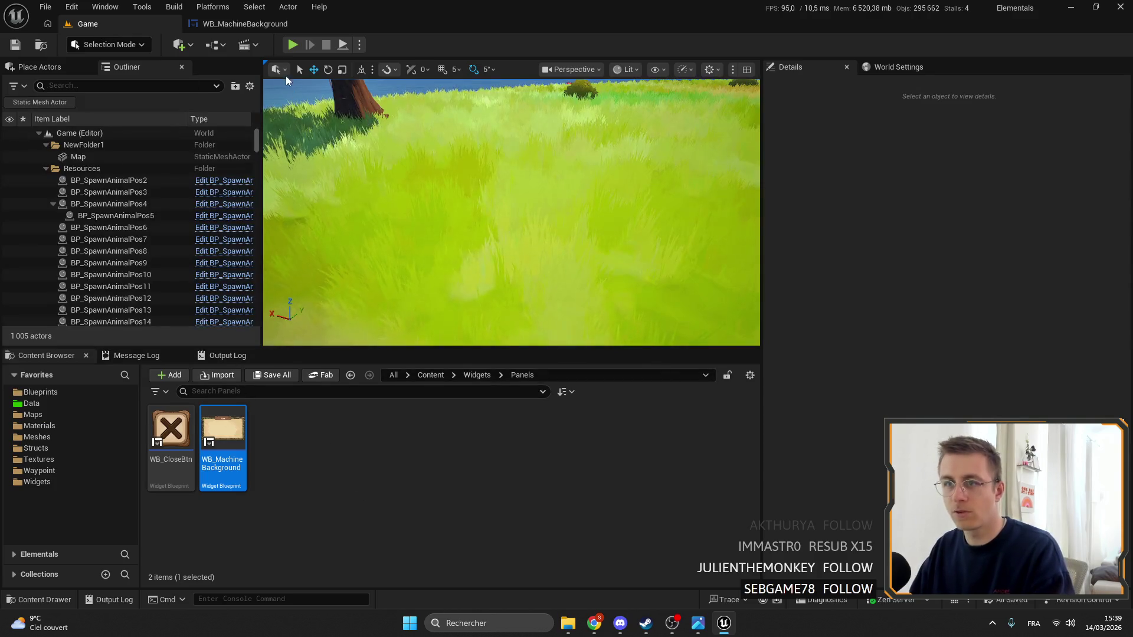
pyautogui.click(292, 45)
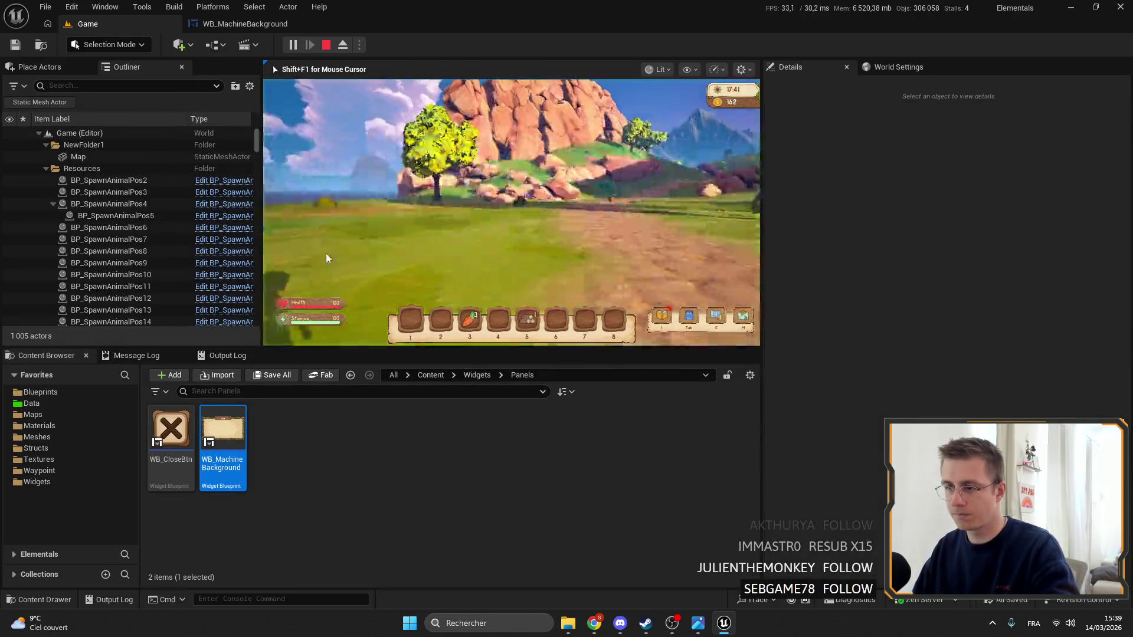
pyautogui.press('F11')
pyautogui.press('e')
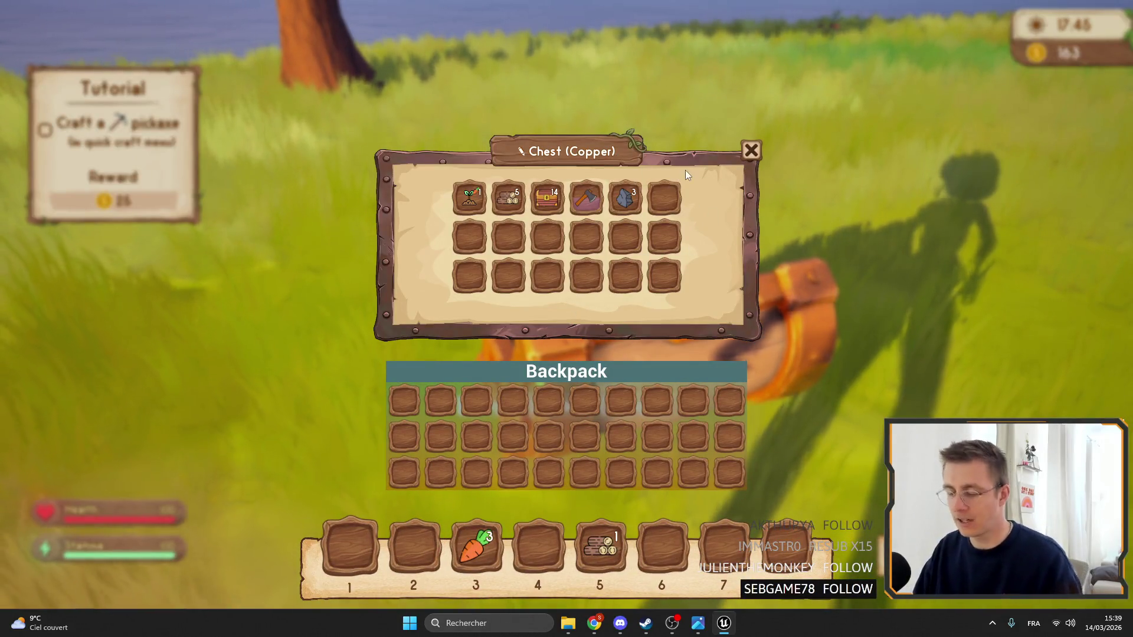
pyautogui.press('e')
pyautogui.press('F11')
pyautogui.press('Escape')
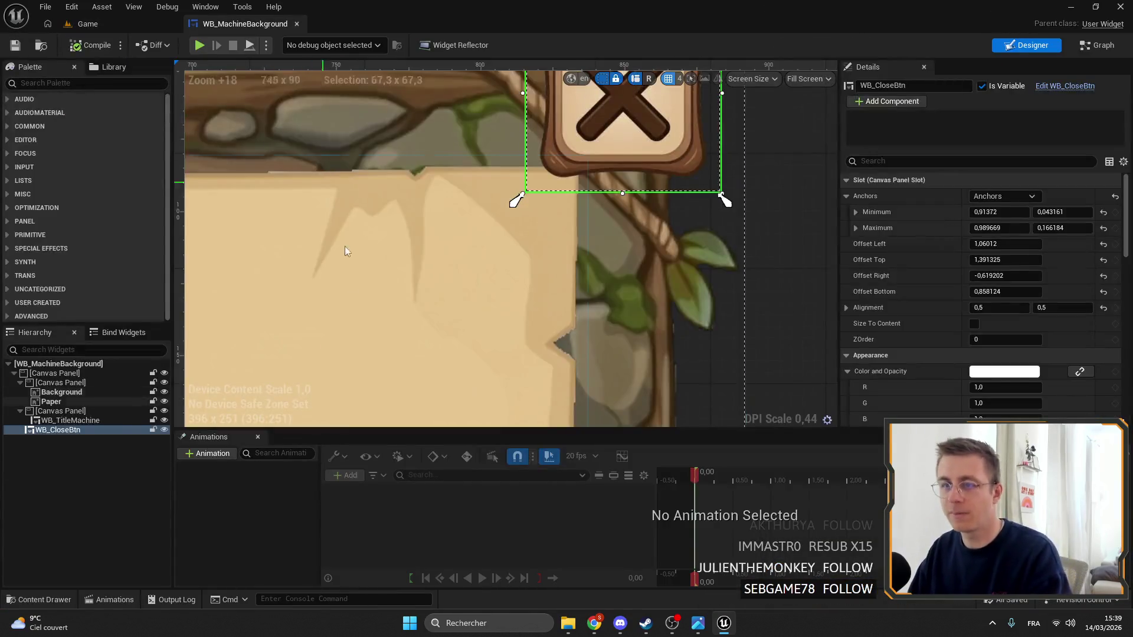
pyautogui.click(70, 24)
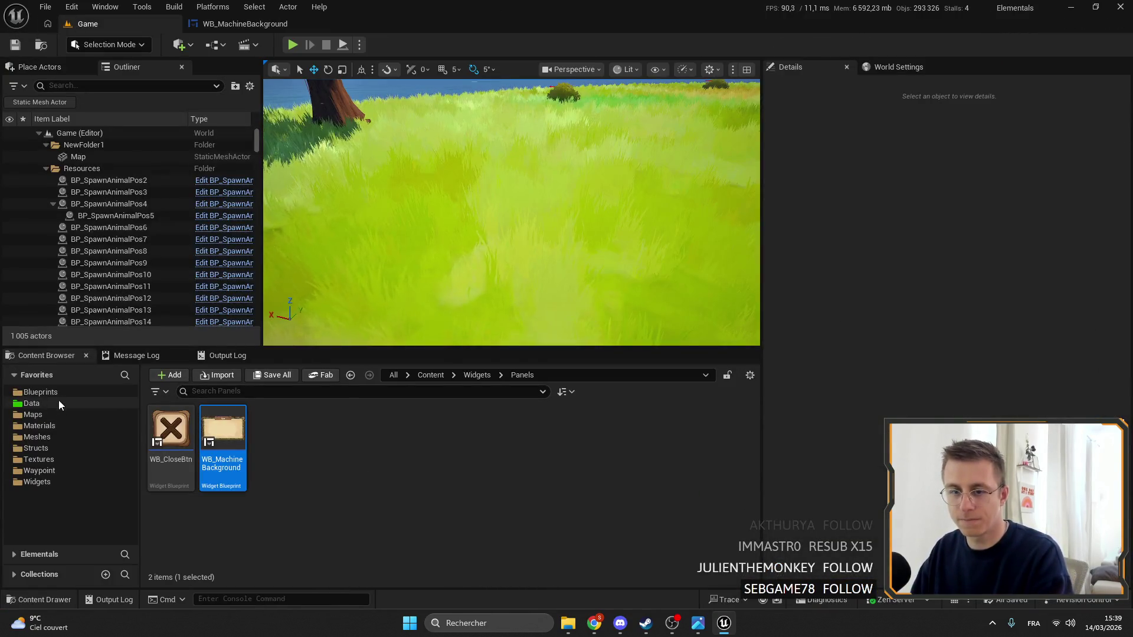
pyautogui.click(56, 482)
# Search the Content Browser for 'chest' and open WB_Chest
pyautogui.click(277, 392)
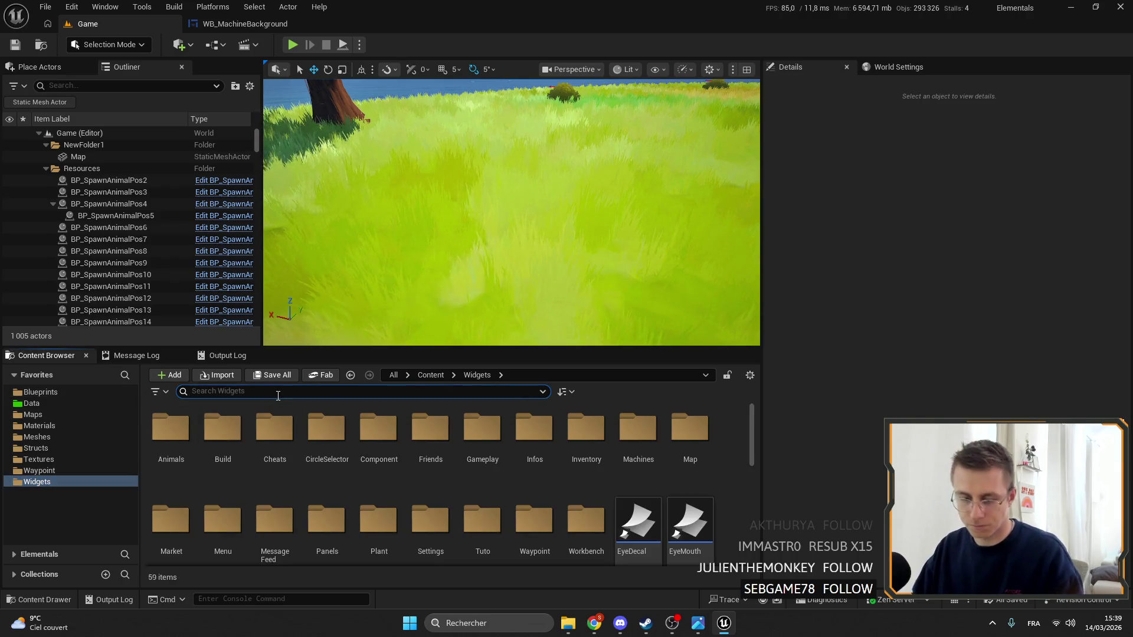
pyautogui.write('chest')
pyautogui.doubleClick(171, 445)
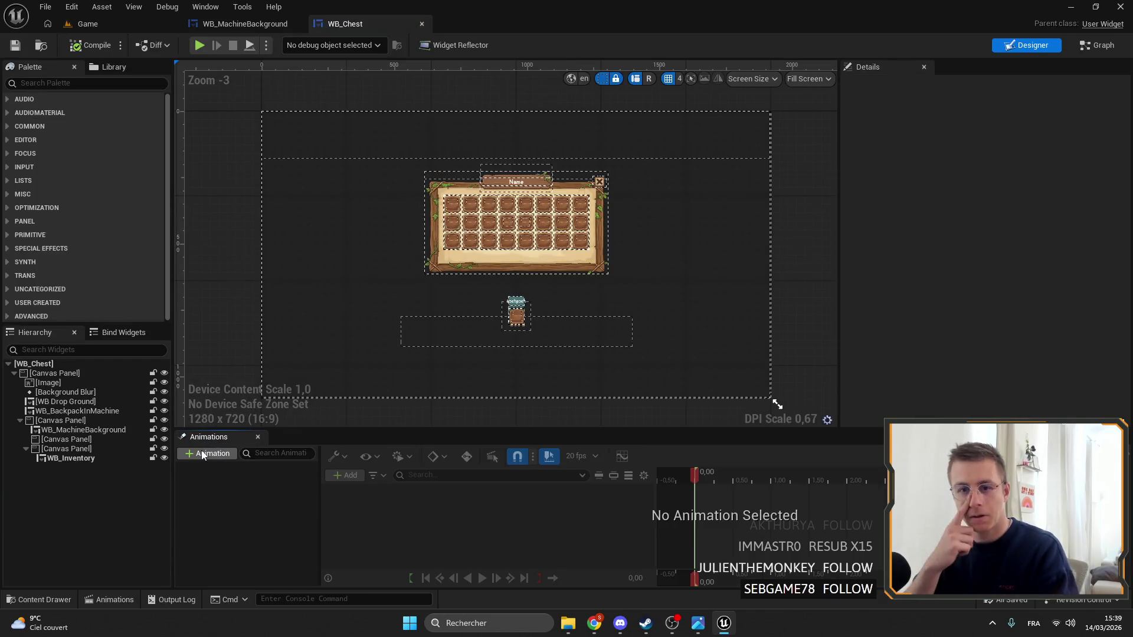
pyautogui.scroll(8, 519, 183)
# Delete the extra empty Canvas Panel over WB_Chest's title area
pyautogui.click(481, 238)
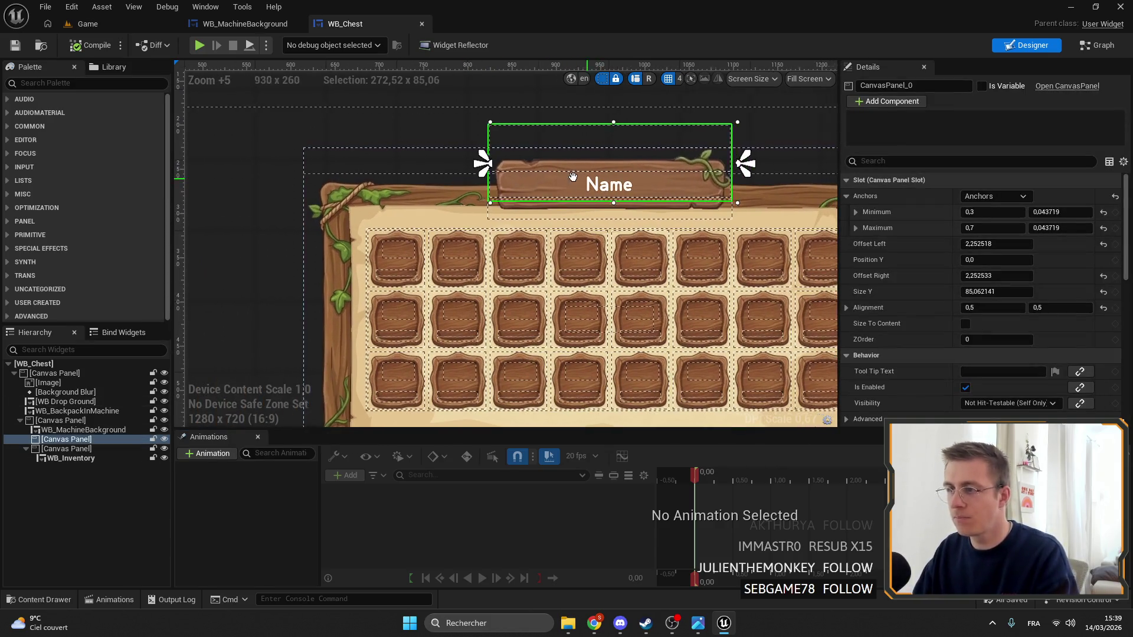
pyautogui.click(88, 431)
pyautogui.click(88, 439)
pyautogui.press('Delete')
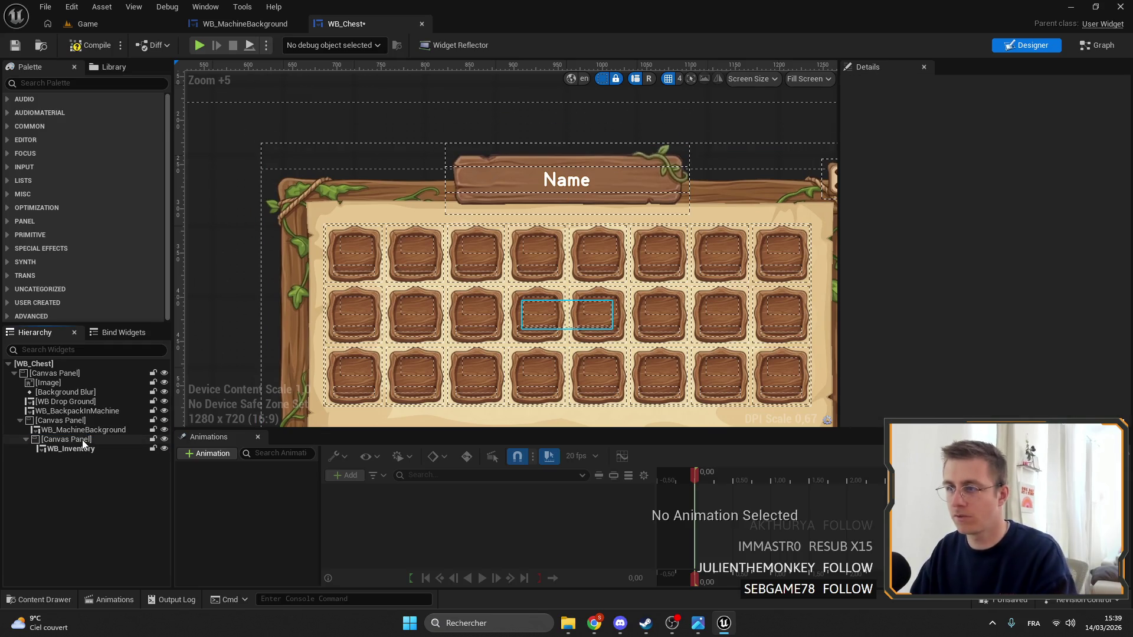
# Try a centre anchor on WB_MachineBackground, undo back to full stretch, and save WB_Chest
pyautogui.click(70, 421)
pyautogui.click(69, 430)
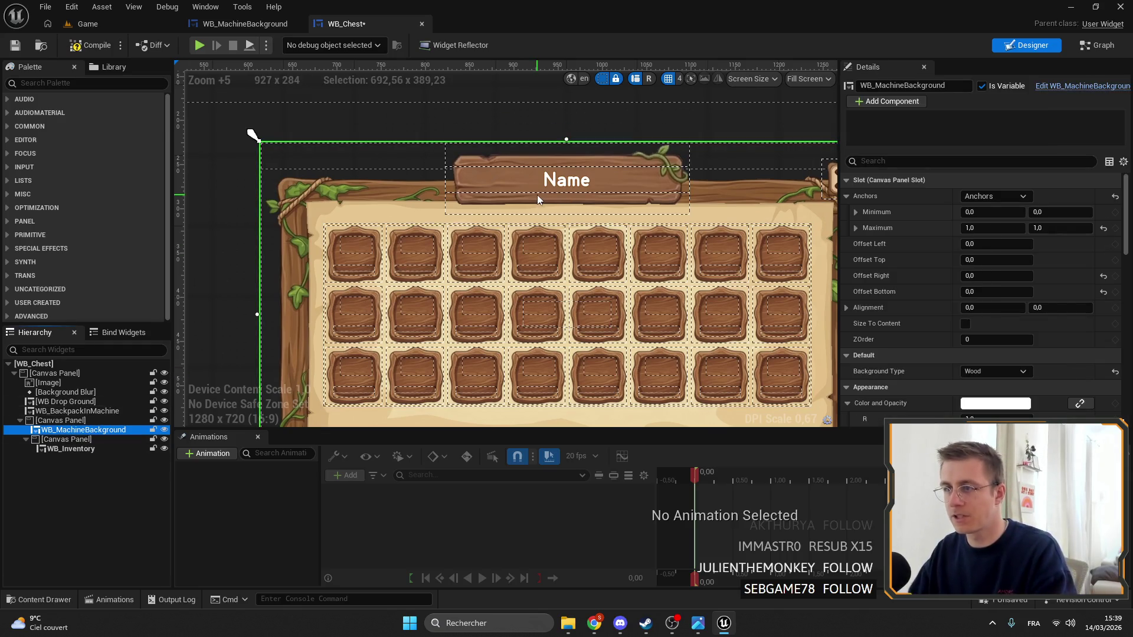
pyautogui.scroll(2, 529, 197)
pyautogui.scroll(-5, 628, 181)
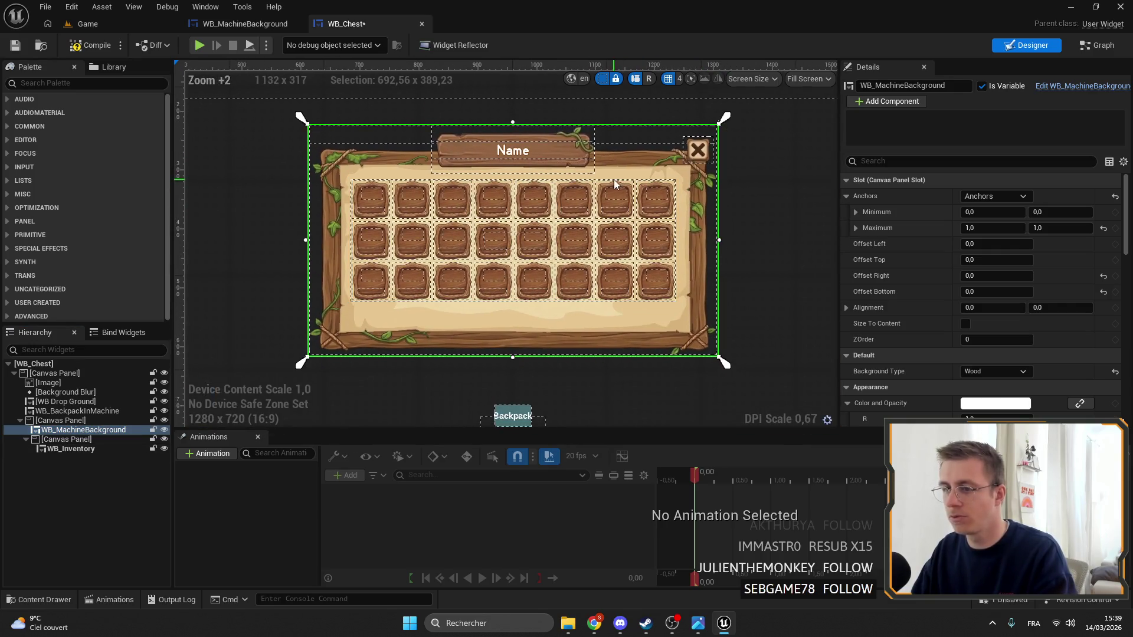
pyautogui.click(994, 195)
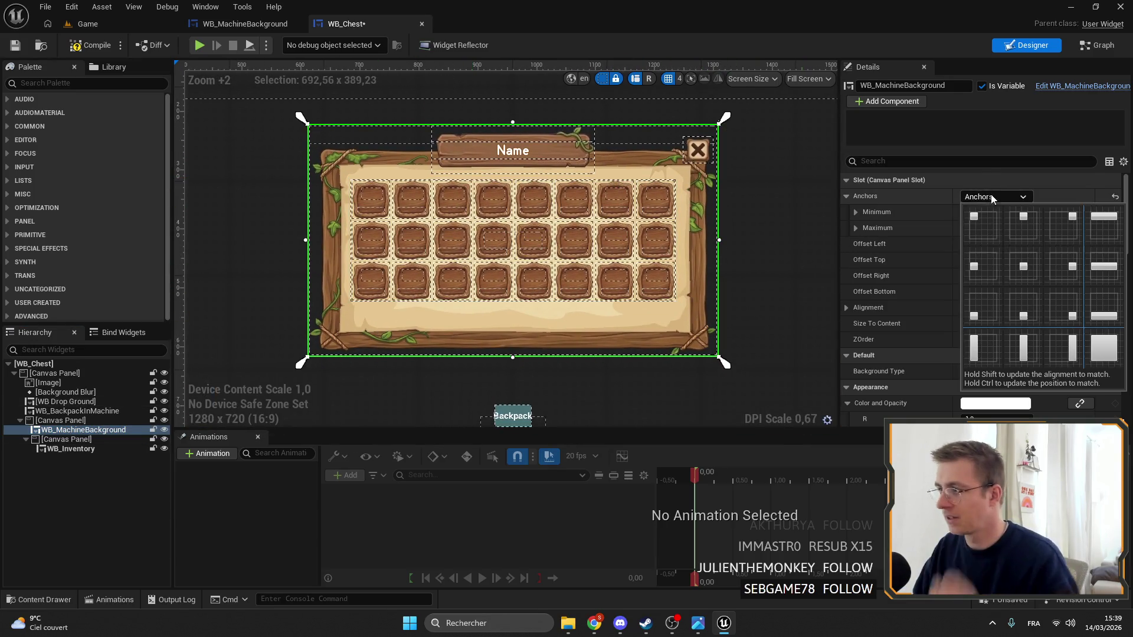
pyautogui.click(1021, 253)
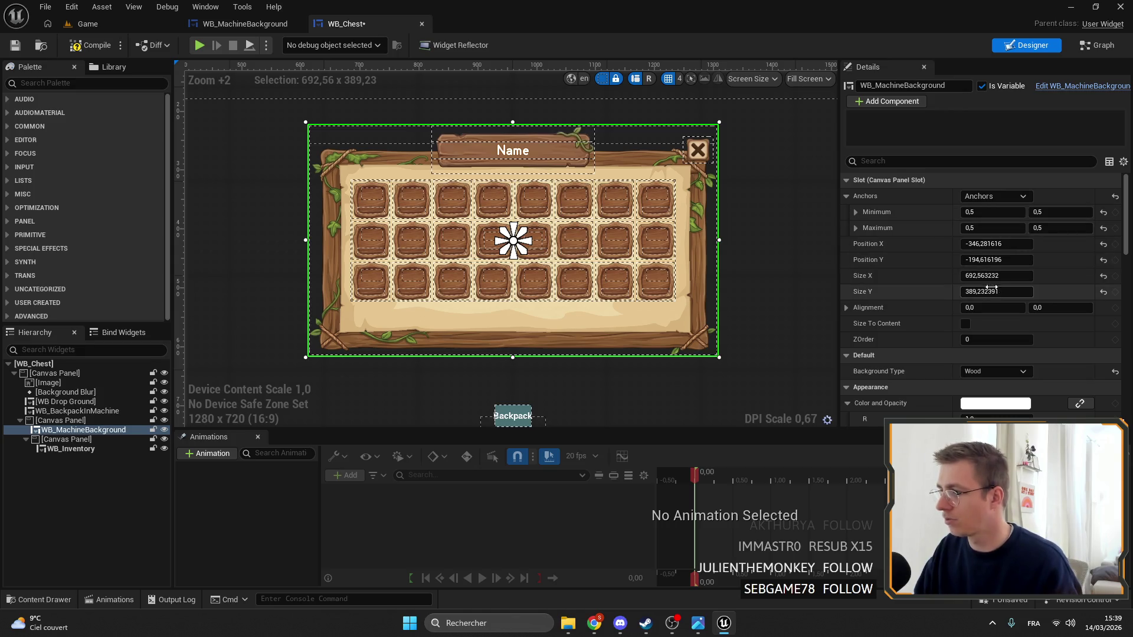
pyautogui.hotkey('ctrl', 'z')
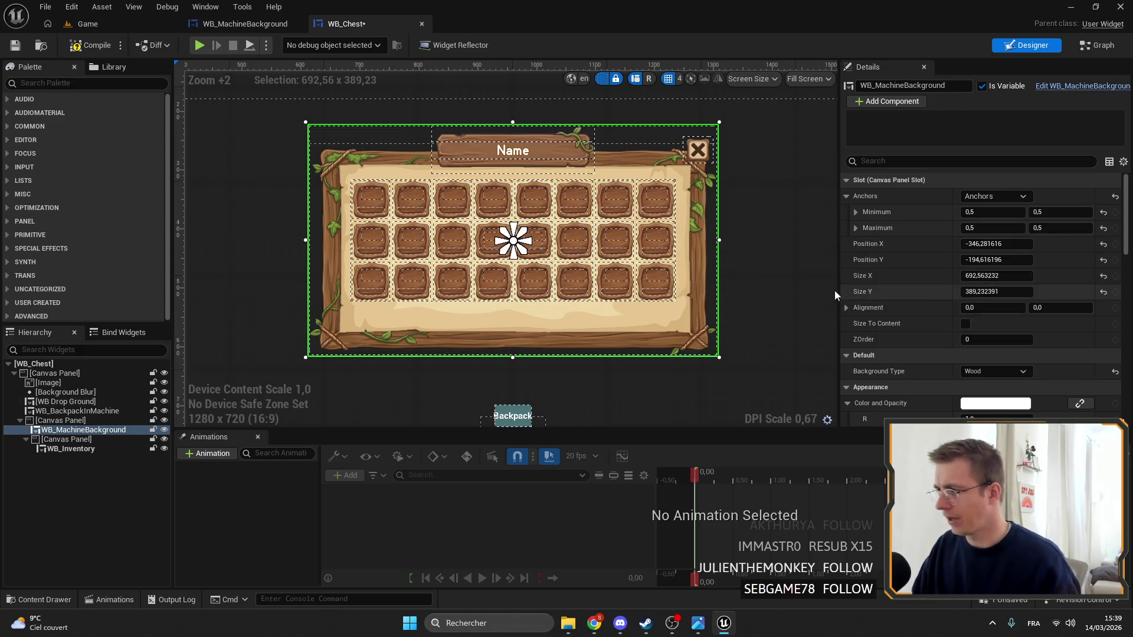
pyautogui.click(12, 47)
pyautogui.doubleClick(483, 265)
pyautogui.scroll(-4, 681, 210)
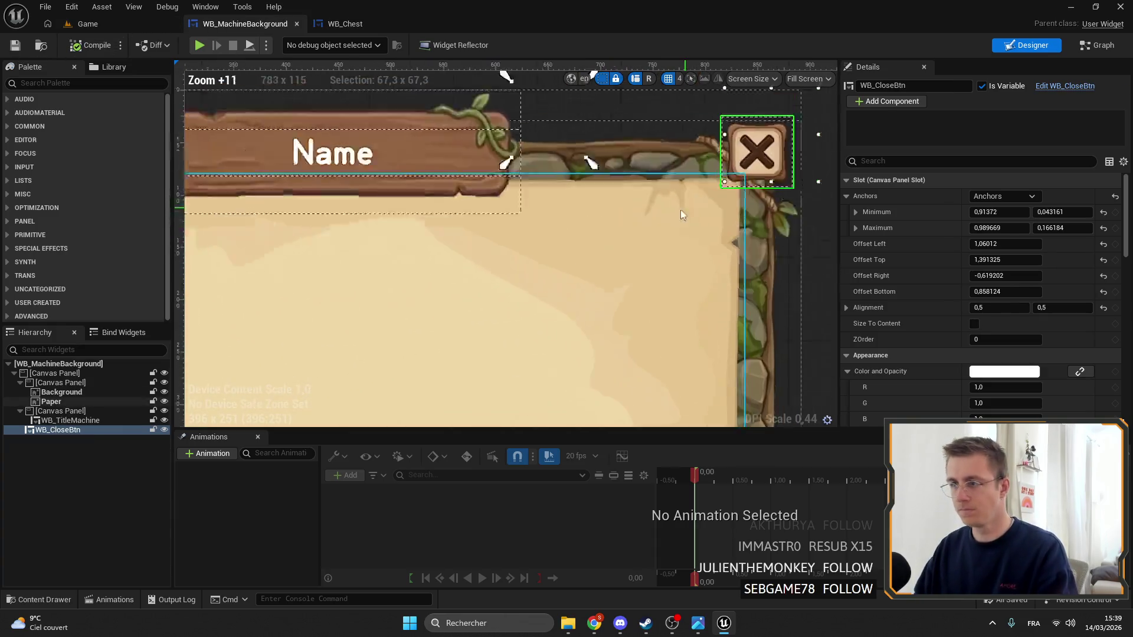
# Select the root Canvas Panel and set the designer preview to Custom 100 × 100
pyautogui.click(533, 267)
pyautogui.scroll(-4, 533, 266)
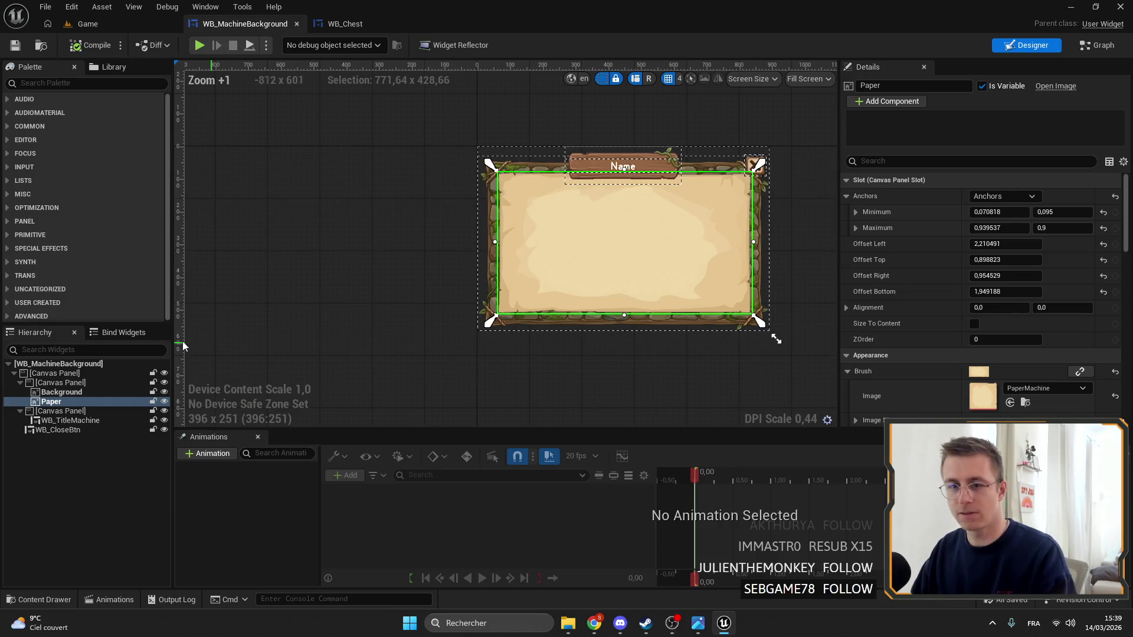
pyautogui.click(55, 374)
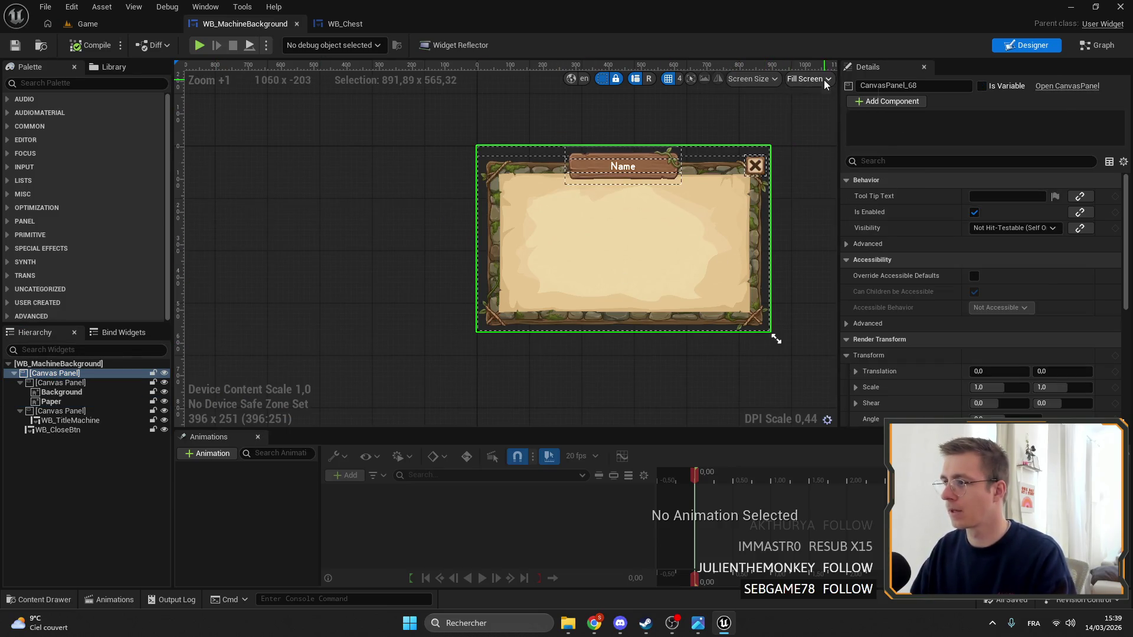
pyautogui.click(824, 79)
pyautogui.click(827, 111)
pyautogui.scroll(11, 536, 182)
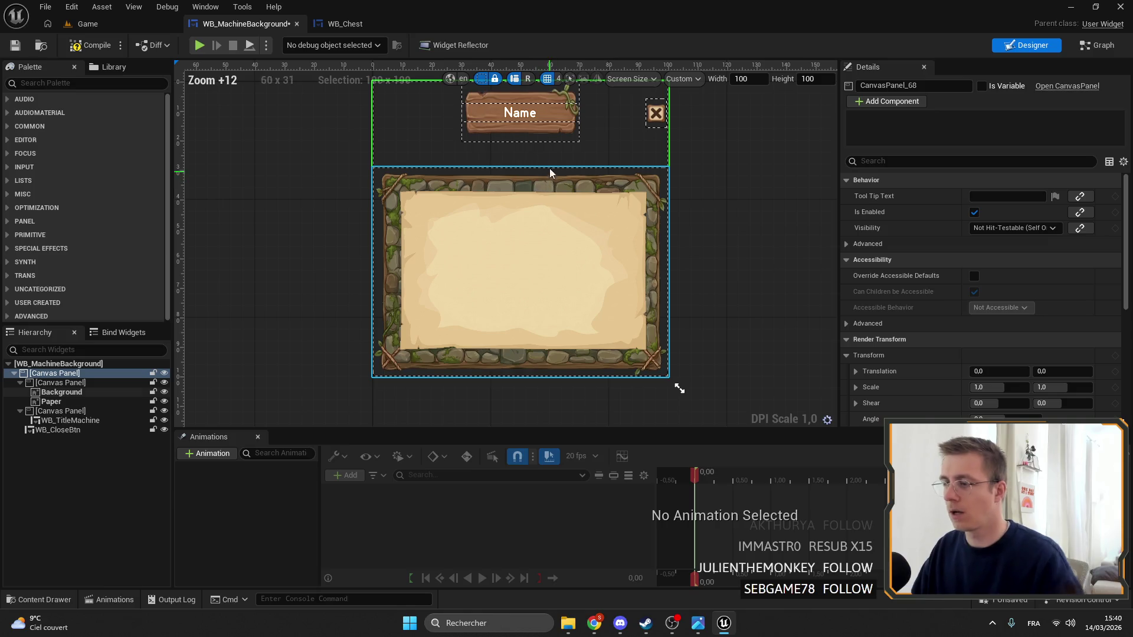
pyautogui.scroll(-4, 526, 196)
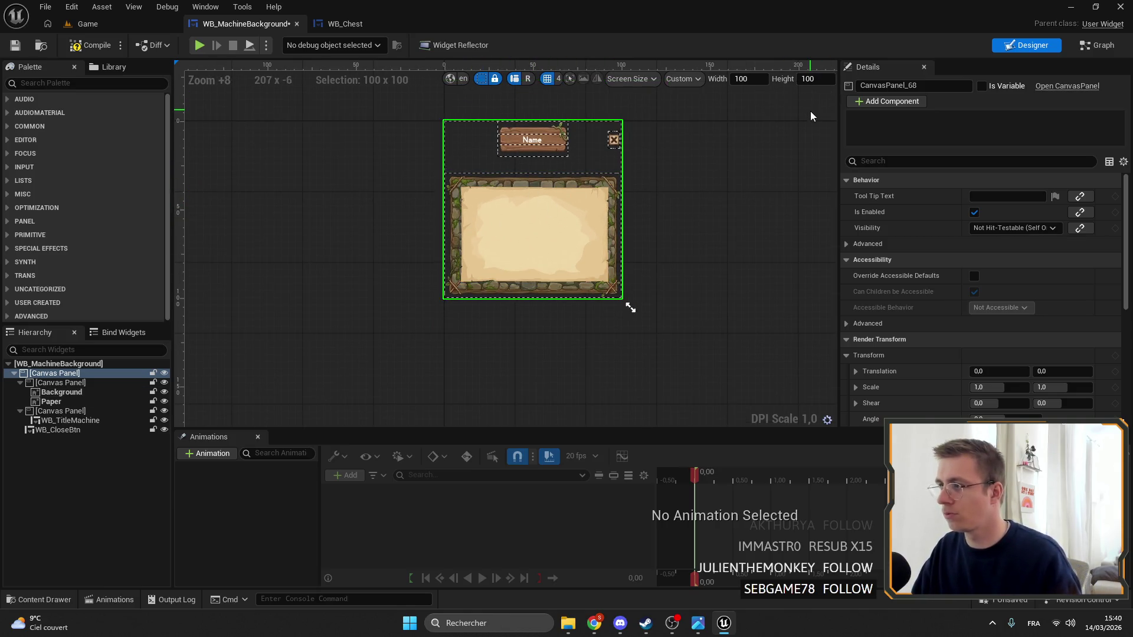